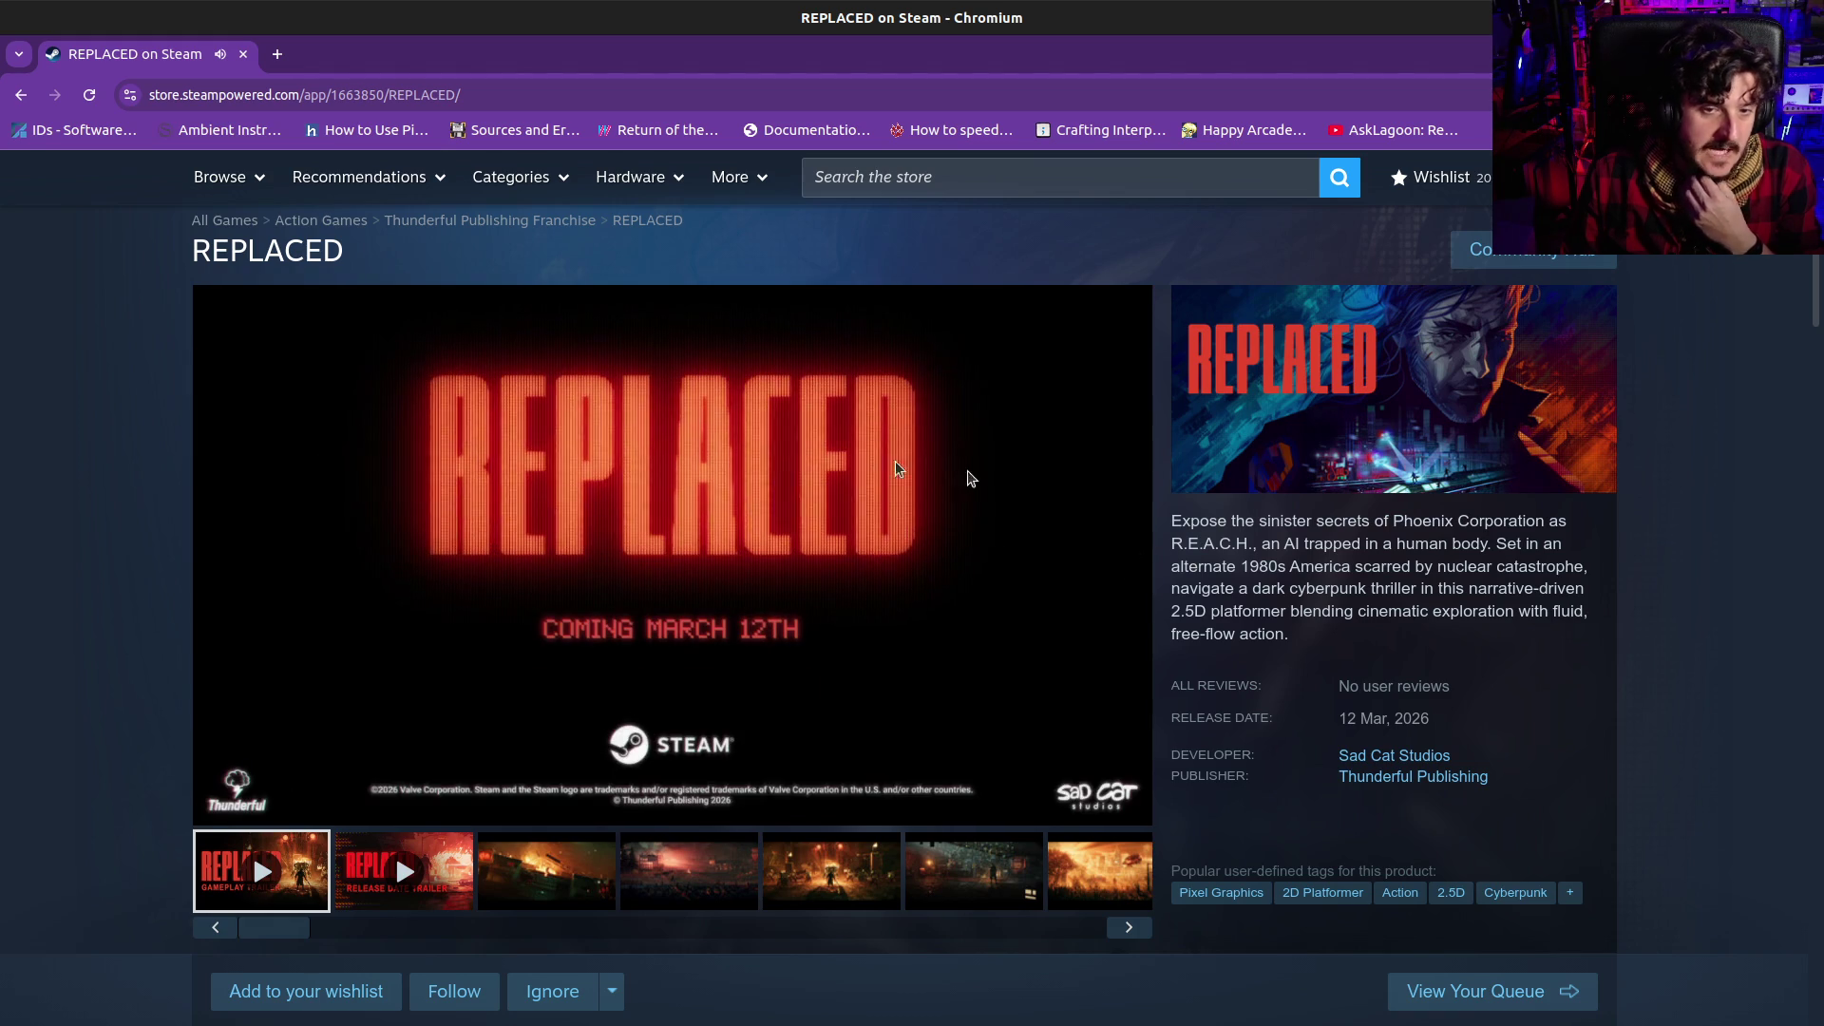
Pause the REPLACED trailer and scroll through its store page.
{"action": "mouse_move", "coordinate": [869, 479]}
{"action": "left_click", "coordinate": [945, 555]}
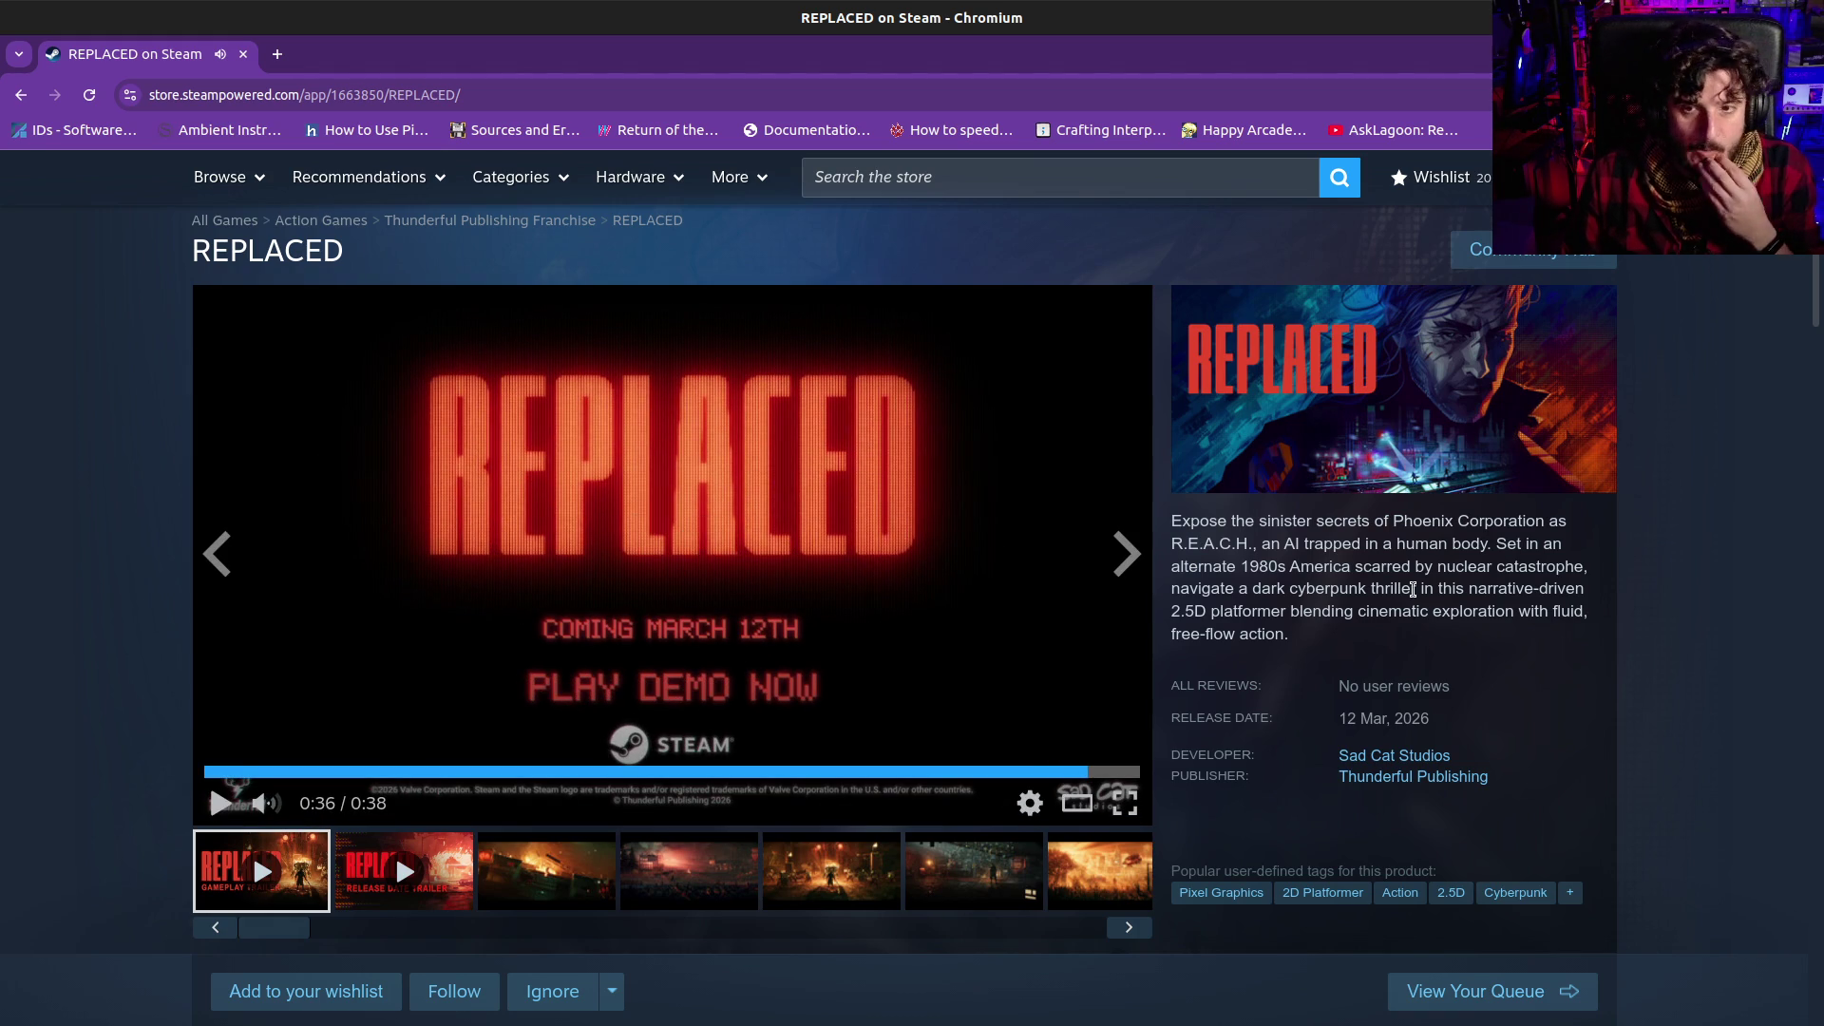
{"action": "scroll", "coordinate": [1397, 600], "scroll_direction": "down", "scroll_amount": 4}
{"action": "scroll", "coordinate": [1383, 605], "scroll_direction": "down", "scroll_amount": 9}
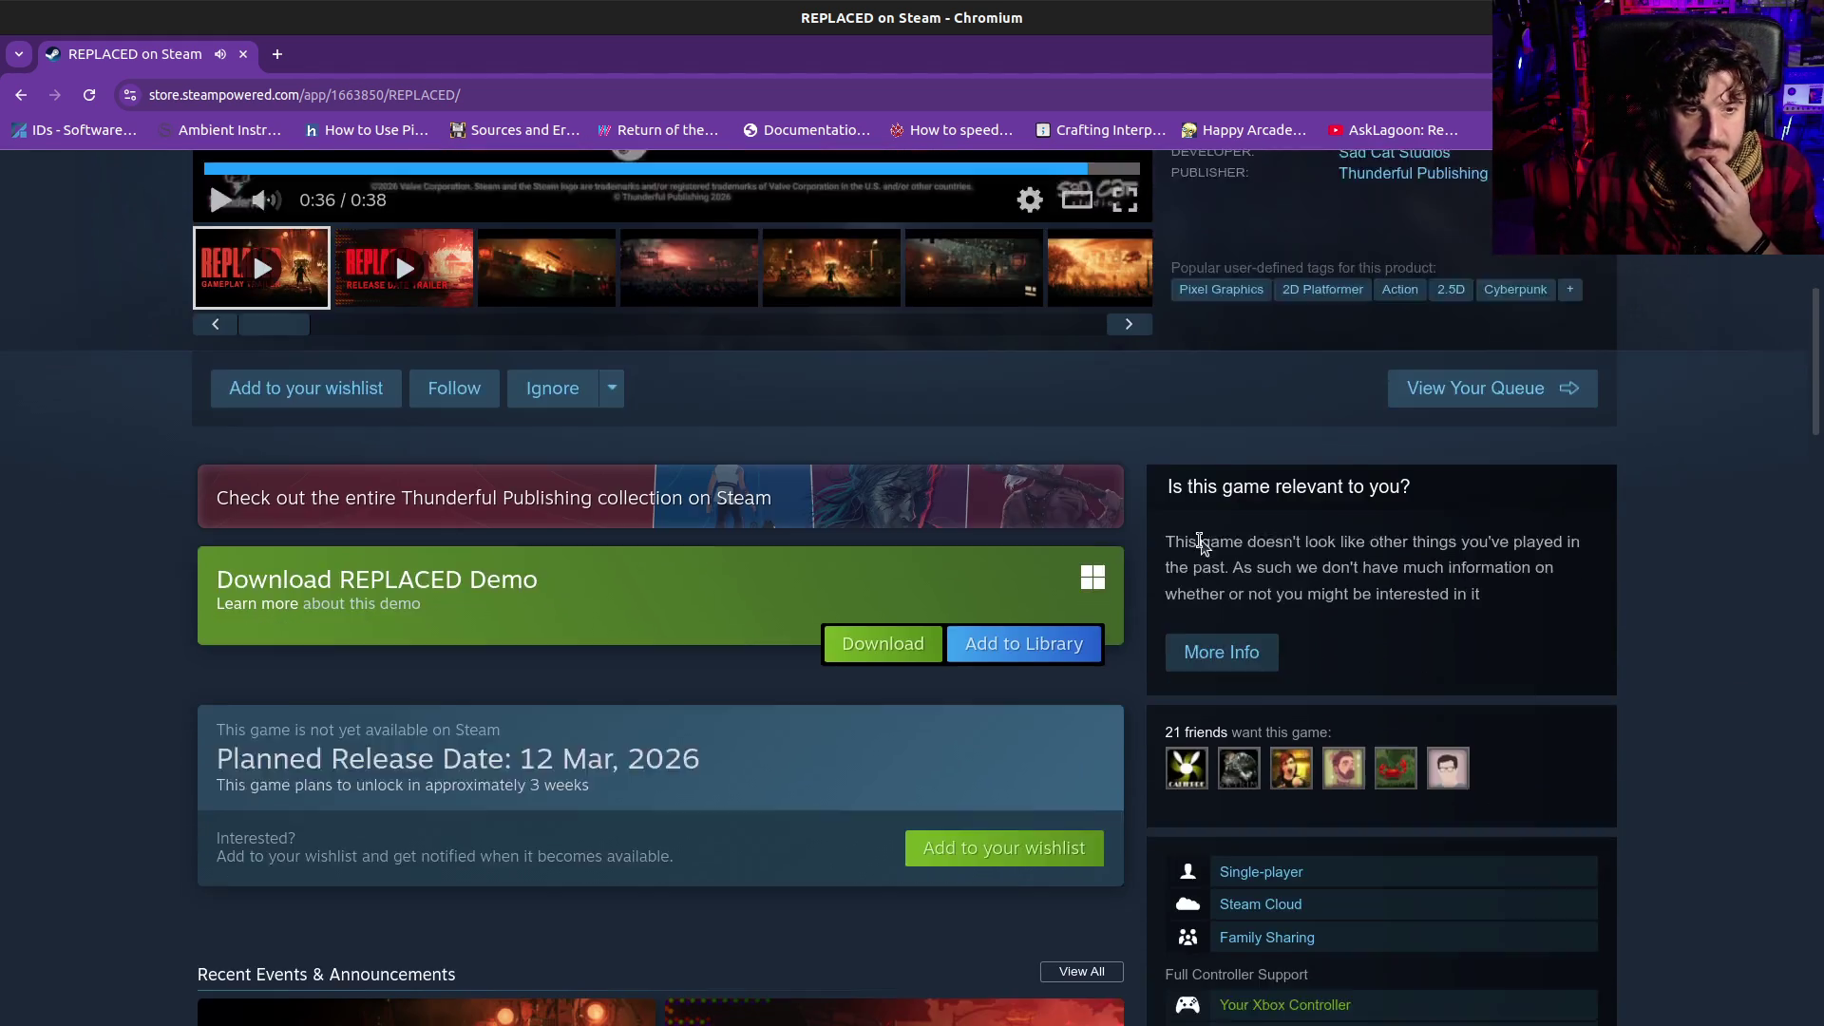
{"action": "scroll", "coordinate": [1108, 577], "scroll_direction": "down", "scroll_amount": 4}
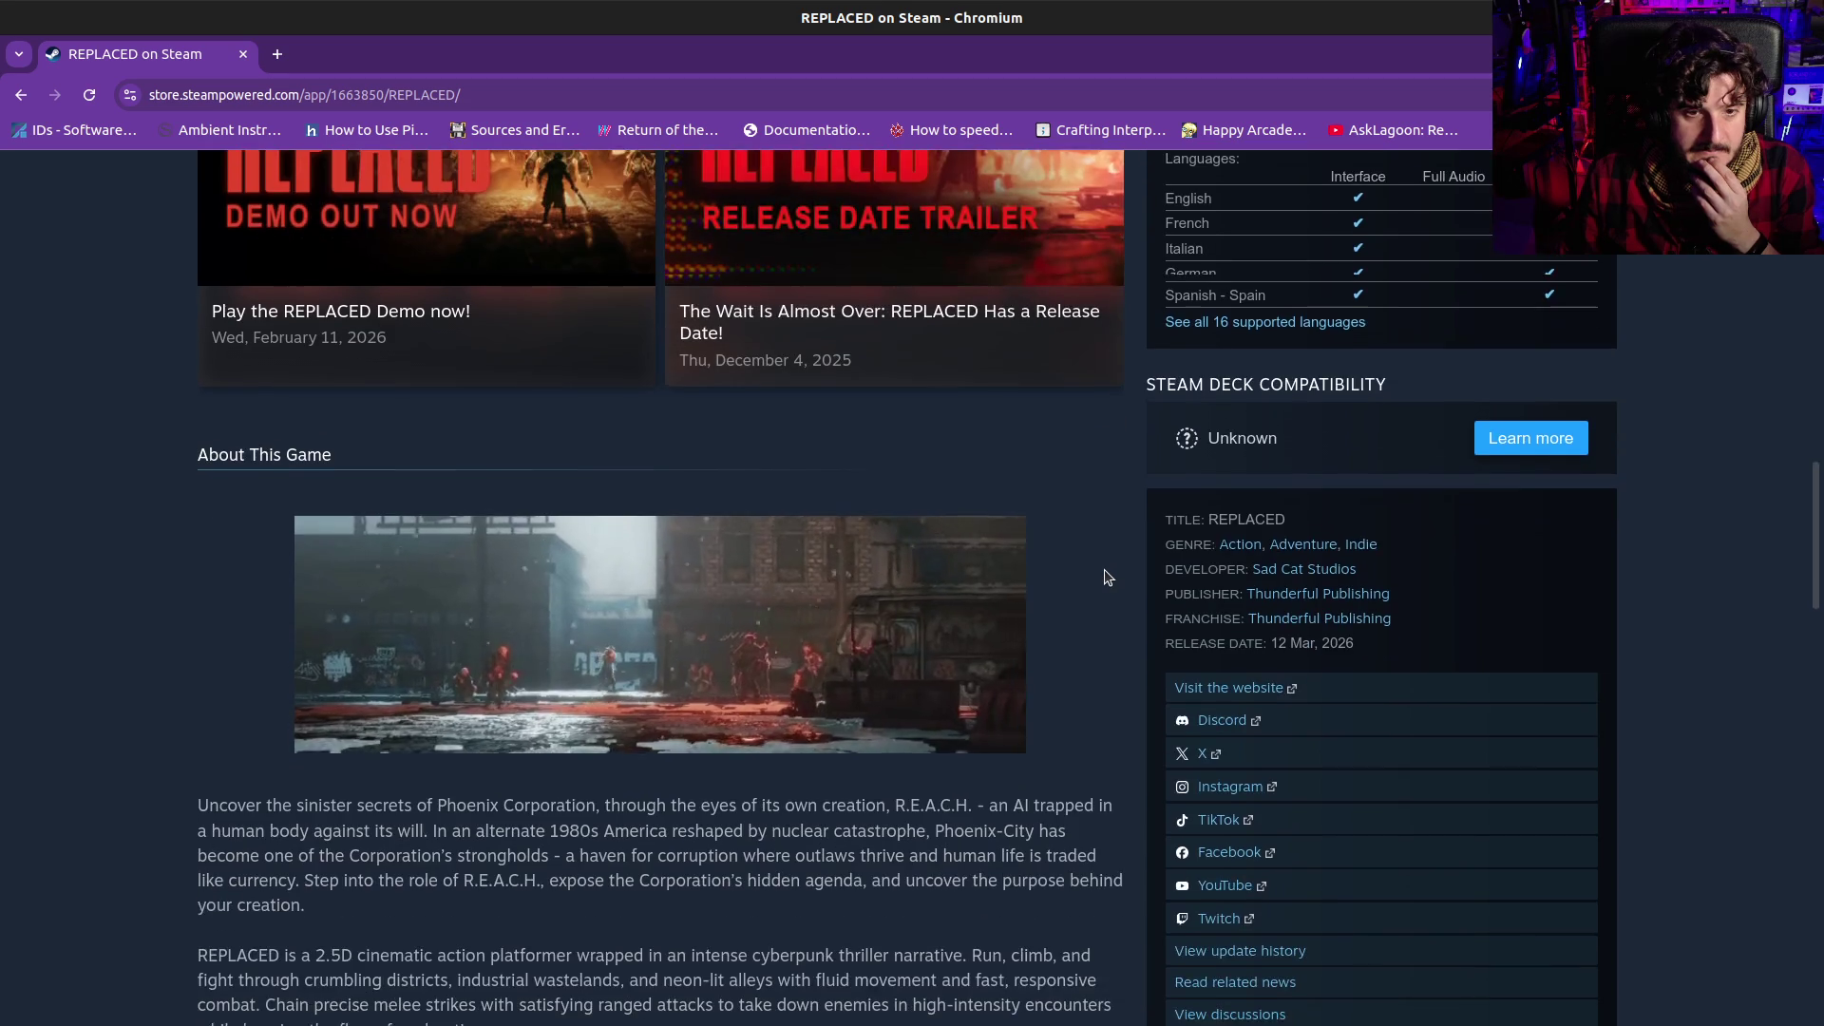
{"action": "scroll", "coordinate": [1107, 577], "scroll_direction": "up", "scroll_amount": 17}
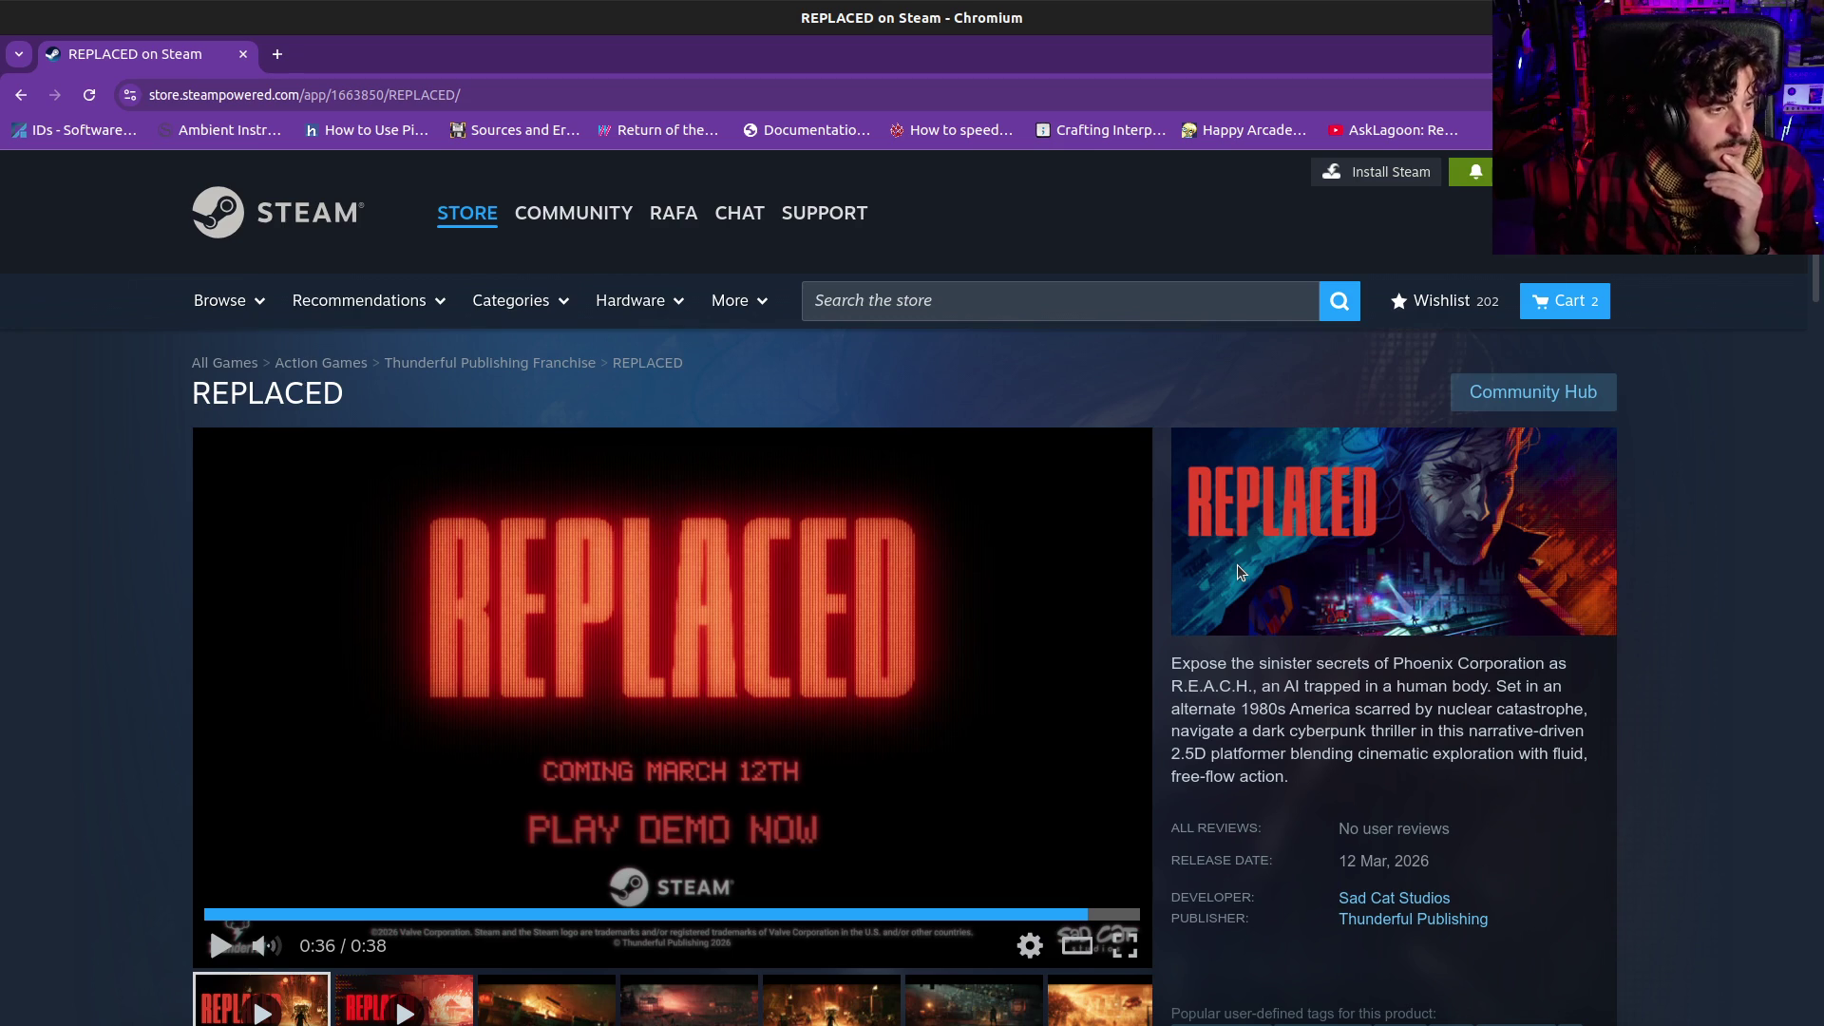
{"action": "scroll", "coordinate": [1240, 571], "scroll_direction": "down", "scroll_amount": 3}
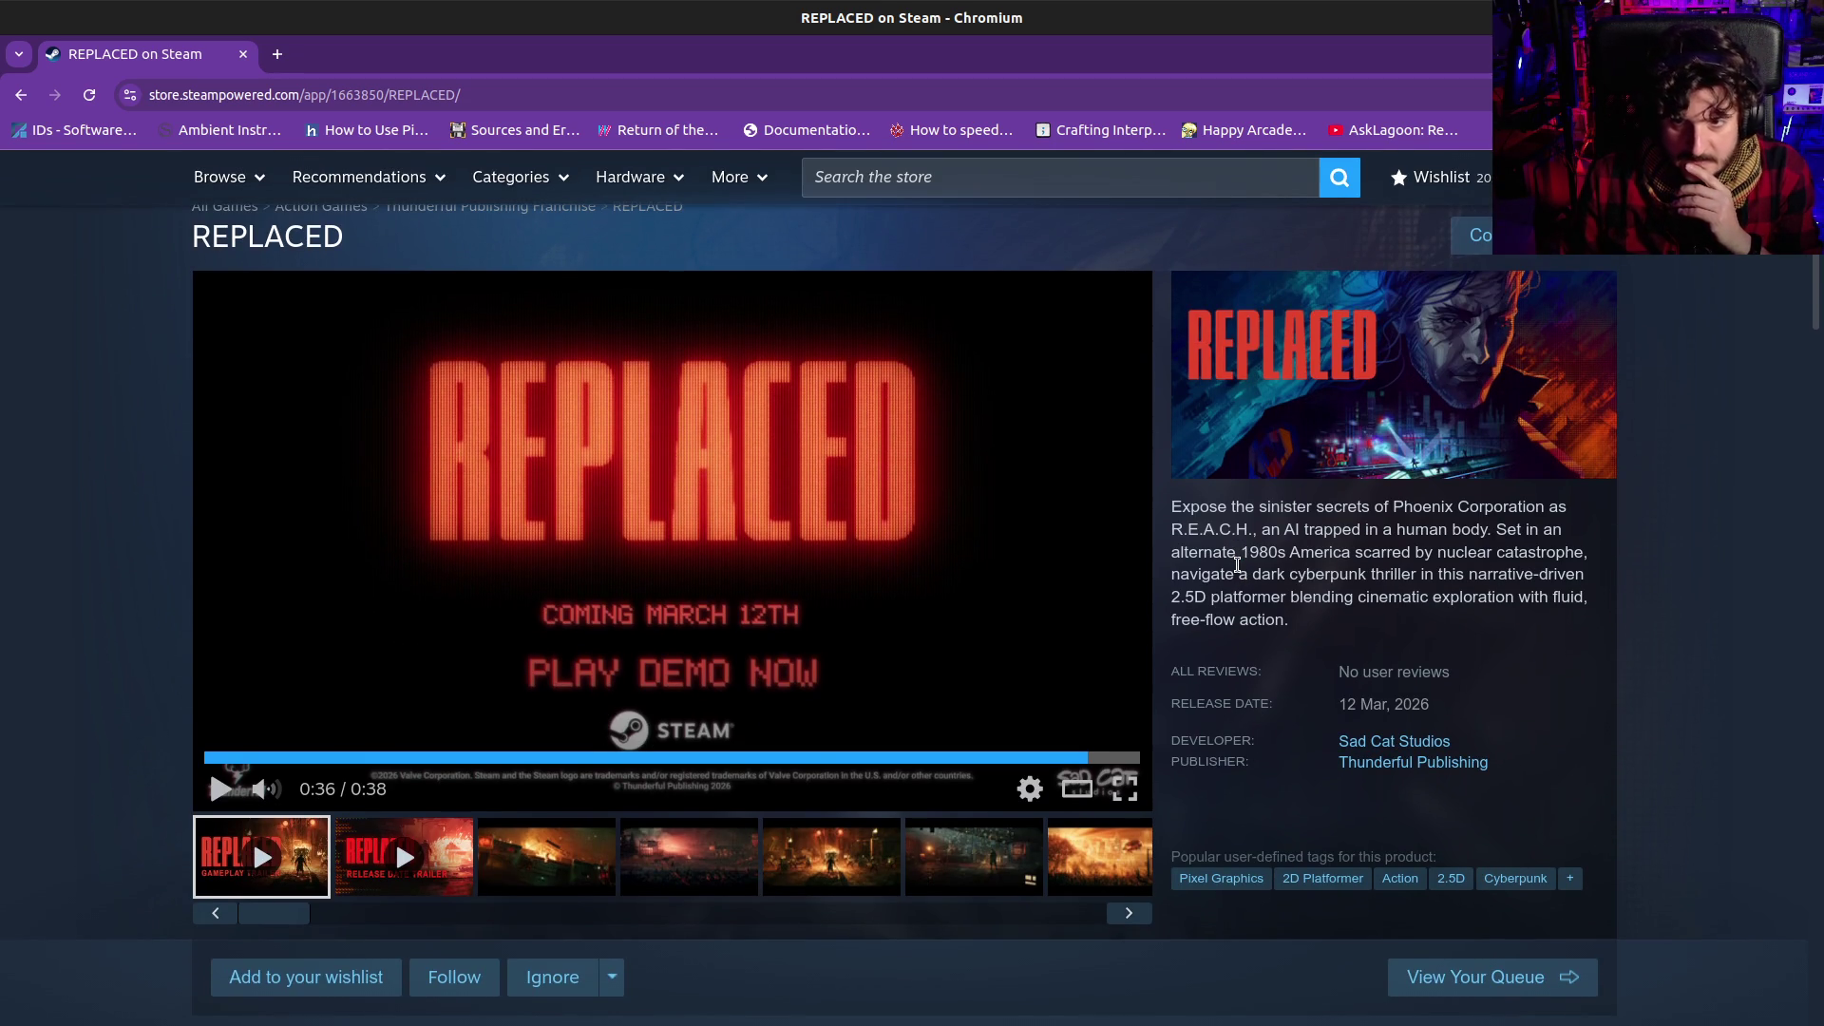
Highlight part of the game description, clear the selection, and focus the store search box.
{"action": "mouse_move", "coordinate": [1237, 561]}
{"action": "left_mouse_down"}
{"action": "mouse_move", "coordinate": [1278, 596]}
{"action": "mouse_move", "coordinate": [1330, 604]}
{"action": "left_mouse_up"}
{"action": "left_click", "coordinate": [1447, 622]}
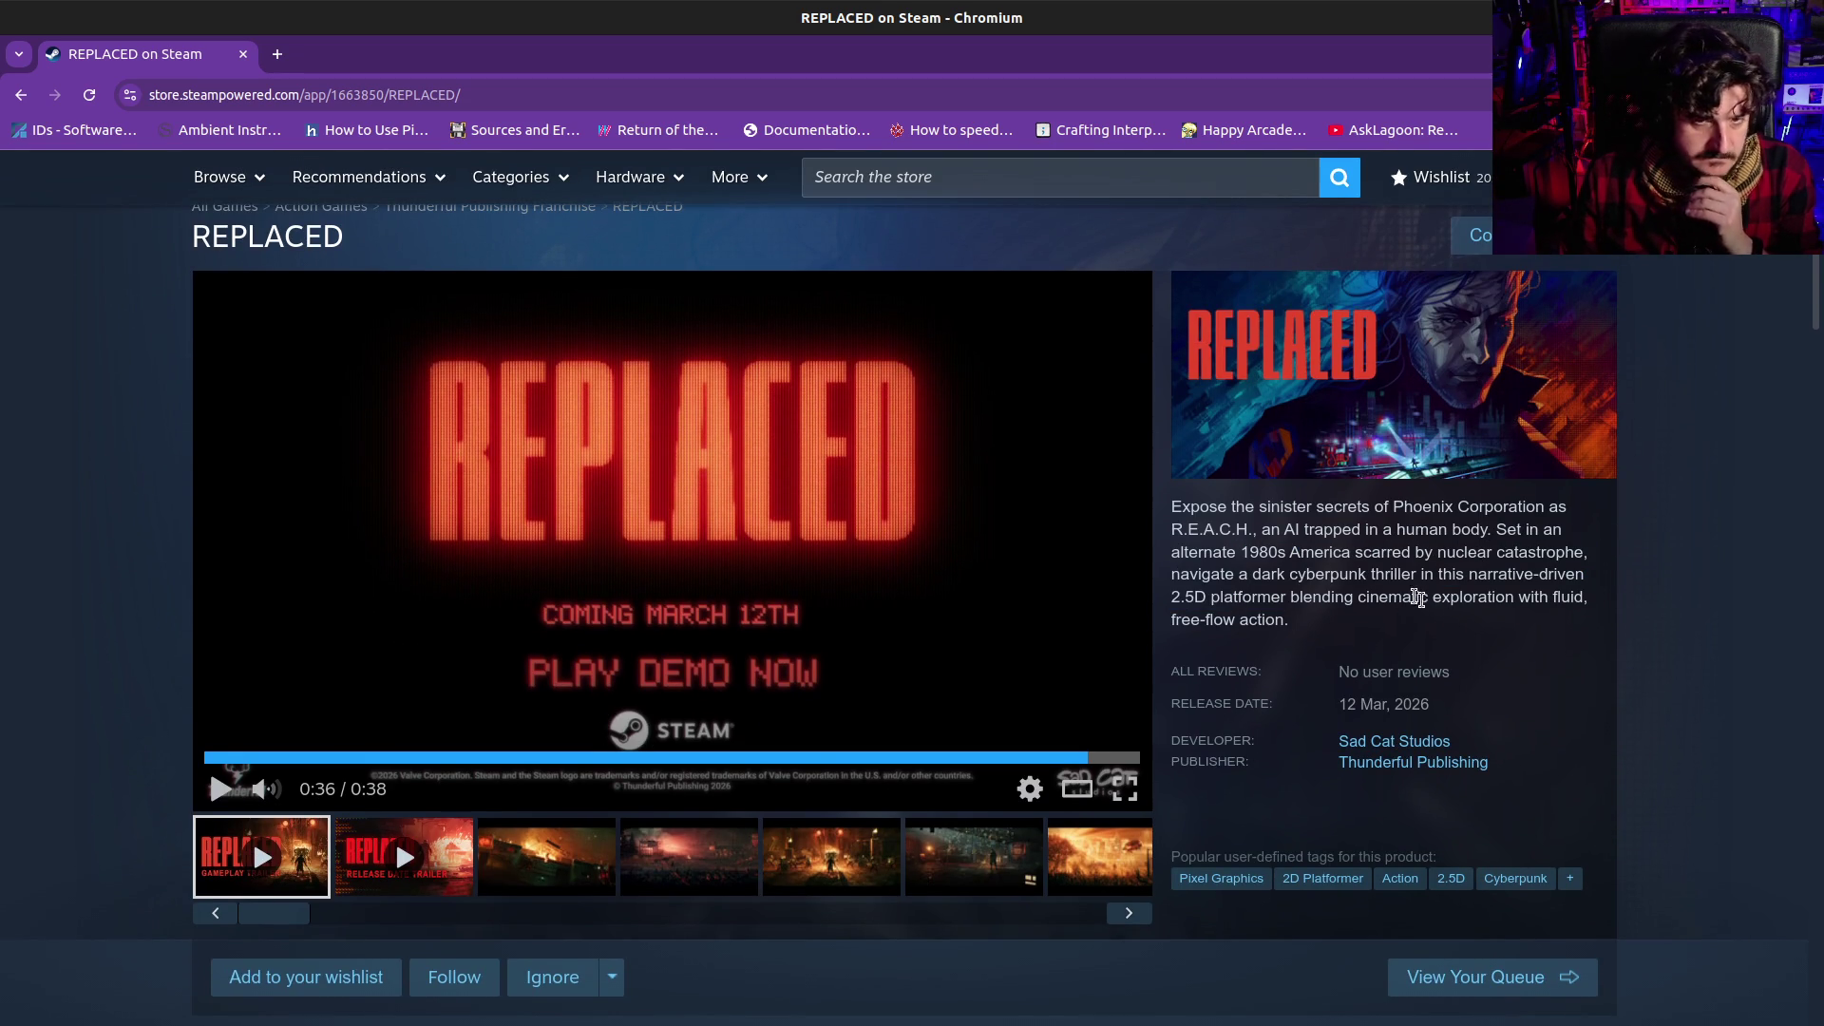
{"action": "scroll", "coordinate": [1026, 589], "scroll_direction": "up", "scroll_amount": 2}
{"action": "scroll", "coordinate": [1501, 629], "scroll_direction": "down", "scroll_amount": 2}
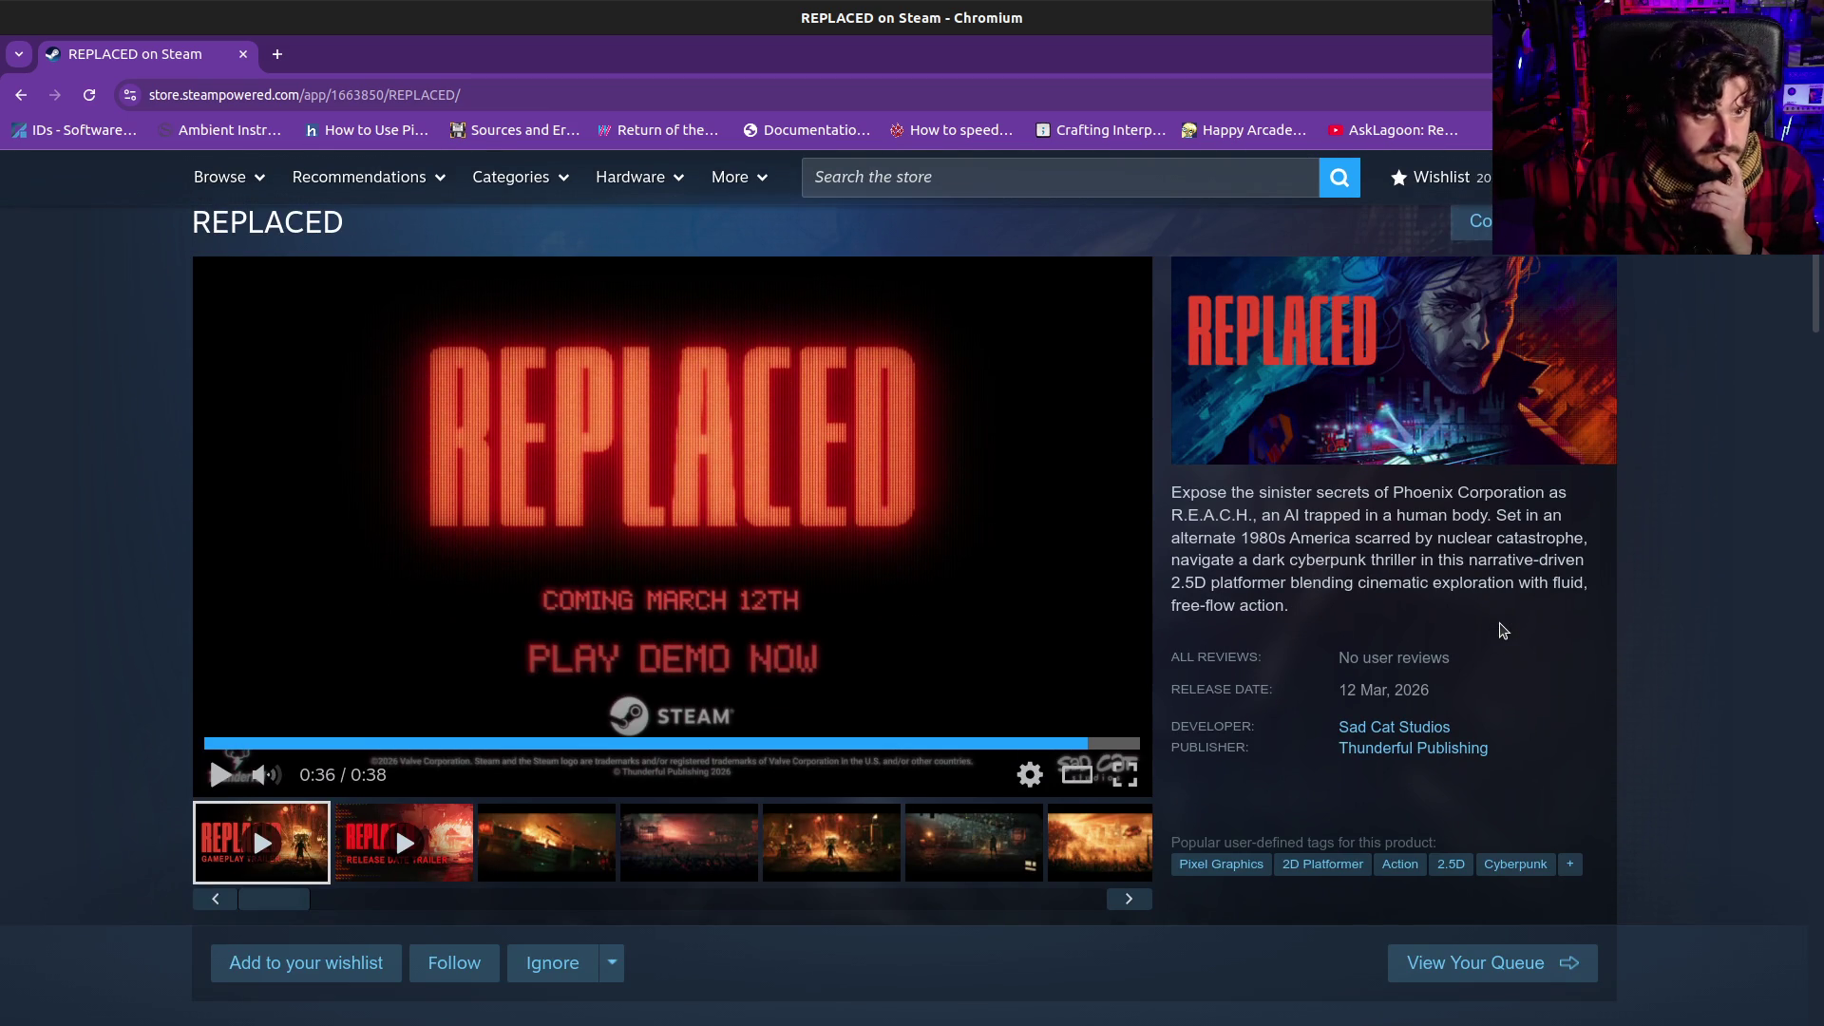
{"action": "left_click", "coordinate": [934, 175]}
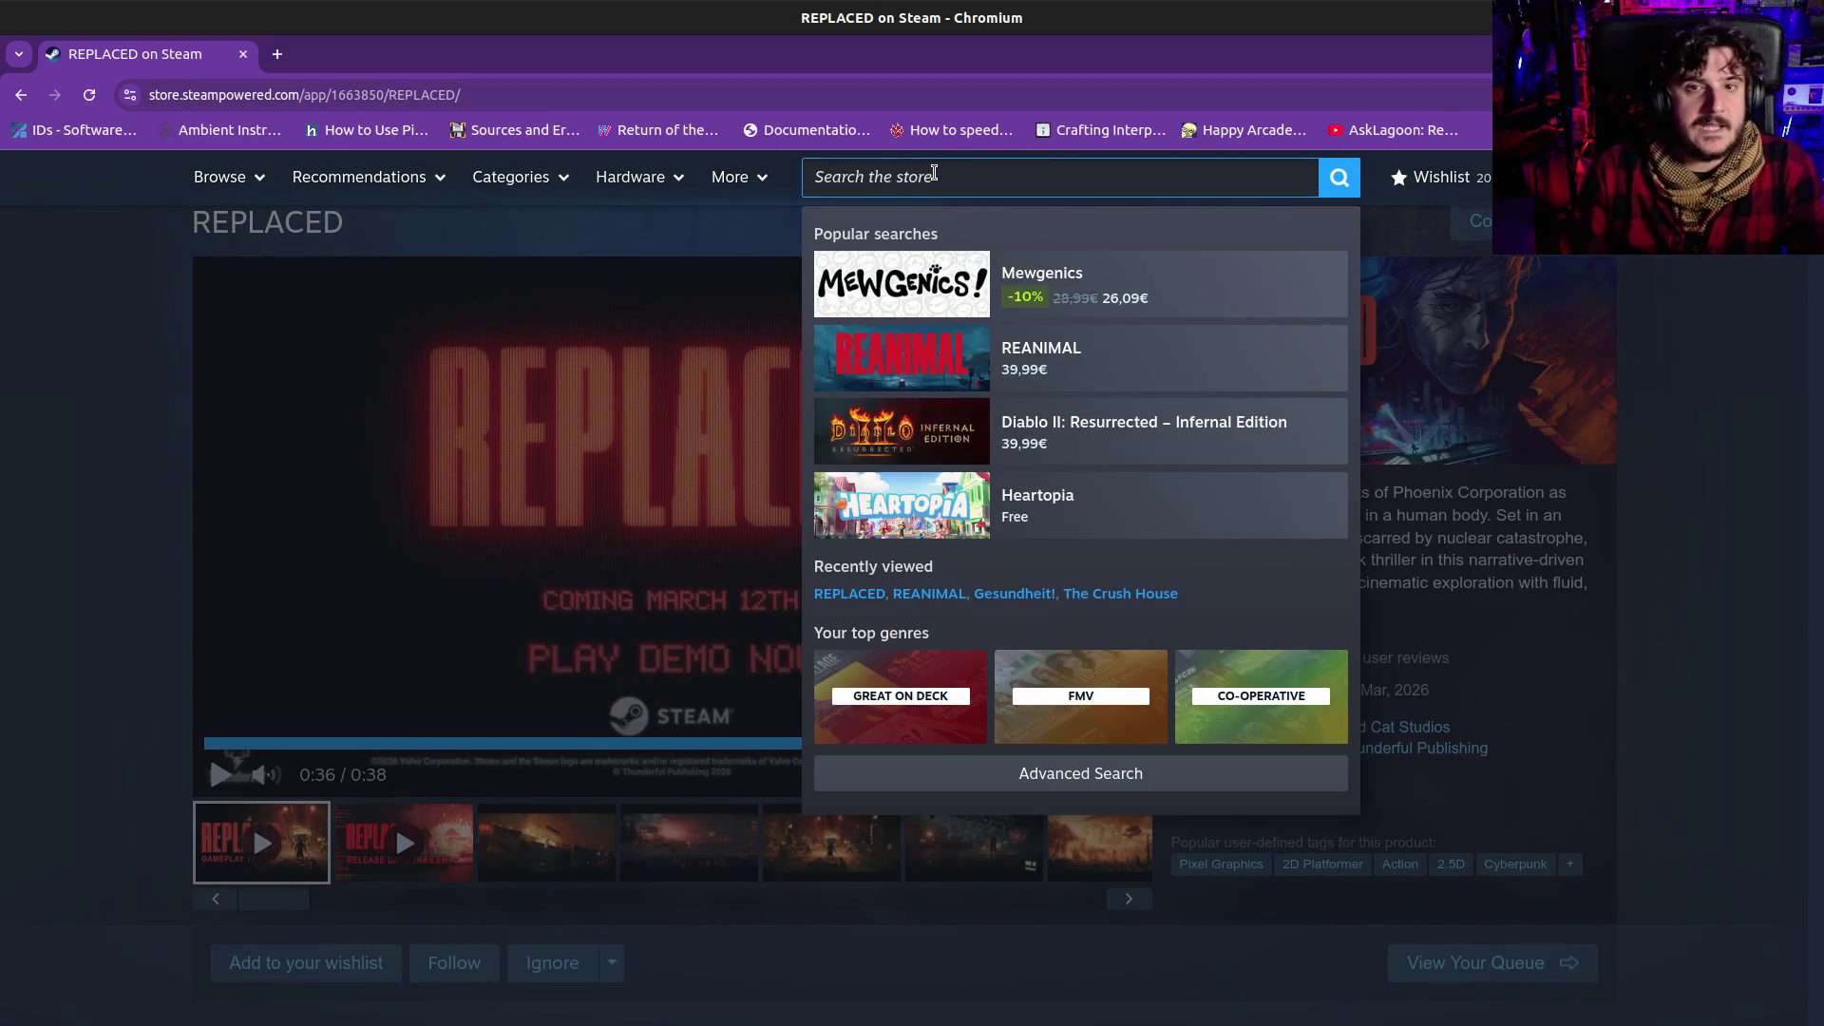
Search the store for 'heart of the forest' and open the Heart of the Forest result.
{"action": "type", "text": "forest"}
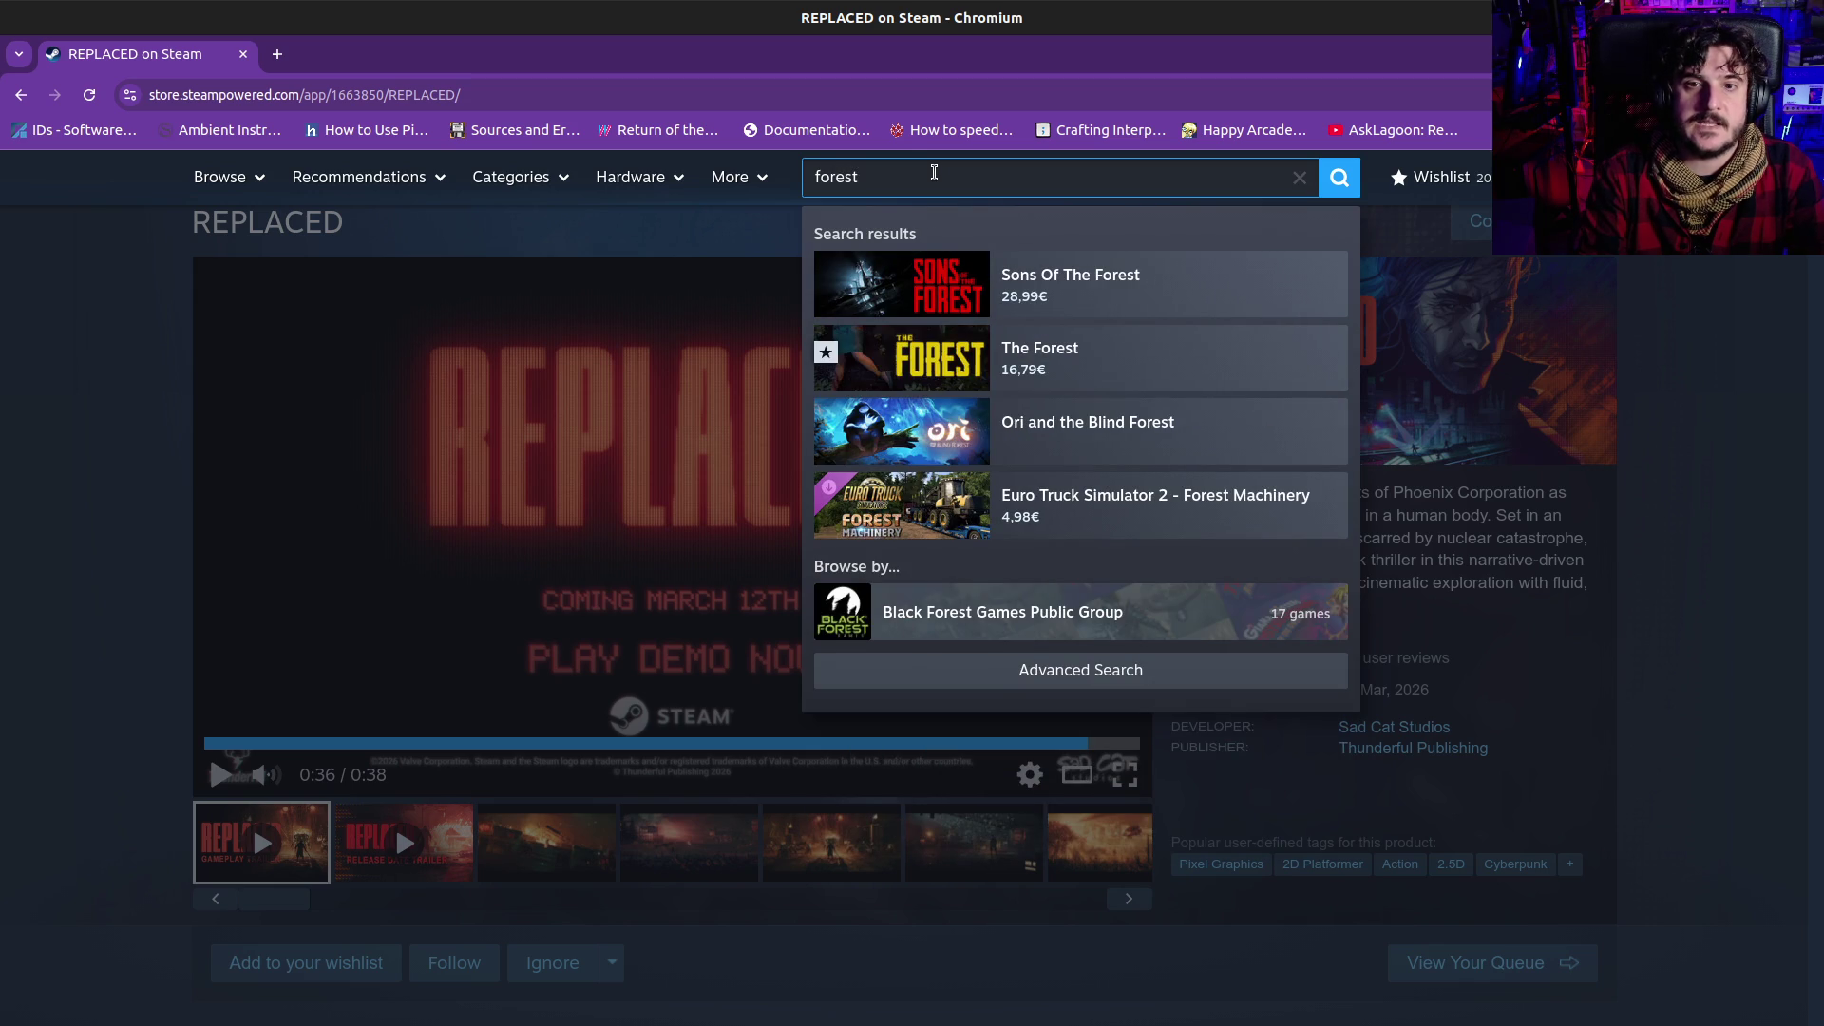
{"action": "key", "text": "BackSpace"}
{"action": "key", "text": "BackSpace"}
{"action": "key", "text": "BackSpace"}
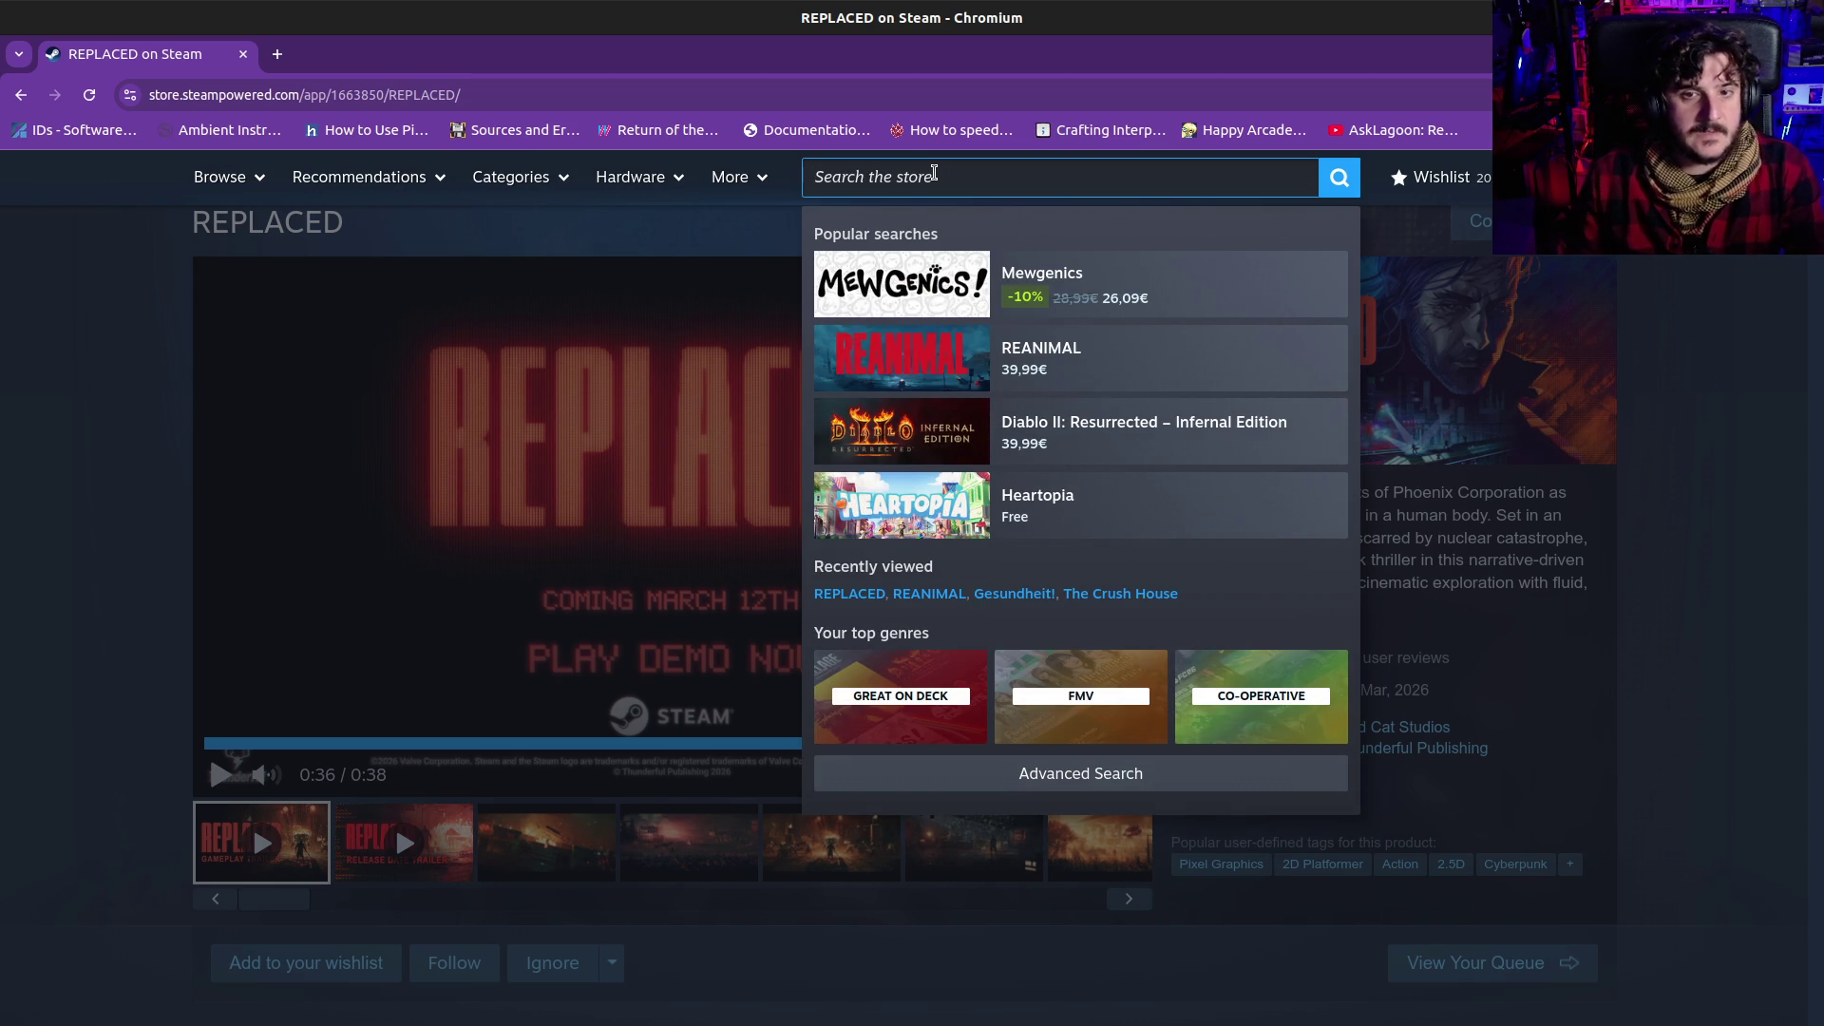
{"action": "key", "text": "Escape"}
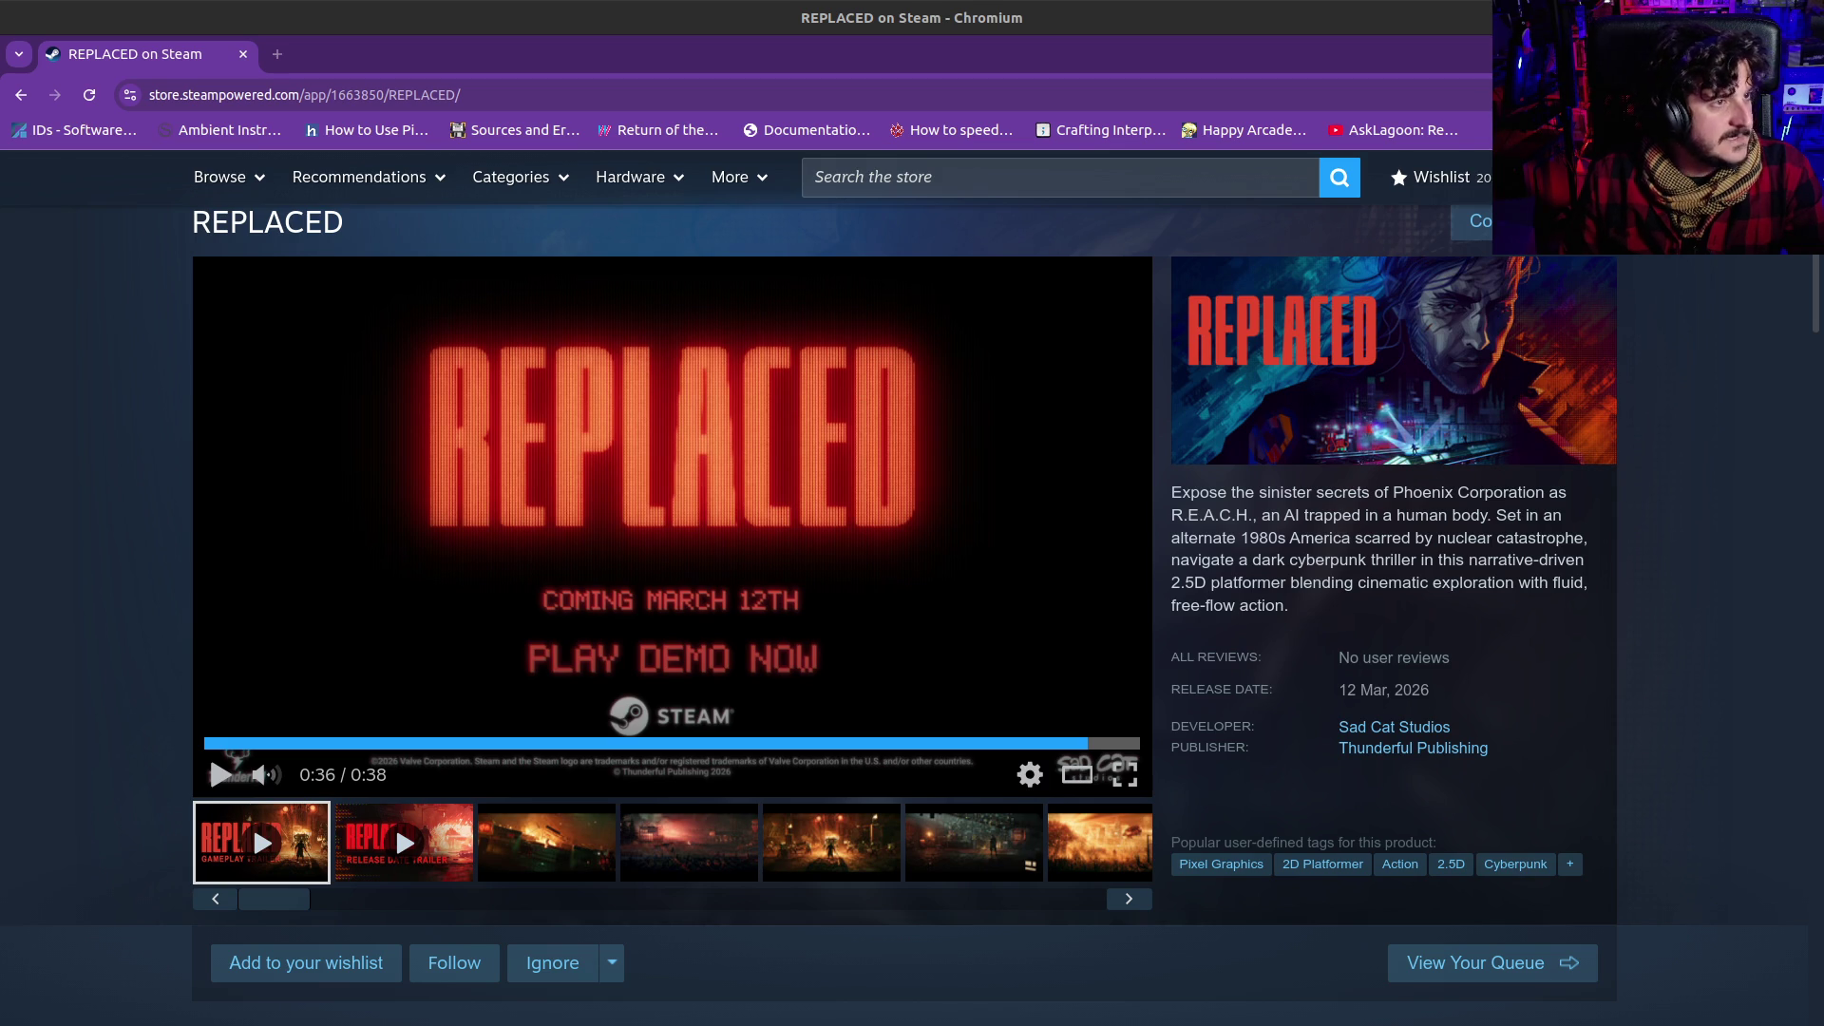
{"action": "left_click", "coordinate": [935, 179]}
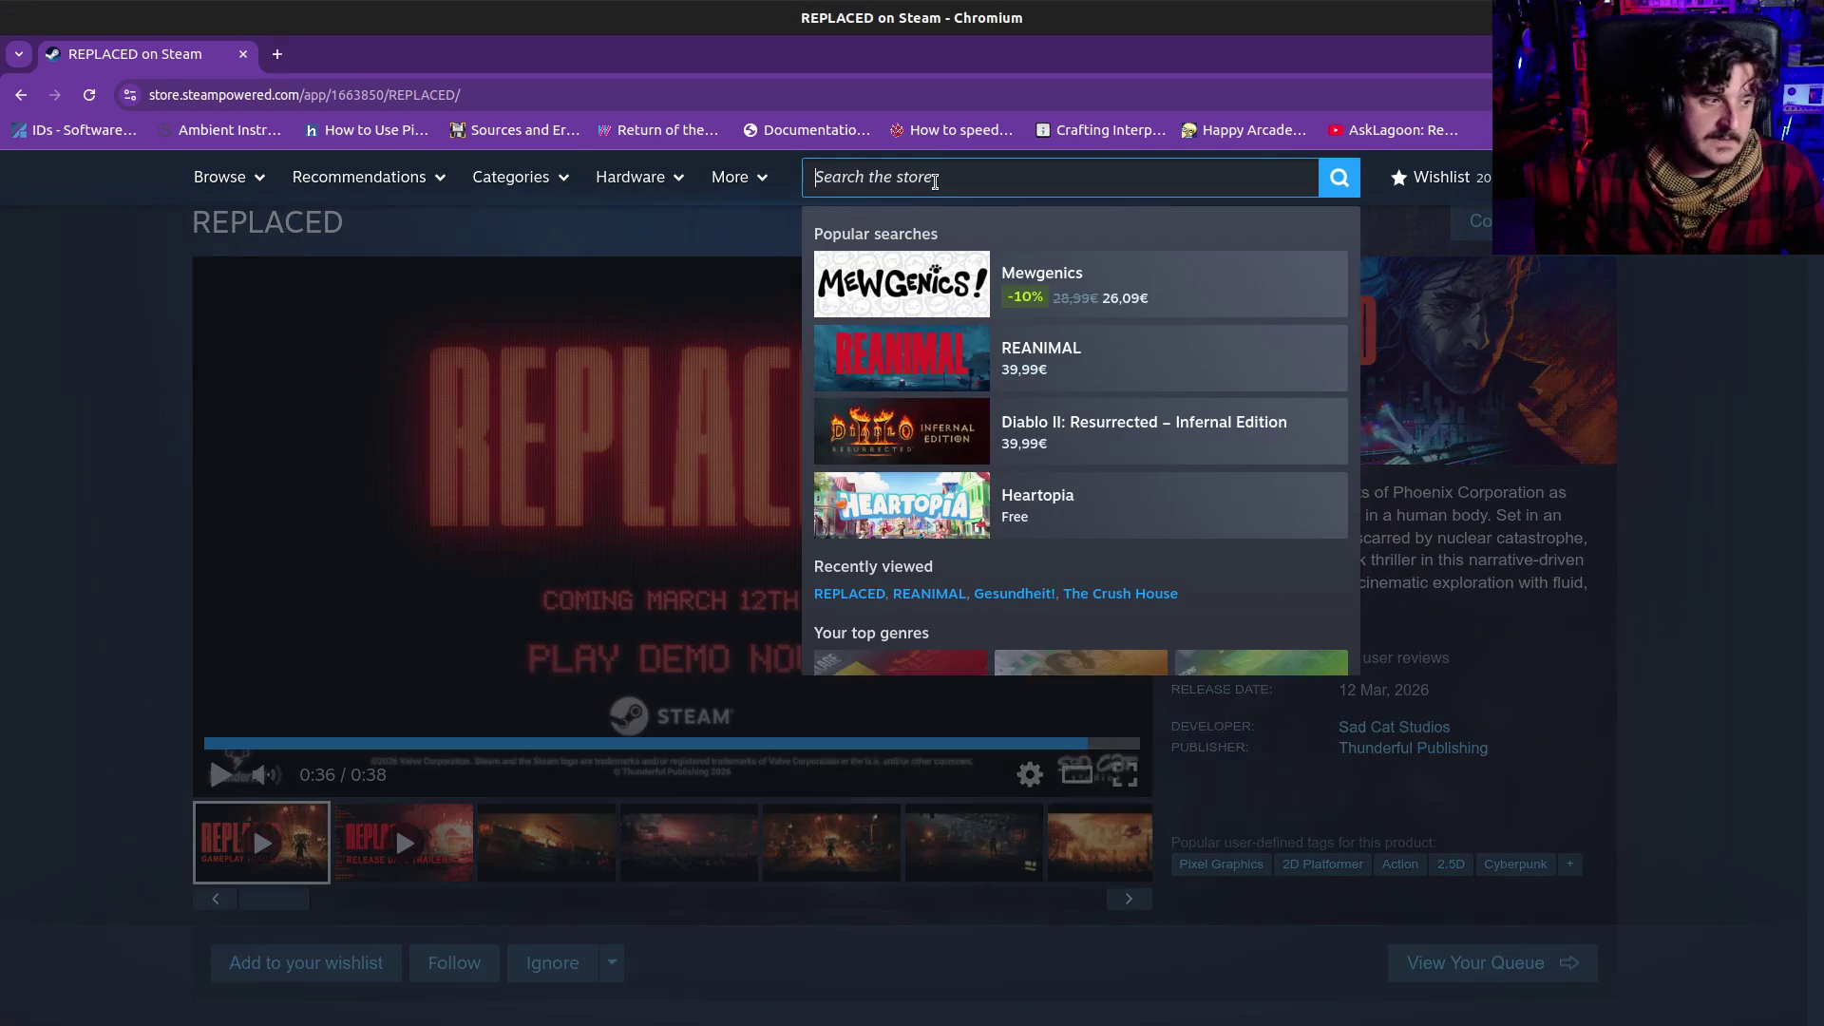
{"action": "type", "text": "heart of the for"}
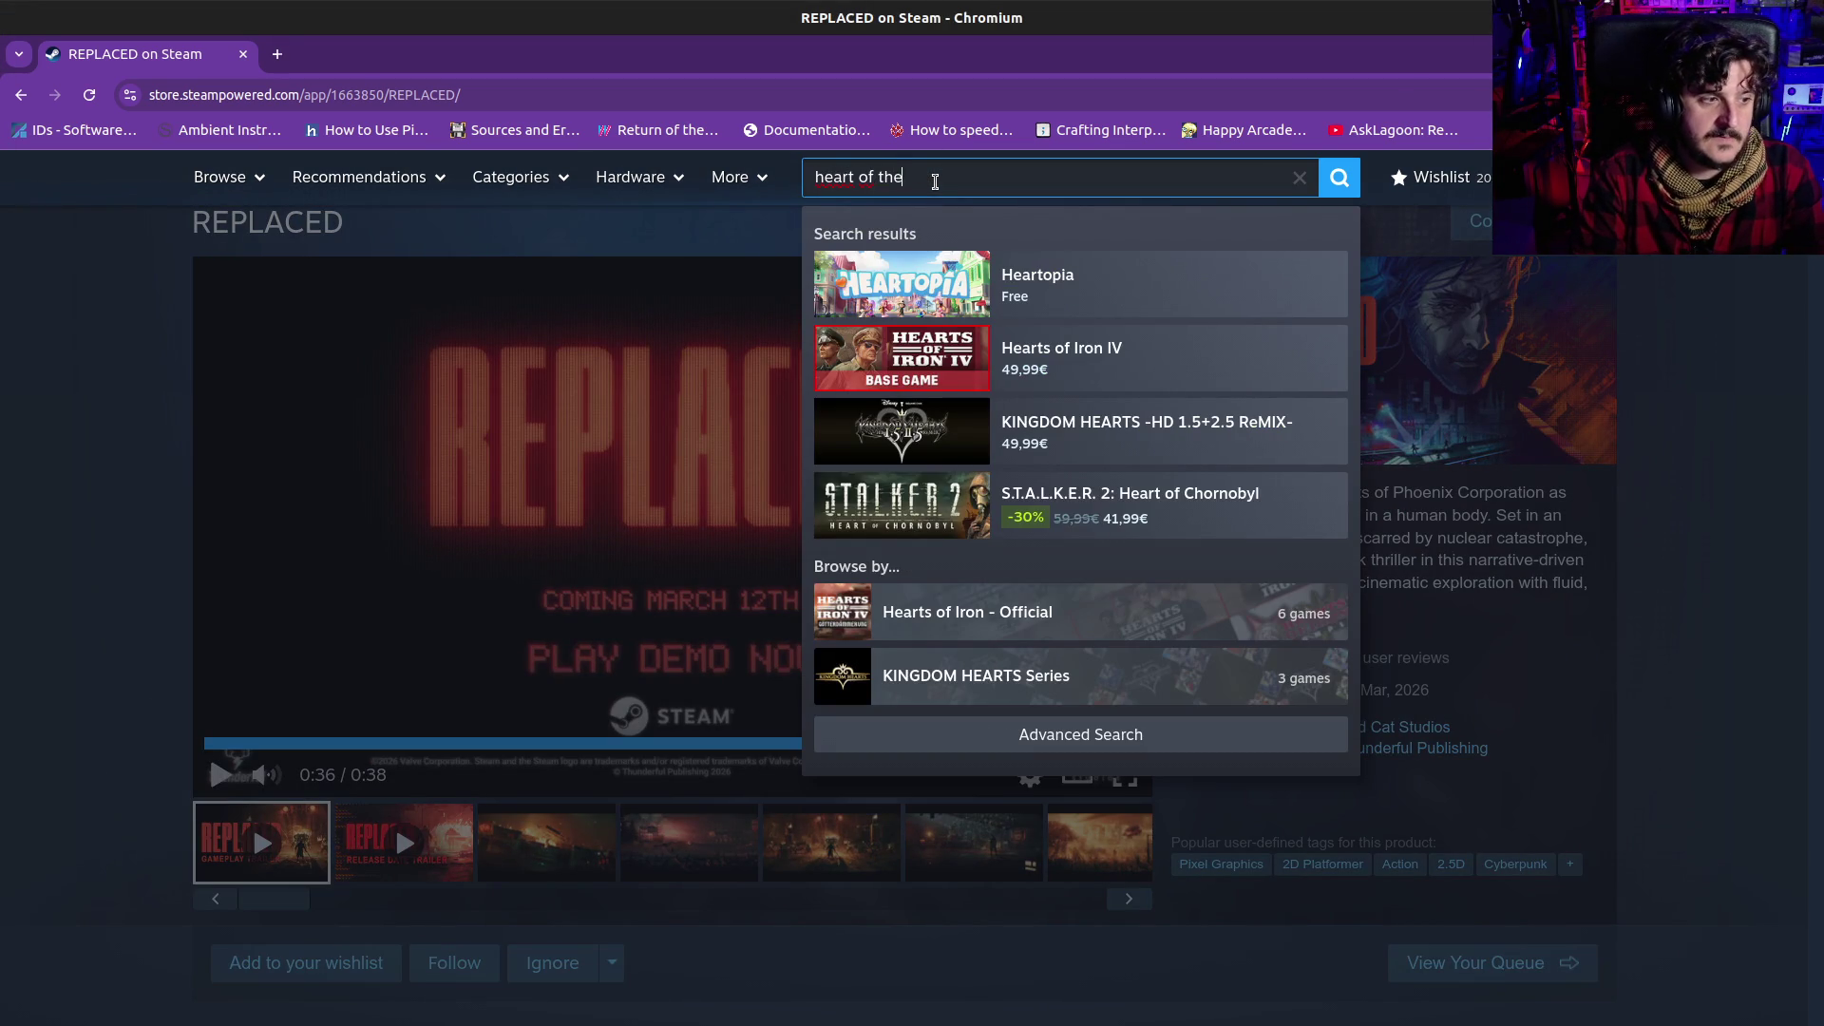
{"action": "type", "text": "est"}
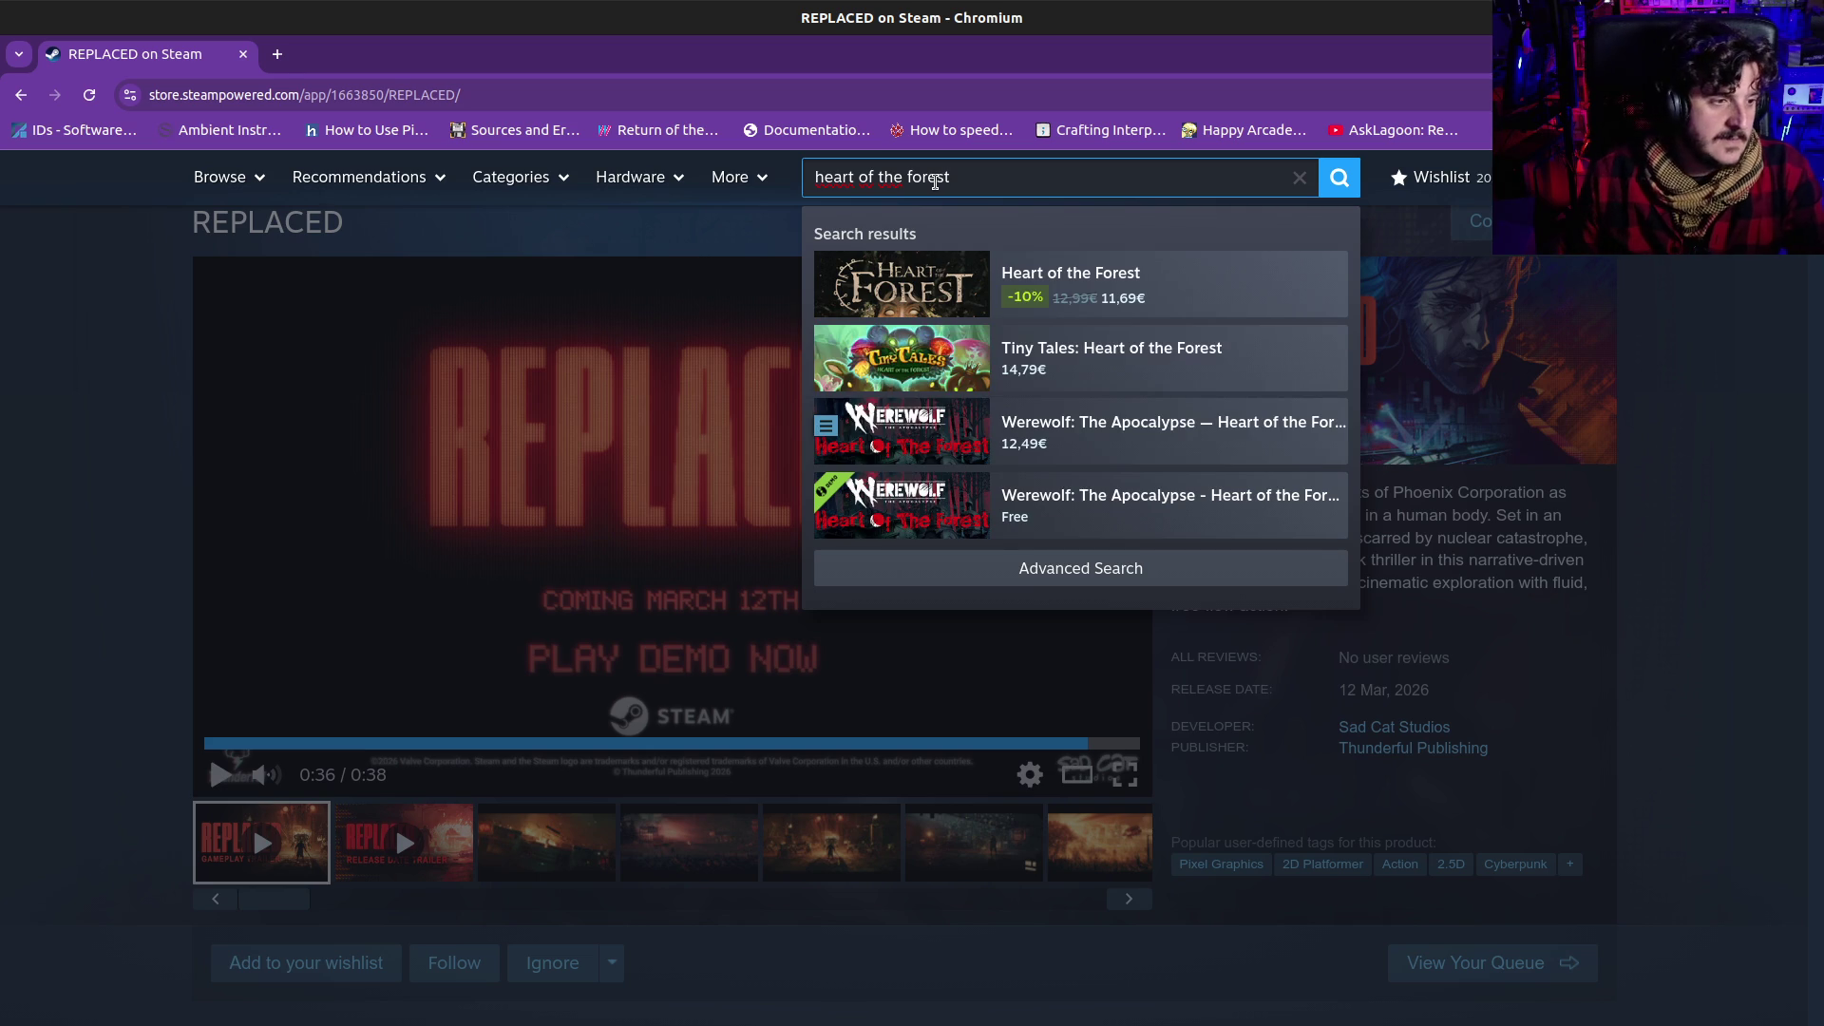
{"action": "left_click", "coordinate": [1105, 290]}
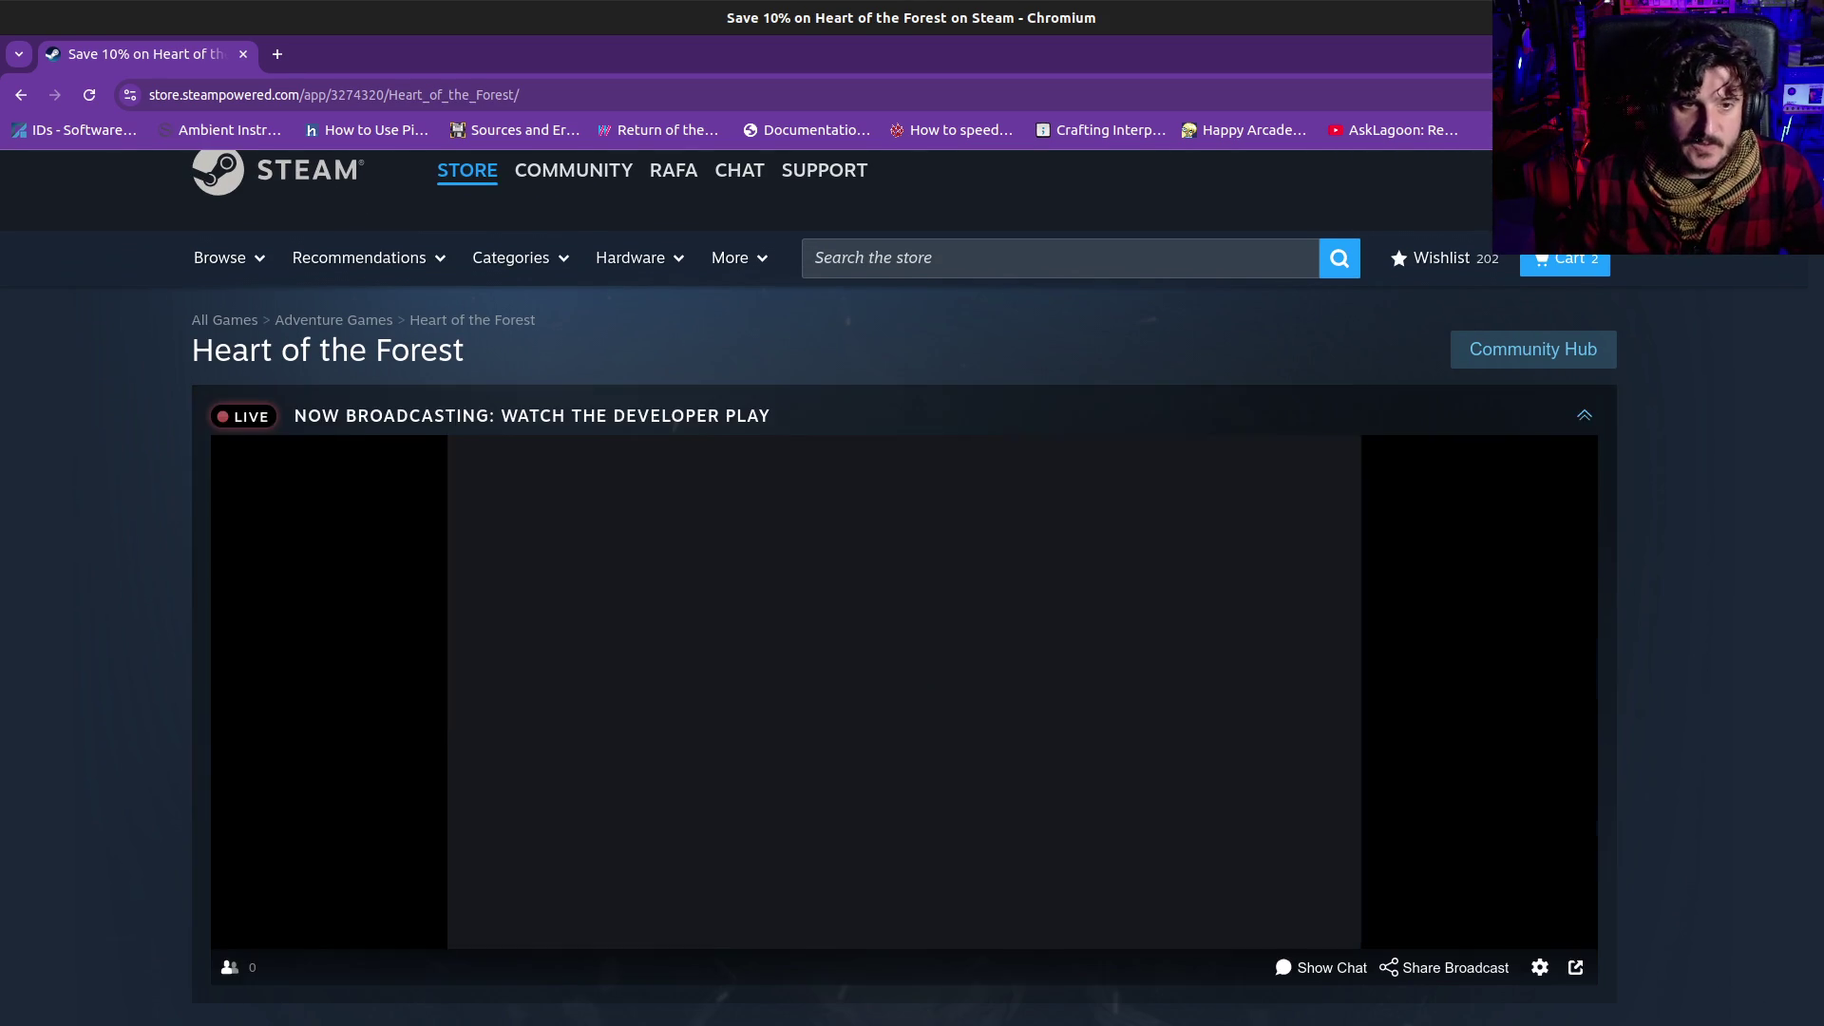
Scroll the Heart of the Forest page past the live broadcast to the playing trailer.
{"action": "scroll", "coordinate": [1160, 648], "scroll_direction": "down", "scroll_amount": 8}
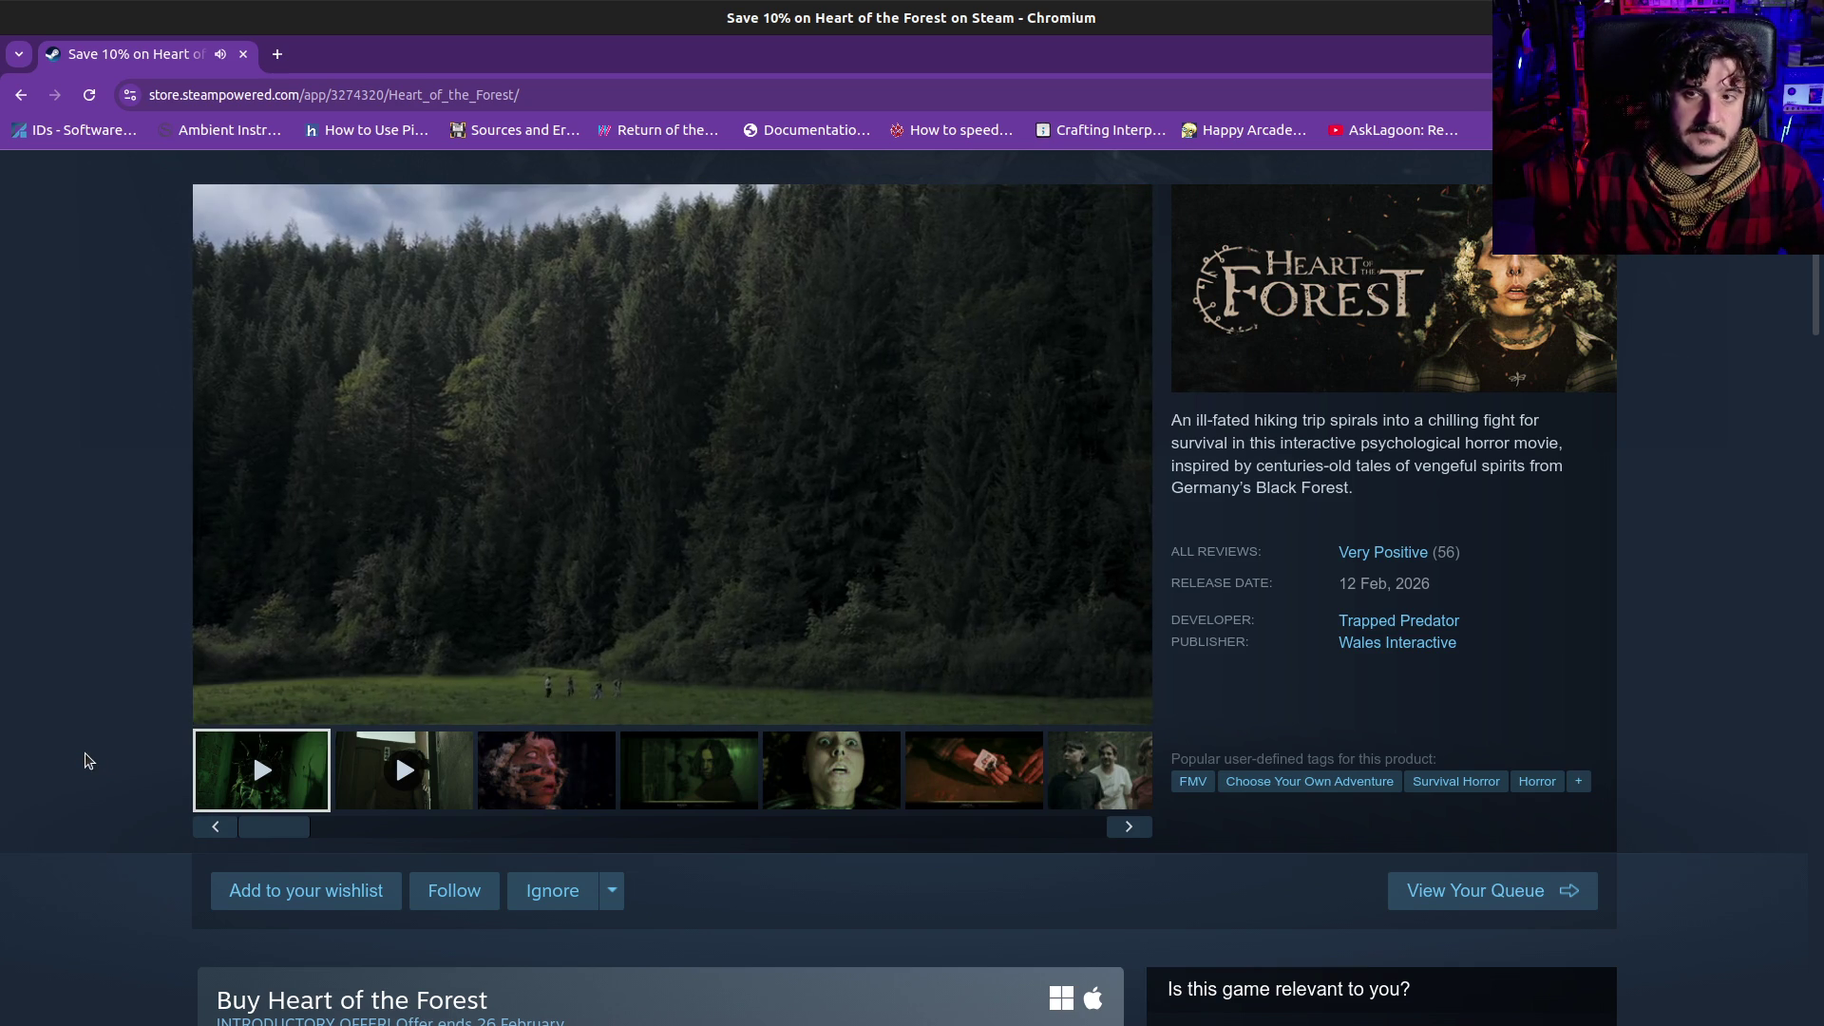
{"action": "scroll", "coordinate": [86, 760], "scroll_direction": "up", "scroll_amount": 1}
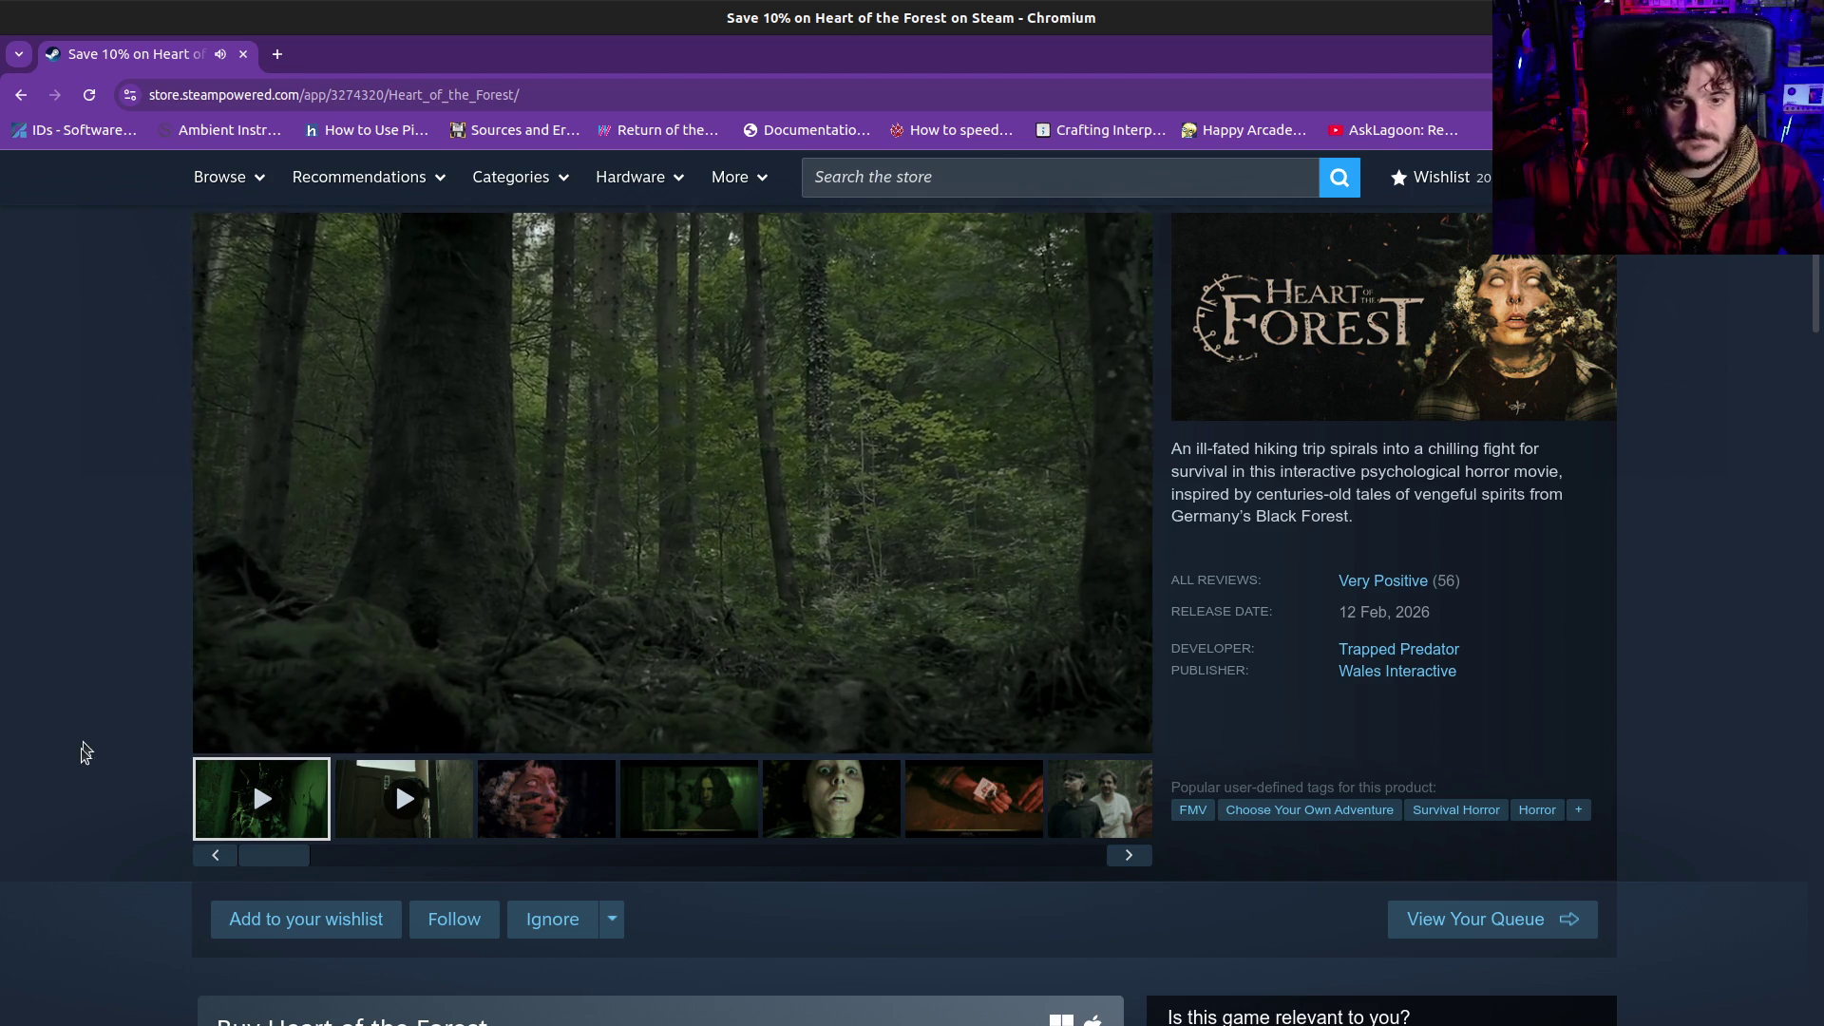
{"action": "mouse_move", "coordinate": [285, 736]}
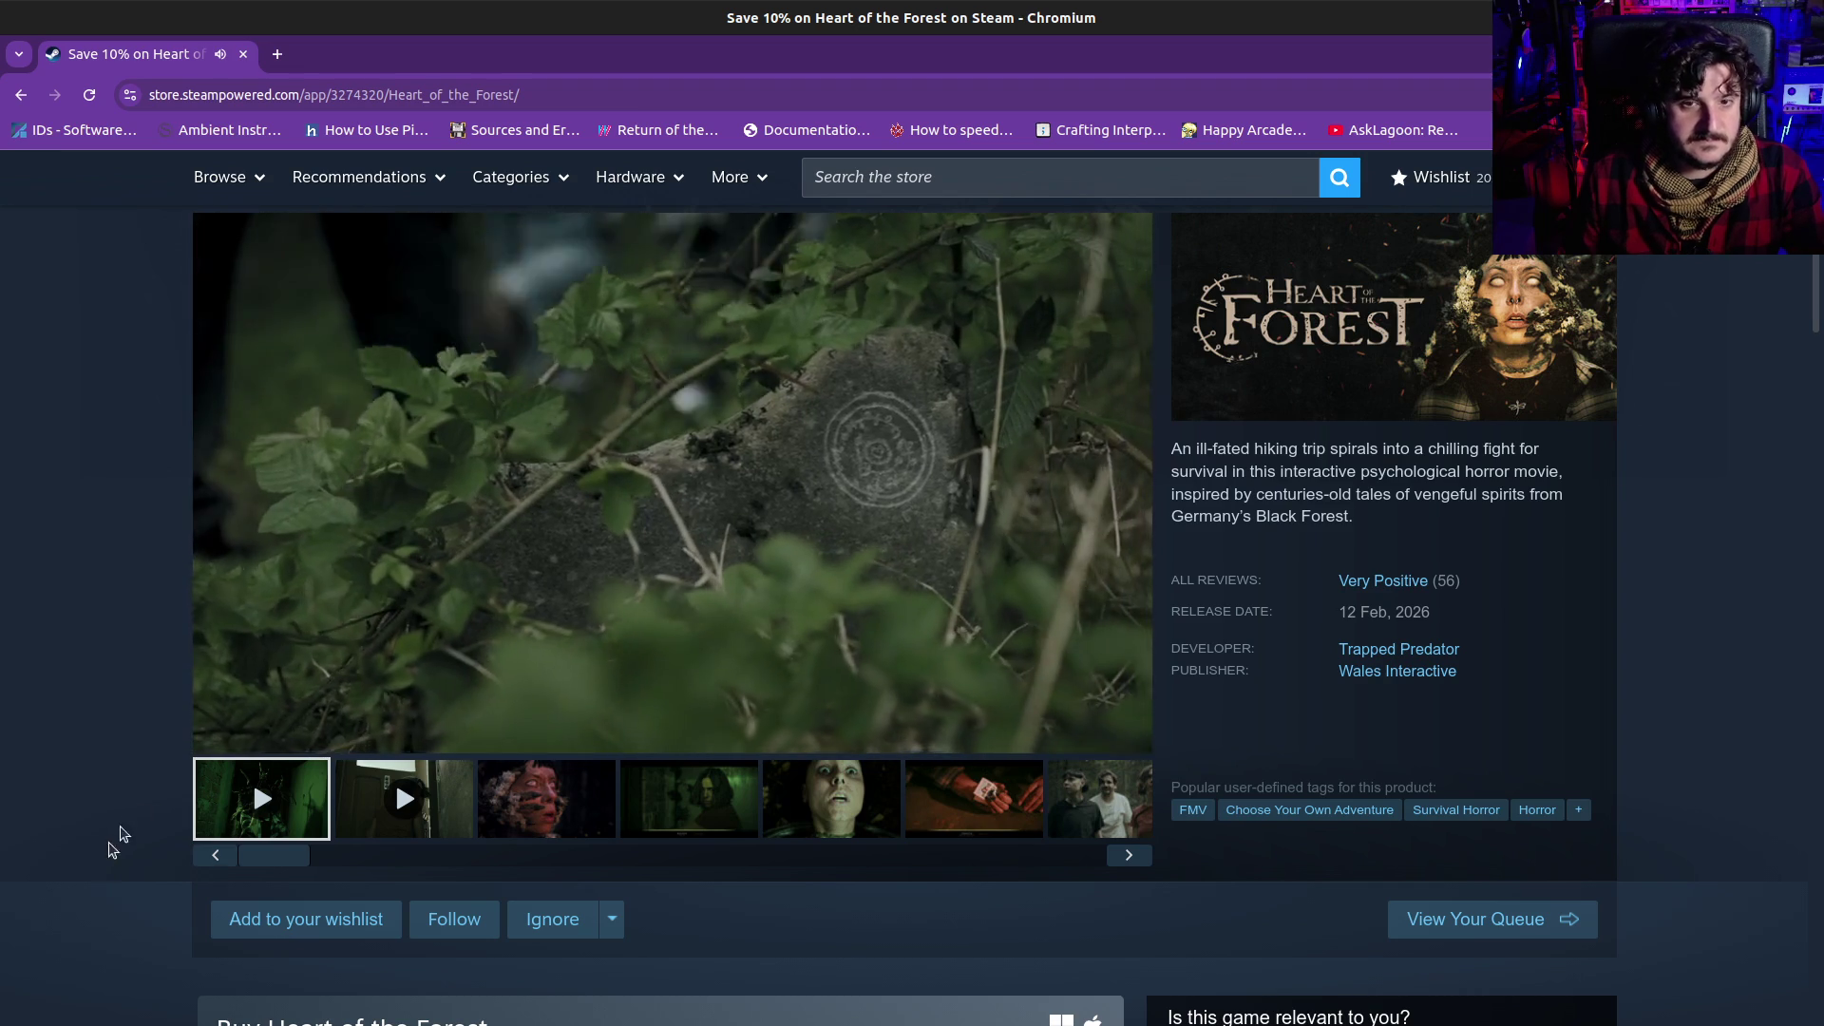
{"action": "left_click", "coordinate": [564, 572]}
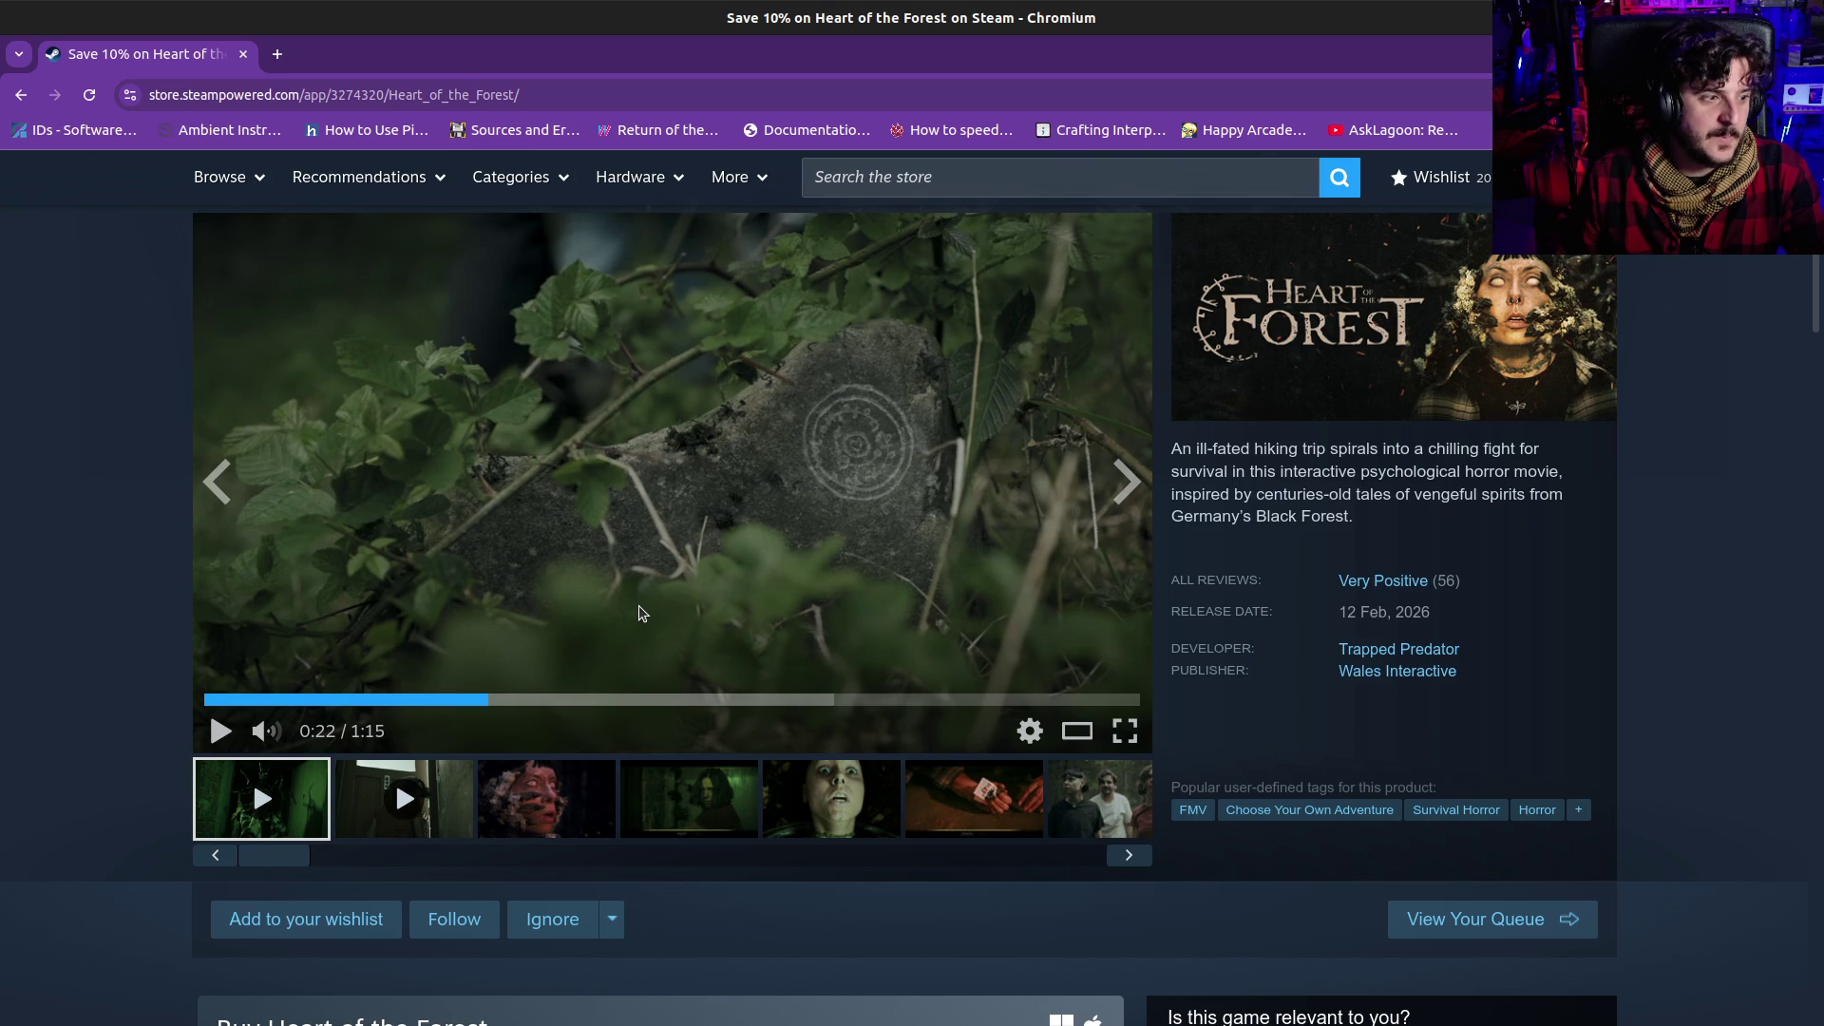
{"action": "left_click", "coordinate": [658, 534]}
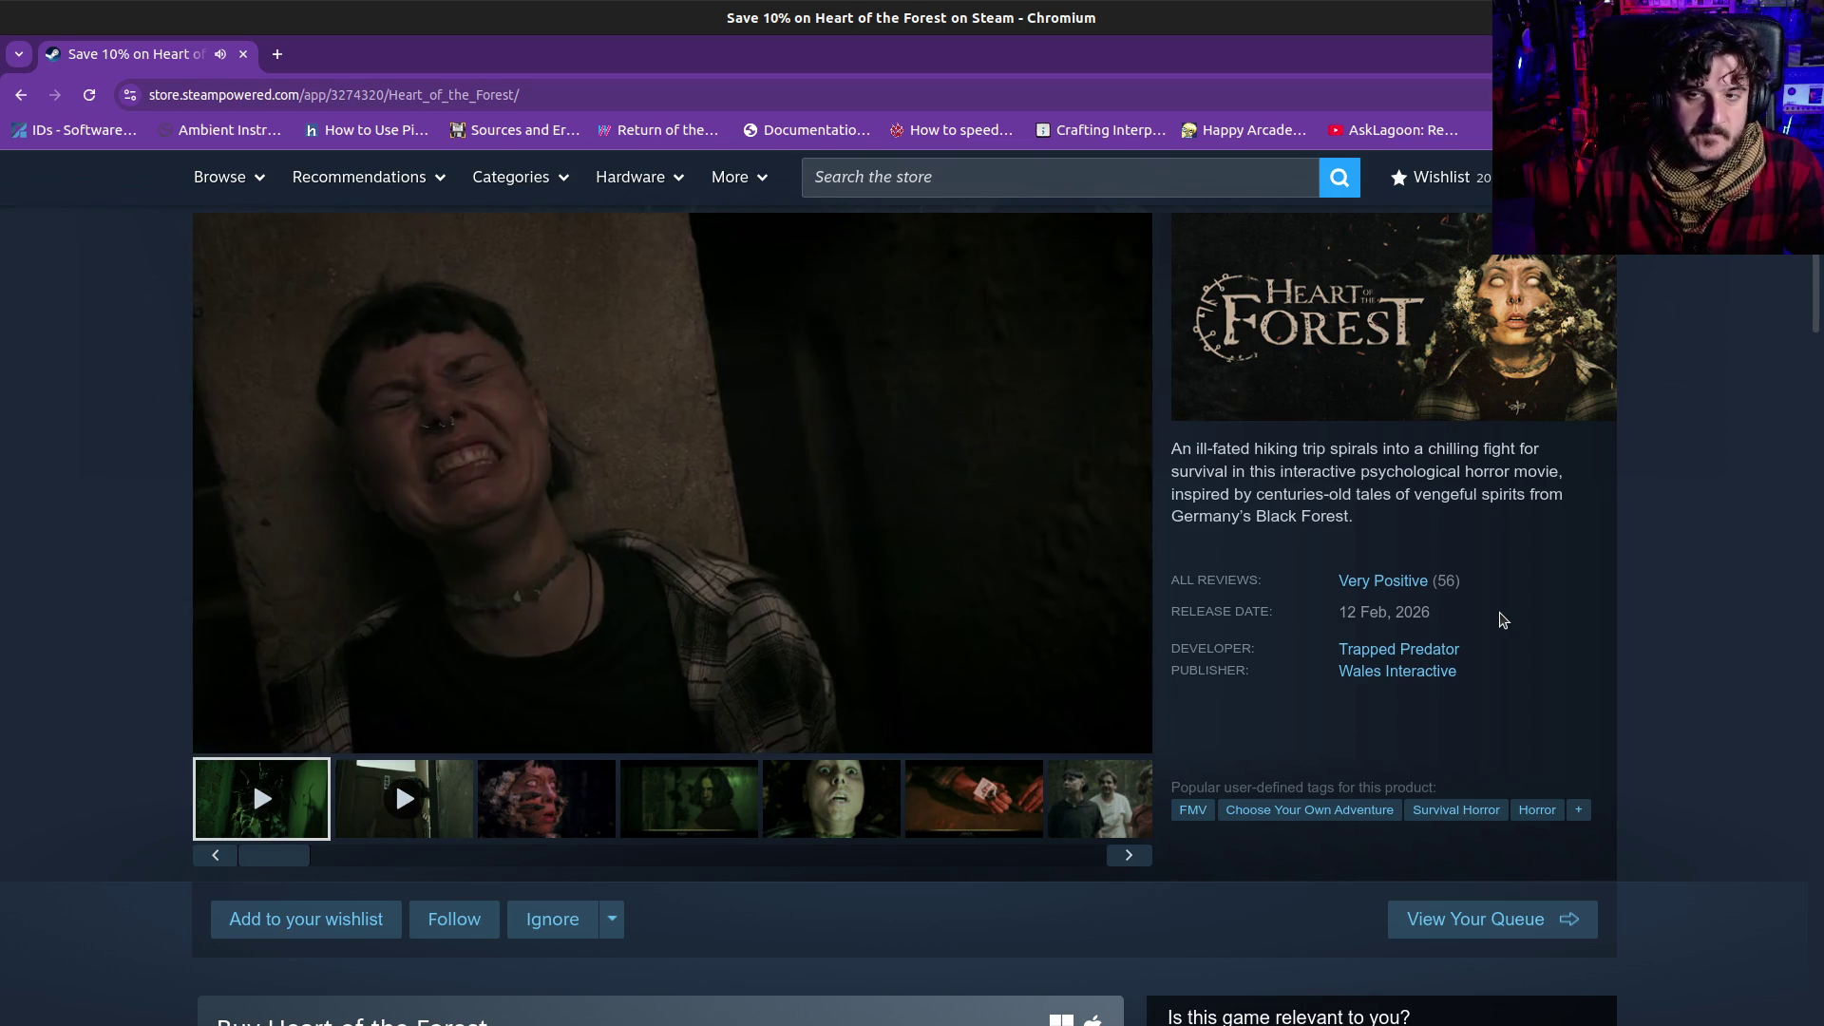
{"action": "left_click", "coordinate": [1006, 557]}
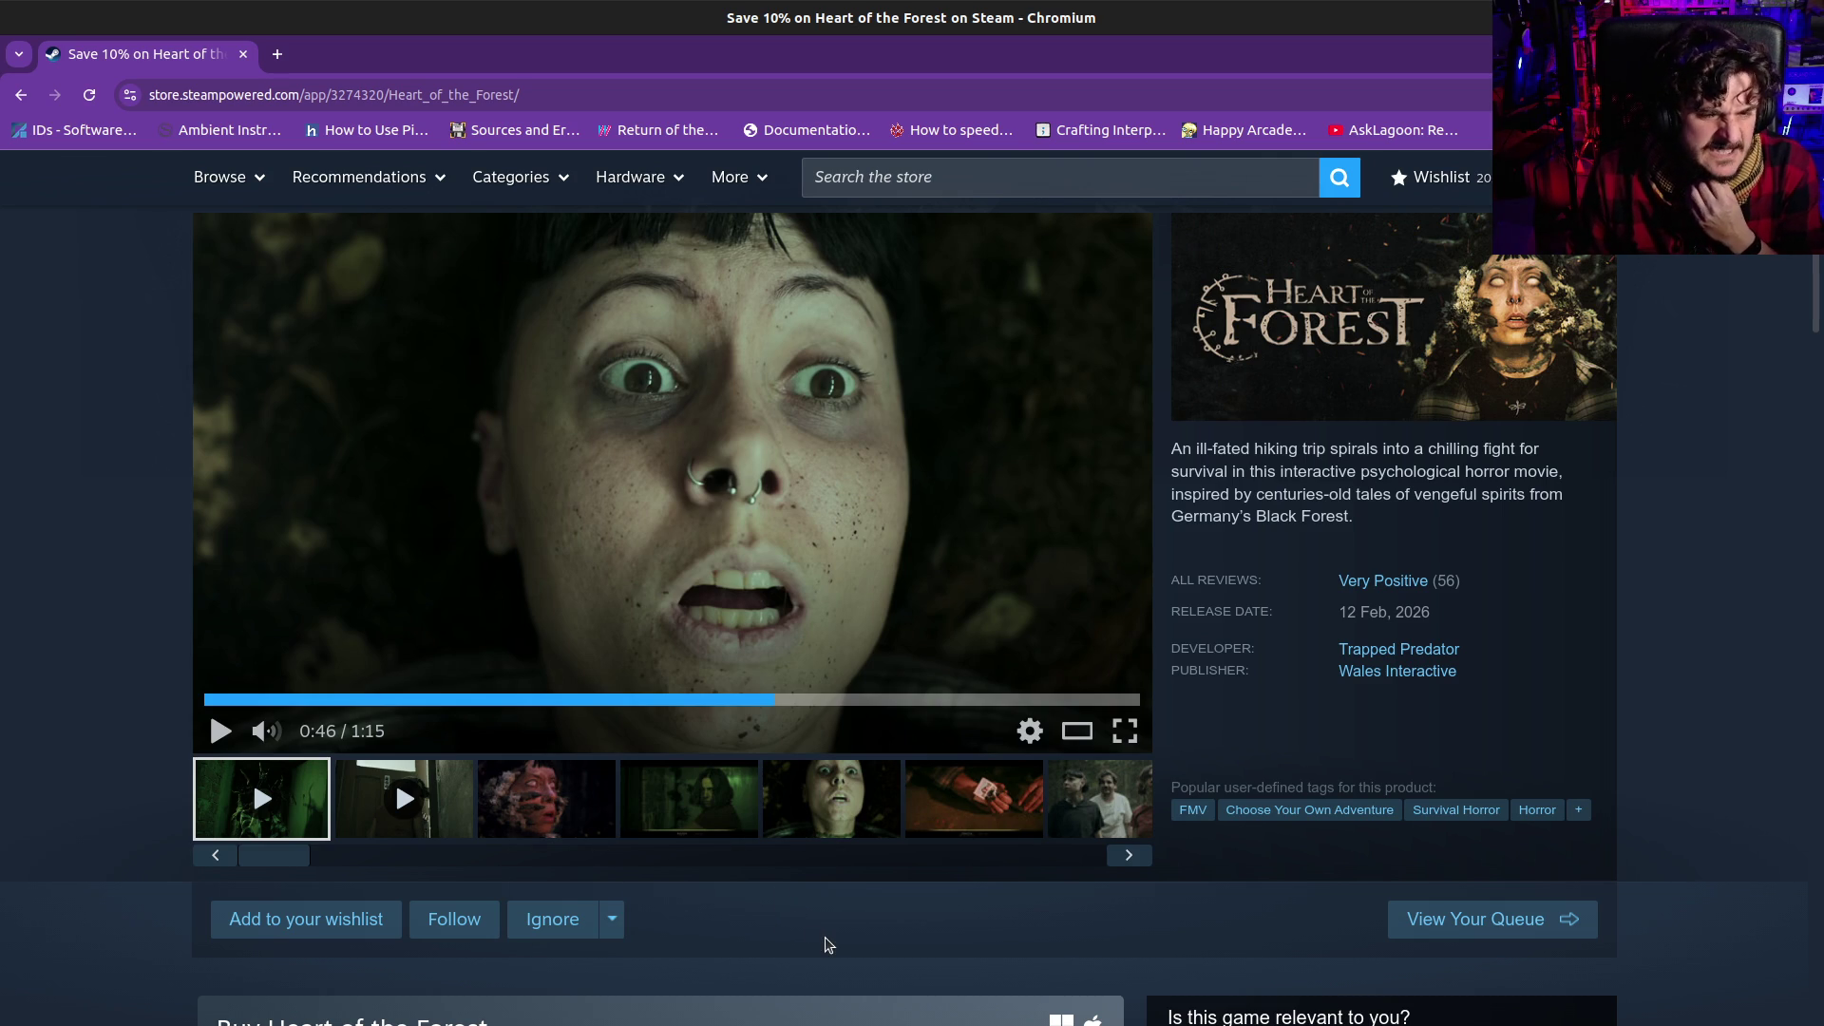
Resume the Heart of the Forest trailer, then go to the Poppy Playtime - Chapter 5 page.
{"action": "left_click", "coordinate": [841, 567]}
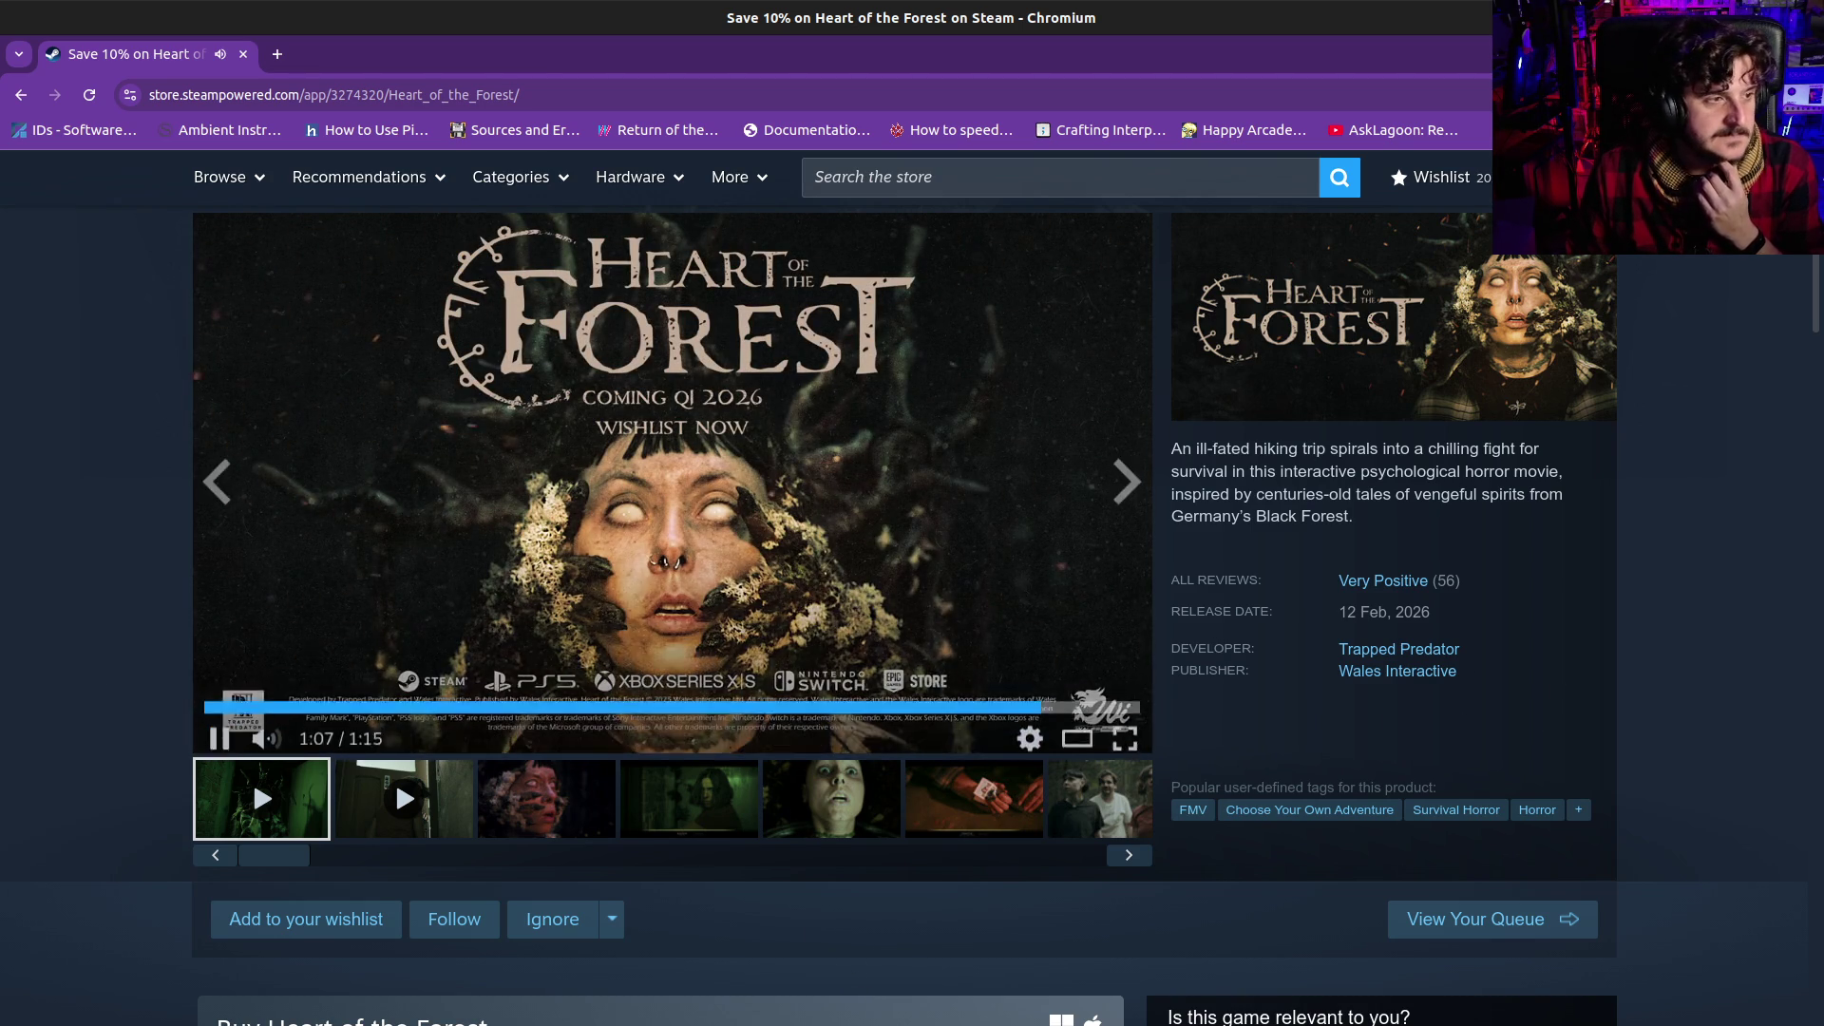
{"action": "left_click", "coordinate": [21, 95]}
{"action": "scroll", "coordinate": [500, 803], "scroll_direction": "down", "scroll_amount": 1}
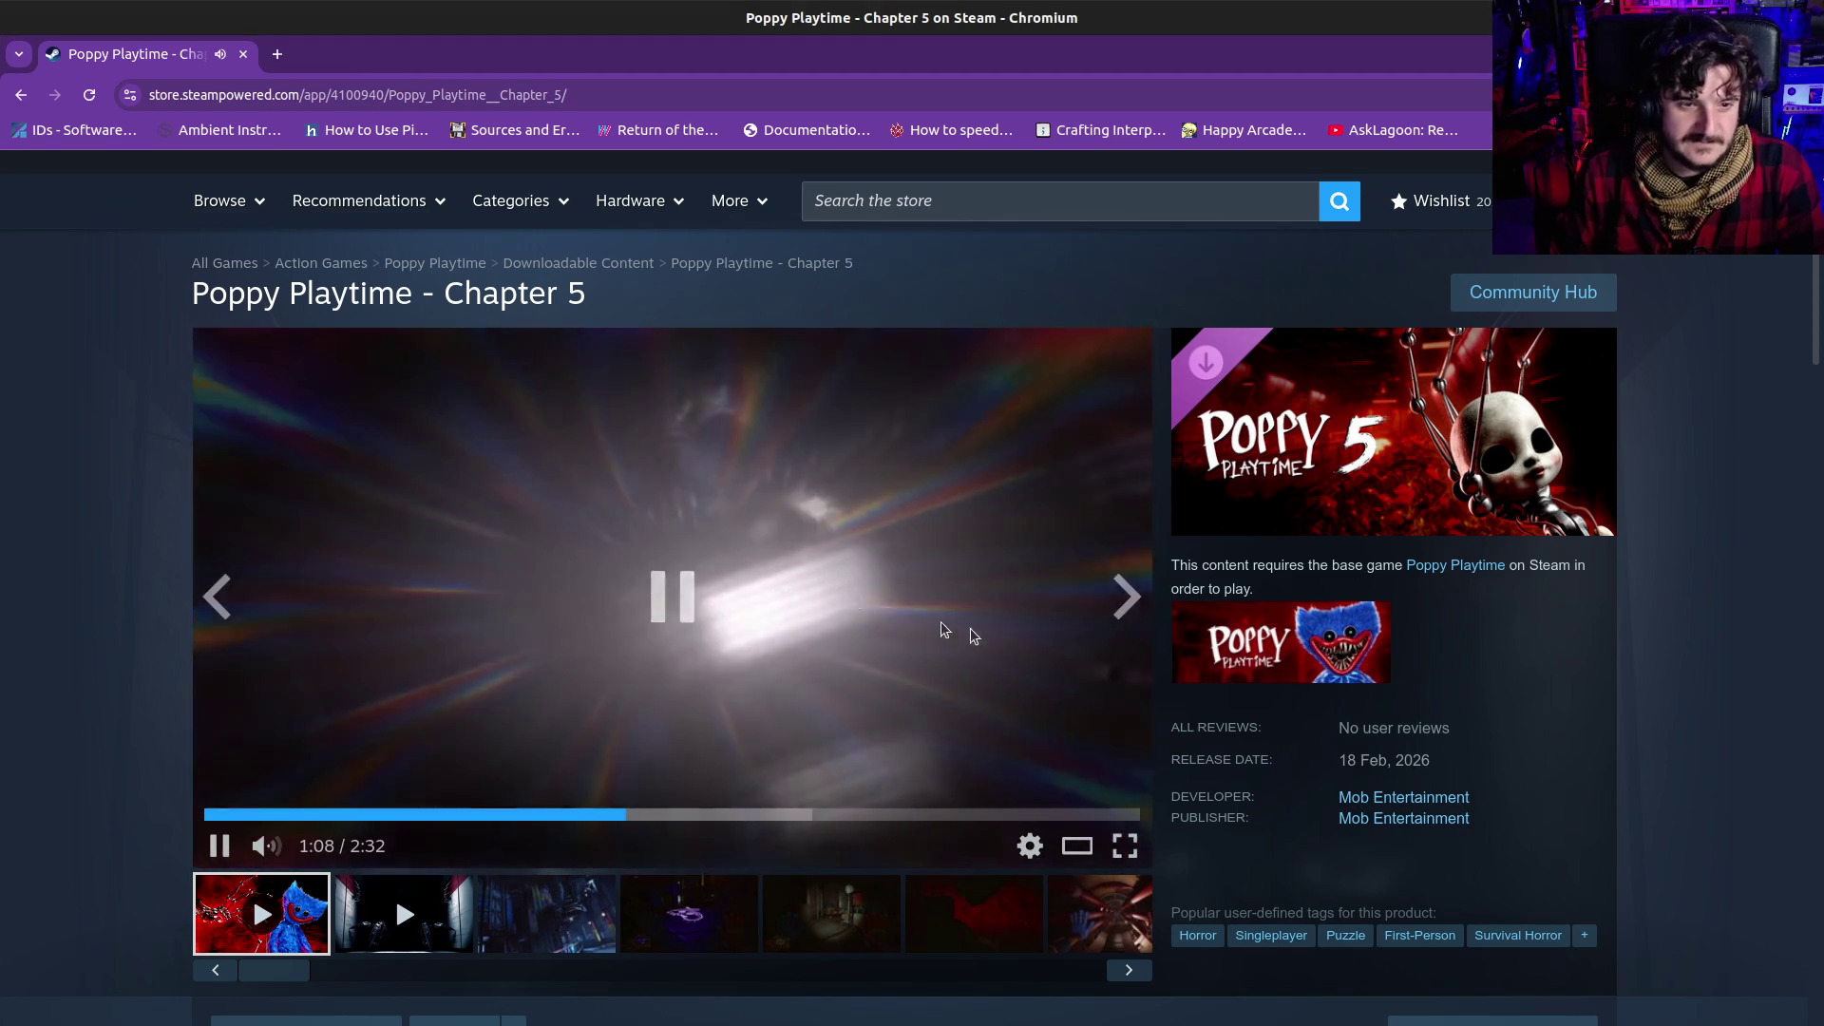
Pause the Poppy Playtime trailer and view the third through sixth gameplay screenshots.
{"action": "left_click", "coordinate": [974, 634]}
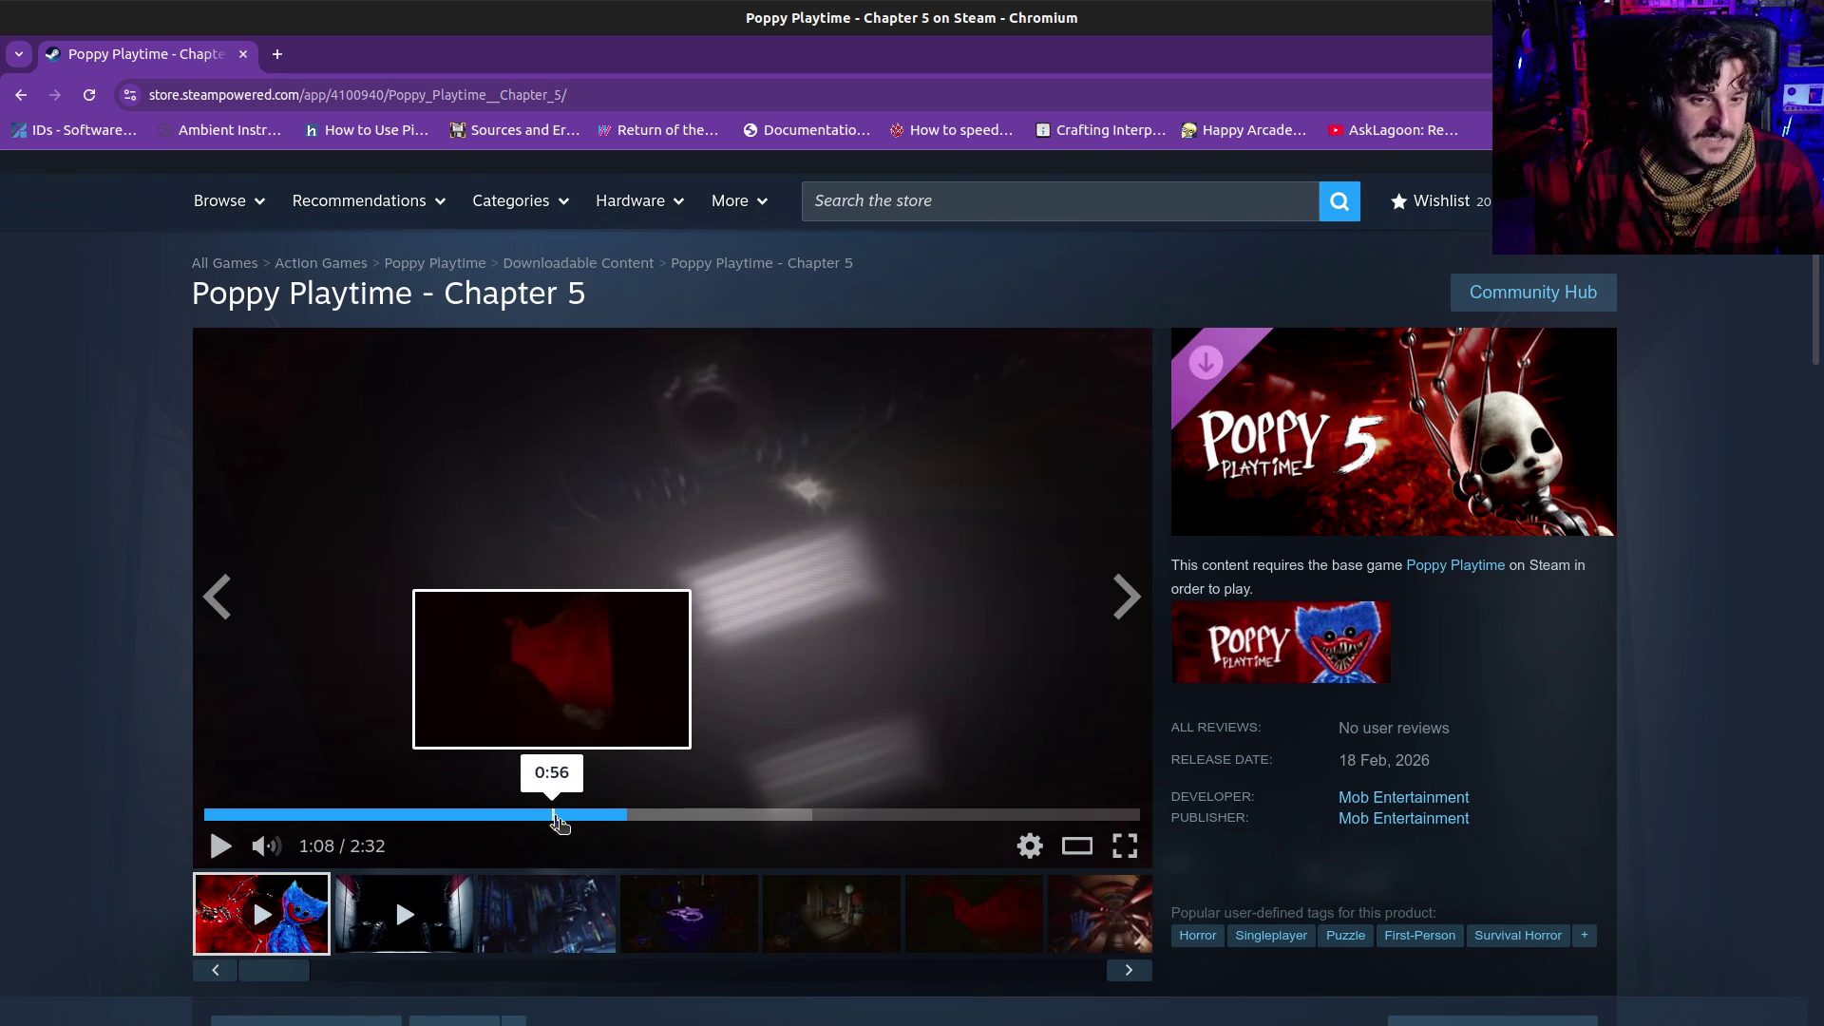
{"action": "left_click", "coordinate": [589, 914]}
{"action": "left_click", "coordinate": [665, 914]}
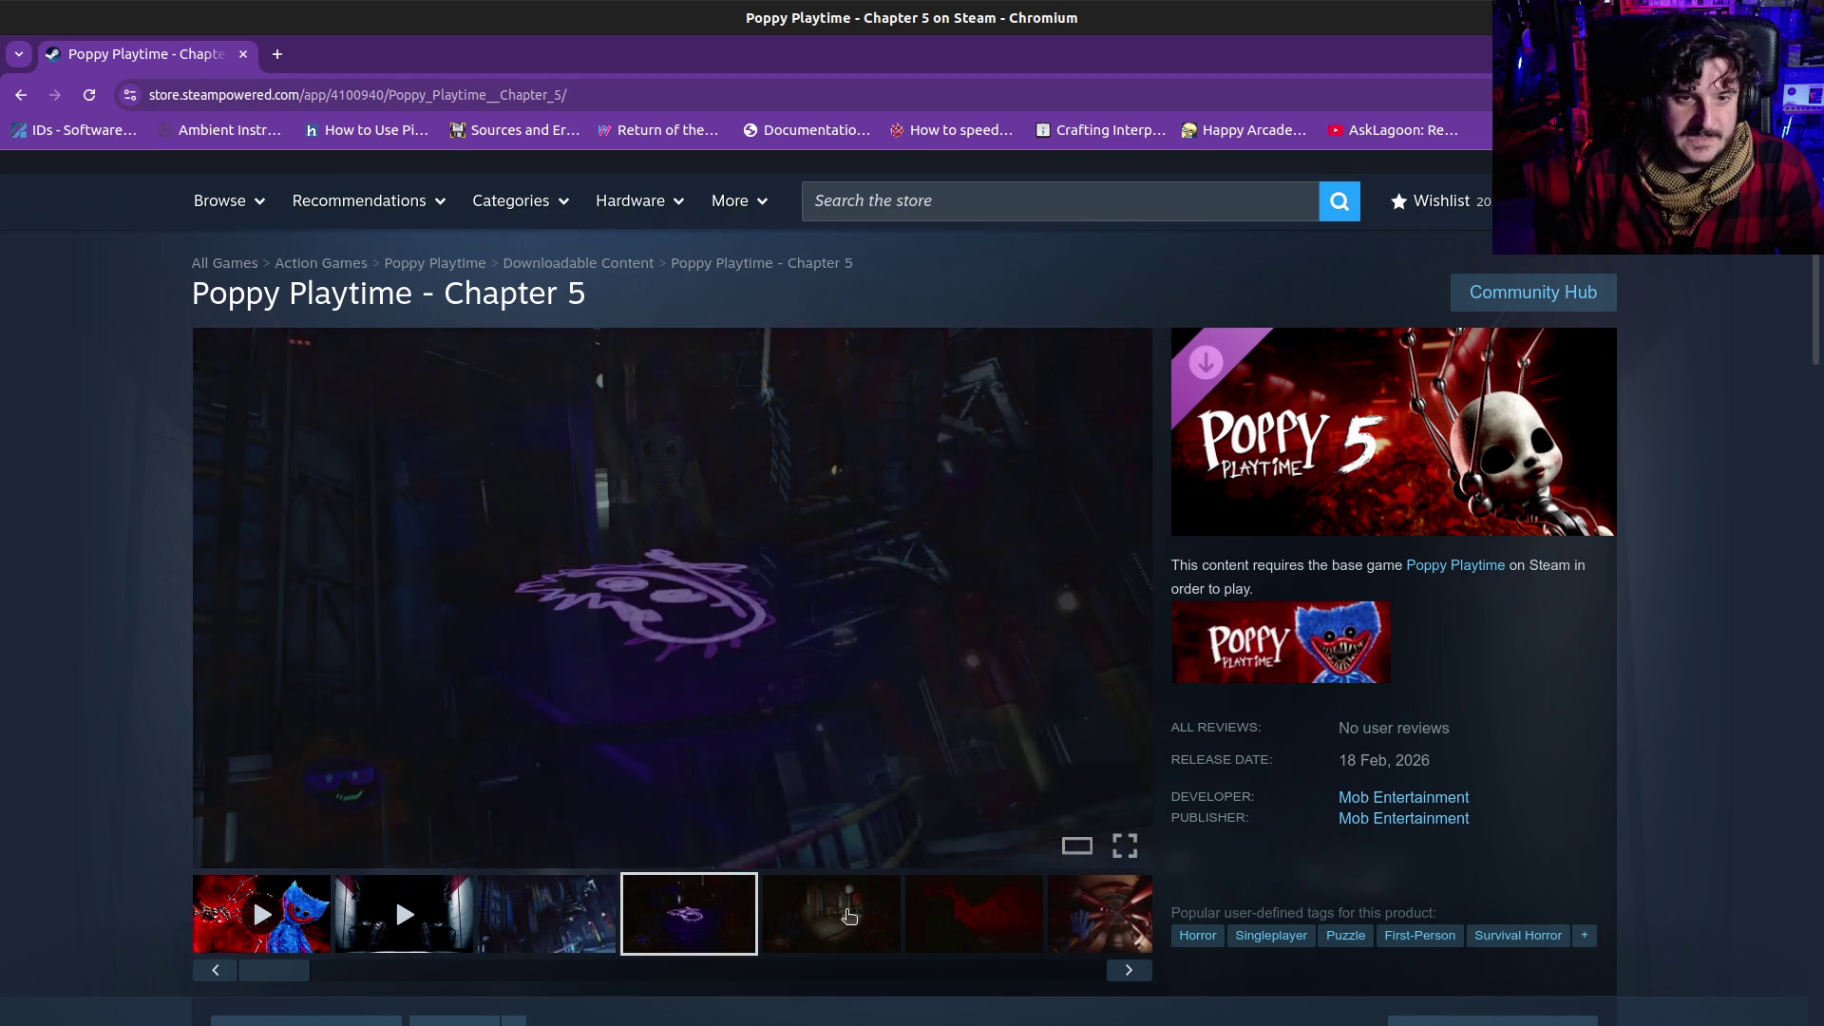
{"action": "left_click", "coordinate": [848, 914]}
{"action": "left_click", "coordinate": [1011, 903]}
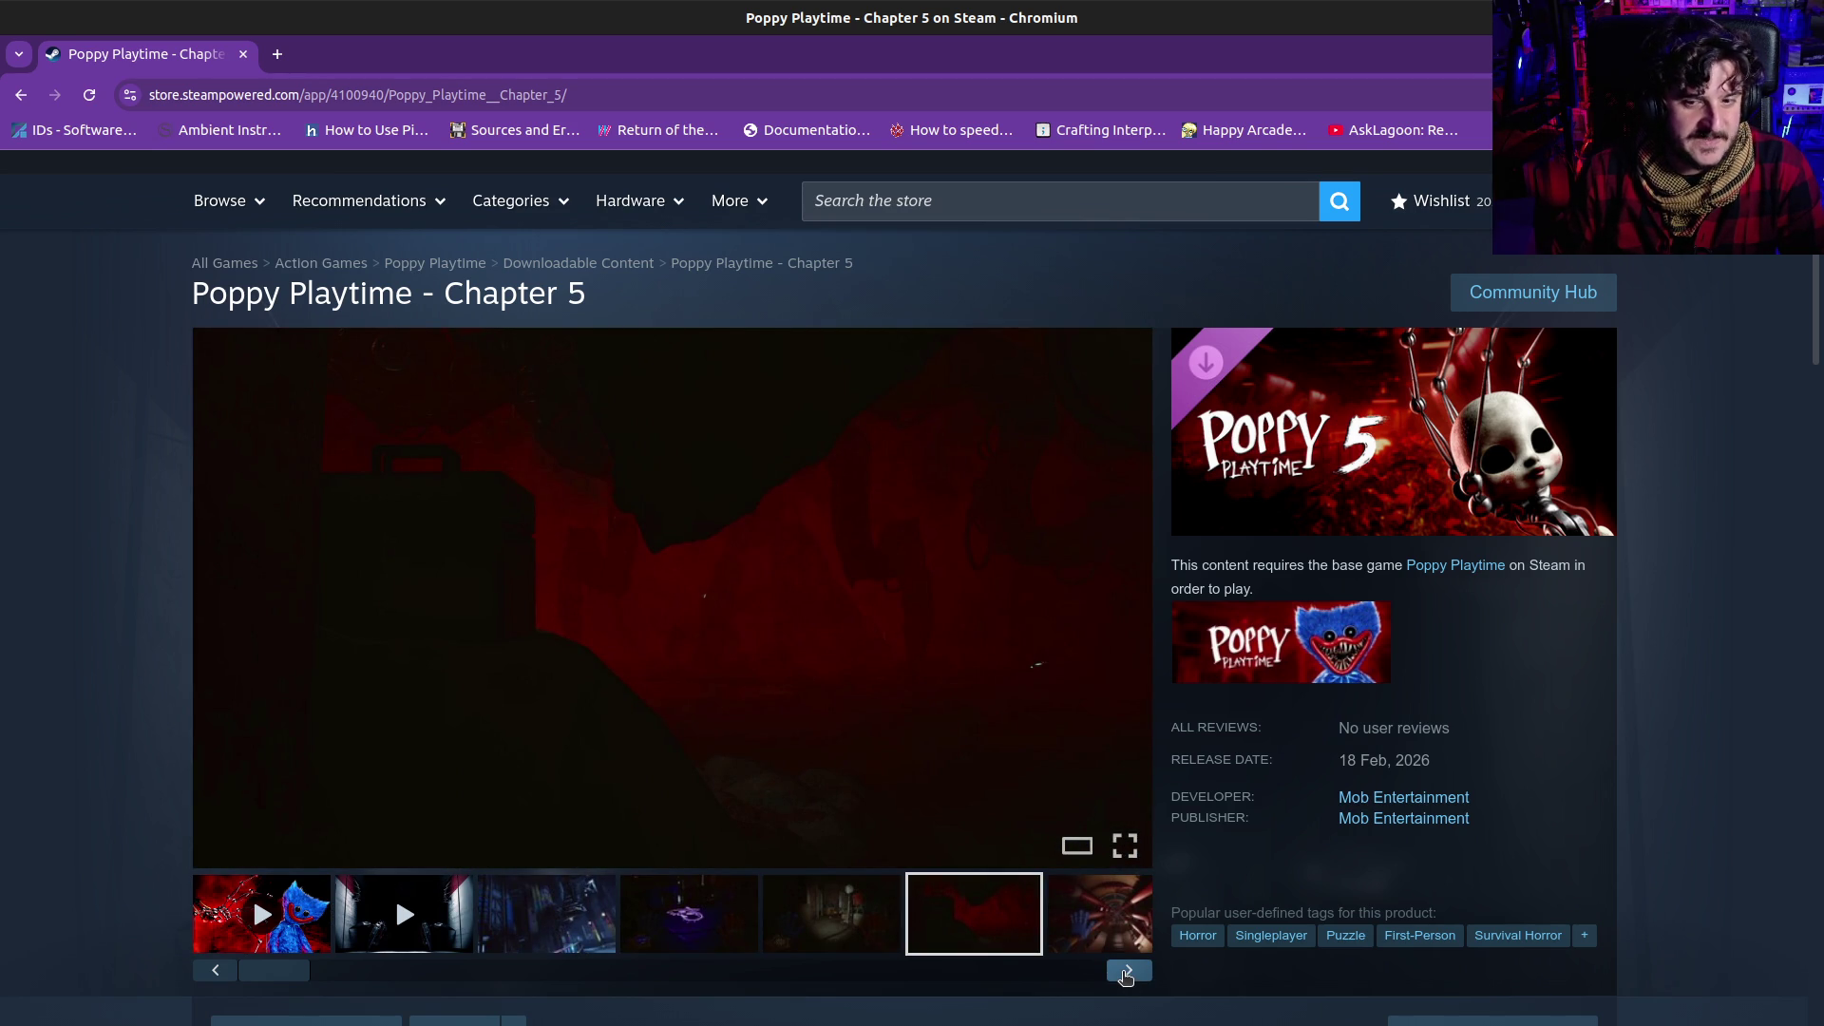
Advance the screenshot gallery through later images, ending on the seventh screenshot.
{"action": "left_click", "coordinate": [1126, 970]}
{"action": "left_click", "coordinate": [418, 888]}
{"action": "left_click", "coordinate": [521, 894]}
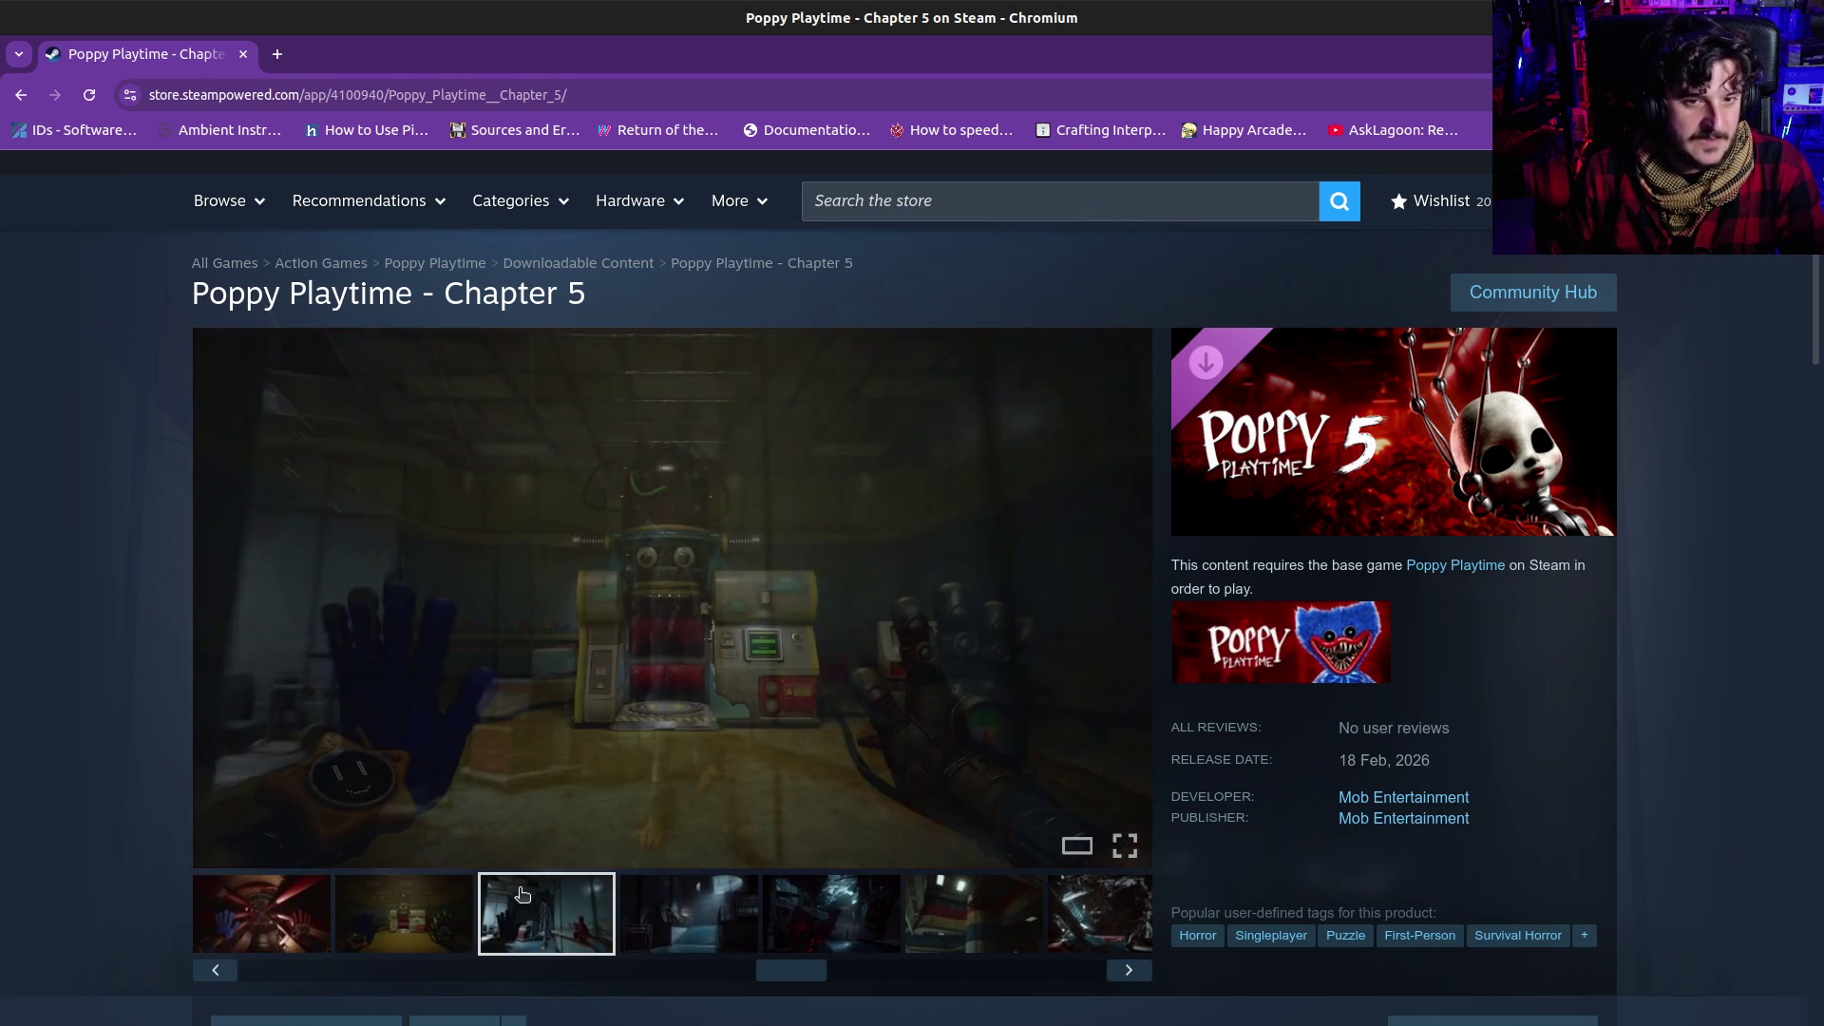
{"action": "left_click", "coordinate": [680, 912]}
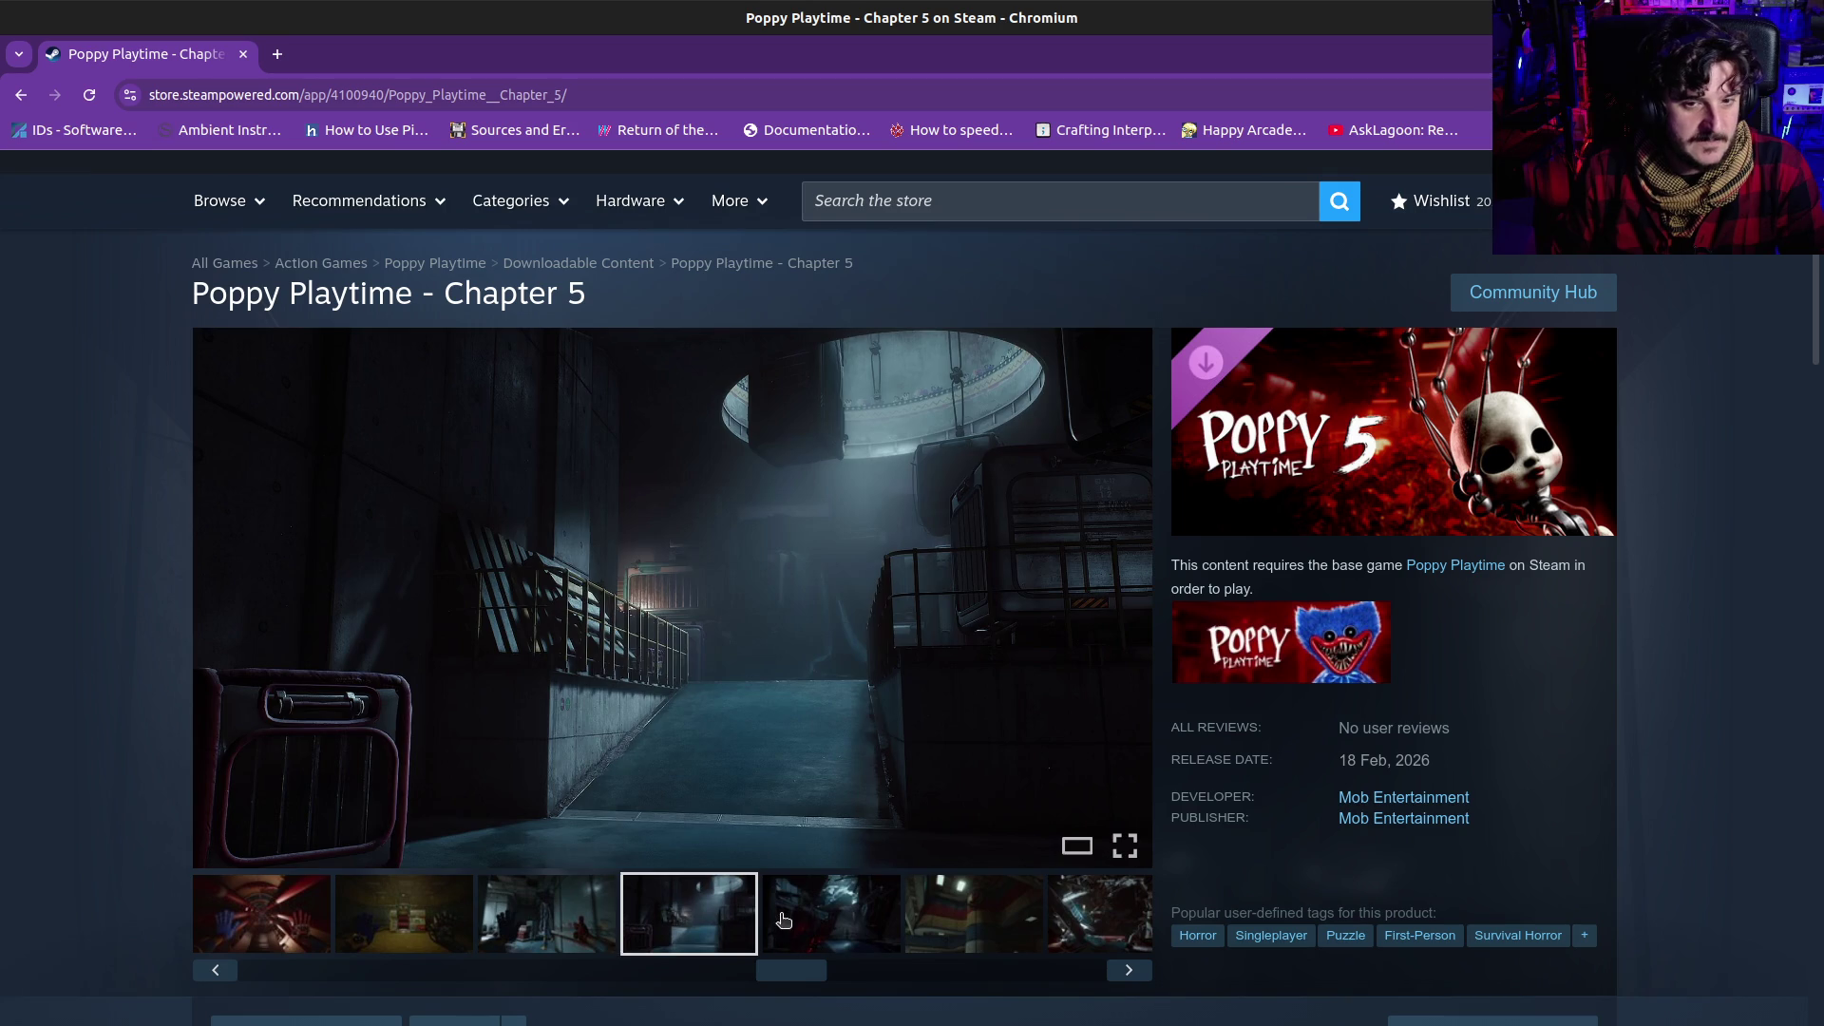
{"action": "left_click", "coordinate": [783, 919]}
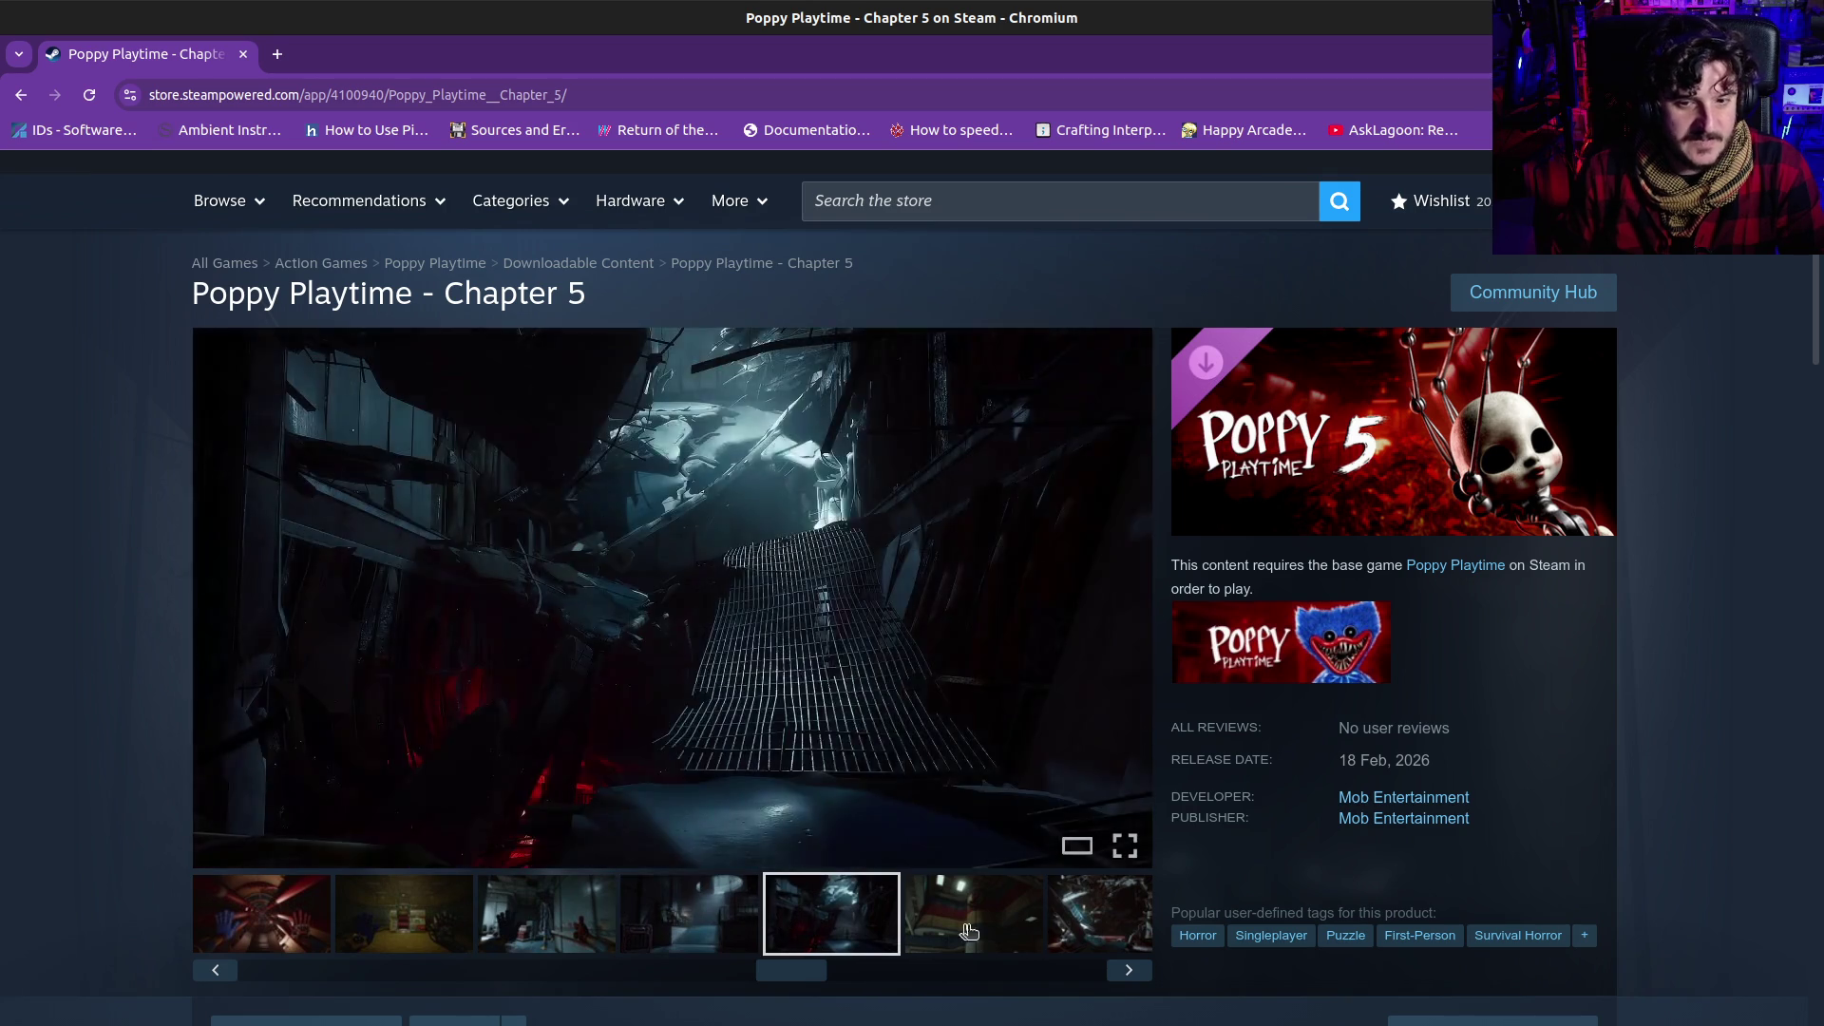
{"action": "left_click", "coordinate": [1100, 914]}
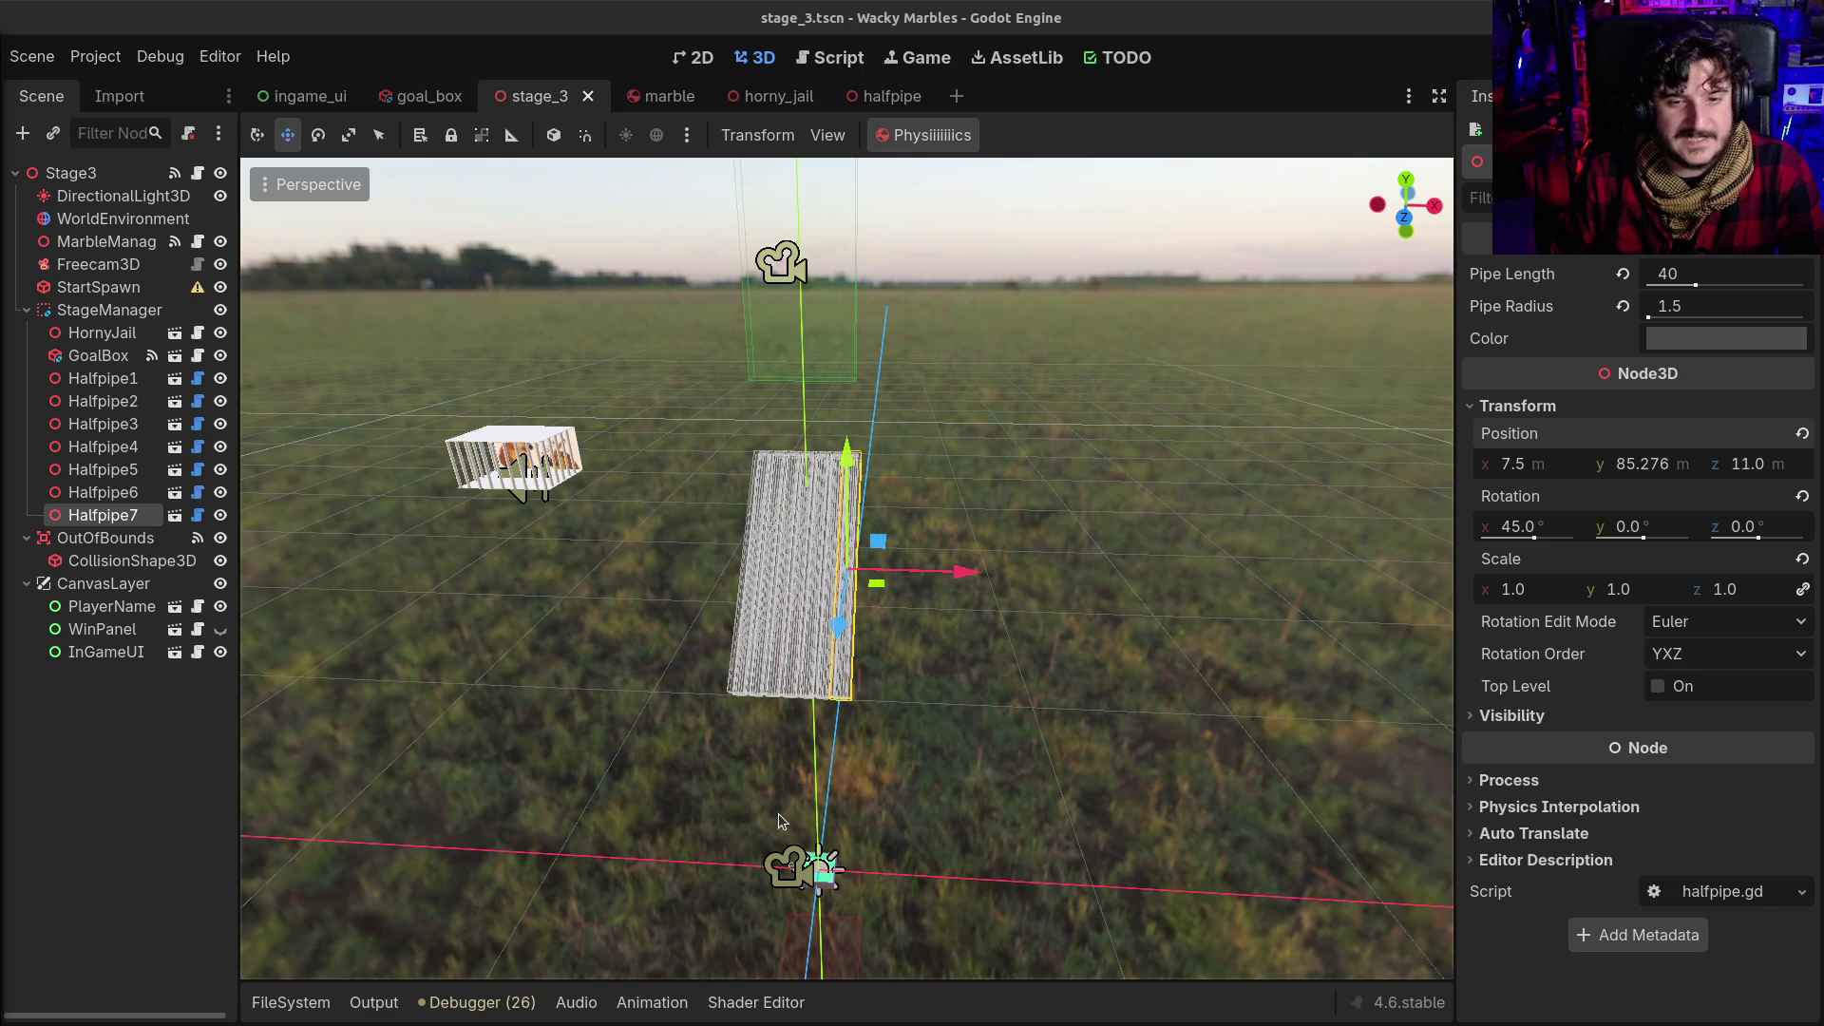
Orbit around Halfpipe7 and Shift-select Halfpipe1 through Halfpipe7 in the Scene dock.
{"action": "scroll", "coordinate": [781, 823], "scroll_direction": "up", "scroll_amount": 10}
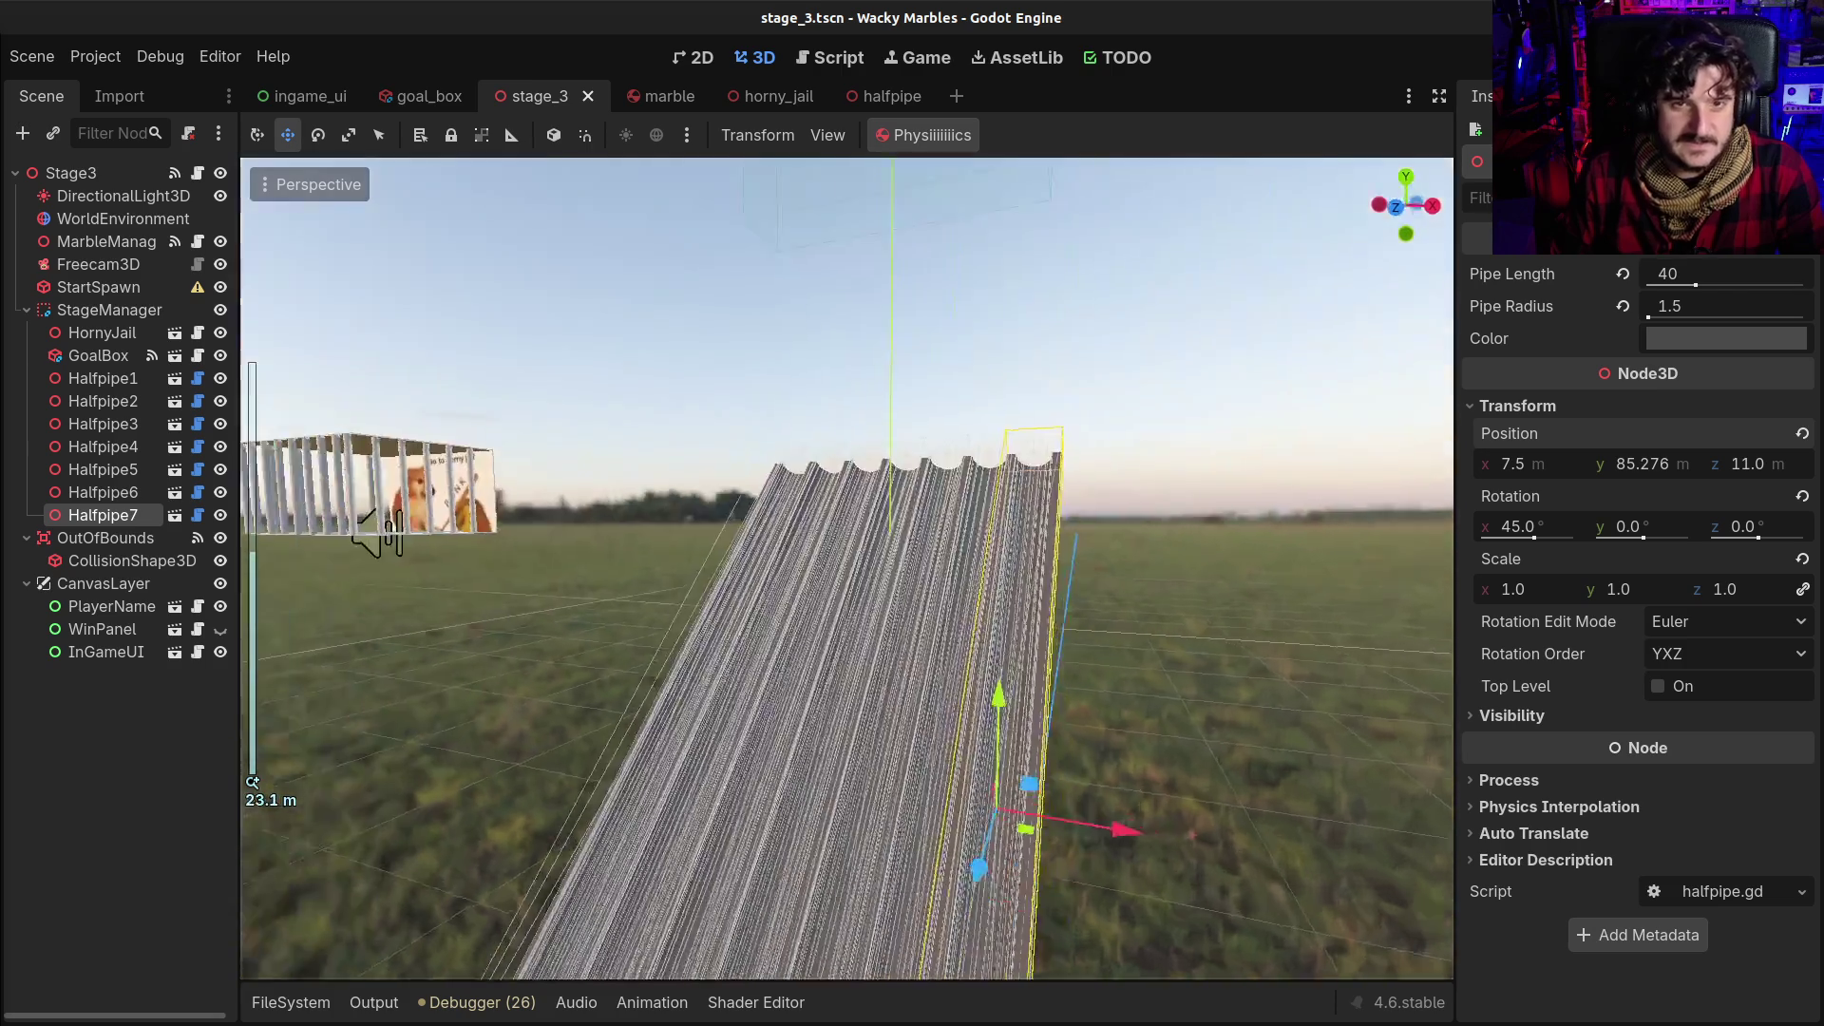
{"action": "mouse_move", "coordinate": [846, 570]}
{"action": "left_mouse_down"}
{"action": "mouse_move", "coordinate": [522, 570]}
{"action": "mouse_move", "coordinate": [836, 551]}
{"action": "mouse_move", "coordinate": [788, 466]}
{"action": "left_mouse_up"}
{"action": "left_click_drag", "start_coordinate": [848, 521], "coordinate": [520, 665]}
{"action": "left_click", "coordinate": [138, 377], "text": "shift"}
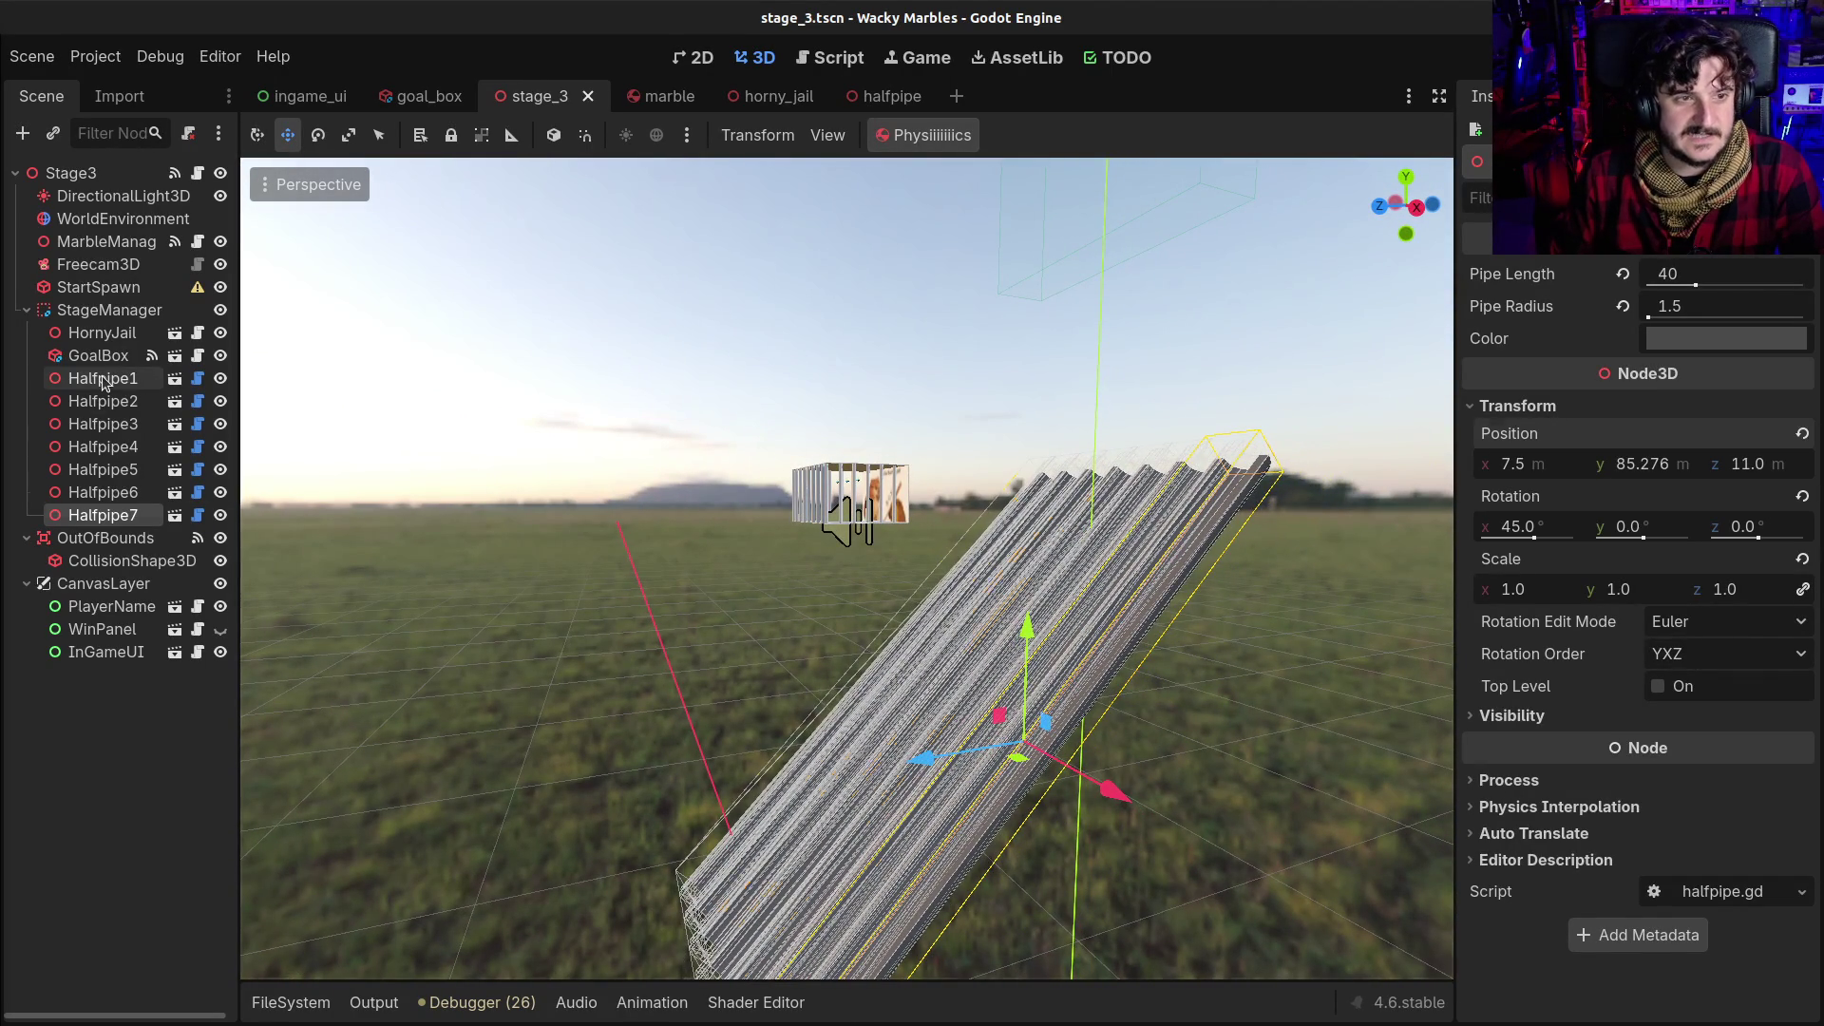
{"action": "mouse_move", "coordinate": [1191, 694]}
{"action": "left_mouse_down"}
{"action": "mouse_move", "coordinate": [1045, 675]}
{"action": "mouse_move", "coordinate": [1007, 789]}
{"action": "mouse_move", "coordinate": [1147, 749]}
{"action": "left_mouse_up"}
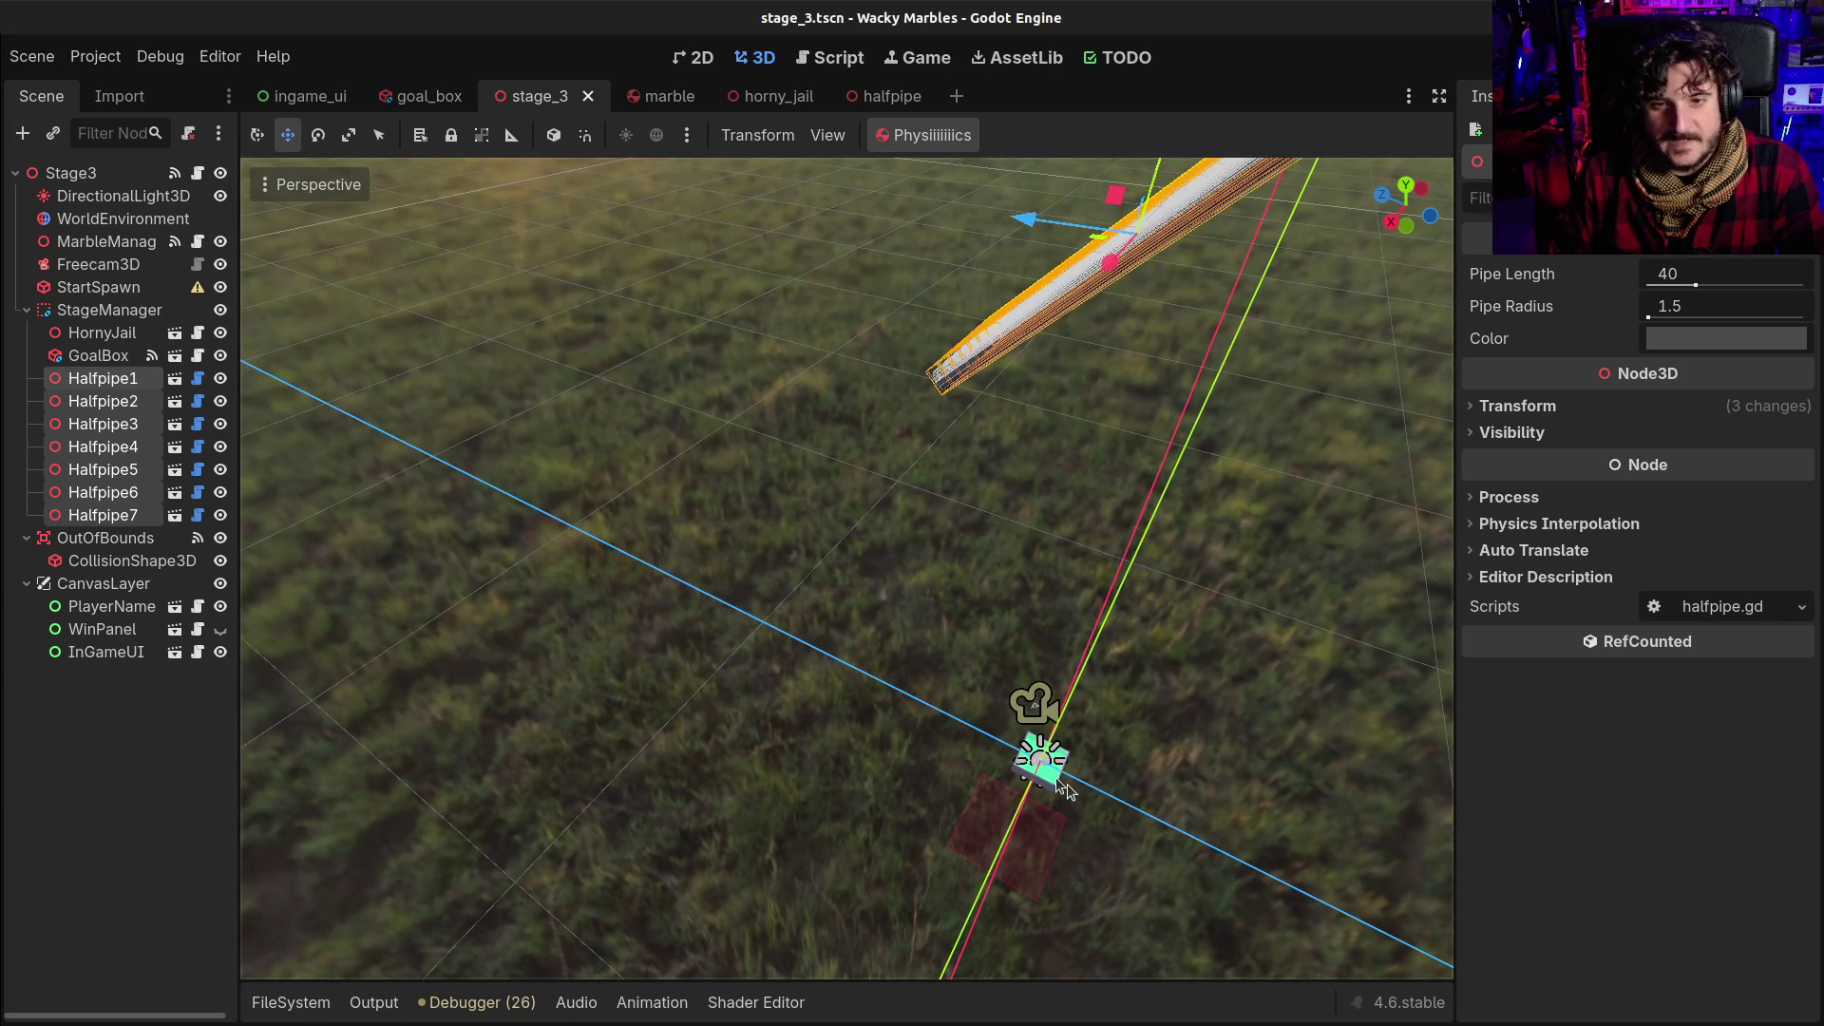
Select GoalBox, move it along Z and upward, and frame it from a low view.
{"action": "left_click", "coordinate": [1048, 777]}
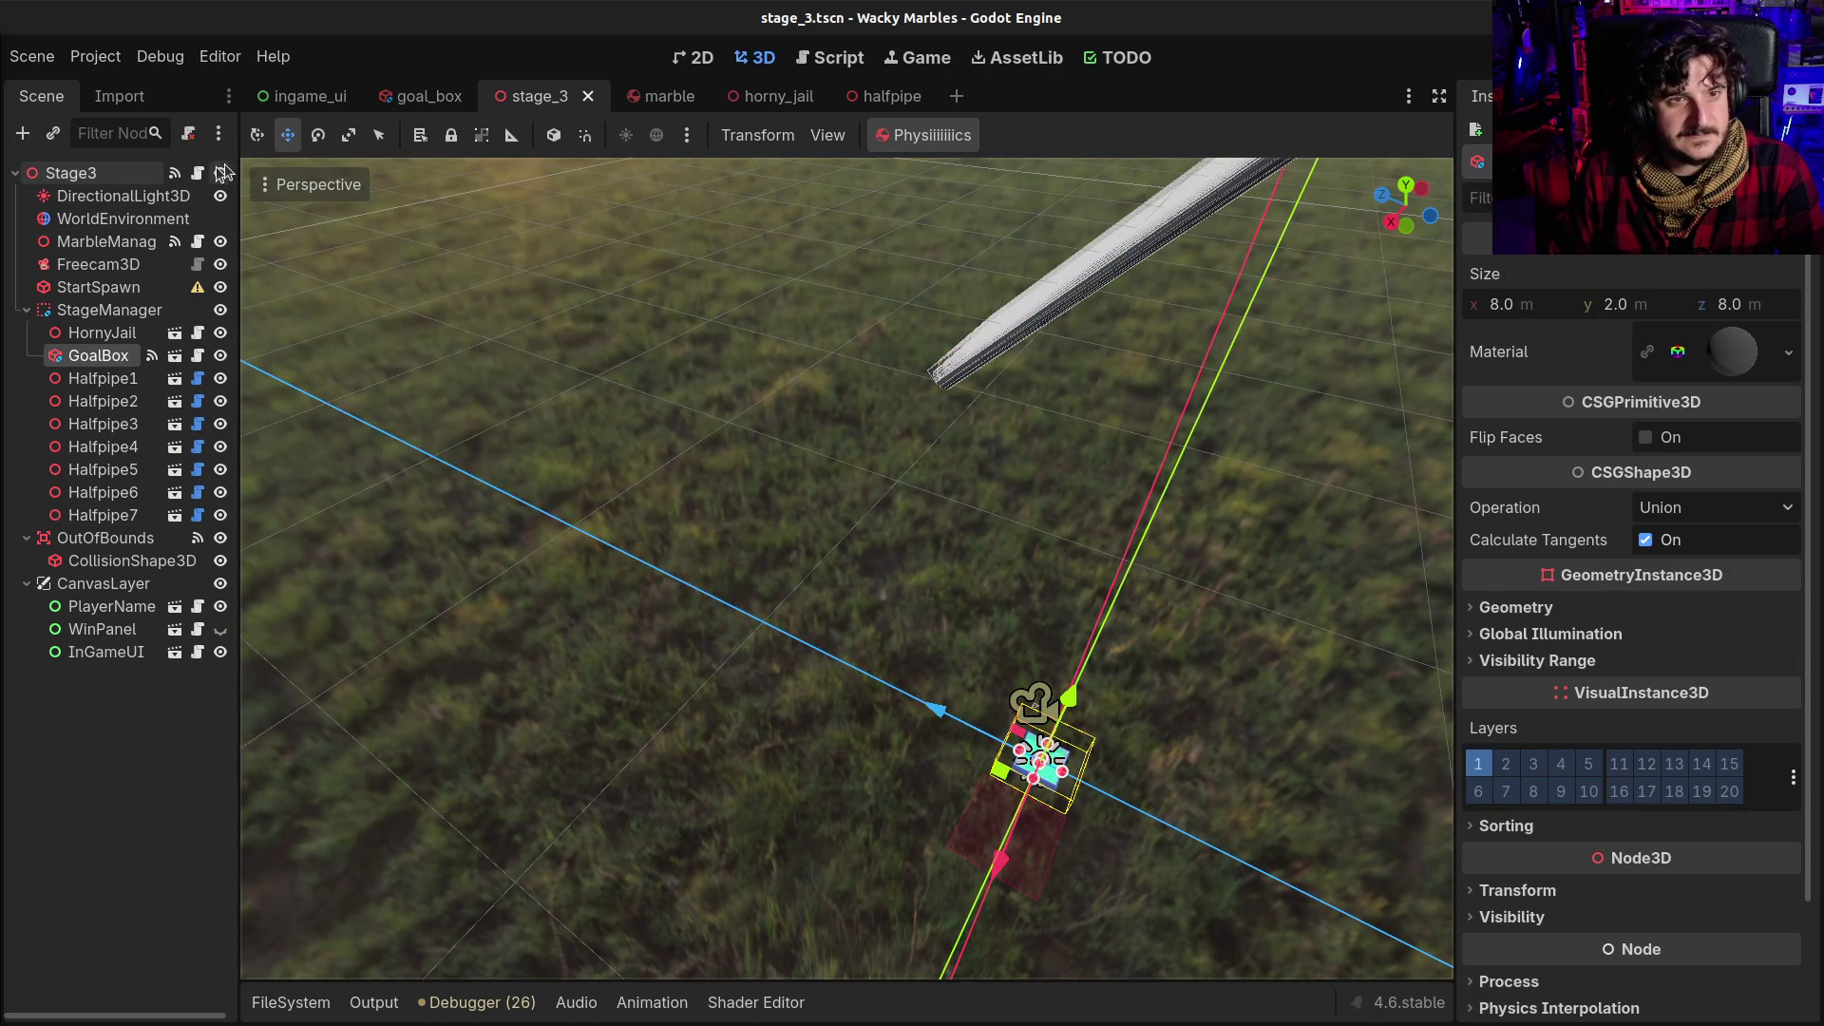
{"action": "mouse_move", "coordinate": [947, 698]}
{"action": "left_mouse_down"}
{"action": "mouse_move", "coordinate": [851, 652]}
{"action": "mouse_move", "coordinate": [724, 631]}
{"action": "left_mouse_up"}
{"action": "left_click_drag", "start_coordinate": [803, 568], "coordinate": [789, 340]}
{"action": "key", "text": "f"}
{"action": "key", "text": "shift+f"}
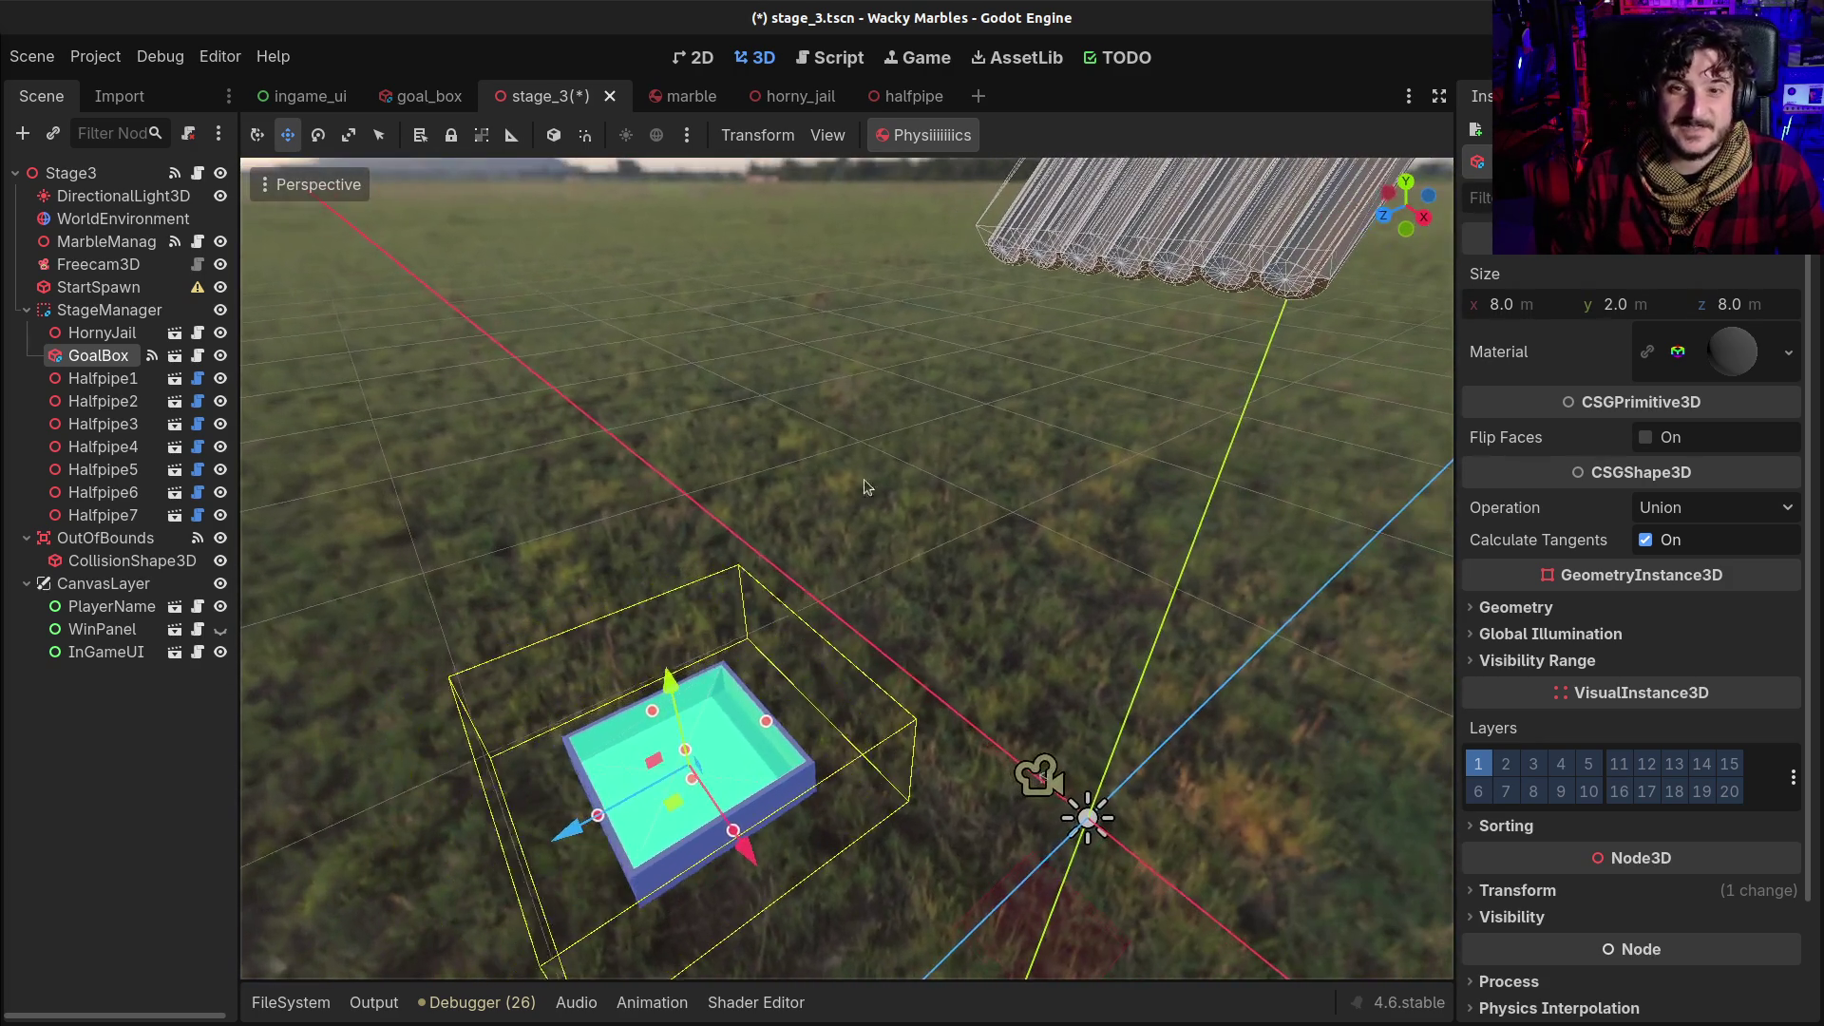
Drag the goal box beneath the halfpipes, save Stage3, and open the goal box scene.
{"action": "left_click_drag", "start_coordinate": [551, 841], "coordinate": [1131, 582]}
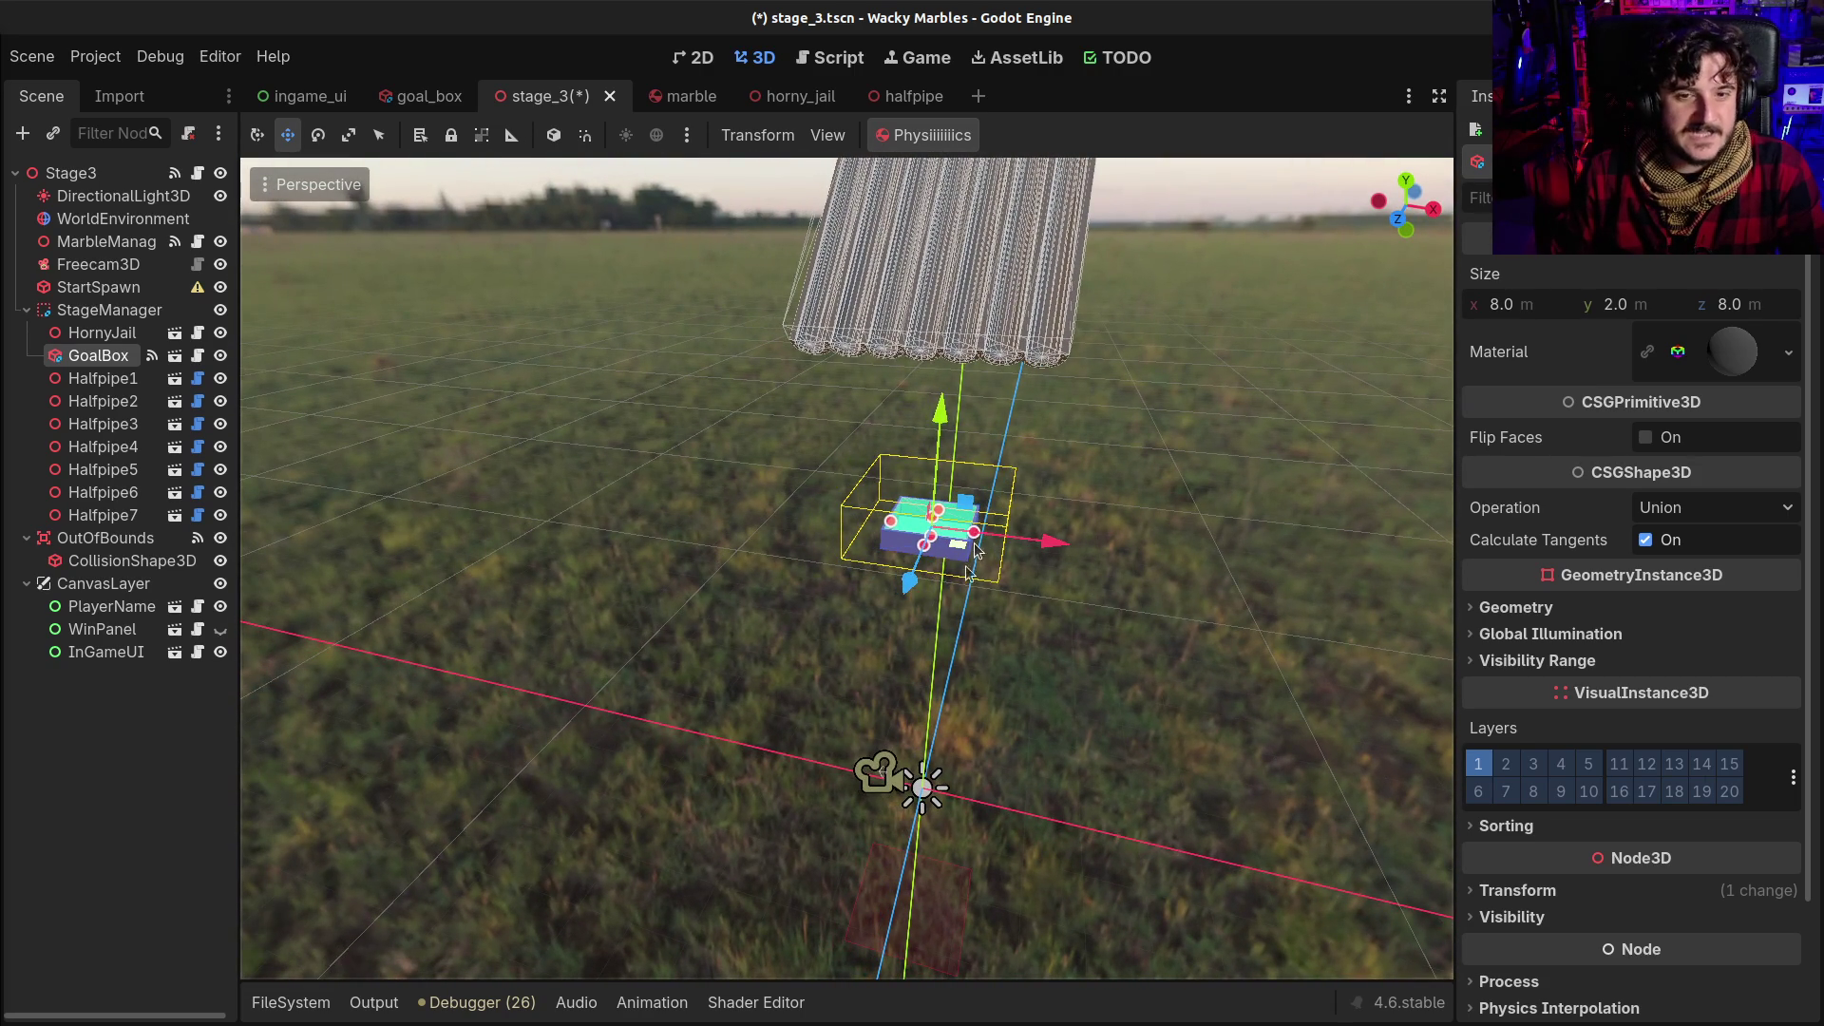
{"action": "left_click_drag", "start_coordinate": [897, 589], "coordinate": [879, 637]}
{"action": "key", "text": "ctrl+s"}
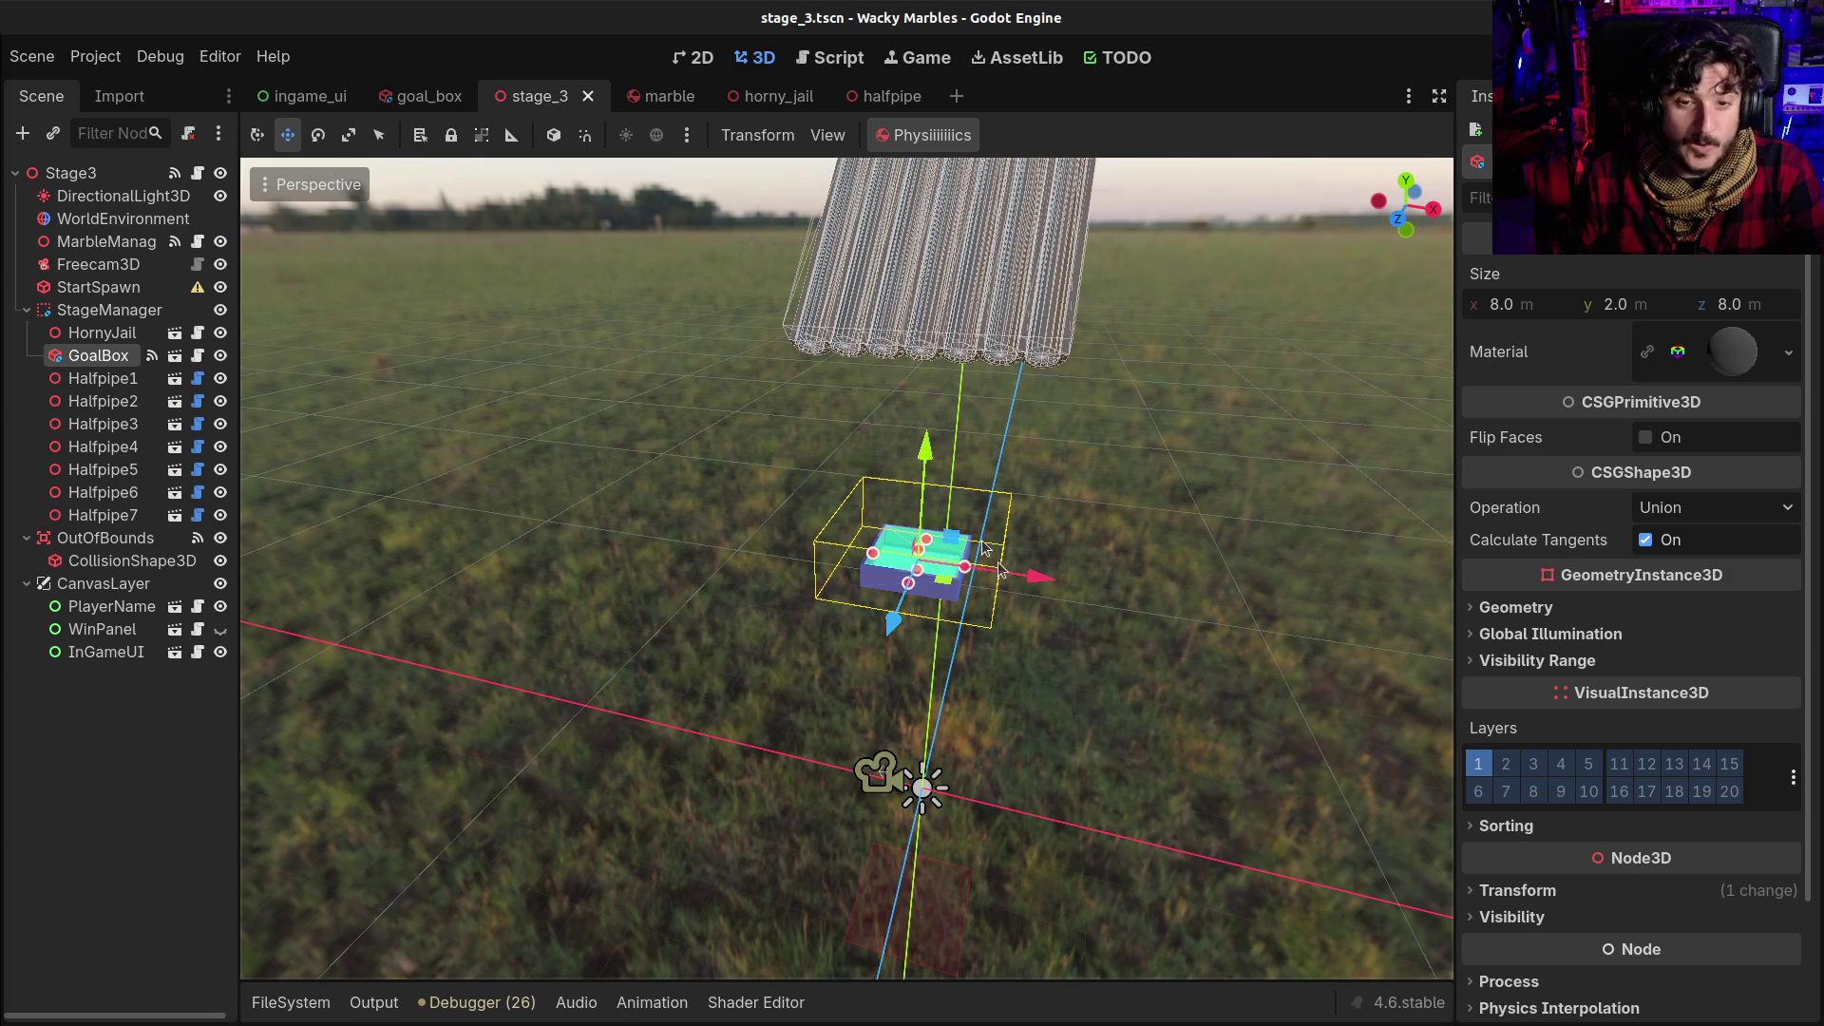
{"action": "left_click", "coordinate": [176, 357]}
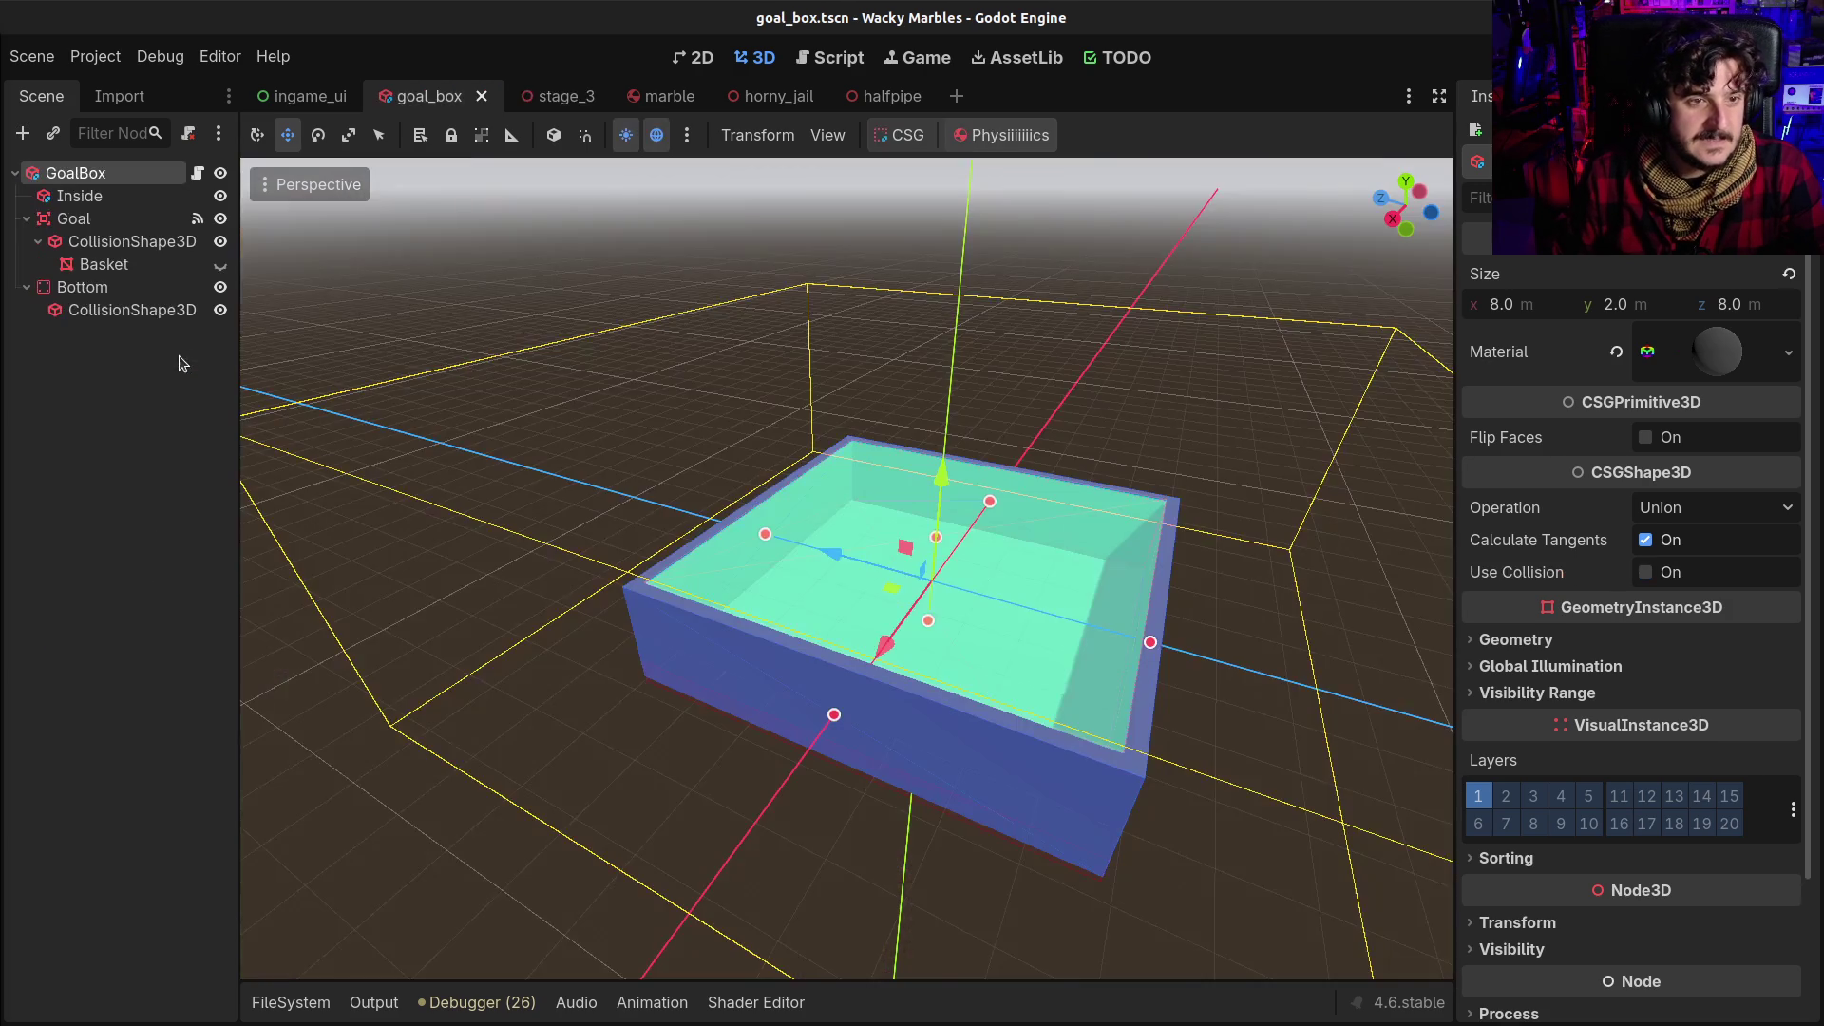
Orbit the viewport to inspect the goal box from above and from the side.
{"action": "mouse_move", "coordinate": [853, 532]}
{"action": "left_mouse_down"}
{"action": "mouse_move", "coordinate": [906, 625]}
{"action": "mouse_move", "coordinate": [814, 691]}
{"action": "mouse_move", "coordinate": [670, 688]}
{"action": "left_mouse_up"}
{"action": "scroll", "coordinate": [834, 697], "scroll_direction": "down", "scroll_amount": 1}
{"action": "scroll", "coordinate": [834, 697], "scroll_direction": "up", "scroll_amount": 2}
{"action": "scroll", "coordinate": [845, 570], "scroll_direction": "down", "scroll_amount": 5}
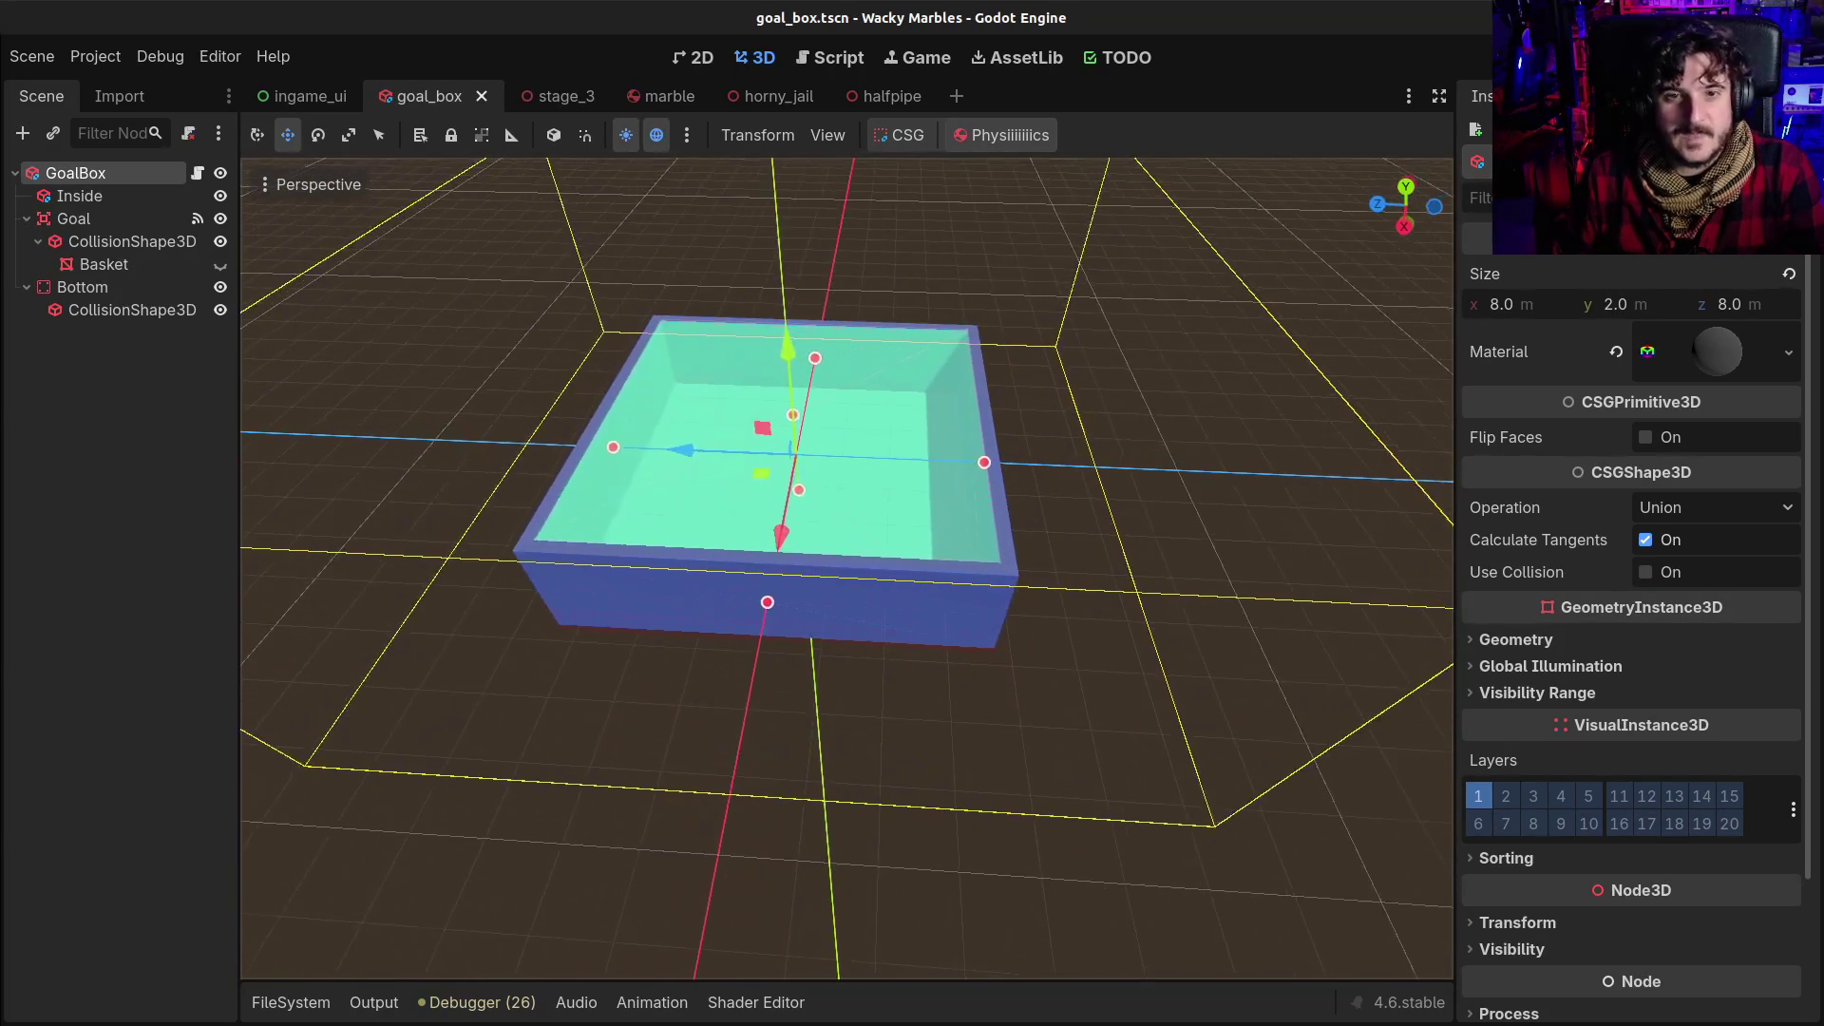
{"action": "left_click_drag", "start_coordinate": [285, 446], "coordinate": [351, 402]}
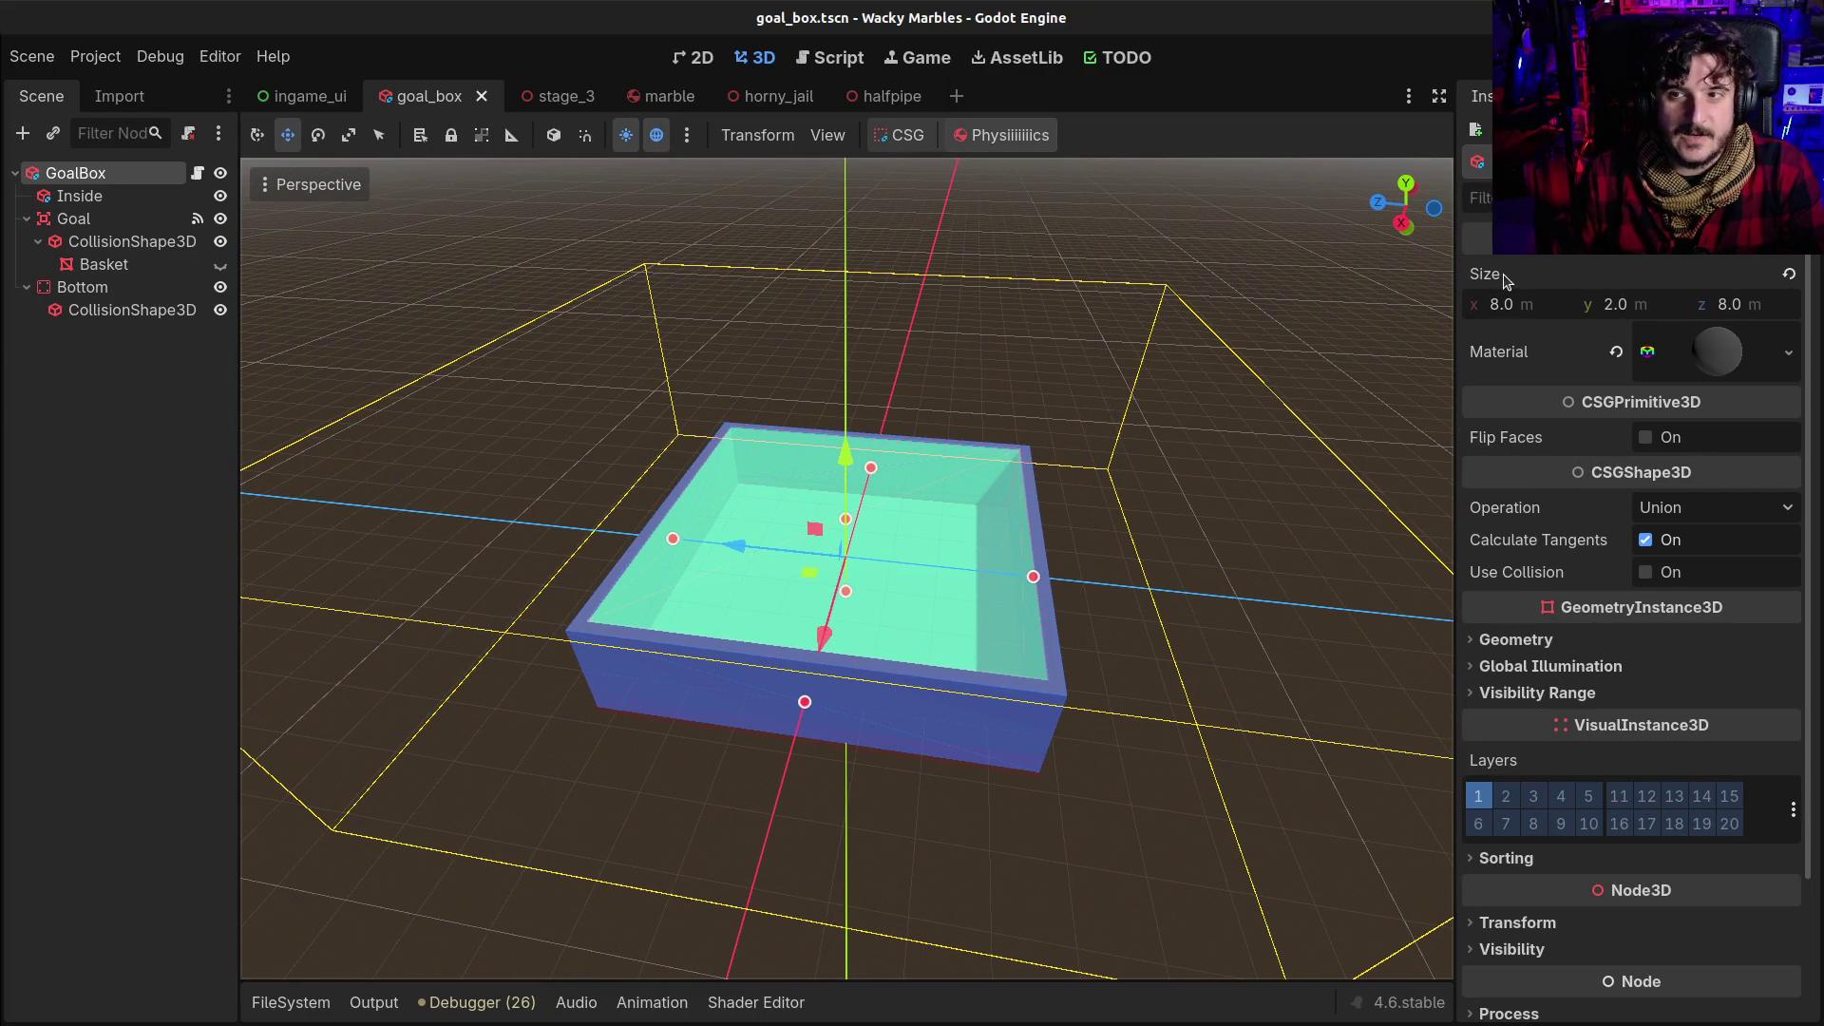
{"action": "scroll", "coordinate": [1520, 420], "scroll_direction": "down", "scroll_amount": 3}
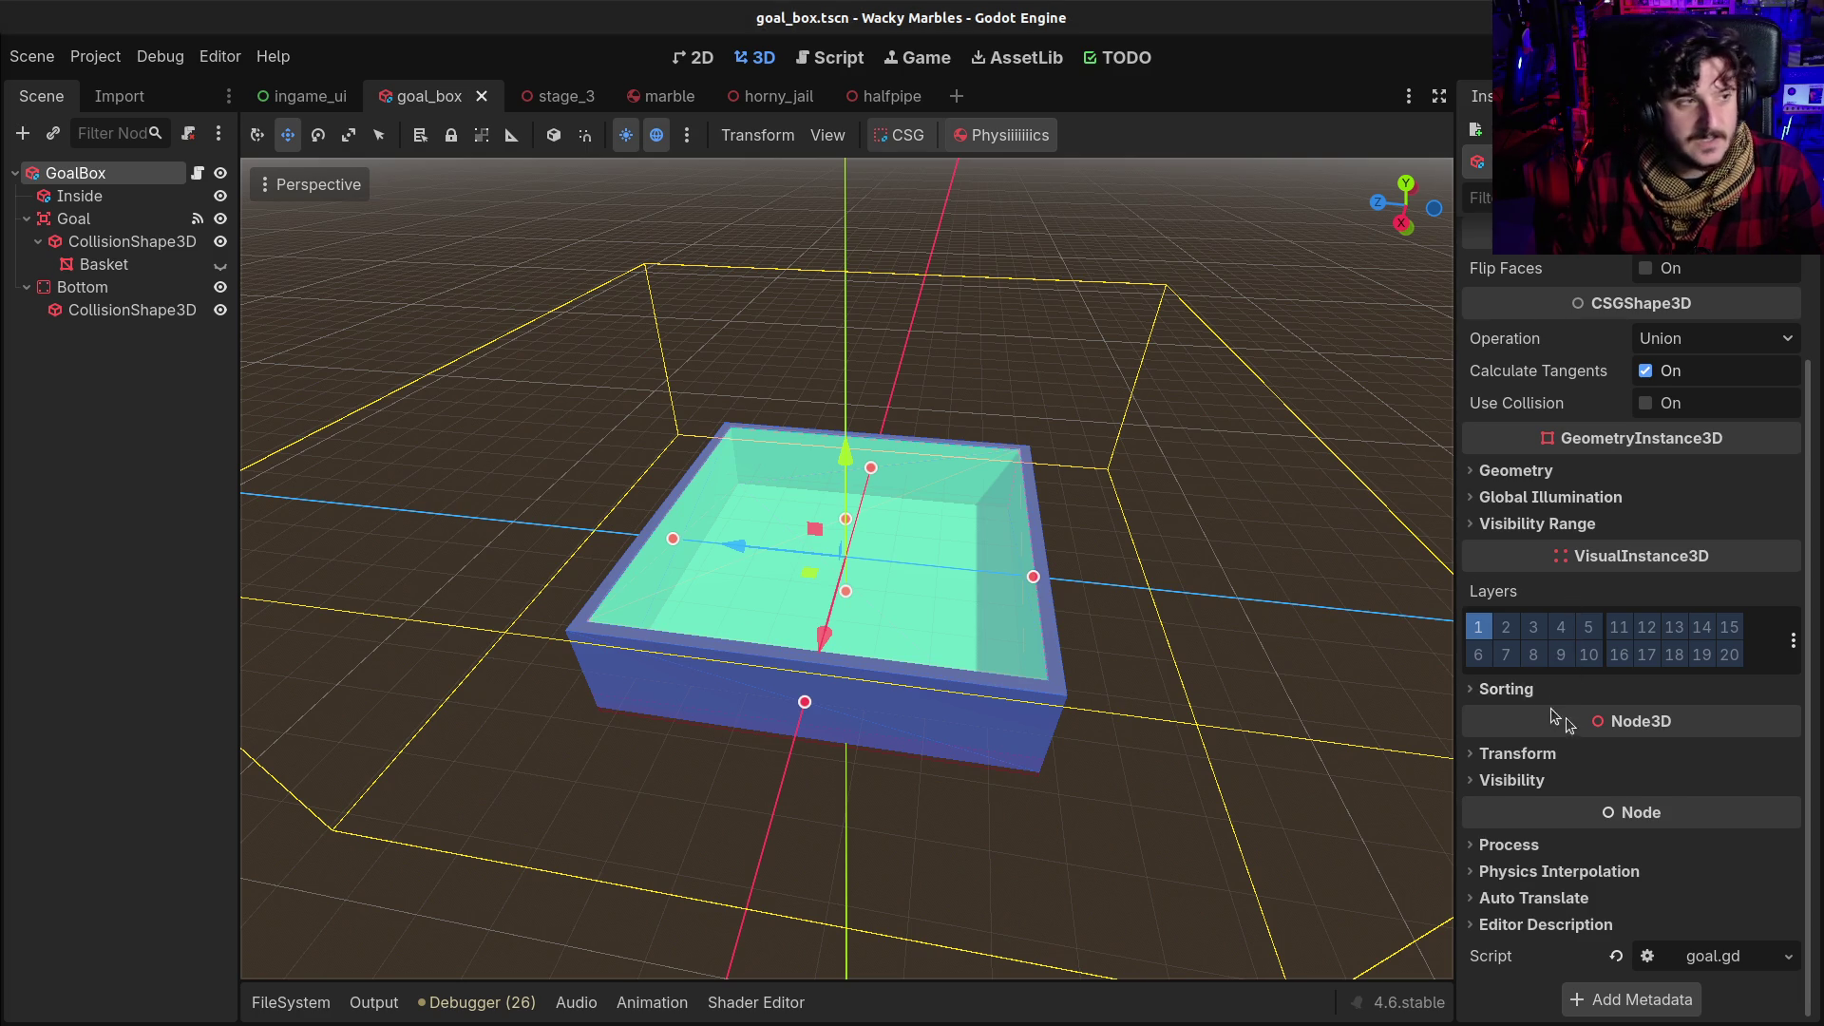
{"action": "scroll", "coordinate": [1552, 715], "scroll_direction": "up", "scroll_amount": 3}
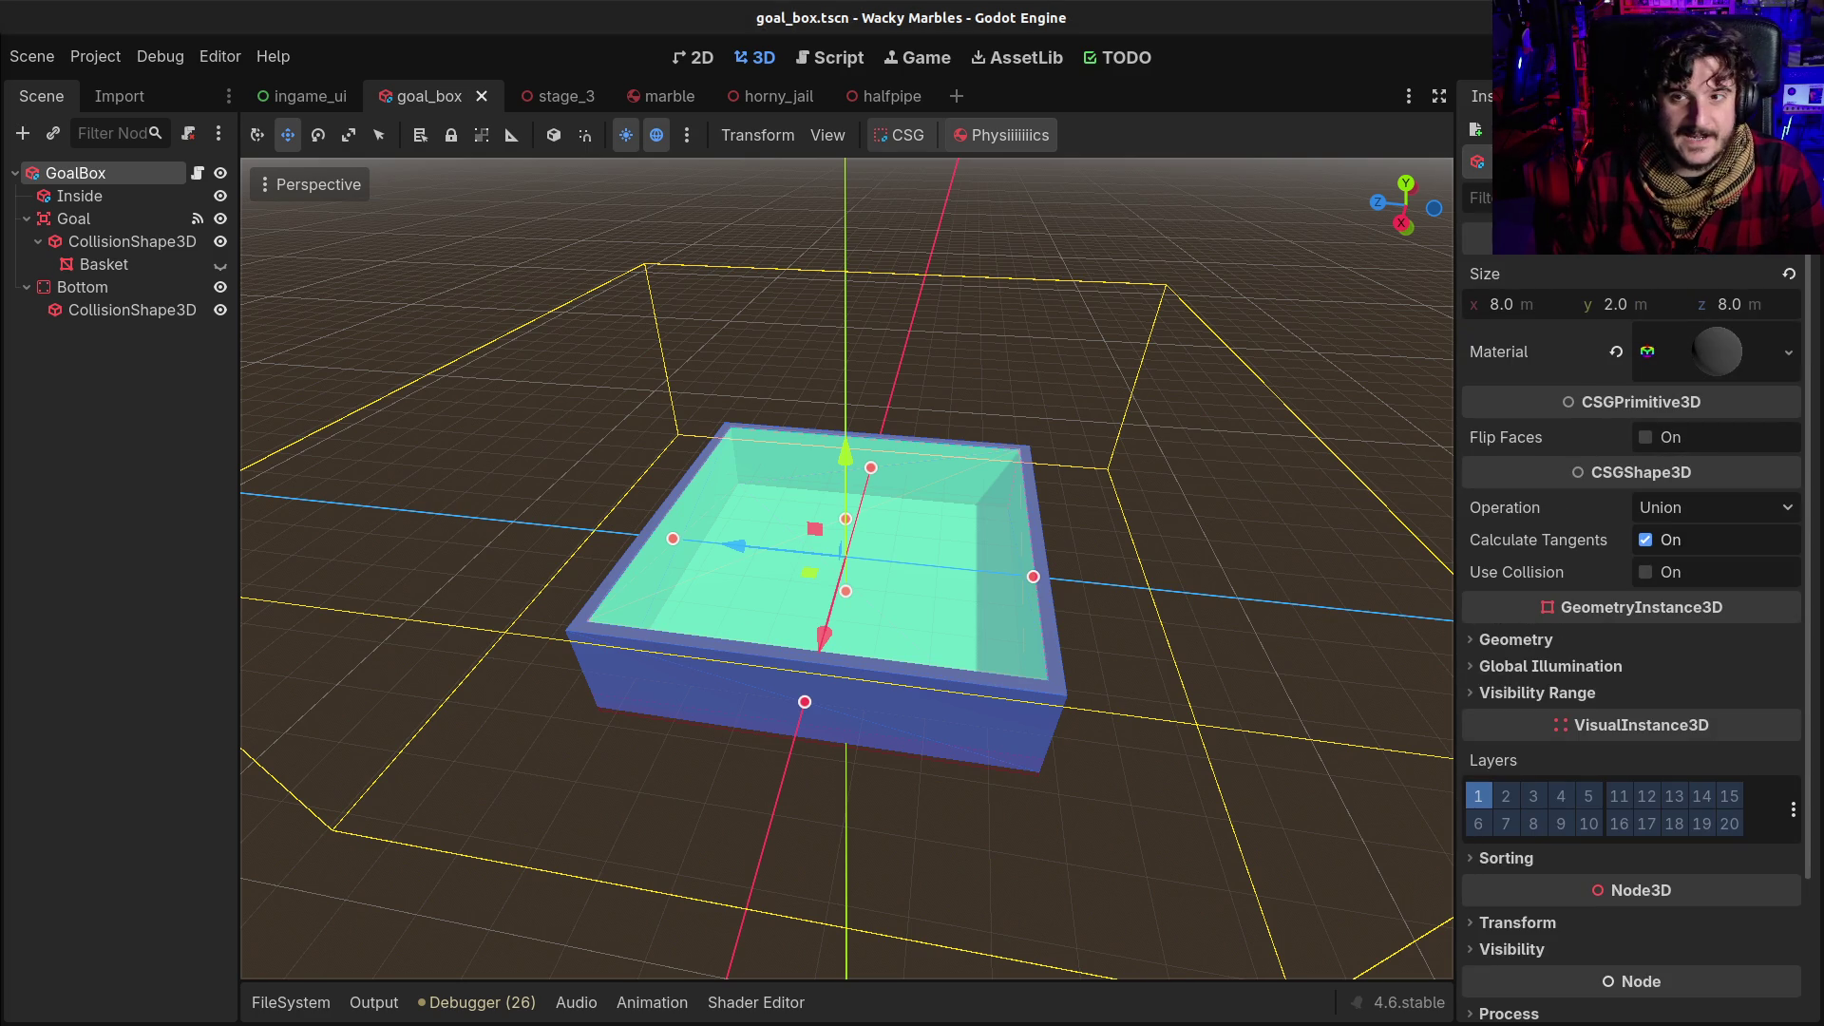
{"action": "scroll", "coordinate": [1610, 629], "scroll_direction": "down", "scroll_amount": 3}
{"action": "scroll", "coordinate": [1590, 771], "scroll_direction": "up", "scroll_amount": 2}
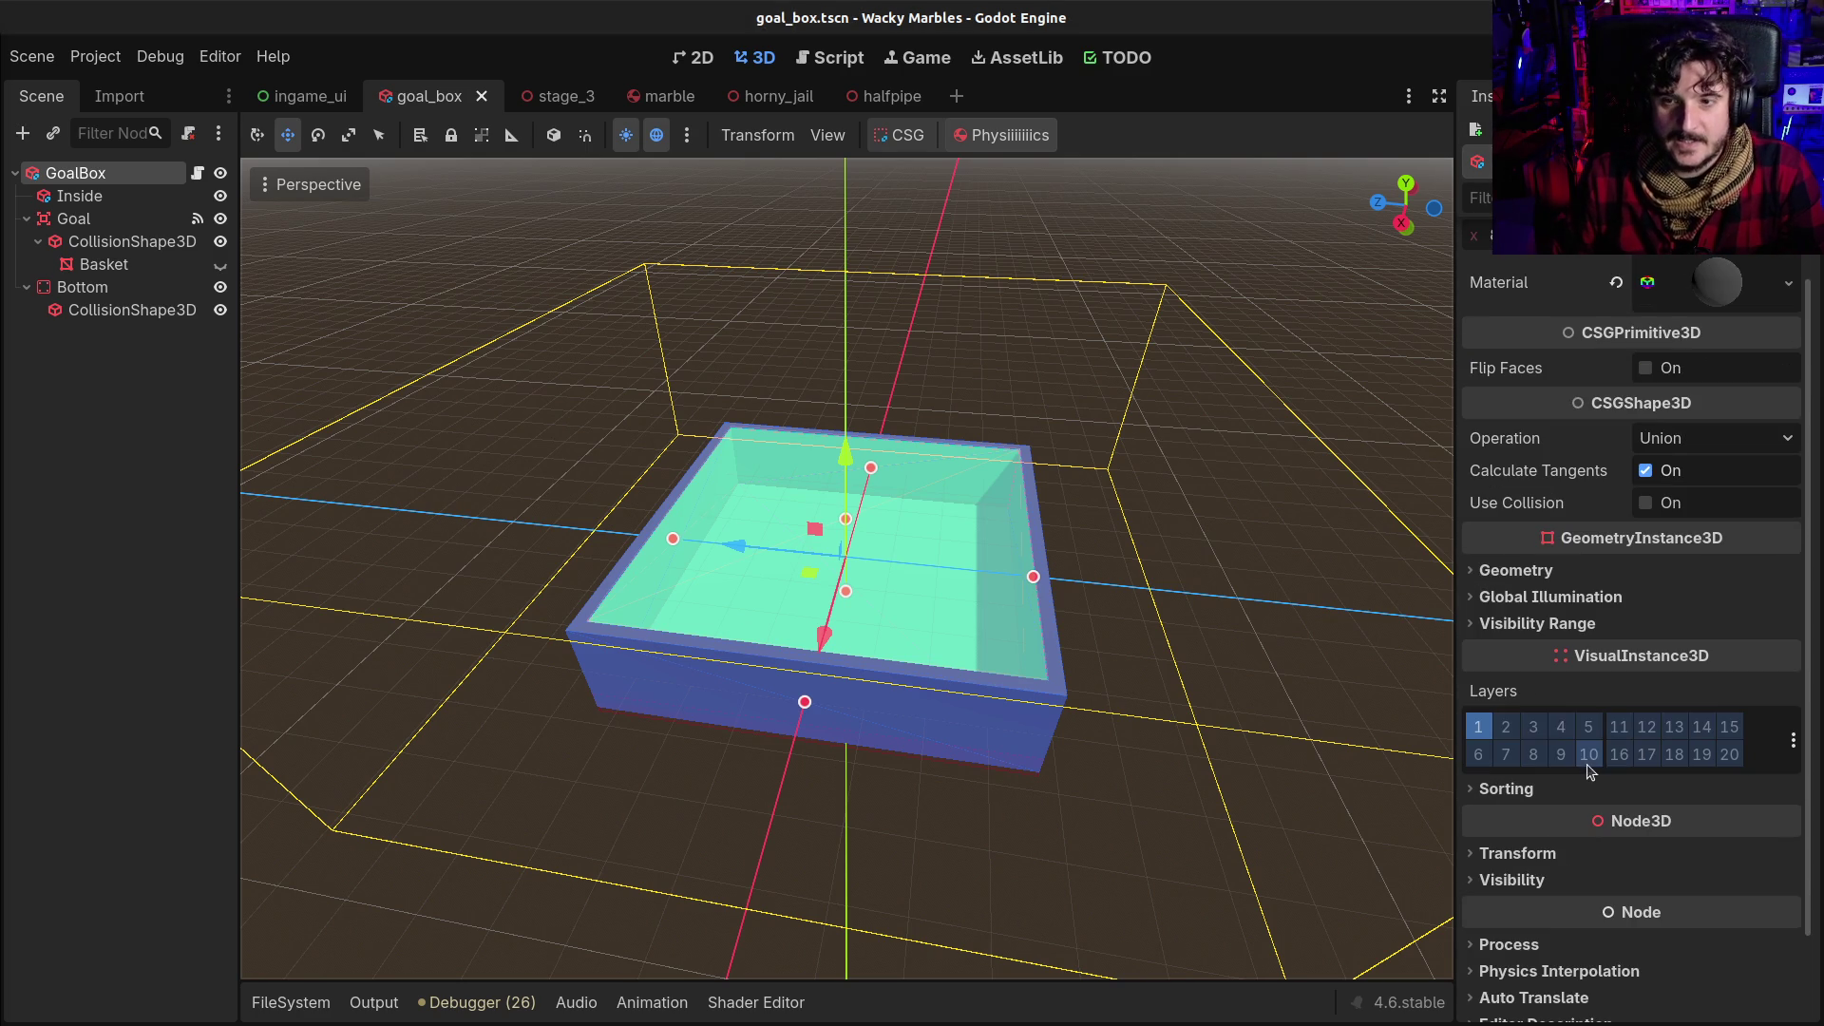
{"action": "scroll", "coordinate": [1510, 708], "scroll_direction": "down", "scroll_amount": 2}
Expand GoalBox's Transform, favourite then unfavourite Position, and open its goal.gd script.
{"action": "left_click", "coordinate": [1518, 754]}
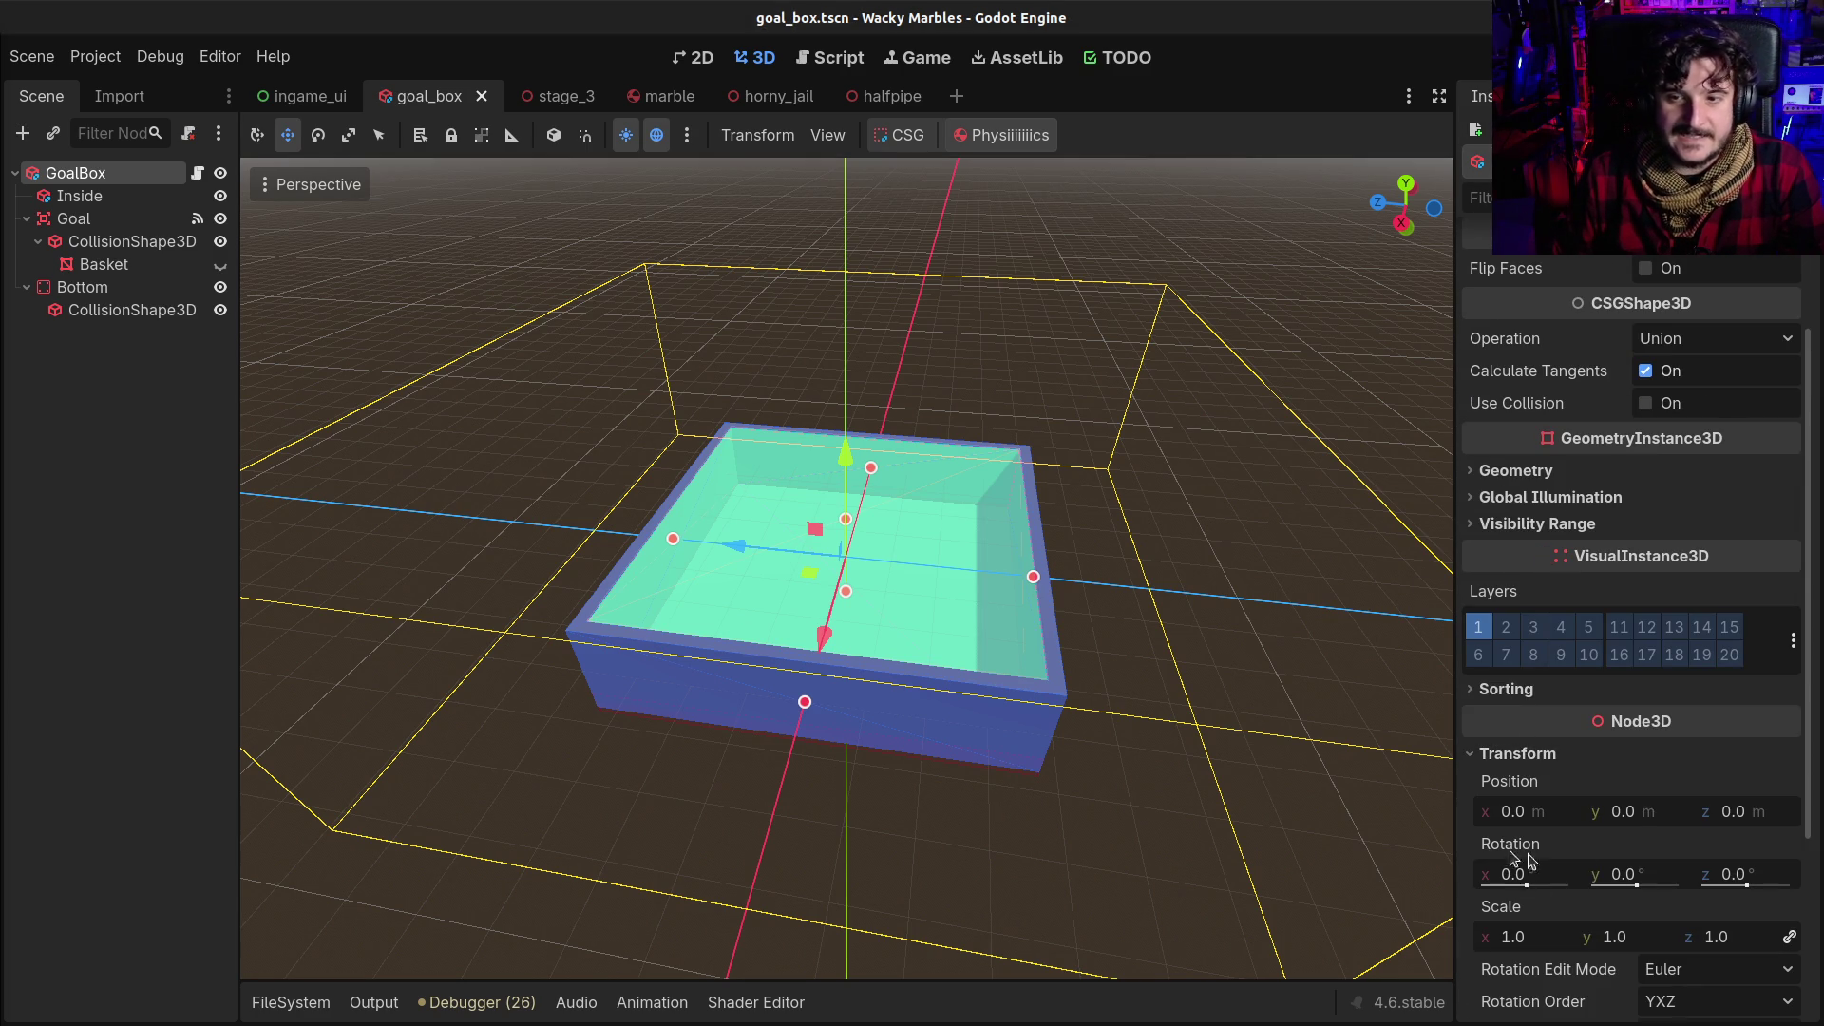
{"action": "scroll", "coordinate": [1554, 904], "scroll_direction": "down", "scroll_amount": 3}
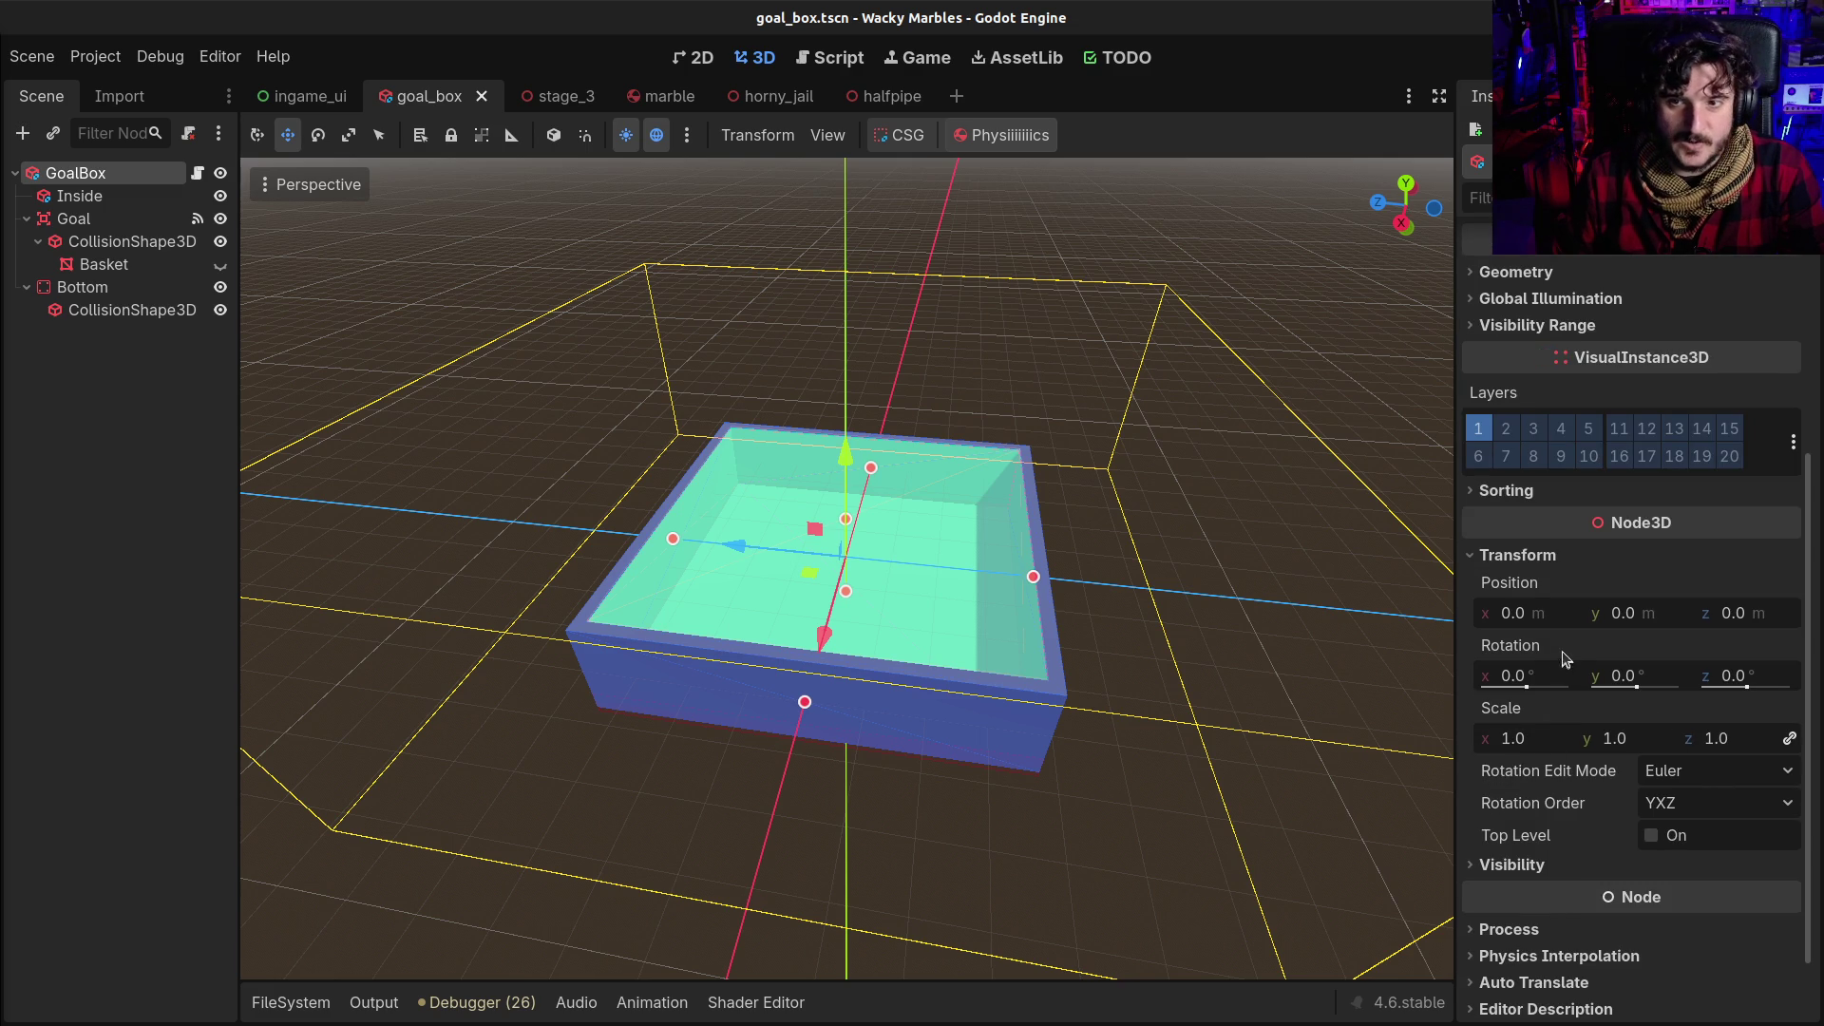
{"action": "right_click", "coordinate": [1513, 585]}
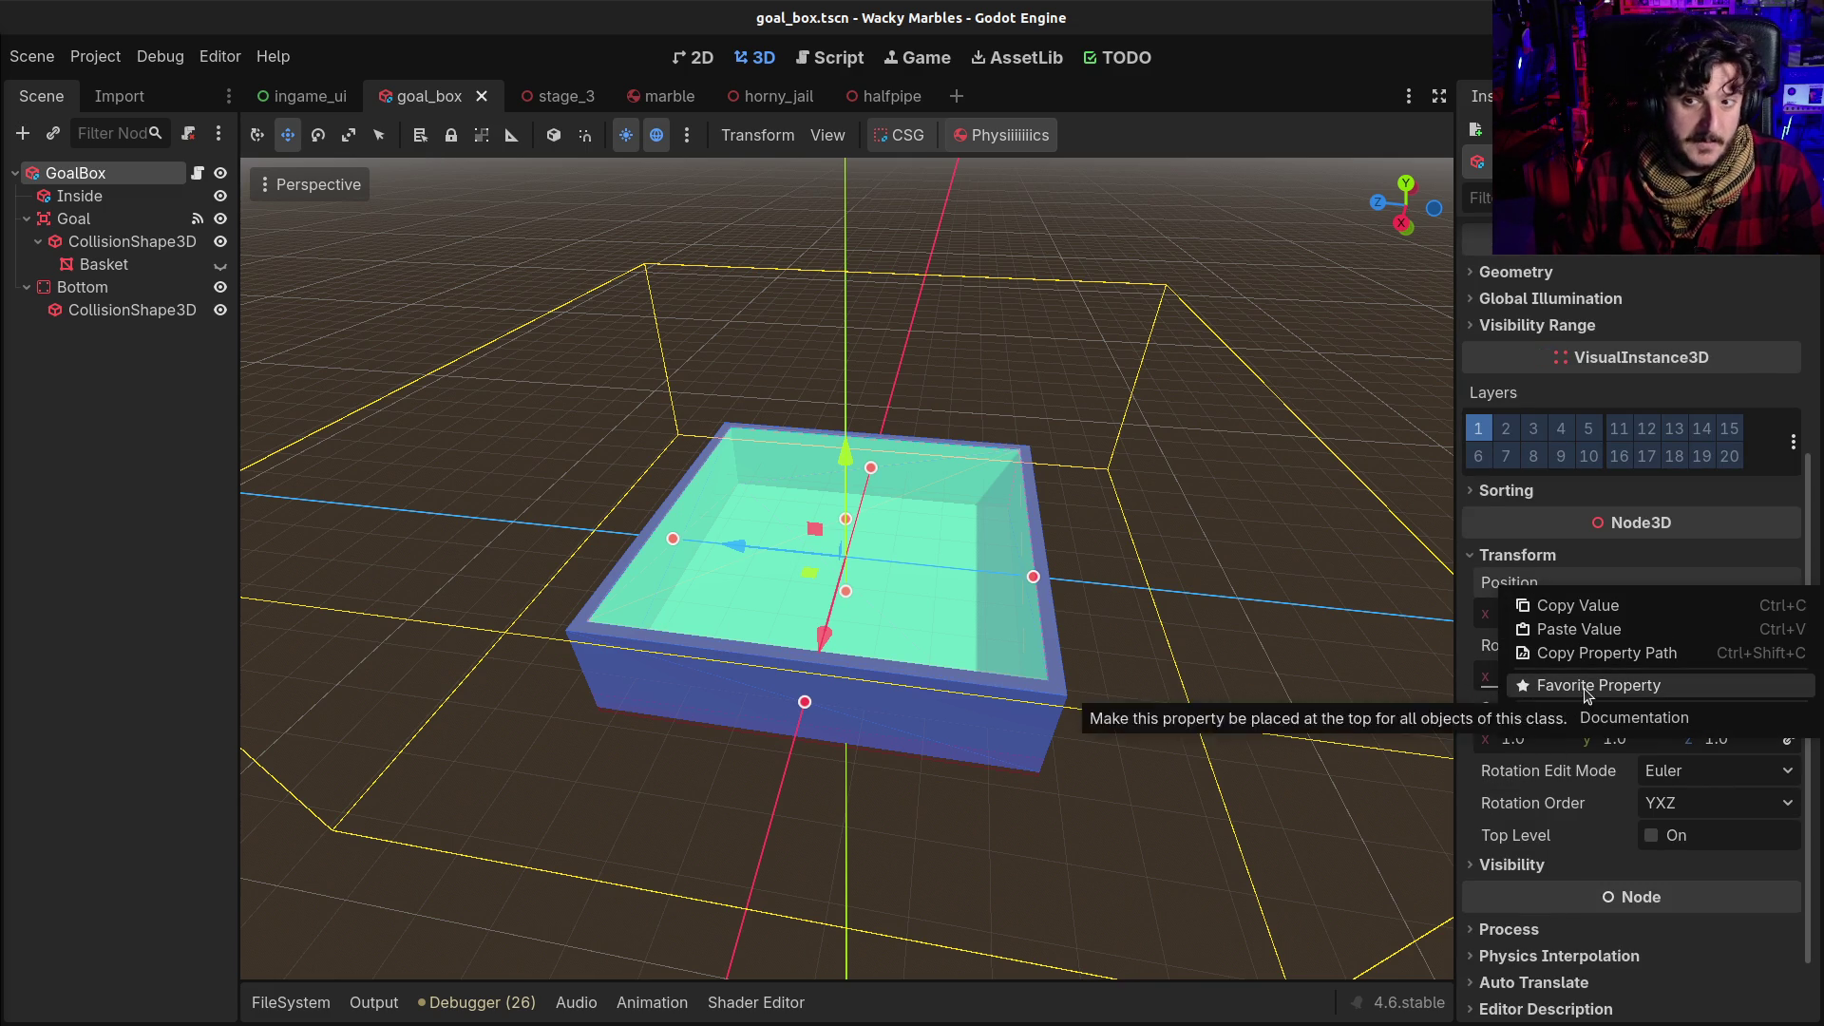
{"action": "left_click", "coordinate": [1584, 694]}
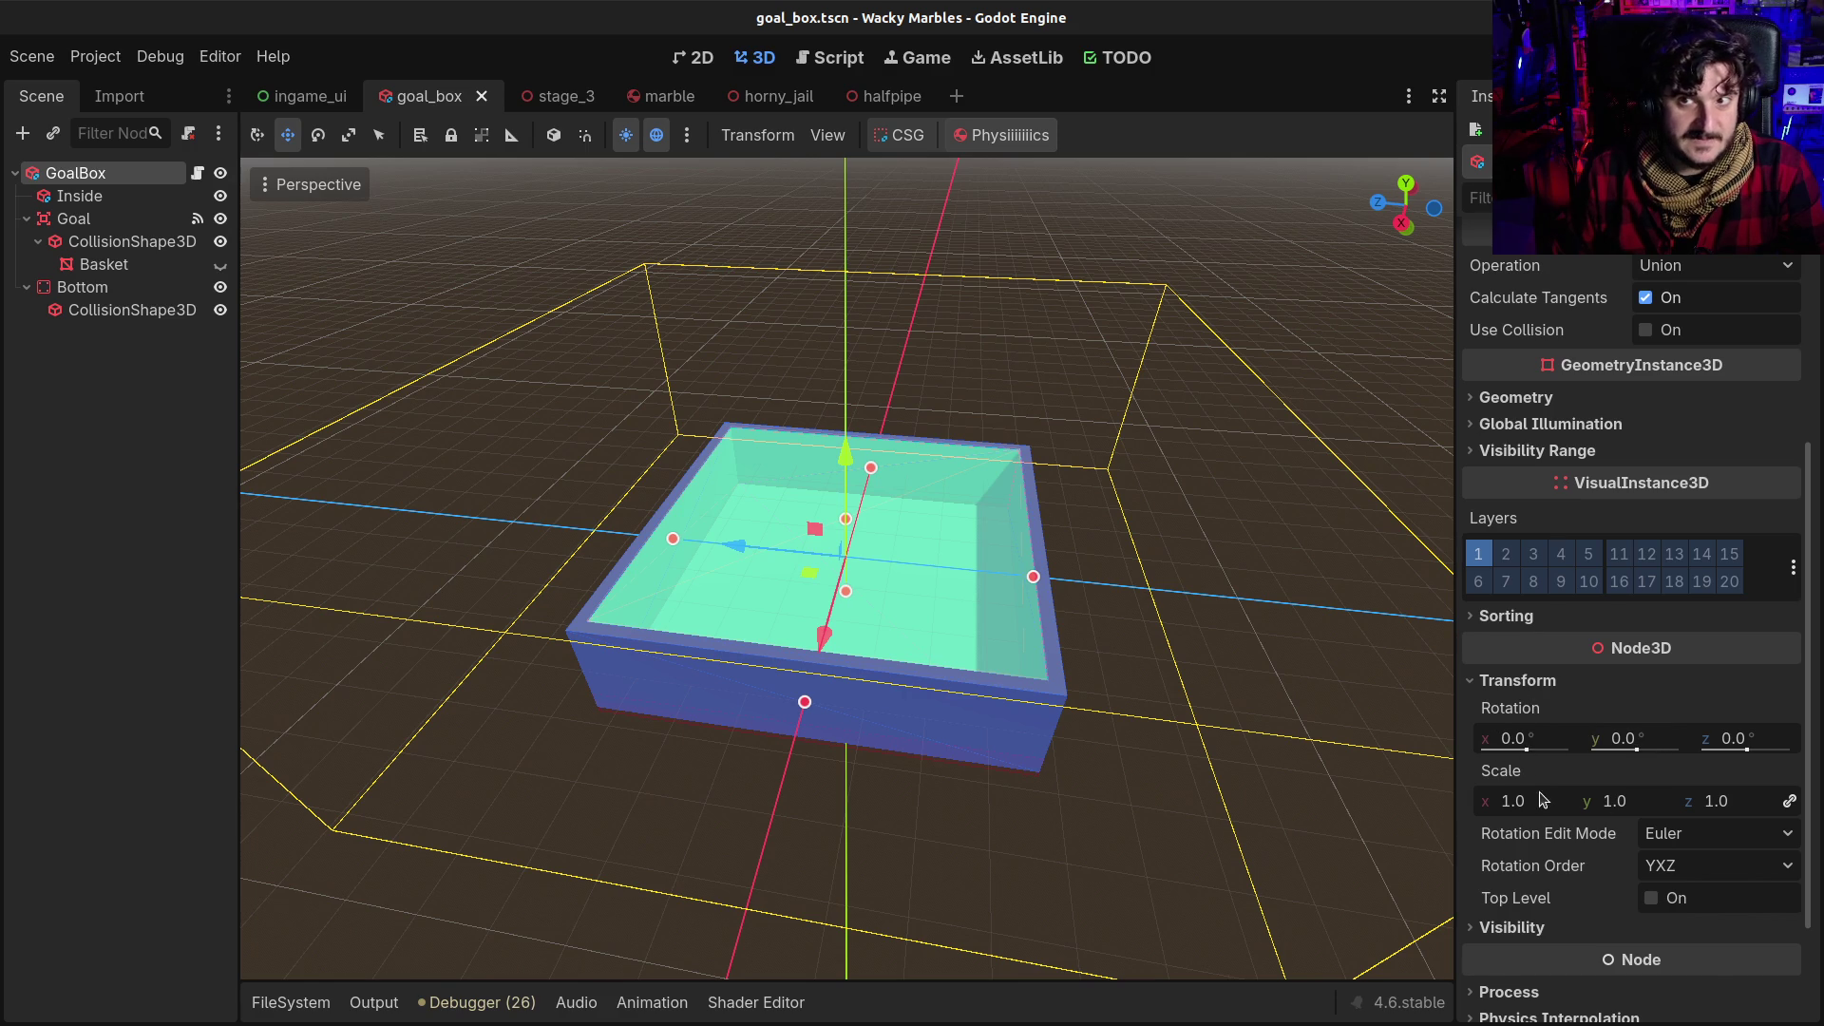
{"action": "scroll", "coordinate": [1543, 800], "scroll_direction": "up", "scroll_amount": 4}
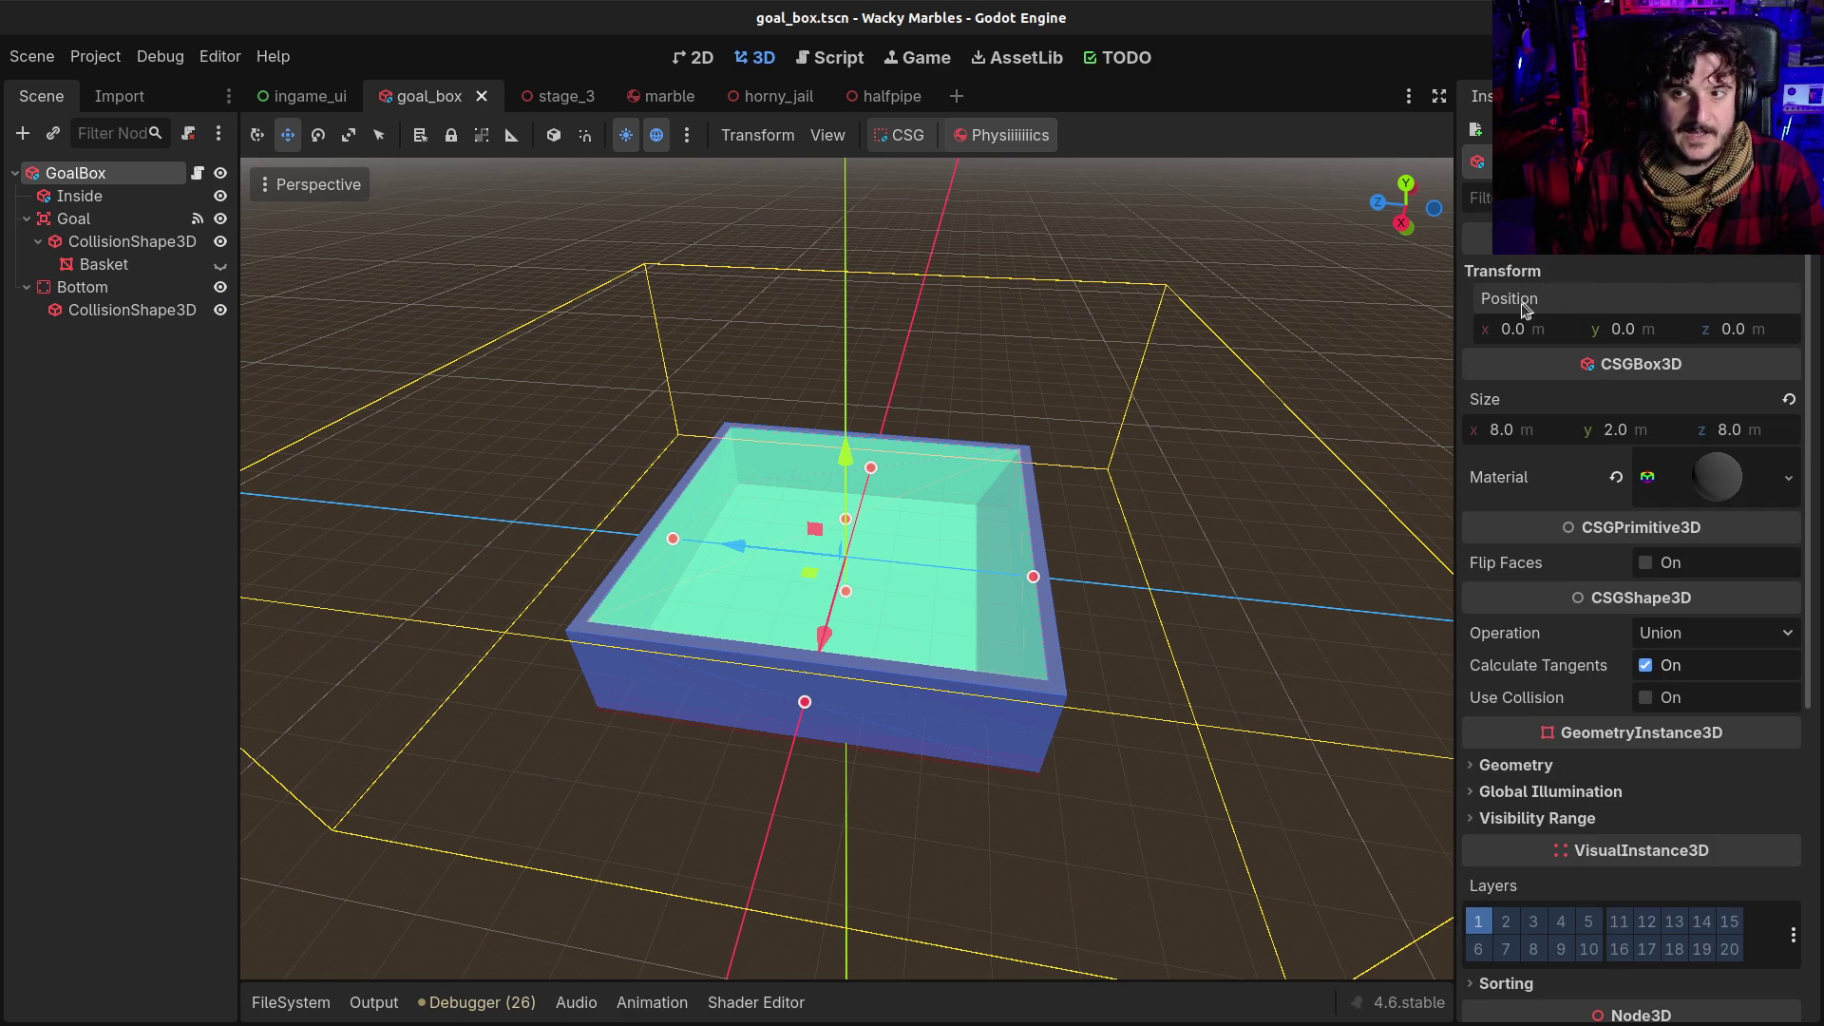
{"action": "right_click", "coordinate": [1575, 285]}
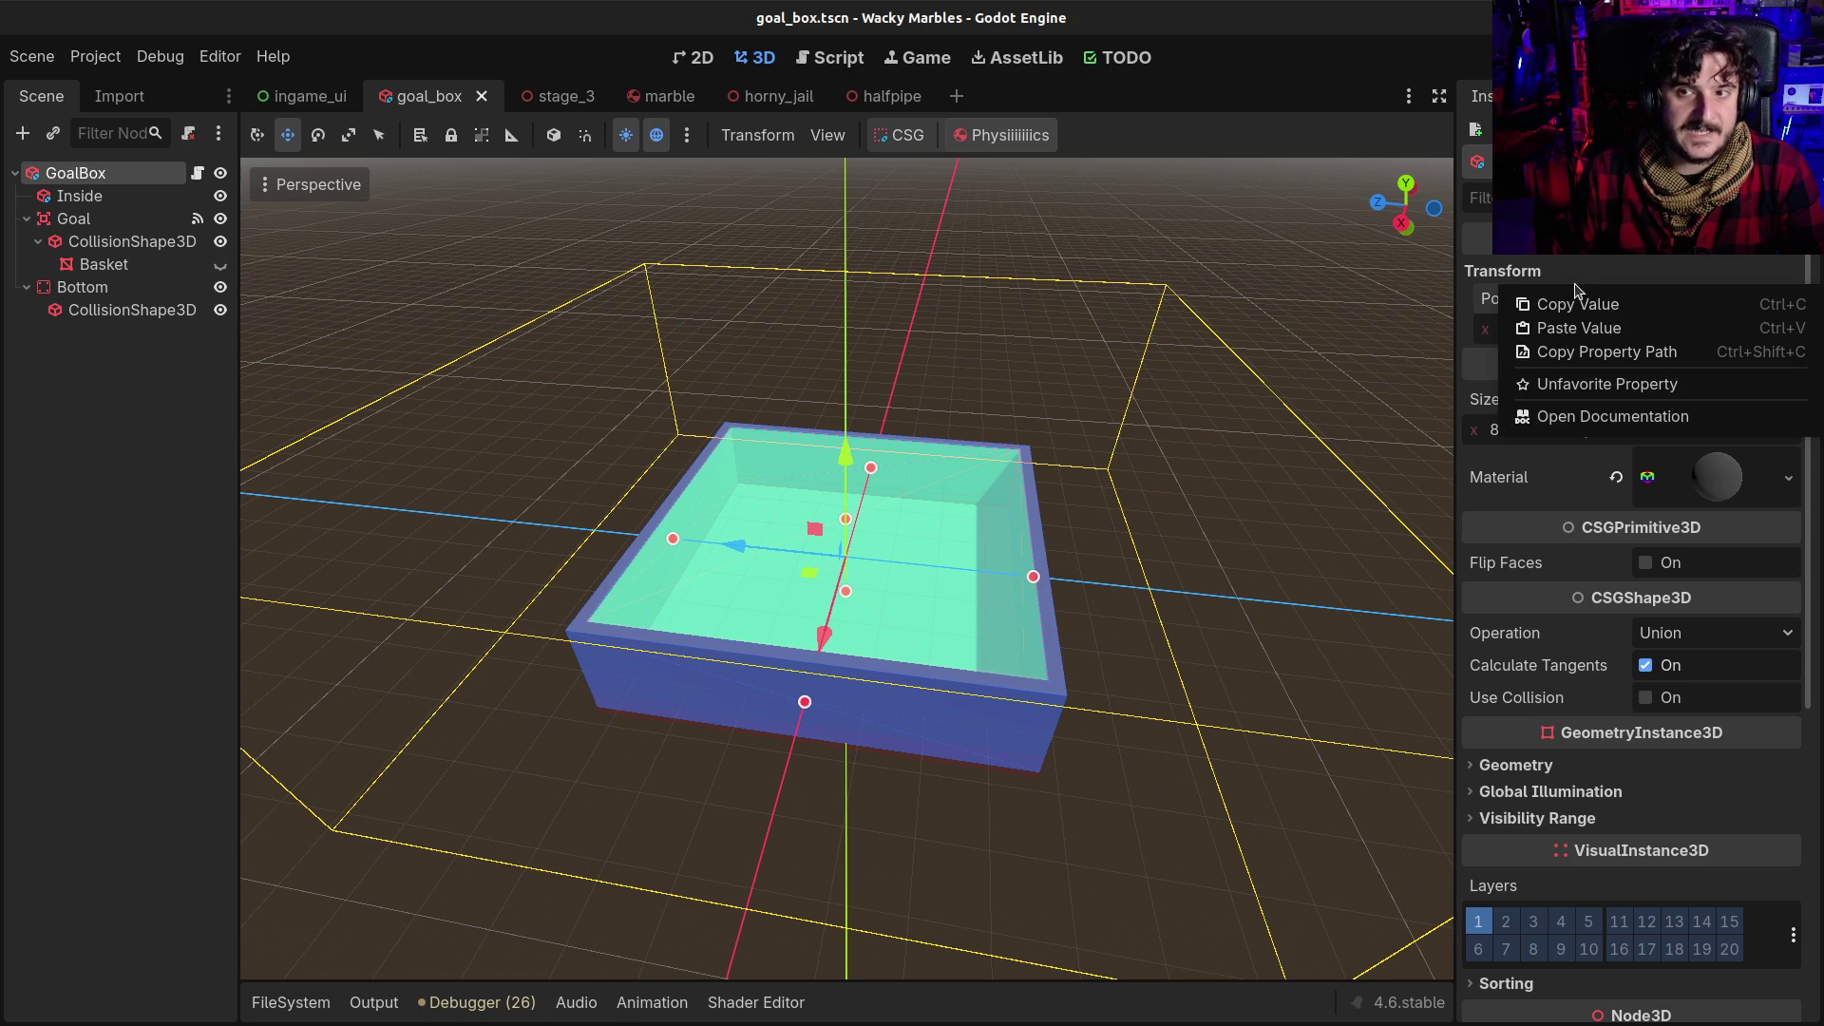
{"action": "left_click", "coordinate": [1586, 384]}
{"action": "scroll", "coordinate": [1620, 619], "scroll_direction": "down", "scroll_amount": 6}
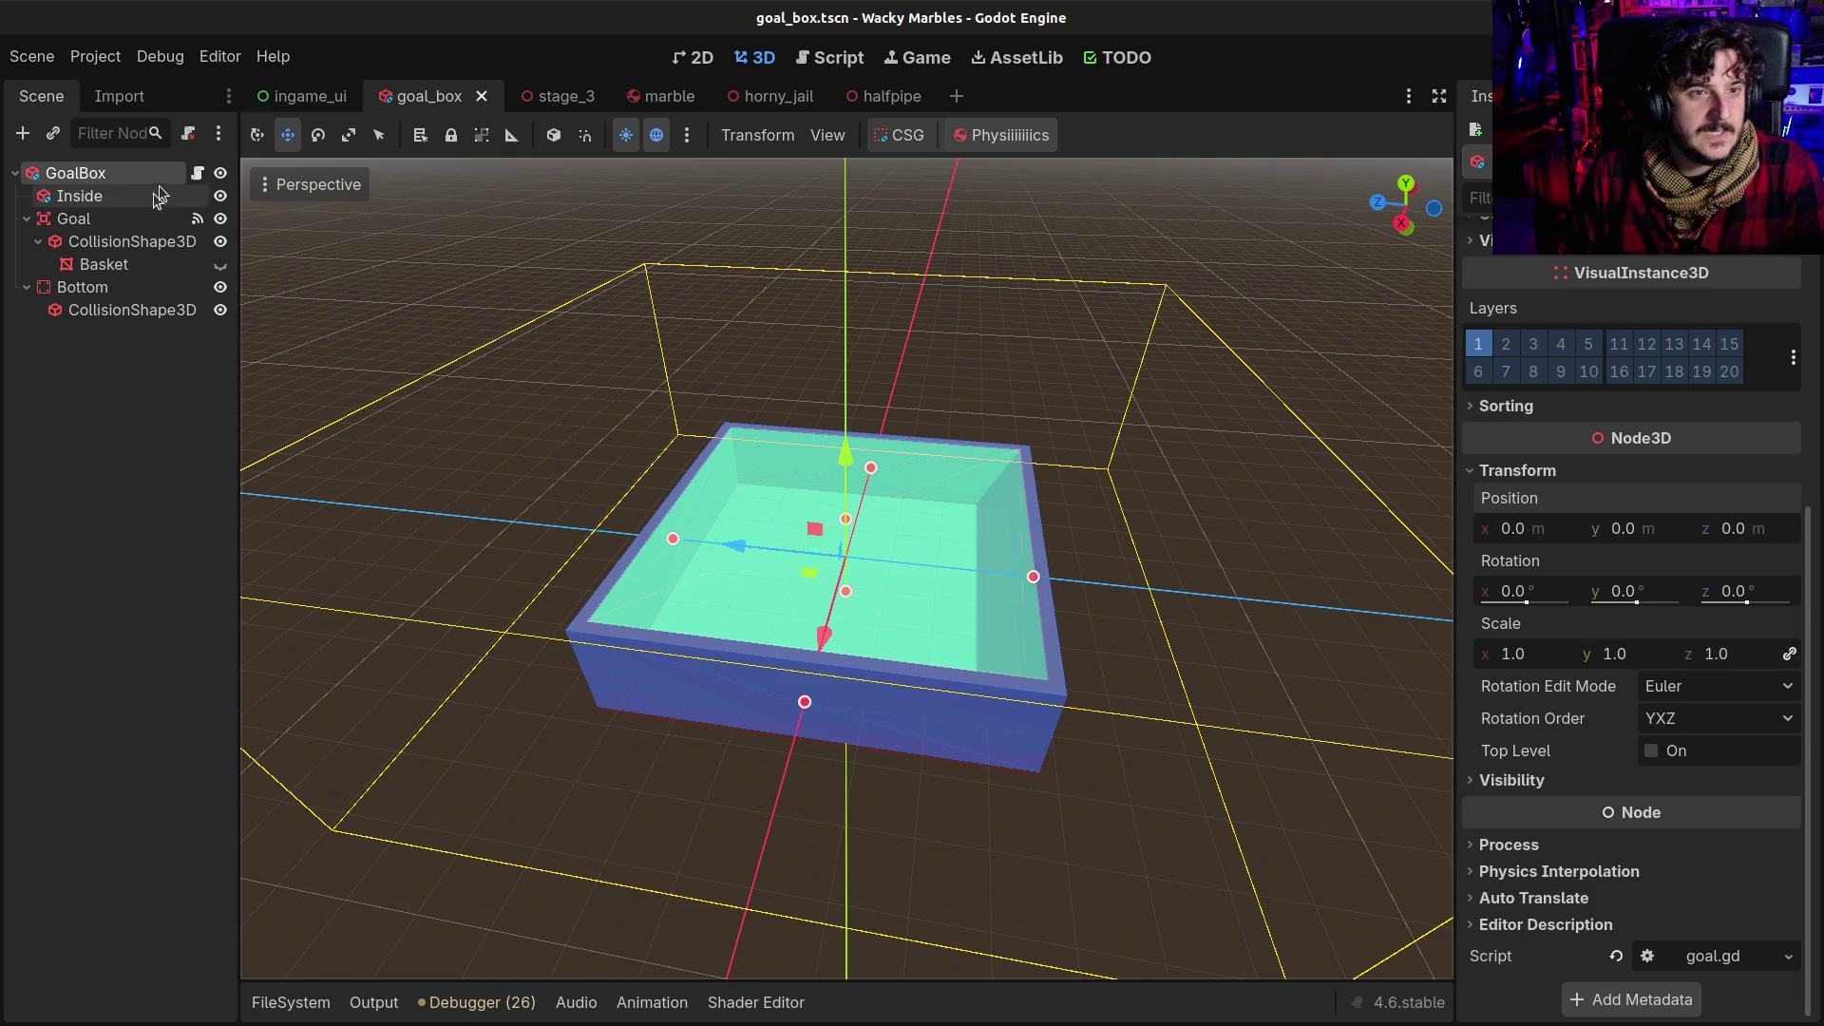
{"action": "left_click", "coordinate": [197, 173]}
Insert blank lines above the body-entered function in goal.gd and put the caret on line 8.
{"action": "left_click", "coordinate": [660, 242]}
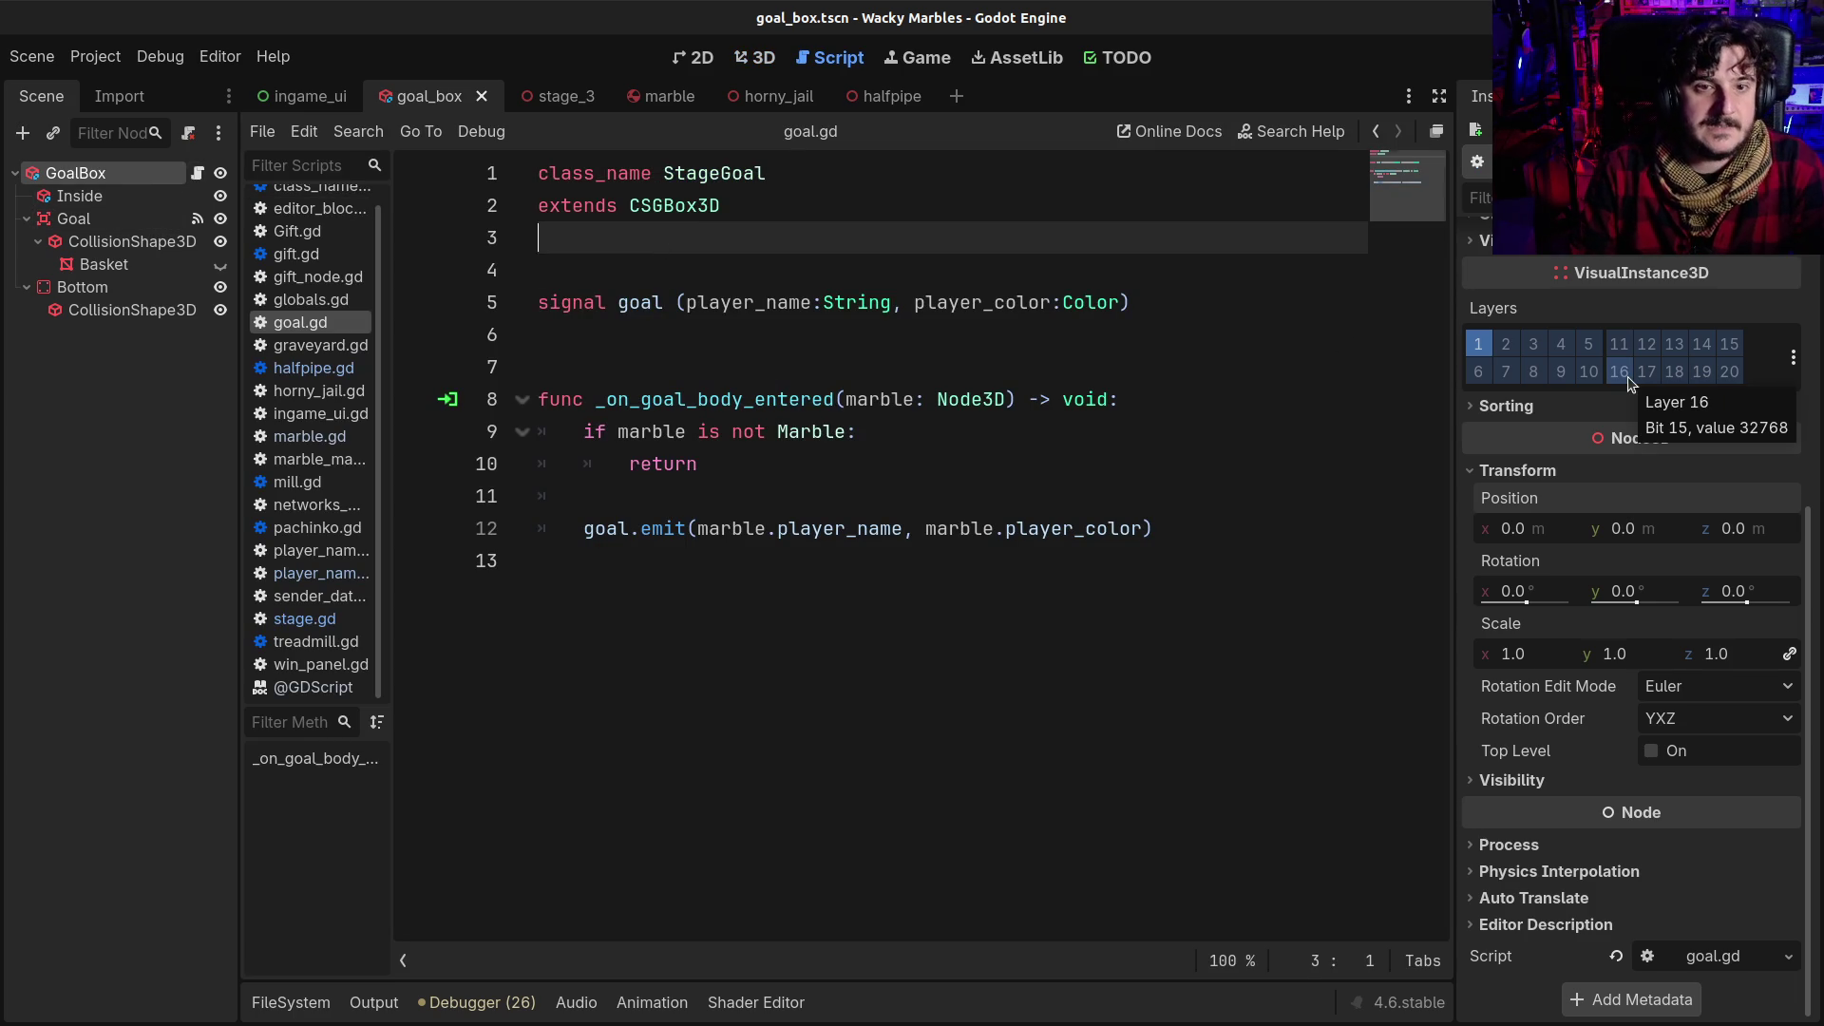
{"action": "key", "text": "Down"}
{"action": "key", "text": "Down"}
{"action": "key", "text": "Down"}
{"action": "key", "text": "Return"}
{"action": "key", "text": "Return"}
{"action": "key", "text": "Return"}
{"action": "key", "text": "Up"}
{"action": "key", "text": "Up"}
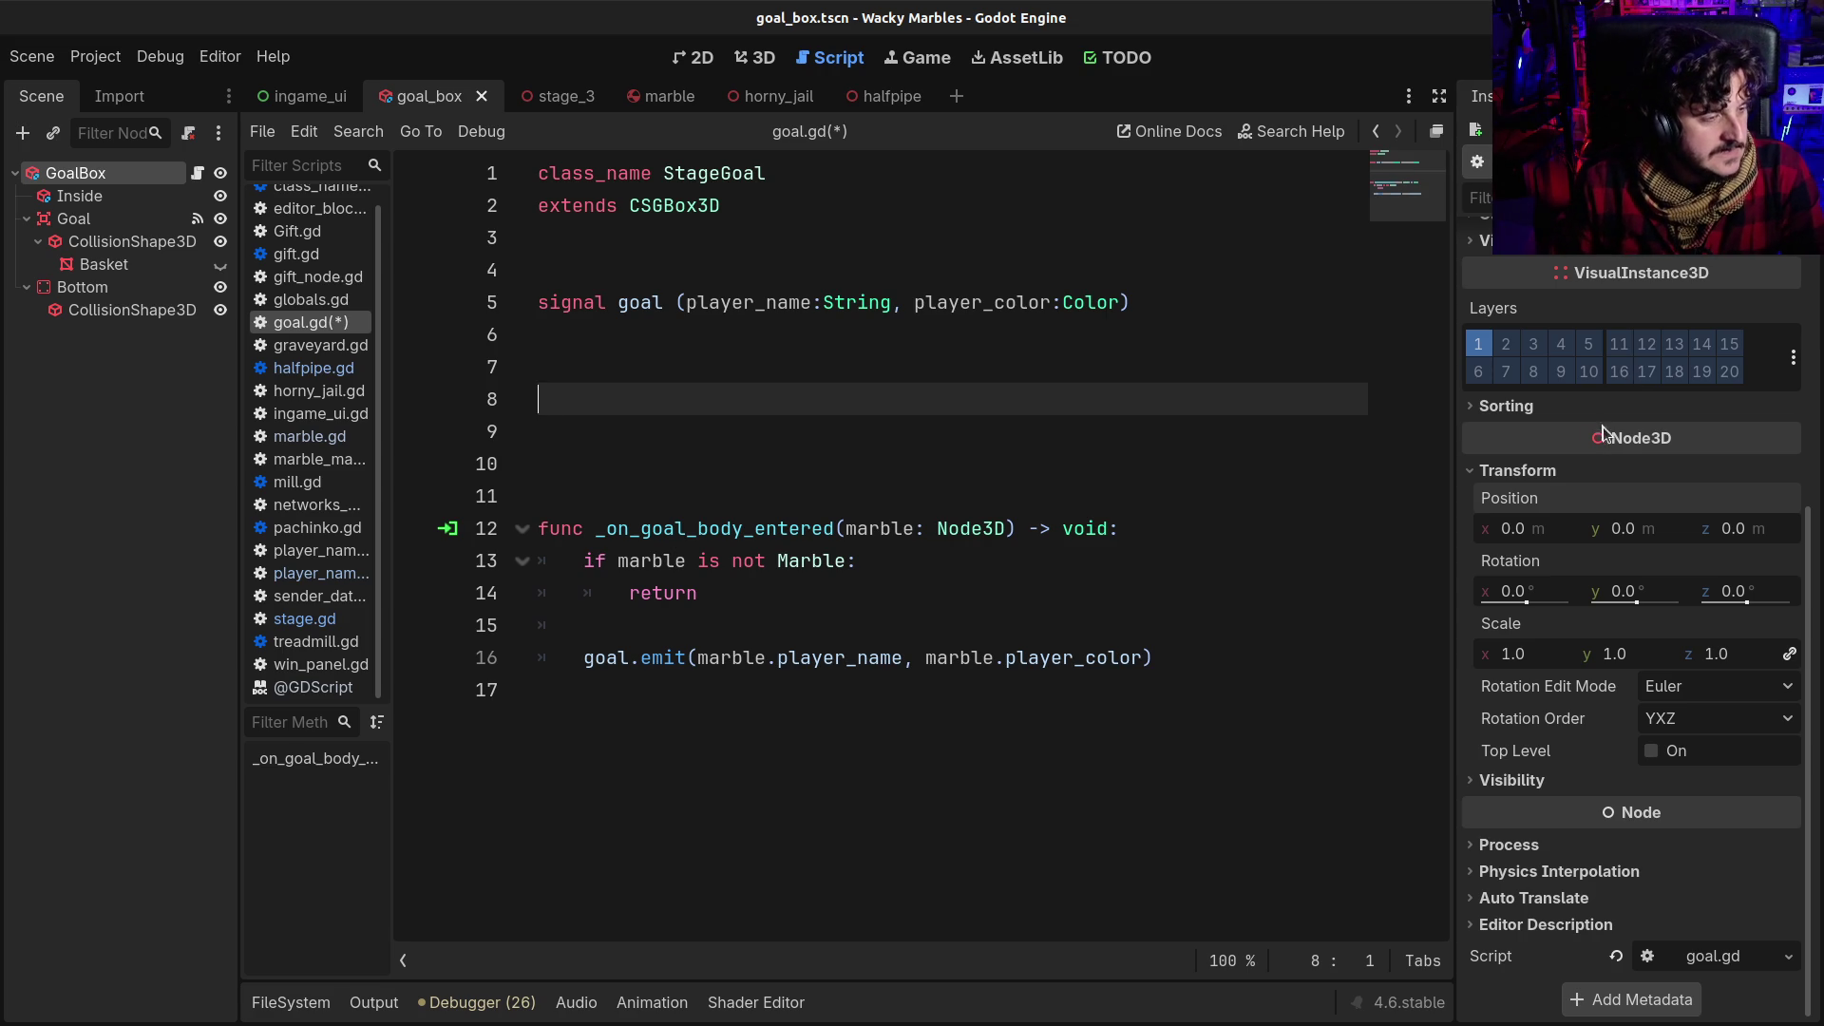
{"action": "left_click", "coordinate": [843, 418]}
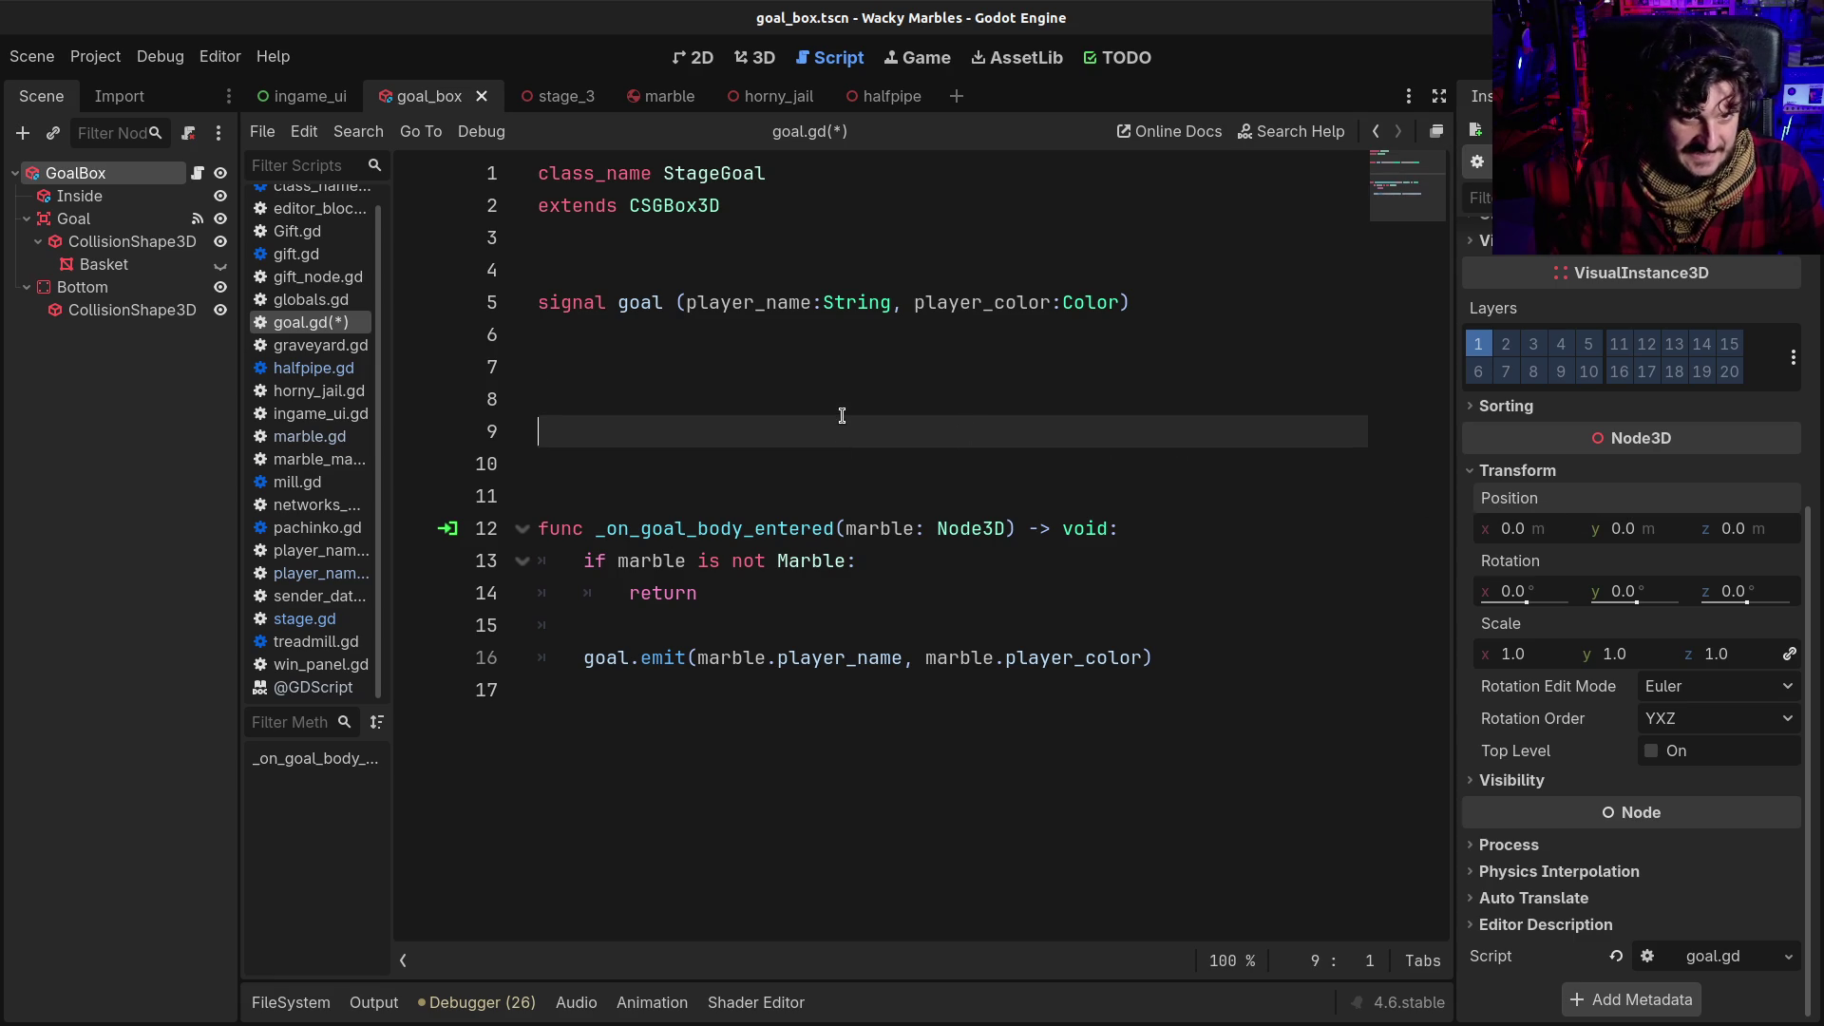
{"action": "left_click", "coordinate": [769, 371]}
{"action": "left_click", "coordinate": [745, 401]}
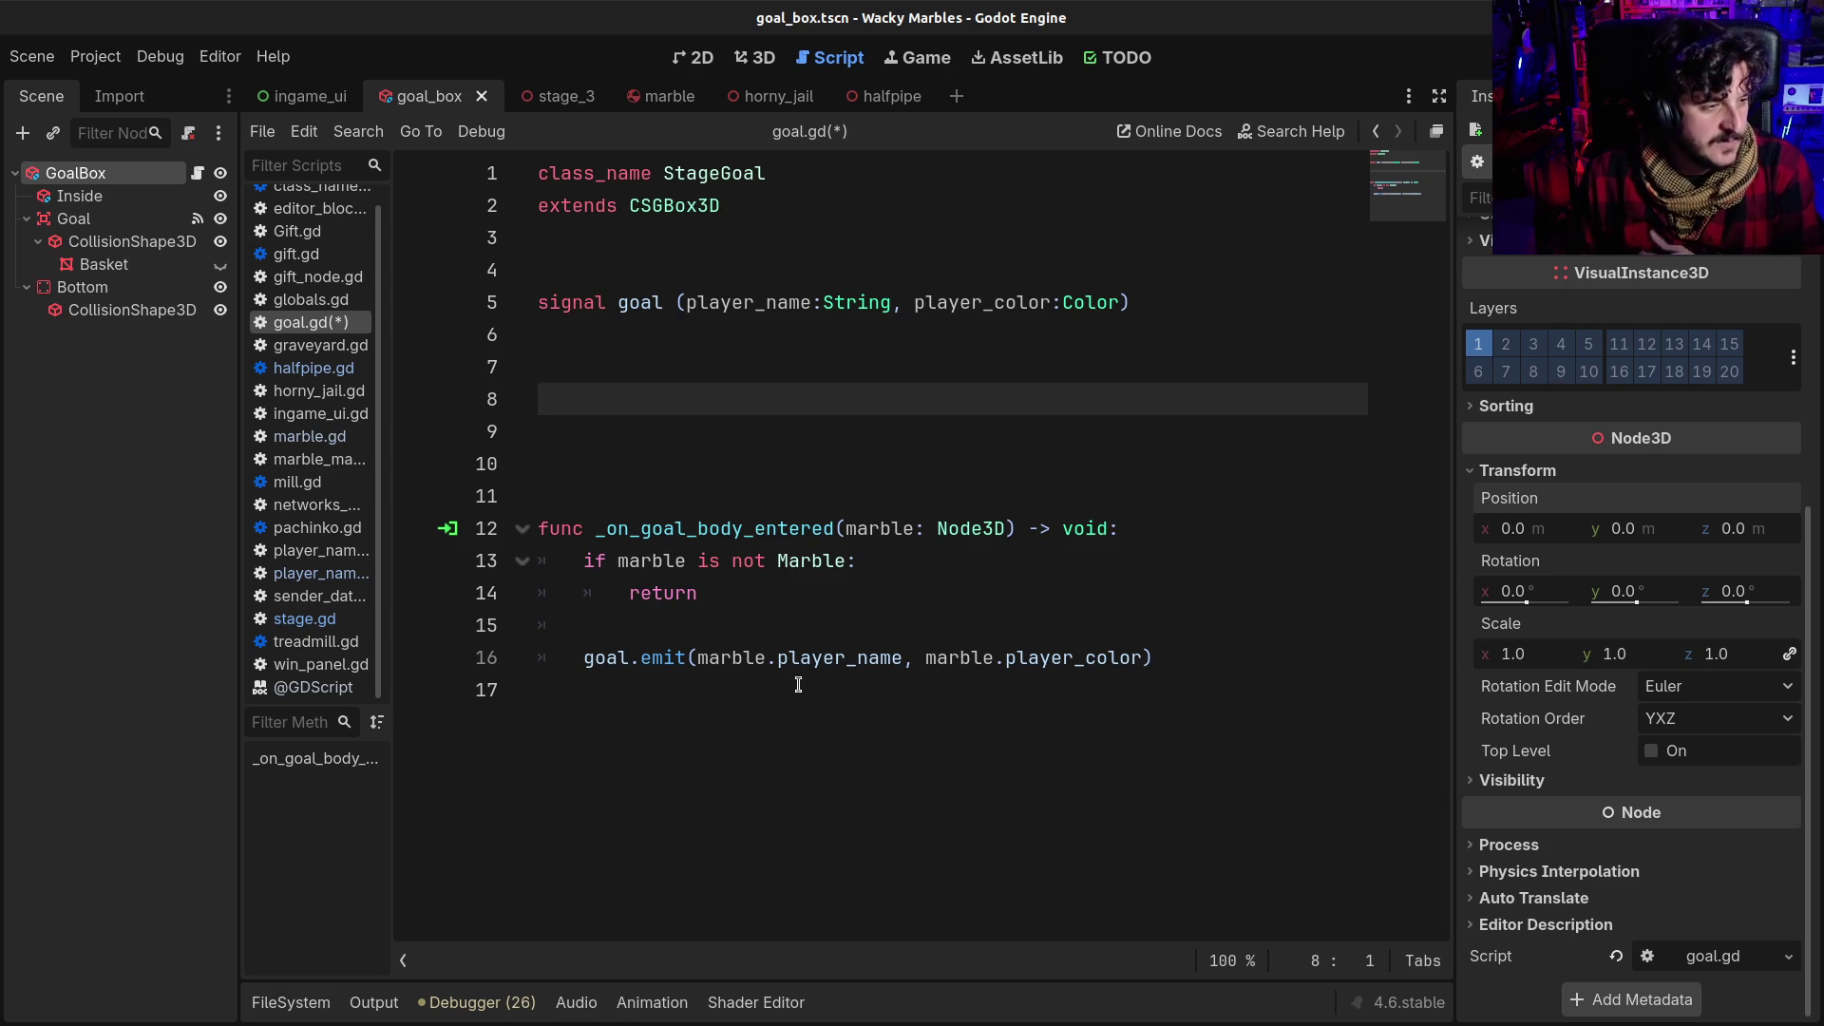
{"action": "left_click", "coordinate": [739, 682]}
{"action": "left_click", "coordinate": [706, 403]}
{"action": "type", "text": "@"}
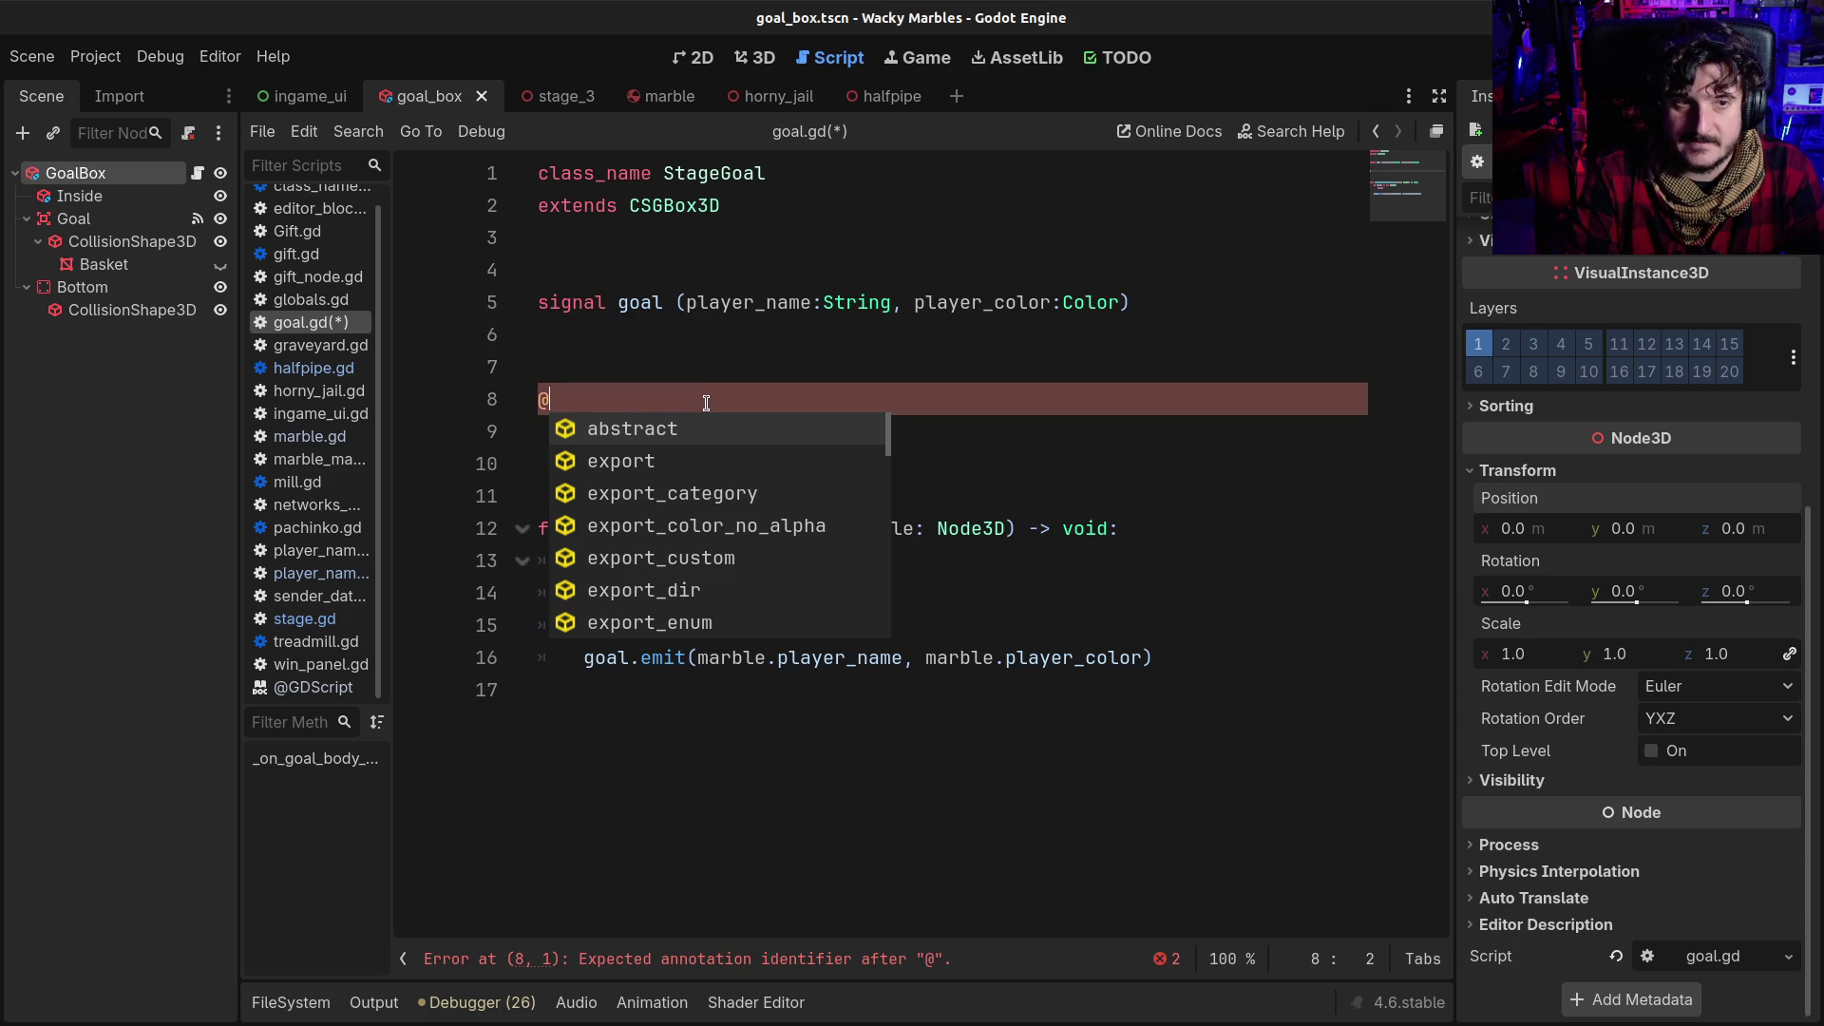
Type 'export var box_size:Vector2 = Vector2(' and inspect the Goal, Inside and GoalBox nodes.
{"action": "type", "text": "export var "}
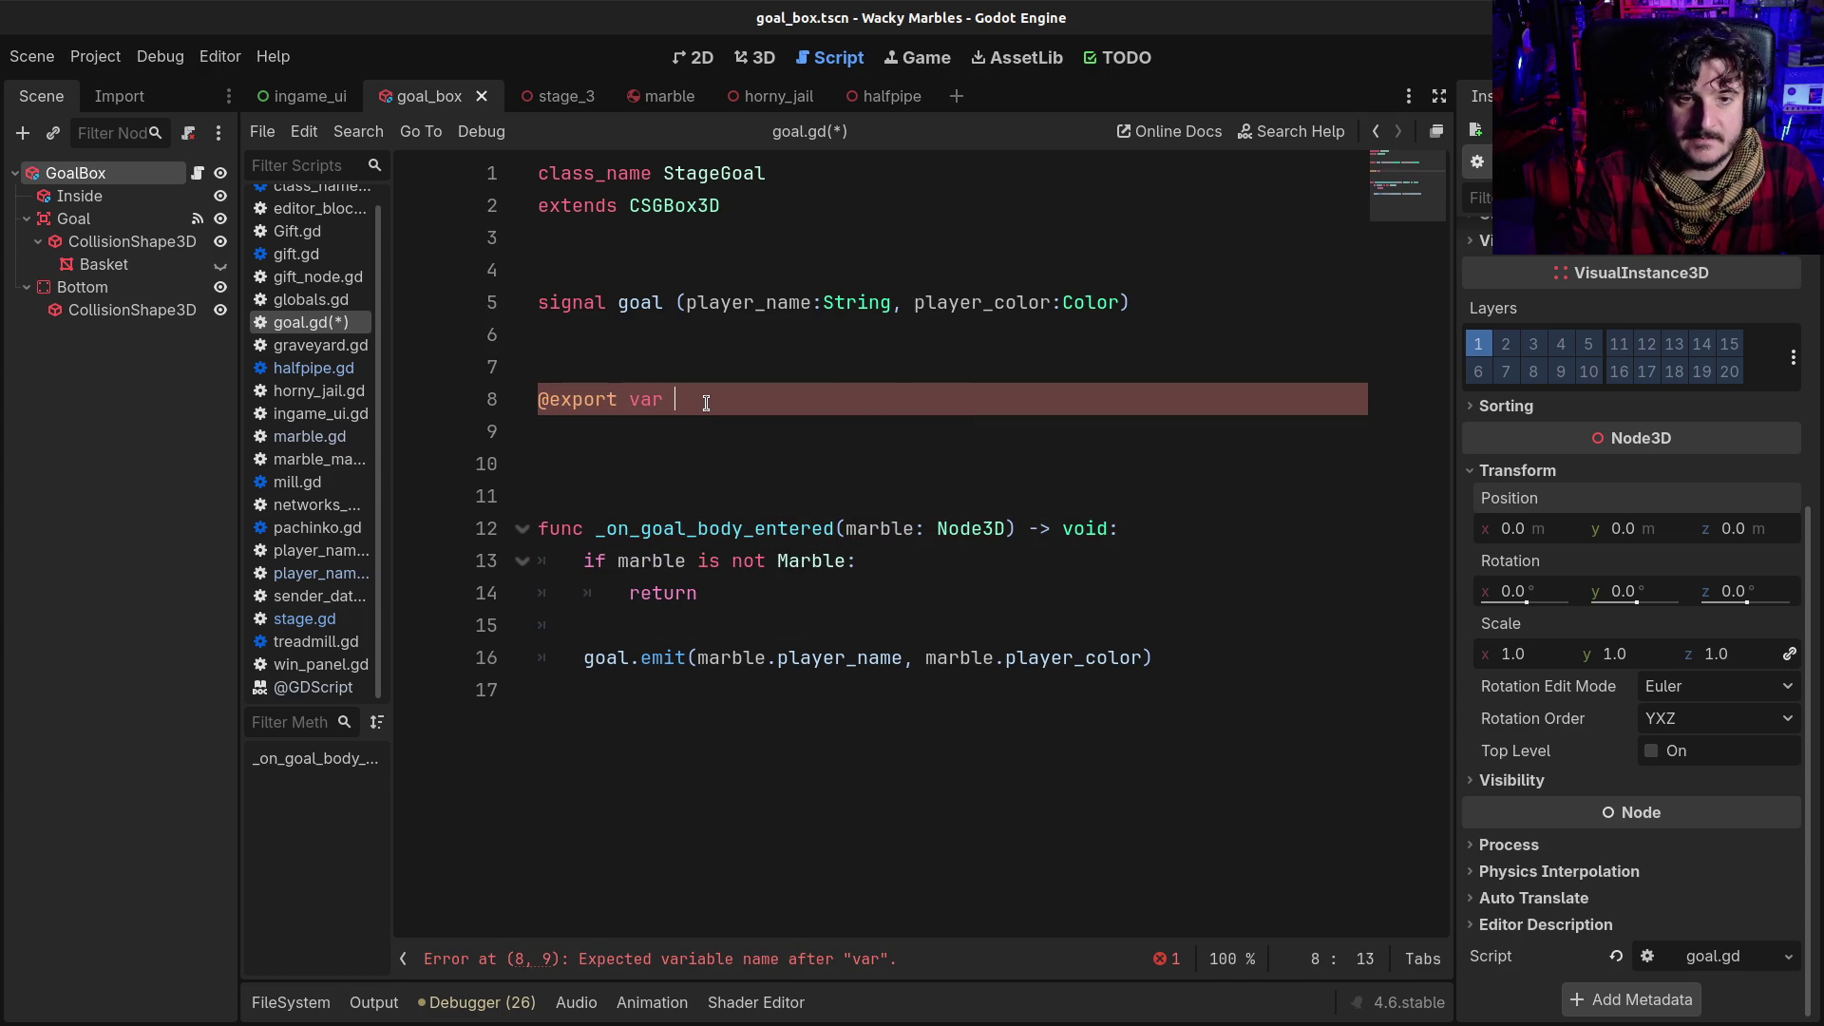
{"action": "type", "text": "box"}
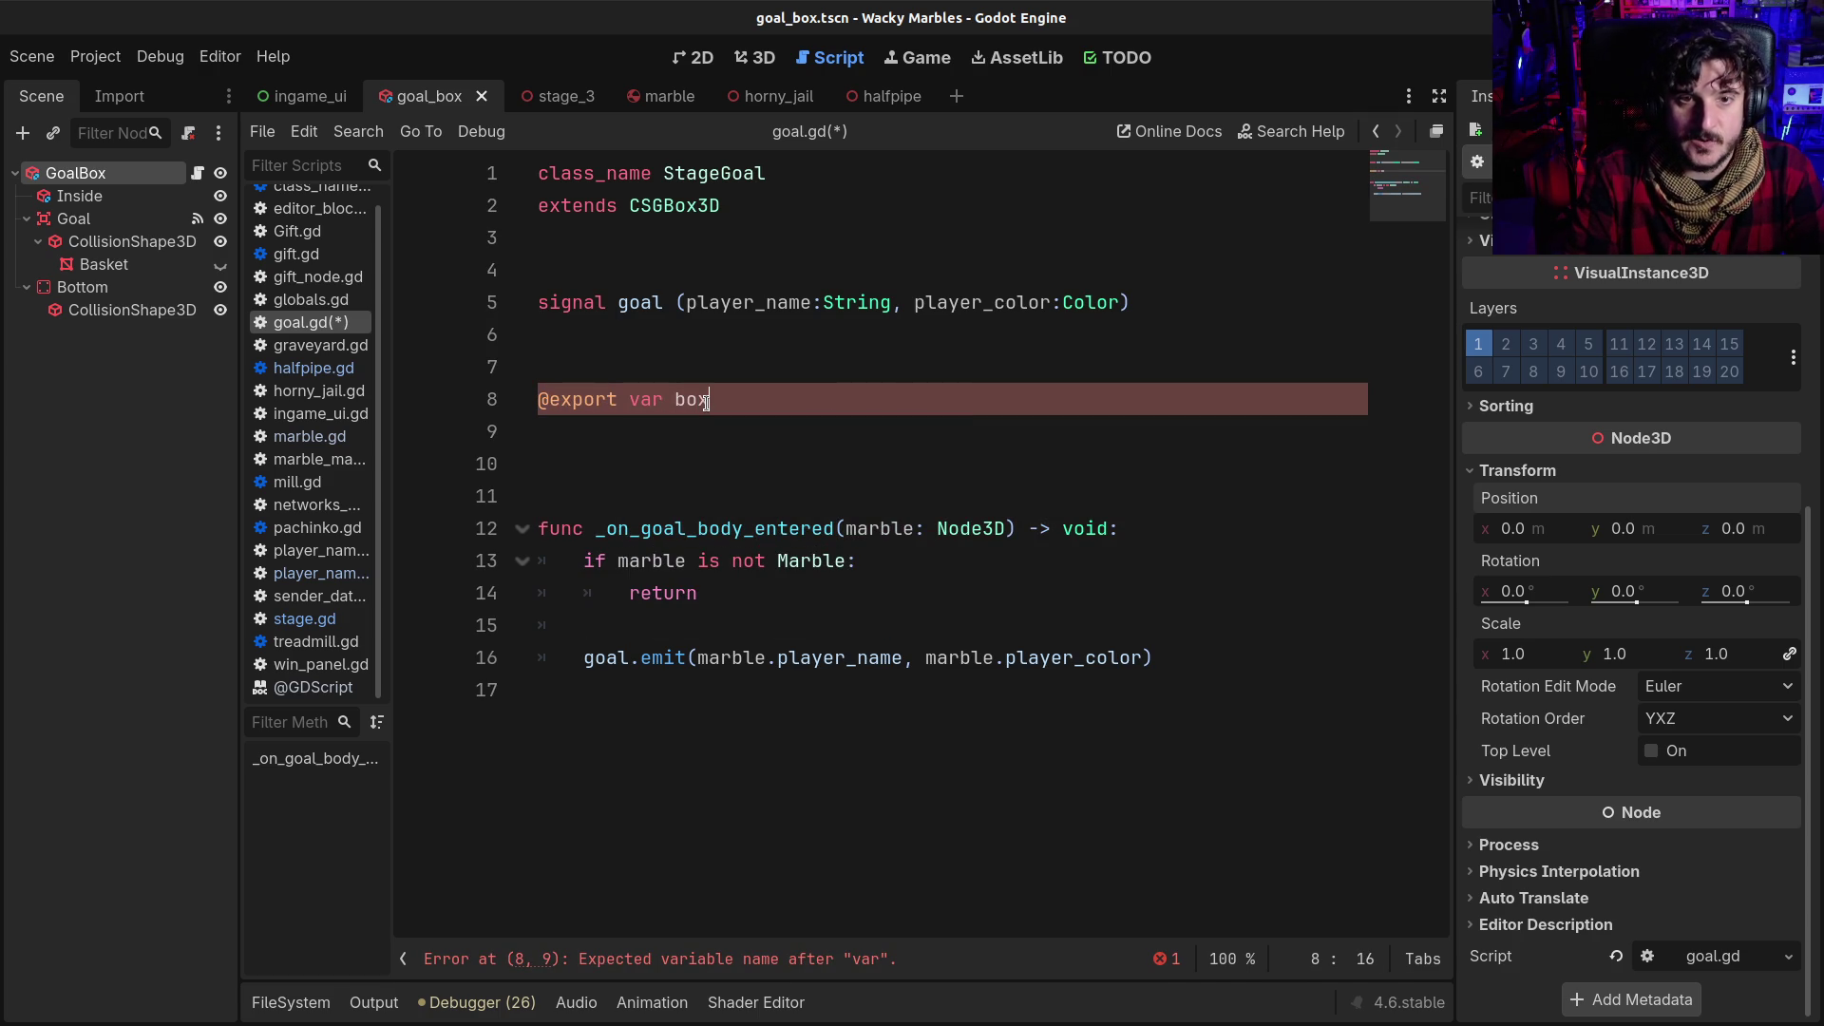
{"action": "type", "text": "_size:"}
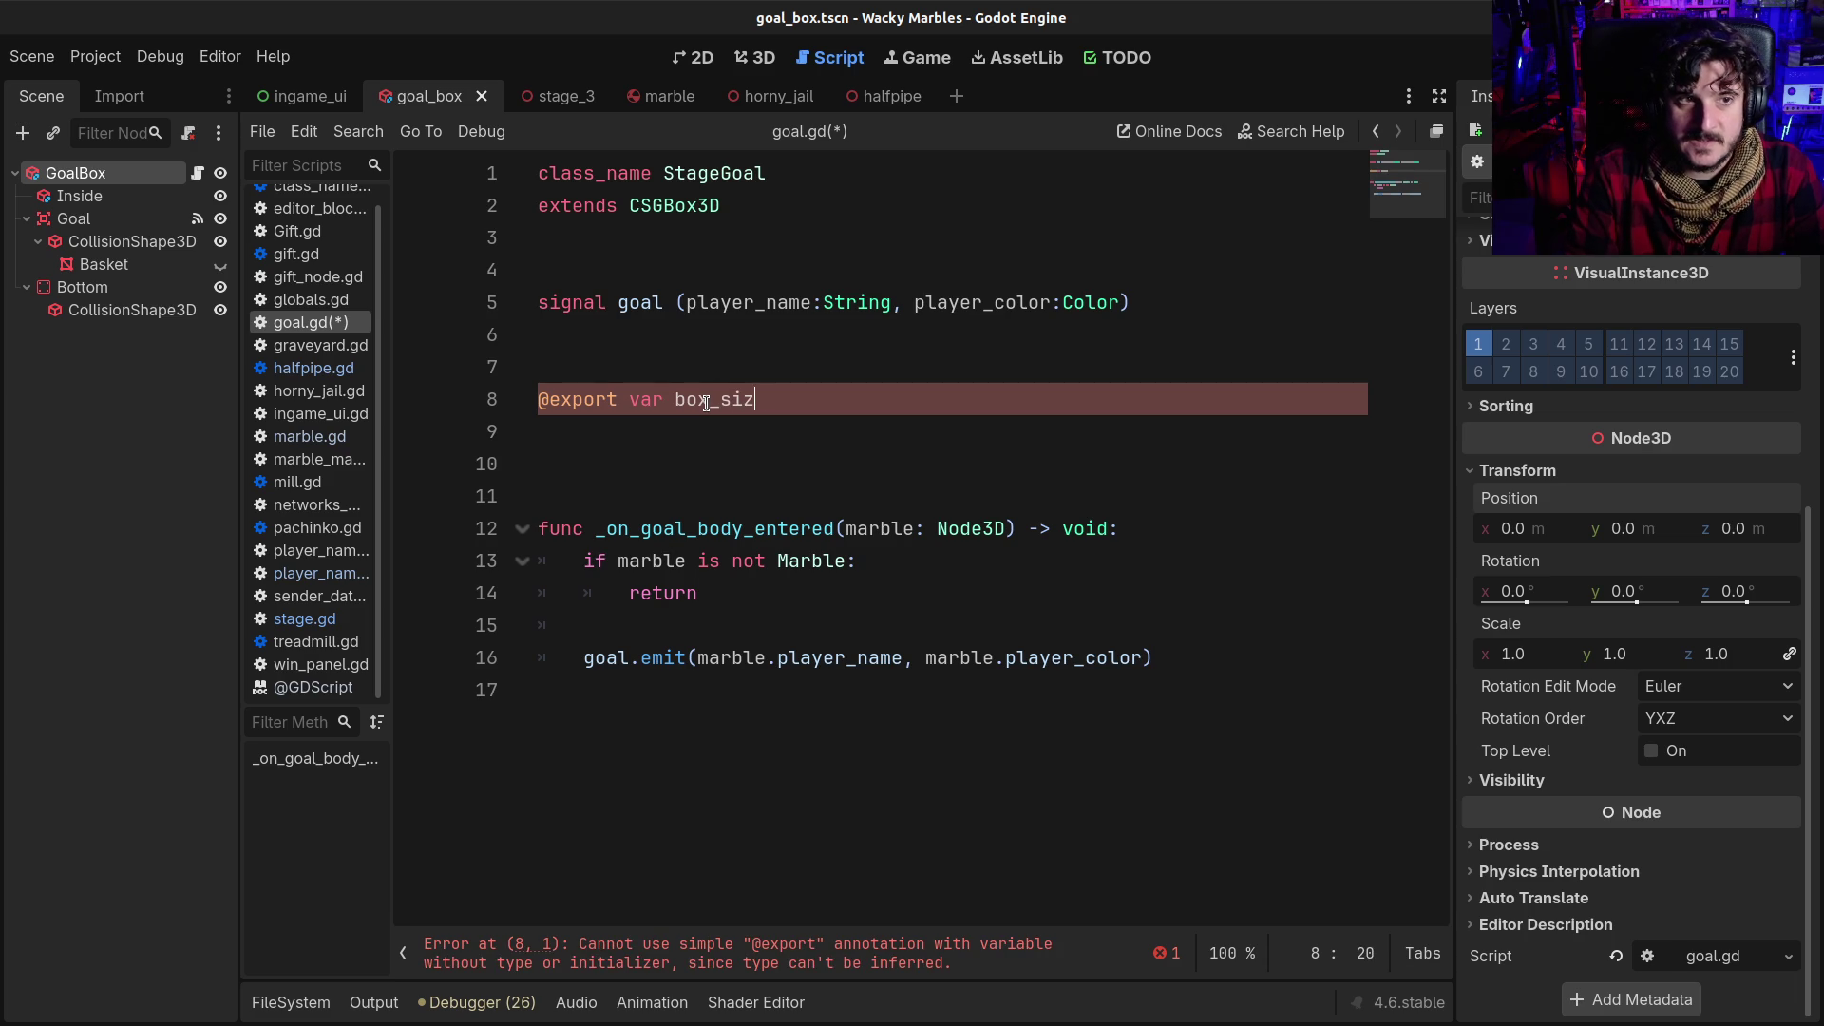
{"action": "type", "text": "Vector2"}
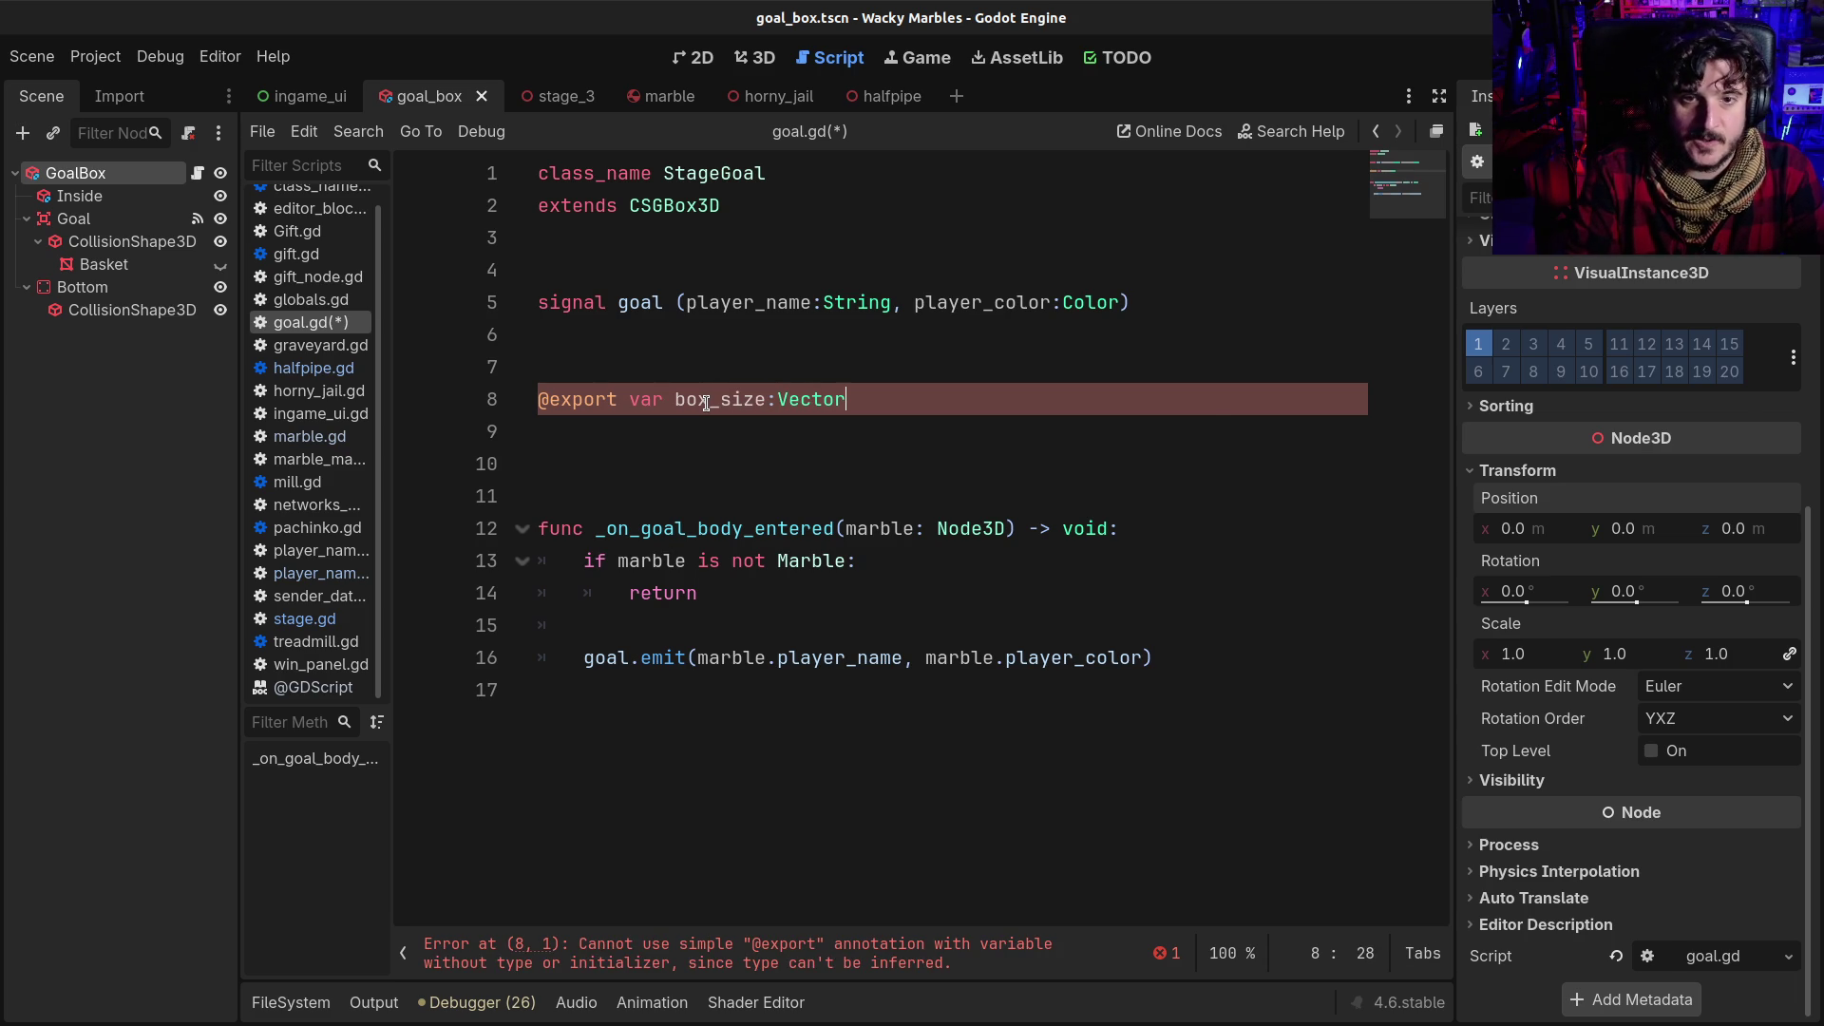
{"action": "type", "text": " = "}
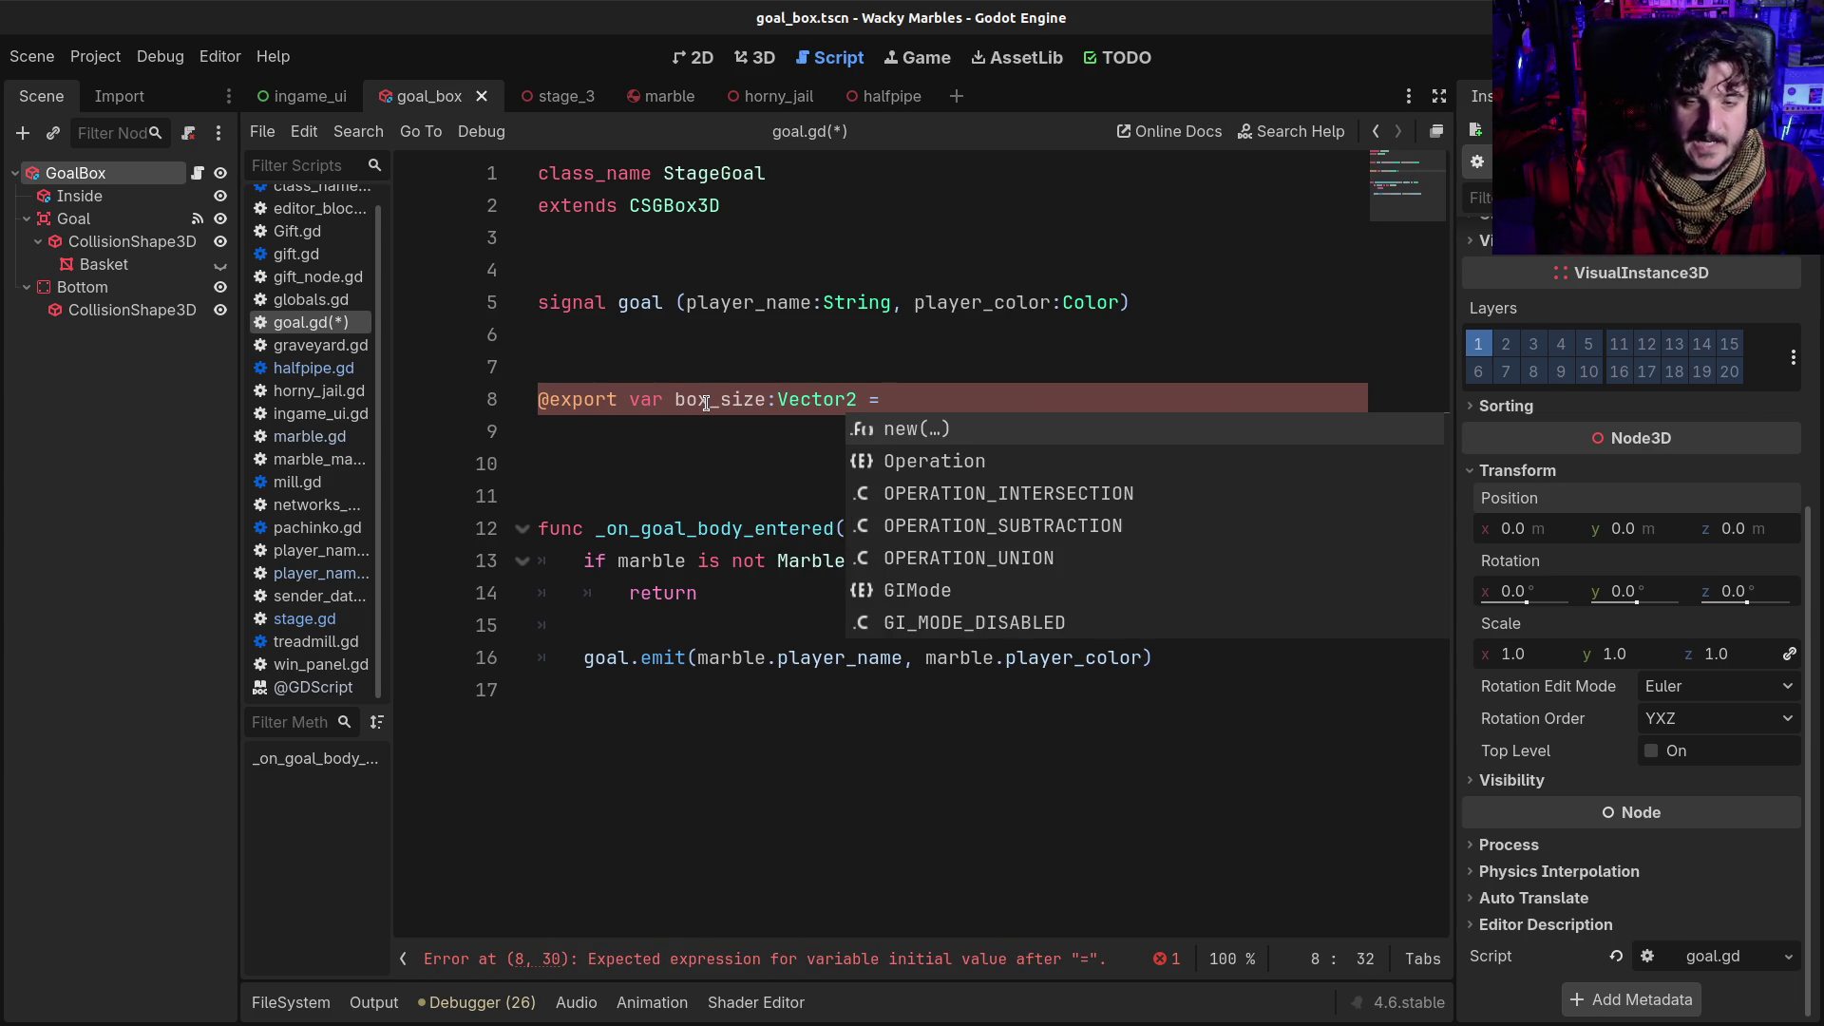
{"action": "type", "text": "Ve"}
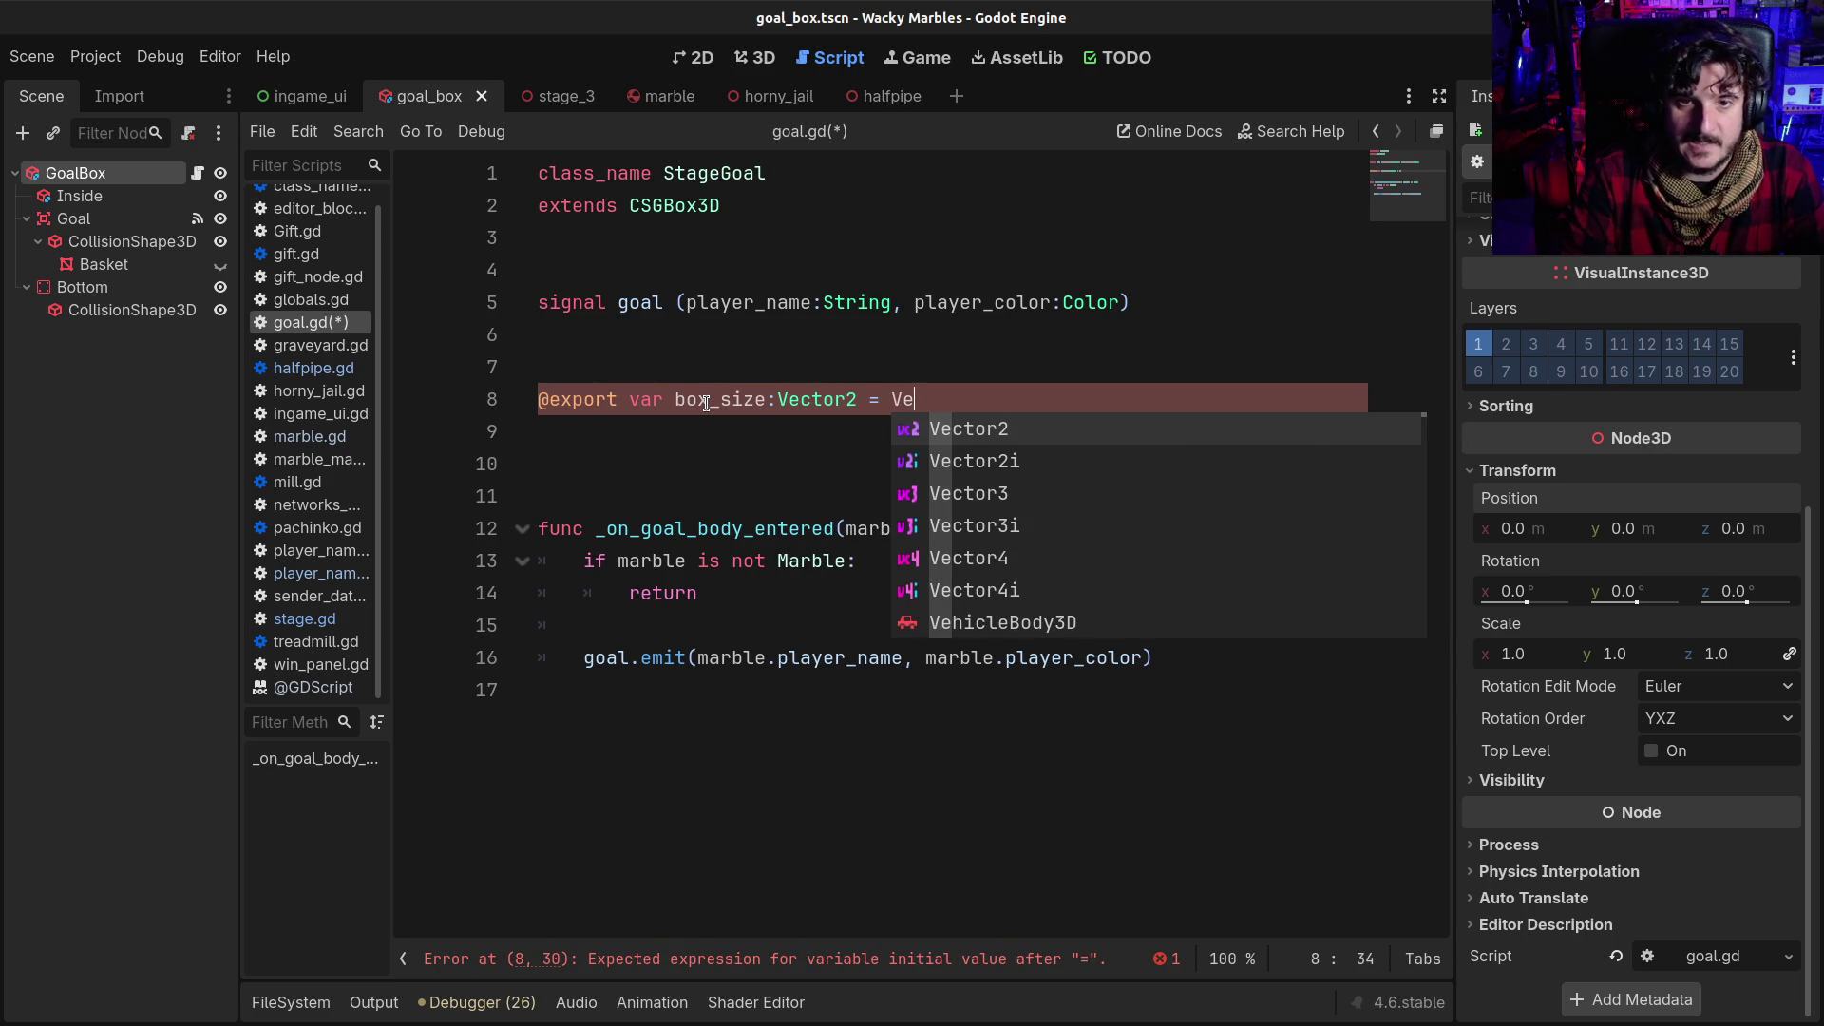
{"action": "key", "text": "Return"}
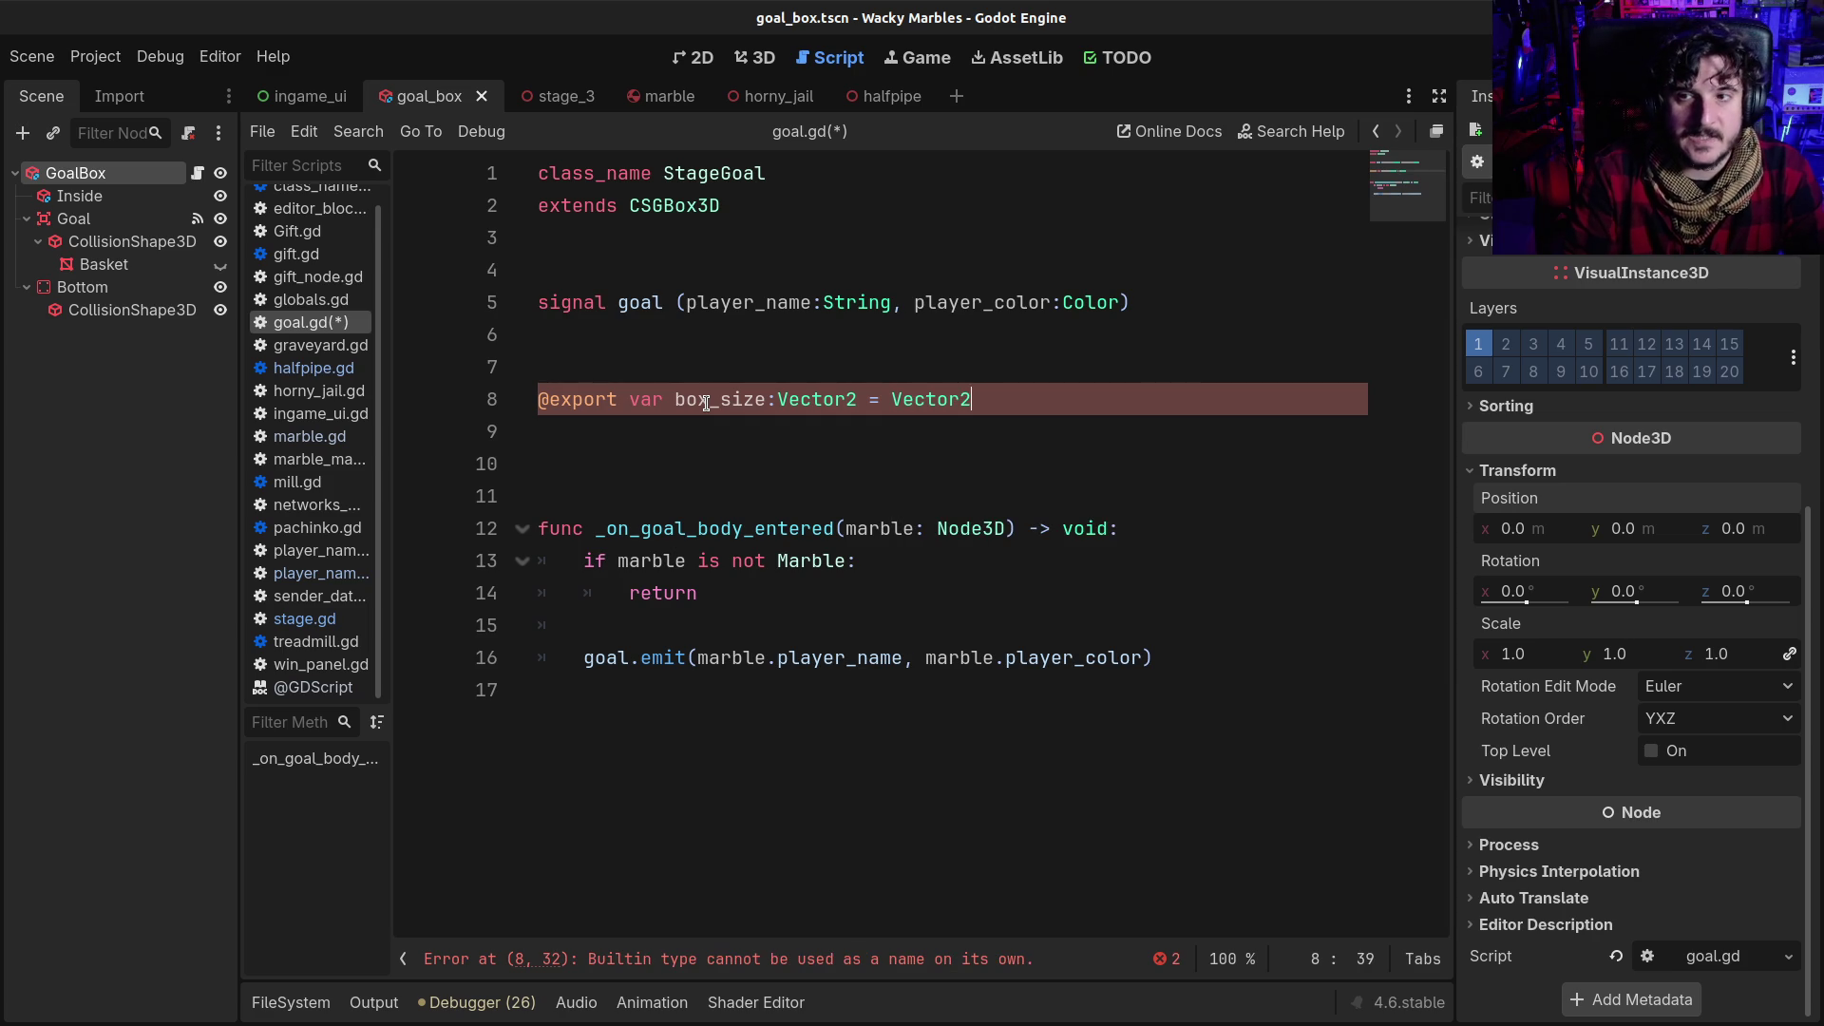
{"action": "type", "text": "("}
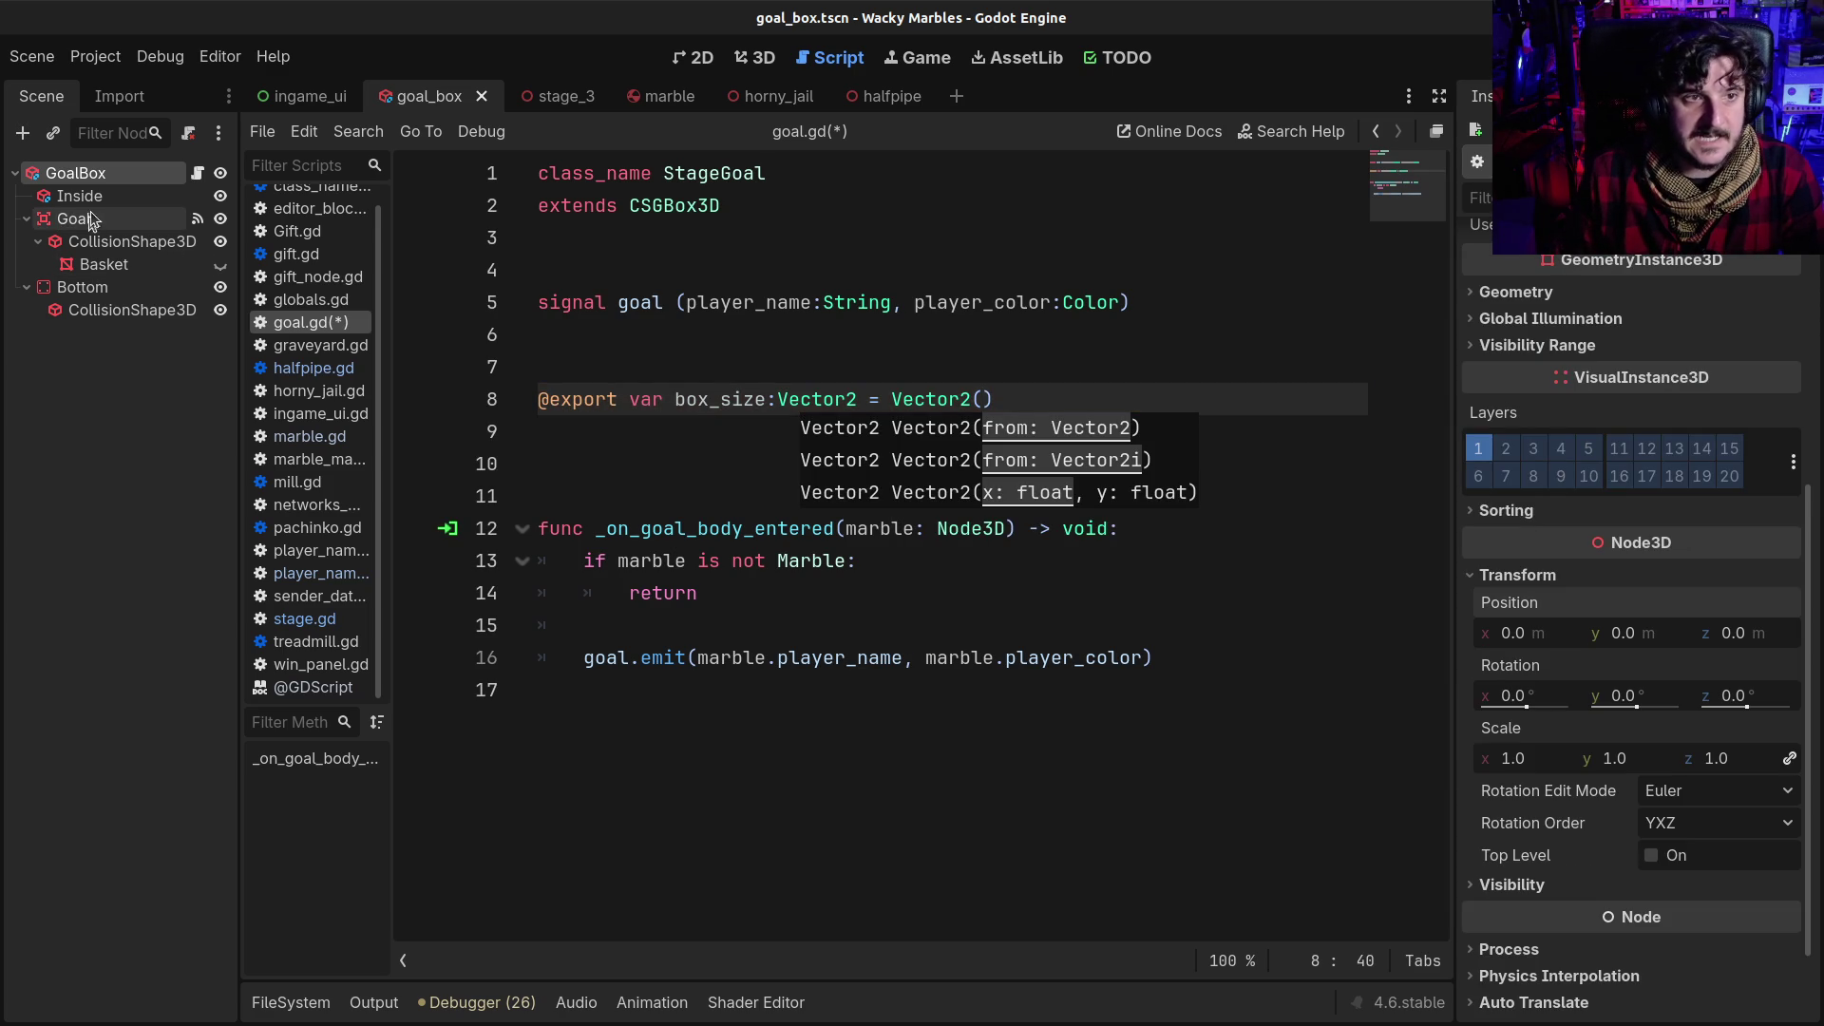
{"action": "left_click", "coordinate": [94, 218]}
{"action": "left_click", "coordinate": [95, 196]}
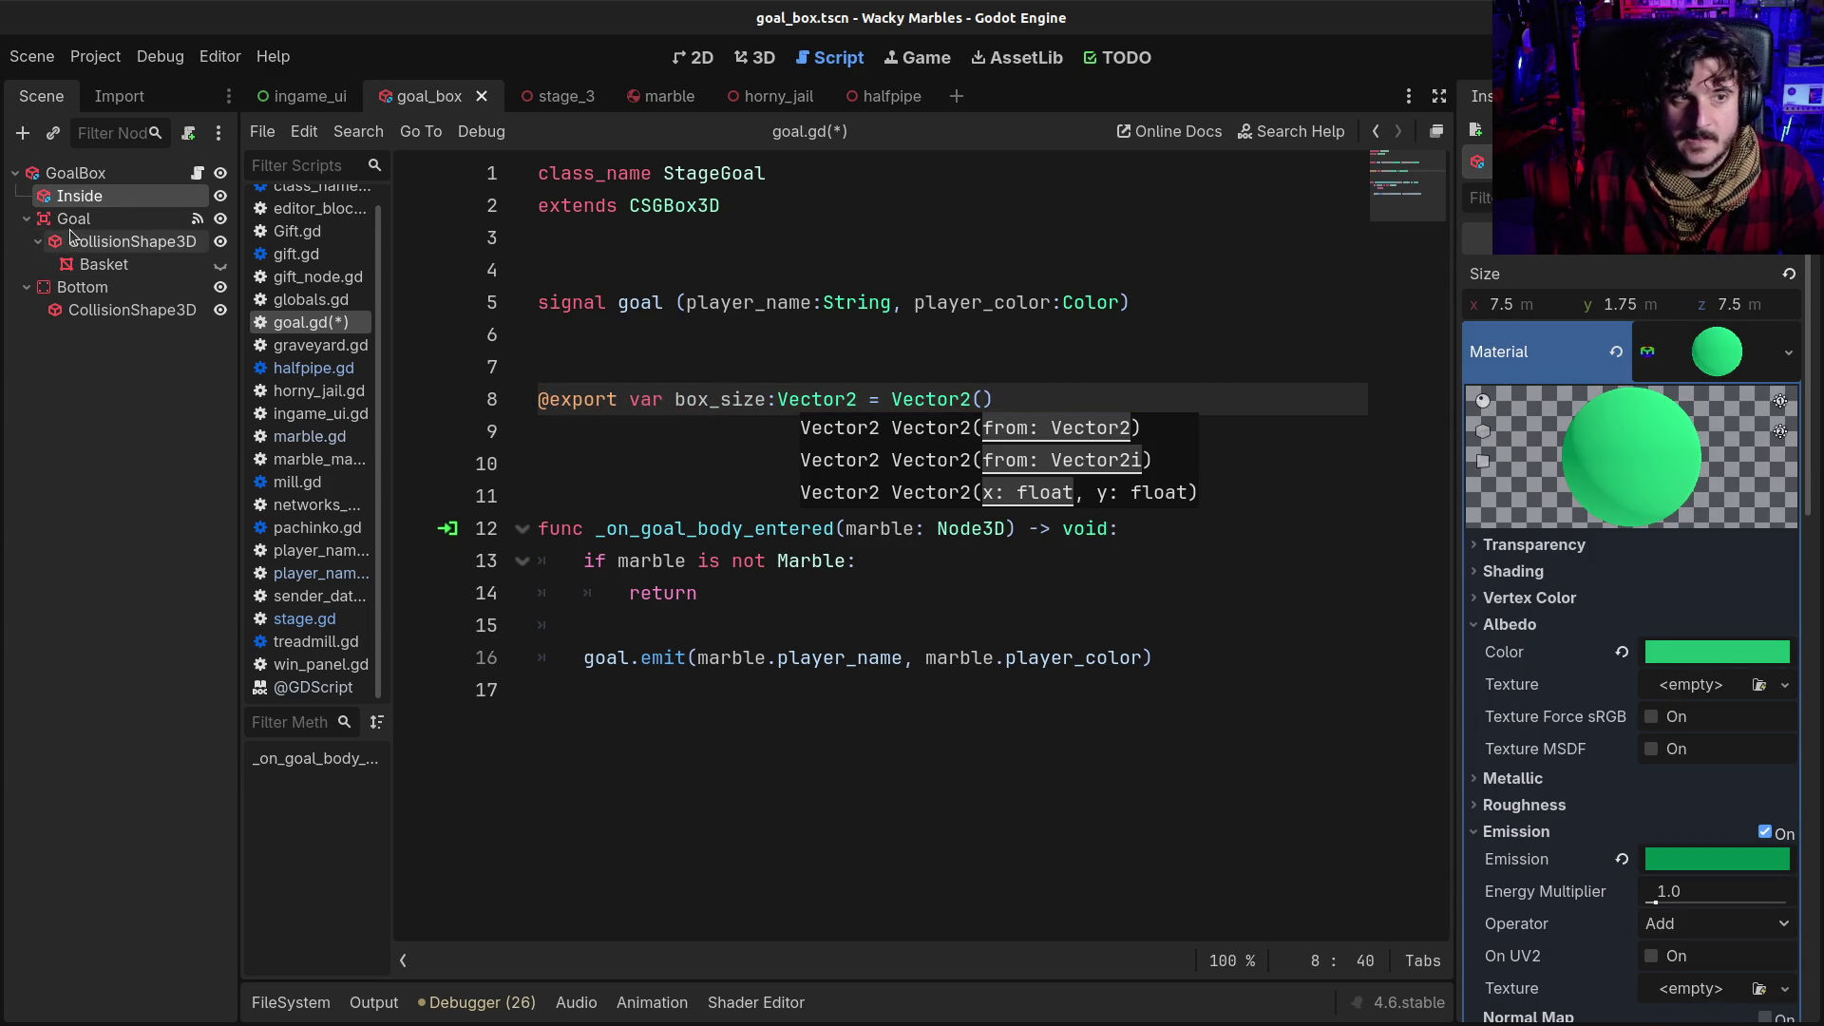
{"action": "left_click", "coordinate": [76, 173]}
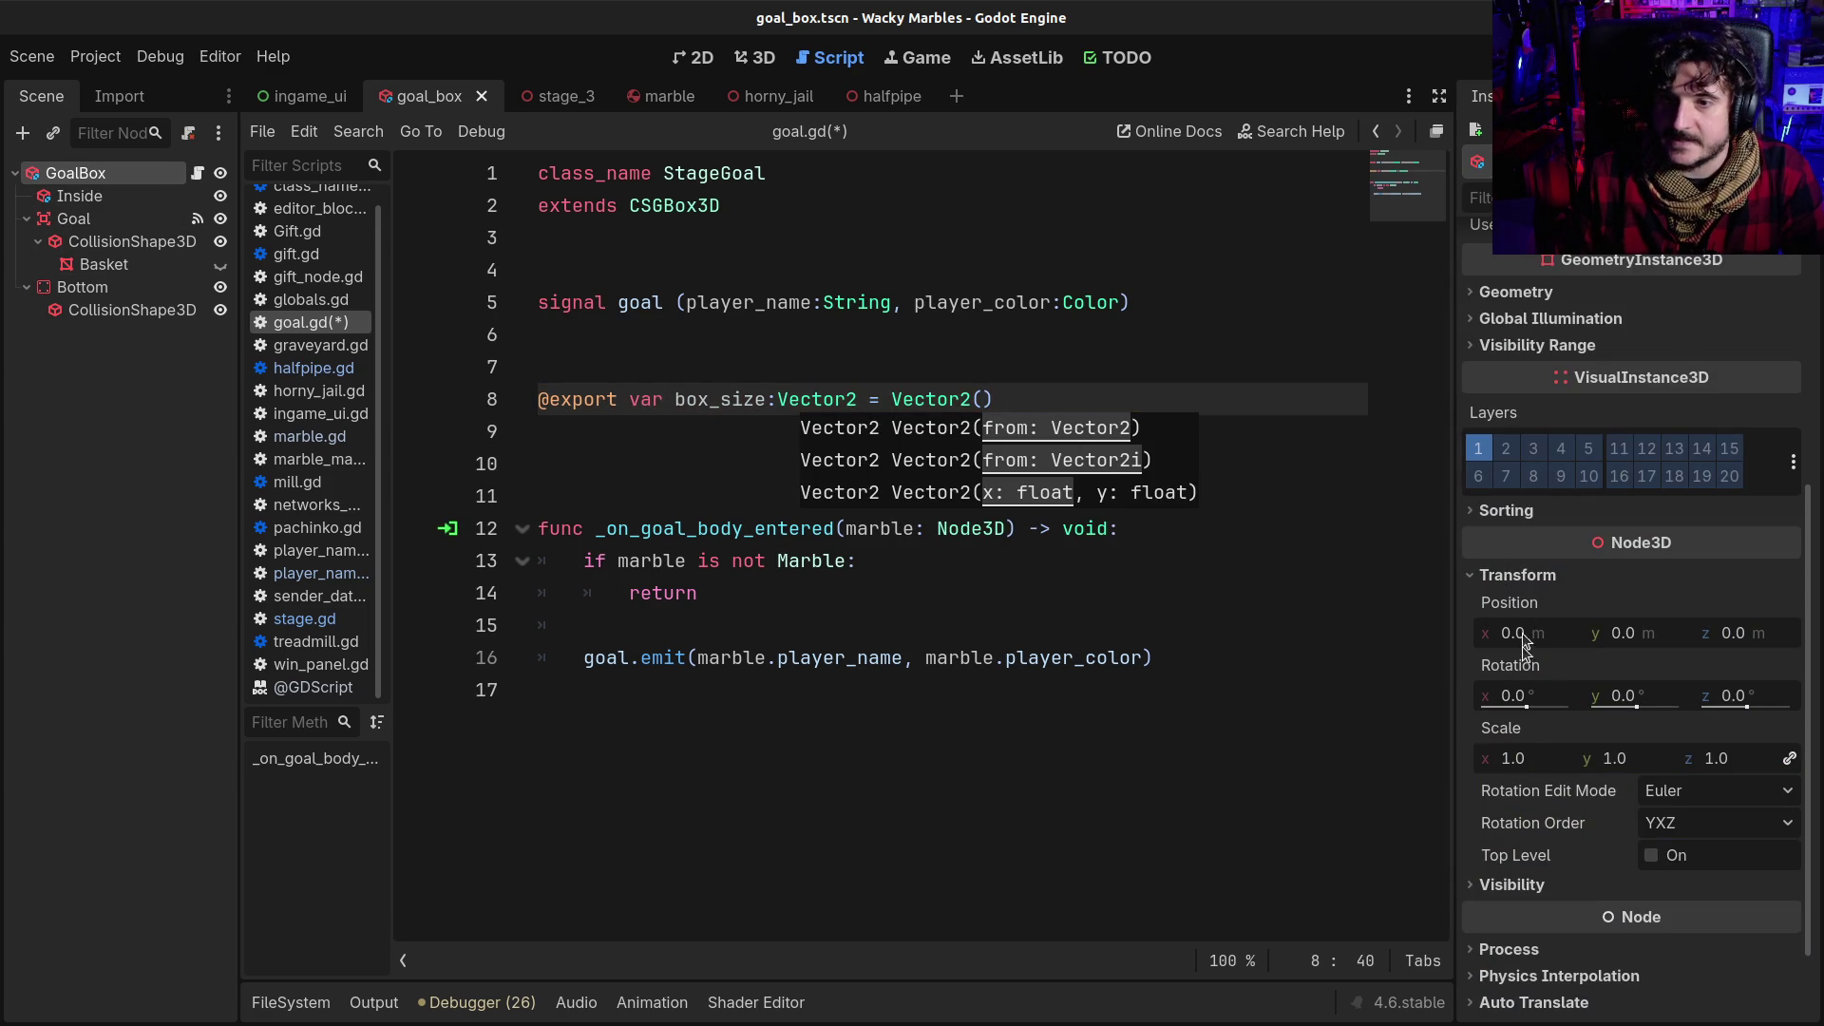
{"action": "scroll", "coordinate": [1522, 646], "scroll_direction": "up", "scroll_amount": 5}
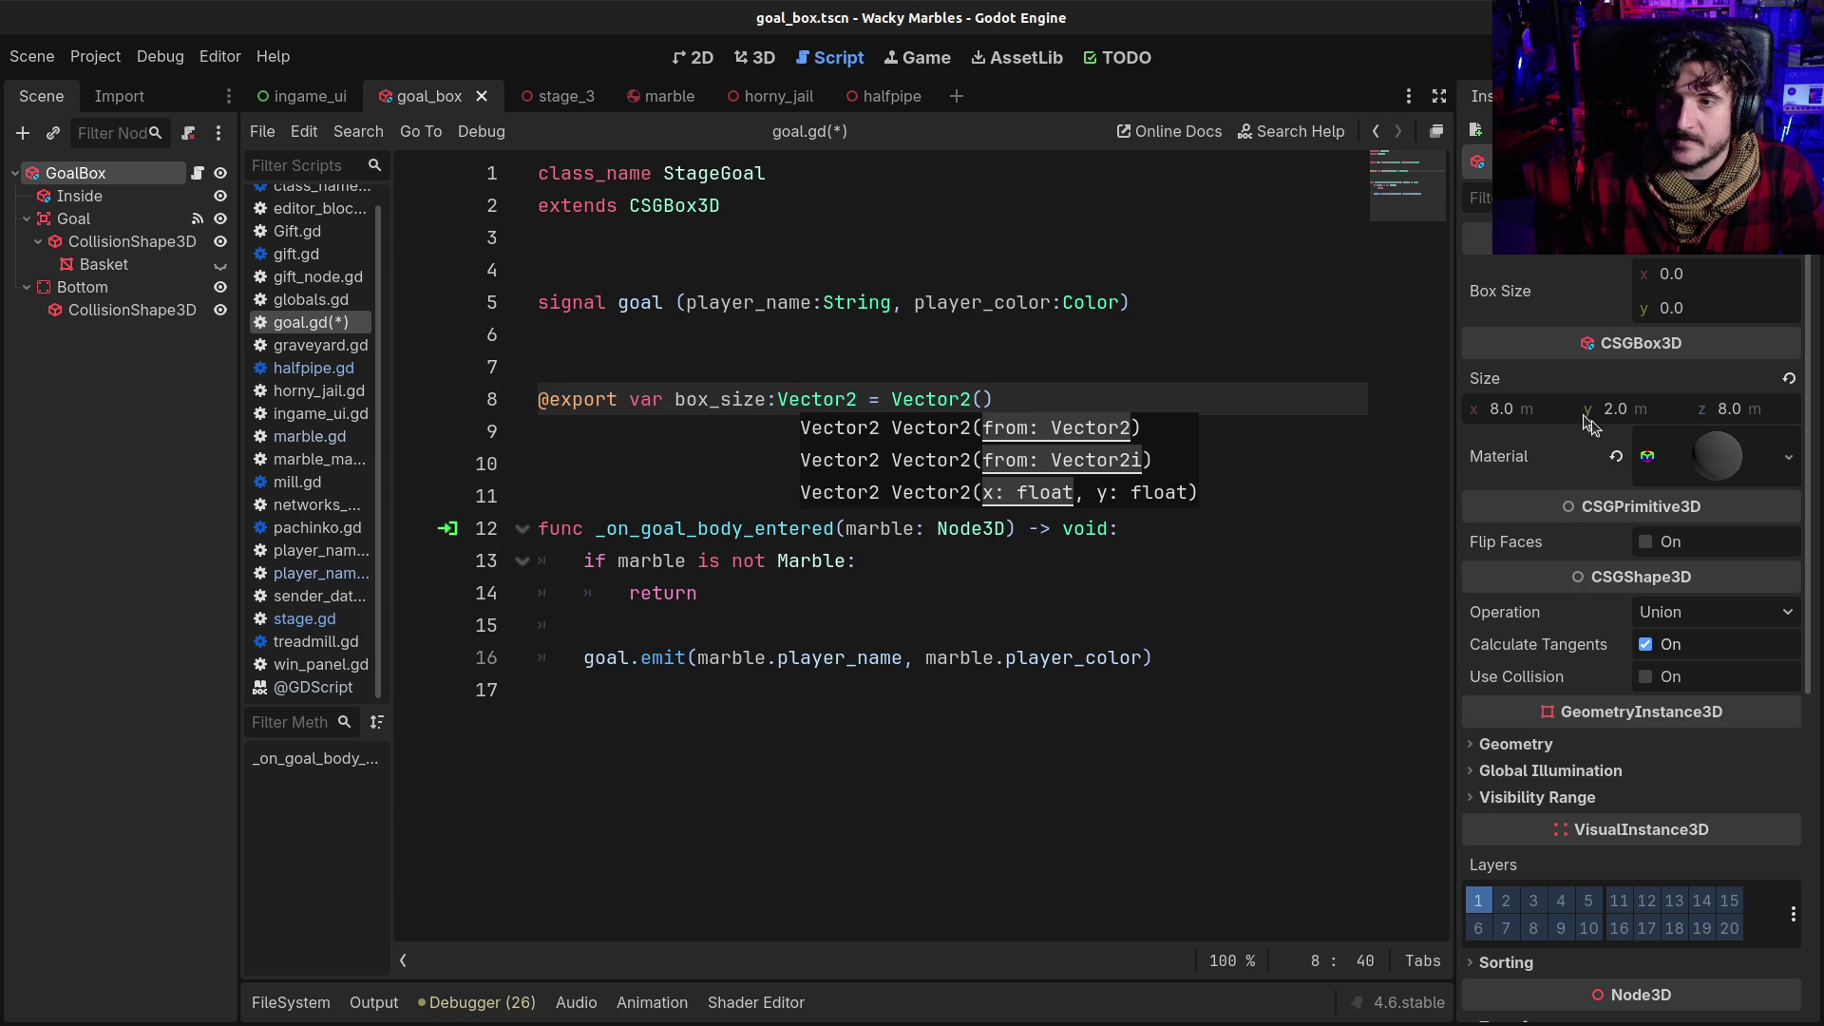
Fill in 8.0, 8.0 as the box_size default and save goal.gd.
{"action": "key", "text": "Escape"}
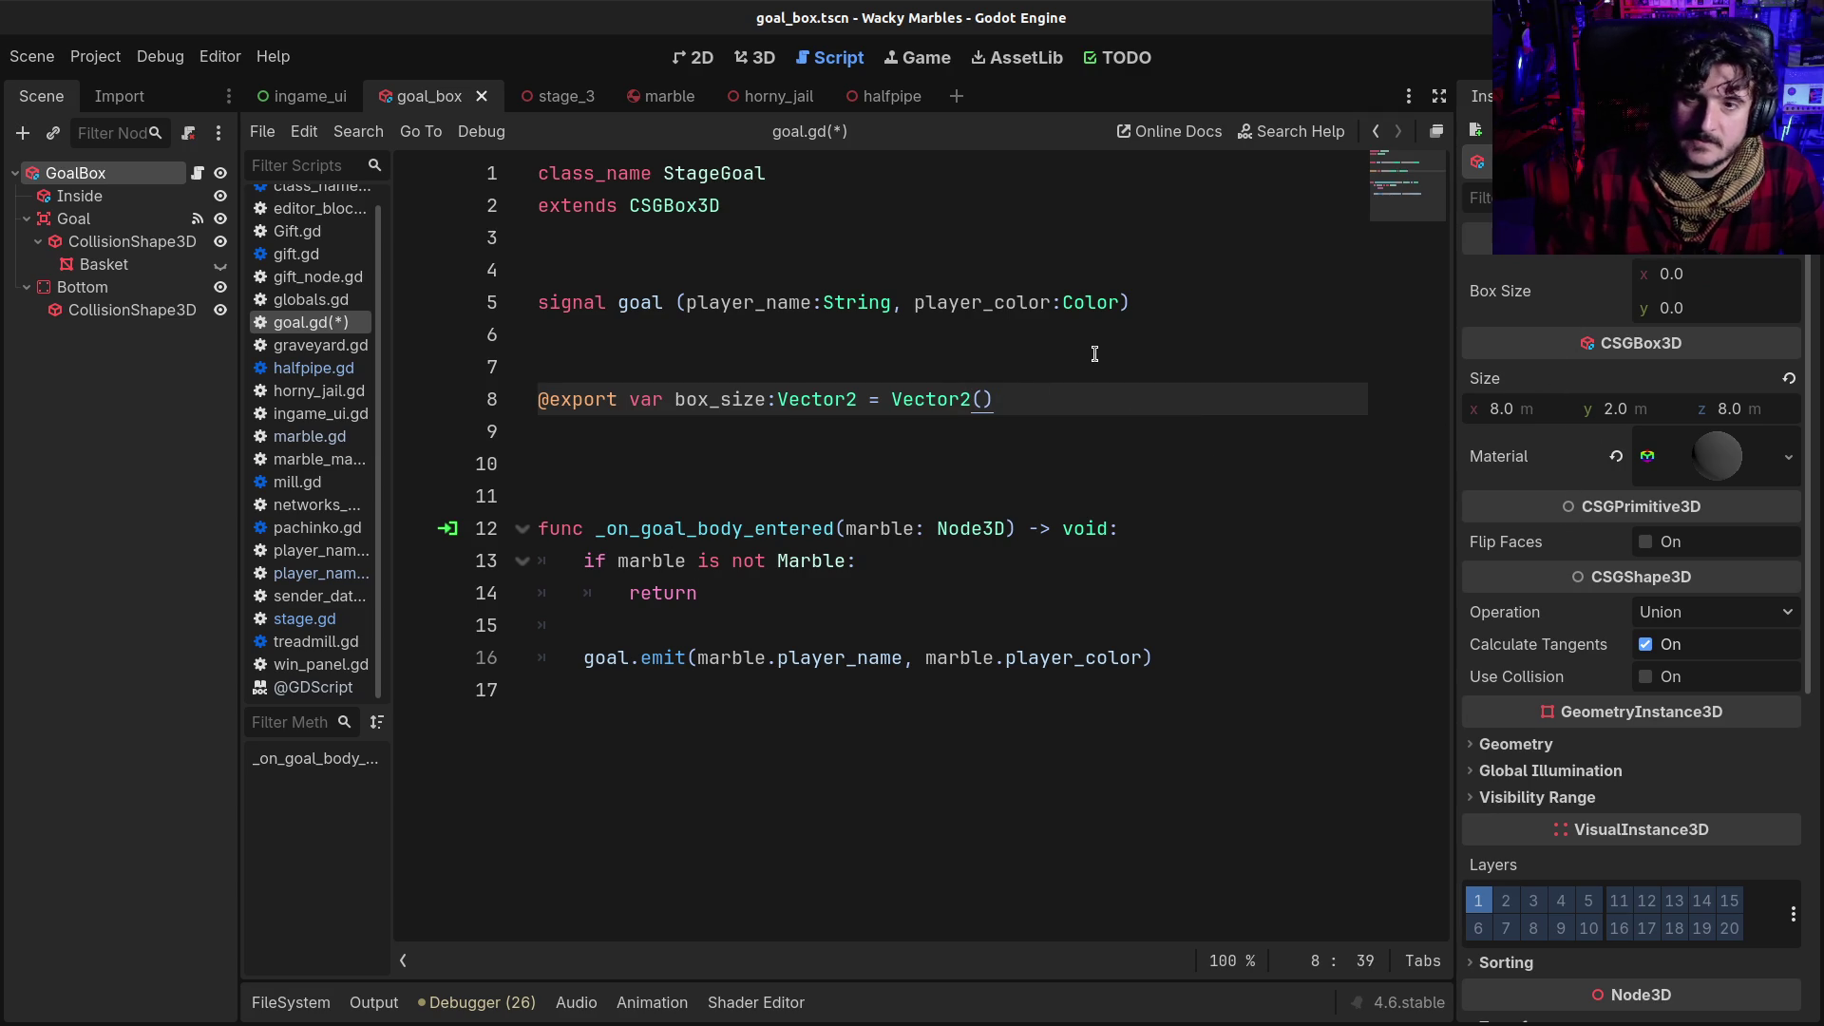
{"action": "type", "text": "8"}
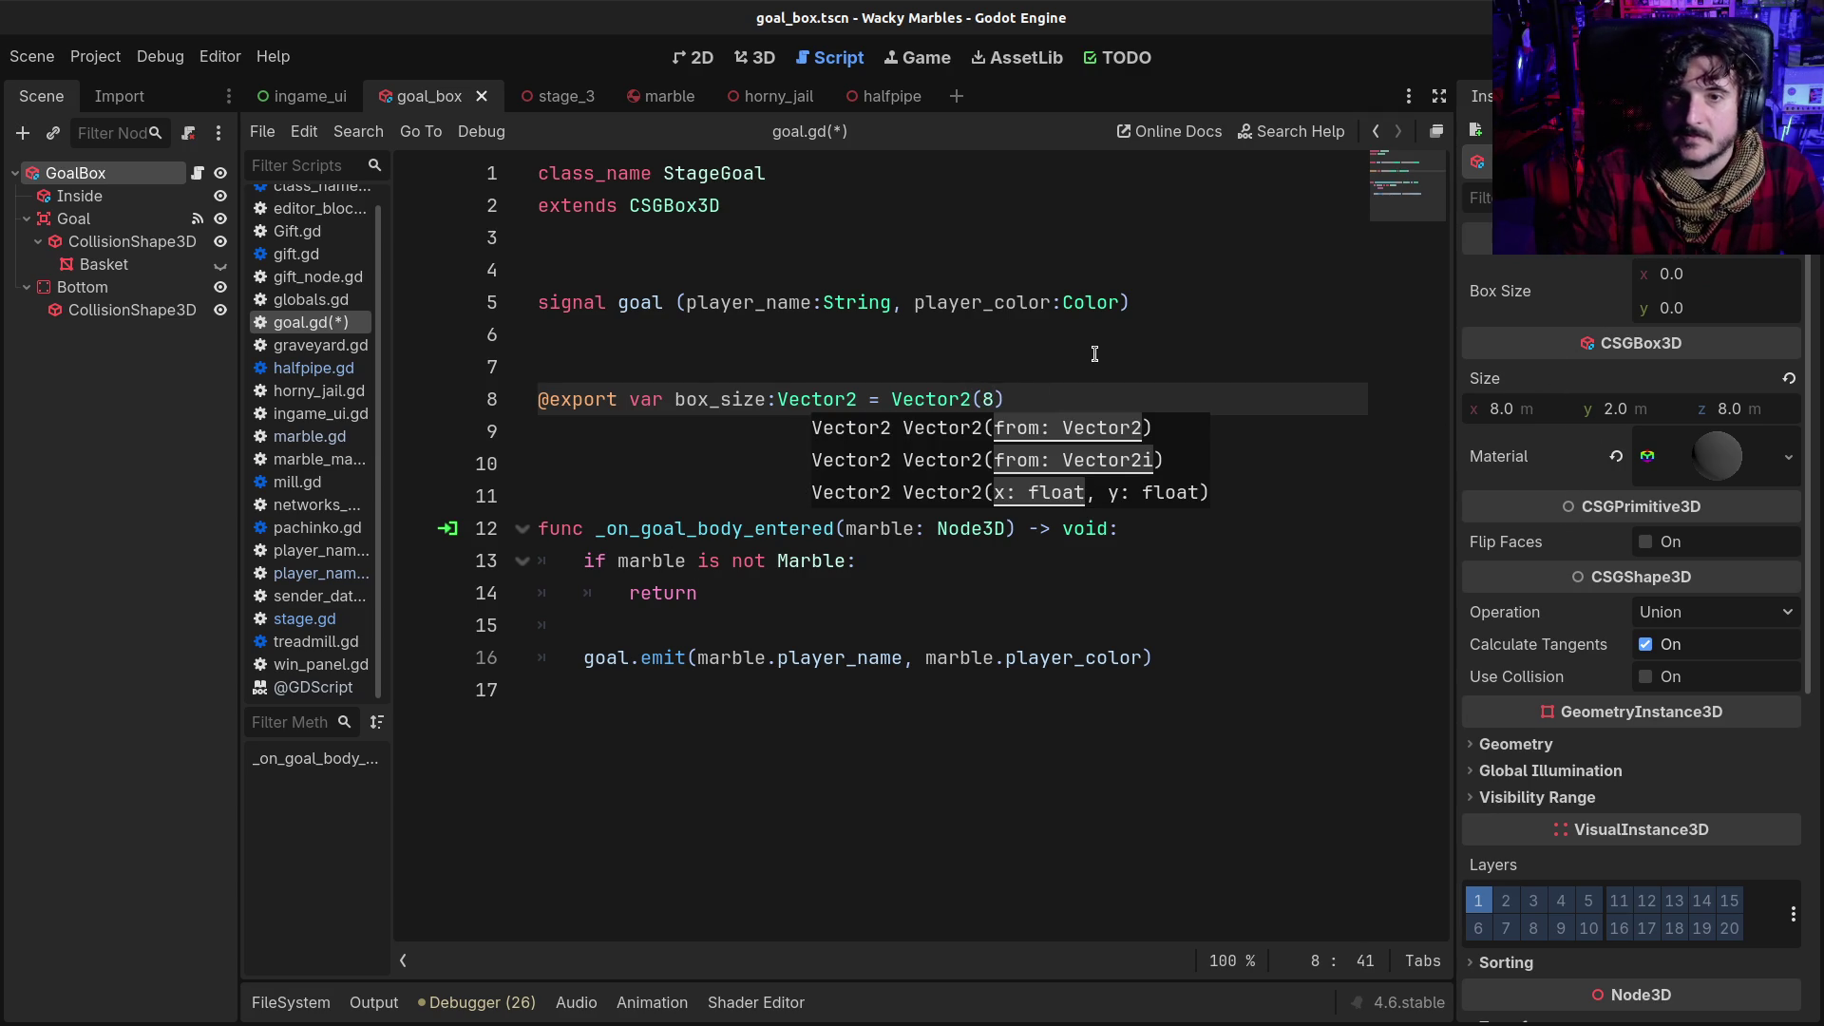
{"action": "type", "text": ".0, "}
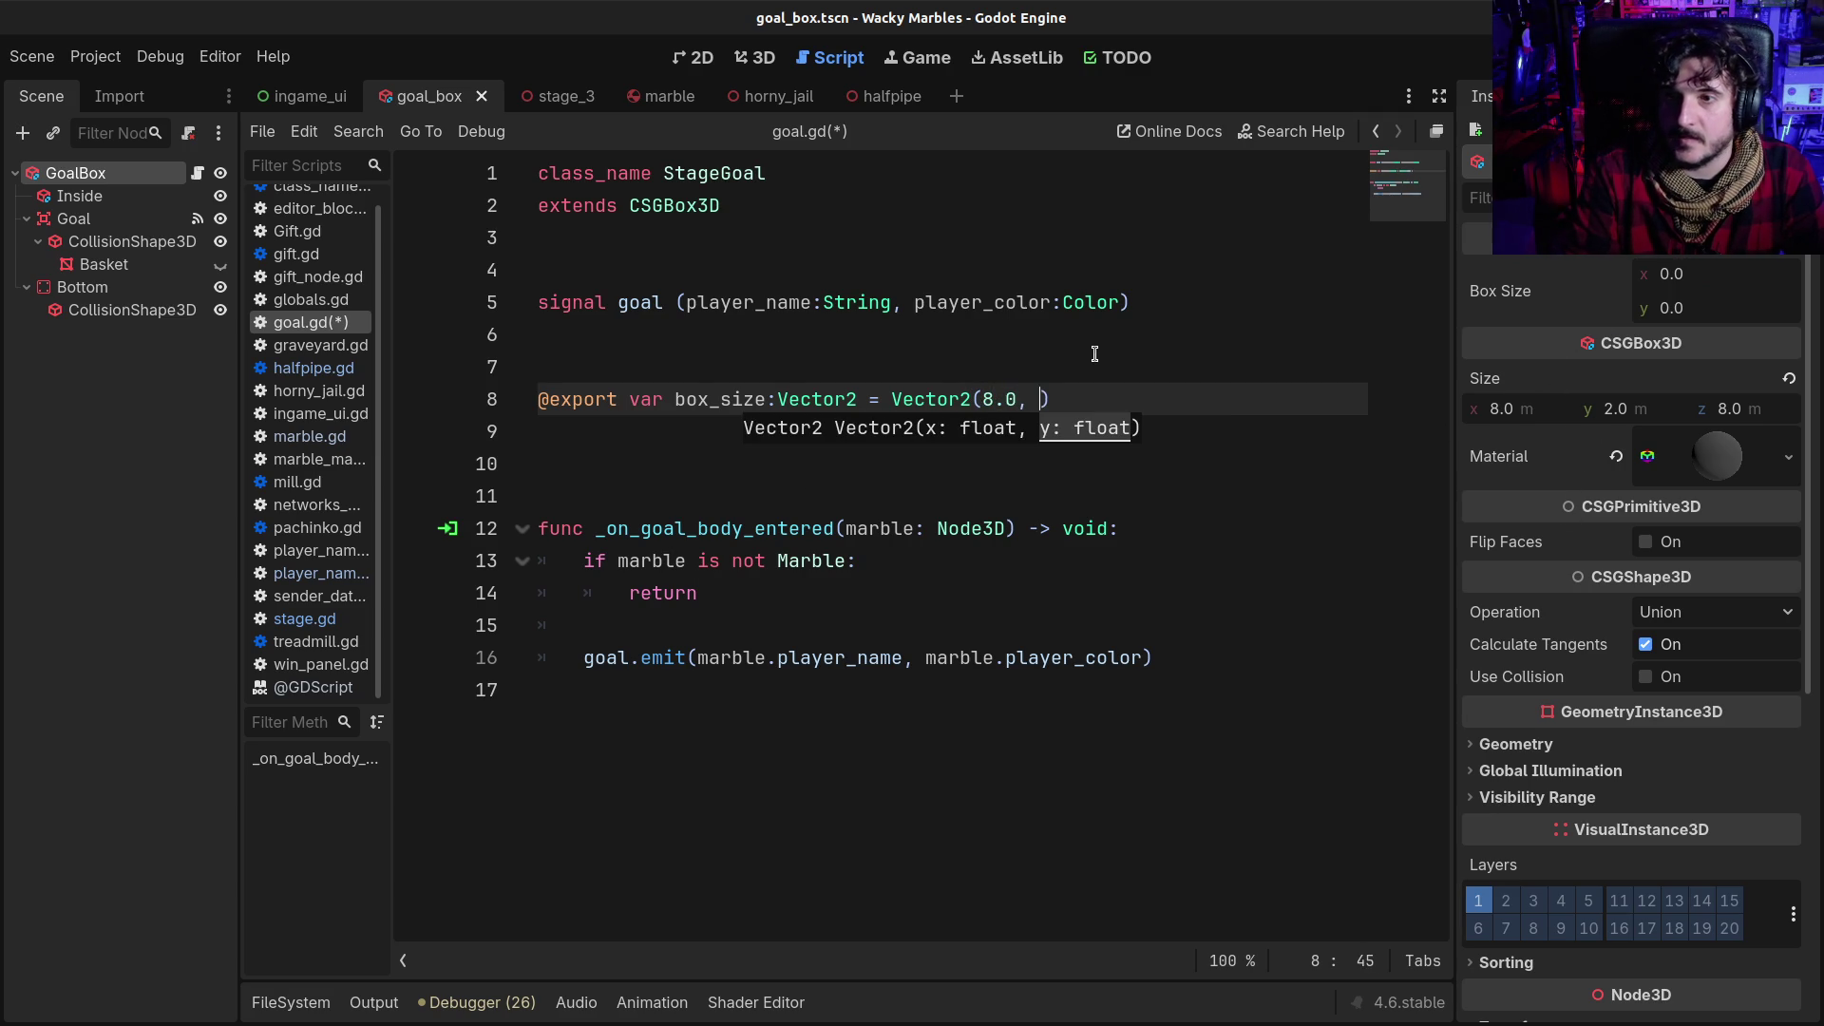
{"action": "type", "text": "8.0"}
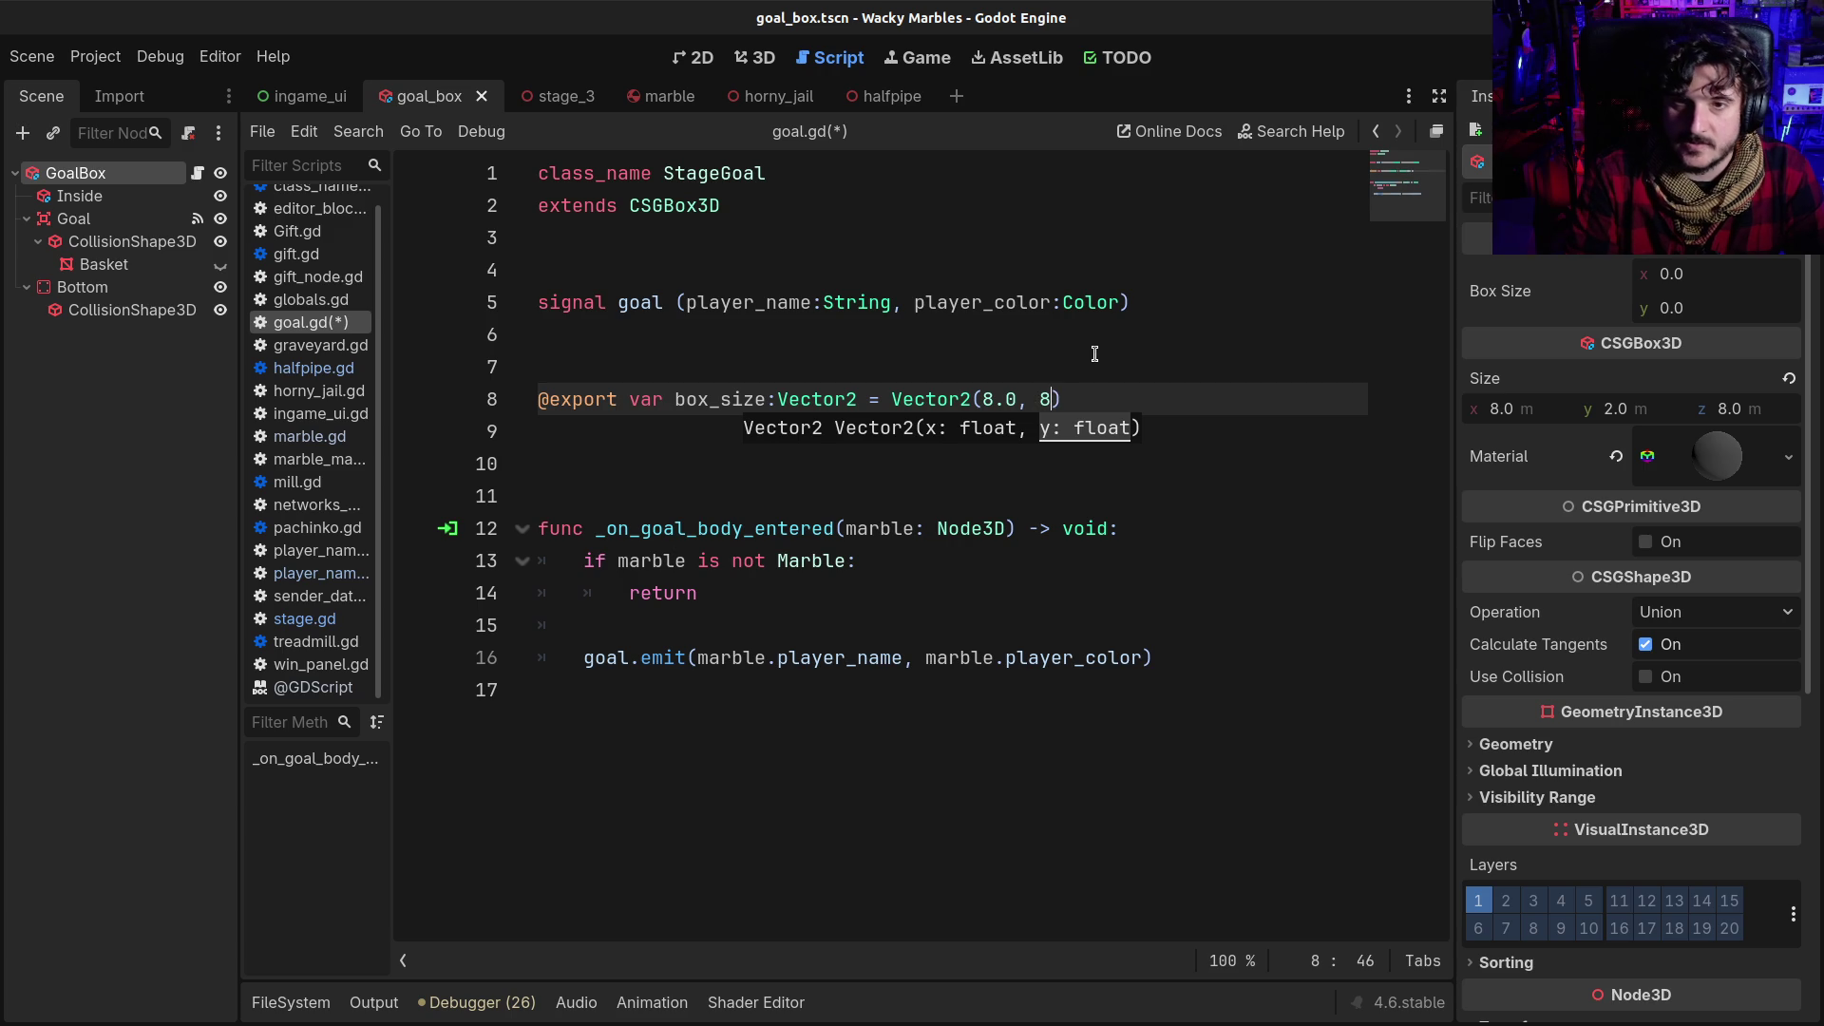
{"action": "key", "text": "ctrl+s"}
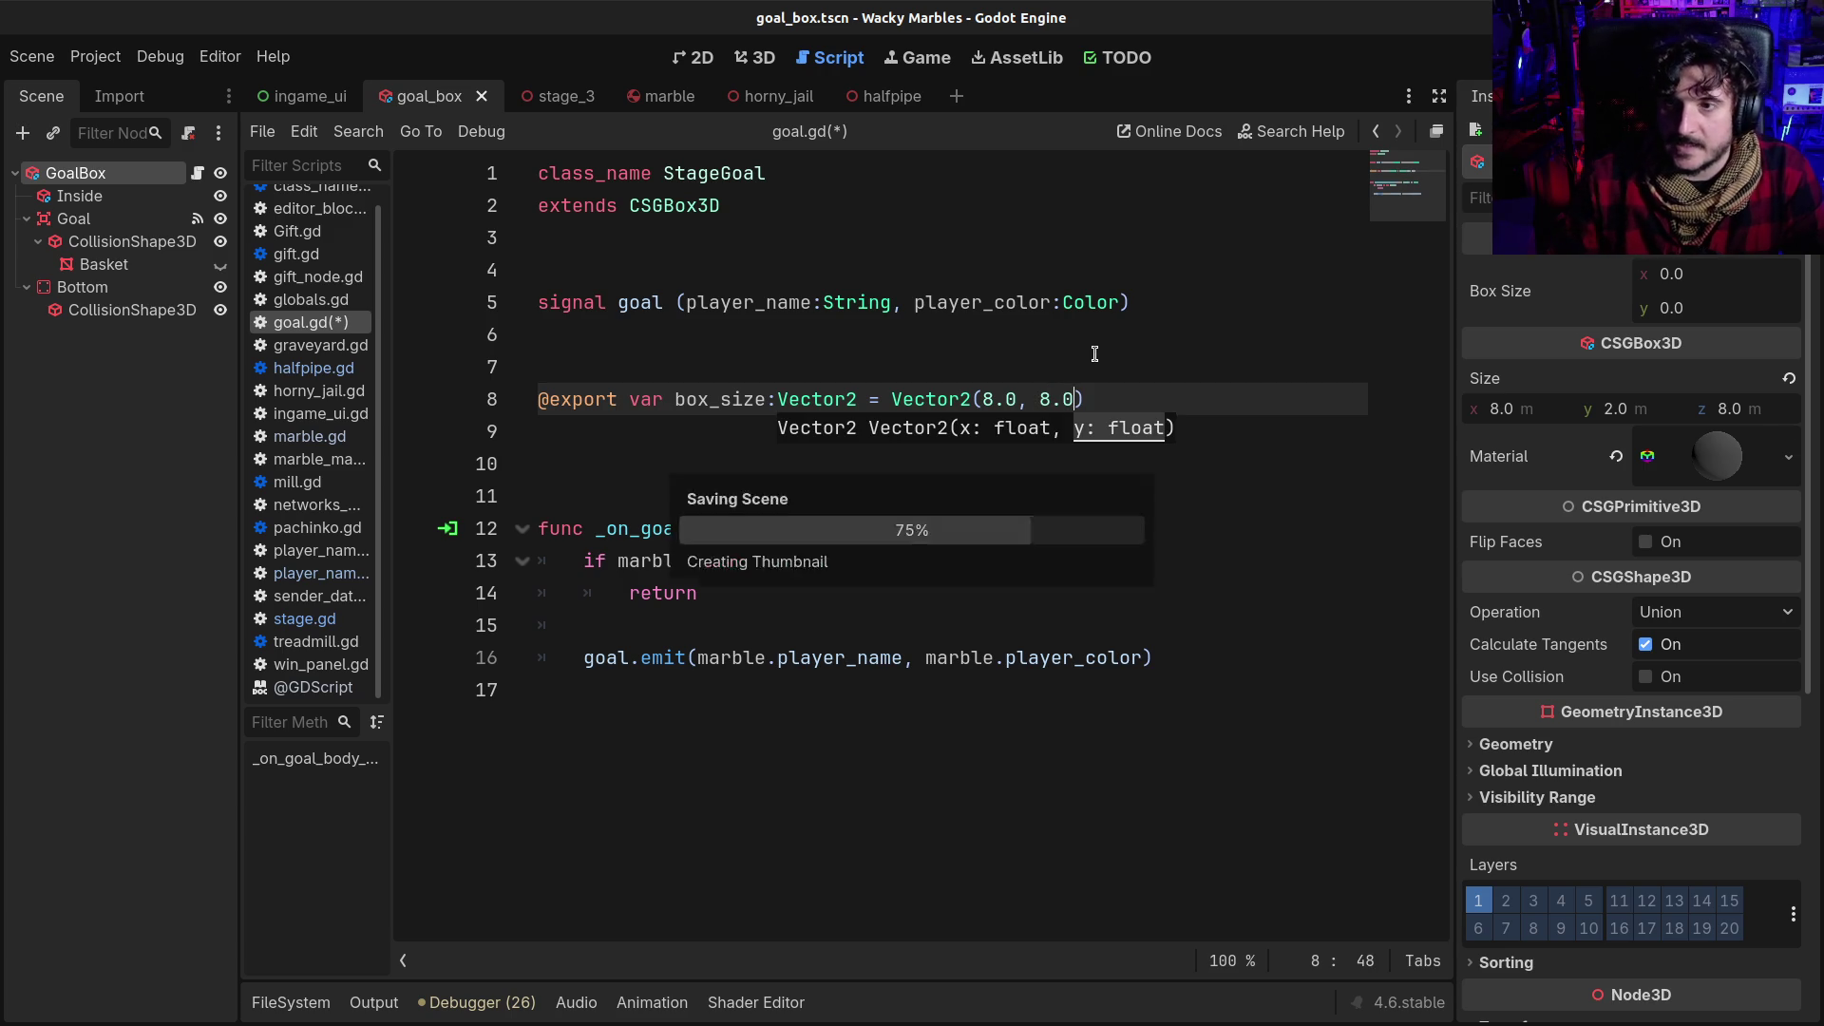
{"action": "left_click", "coordinate": [684, 399]}
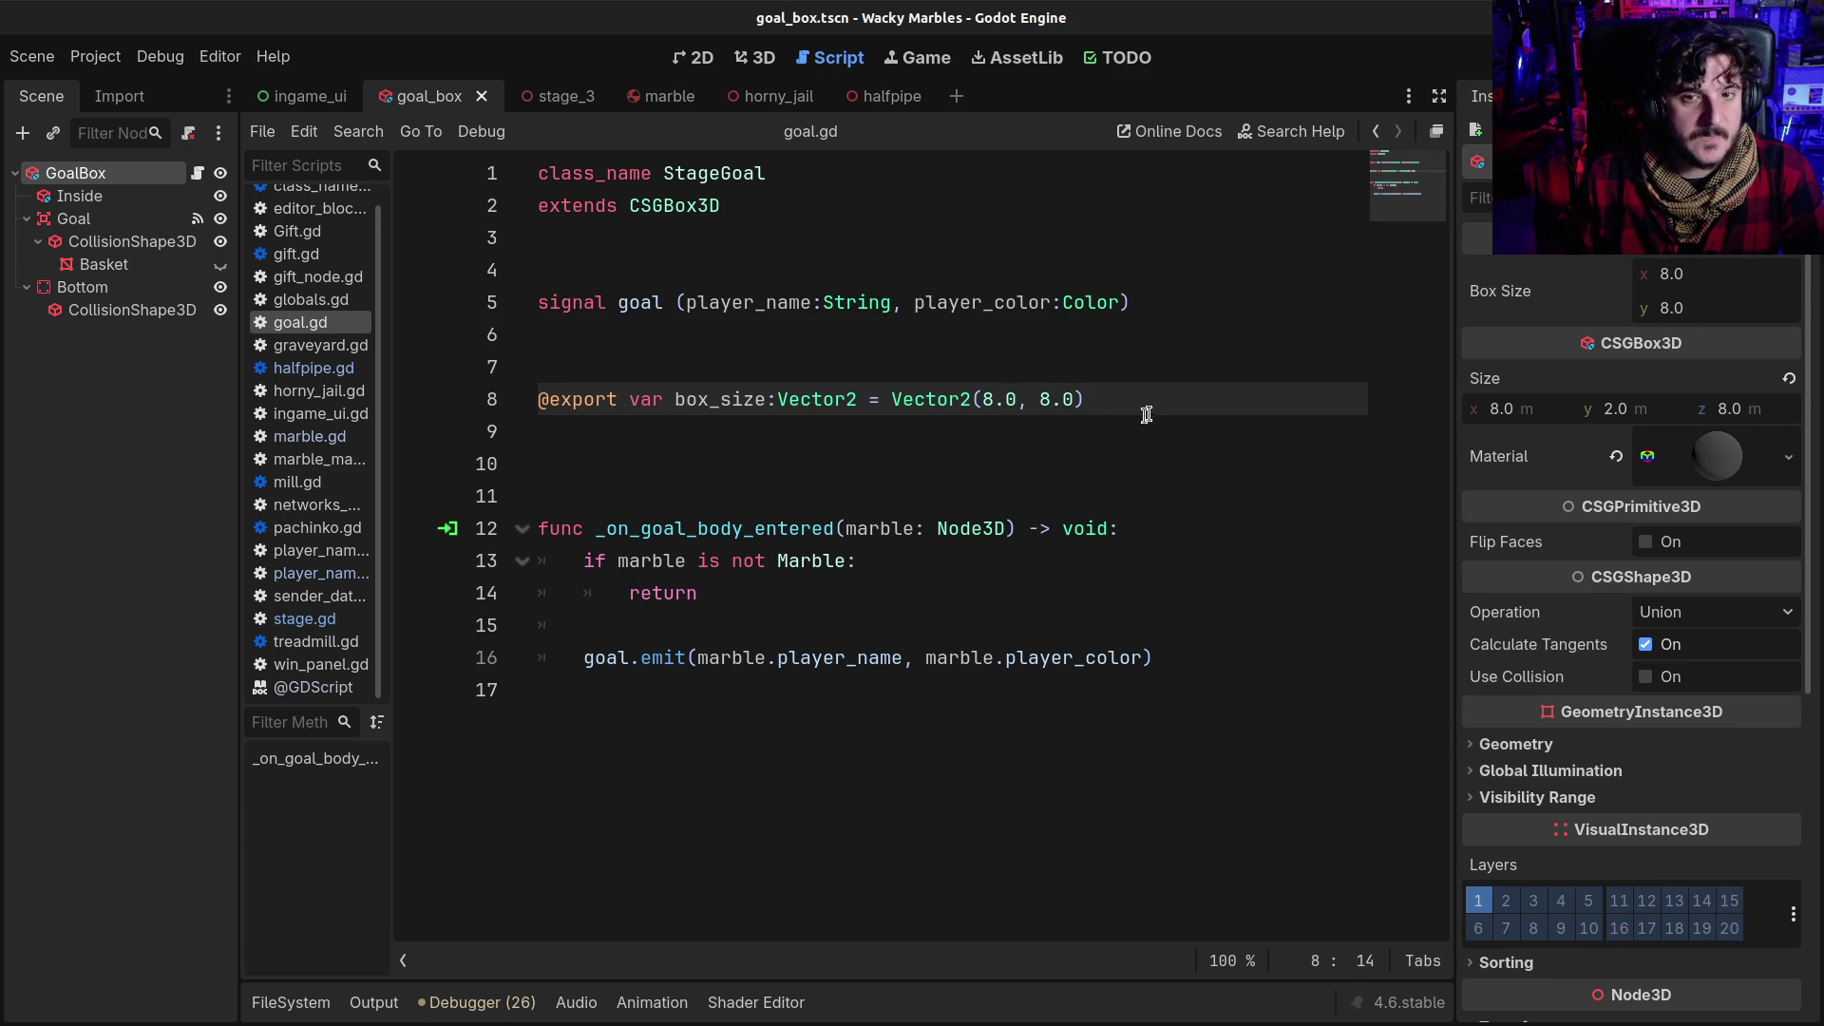
{"action": "key", "text": "Up"}
{"action": "key", "text": "Up"}
{"action": "key", "text": "Up"}
{"action": "key", "text": "Up"}
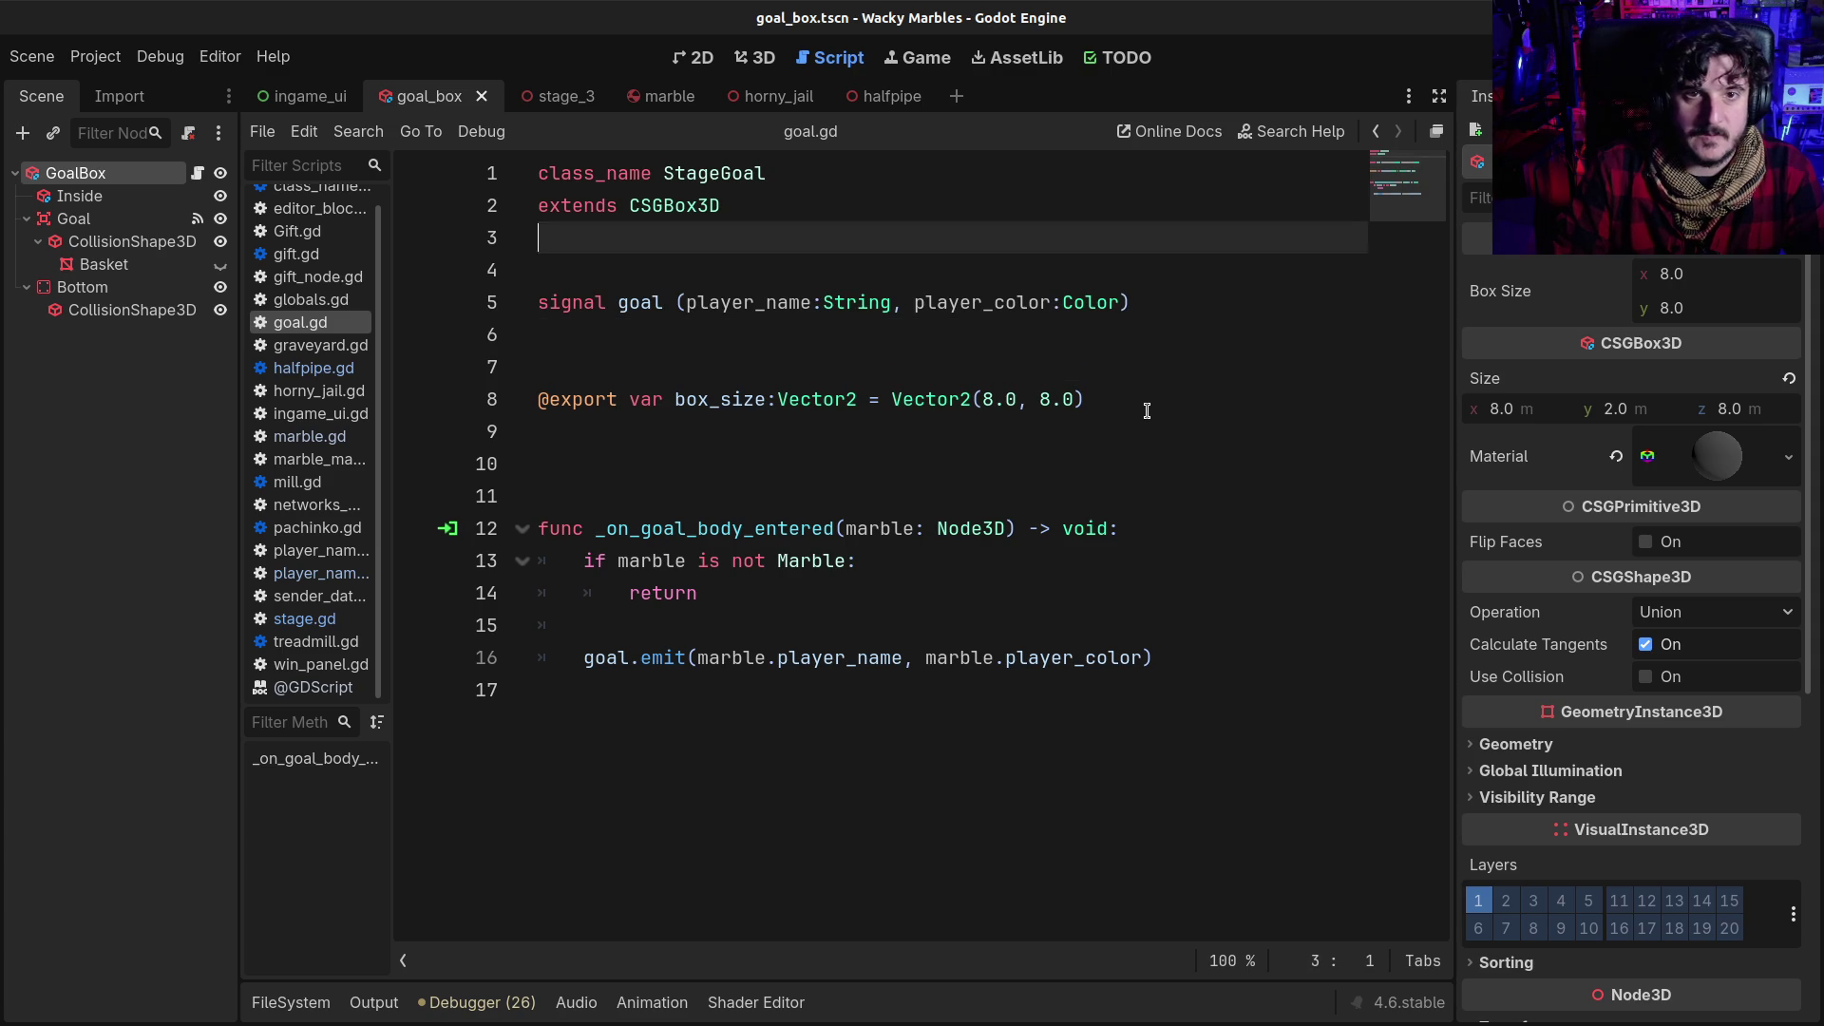
{"action": "key", "text": "Return"}
{"action": "key", "text": "Up"}
{"action": "key", "text": "BackSpace"}
{"action": "type", "text": "@tool"}
Give the box_size export a set(value): block that stores value in box_size.
{"action": "left_click", "coordinate": [1145, 430]}
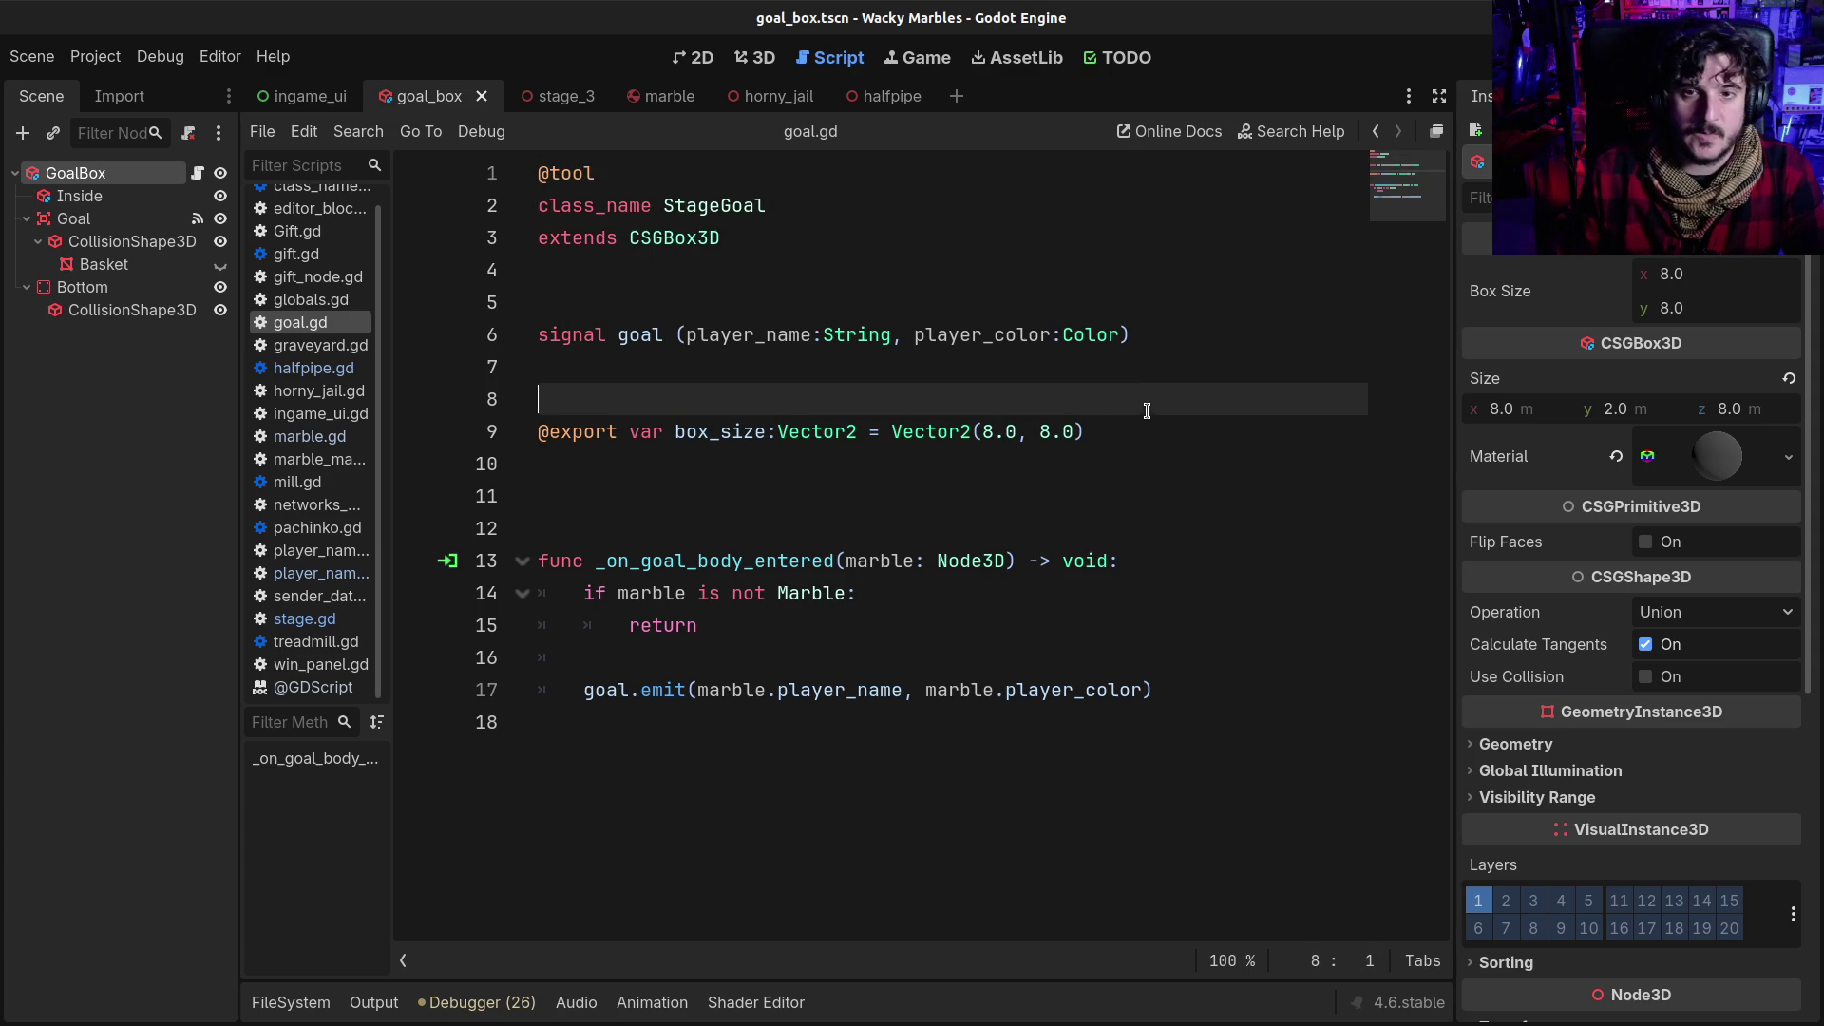
{"action": "type", "text": ":"}
{"action": "key", "text": "Return"}
{"action": "type", "text": "set(value"}
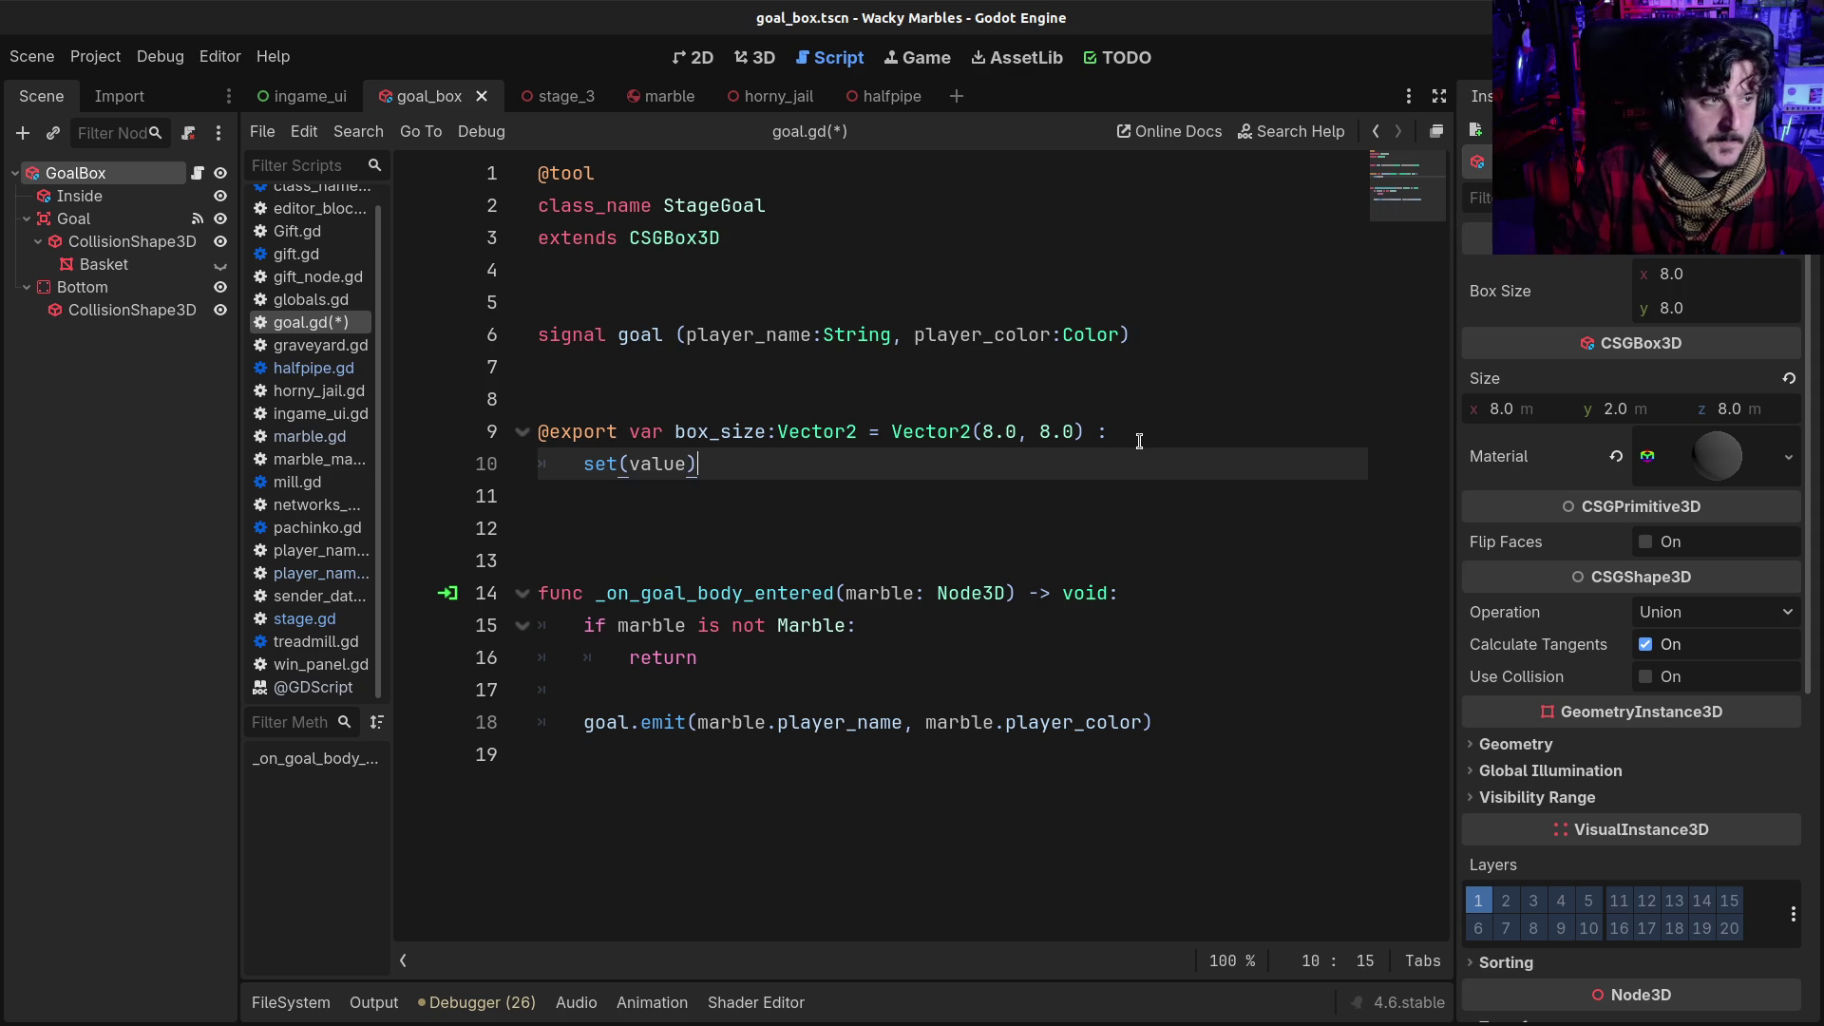
{"action": "type", "text": "):"}
{"action": "key", "text": "Return"}
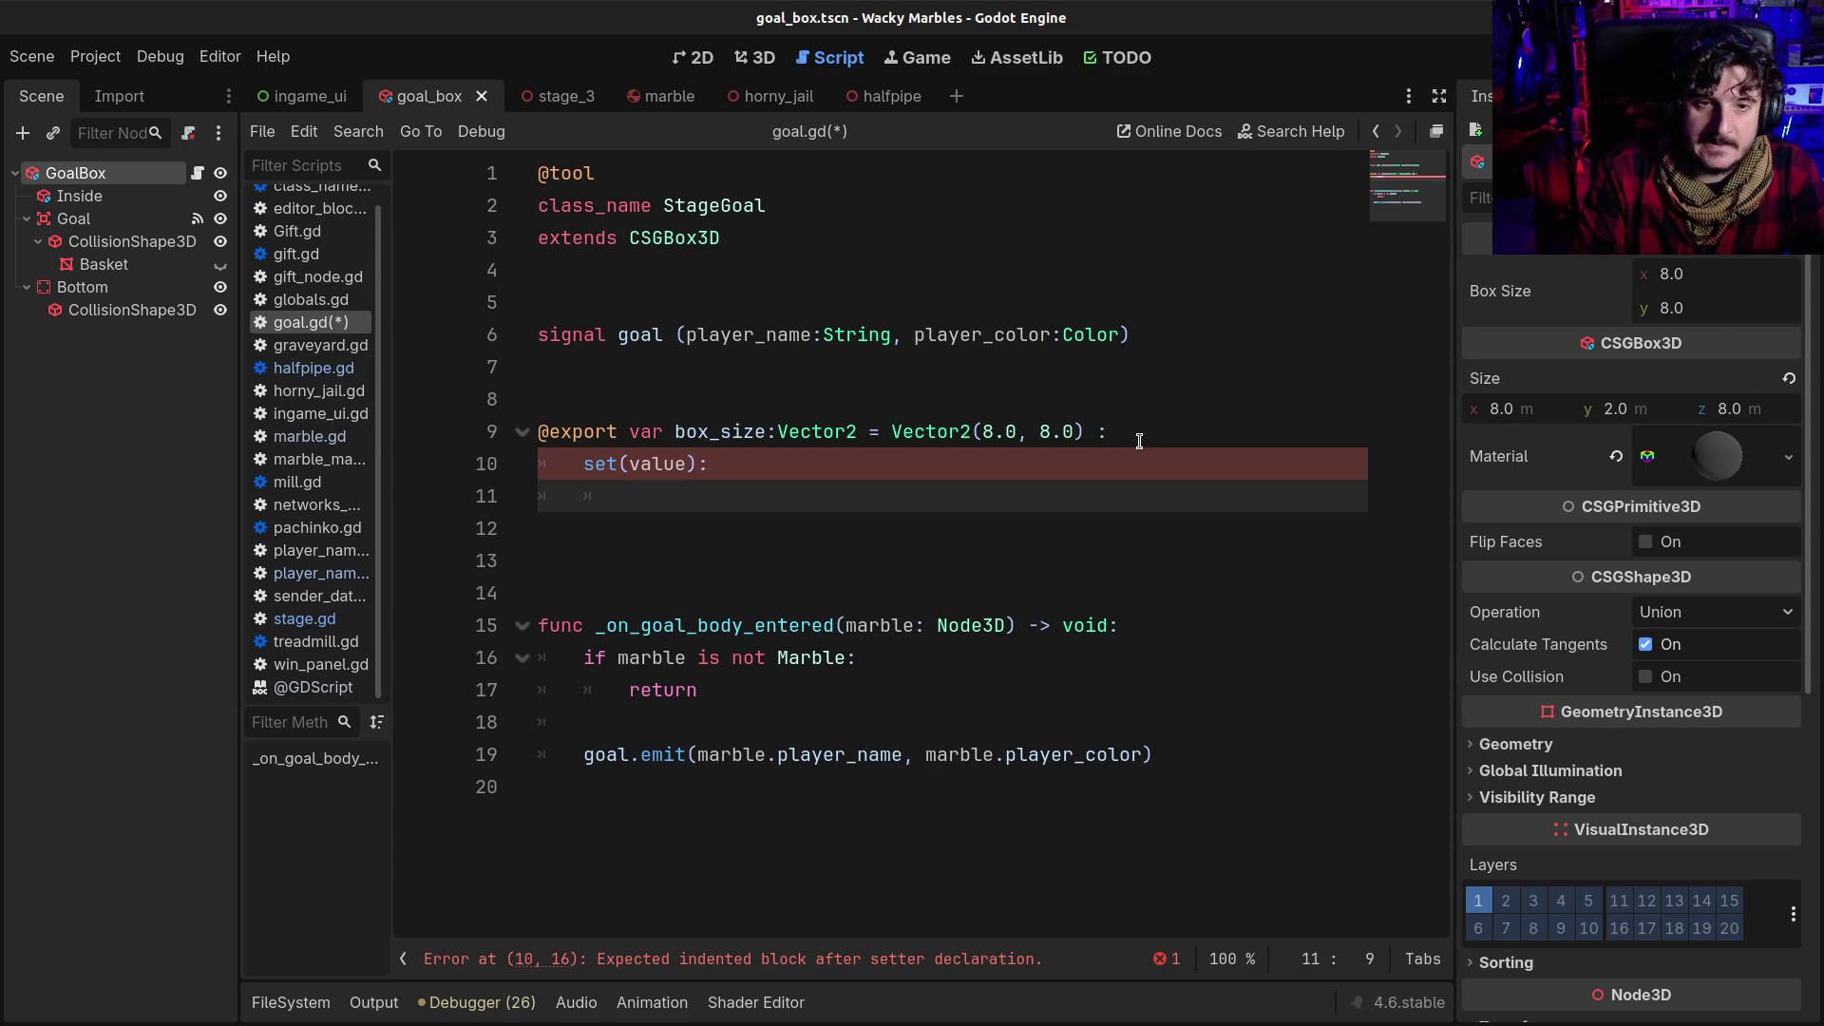
{"action": "type", "text": "box_size = v"}
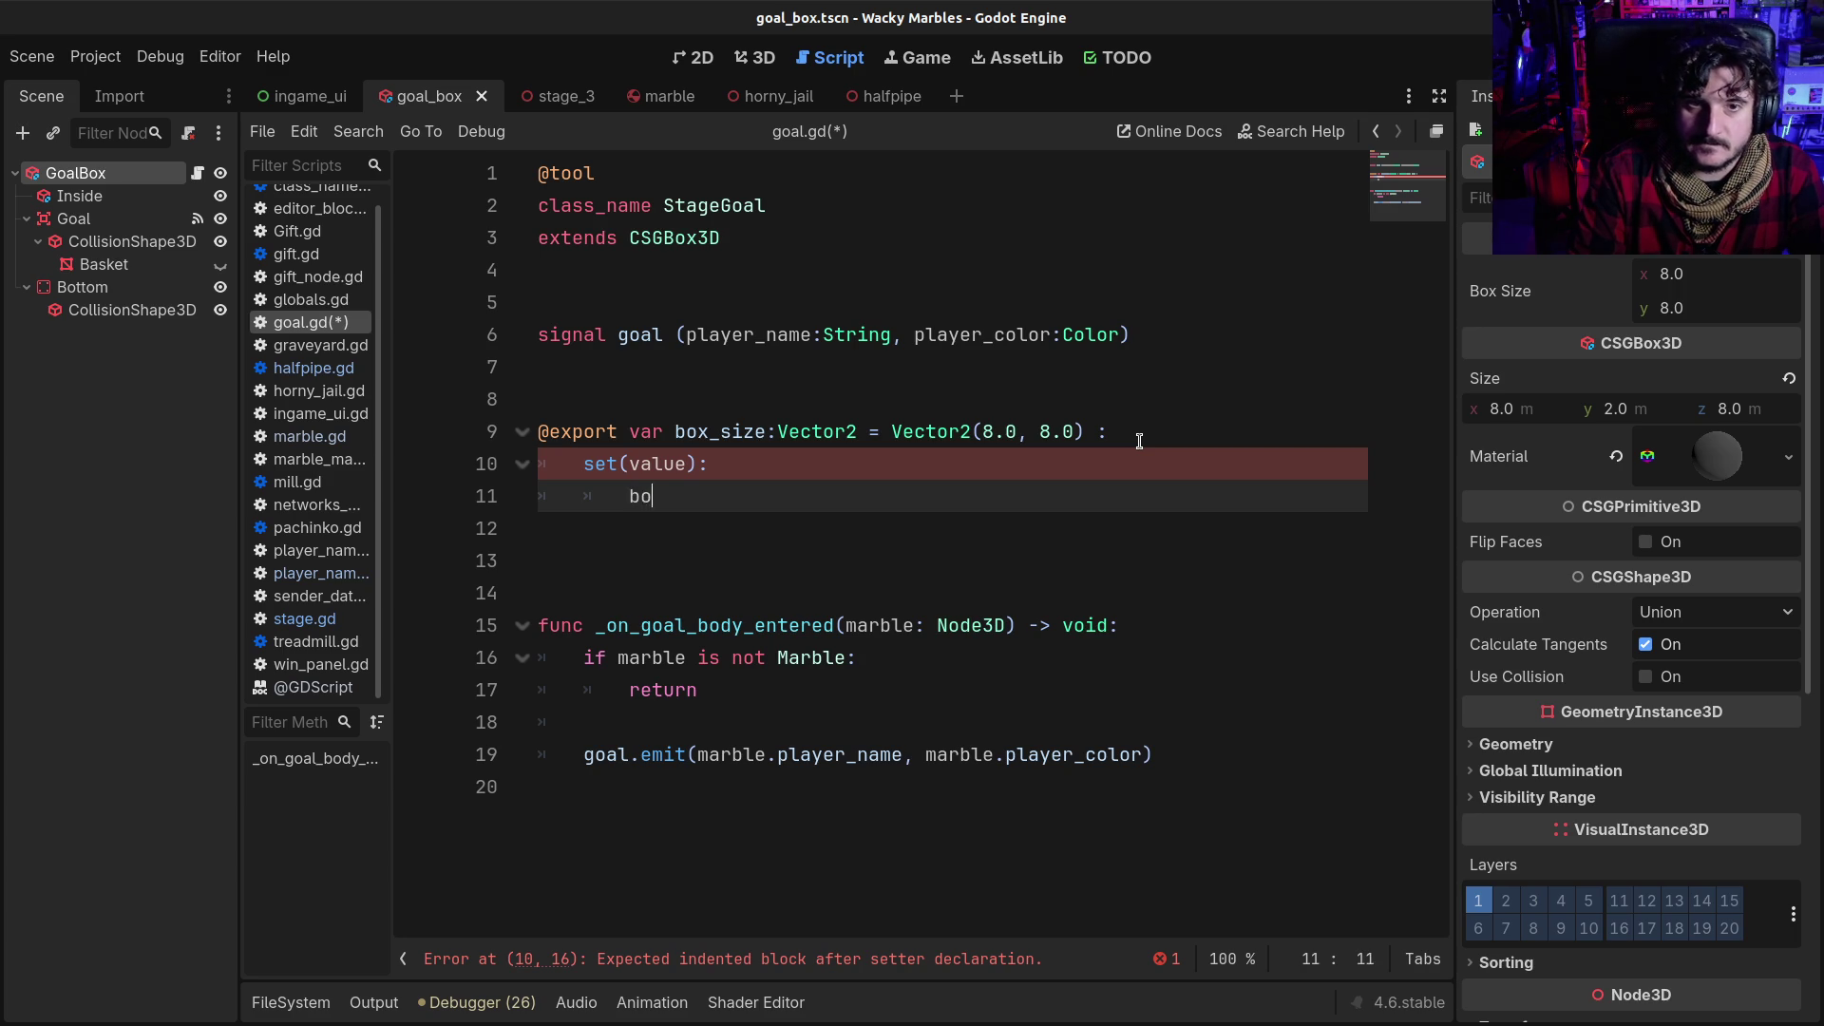
{"action": "type", "text": "alue"}
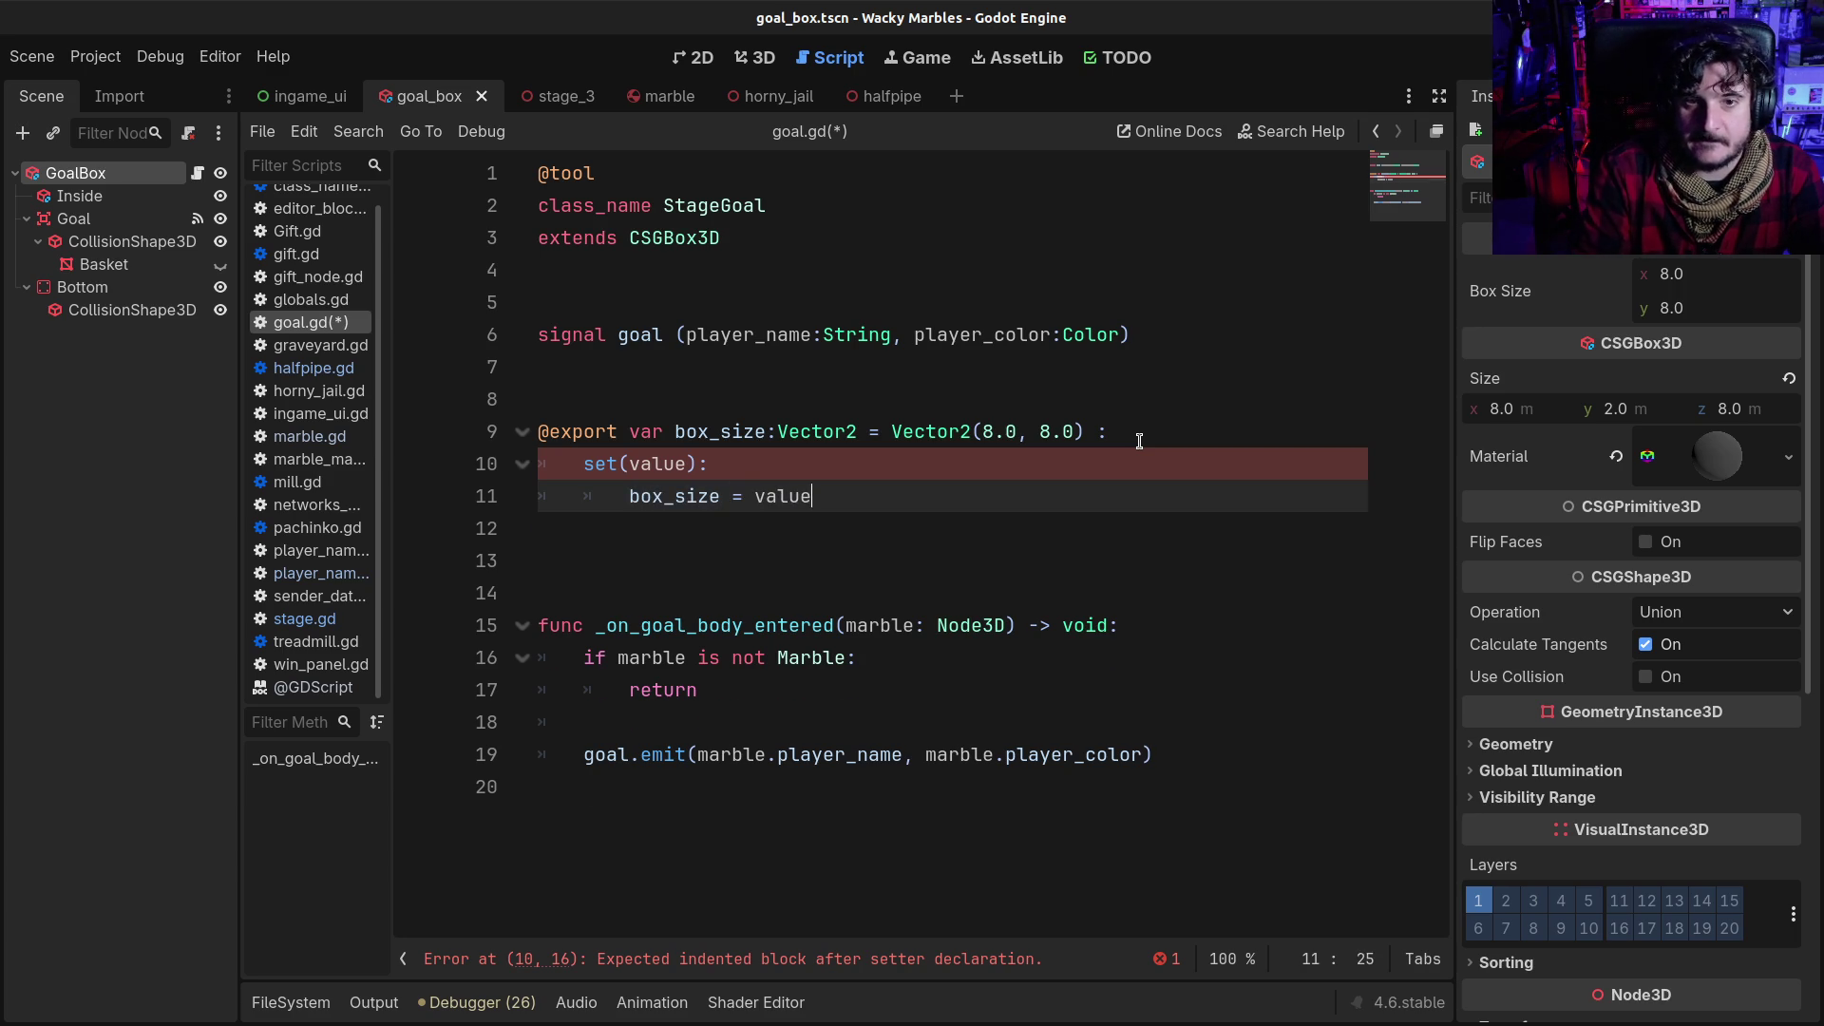
{"action": "key", "text": "Return"}
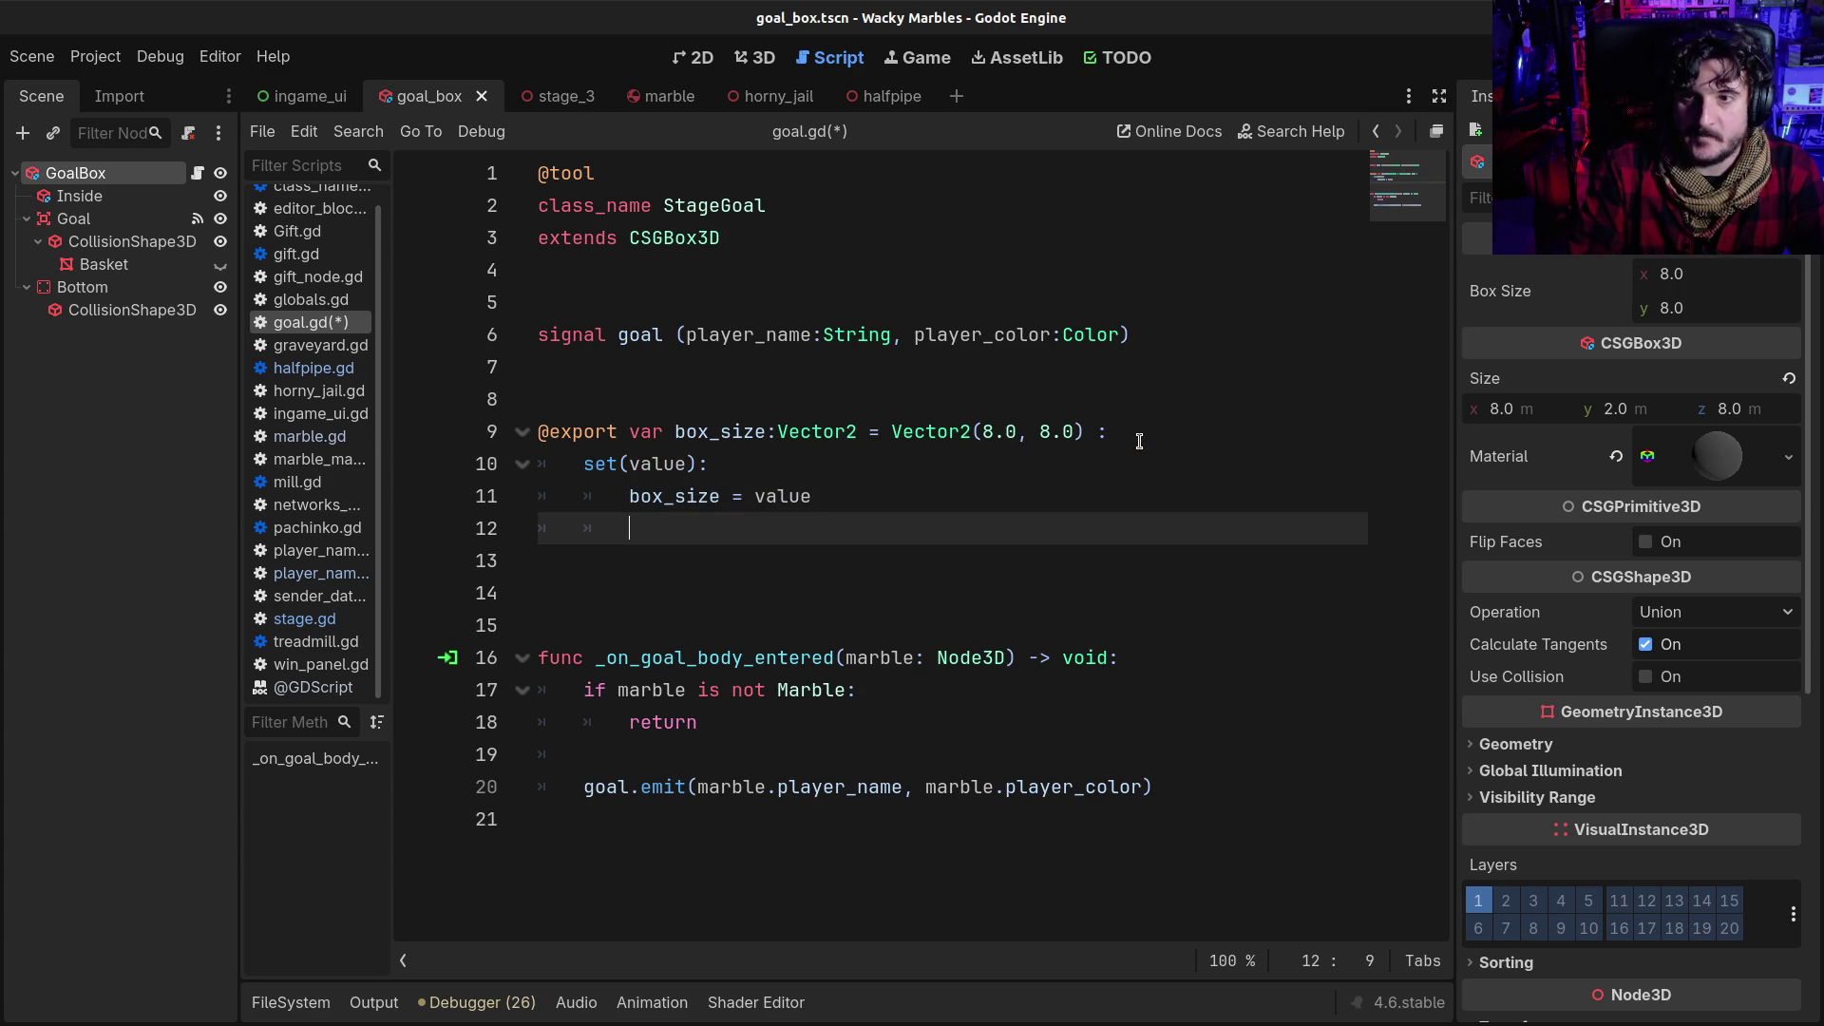
{"action": "key", "text": "Return"}
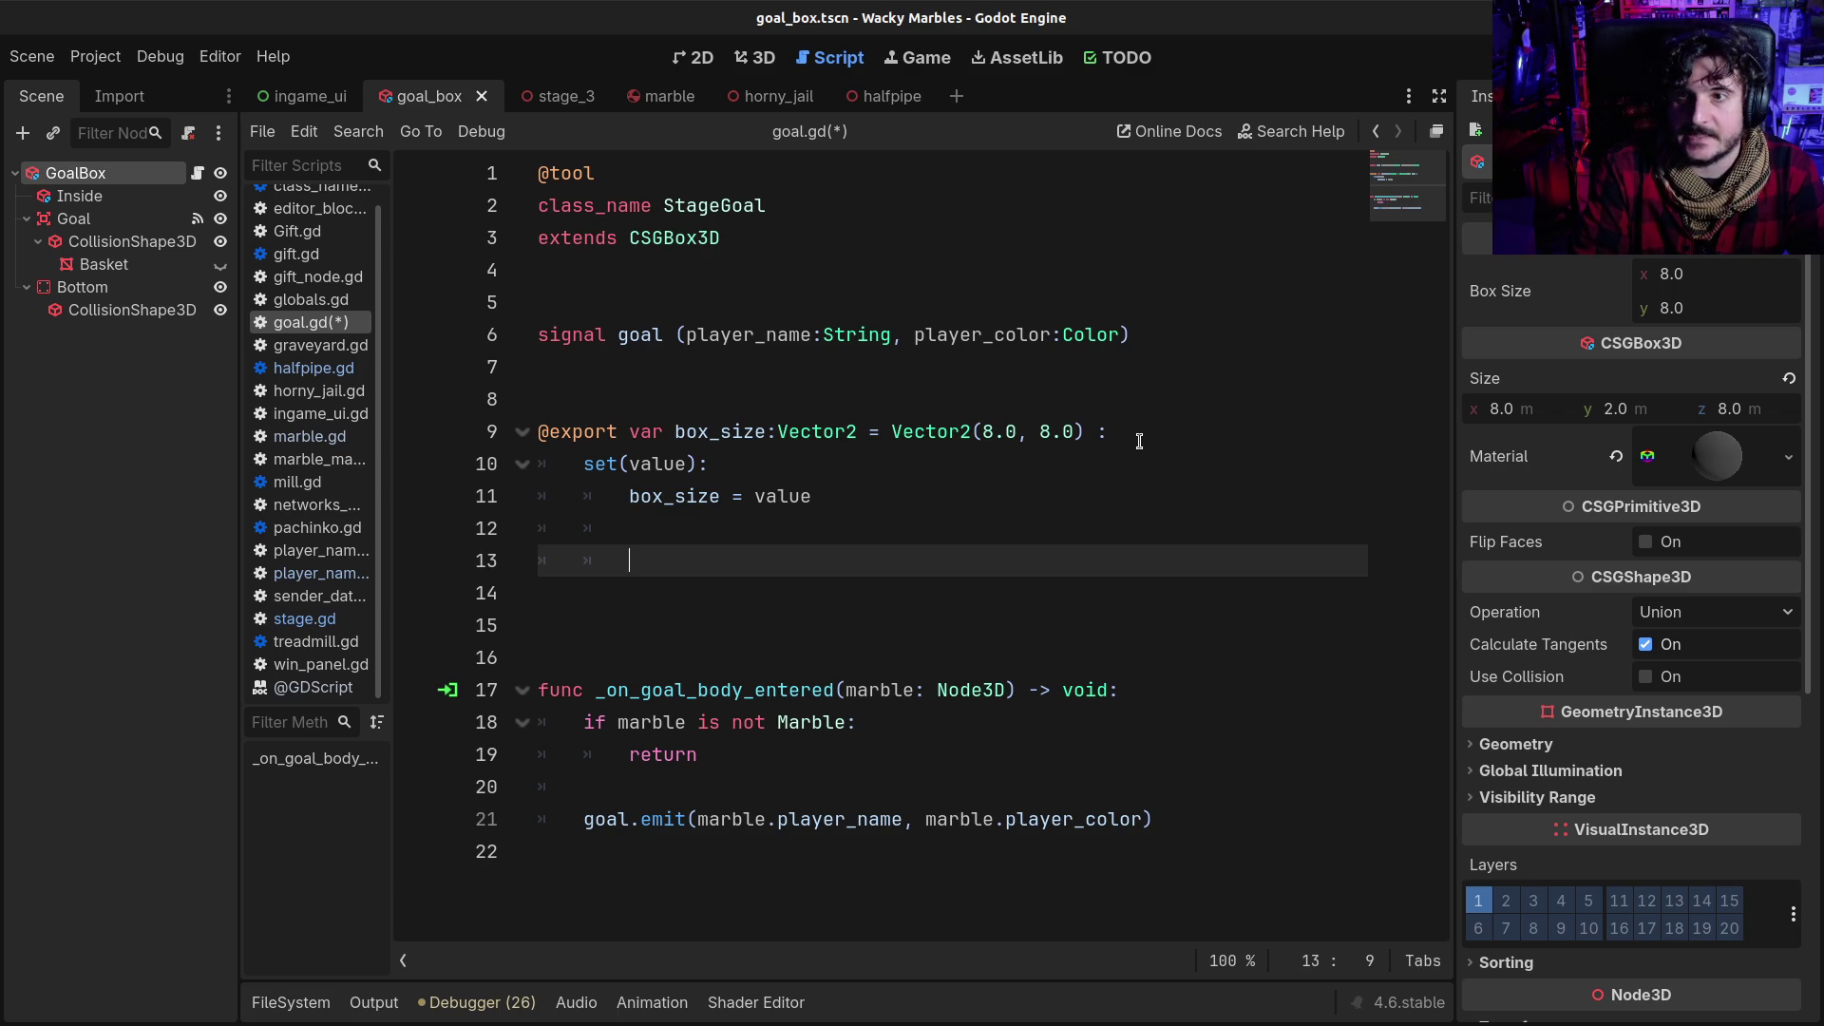
In the setter, assign size.x = value.x and size.y = value.y.
{"action": "type", "text": "size.x ="}
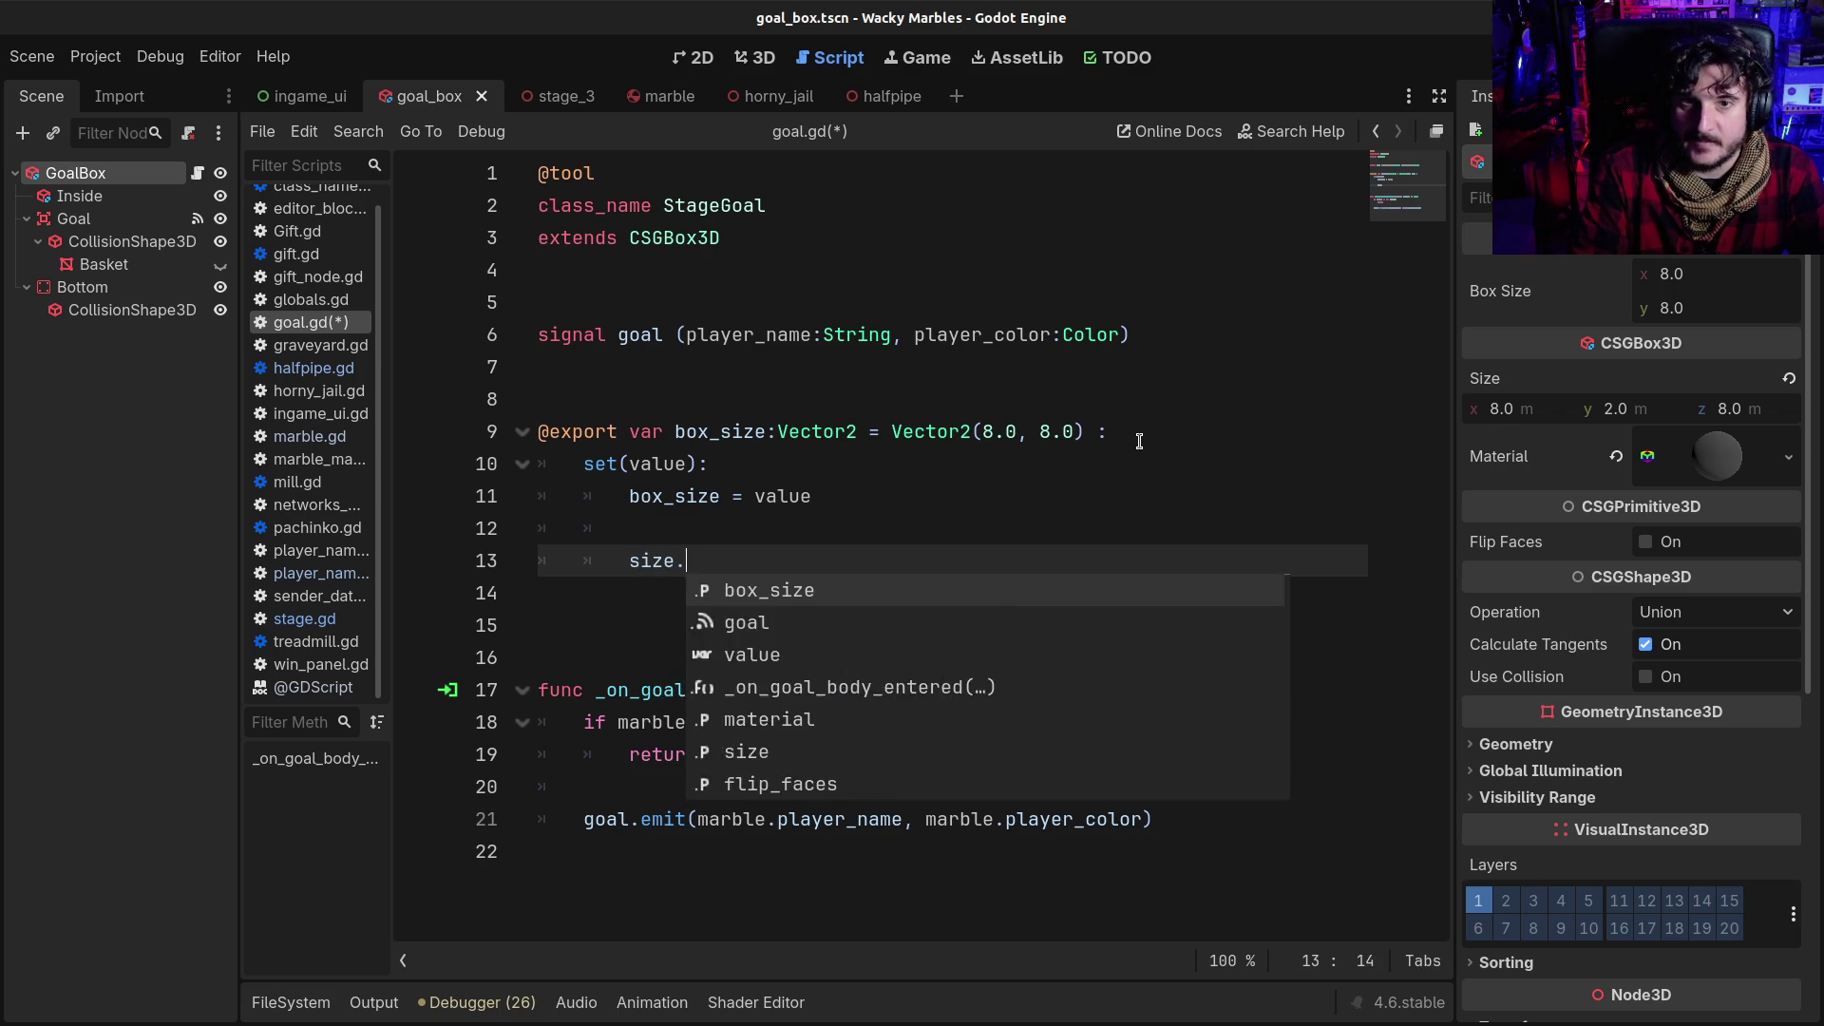
{"action": "type", "text": " bo"}
{"action": "key", "text": "BackSpace"}
{"action": "key", "text": "BackSpace"}
{"action": "type", "text": "value.x"}
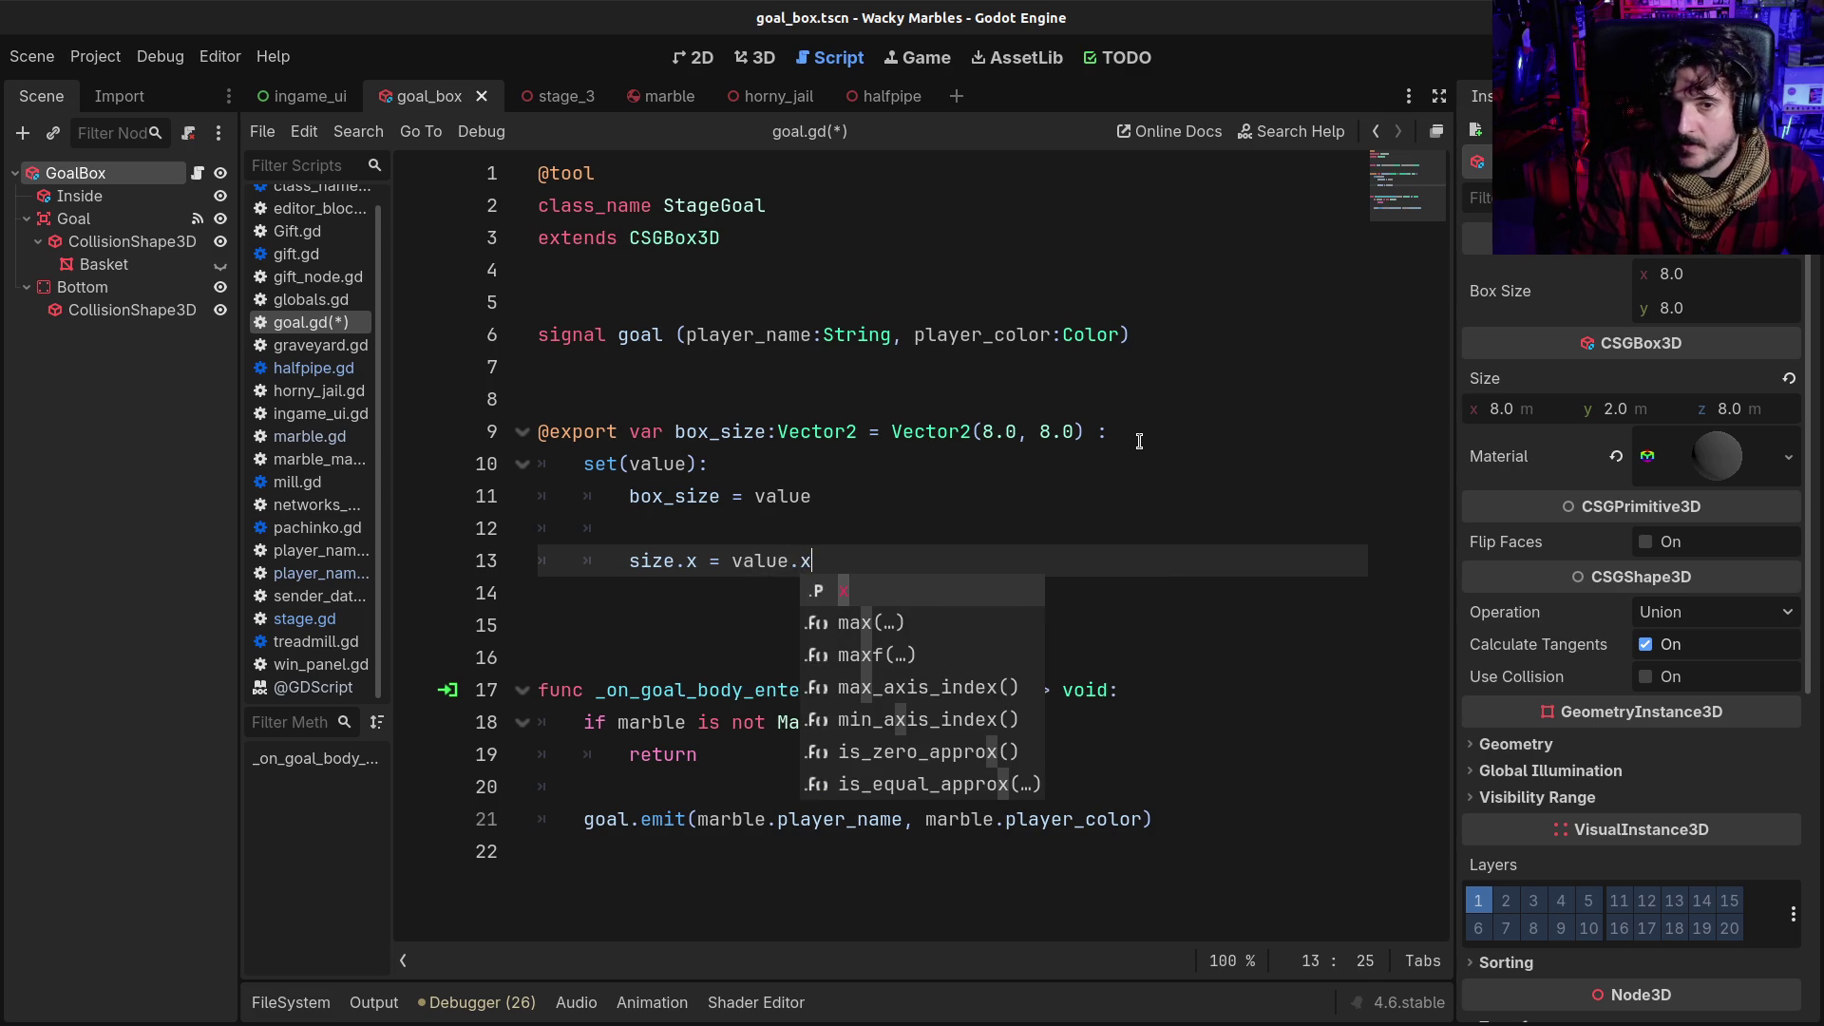
{"action": "key", "text": "Return"}
{"action": "type", "text": "size.y "}
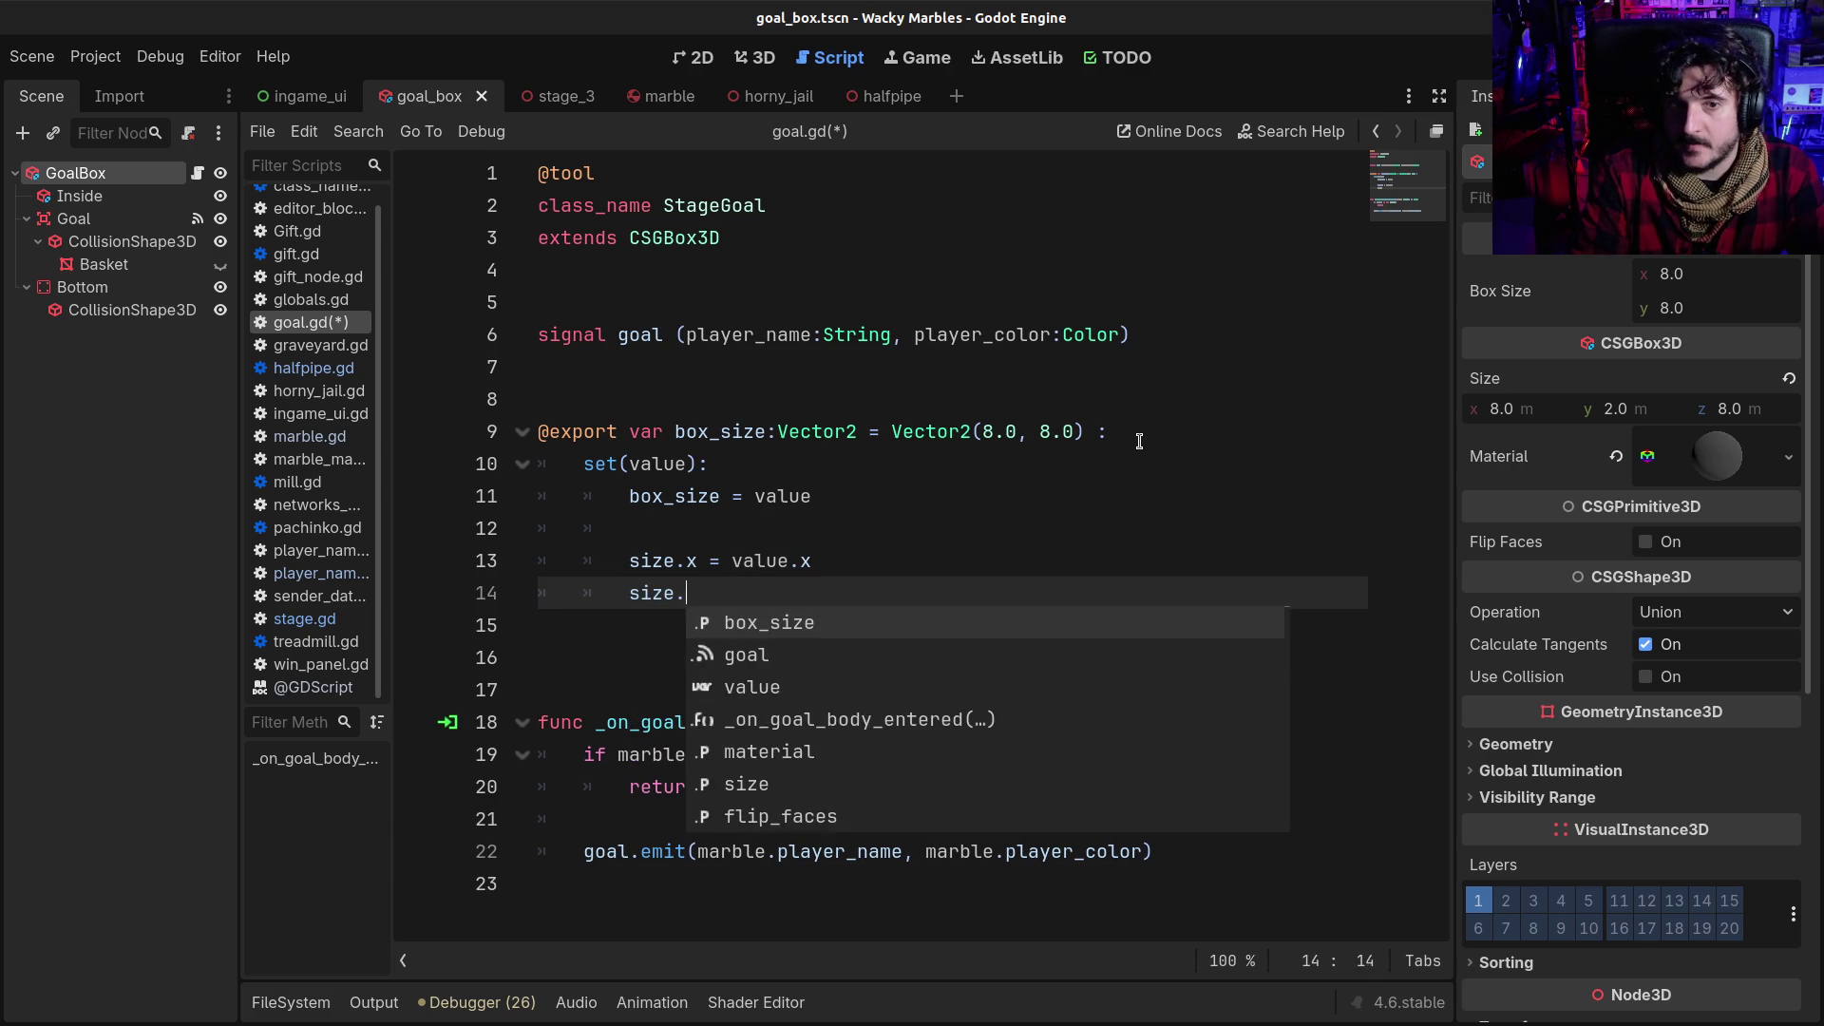
{"action": "type", "text": "= value.y"}
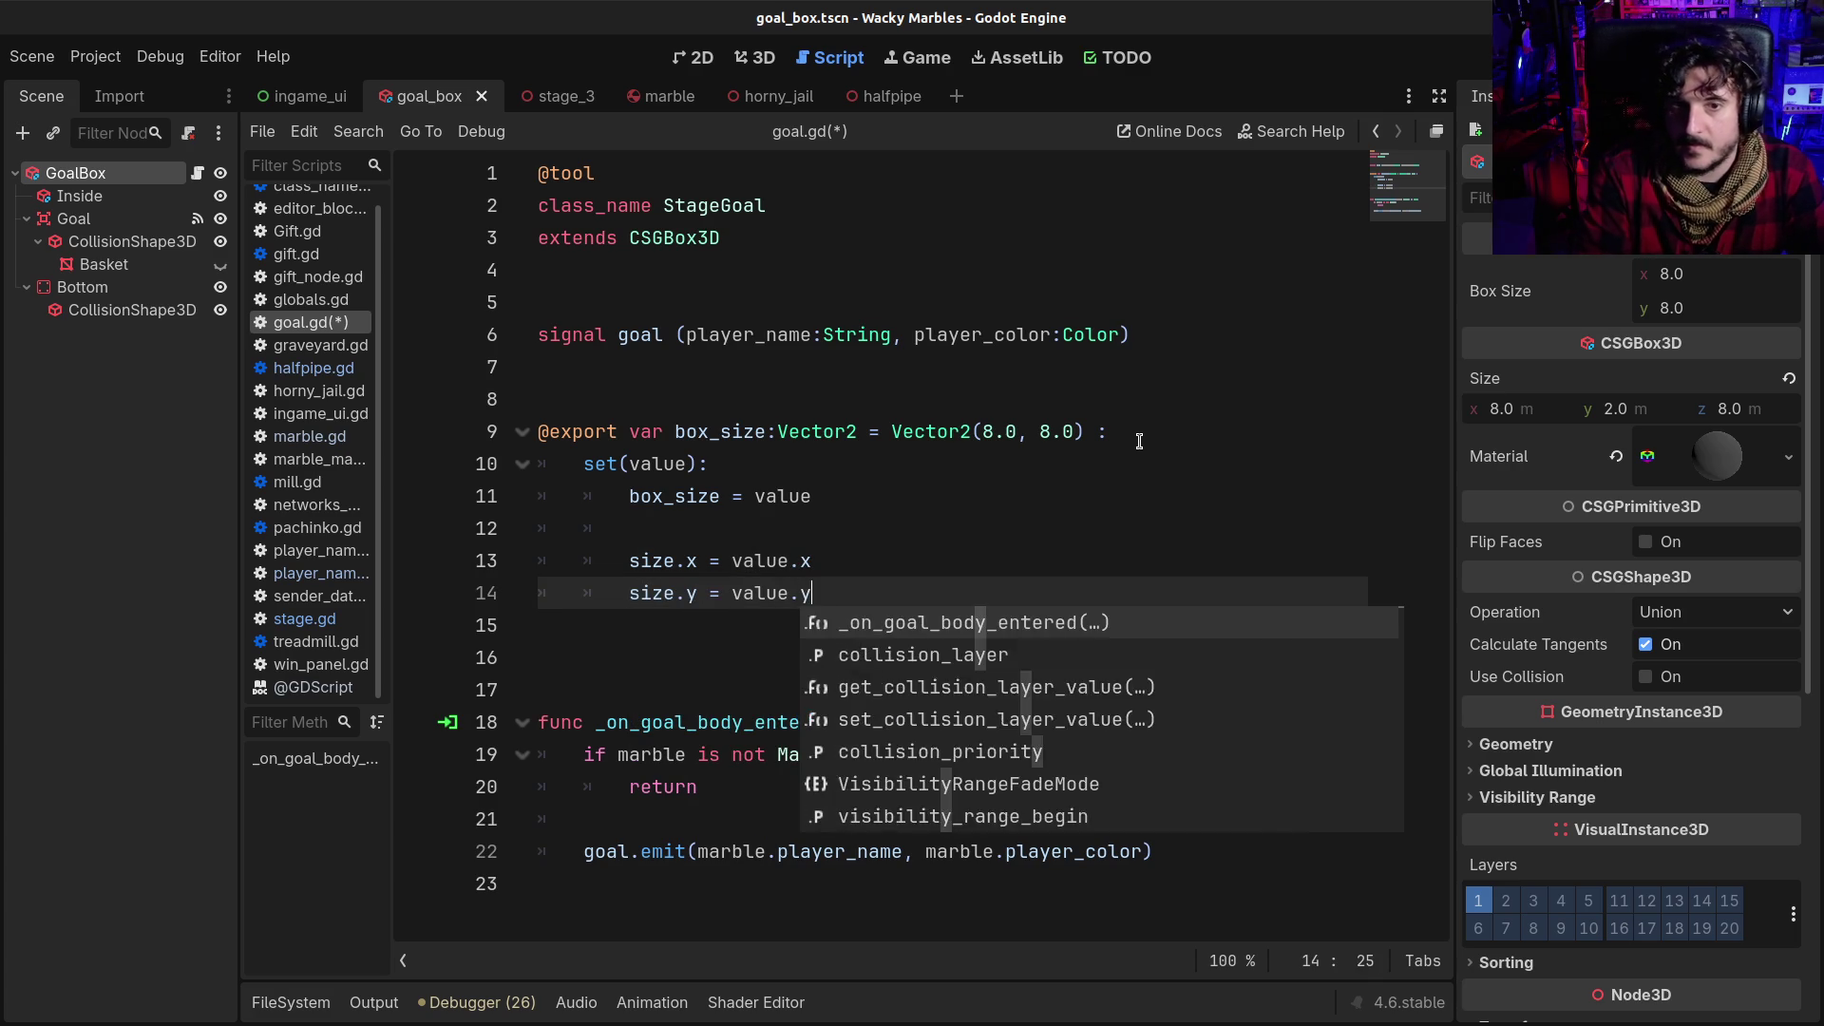
{"action": "key", "text": "Return"}
{"action": "key", "text": "Return"}
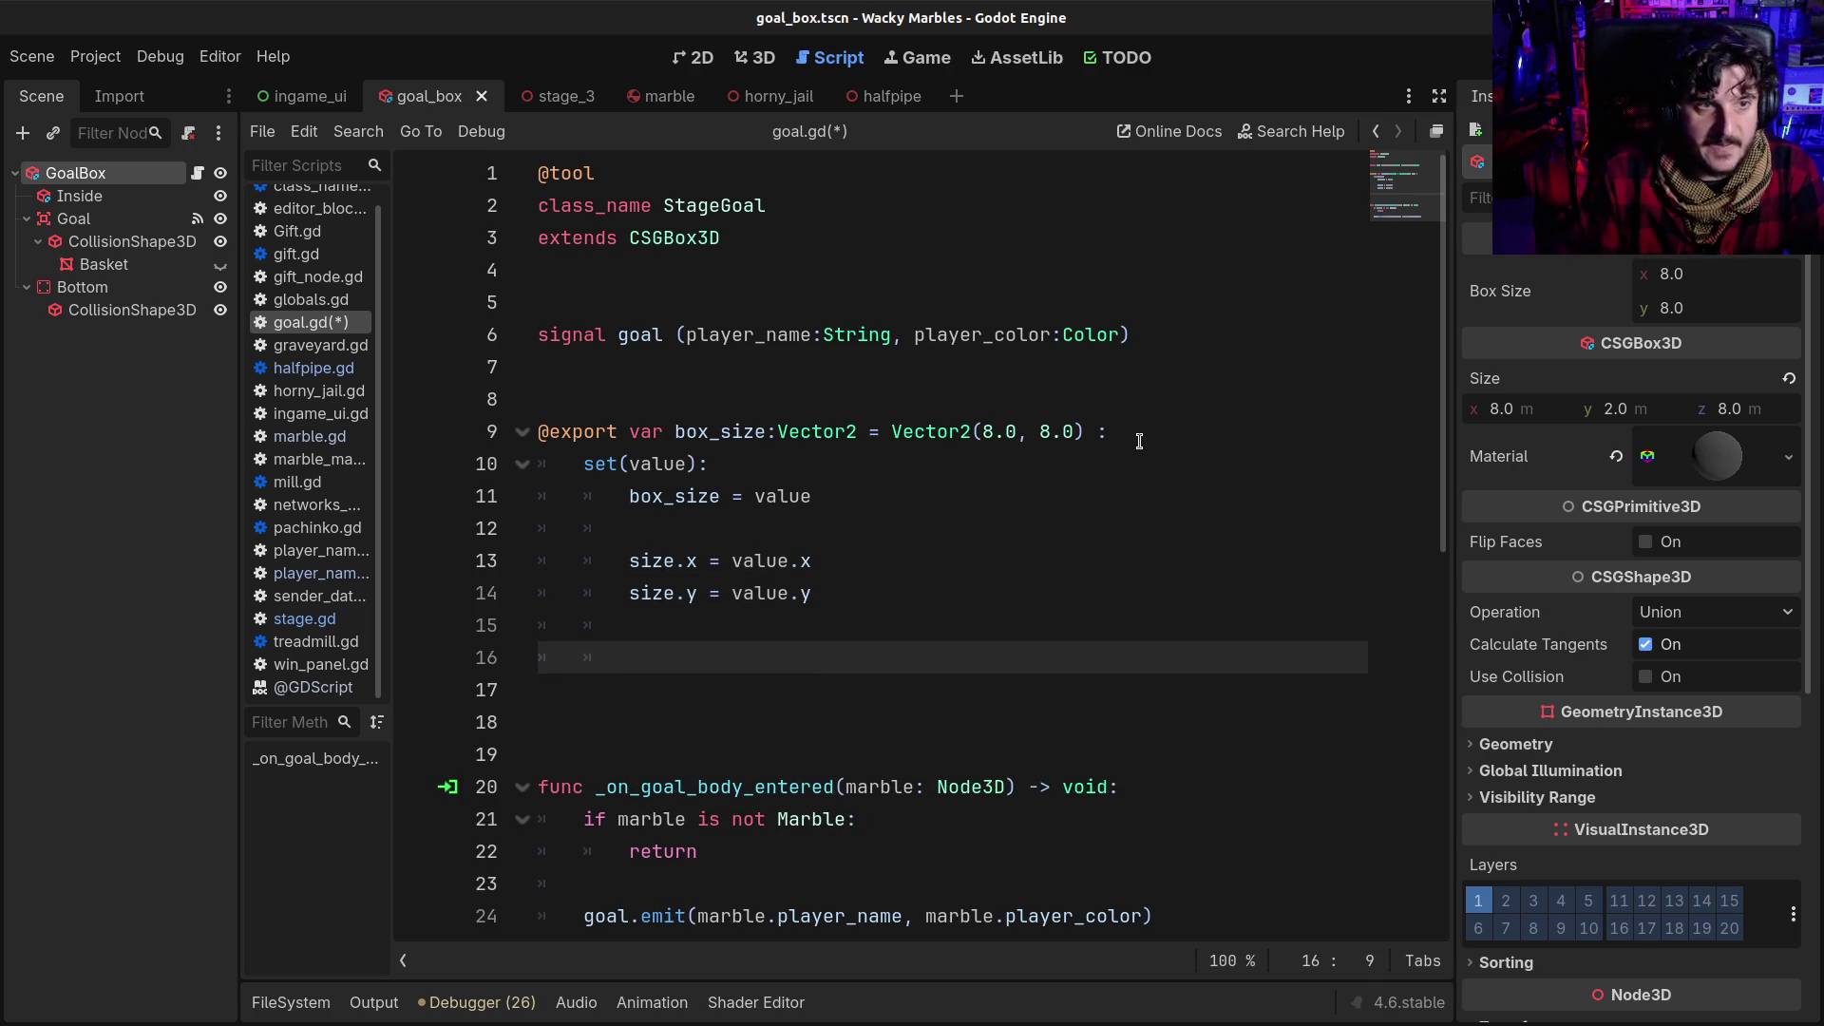
{"action": "left_click", "coordinate": [74, 217]}
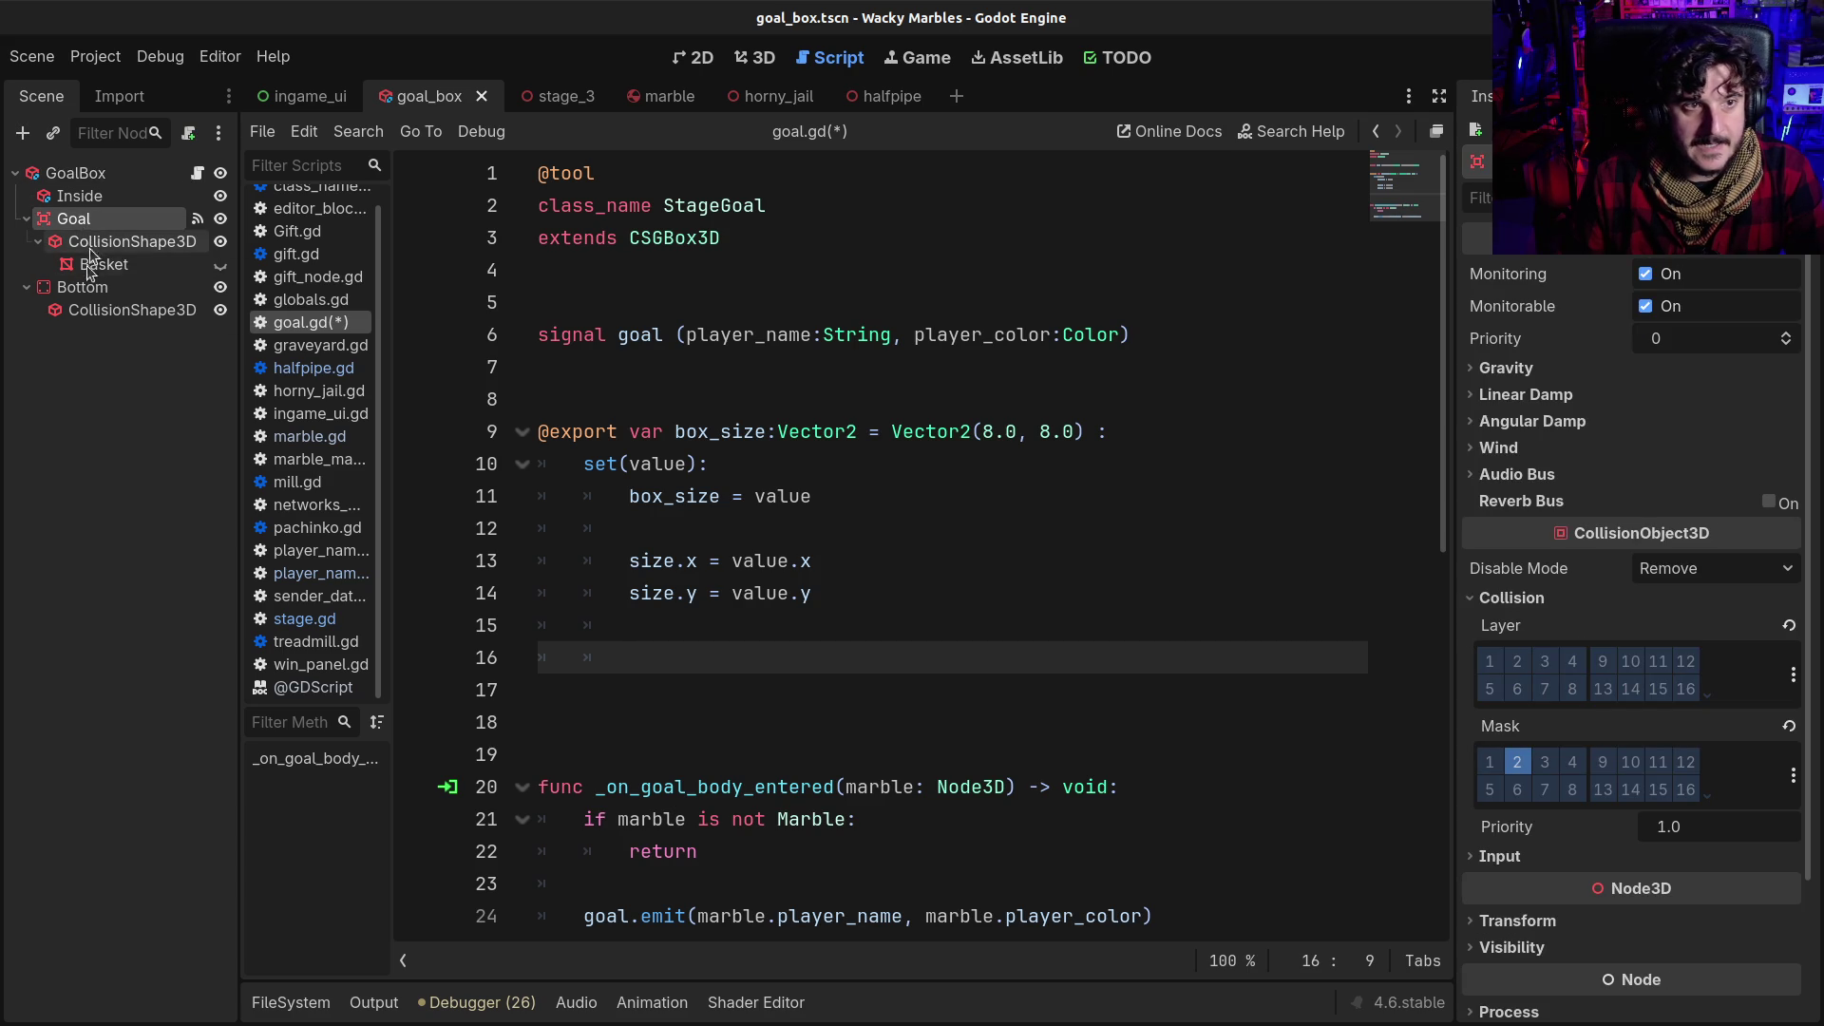
{"action": "left_click", "coordinate": [95, 196]}
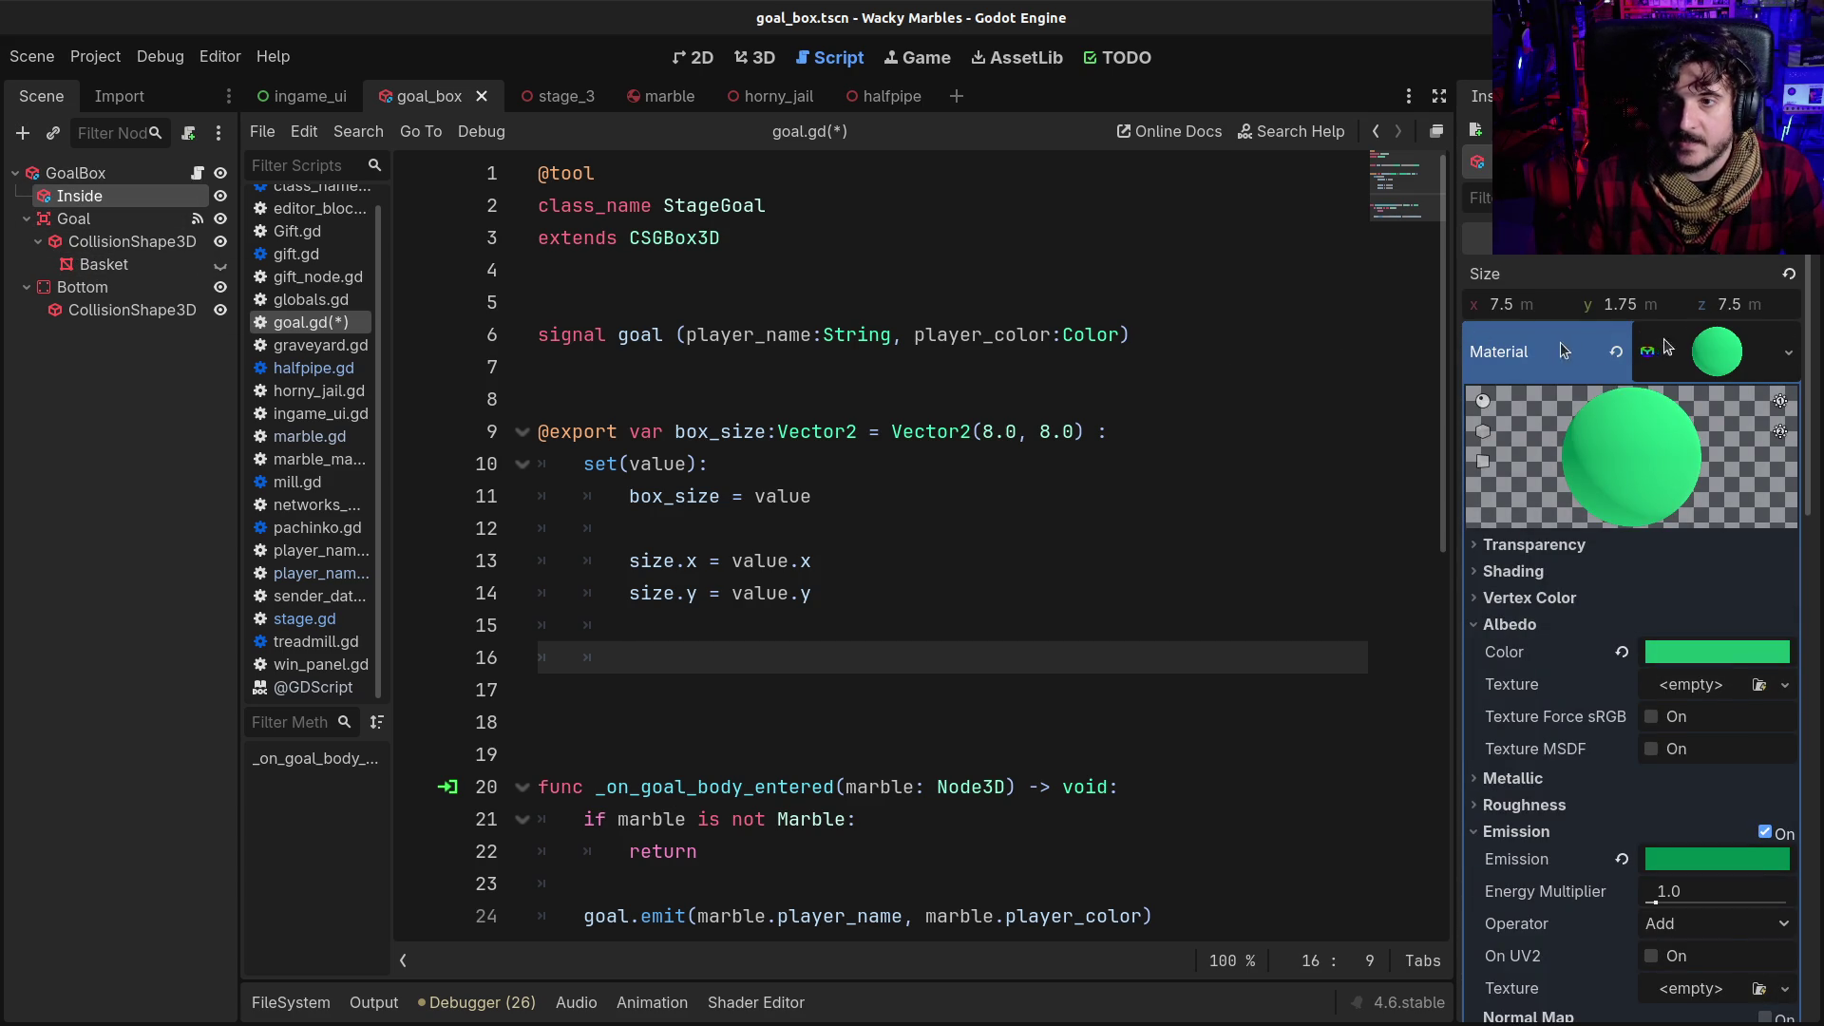
{"action": "left_click", "coordinate": [781, 639]}
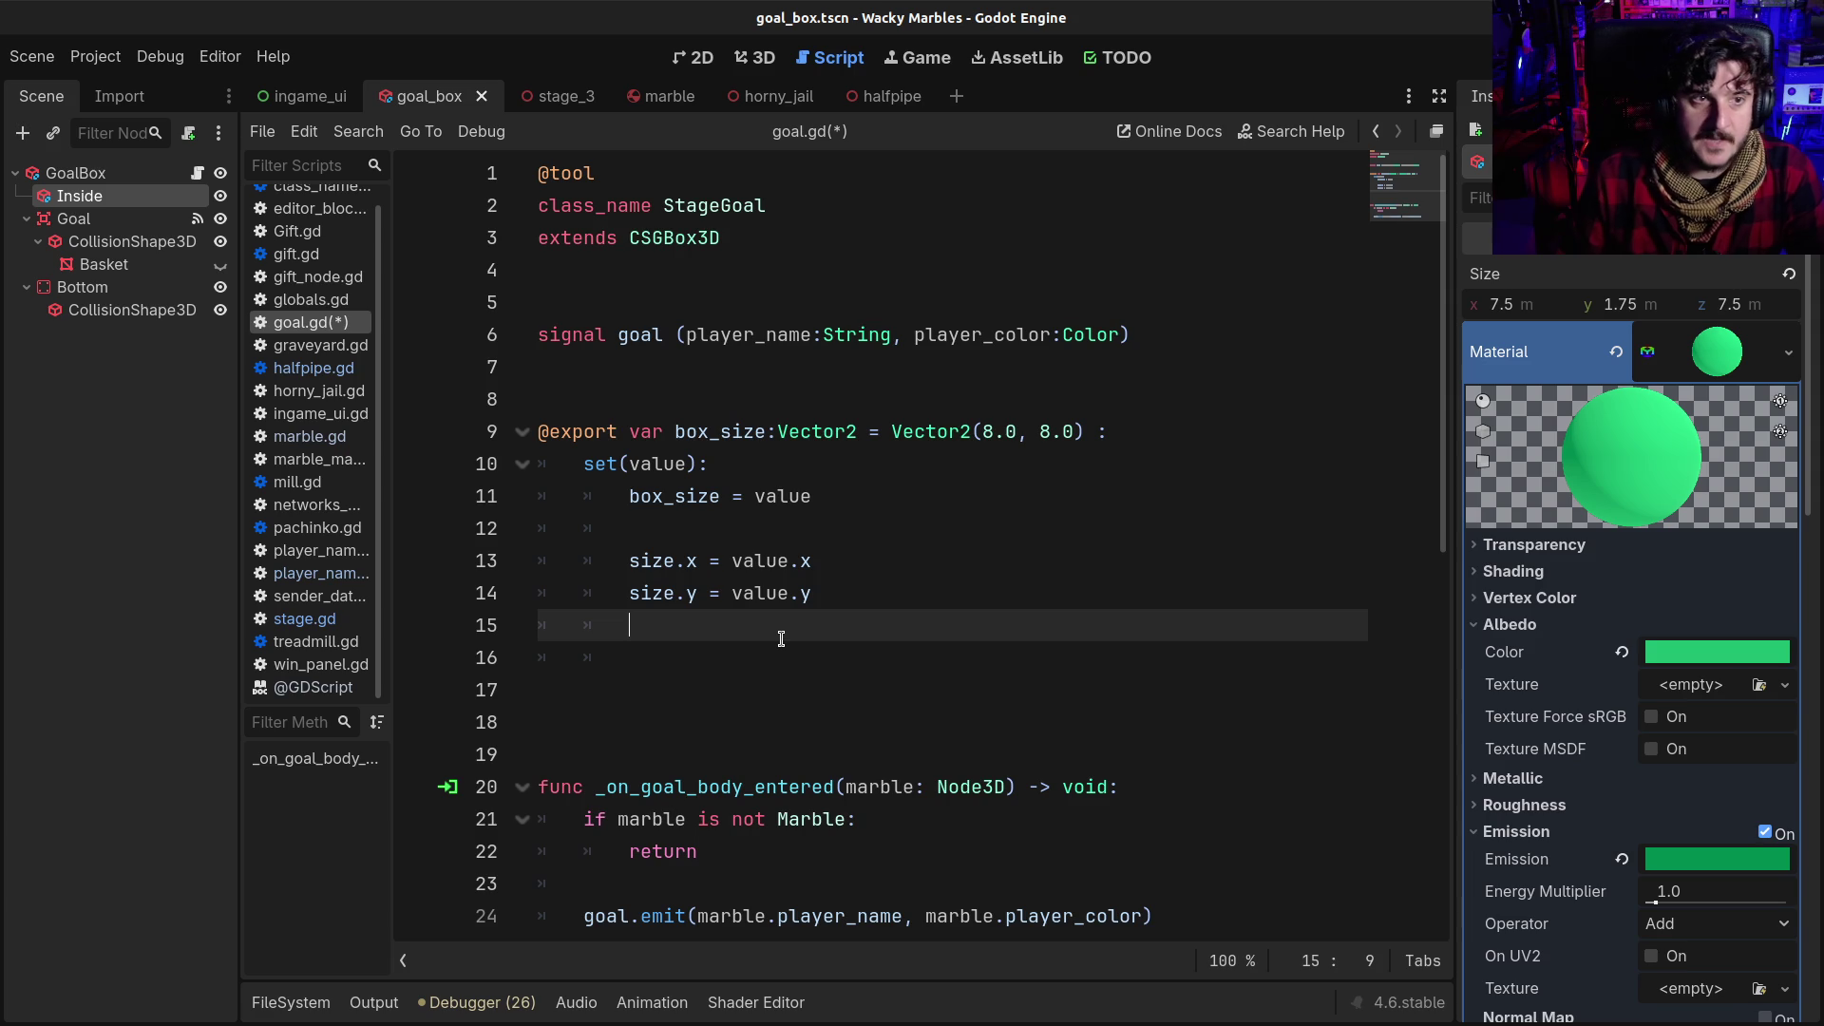
Start a setter line resizing $Inside: size.x = value.x minus a margin.
{"action": "key", "text": "Return"}
{"action": "type", "text": "$I"}
{"action": "key", "text": "Return"}
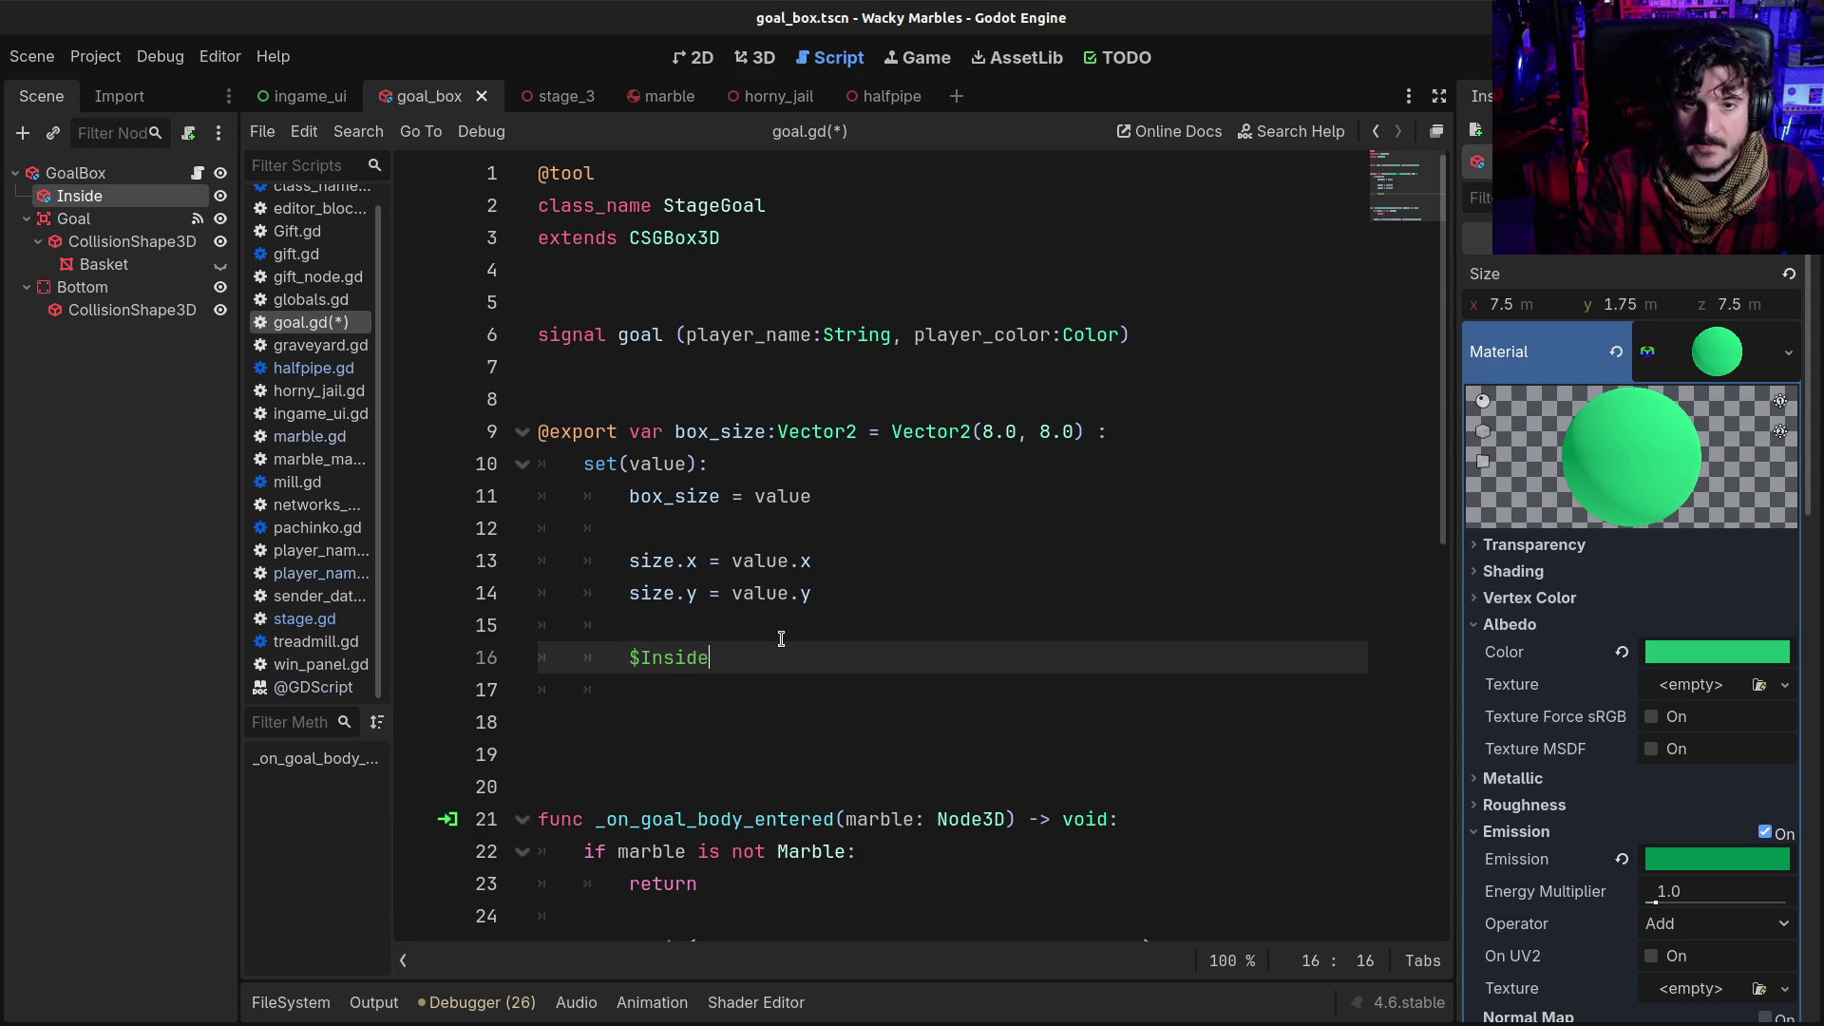
{"action": "type", "text": "size.x "}
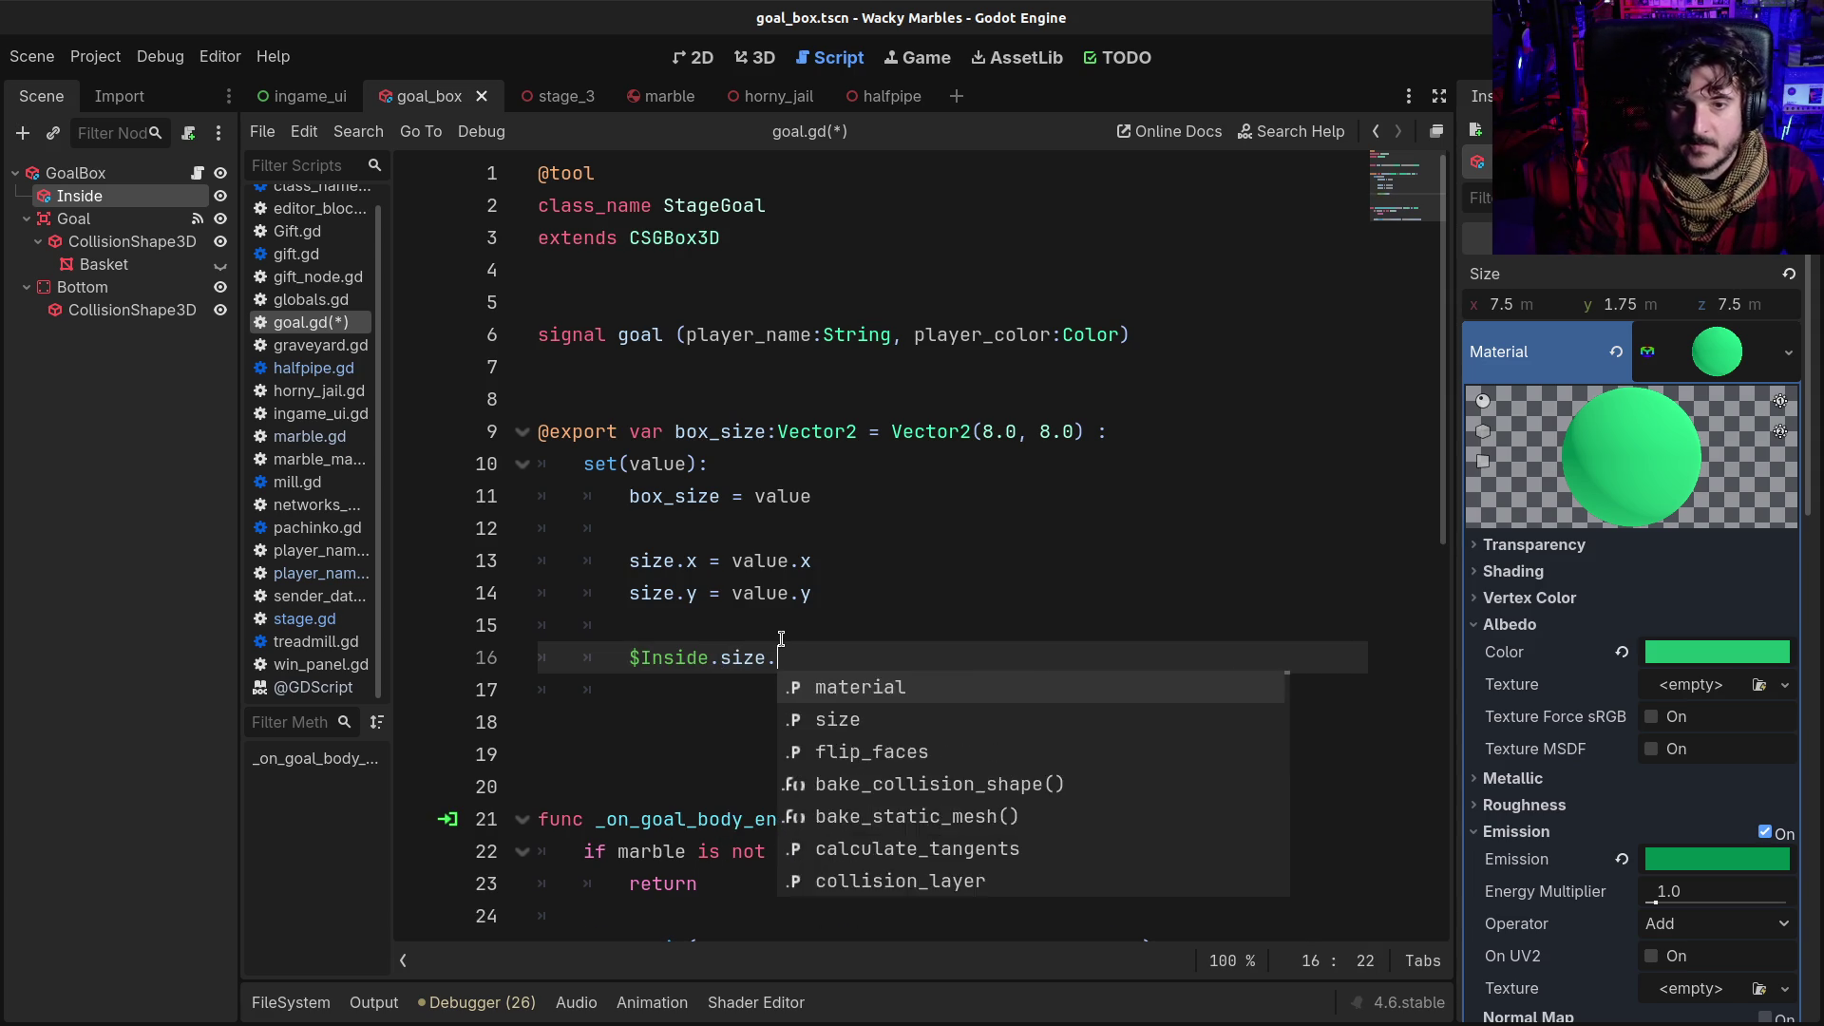
{"action": "type", "text": "= "}
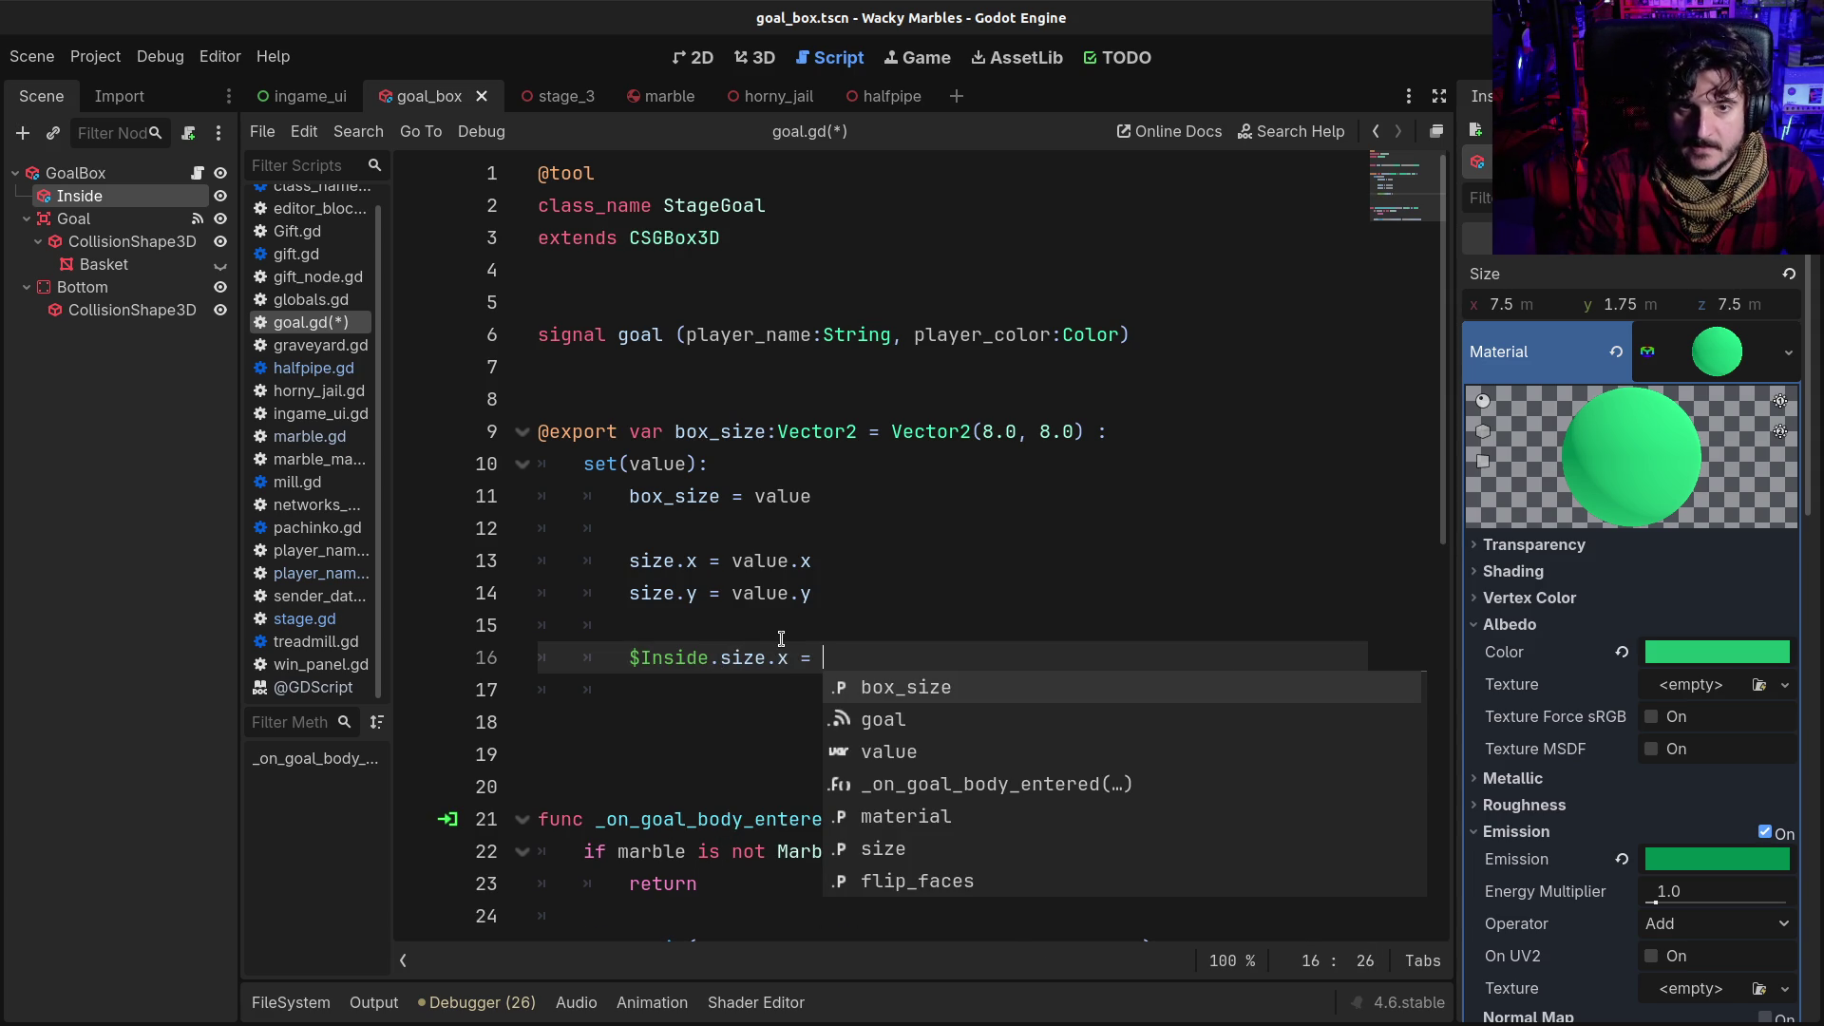
{"action": "type", "text": "value.x - 0.5"}
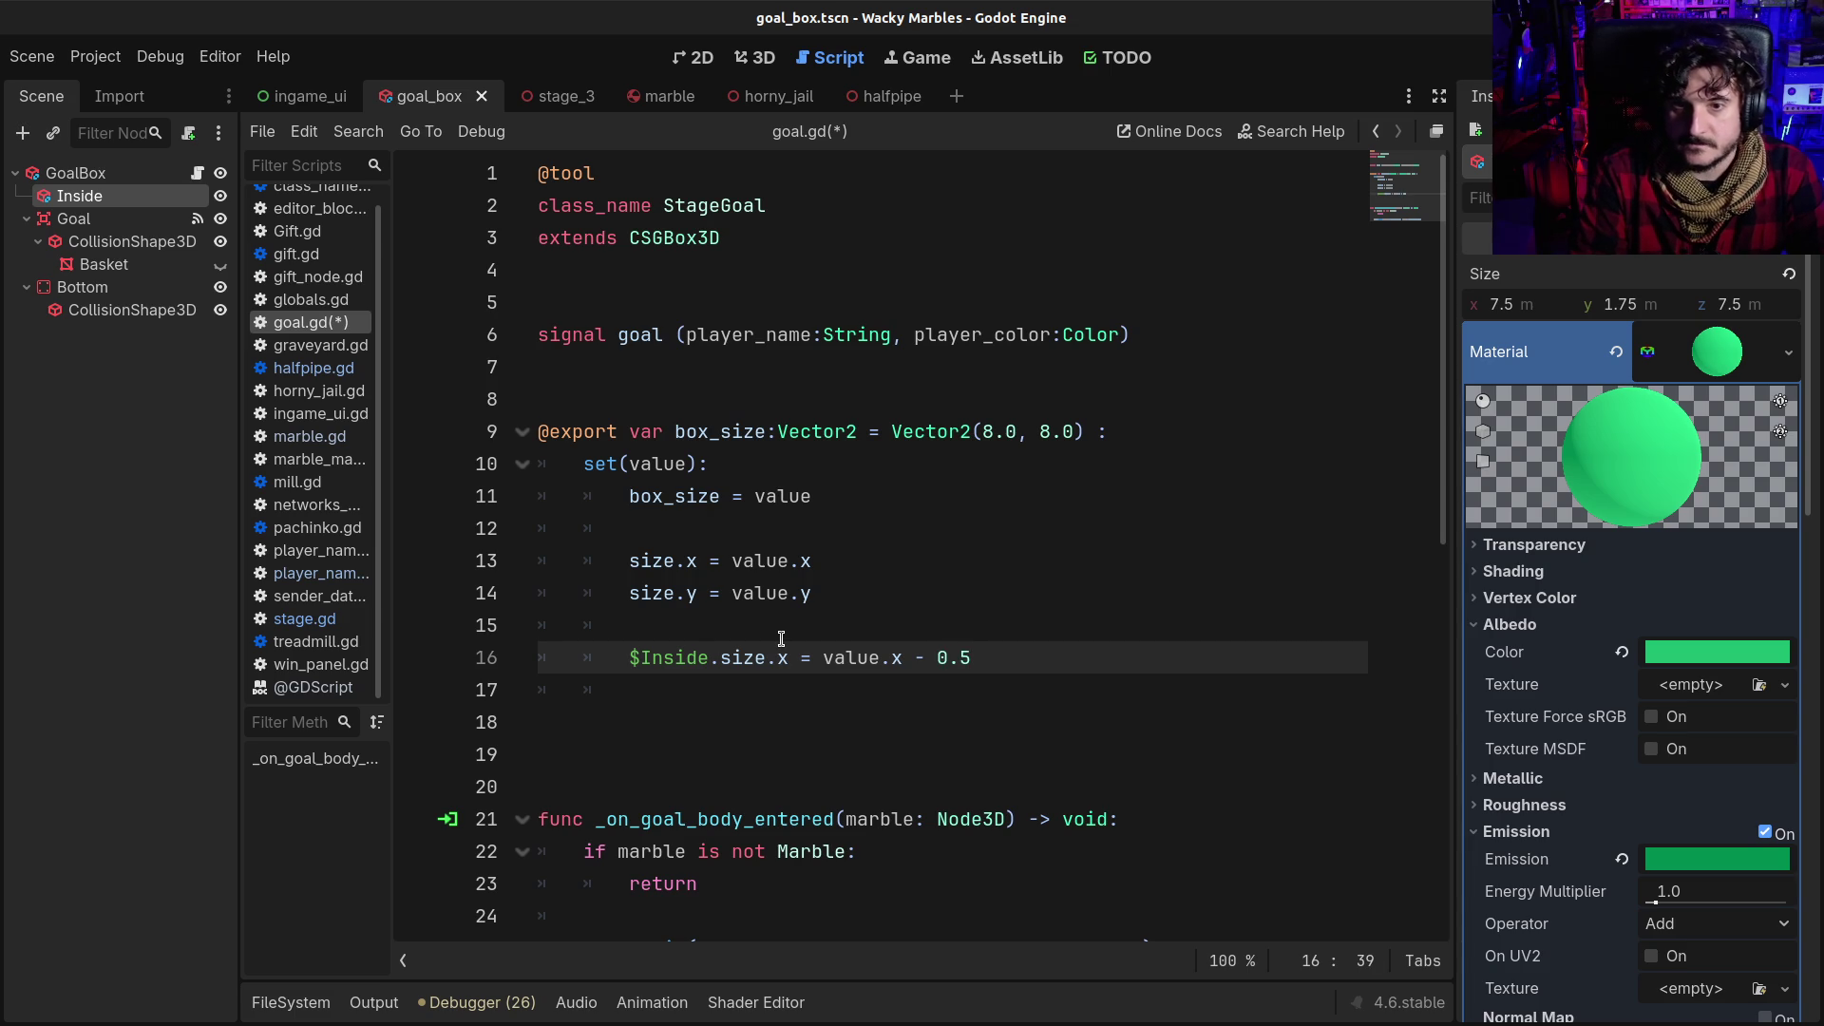
Declare const BOX_MARGIN:float = 0.5 near the top of goal.gd.
{"action": "left_click", "coordinate": [701, 276]}
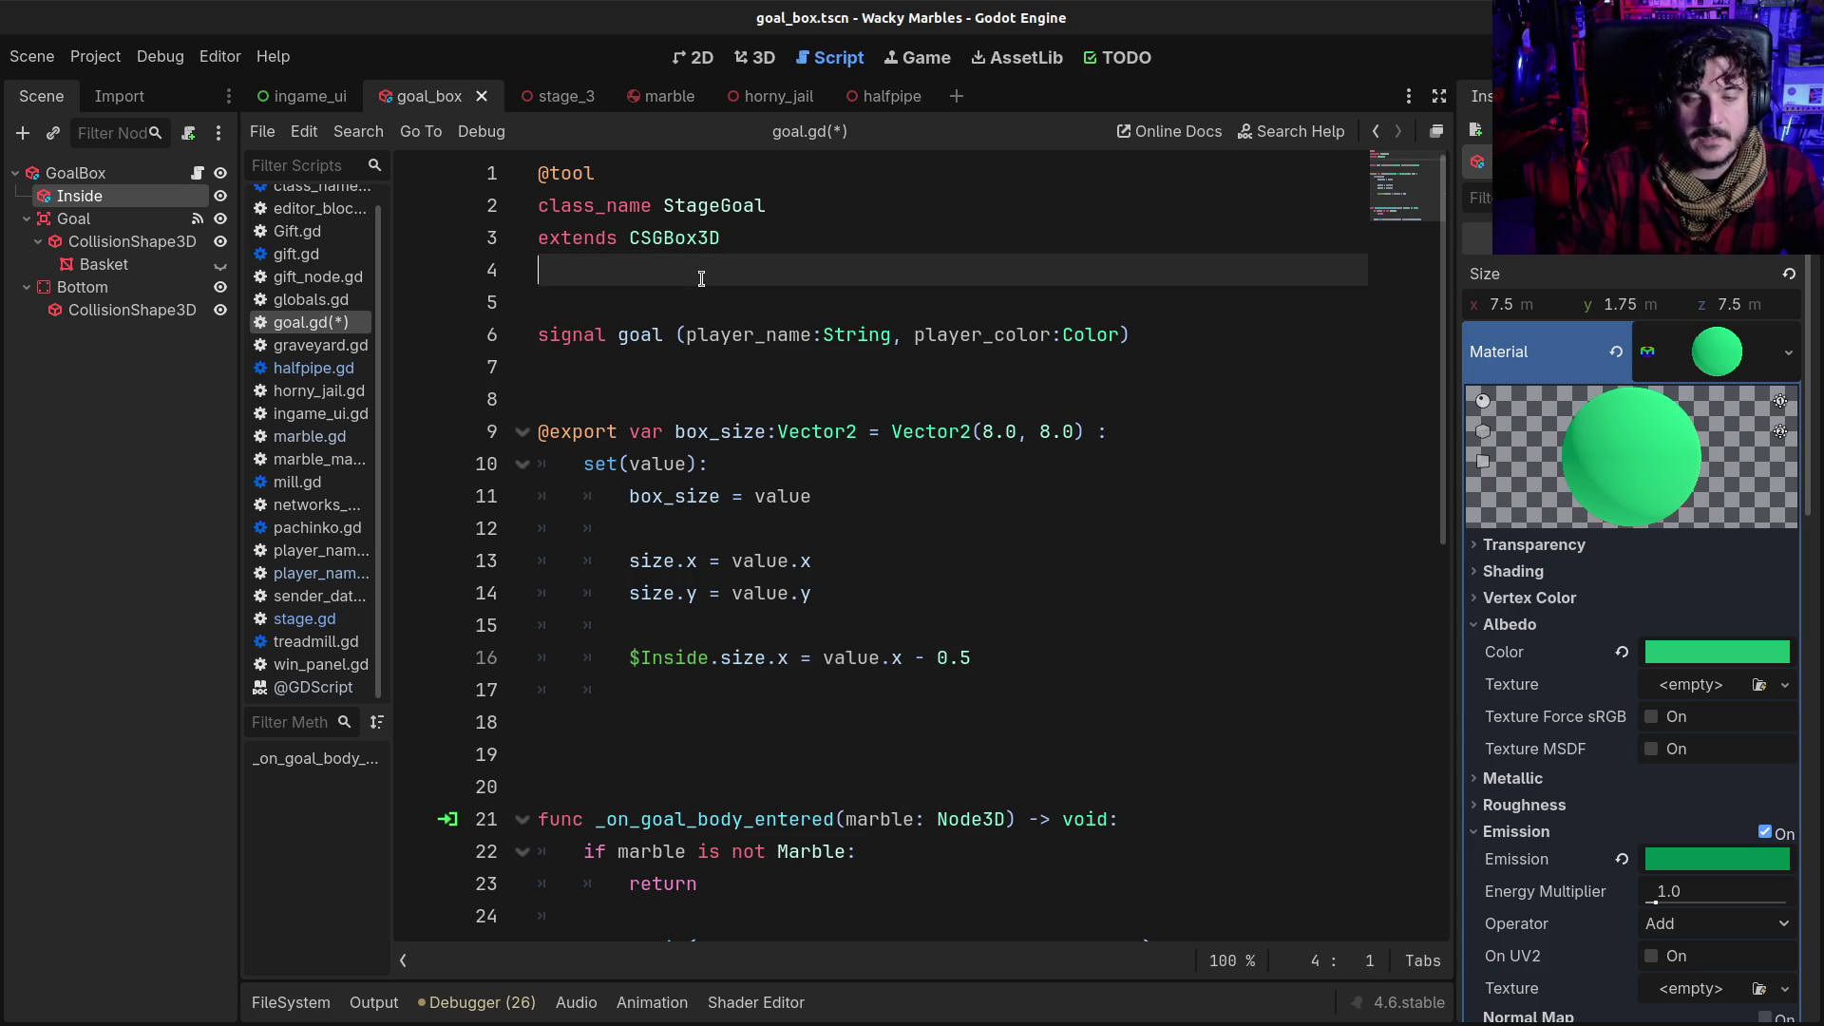
{"action": "key", "text": "Down"}
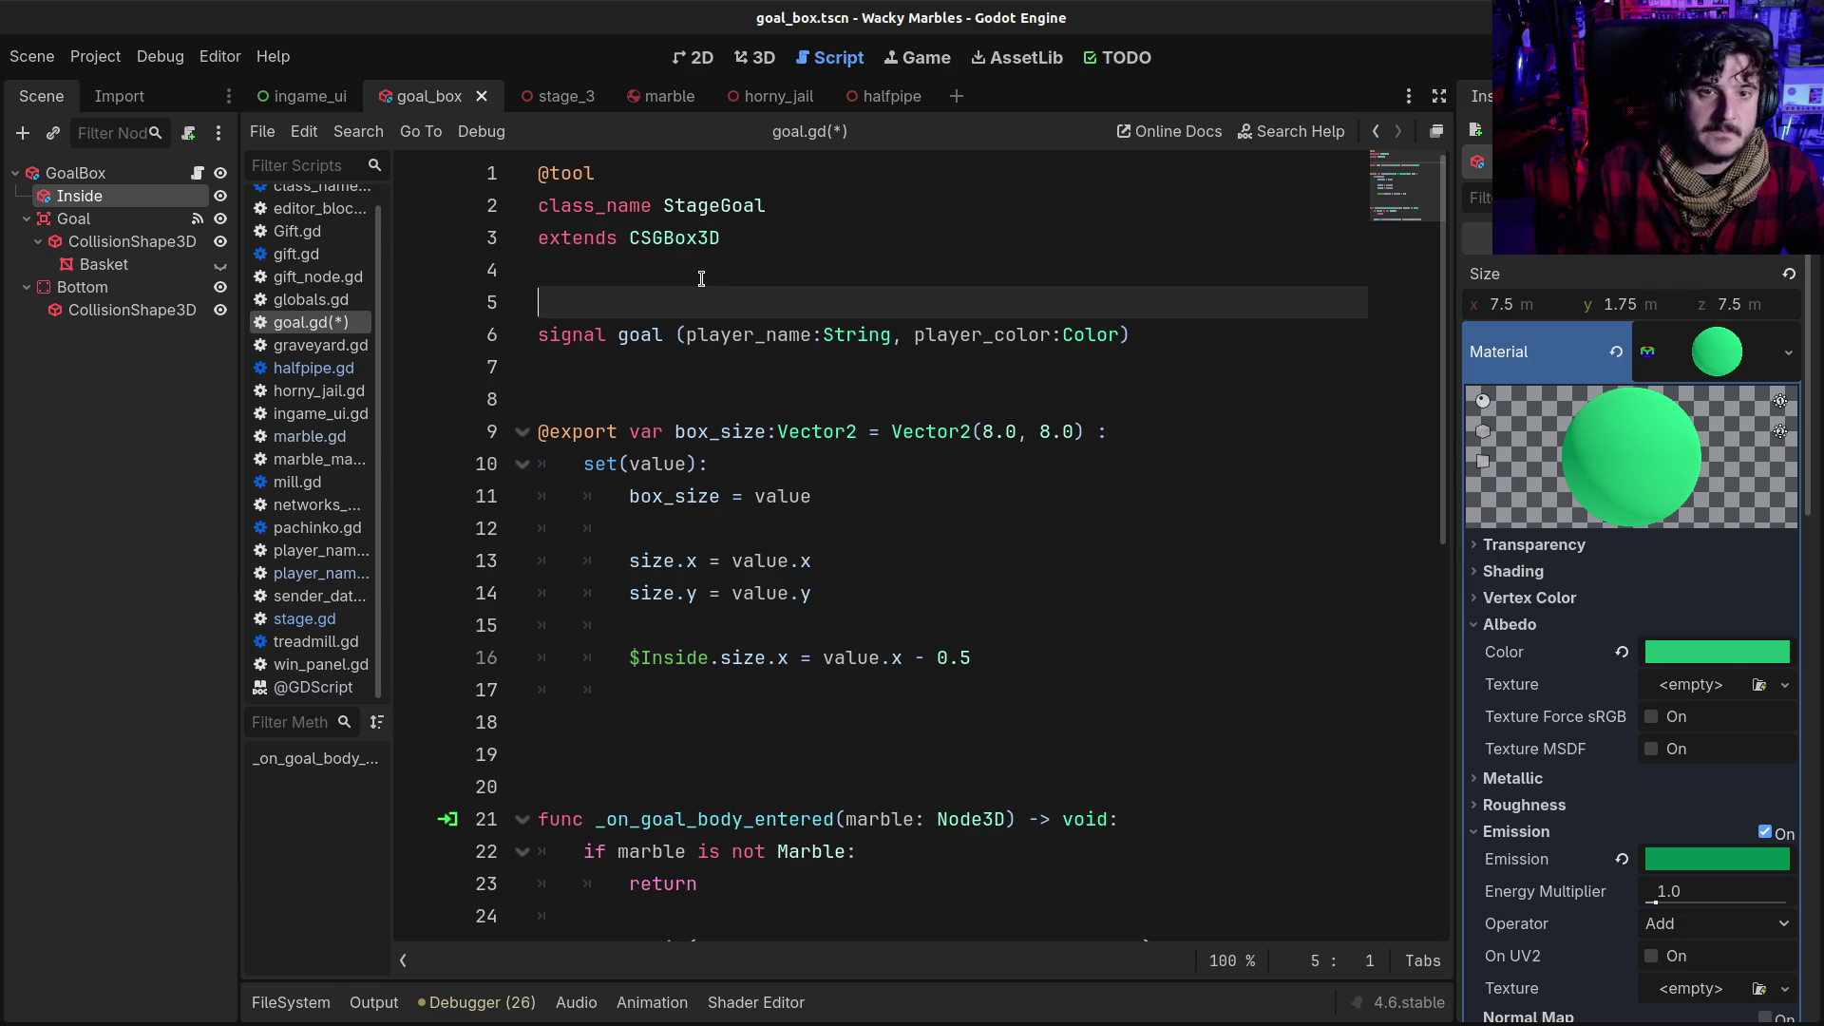
{"action": "double_click", "coordinate": [744, 207]}
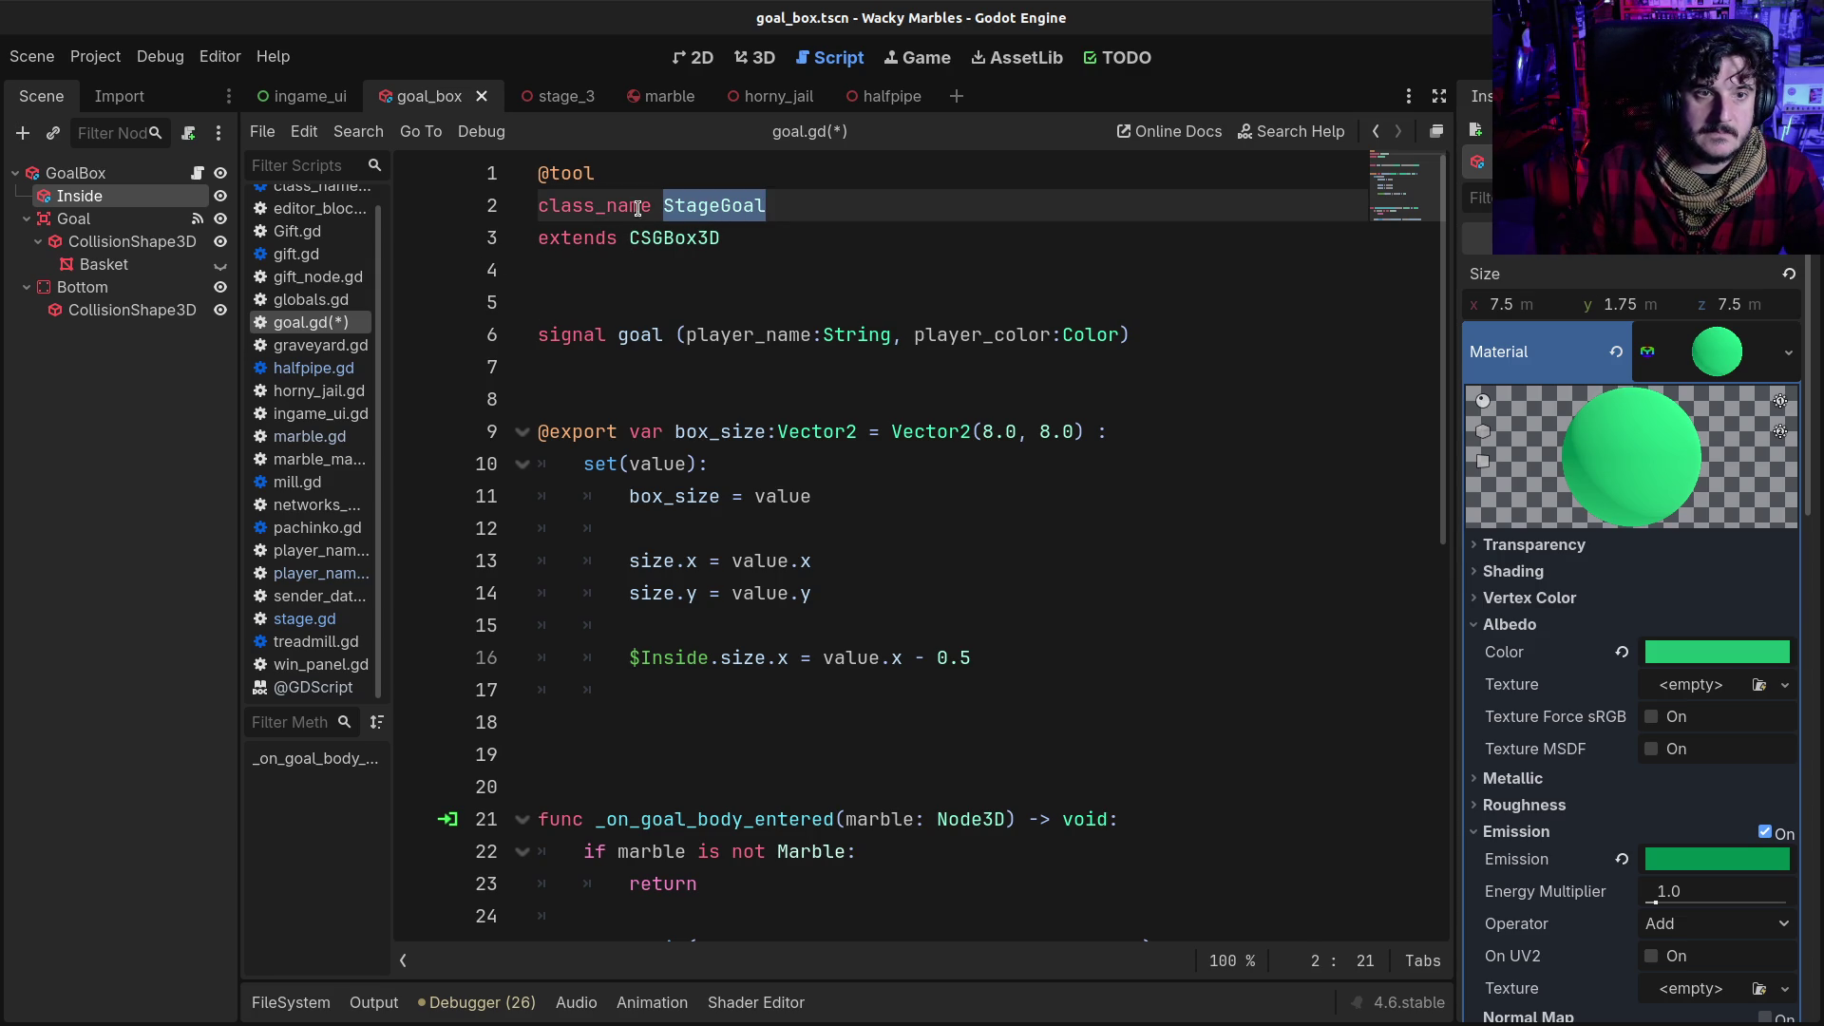
{"action": "left_click", "coordinate": [740, 283]}
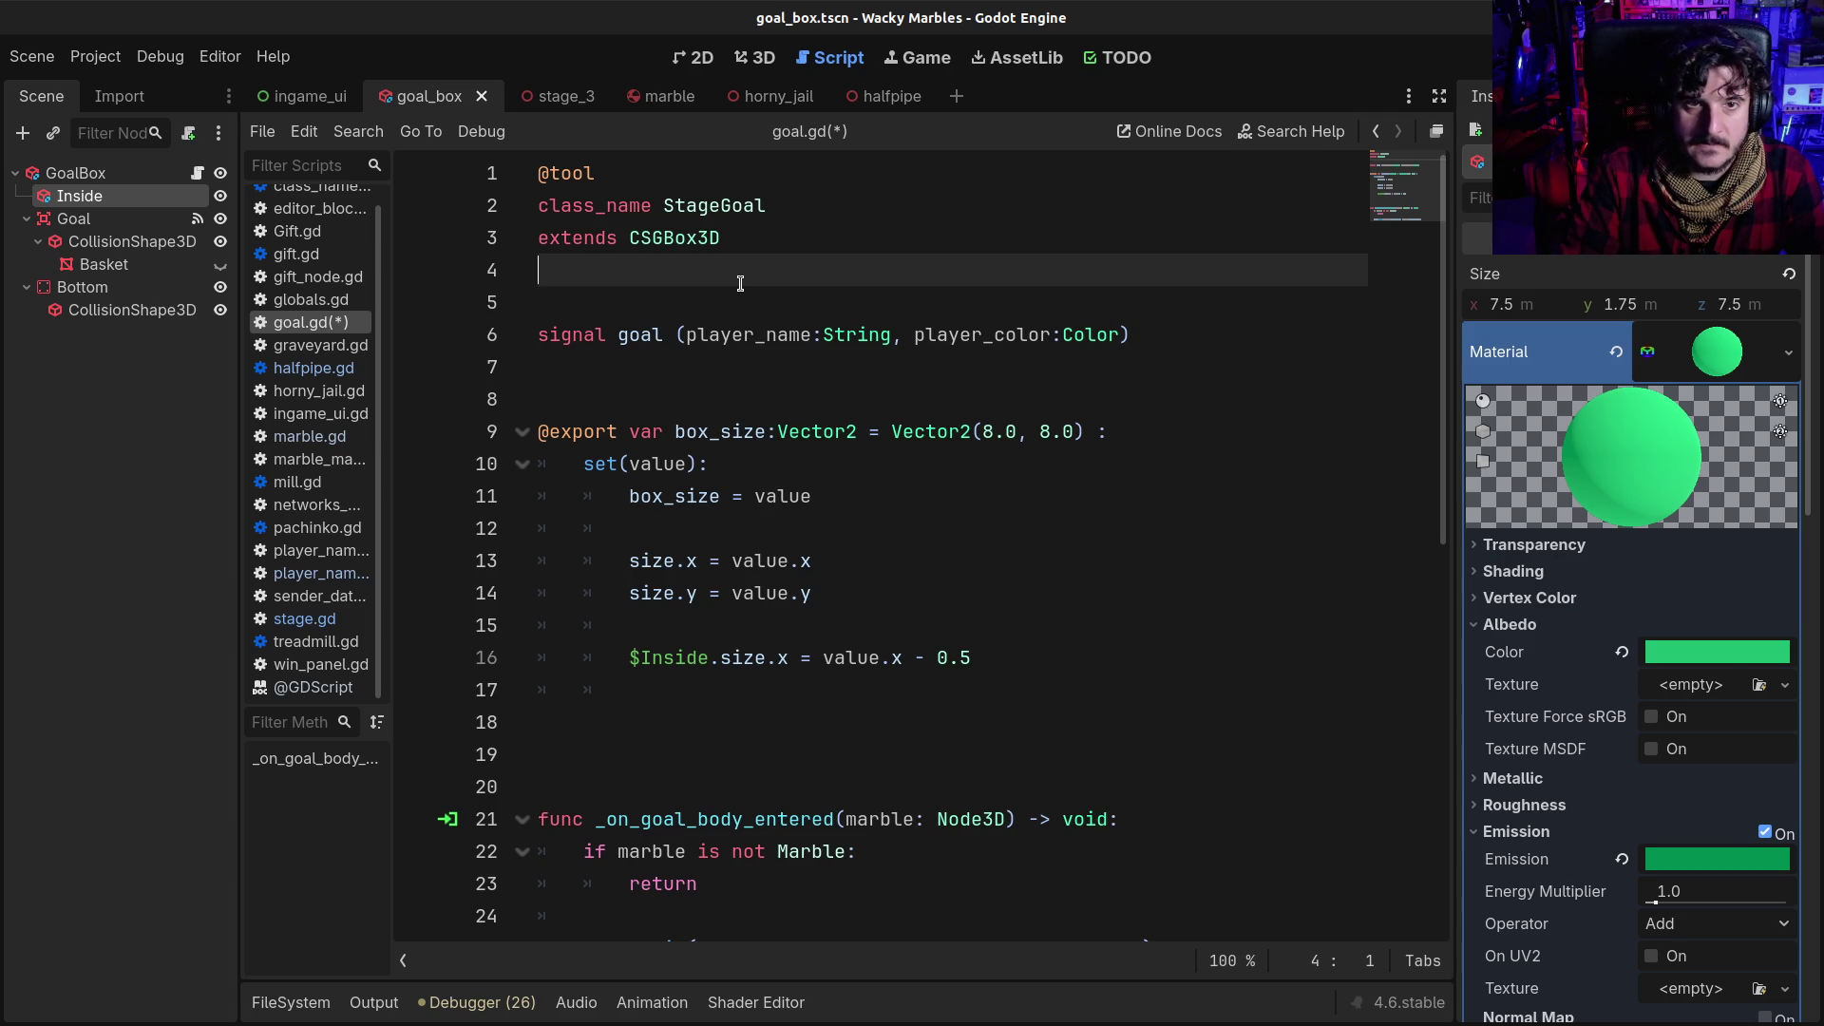
{"action": "key", "text": "Down"}
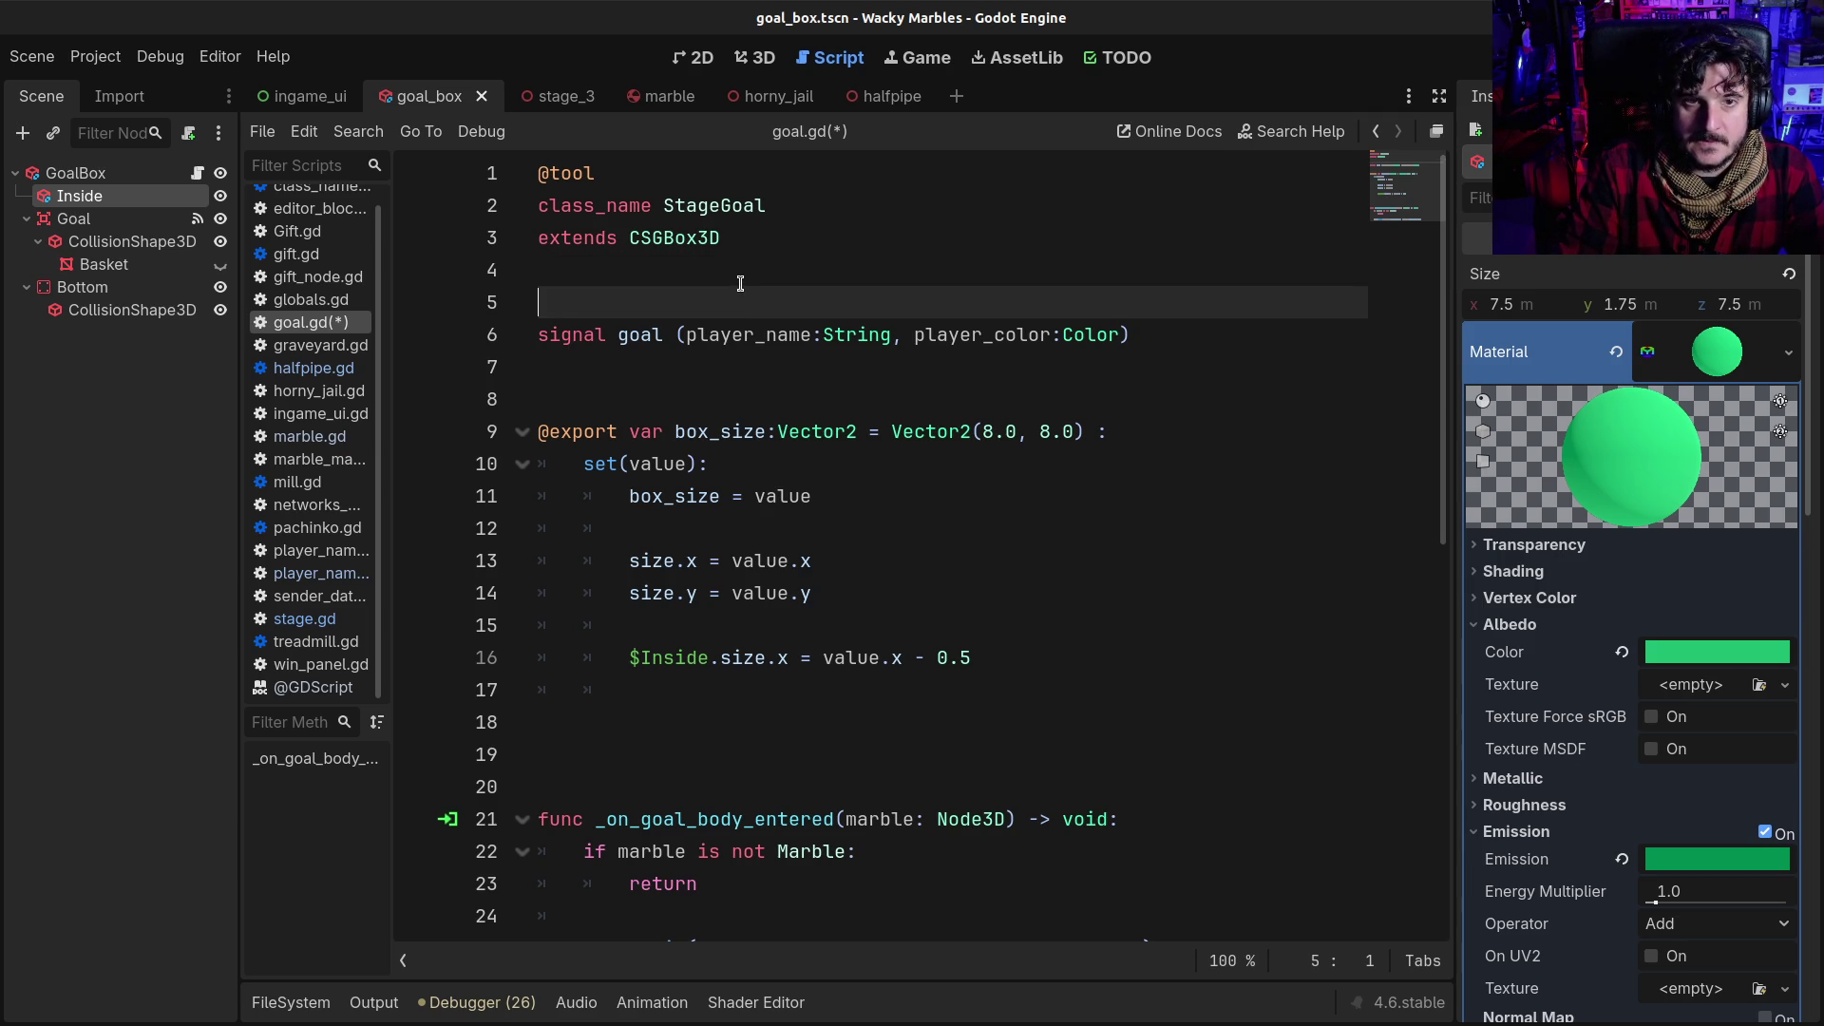
{"action": "key", "text": "Down"}
{"action": "key", "text": "Down"}
{"action": "key", "text": "Down"}
{"action": "key", "text": "Return"}
{"action": "key", "text": "Up"}
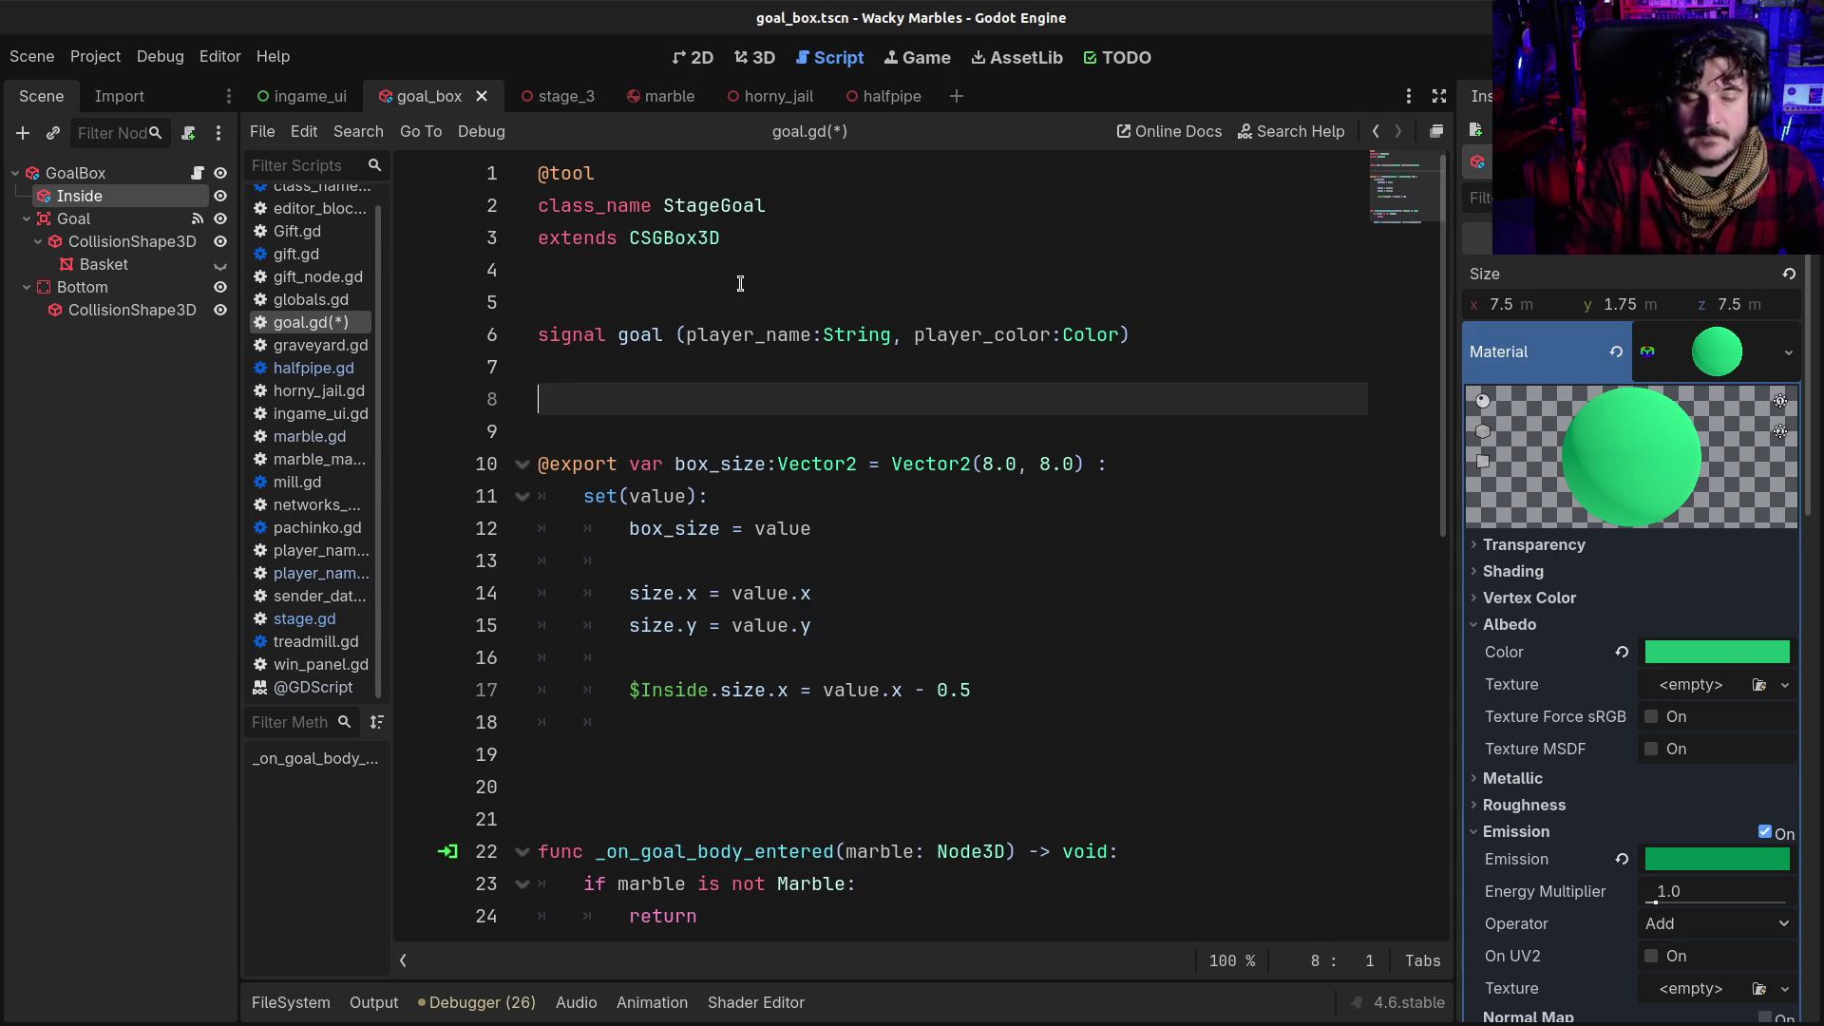
{"action": "type", "text": "const "}
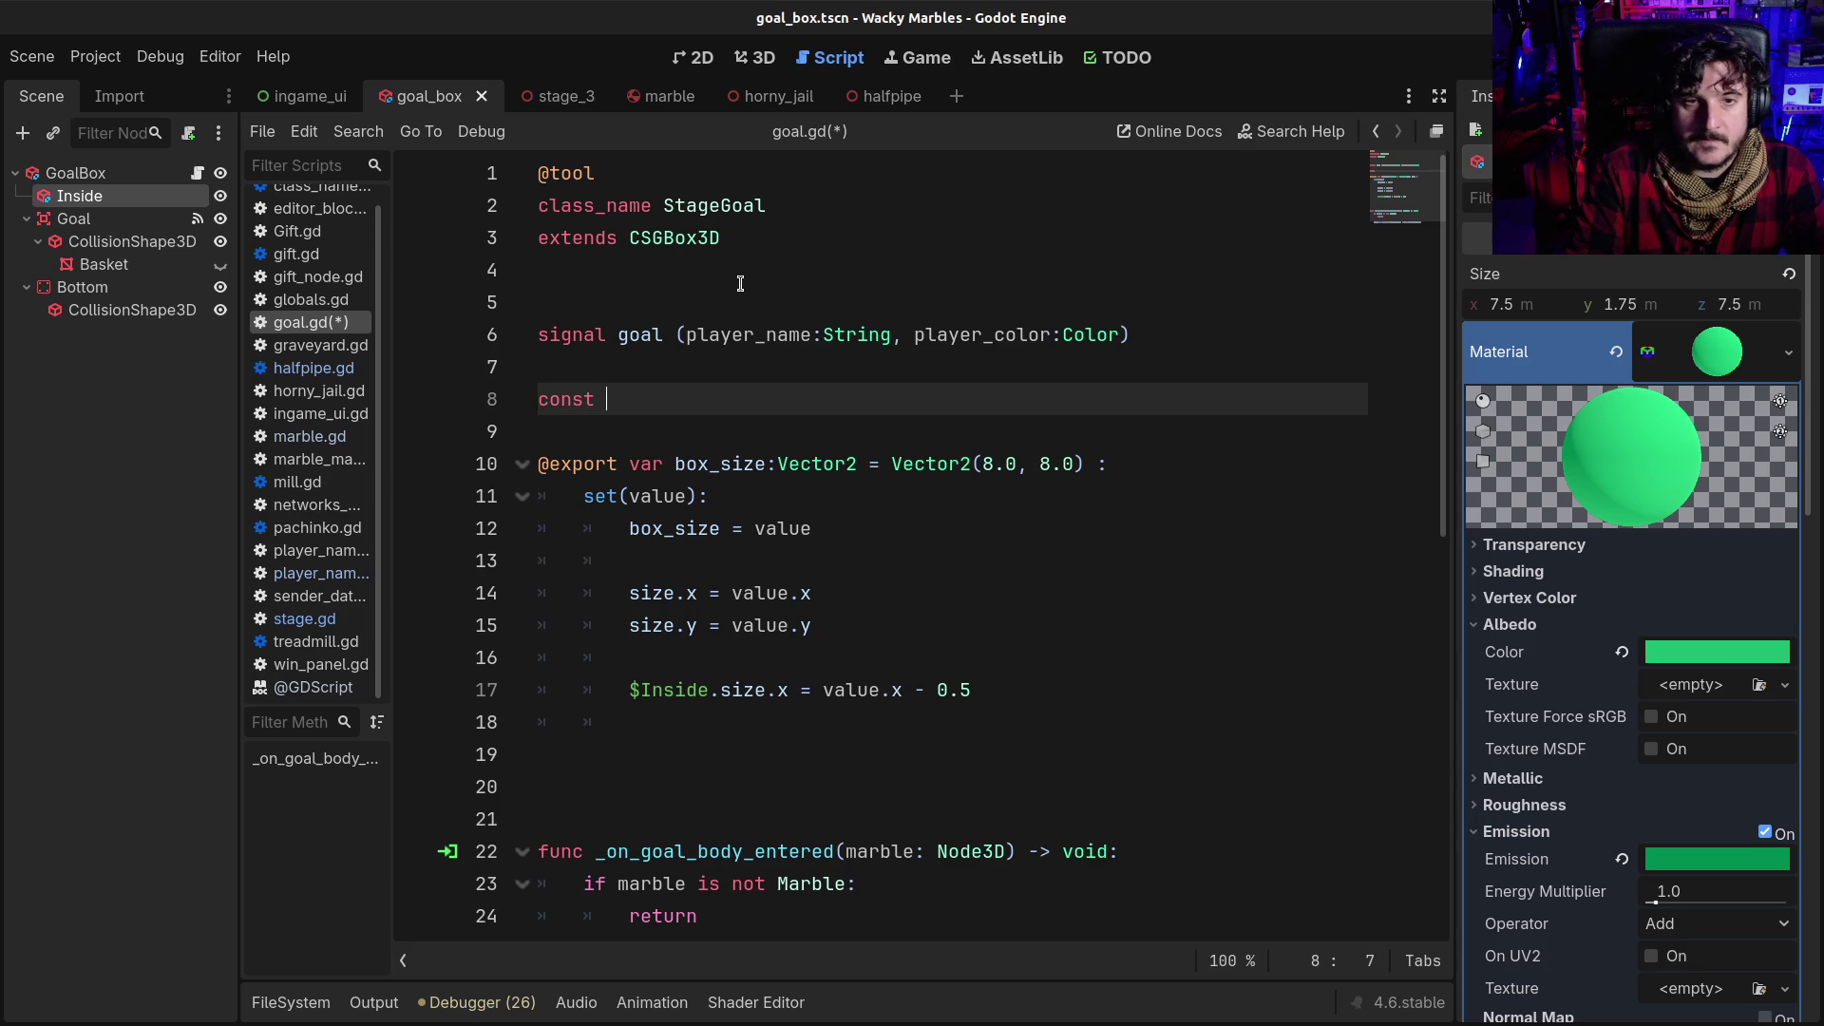
{"action": "type", "text": "BOX_MARGIN:"}
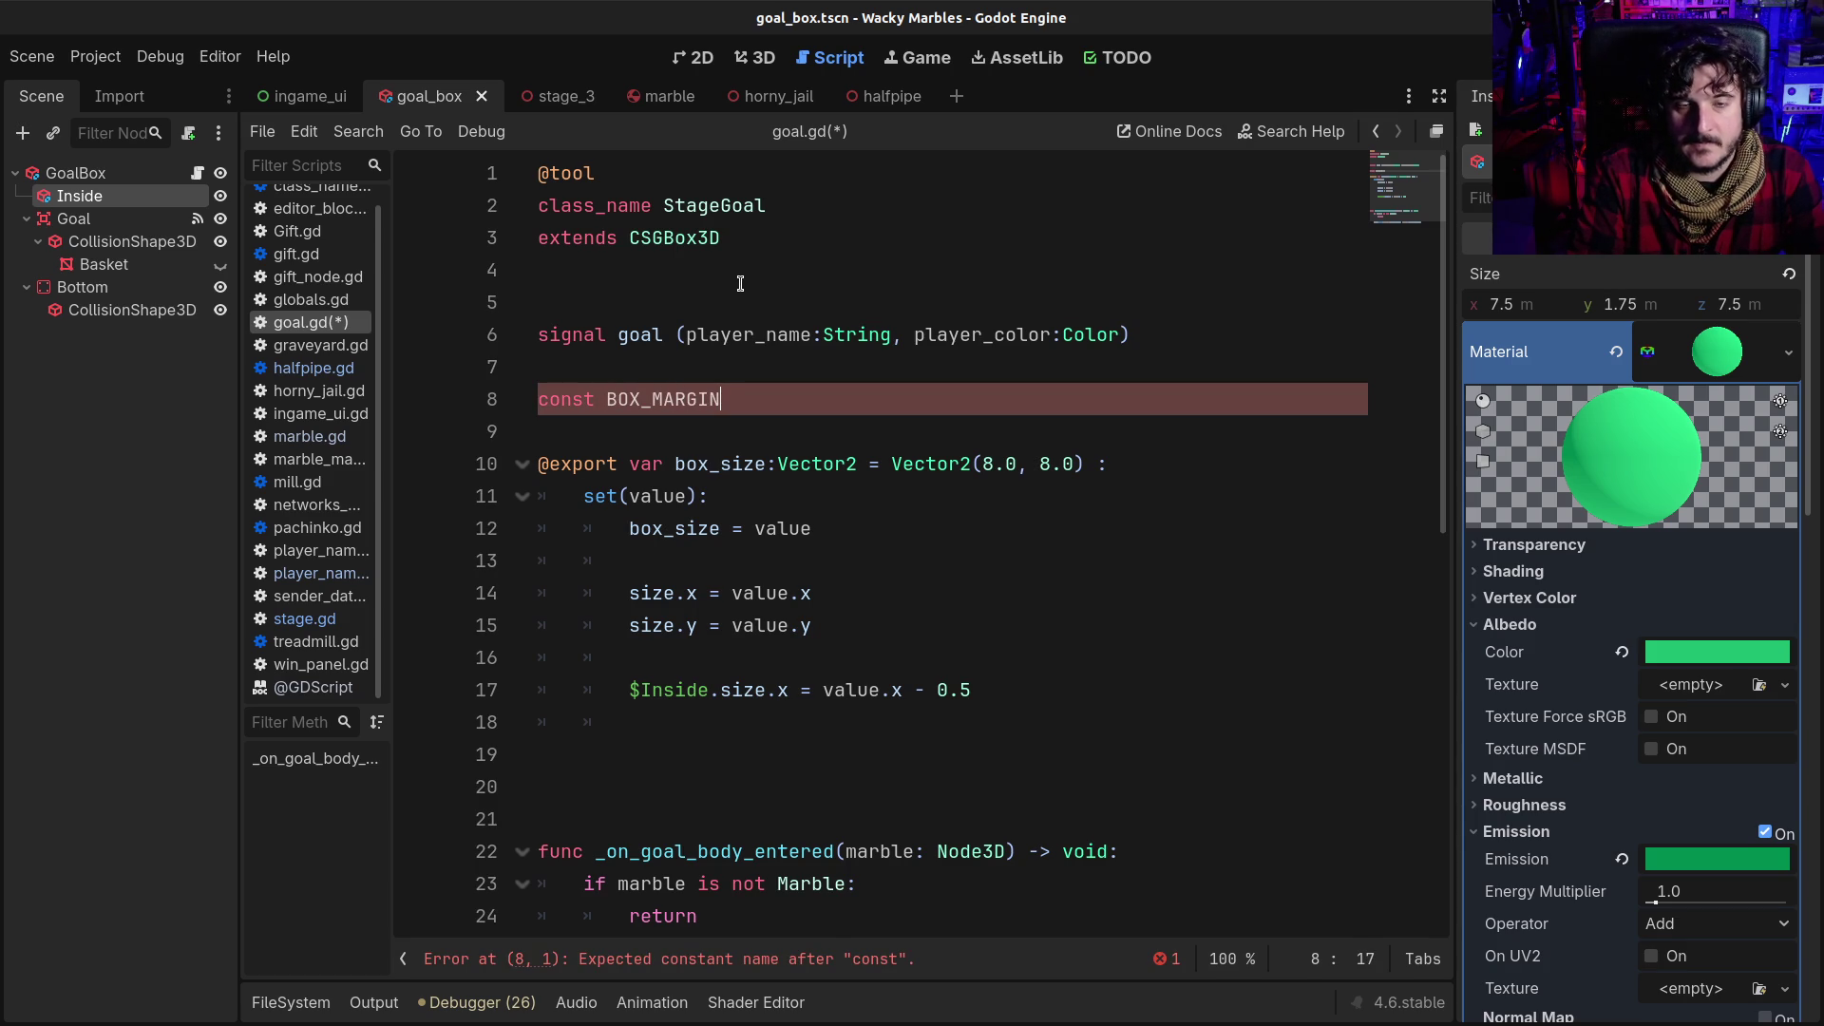
{"action": "type", "text": "float = 0."}
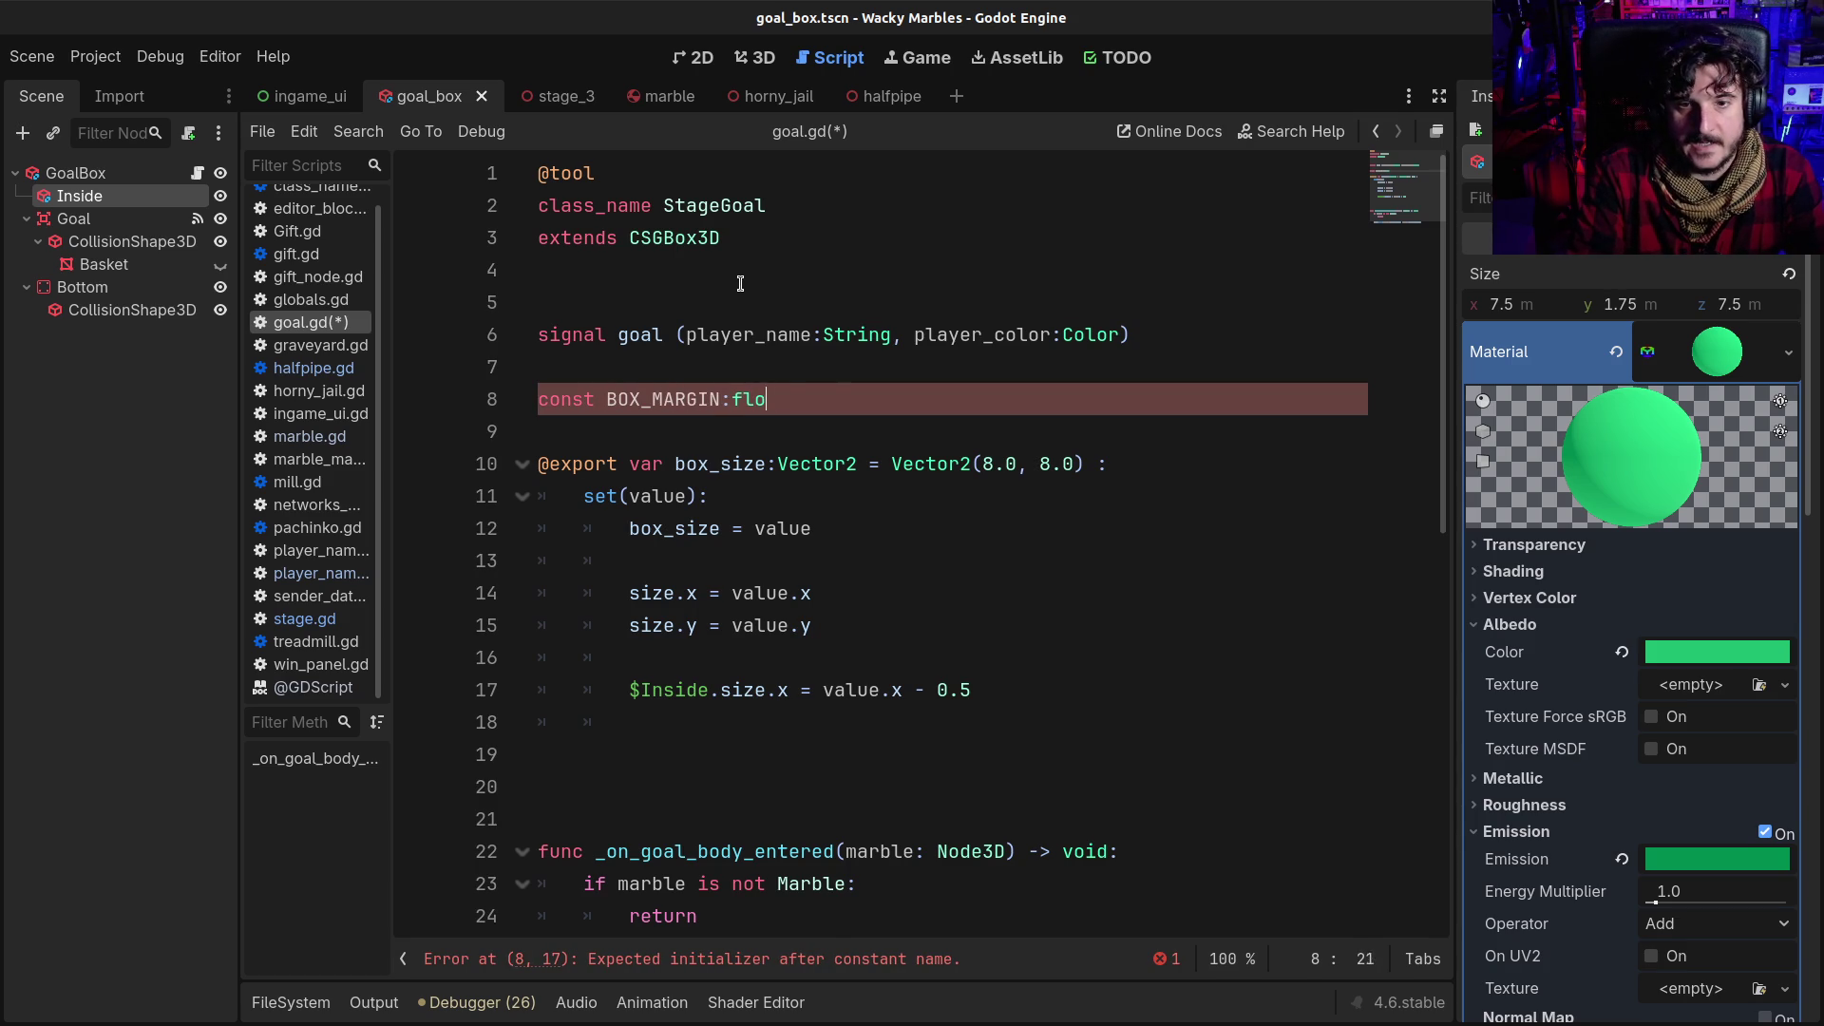
{"action": "type", "text": "5"}
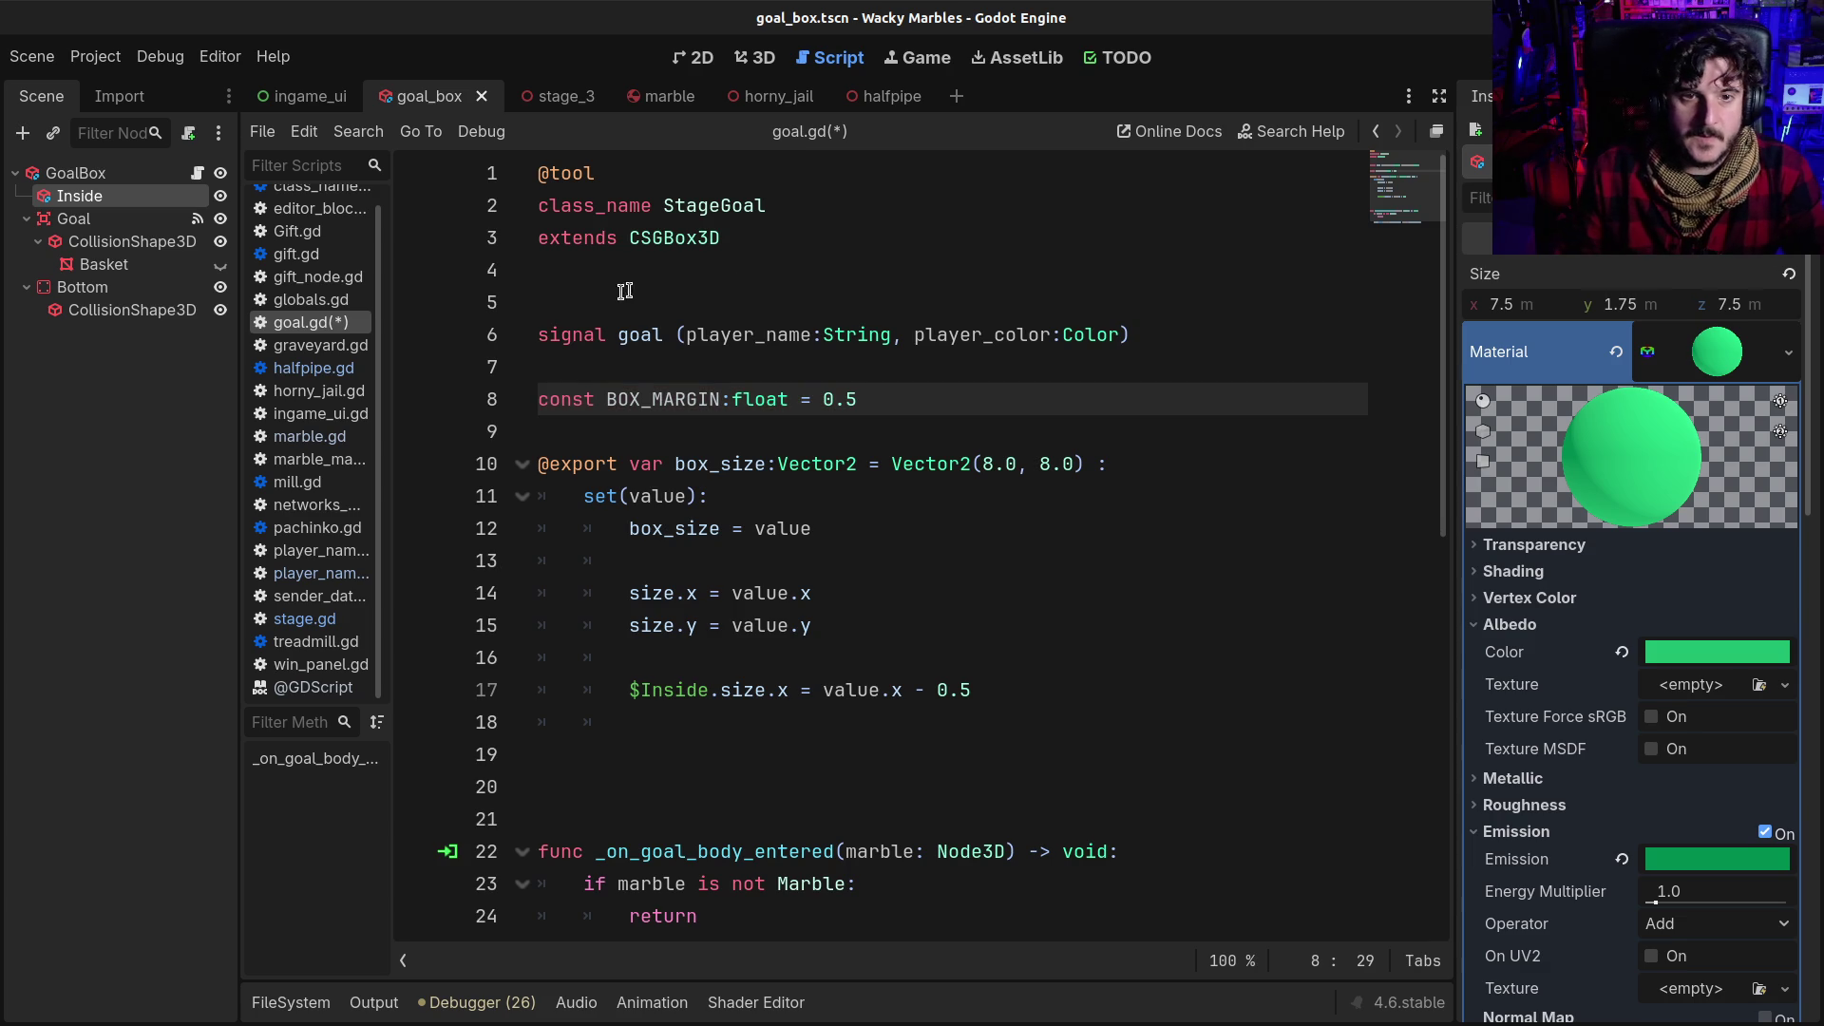
Replace the hard-coded 0.5 with BOX_MARGIN and change size.y to size.z.
{"action": "double_click", "coordinate": [656, 401]}
{"action": "key", "text": "ctrl+c"}
{"action": "left_click_drag", "start_coordinate": [935, 690], "coordinate": [973, 691]}
{"action": "key", "text": "ctrl+v"}
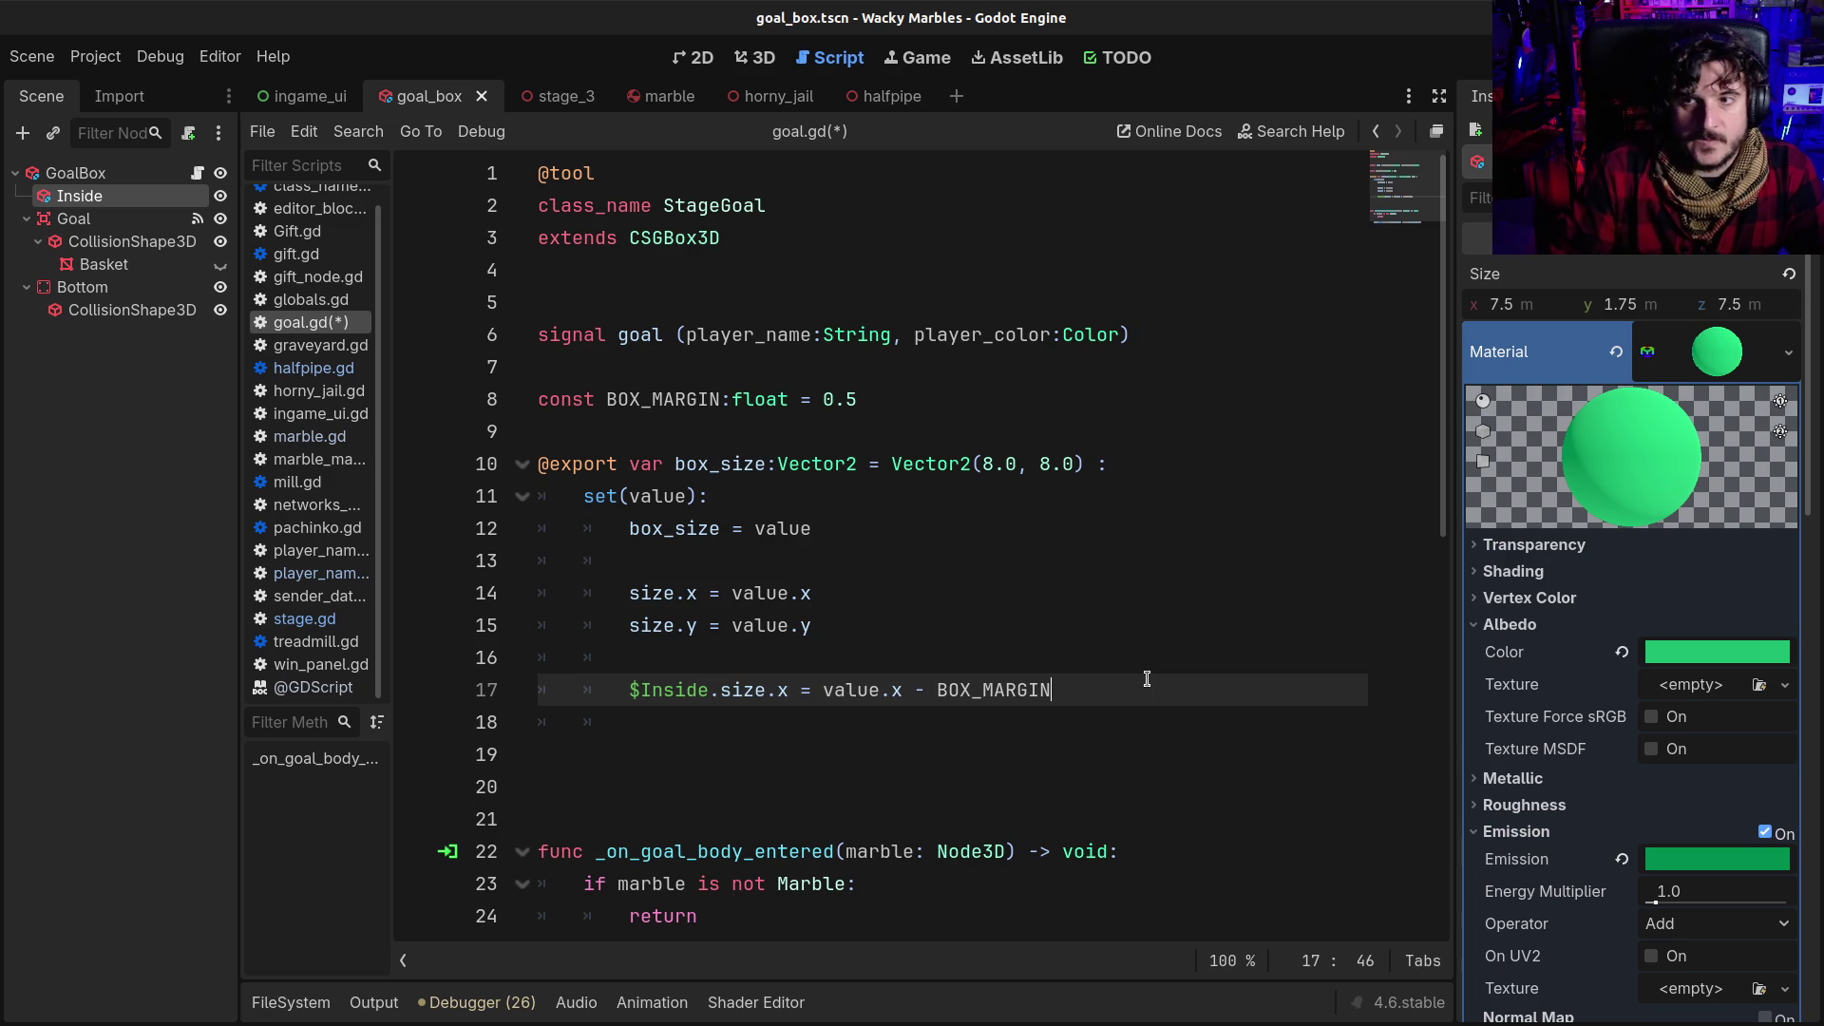
{"action": "key", "text": "Up"}
{"action": "key", "text": "Up"}
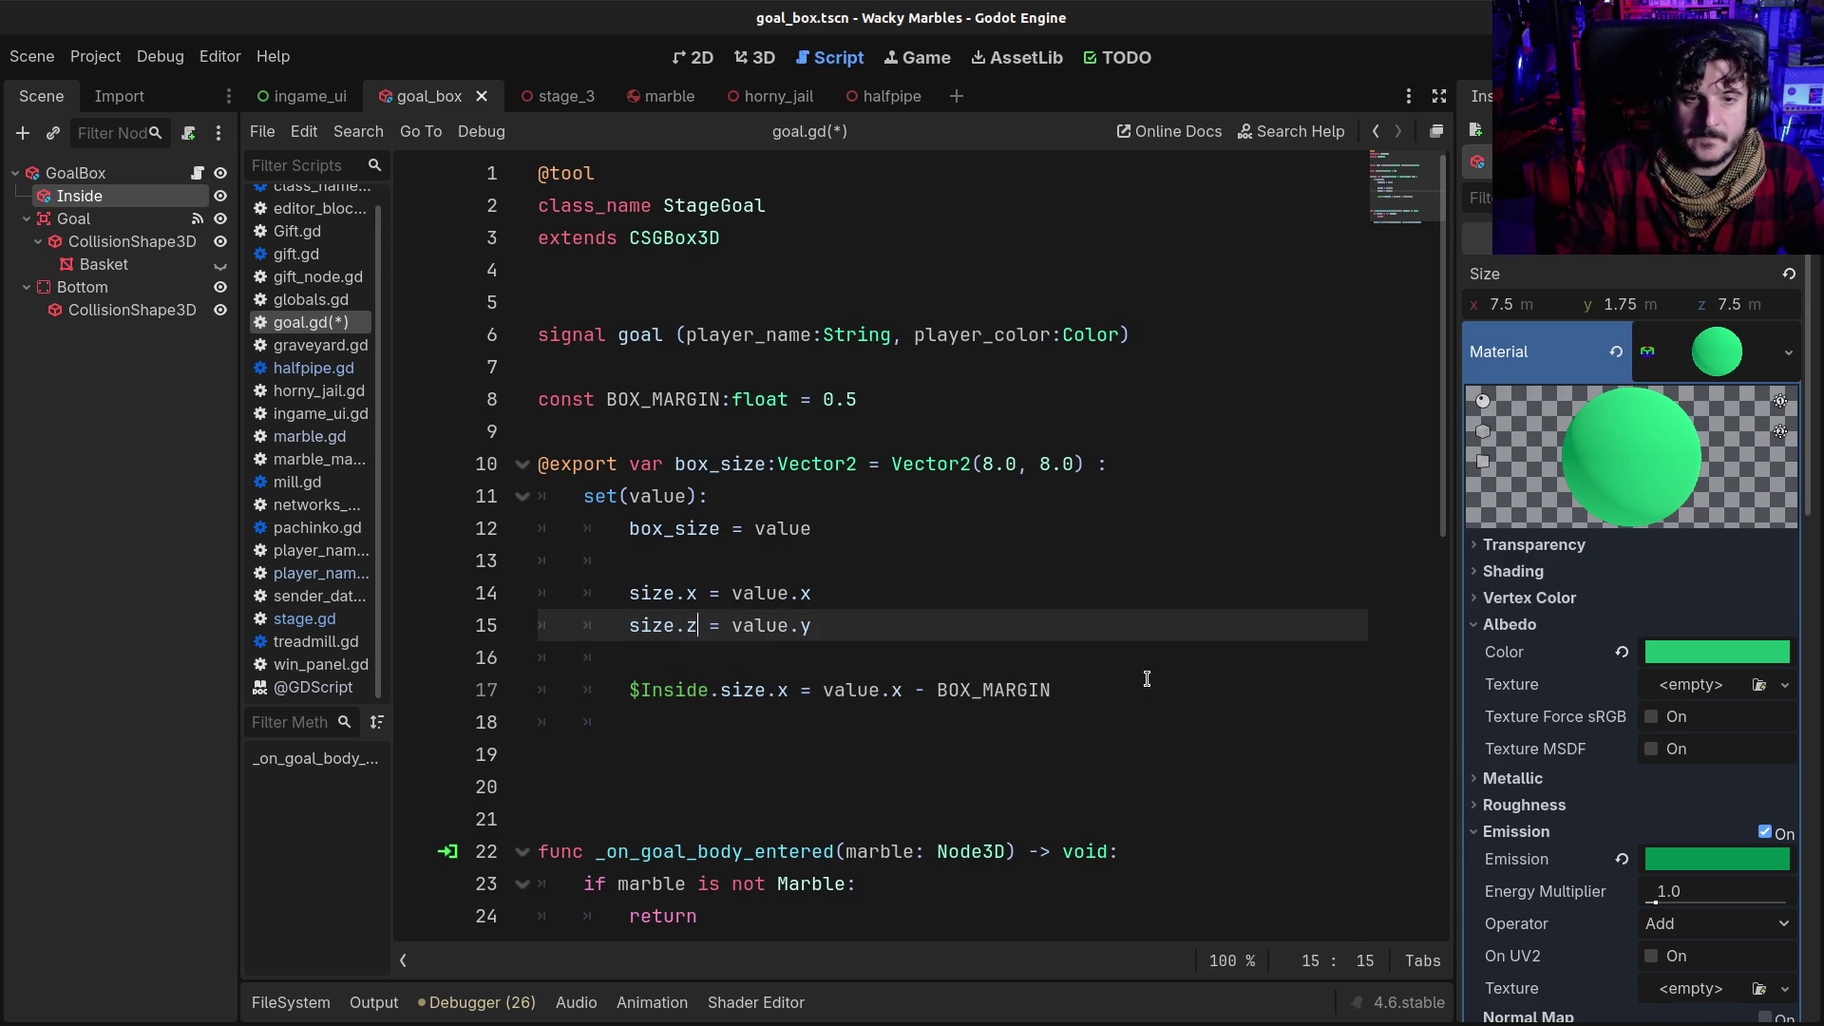
{"action": "key", "text": "Escape"}
Duplicate the Inside width line so Inside's depth uses value.y - BOX_MARGIN.
{"action": "left_click", "coordinate": [1147, 678]}
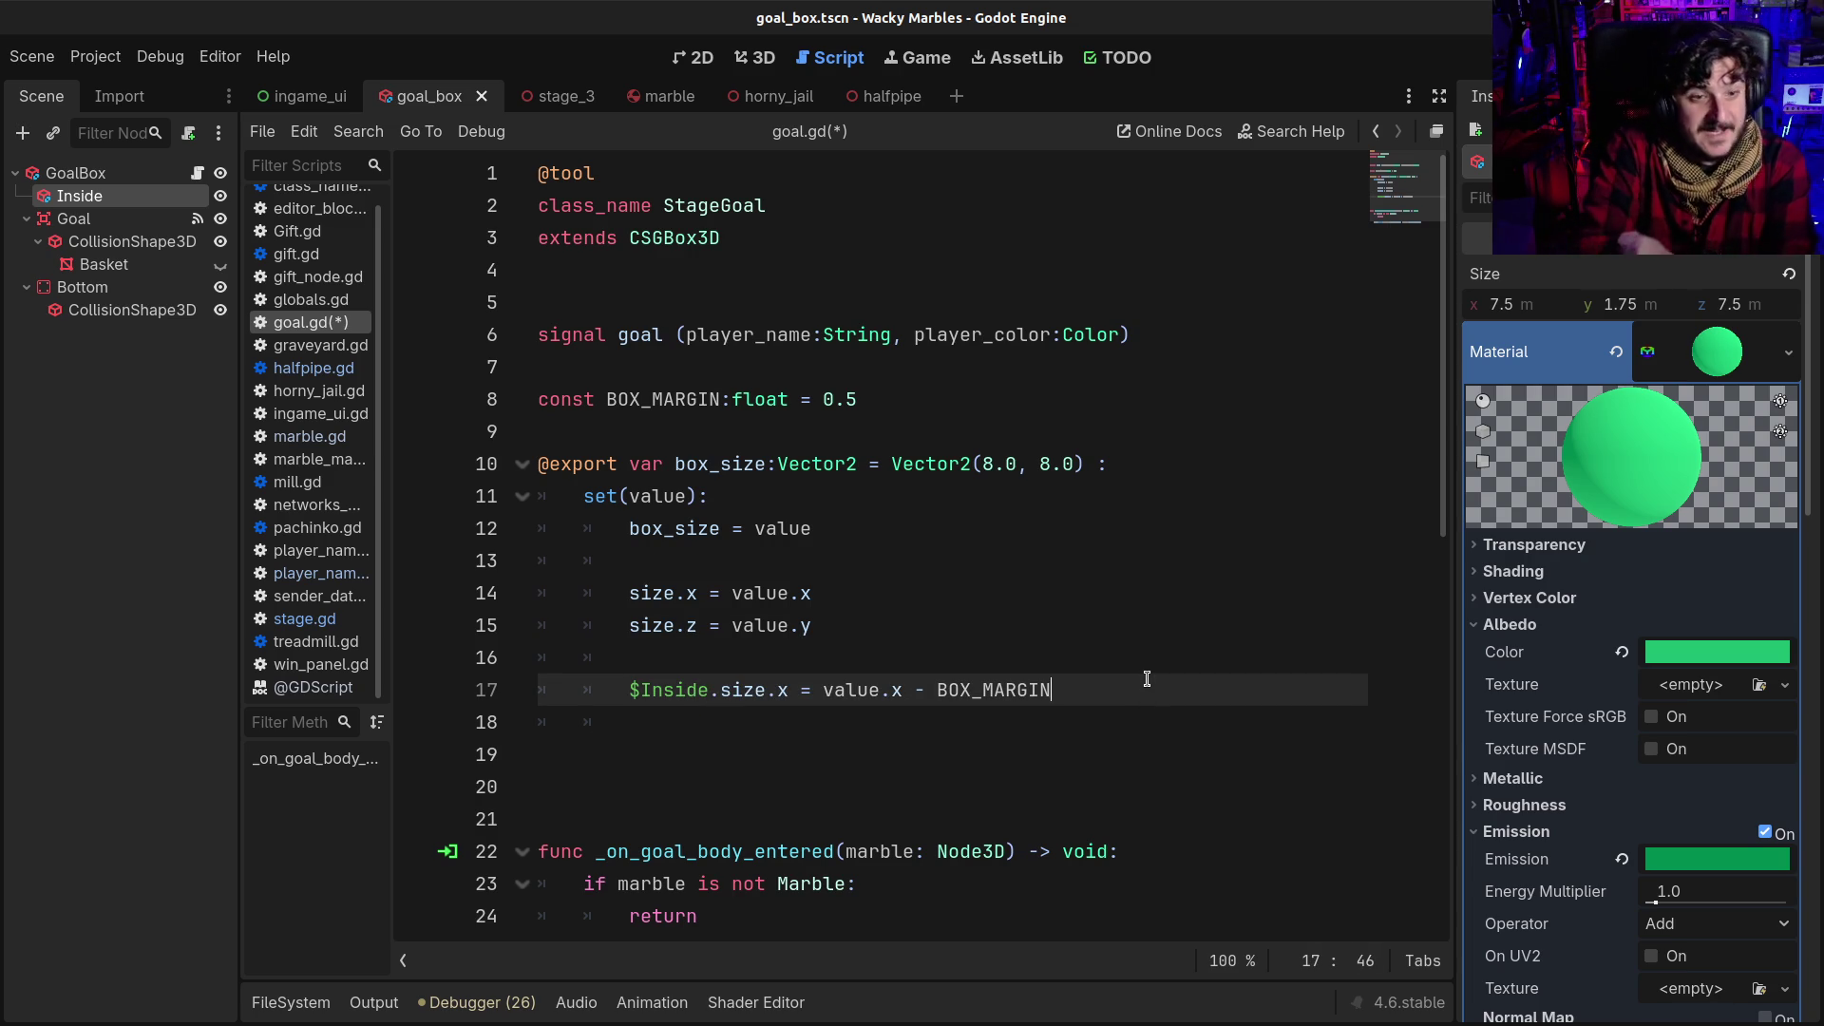
{"action": "key", "text": "shift+Home"}
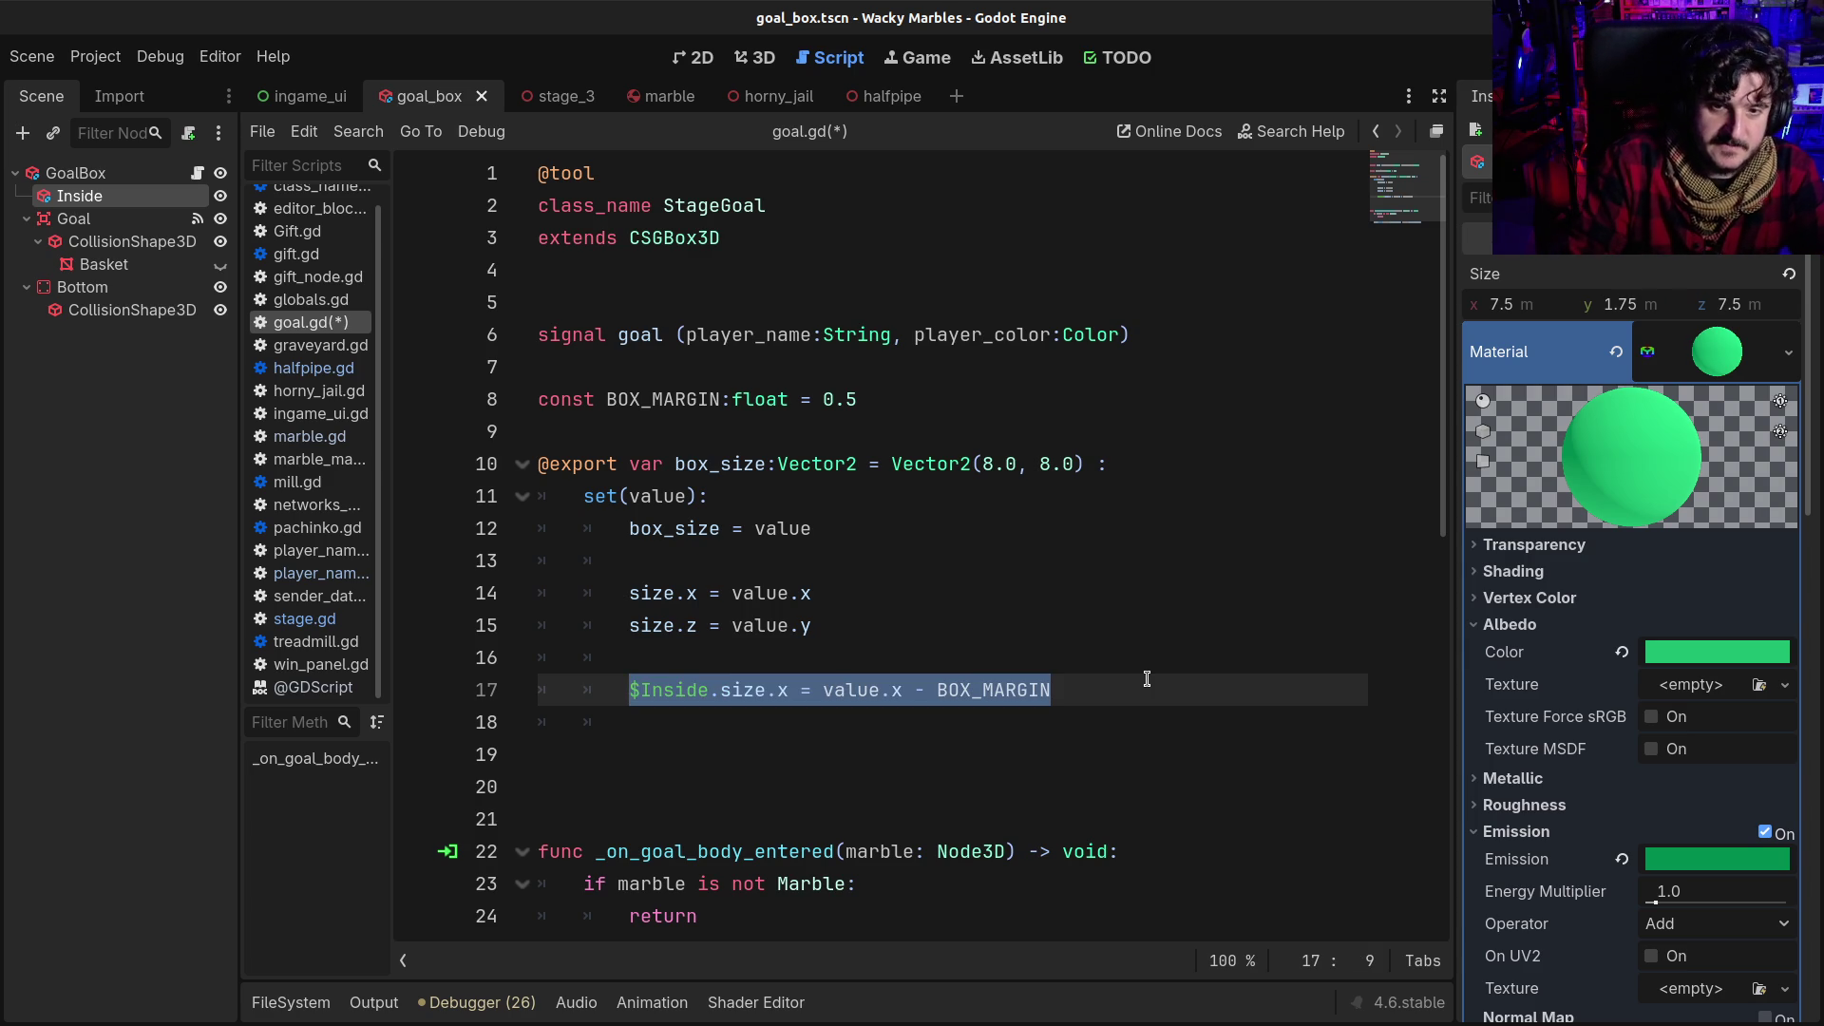
{"action": "key", "text": "ctrl+c"}
{"action": "key", "text": "End"}
{"action": "key", "text": "Return"}
{"action": "key", "text": "ctrl+v"}
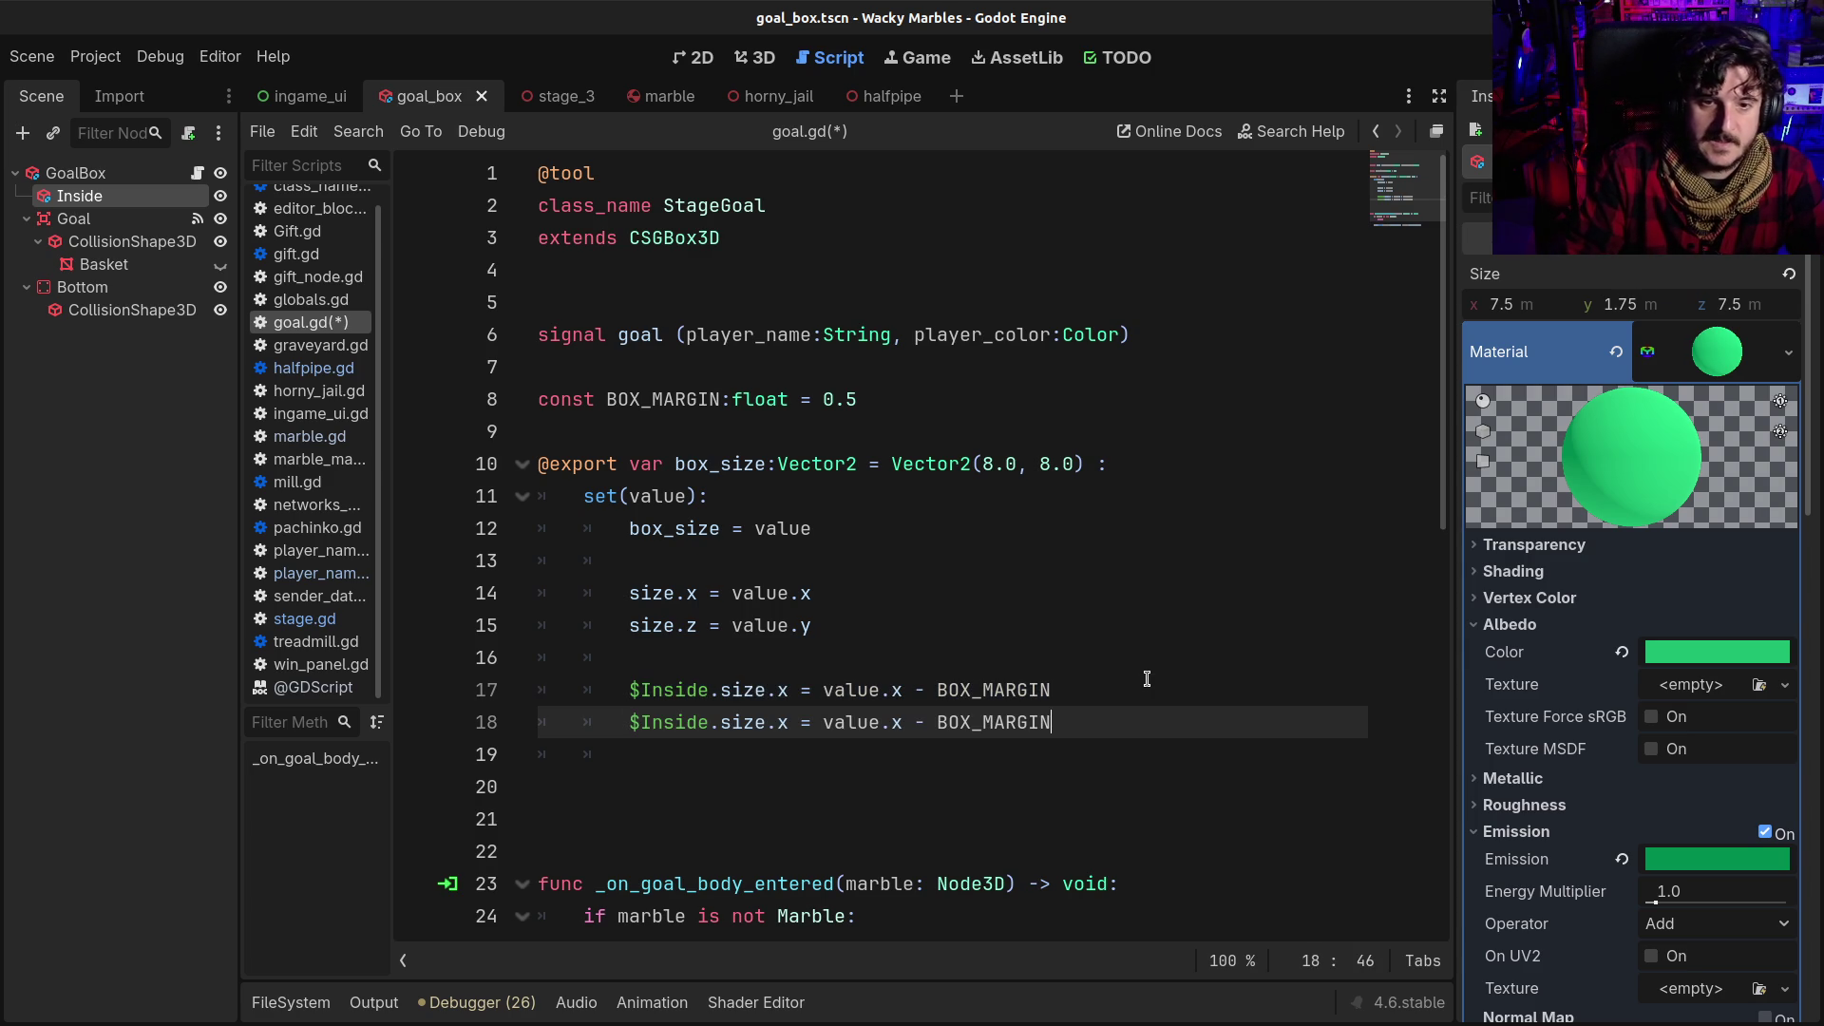
{"action": "key", "text": "BackSpace"}
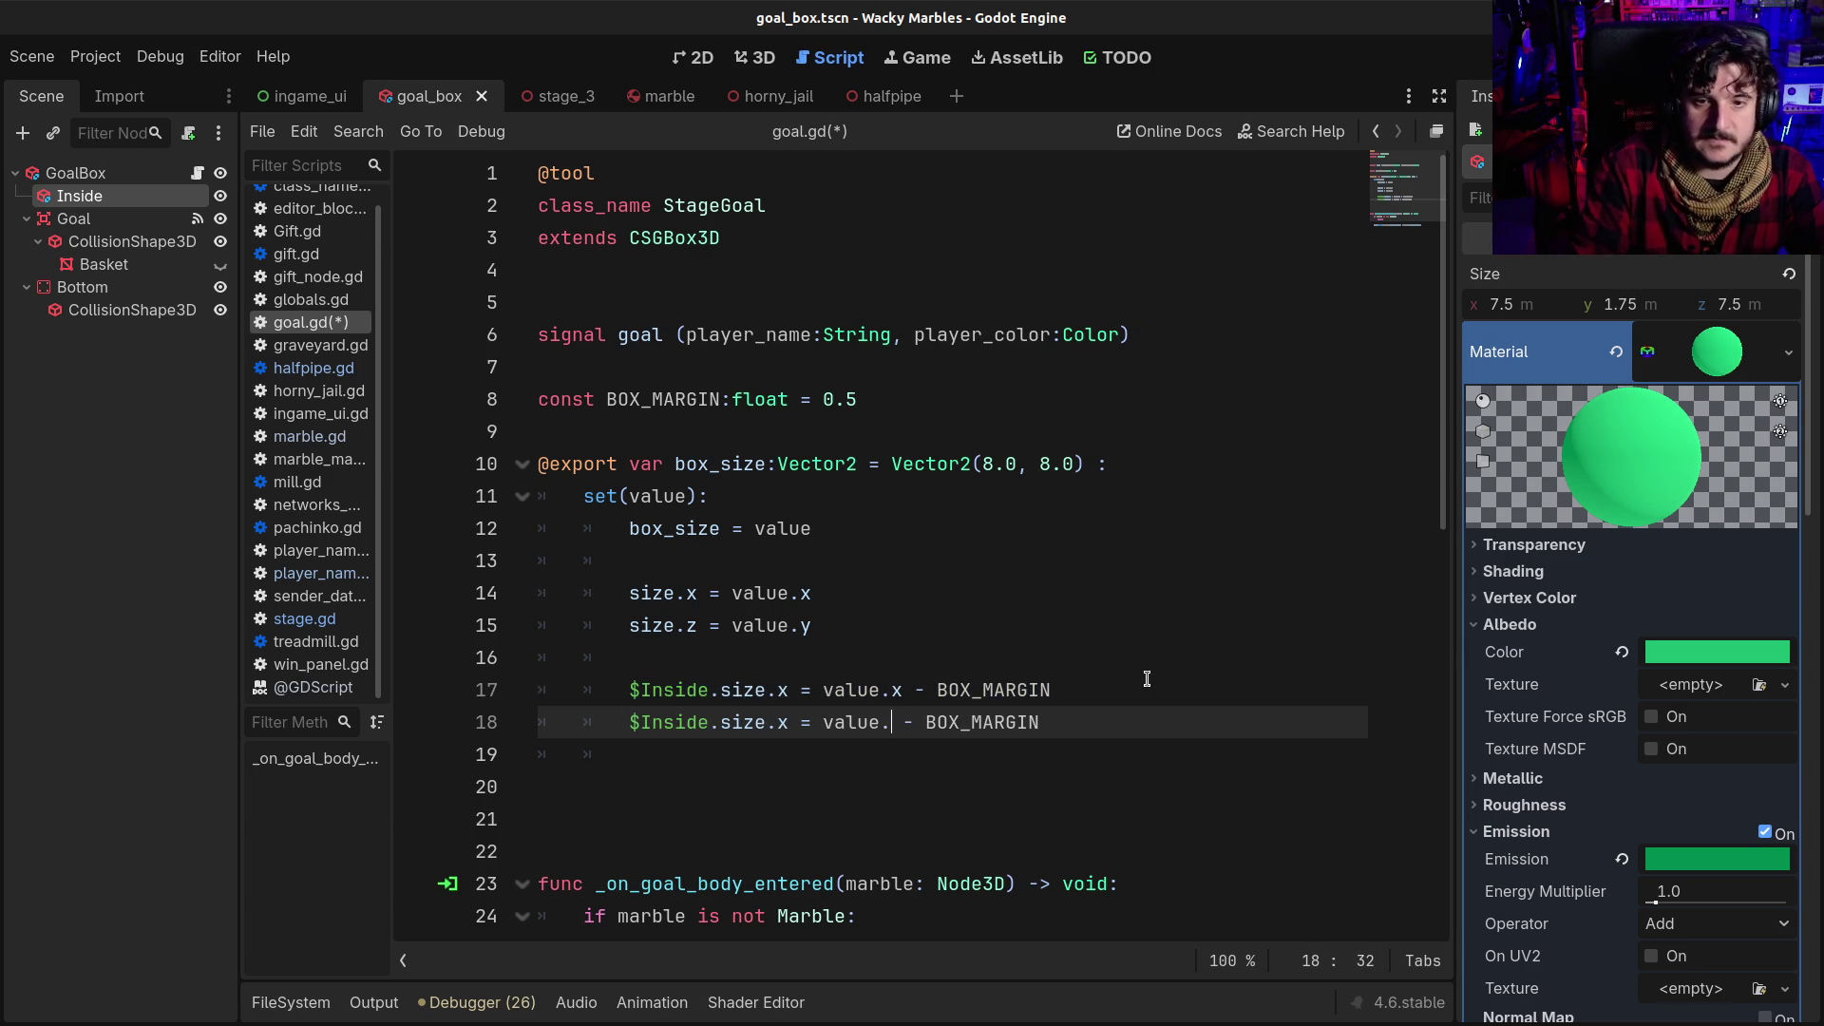
{"action": "type", "text": "y"}
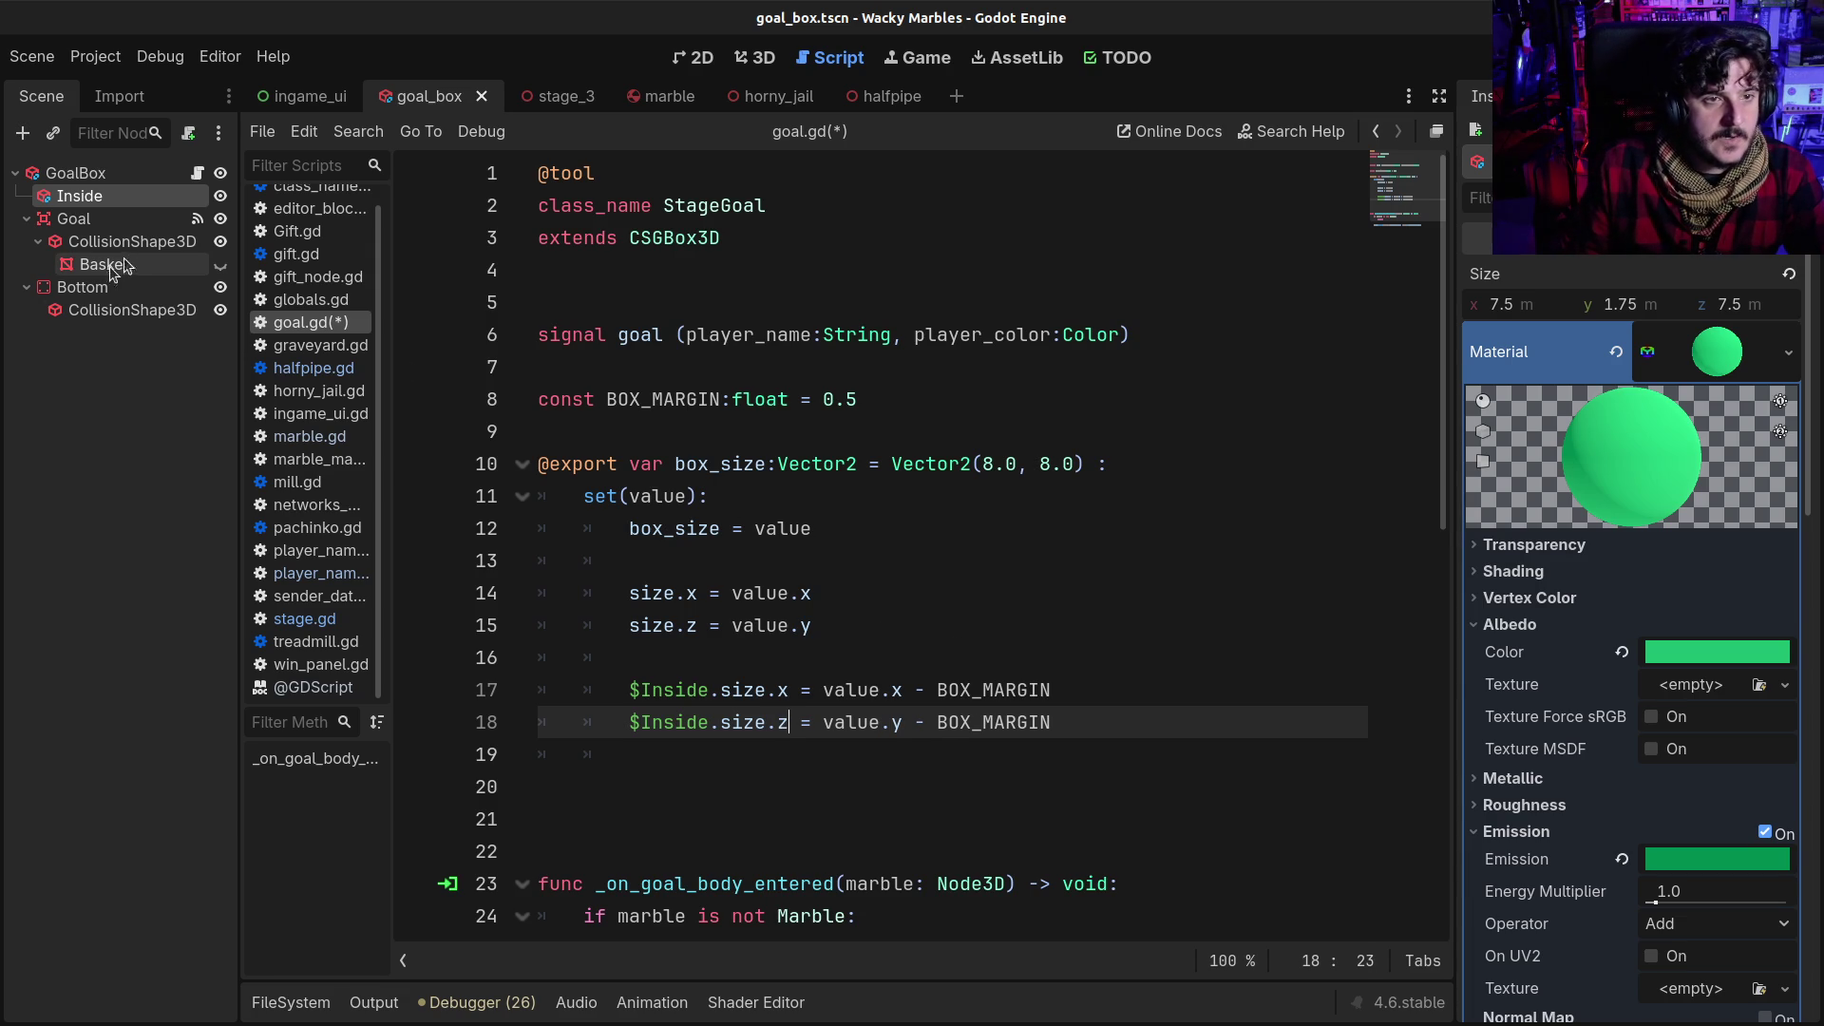
{"action": "left_click", "coordinate": [64, 218]}
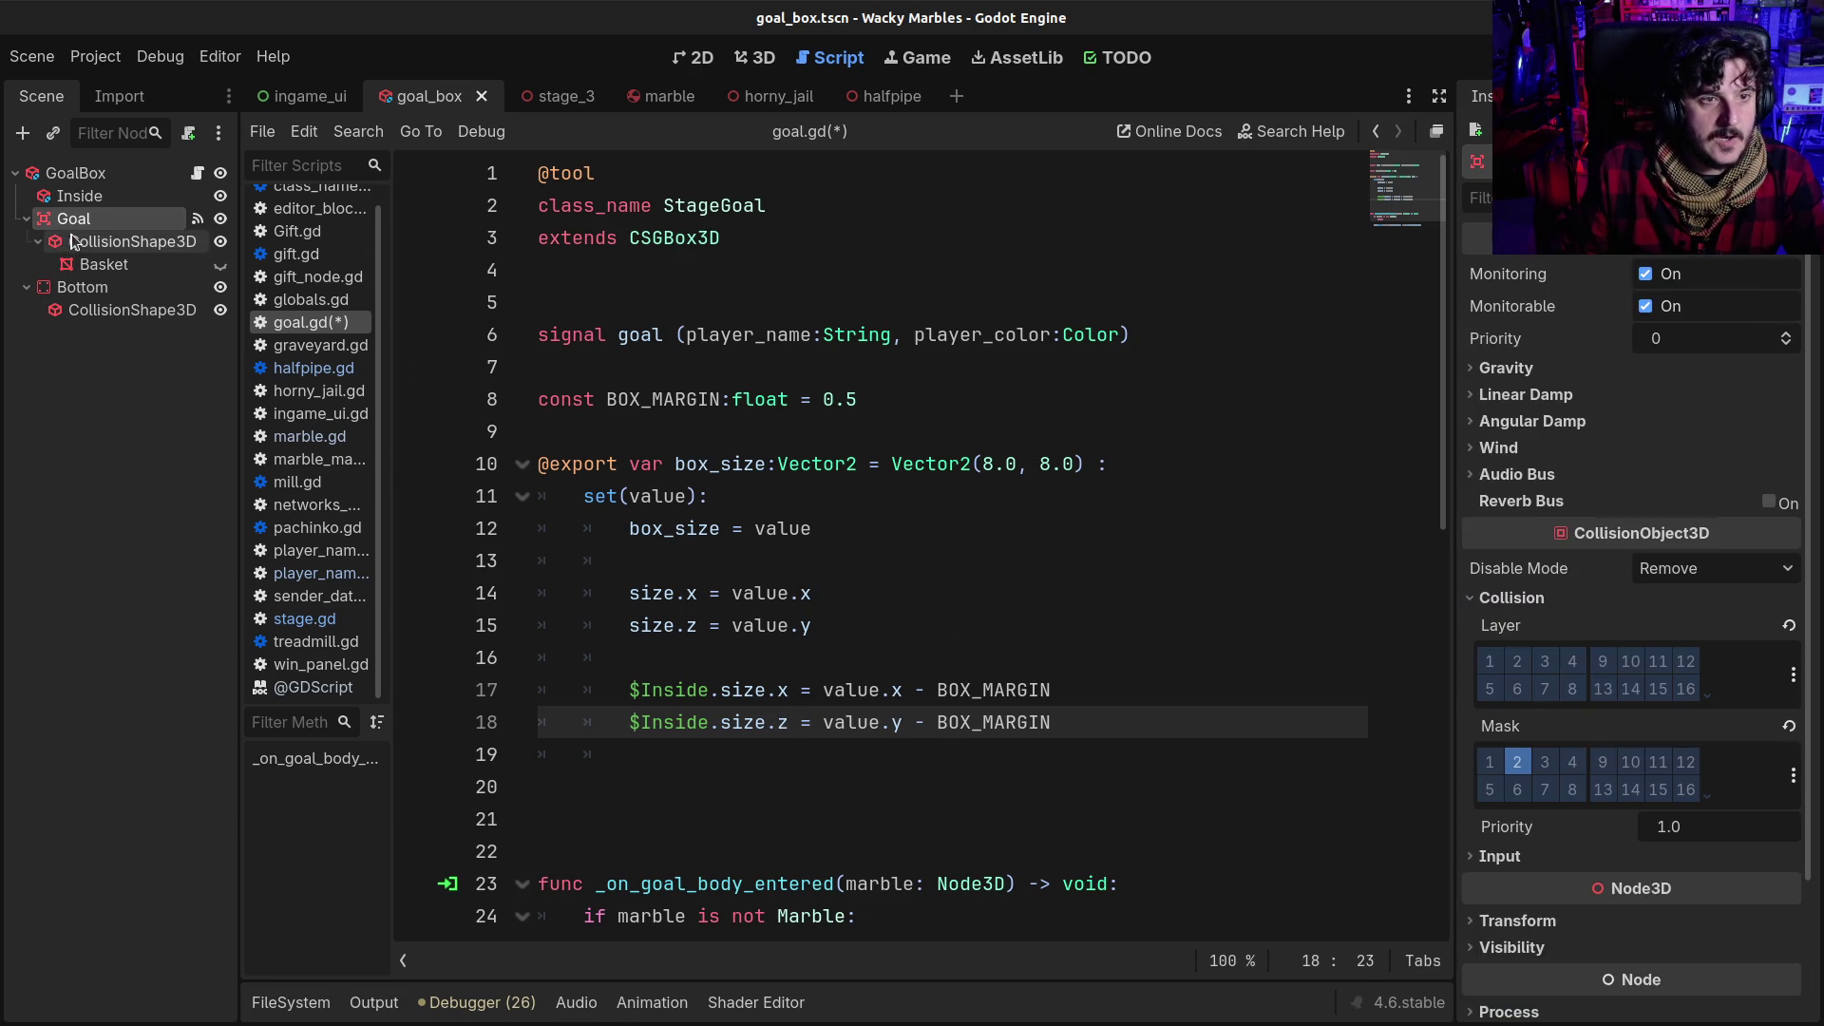
Delete the Basket node, leaving Goal with only its CollisionShape3D child.
{"action": "left_click", "coordinate": [78, 242]}
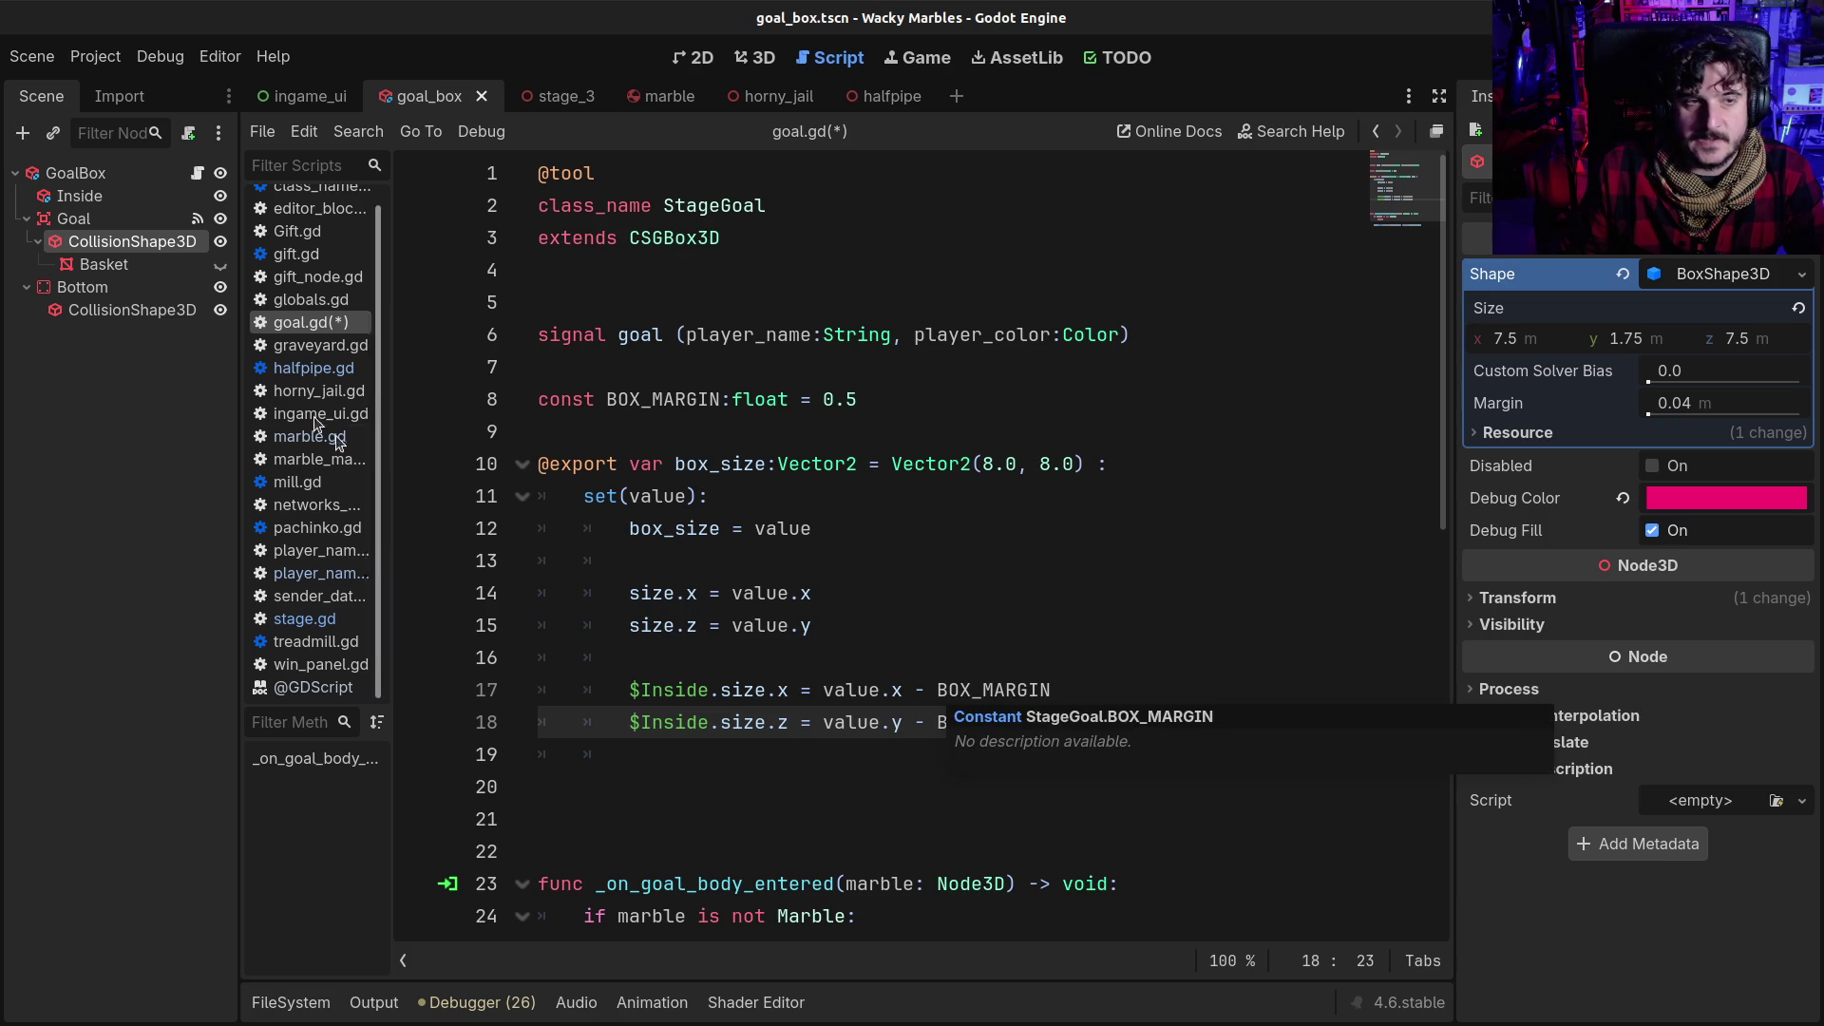
{"action": "left_click", "coordinate": [98, 267]}
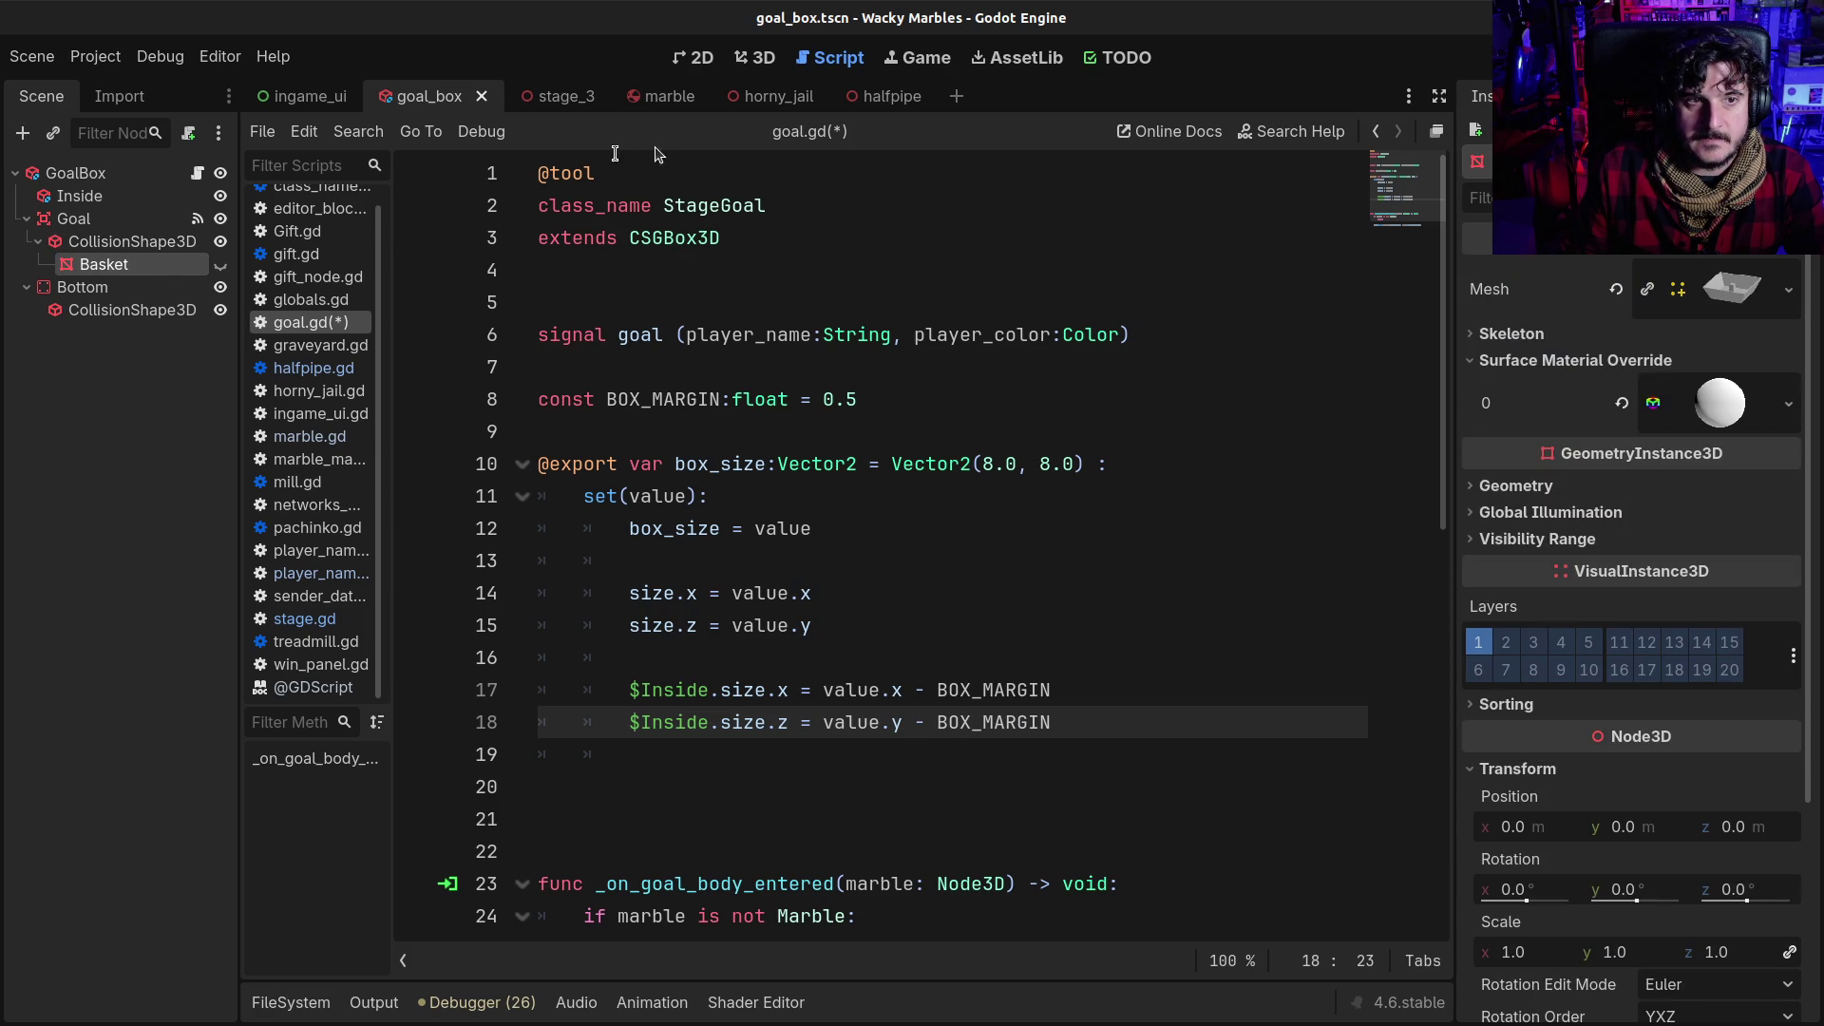
{"action": "left_click", "coordinate": [133, 285]}
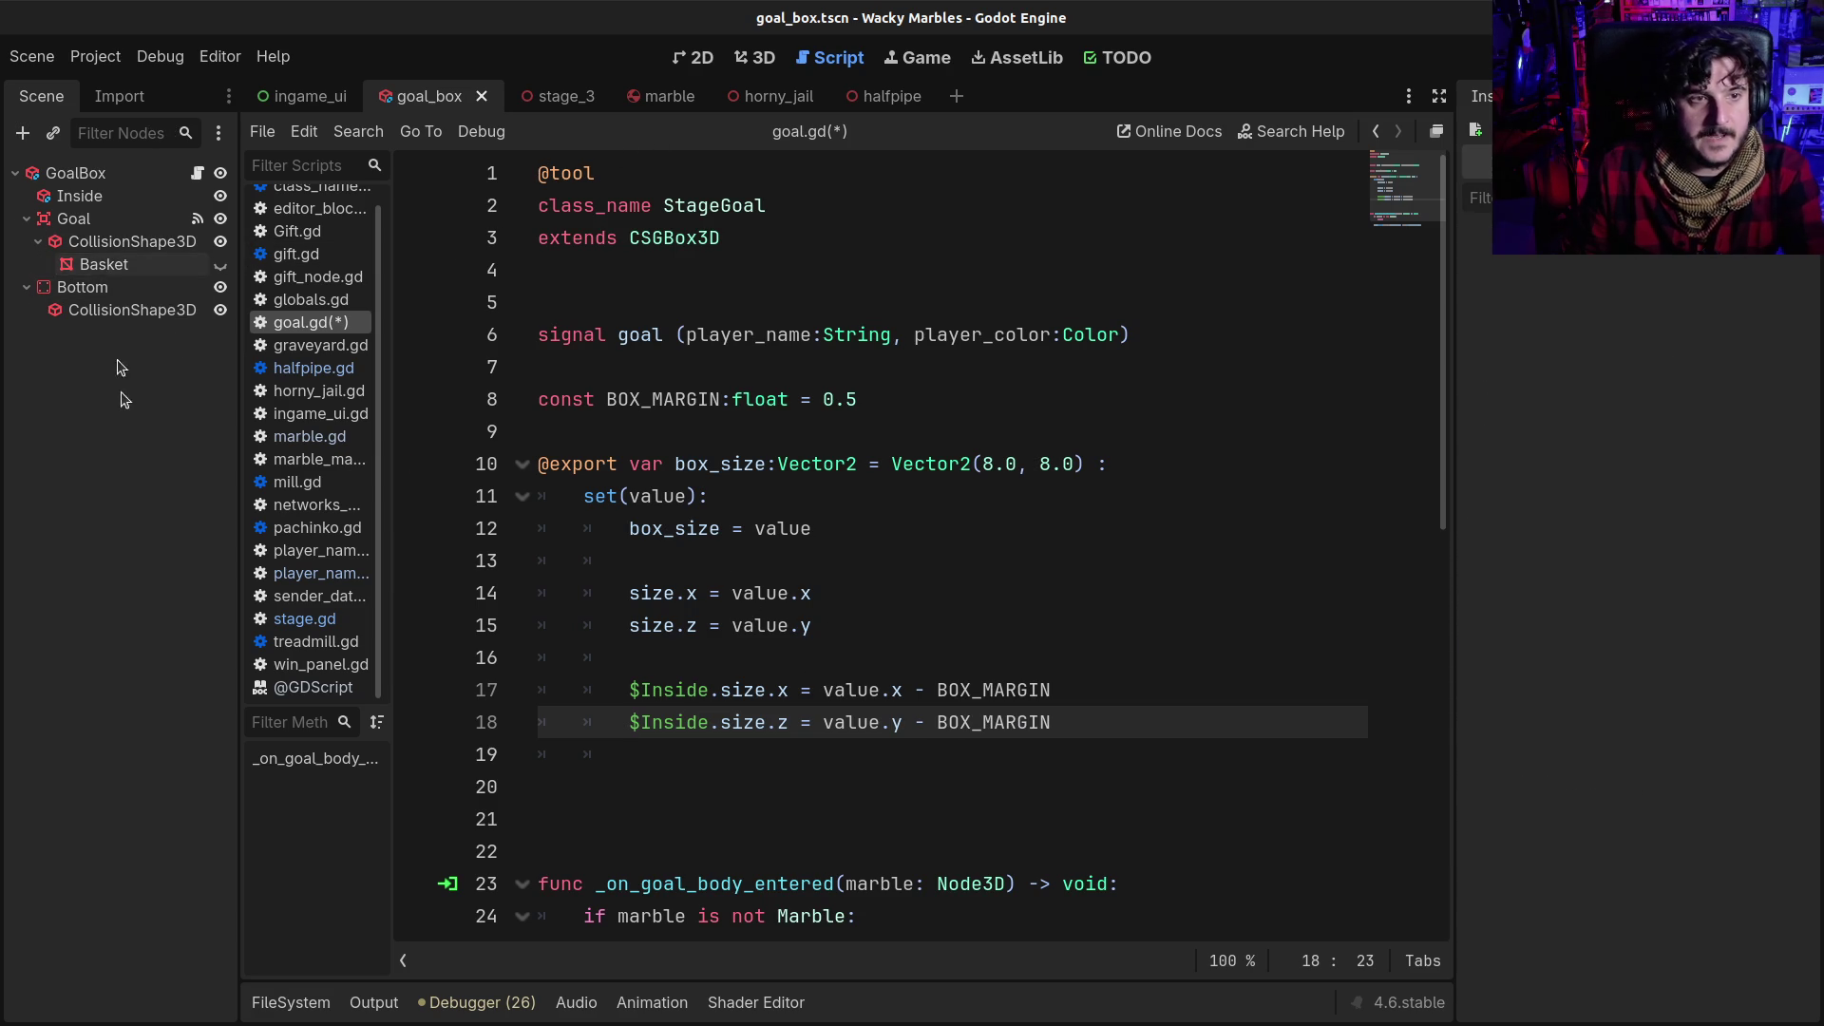
{"action": "left_click", "coordinate": [124, 241]}
{"action": "left_click", "coordinate": [76, 267]}
{"action": "key", "text": "Delete"}
{"action": "key", "text": "Return"}
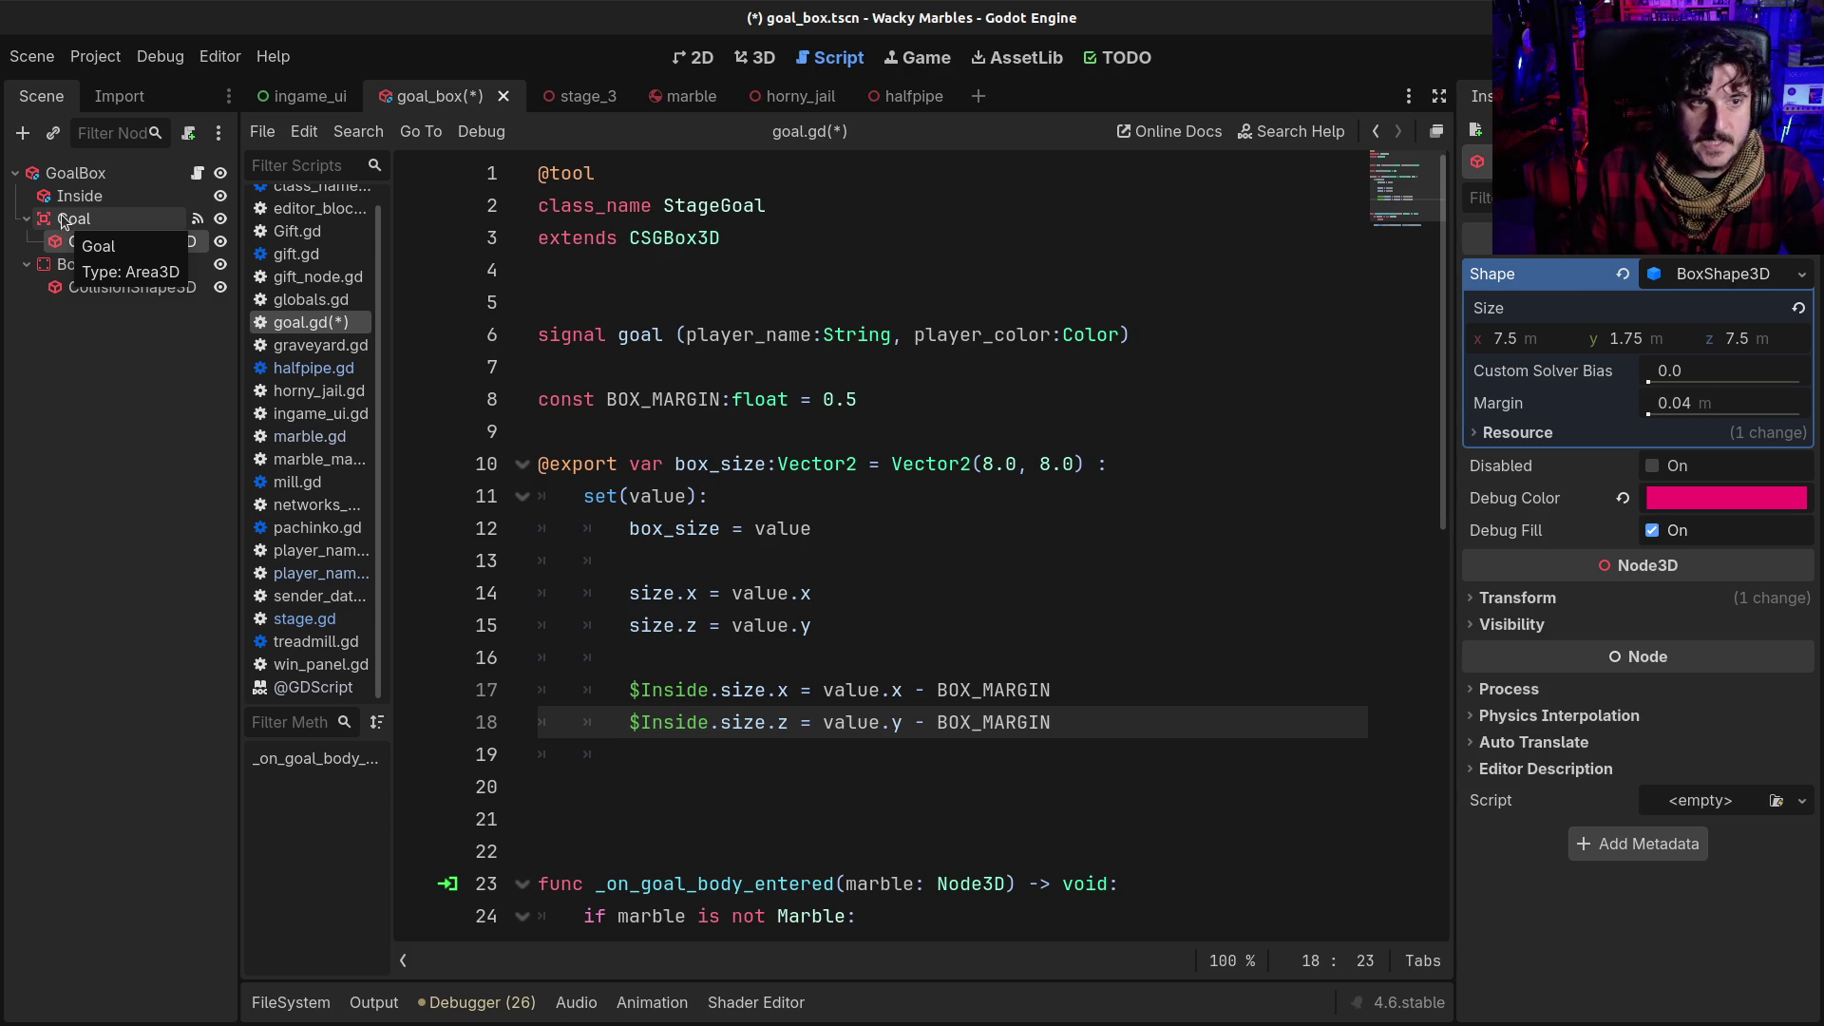
{"action": "left_click", "coordinate": [61, 214]}
{"action": "key", "text": "Down"}
{"action": "left_click", "coordinate": [50, 218]}
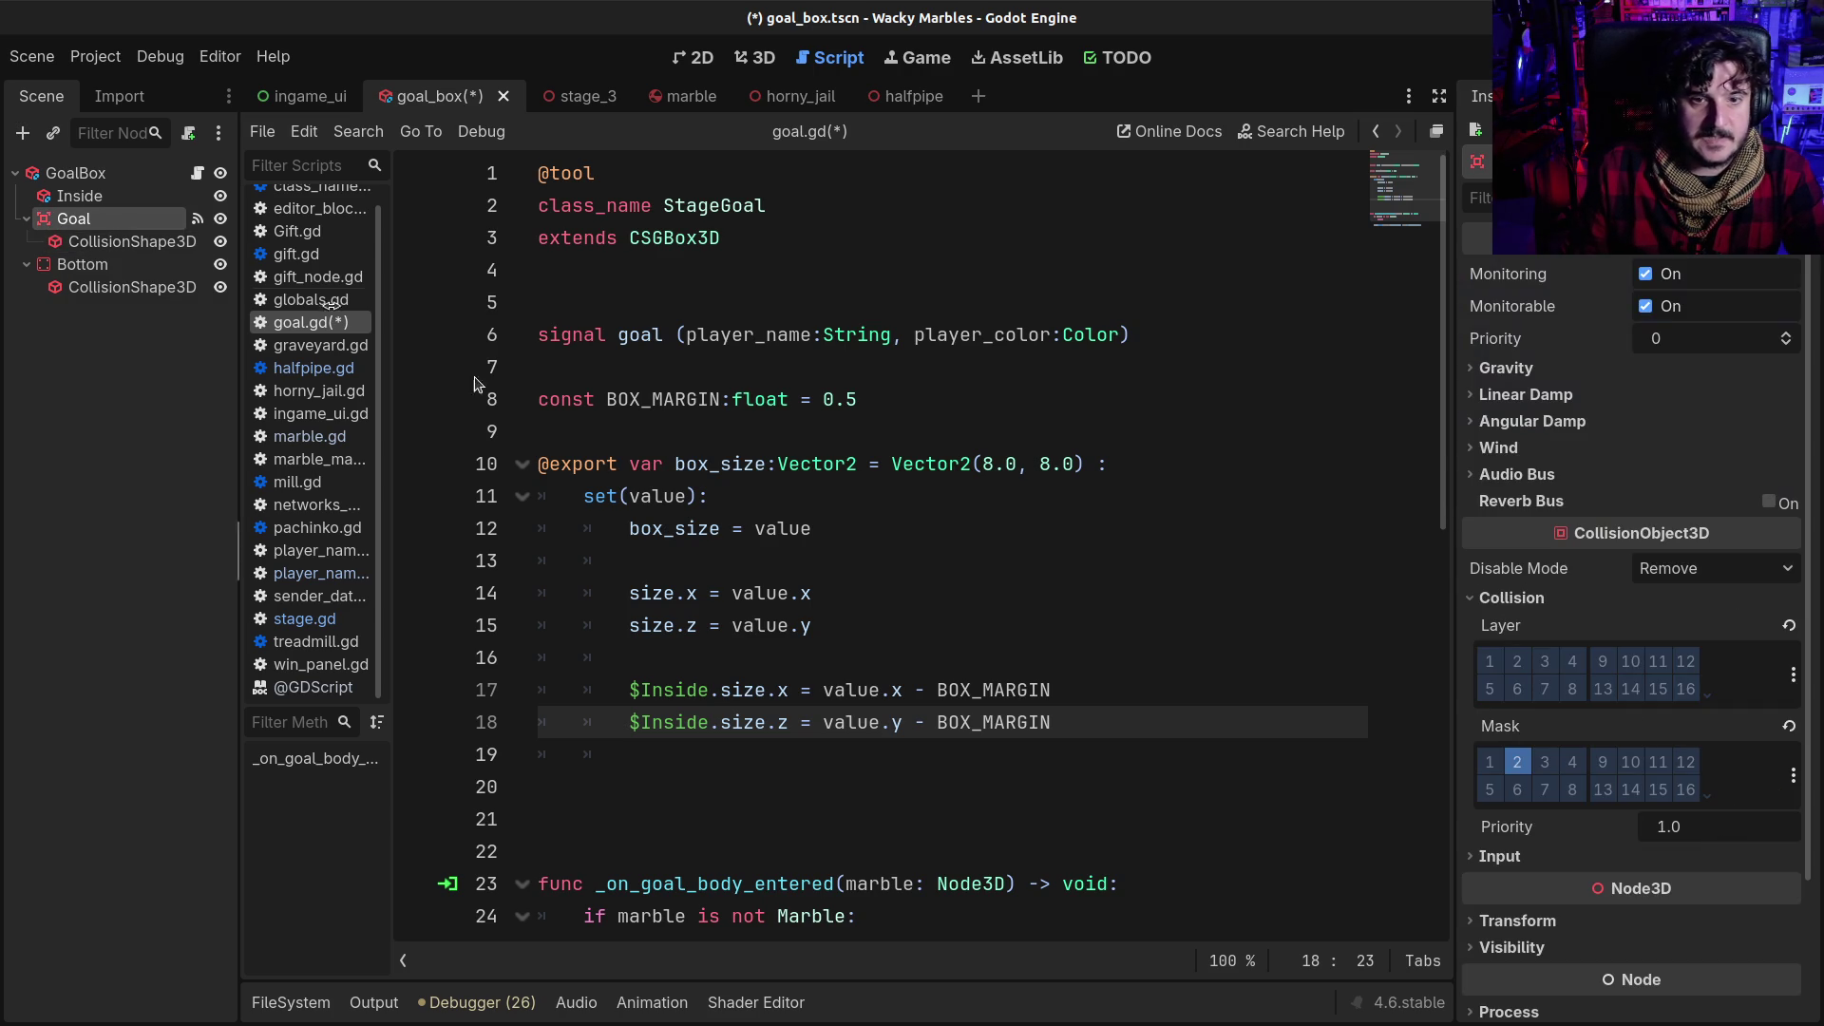
{"action": "left_click", "coordinate": [1084, 696]}
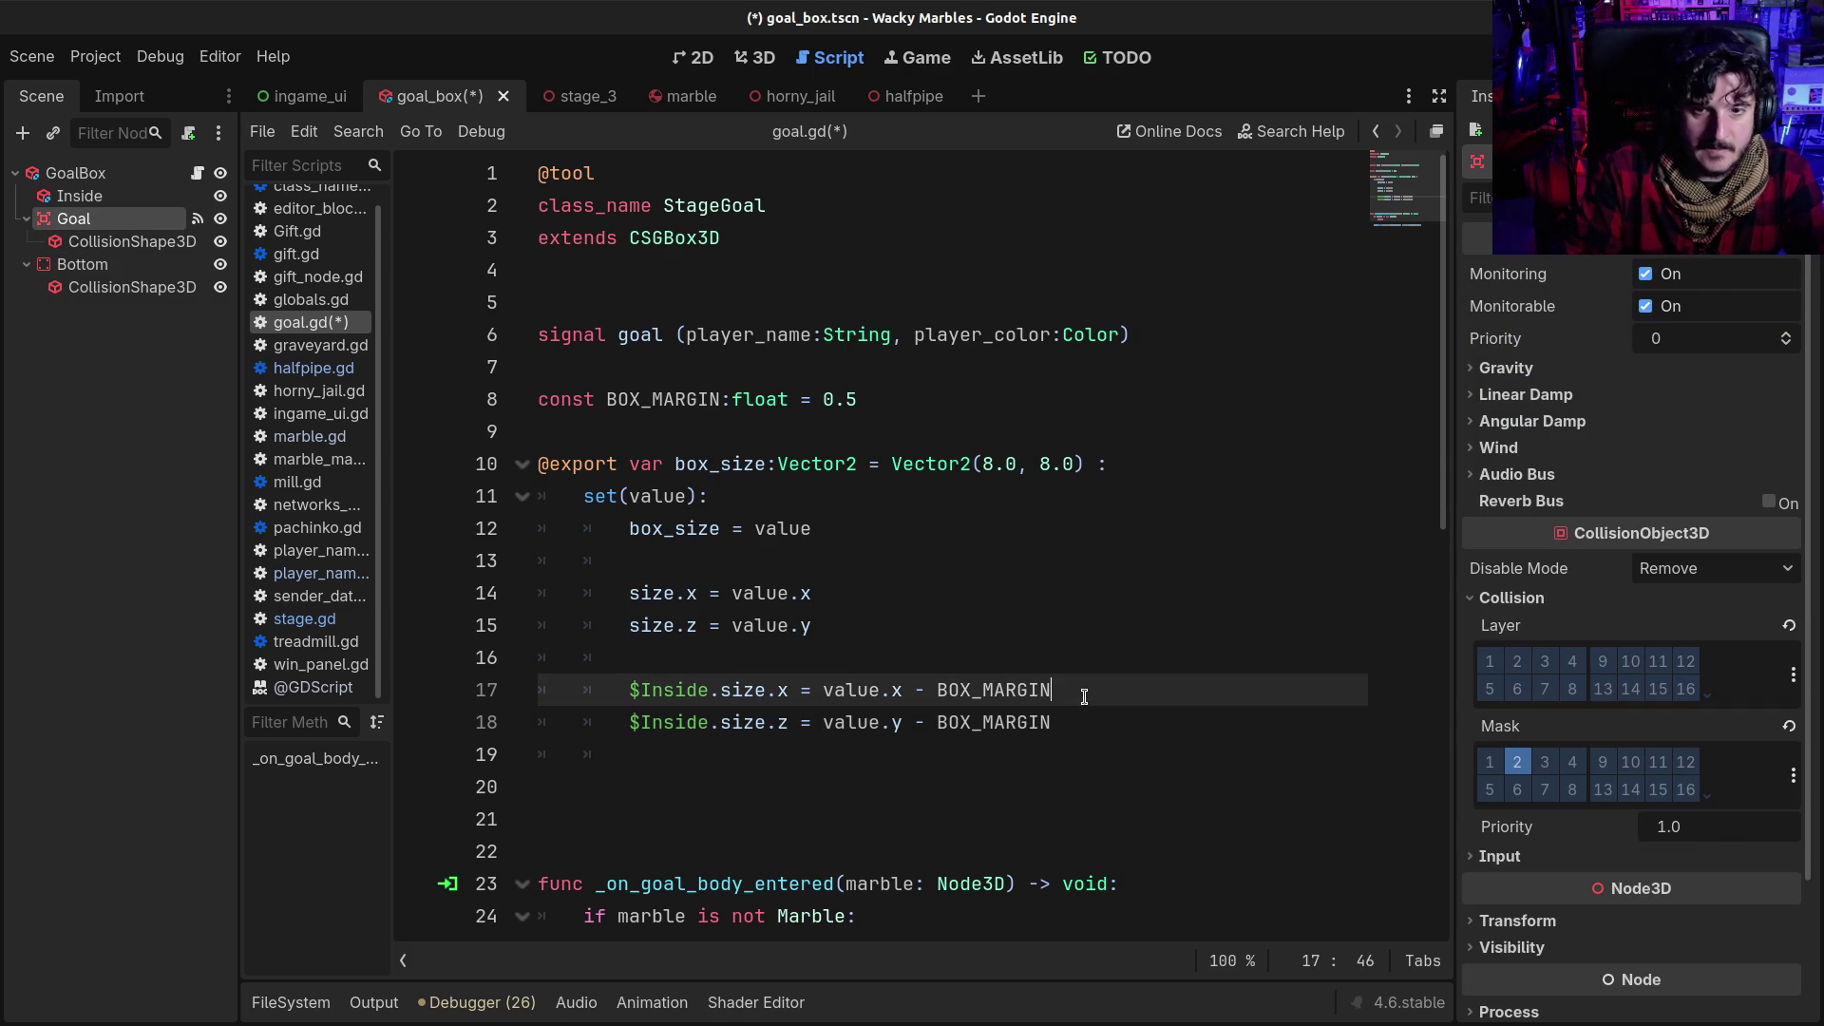
Add $Goal/CollisionShape3D.size.x = value.x - BOX_MARGIN to the setter.
{"action": "key", "text": "Down"}
{"action": "key", "text": "Return"}
{"action": "key", "text": "Return"}
{"action": "type", "text": "$Goa"}
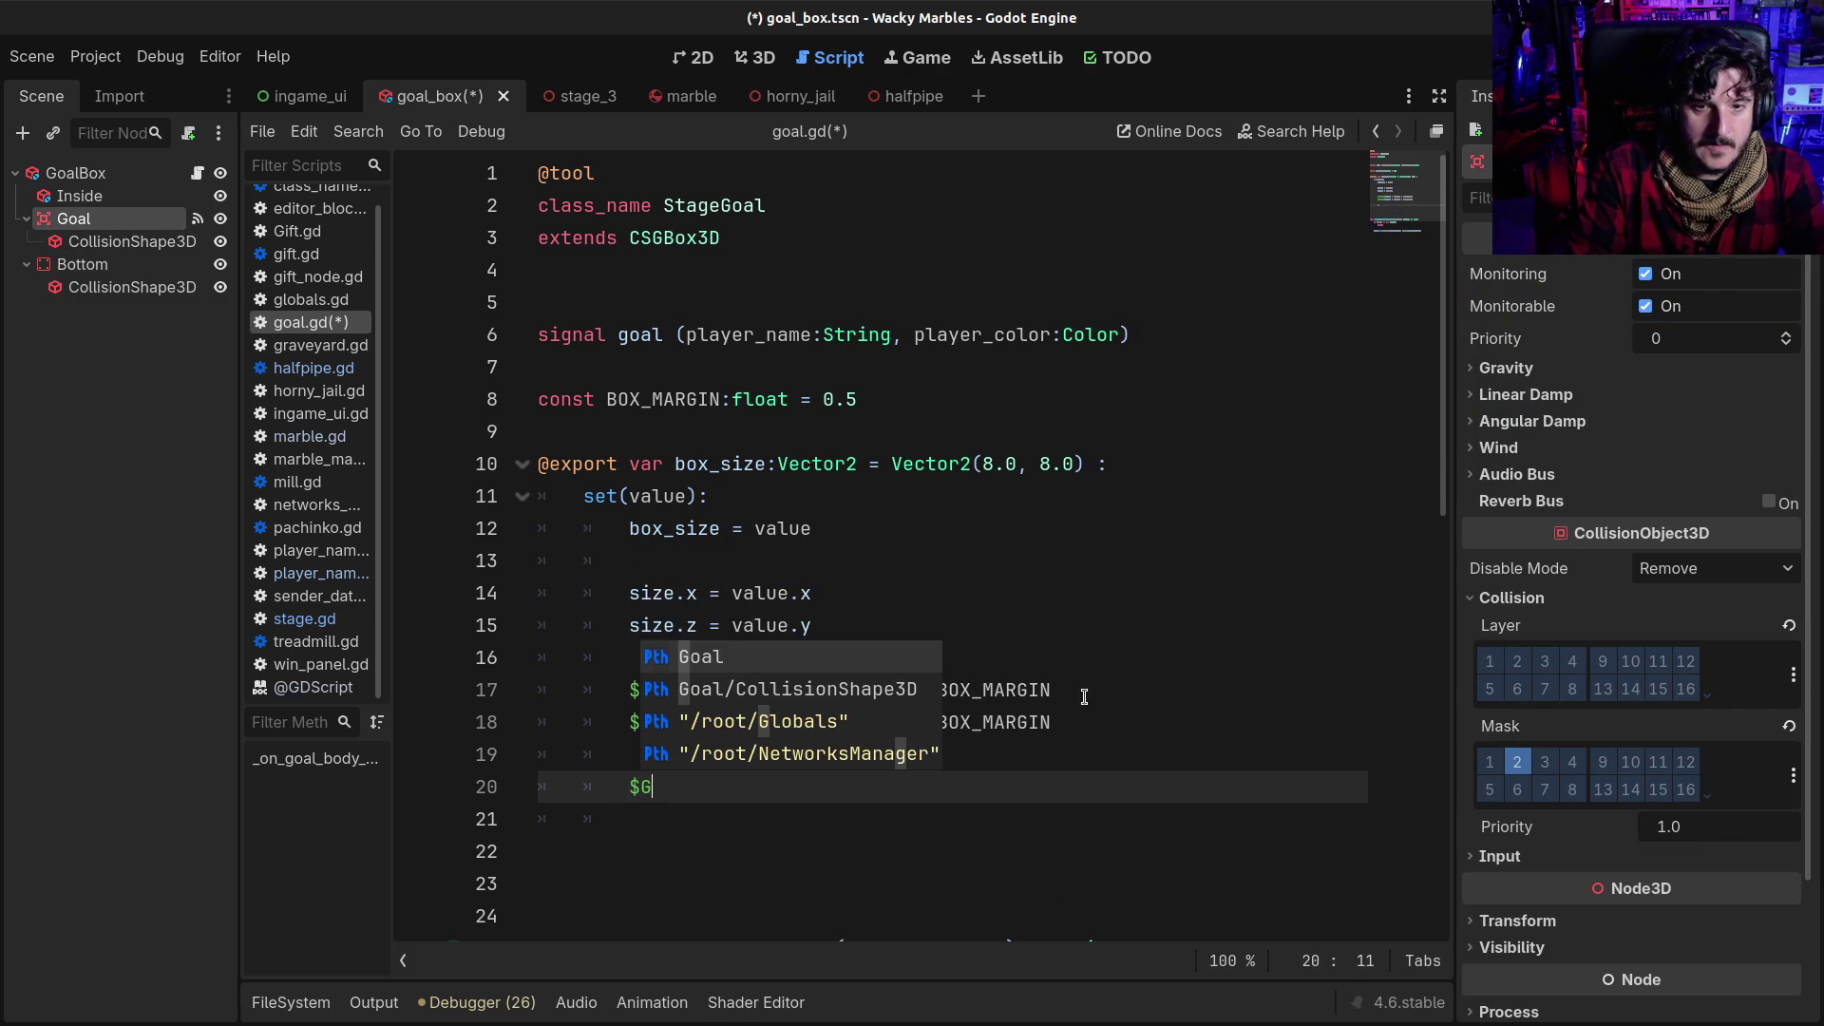
{"action": "key", "text": "Down"}
{"action": "key", "text": "Return"}
{"action": "type", "text": ".size.x ="}
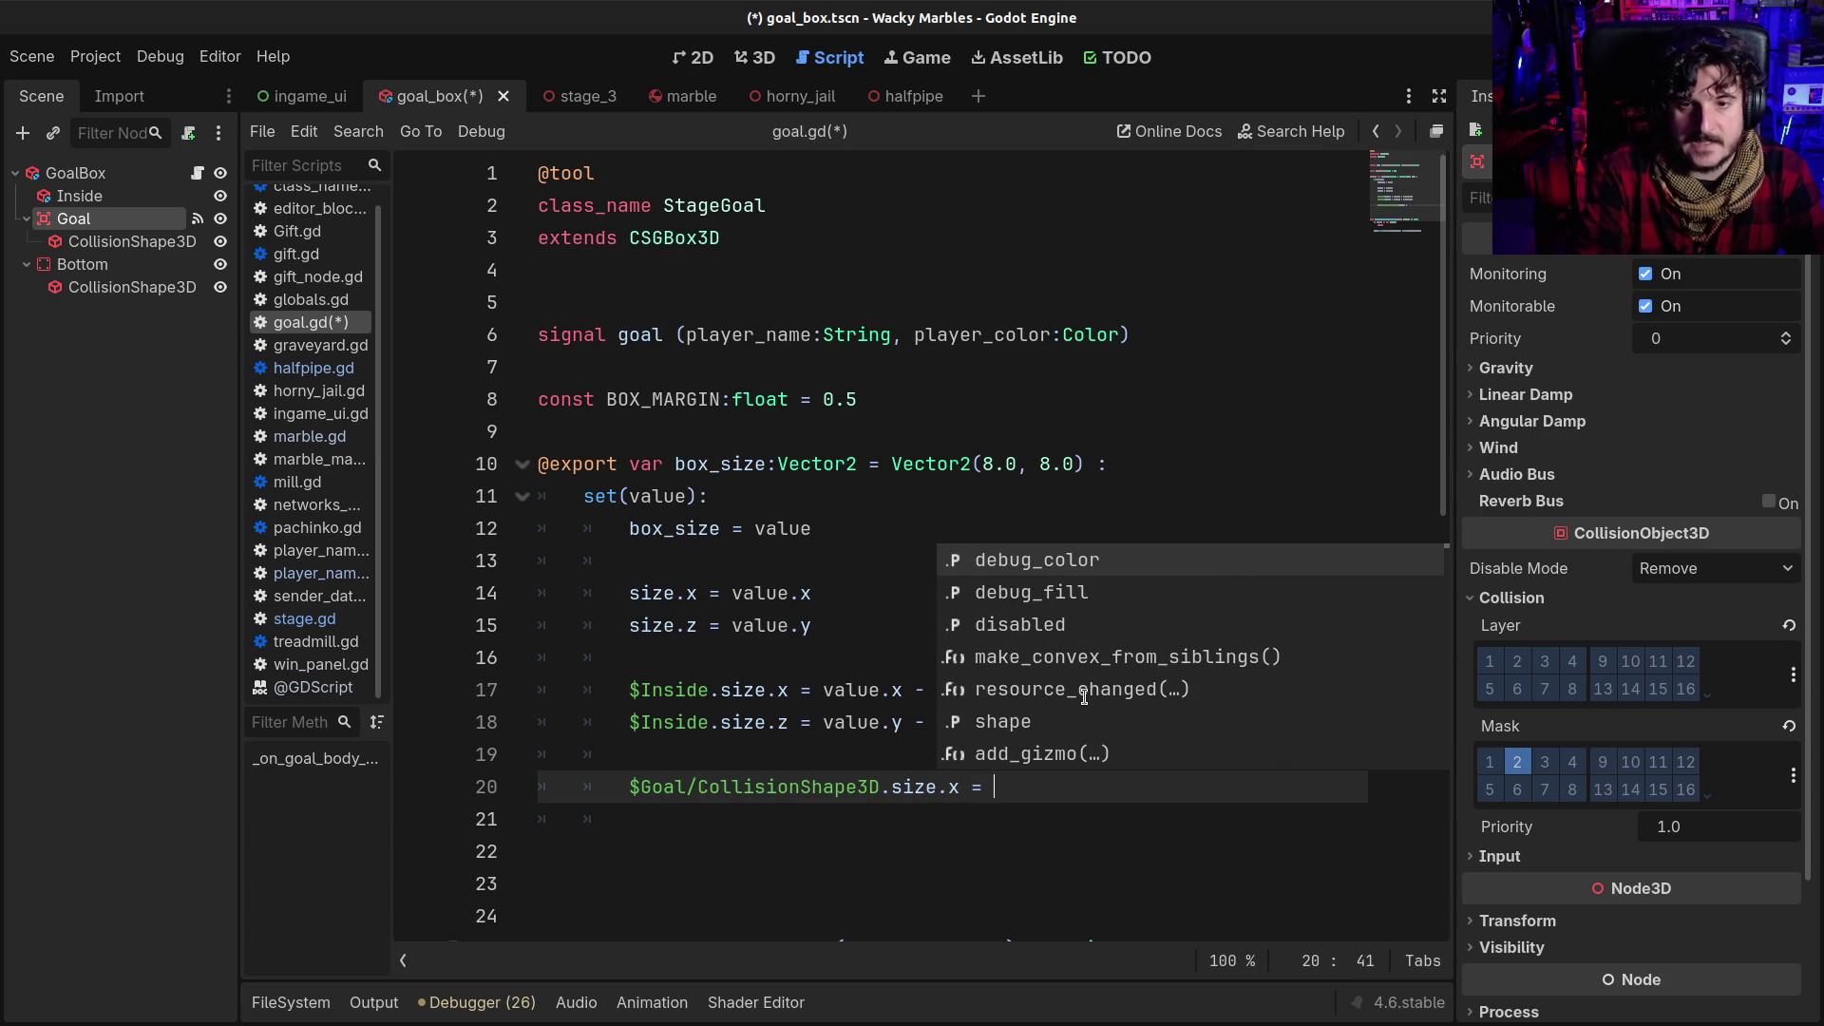
{"action": "left_click", "coordinate": [810, 690]}
{"action": "left_click", "coordinate": [1079, 691], "text": "shift"}
{"action": "key", "text": "ctrl+c"}
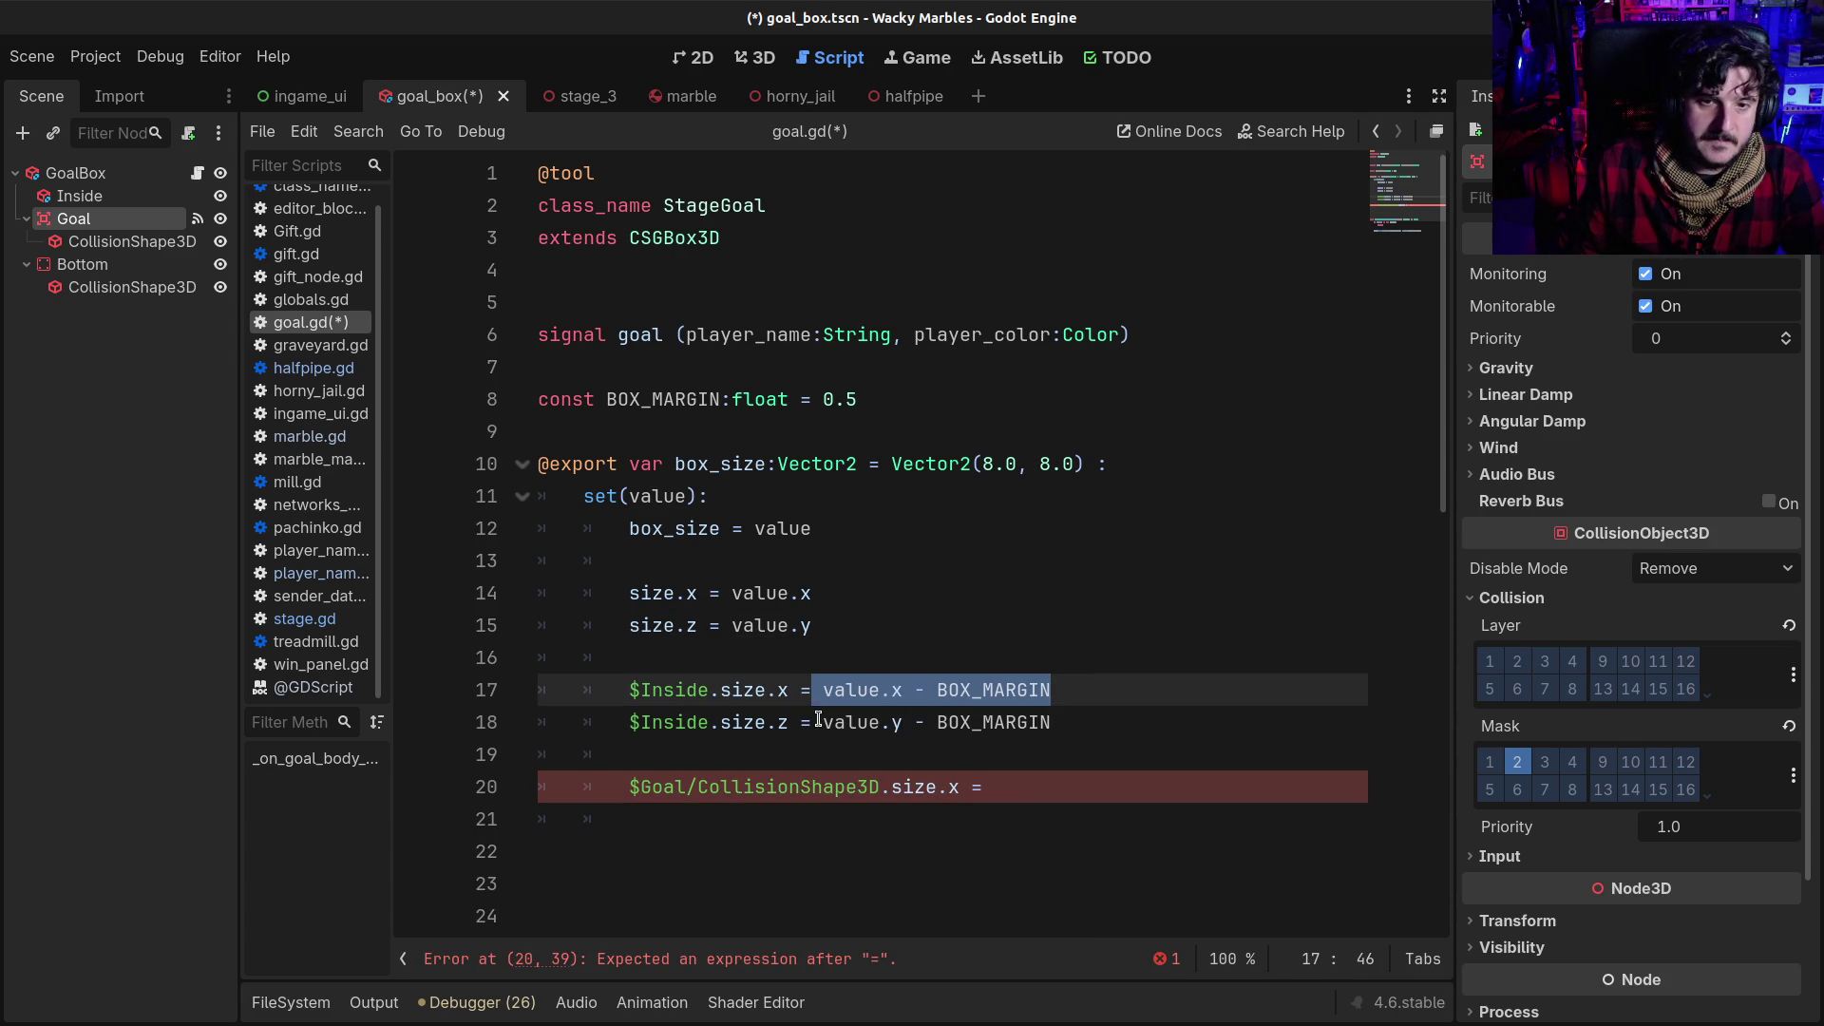
{"action": "left_click", "coordinate": [1012, 787]}
{"action": "key", "text": "ctrl+v"}
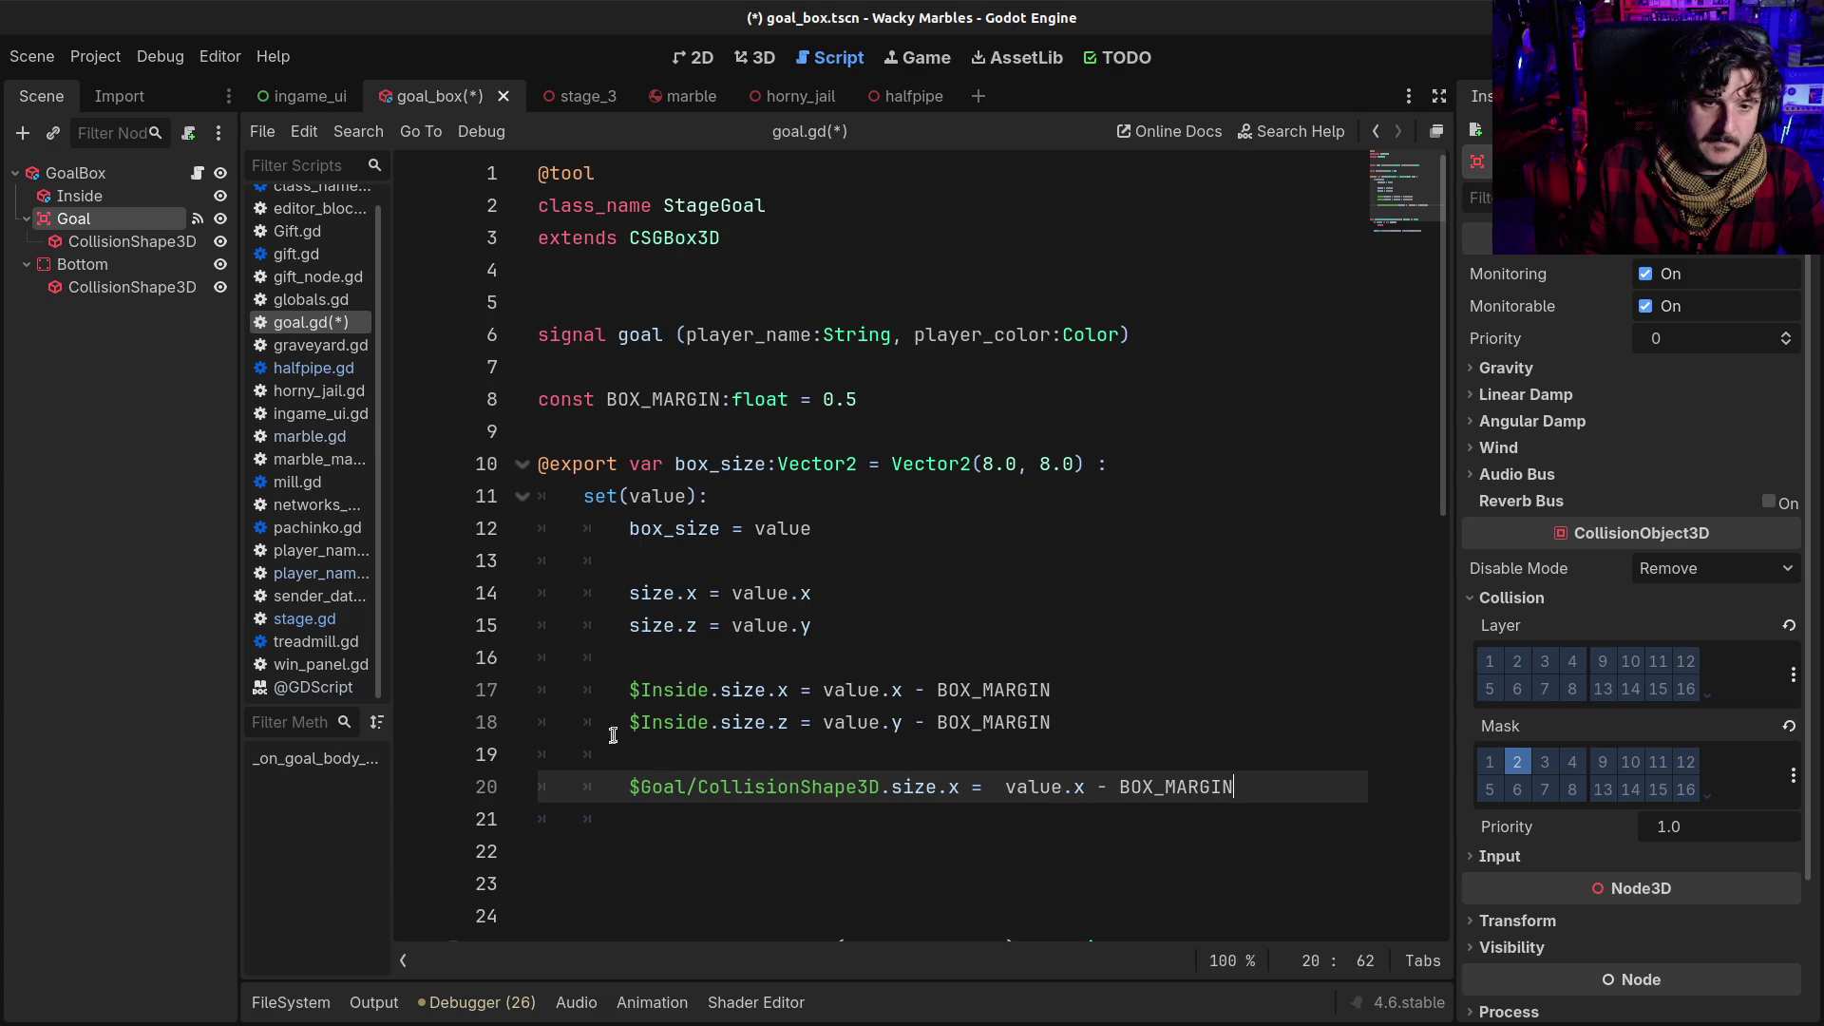
Duplicate it as size.z = value.y - BOX_MARGIN and save goal.gd.
{"action": "left_click", "coordinate": [629, 723]}
{"action": "left_click", "coordinate": [634, 774]}
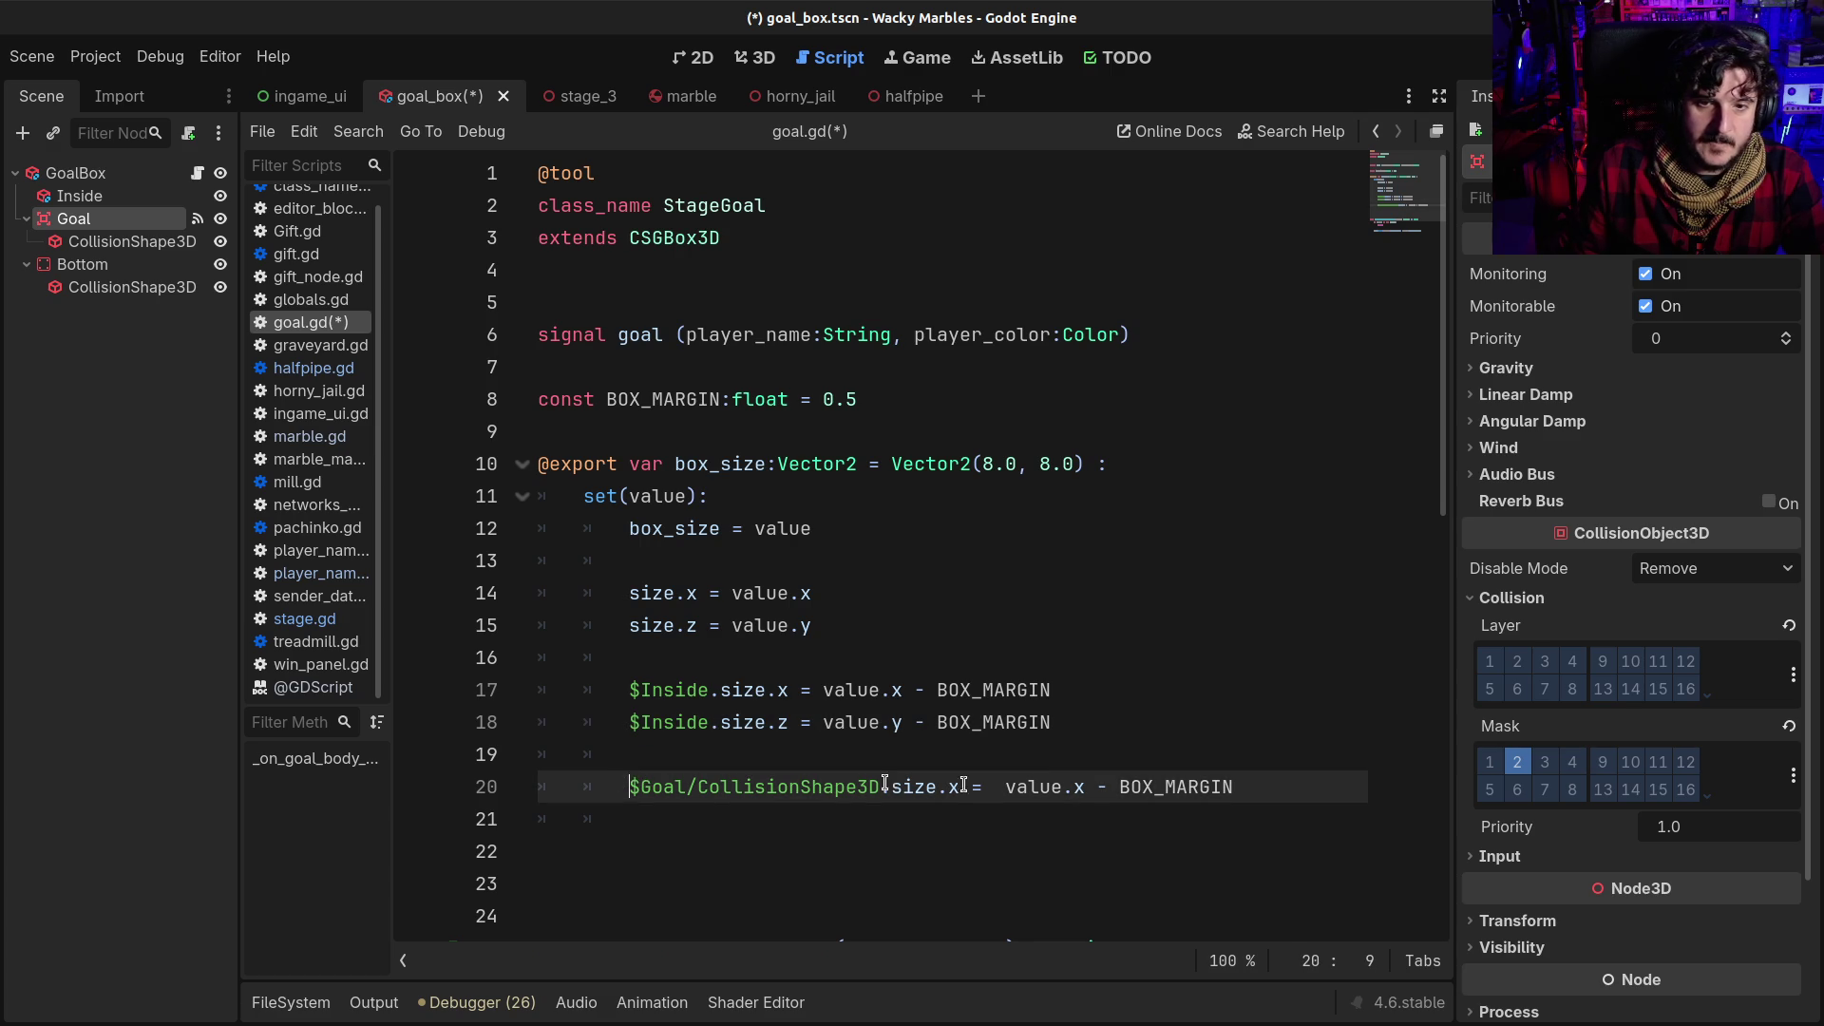
{"action": "key", "text": "shift+End"}
{"action": "key", "text": "ctrl+c"}
{"action": "key", "text": "End"}
{"action": "key", "text": "Return"}
{"action": "key", "text": "ctrl+v"}
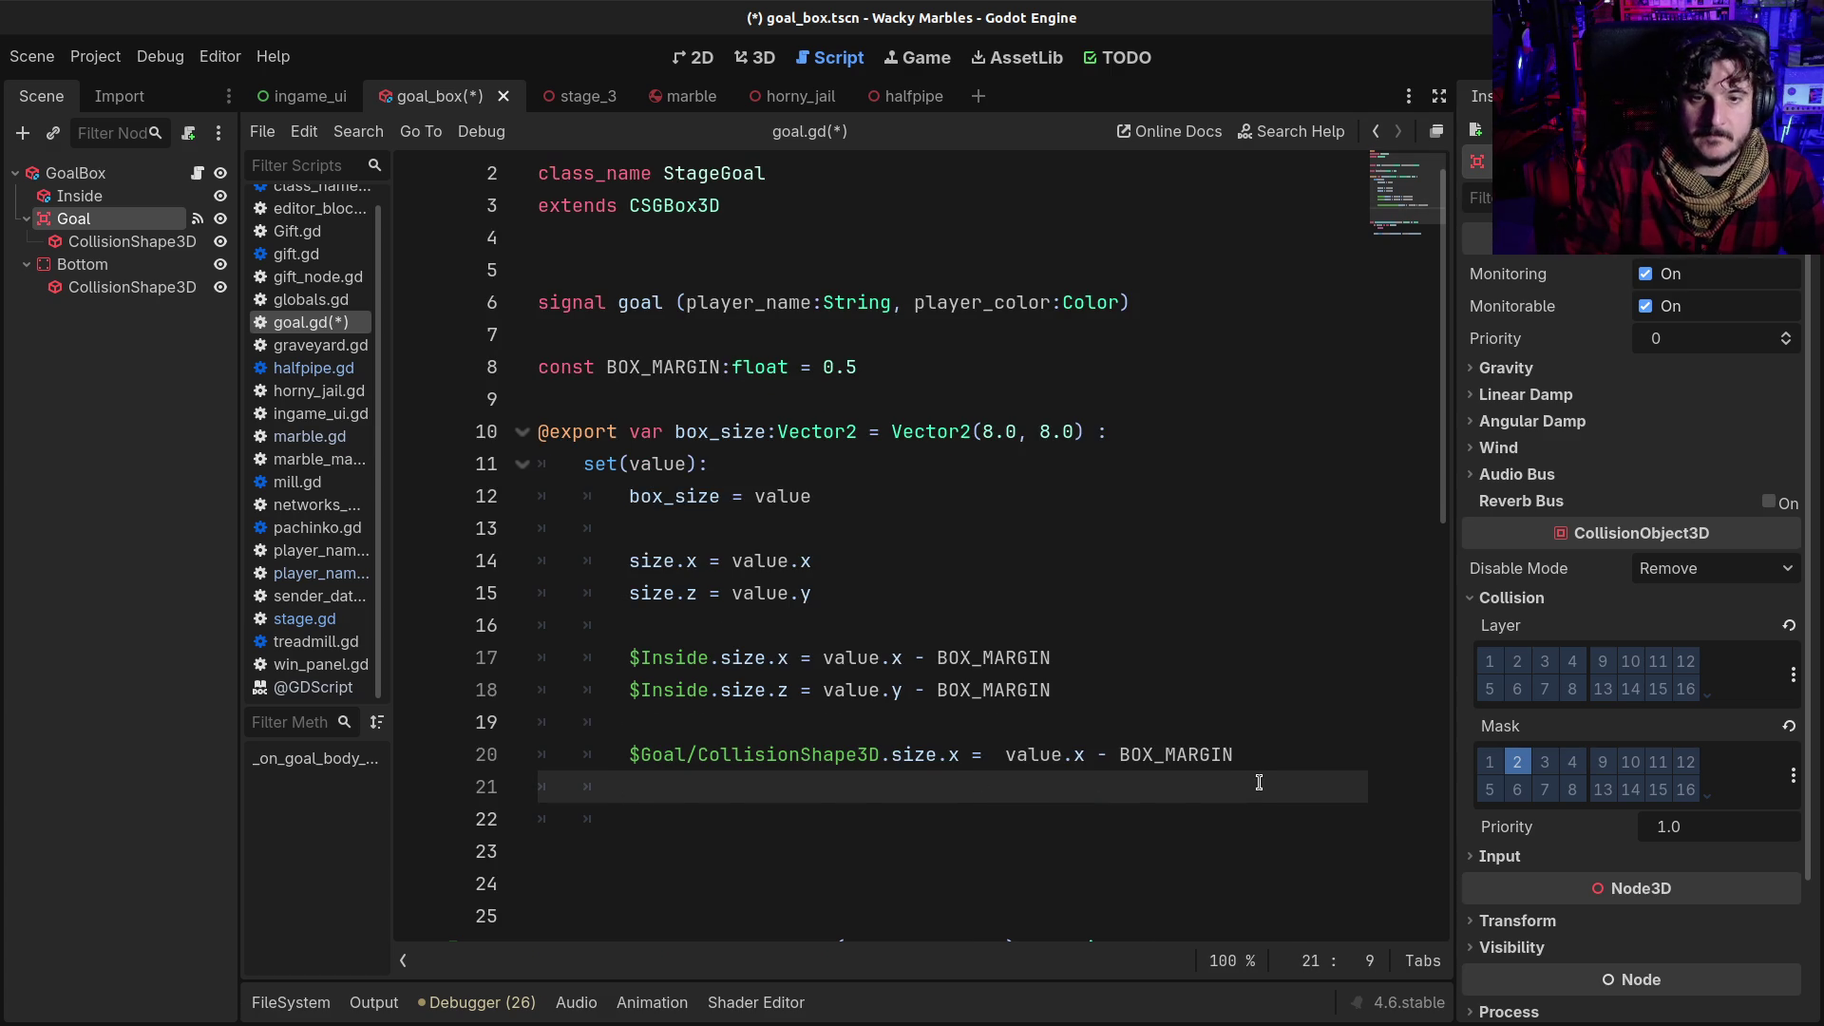
{"action": "double_click", "coordinate": [952, 788]}
{"action": "type", "text": "z"}
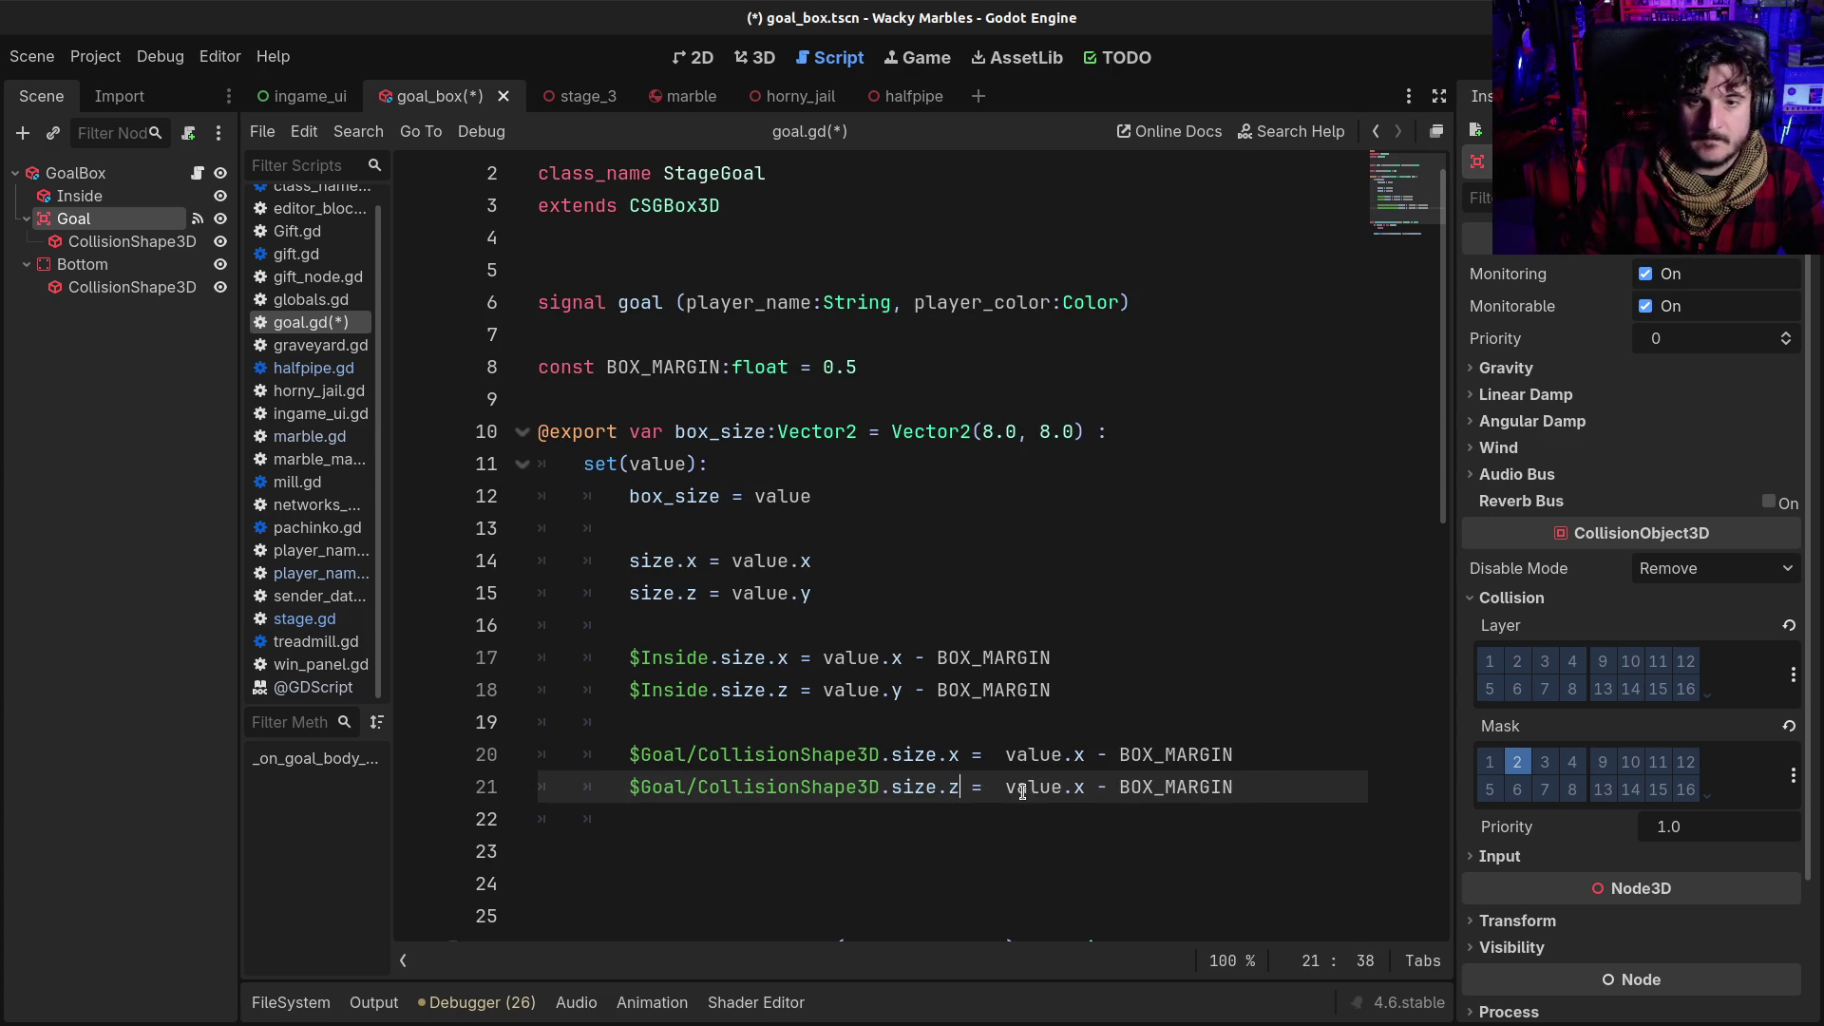
{"action": "double_click", "coordinate": [1079, 787]}
{"action": "type", "text": "y"}
{"action": "key", "text": "ctrl+s"}
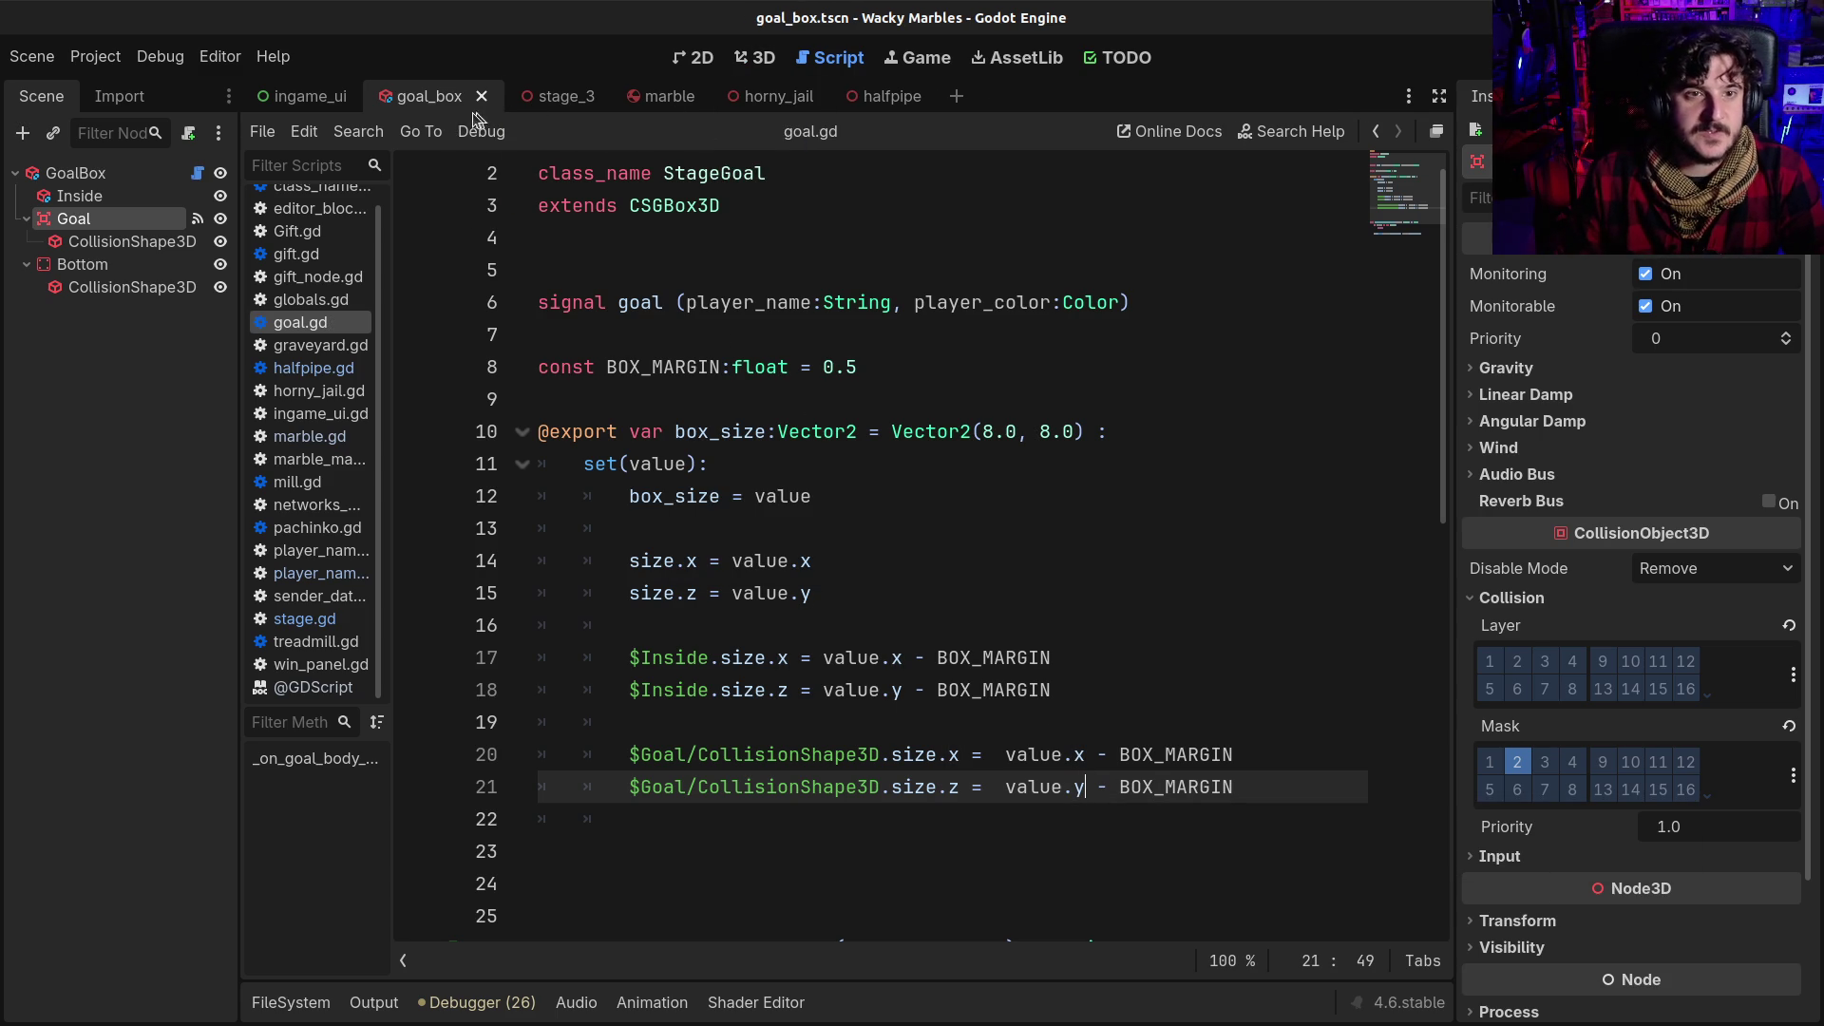
{"action": "left_click", "coordinate": [755, 57]}
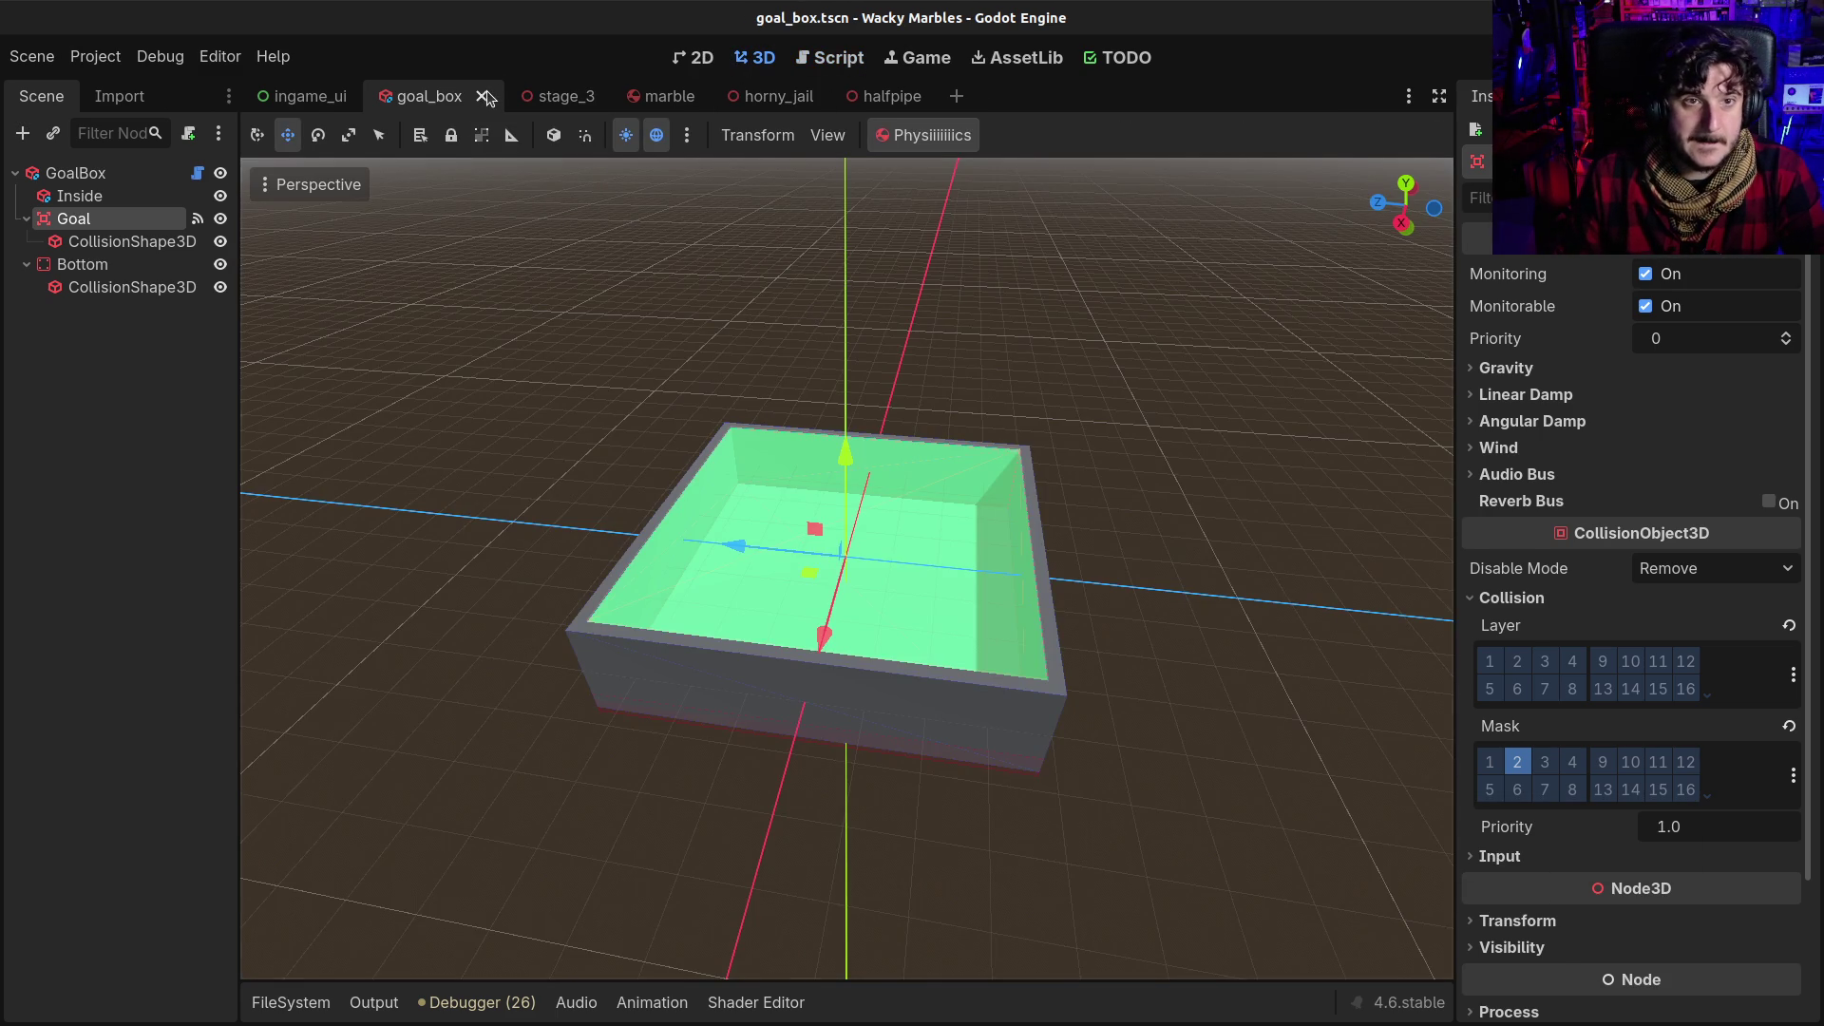
Filter the FileSystem for 'goal' and reopen goal_box.tscn.
{"action": "left_click", "coordinate": [482, 96]}
{"action": "left_click", "coordinate": [268, 1003]}
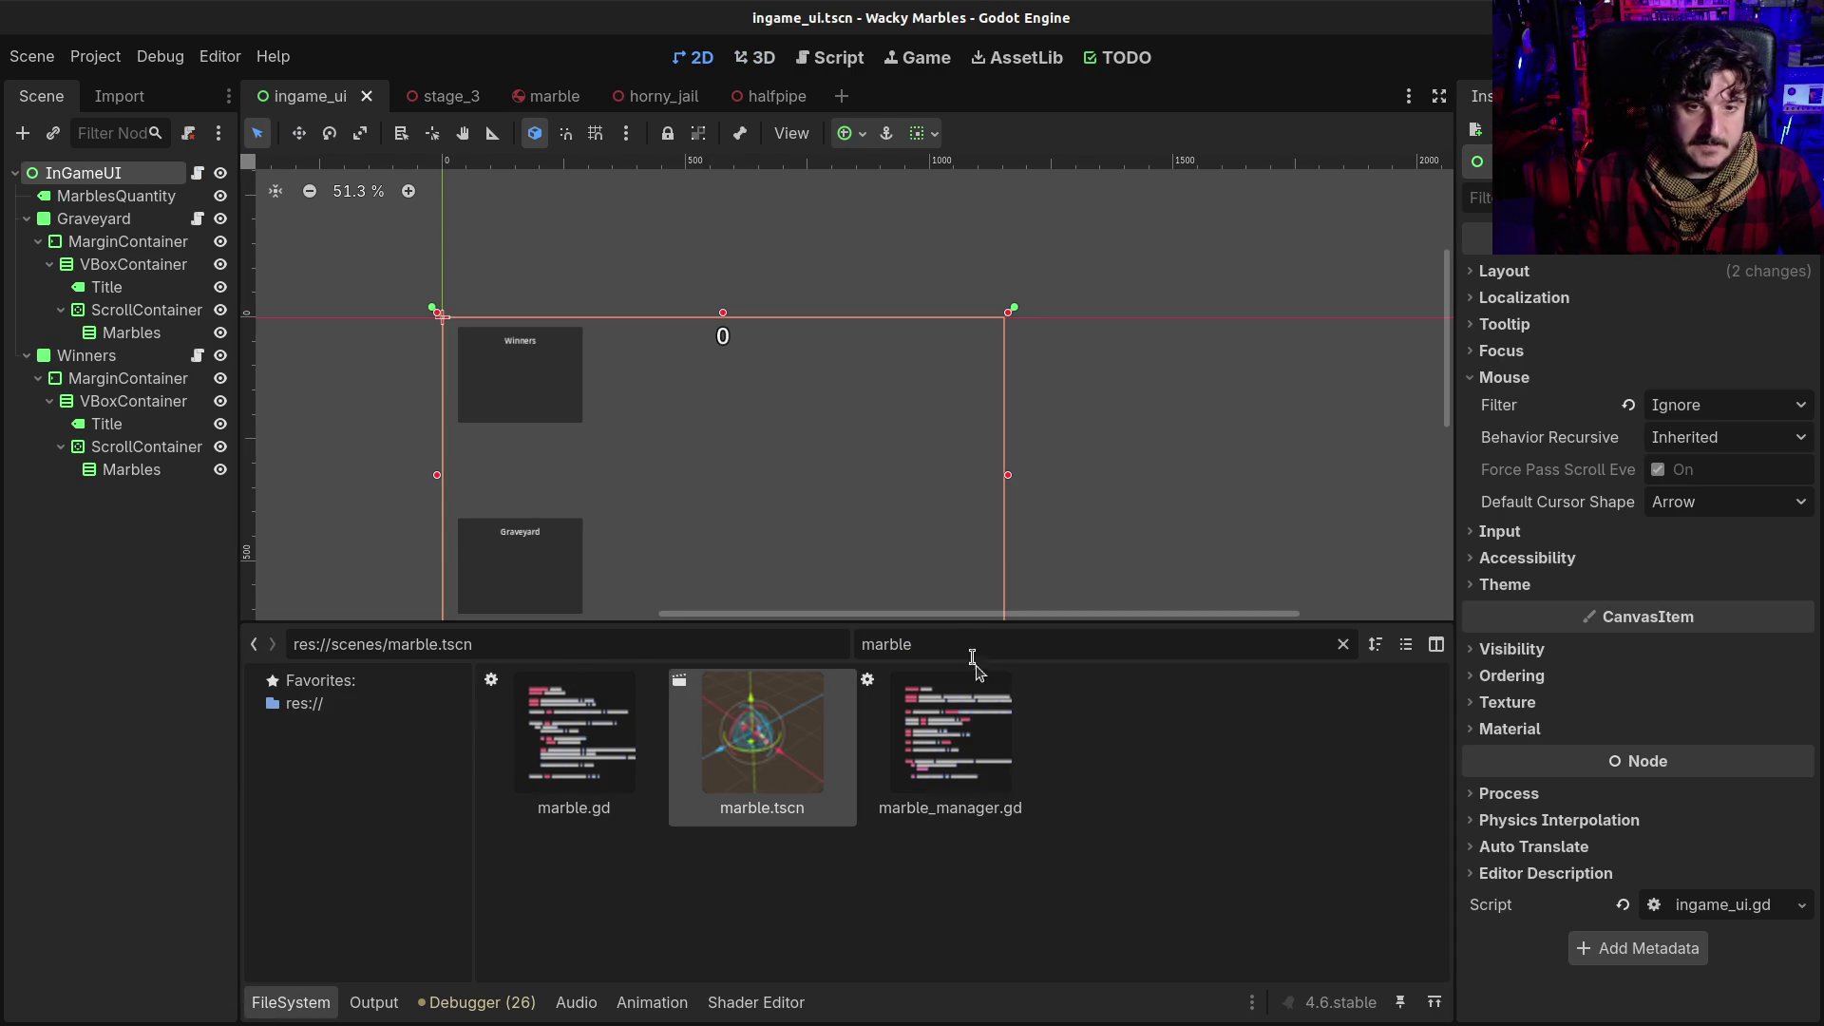
{"action": "double_click", "coordinate": [965, 639]}
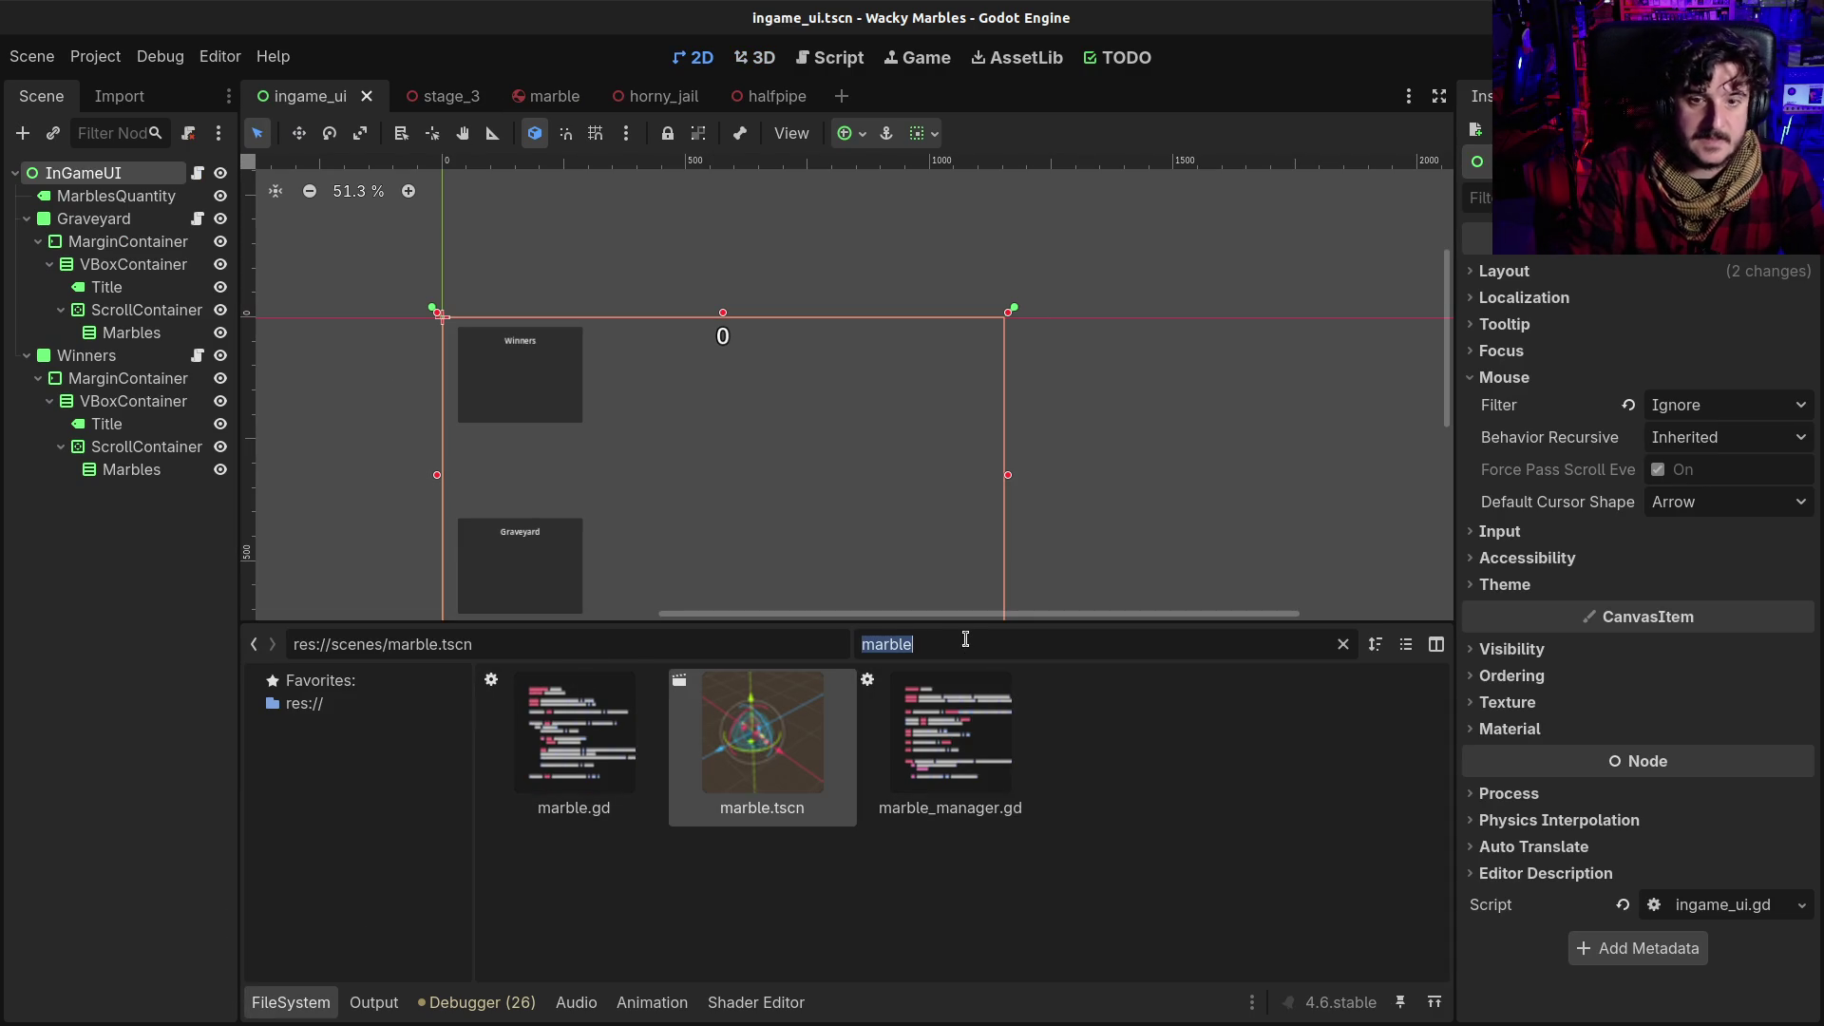
{"action": "type", "text": "goal"}
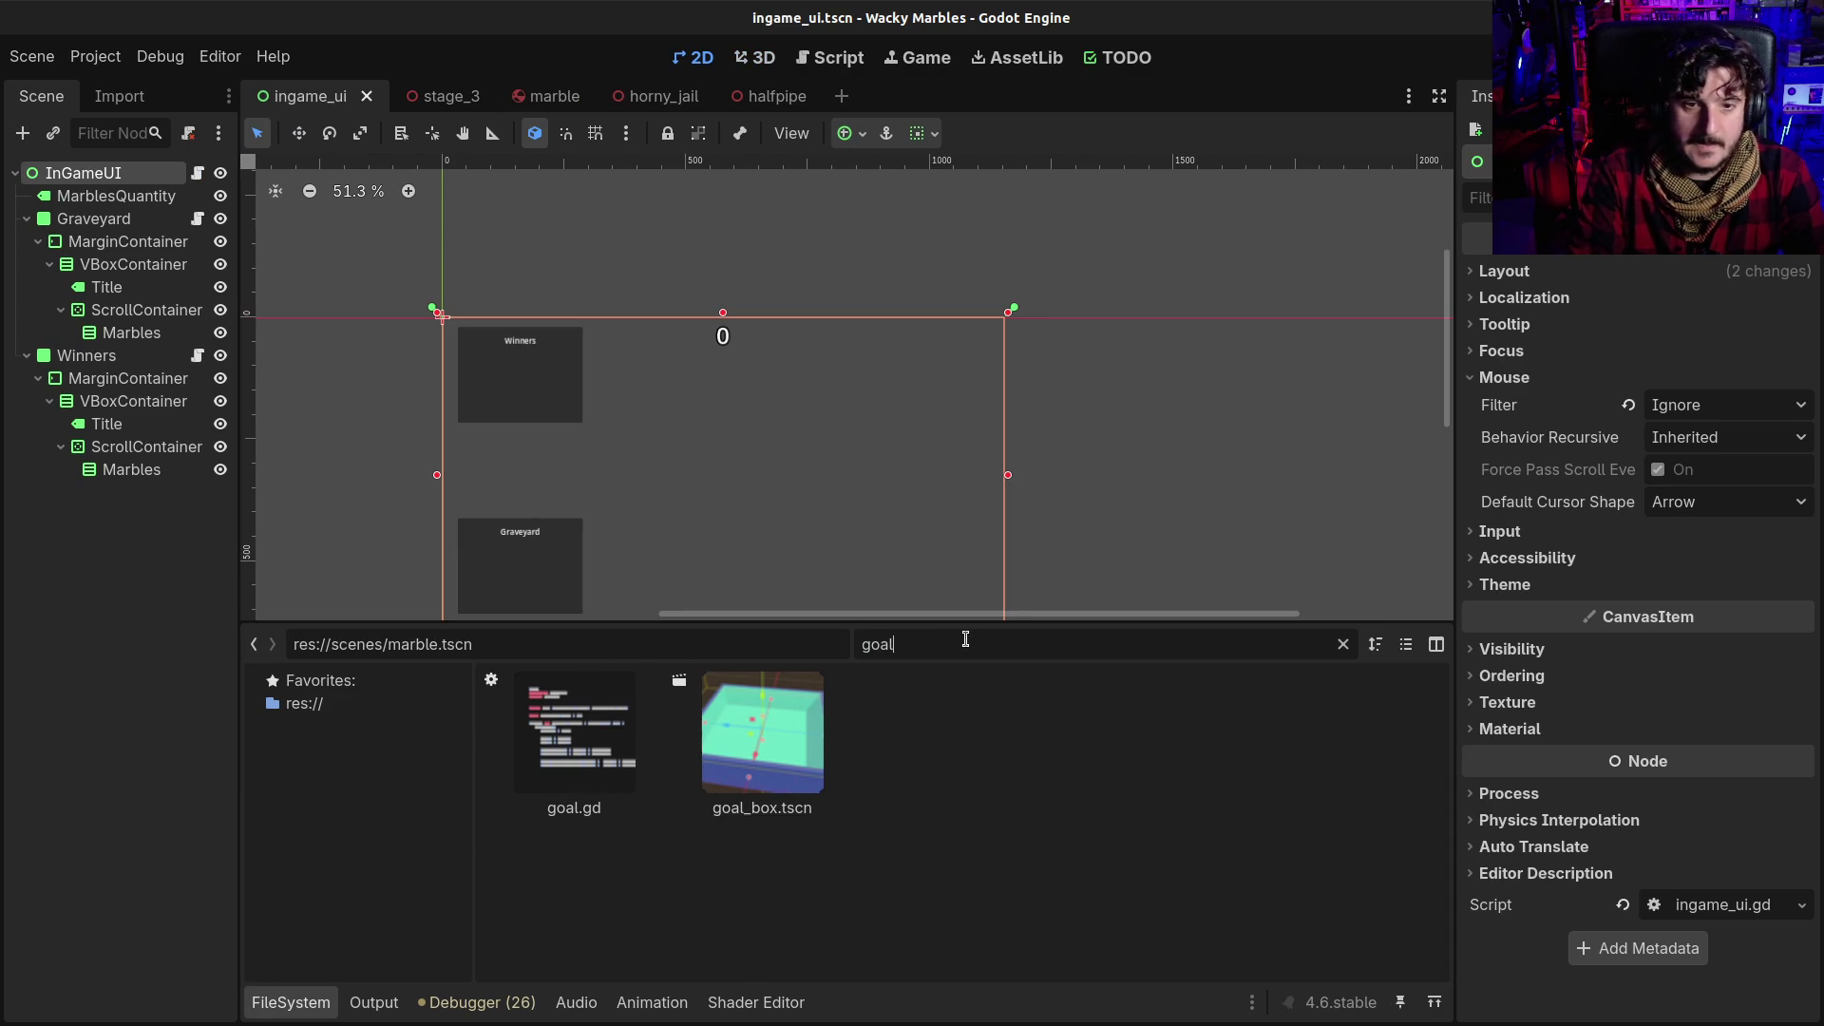
{"action": "double_click", "coordinate": [762, 732]}
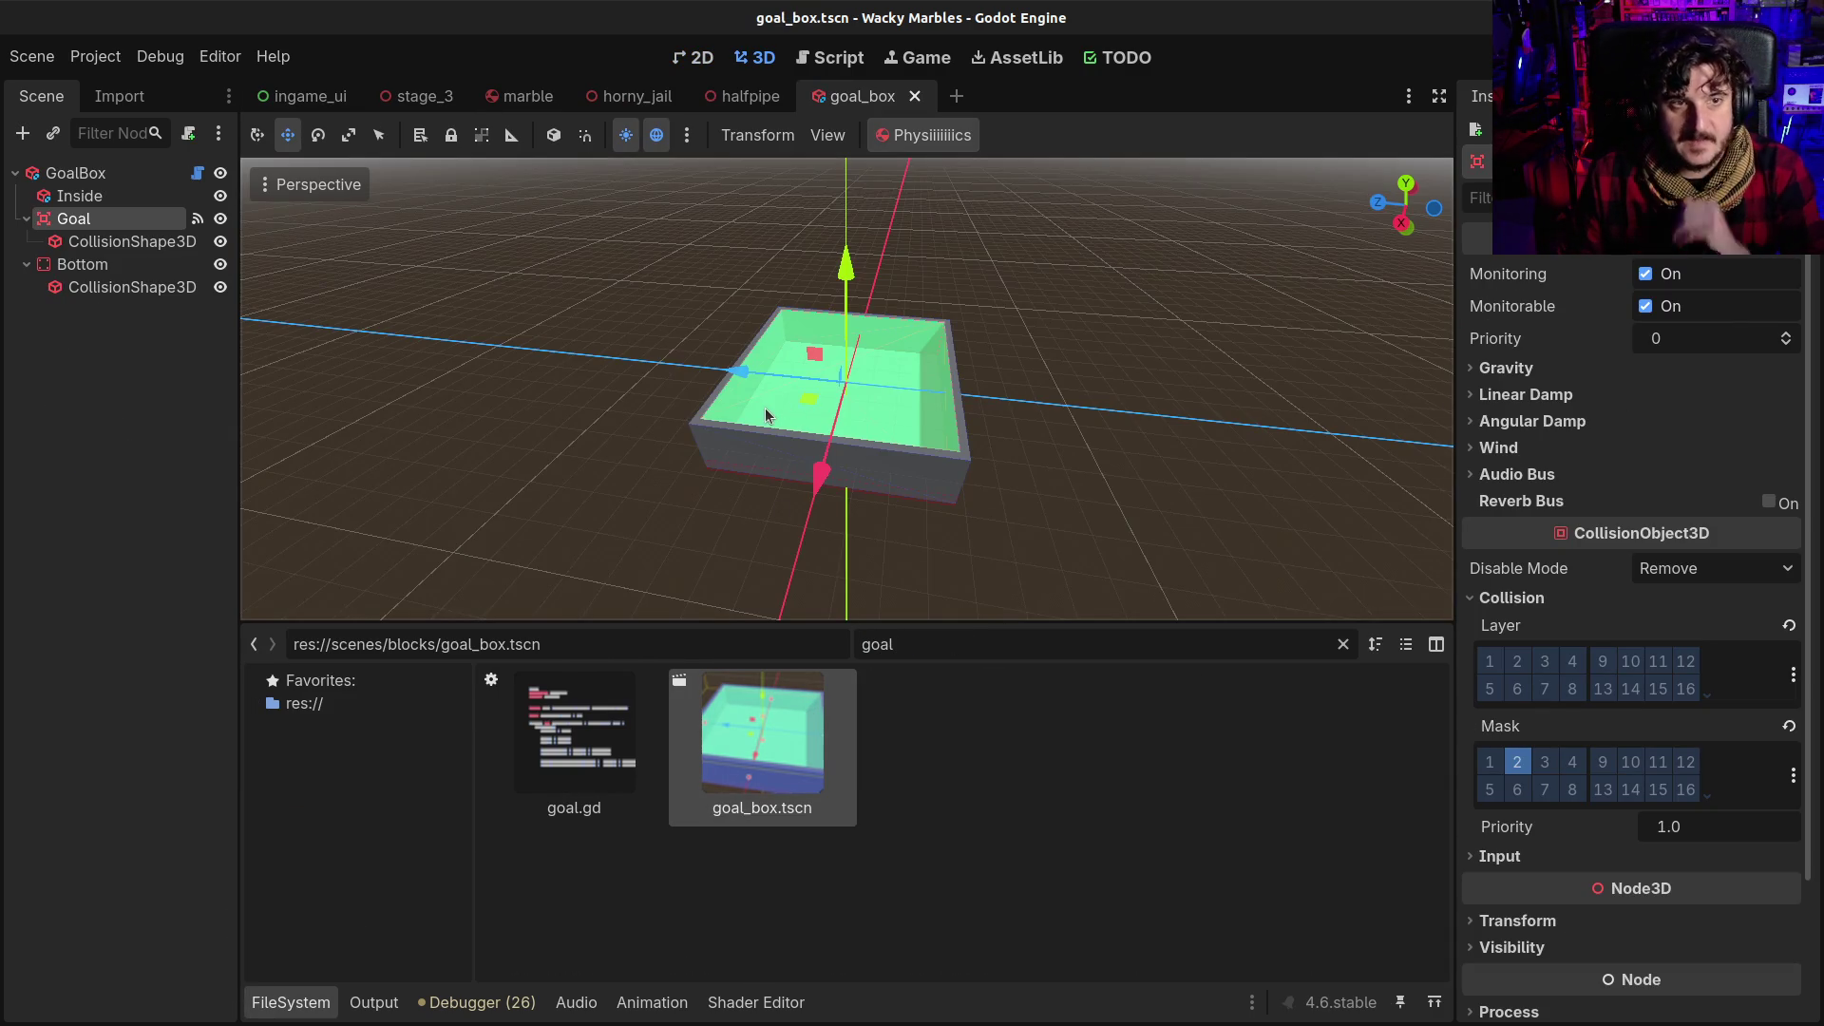
{"action": "scroll", "coordinate": [765, 415], "scroll_direction": "up", "scroll_amount": 3}
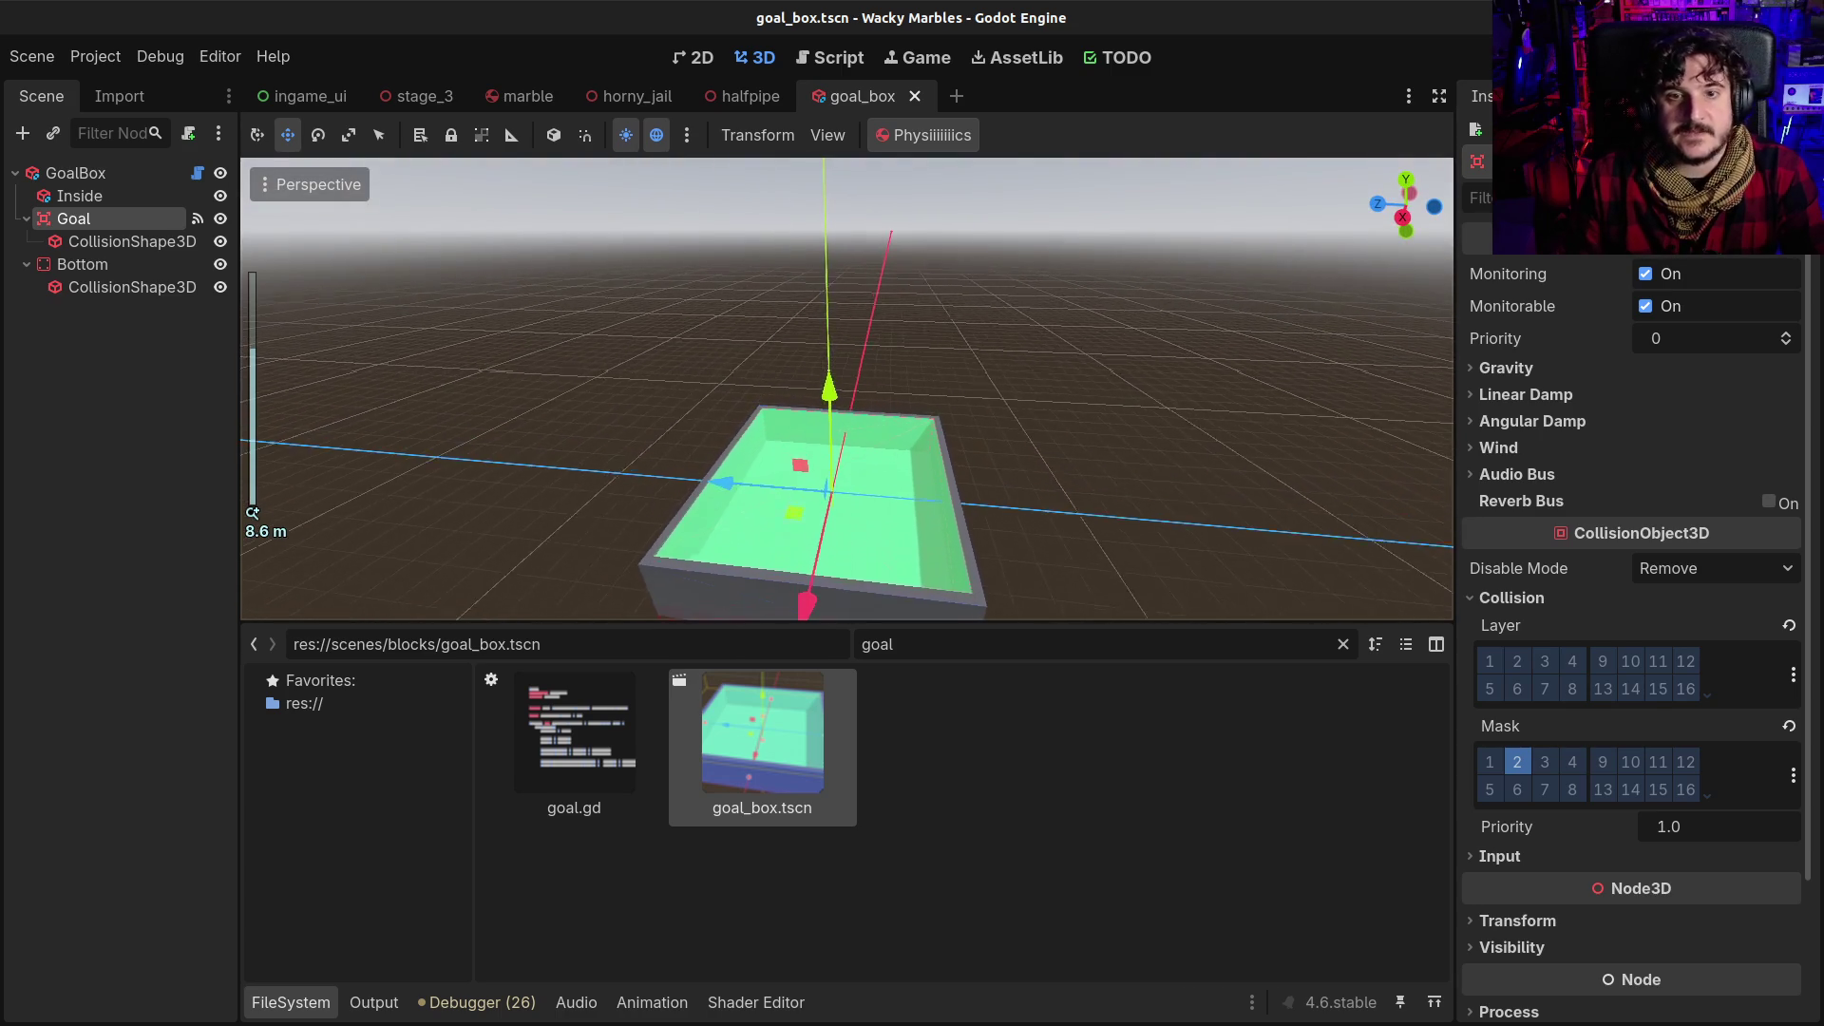
{"action": "left_click", "coordinate": [291, 1003]}
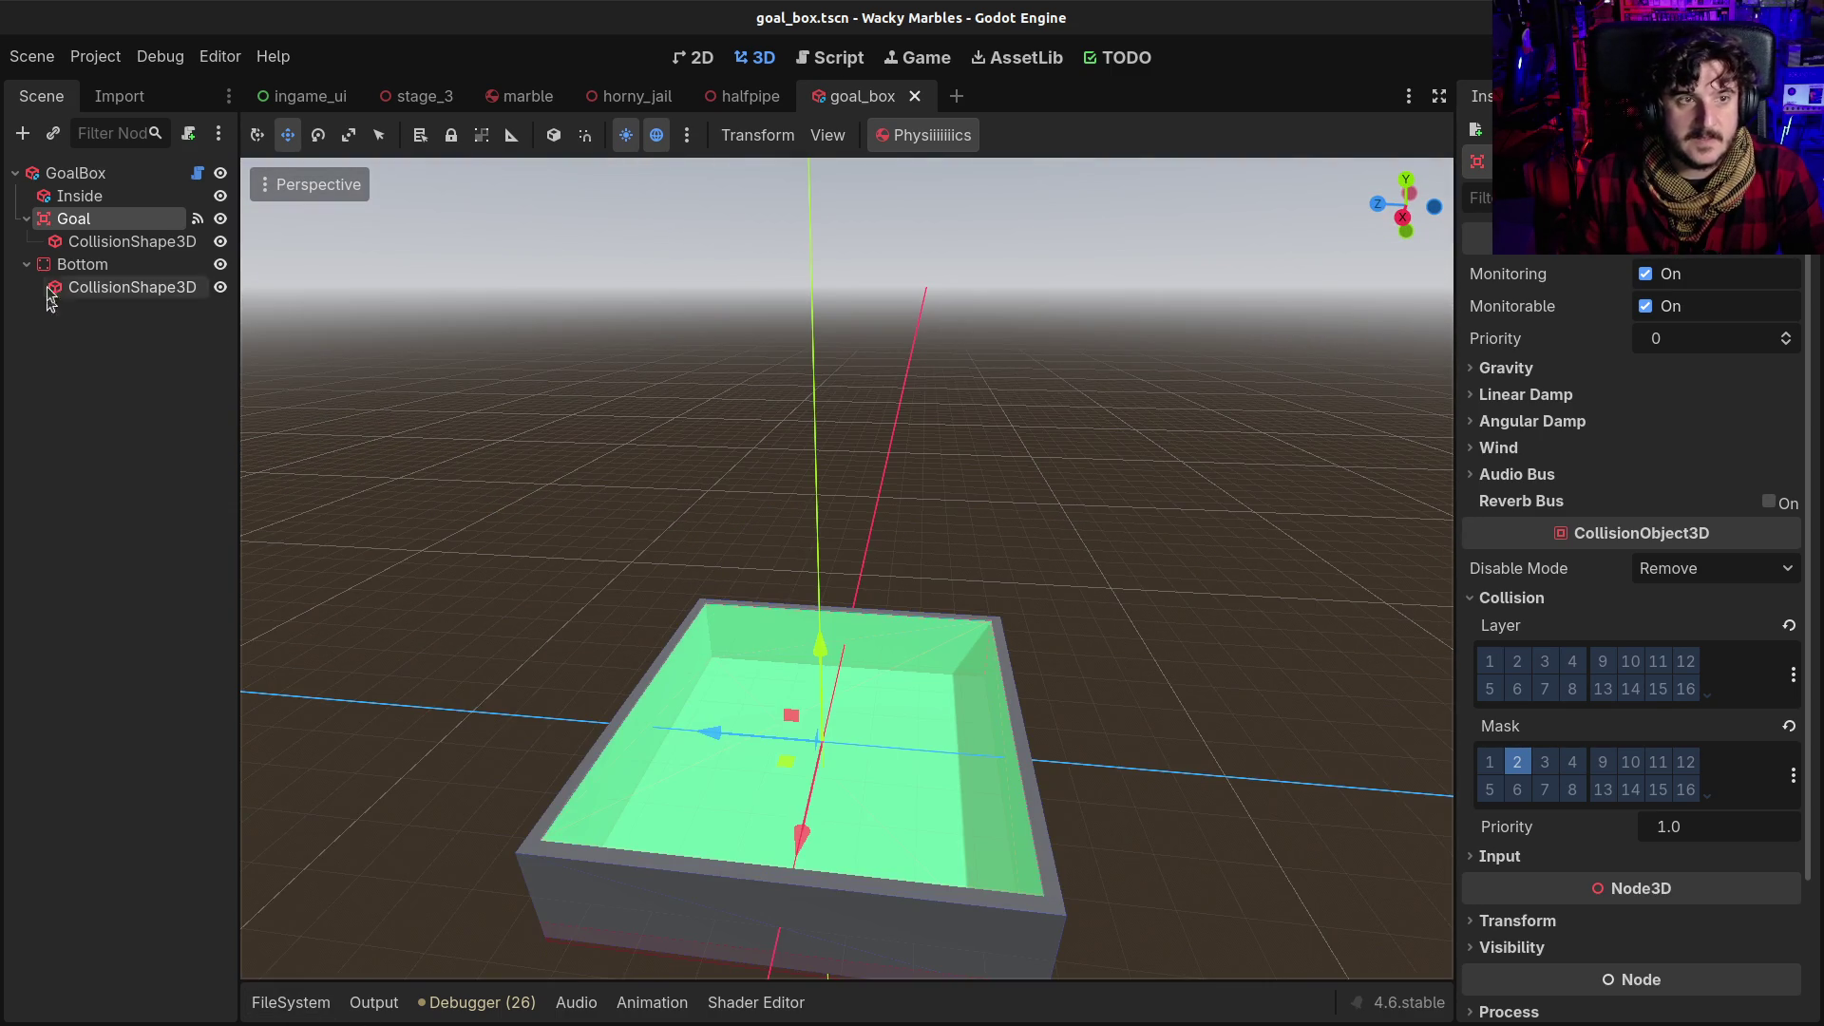
Try narrowing GoalBox's Box Size x, undo back to 8 by 8, and open goal.gd.
{"action": "left_click", "coordinate": [145, 173]}
{"action": "left_click_drag", "start_coordinate": [1753, 273], "coordinate": [1615, 273]}
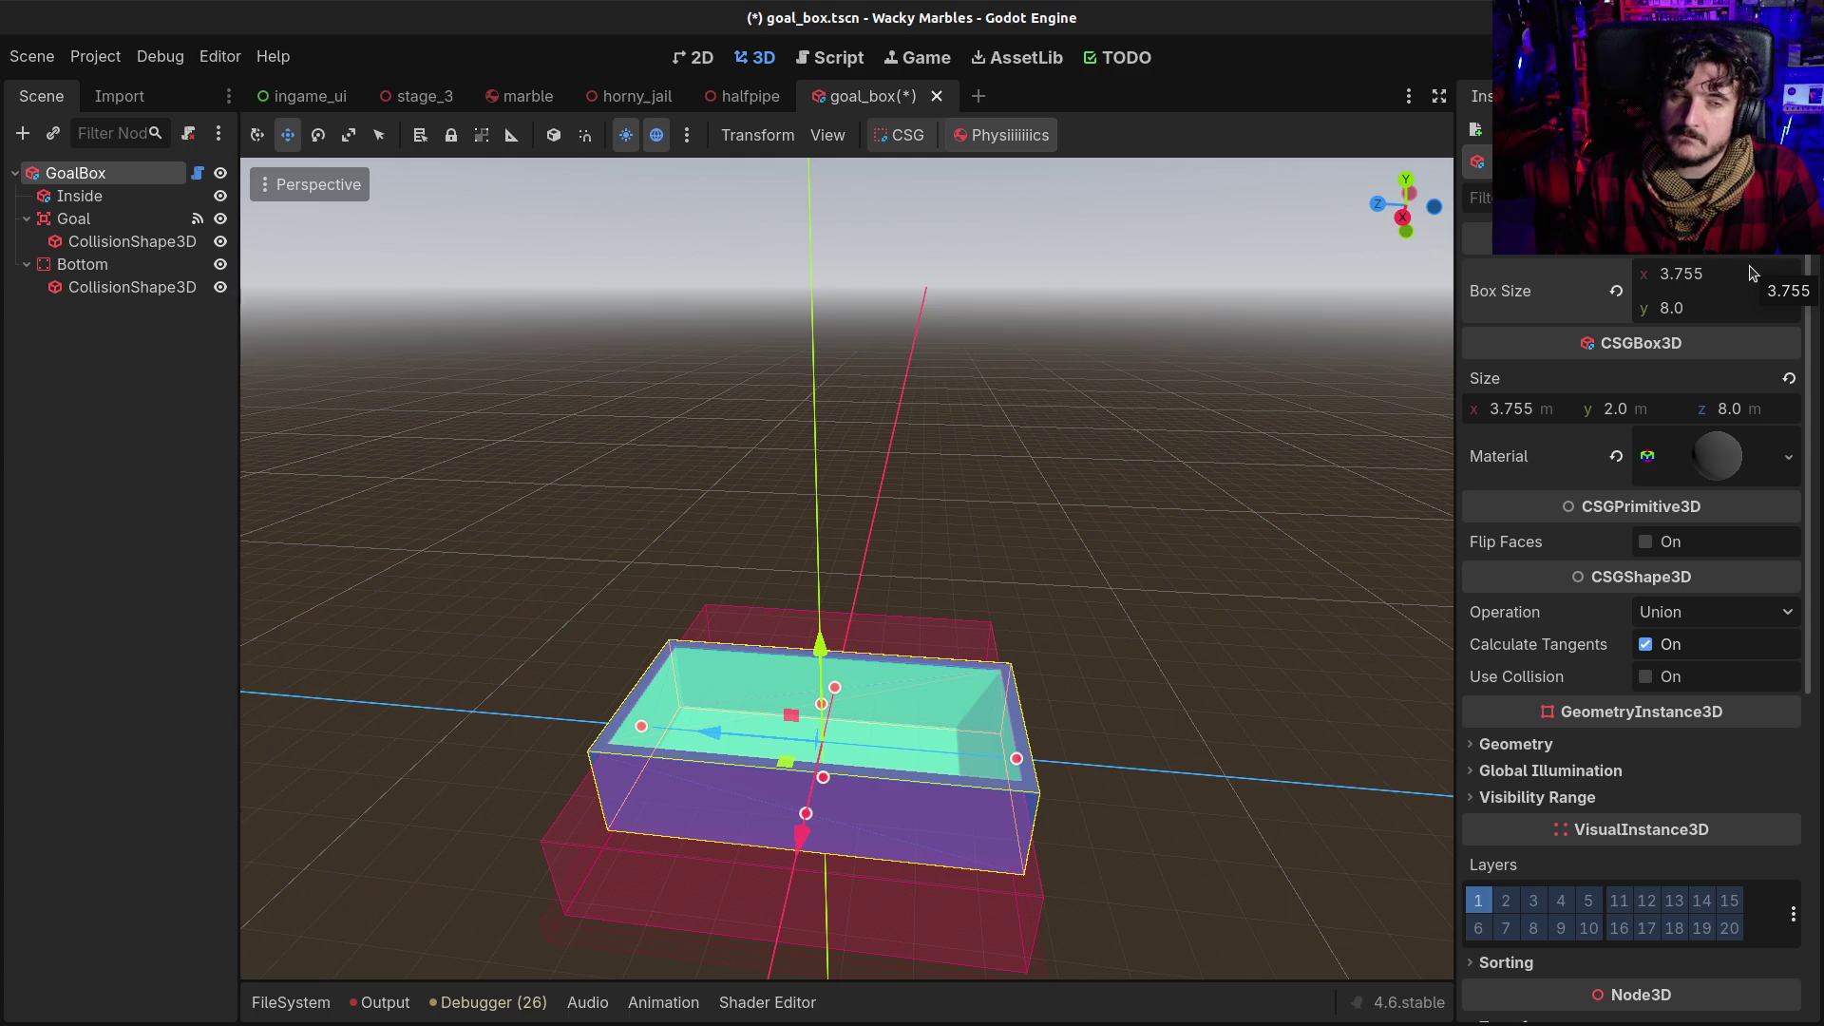
{"action": "key", "text": "ctrl+z"}
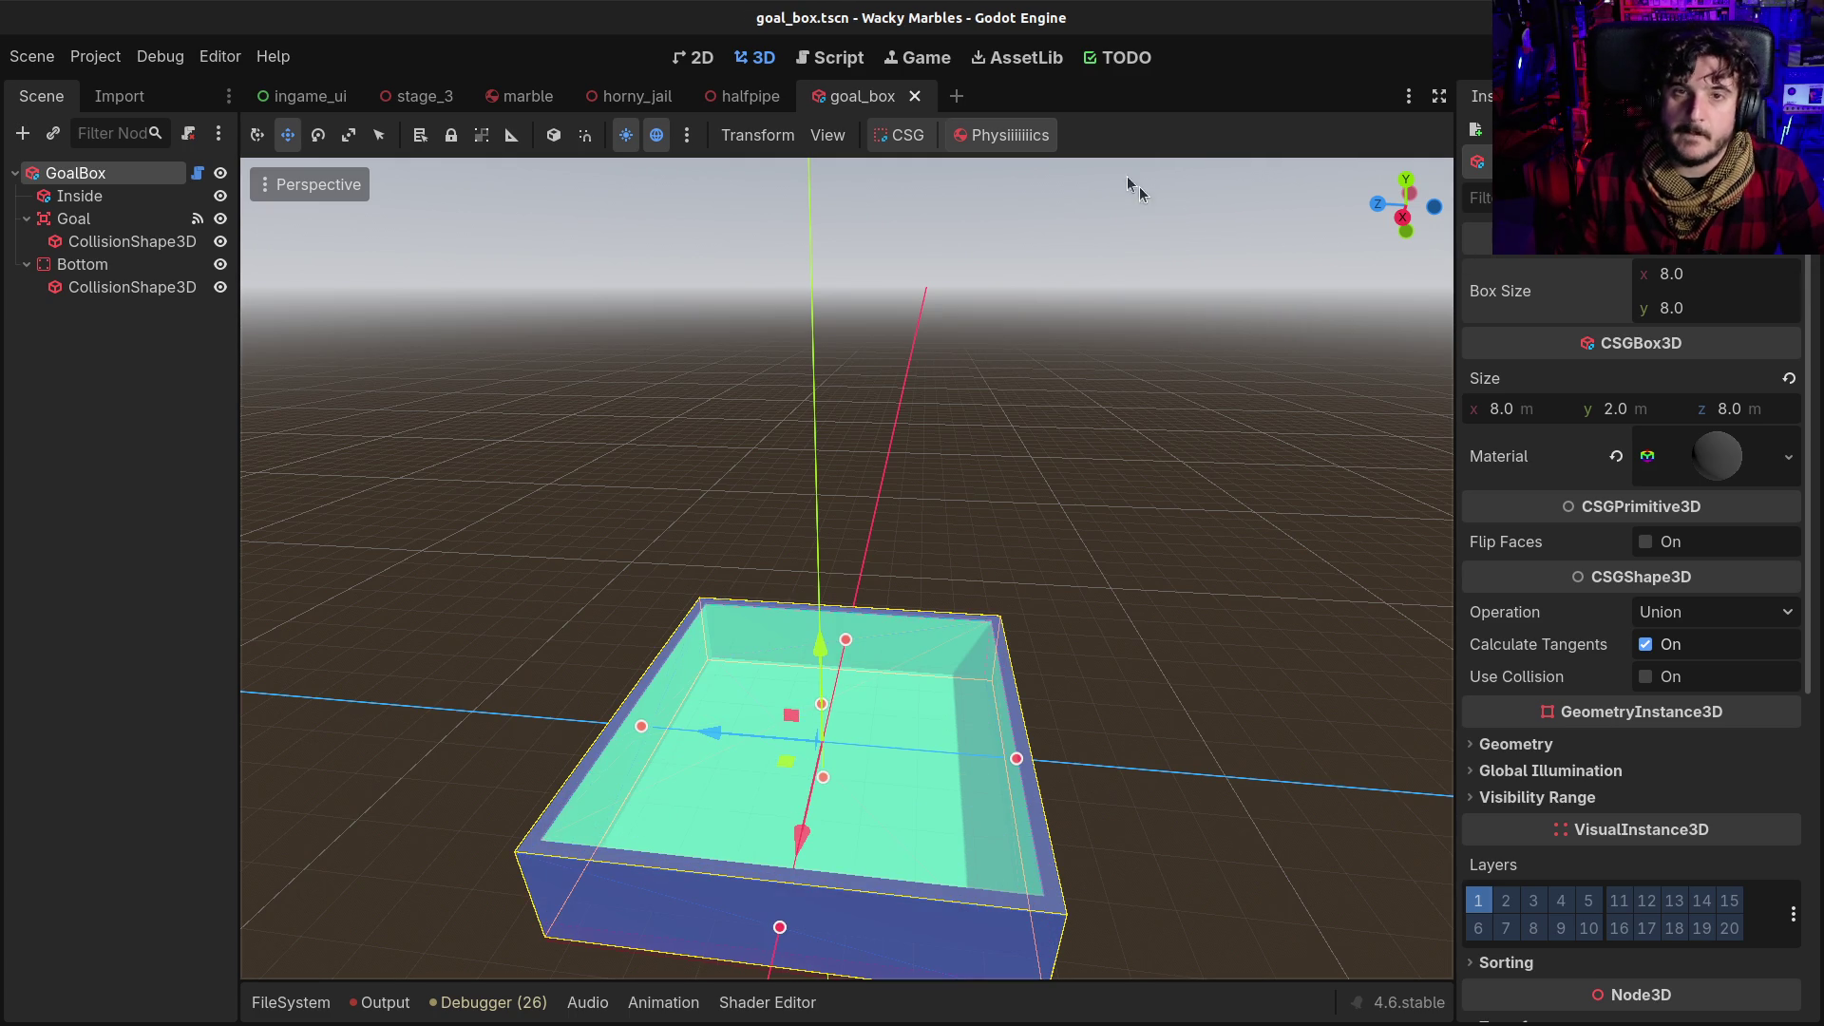
{"action": "left_click", "coordinate": [857, 63]}
{"action": "scroll", "coordinate": [791, 696], "scroll_direction": "down", "scroll_amount": 3}
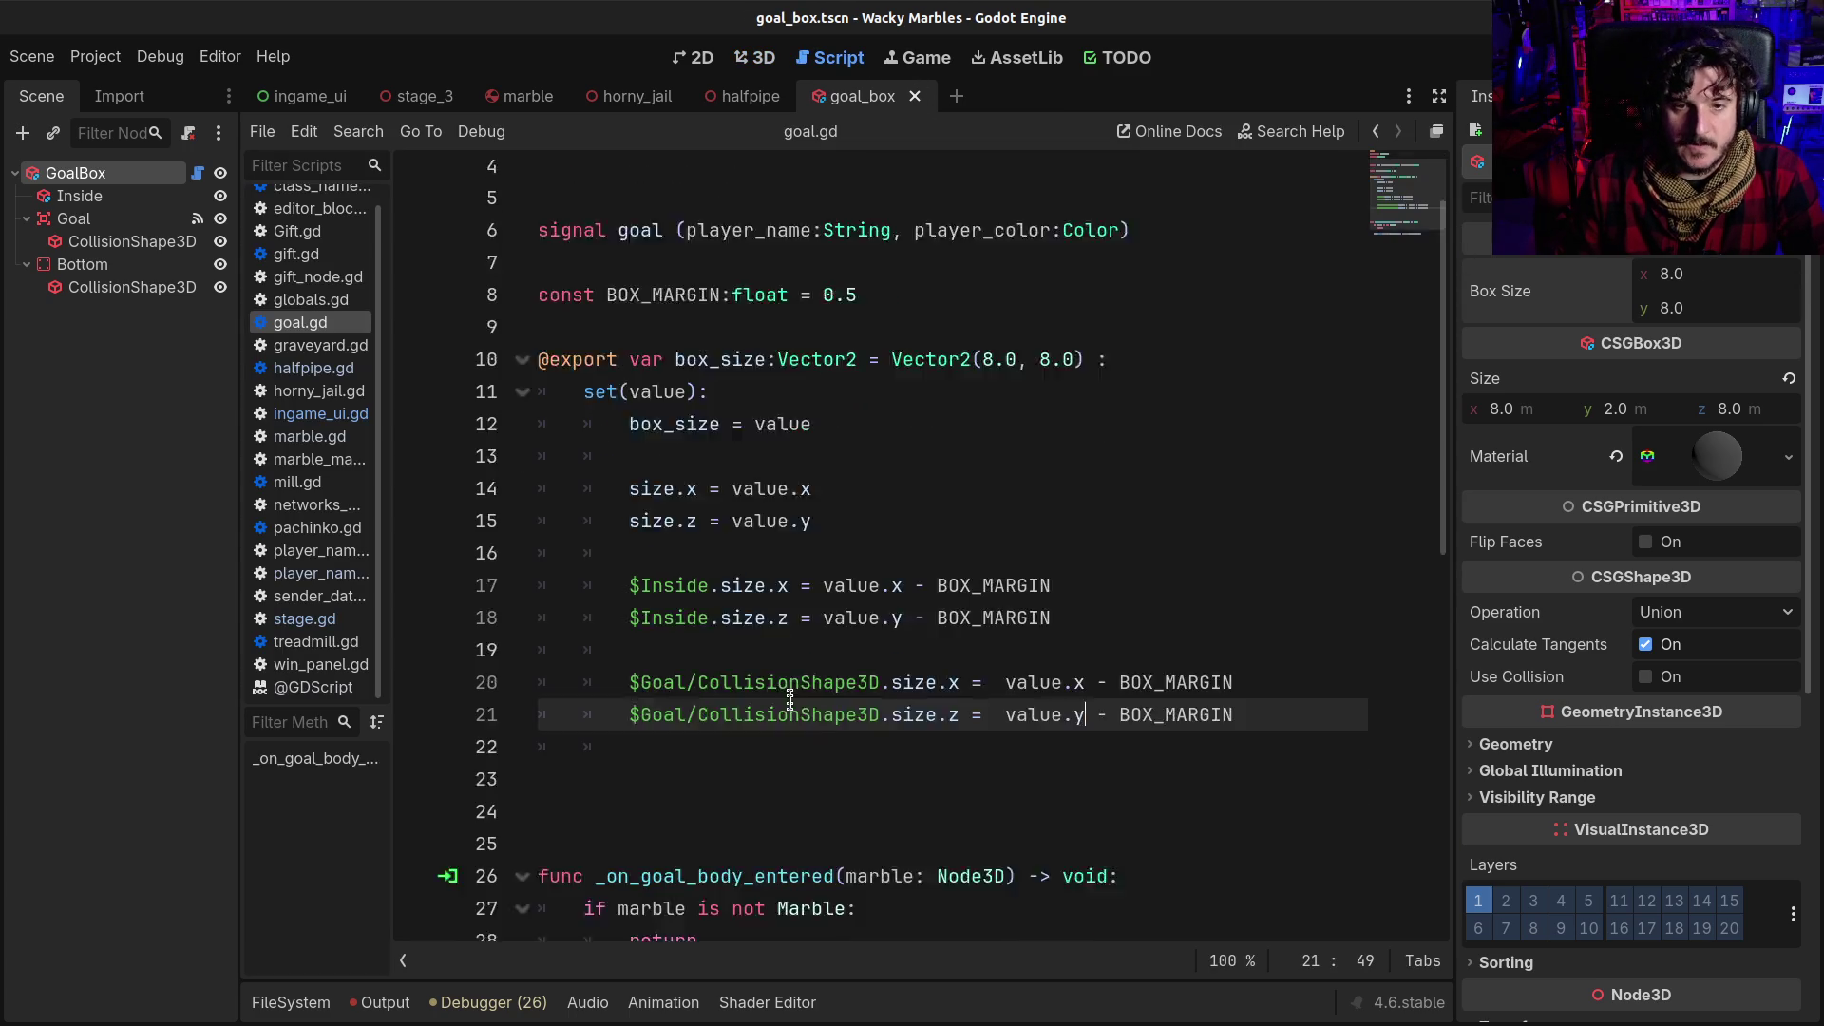
Insert .shape into both $Goal/CollisionShape3D size lines and save goal.gd.
{"action": "left_click", "coordinate": [372, 999]}
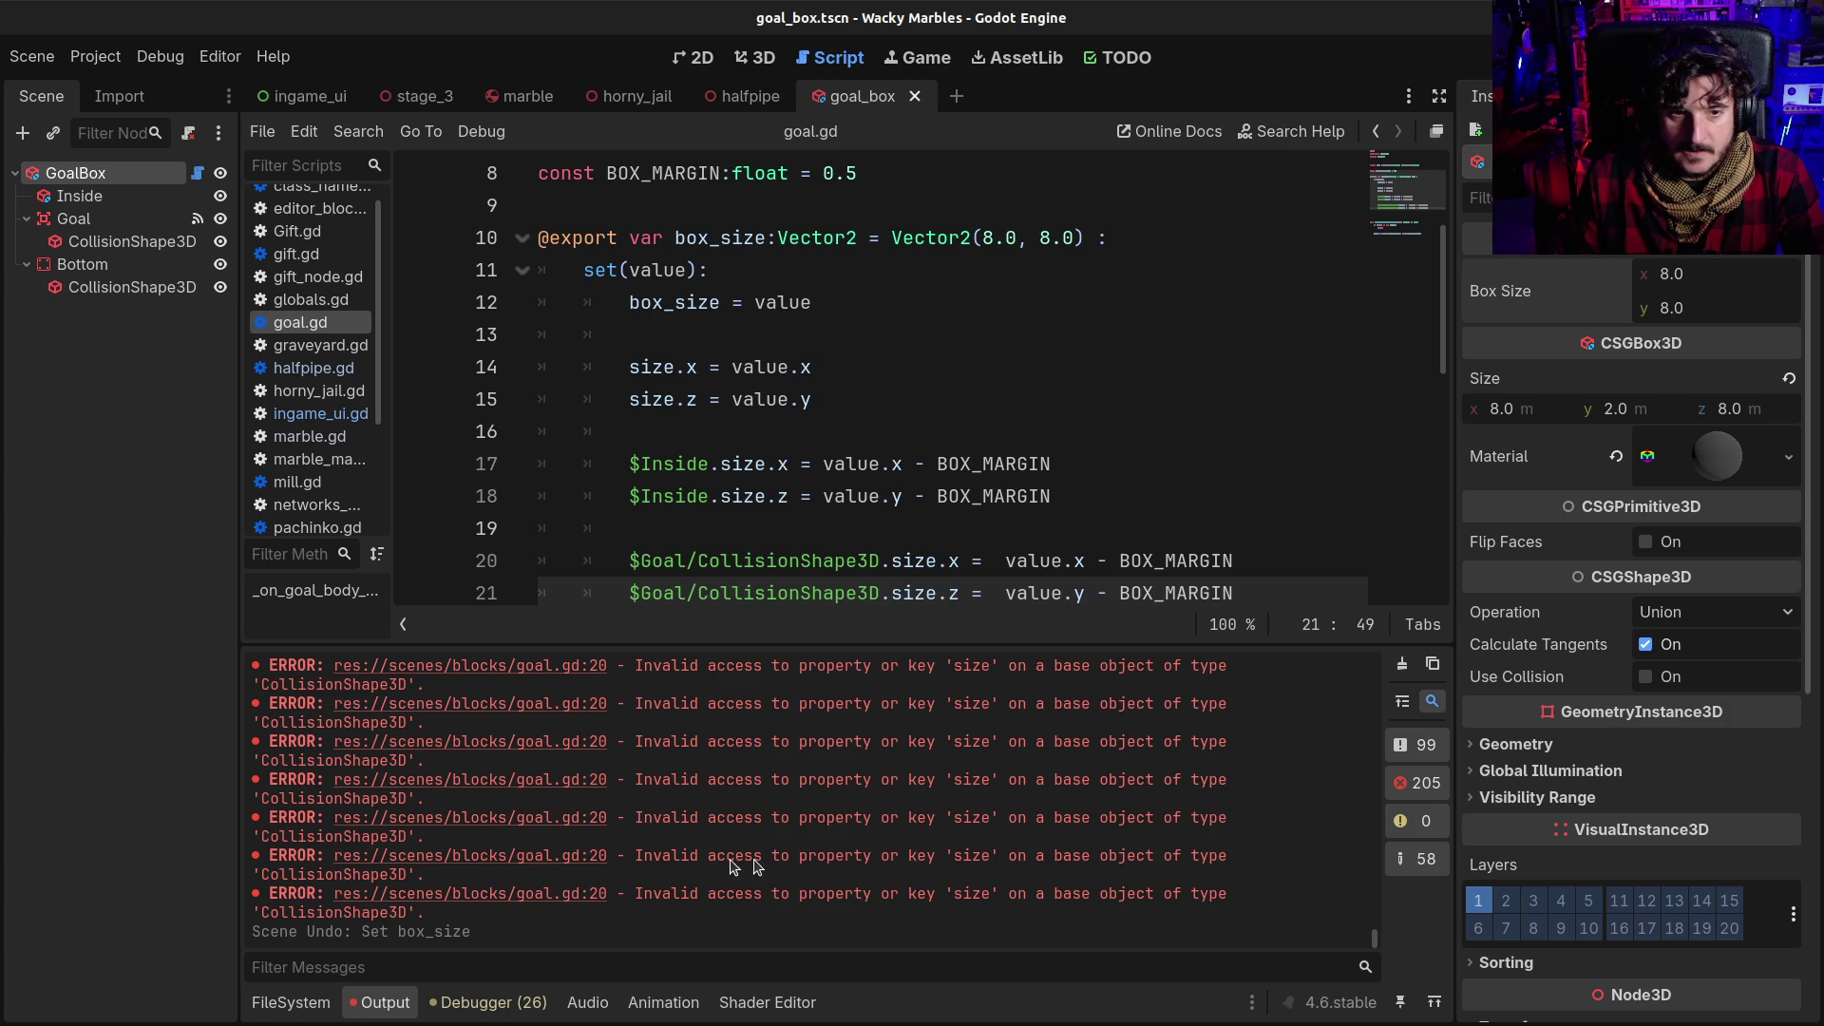
{"action": "scroll", "coordinate": [897, 393], "scroll_direction": "down", "scroll_amount": 1}
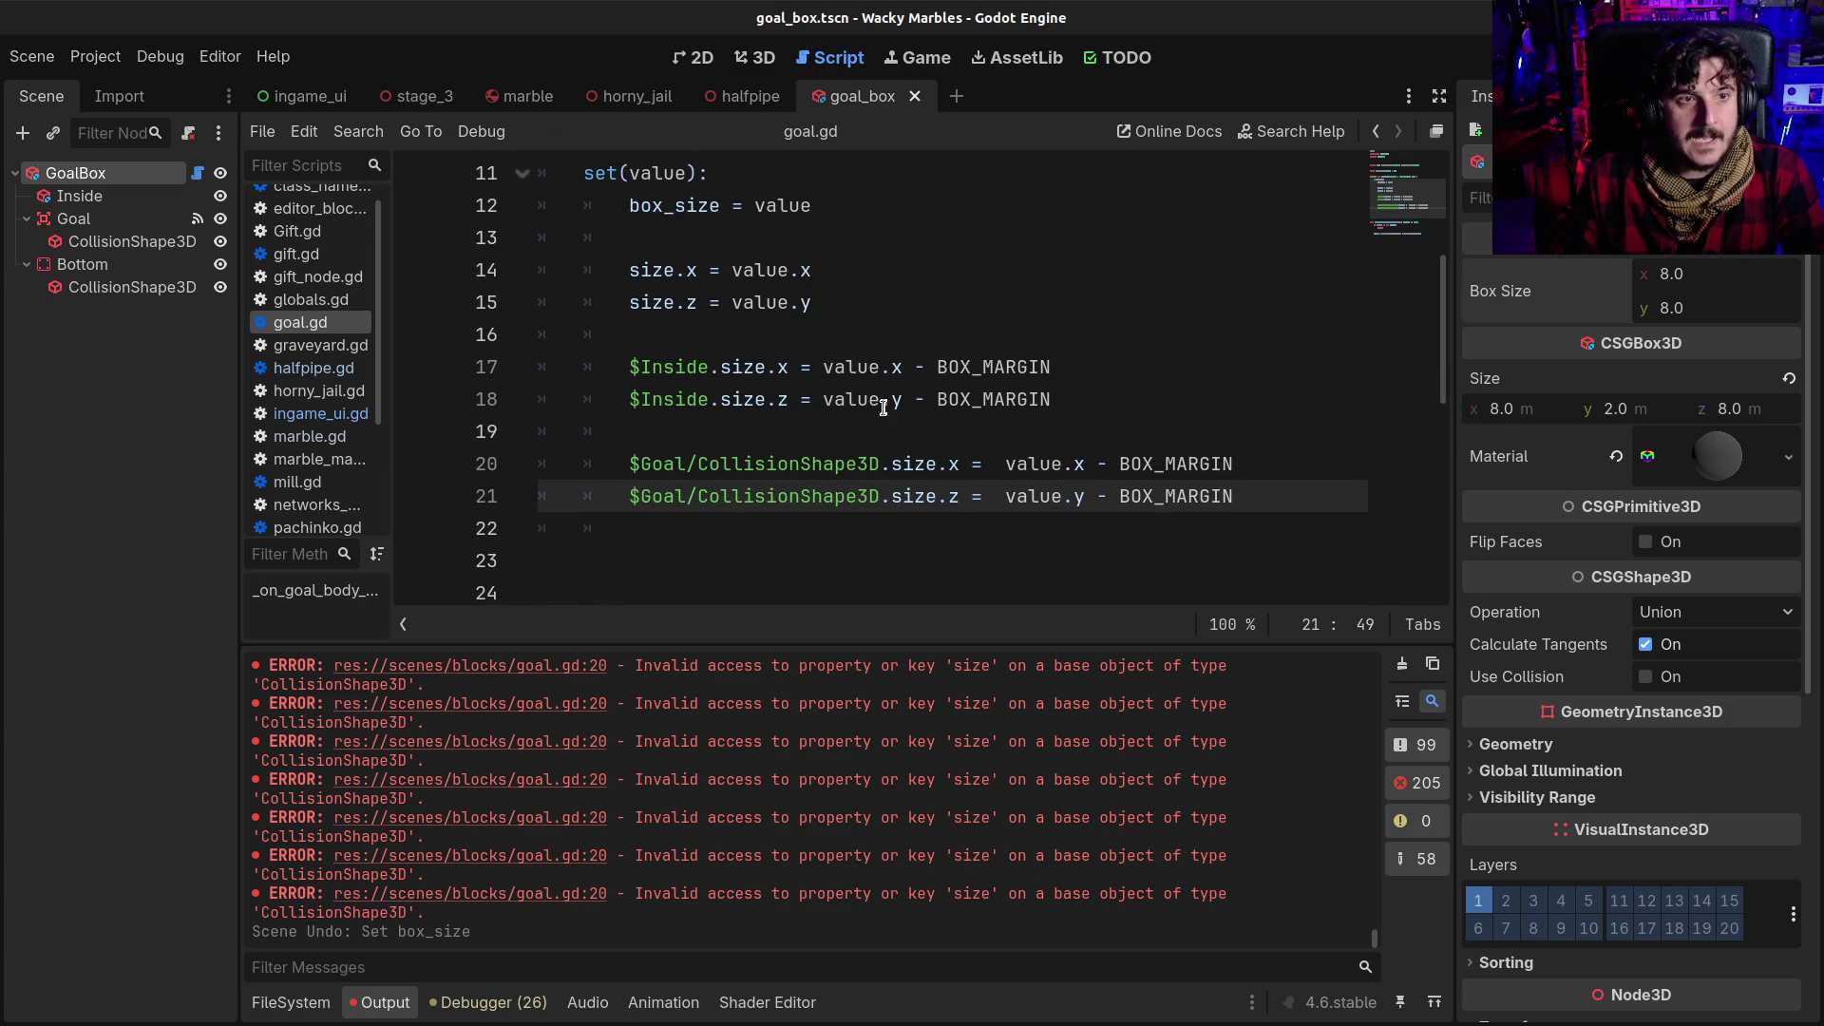
{"action": "left_click", "coordinate": [152, 242]}
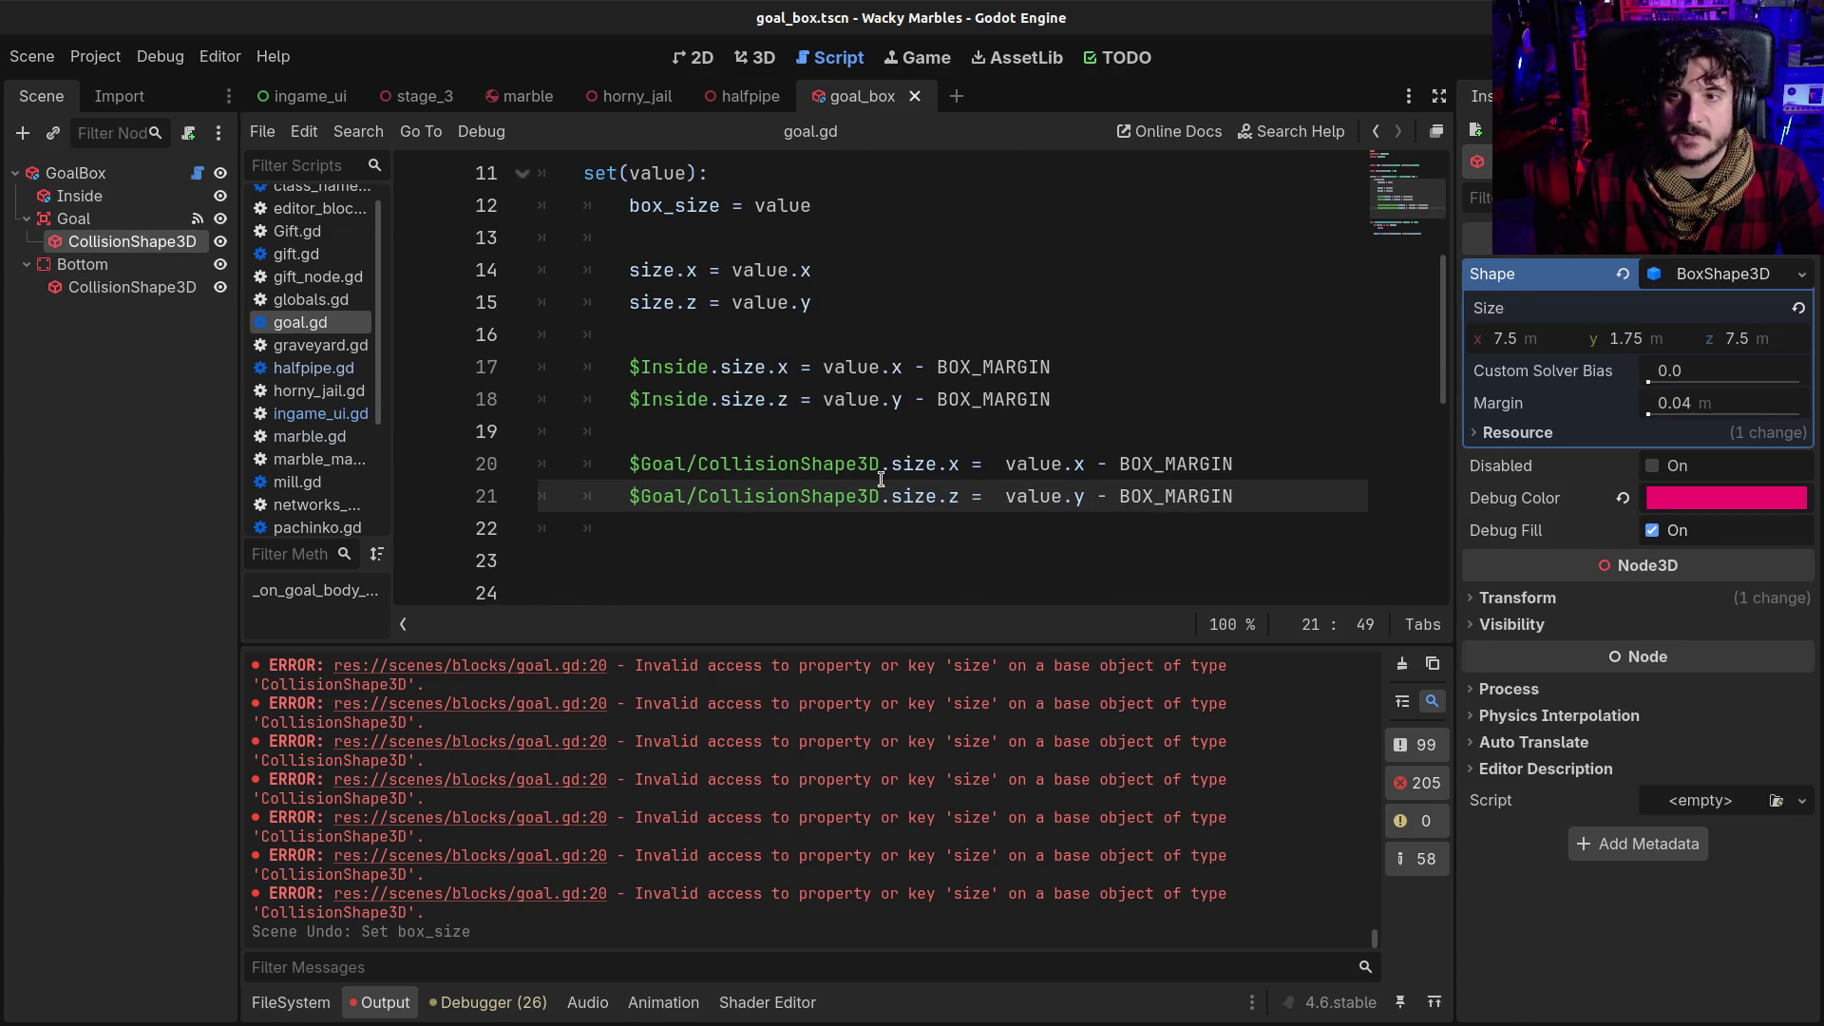
{"action": "left_click", "coordinate": [890, 466]}
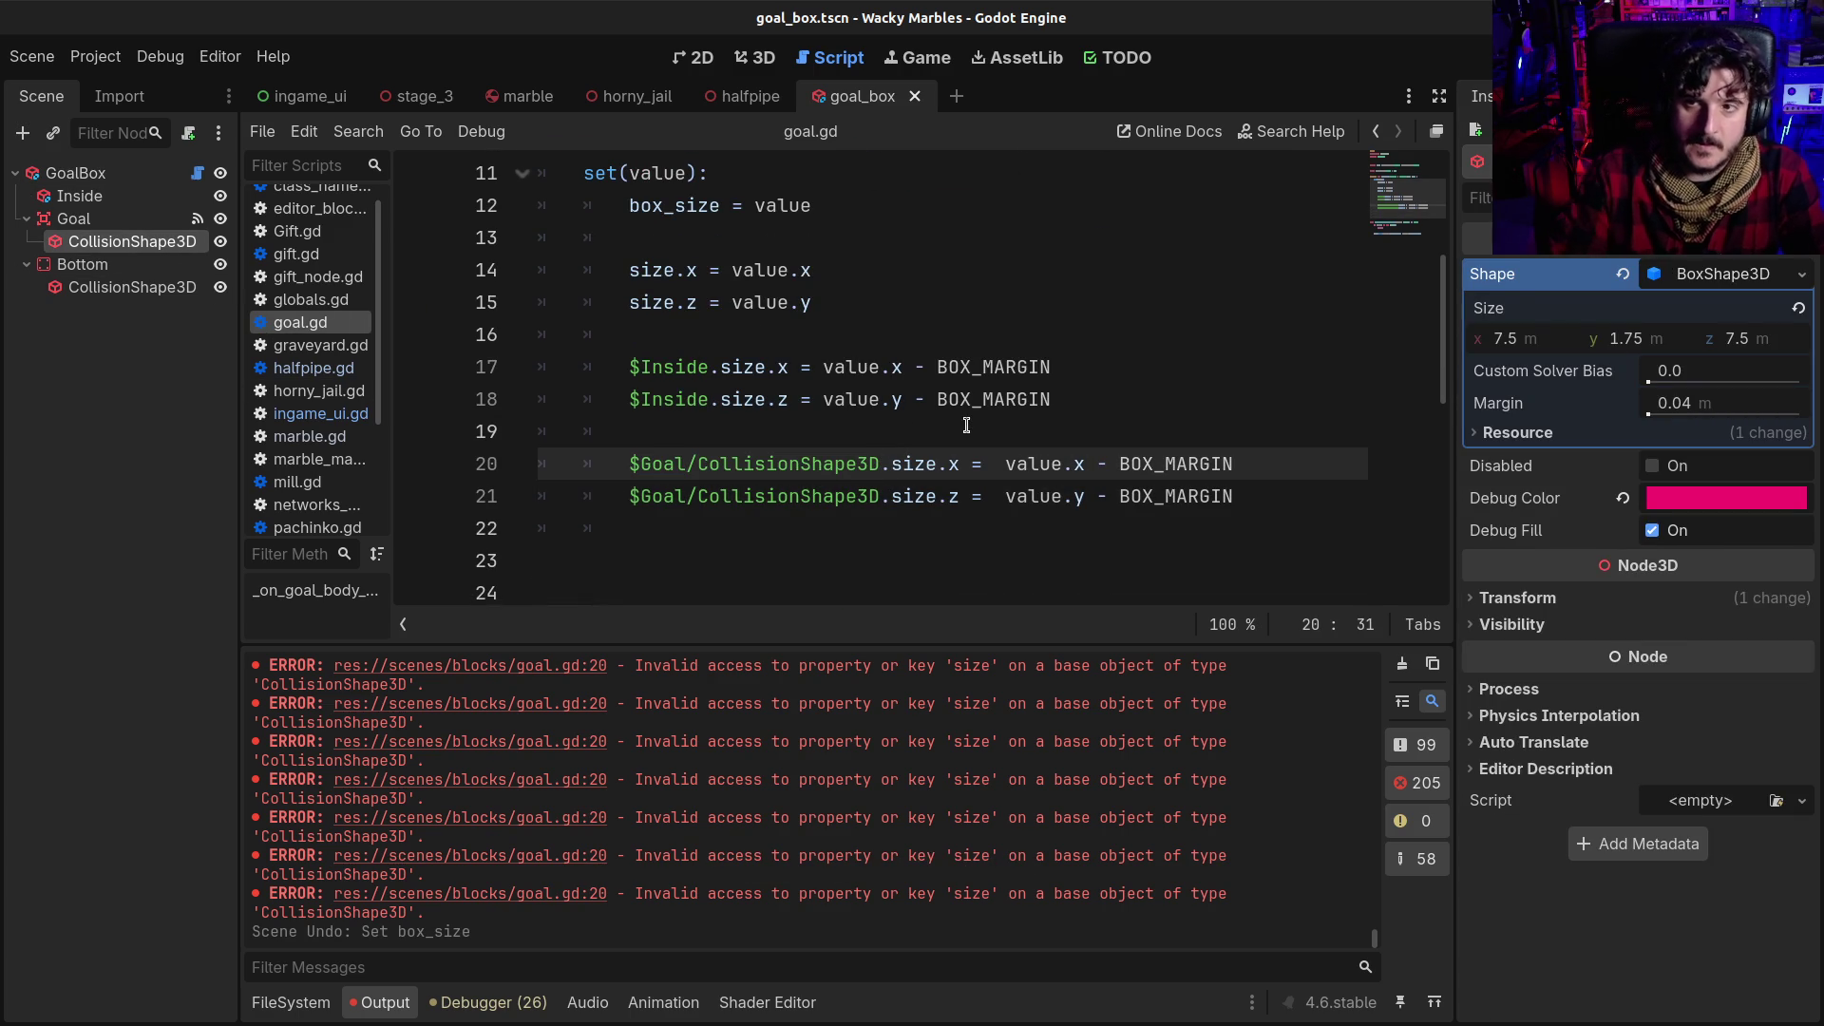
{"action": "type", "text": "shape"}
{"action": "key", "text": "Escape"}
{"action": "key", "text": "shift+Left"}
{"action": "key", "text": "shift+Left"}
{"action": "key", "text": "shift+Left"}
{"action": "key", "text": "ctrl+c"}
{"action": "key", "text": "Down"}
{"action": "key", "text": "ctrl+v"}
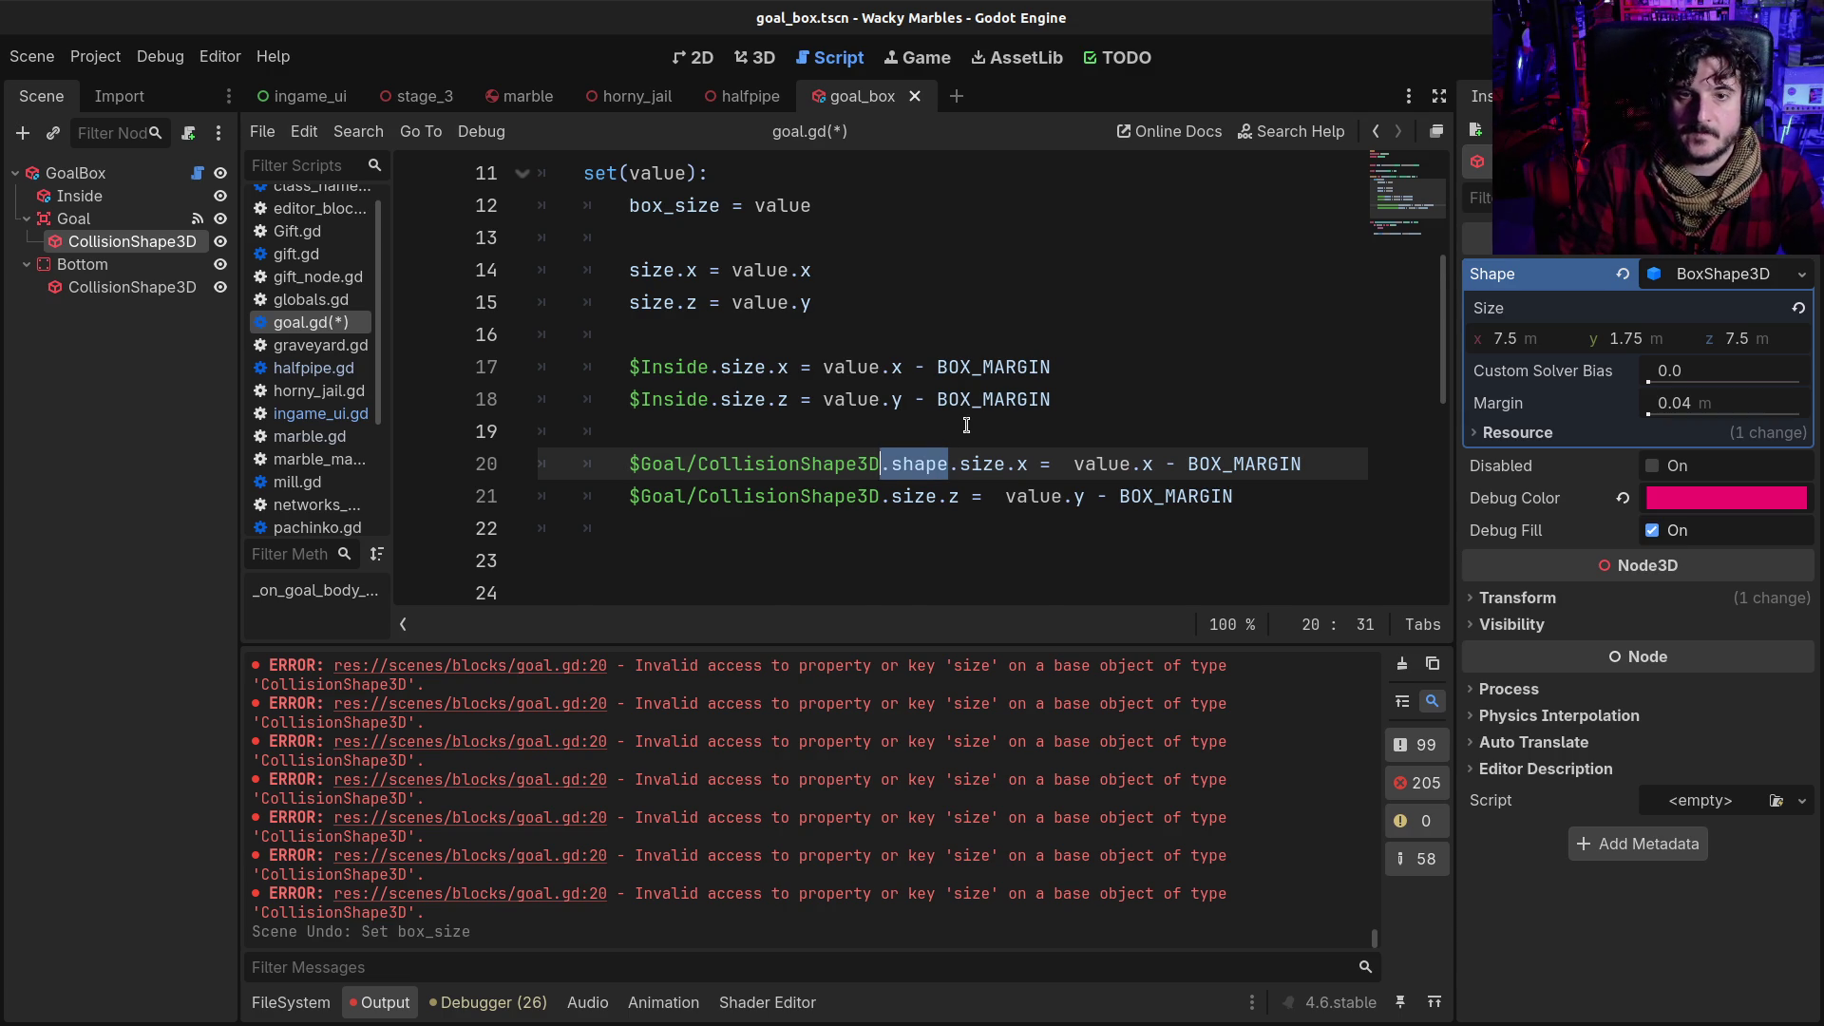
{"action": "scroll", "coordinate": [967, 425], "scroll_direction": "down", "scroll_amount": 1}
{"action": "key", "text": "Delete"}
{"action": "key", "text": "ctrl+s"}
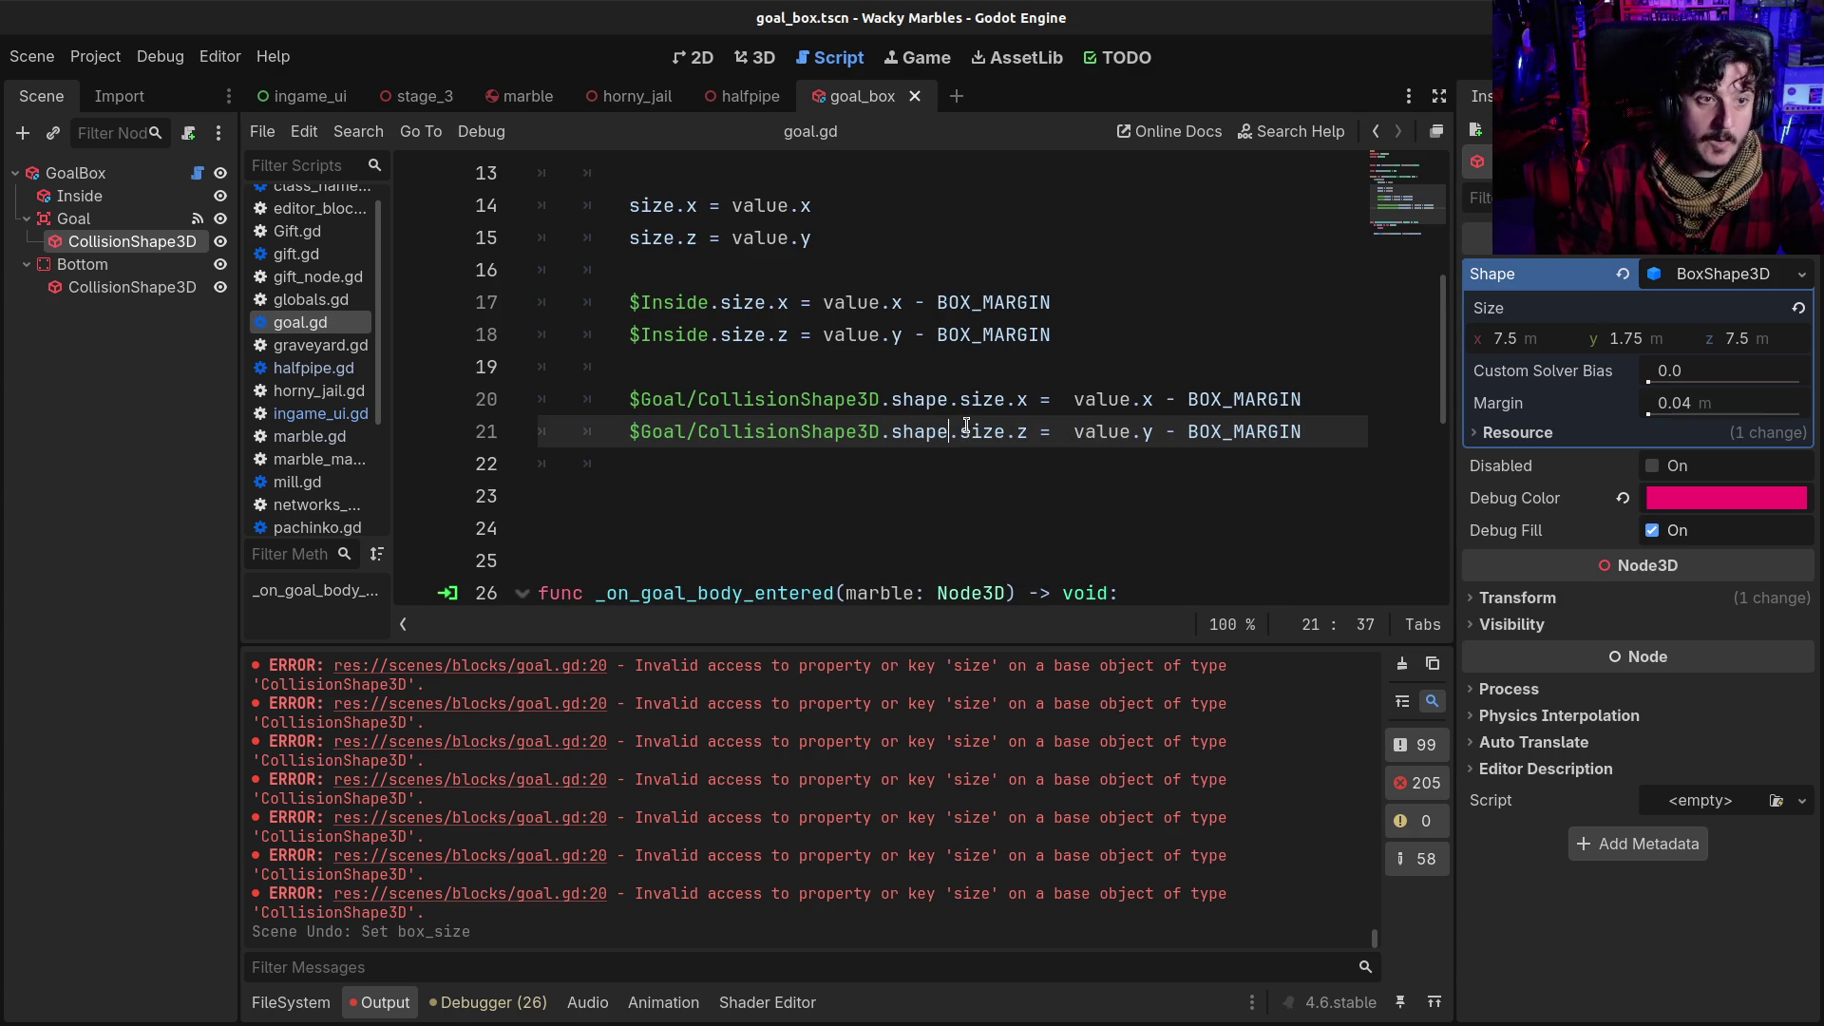
Copy the two Goal shape-size lines into new lines below for the Bottom shape.
{"action": "left_click", "coordinate": [76, 266]}
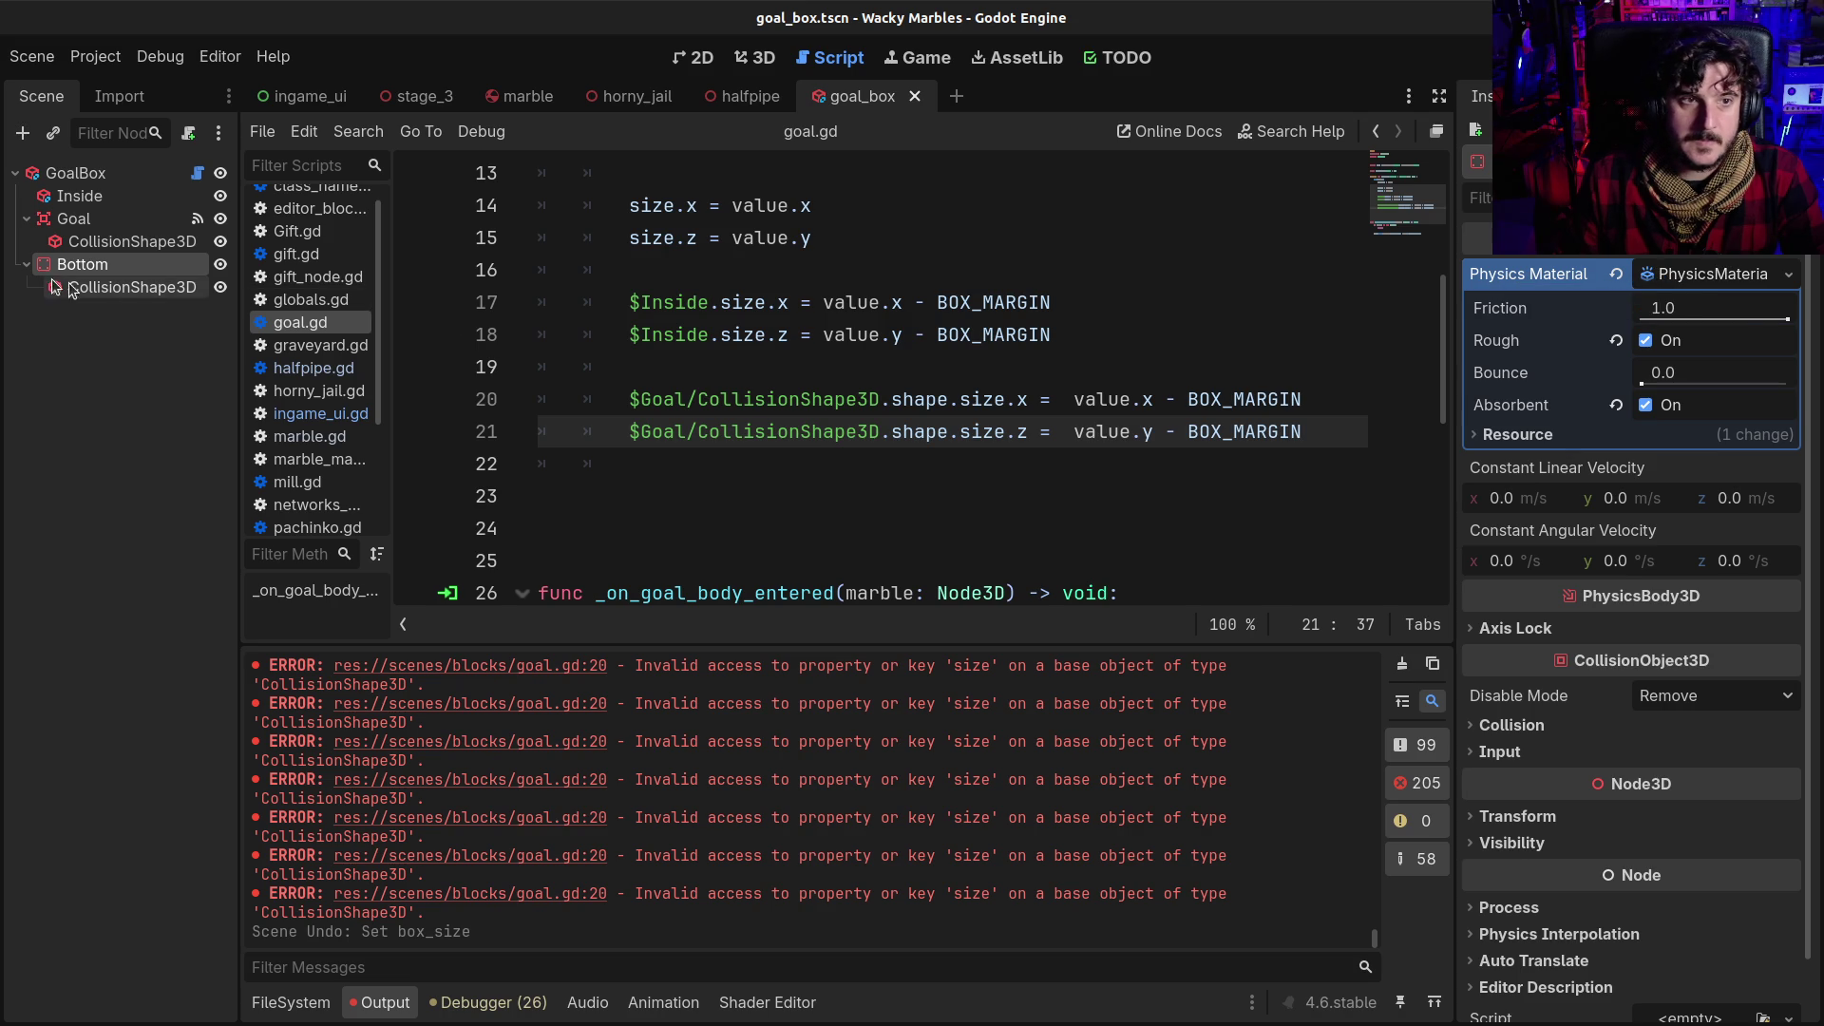
{"action": "left_click", "coordinate": [186, 289]}
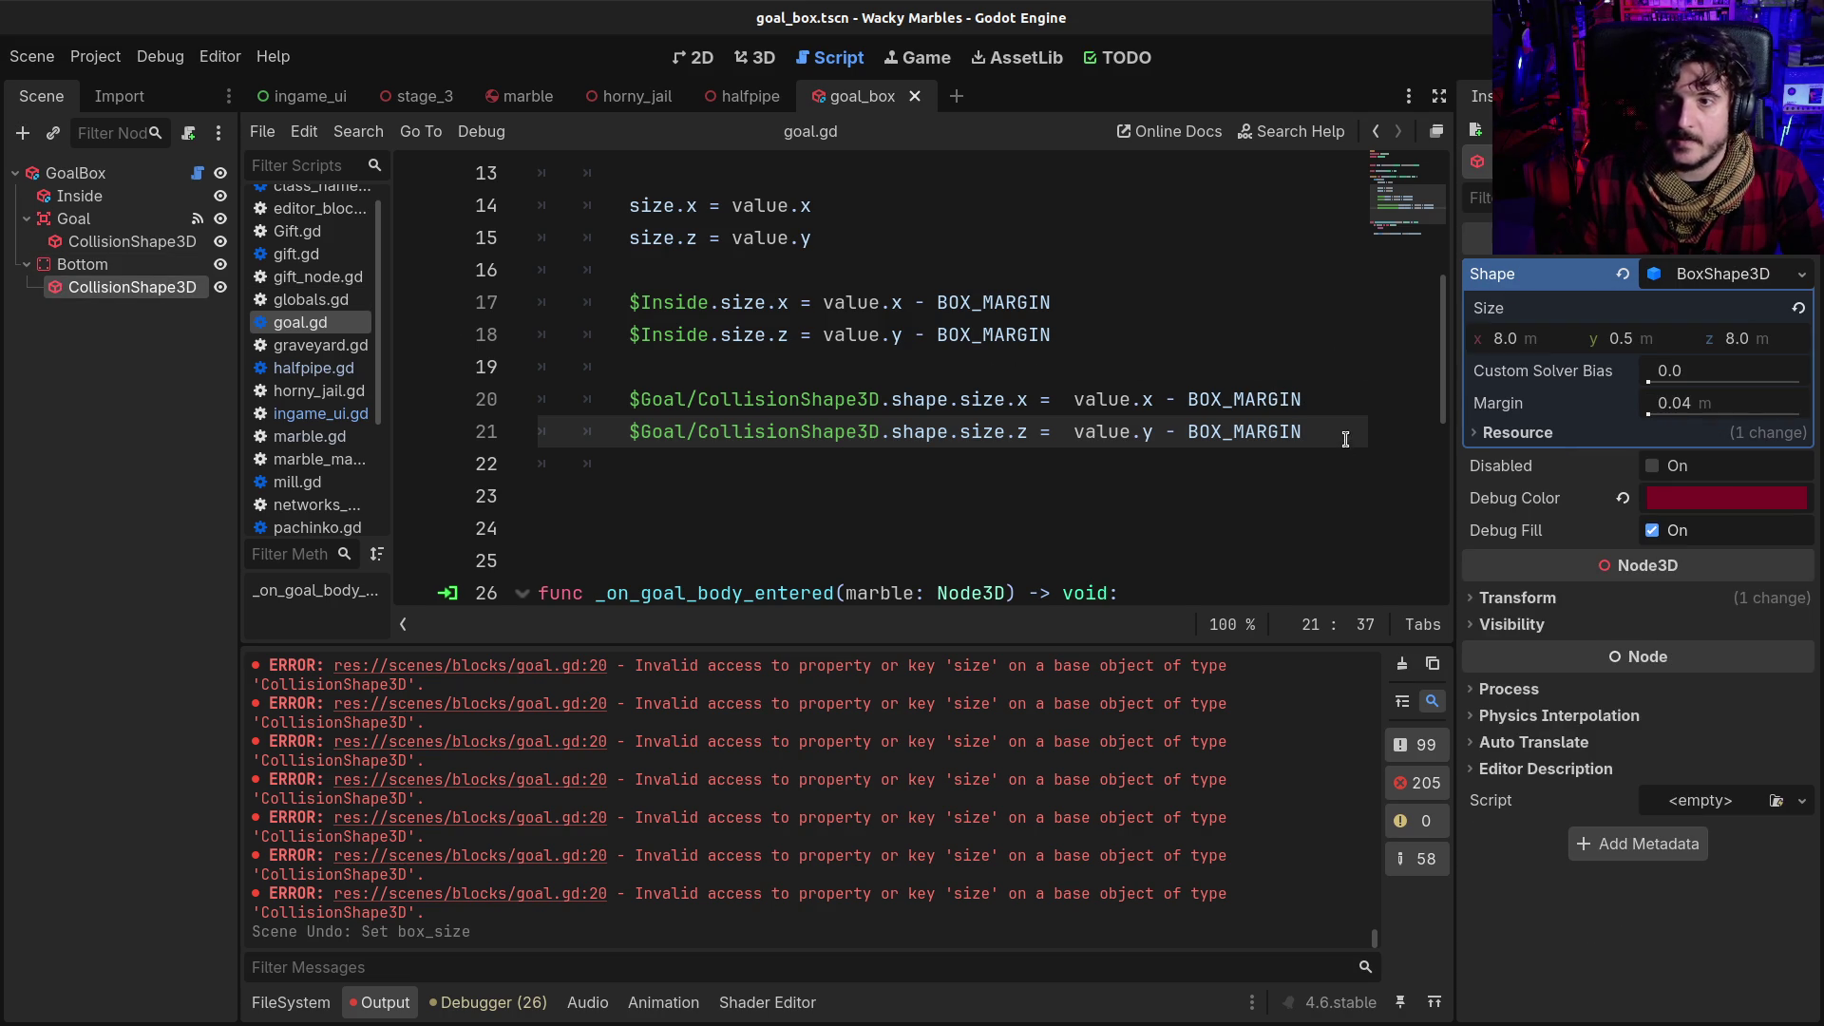
{"action": "key", "text": "Return"}
{"action": "key", "text": "Return"}
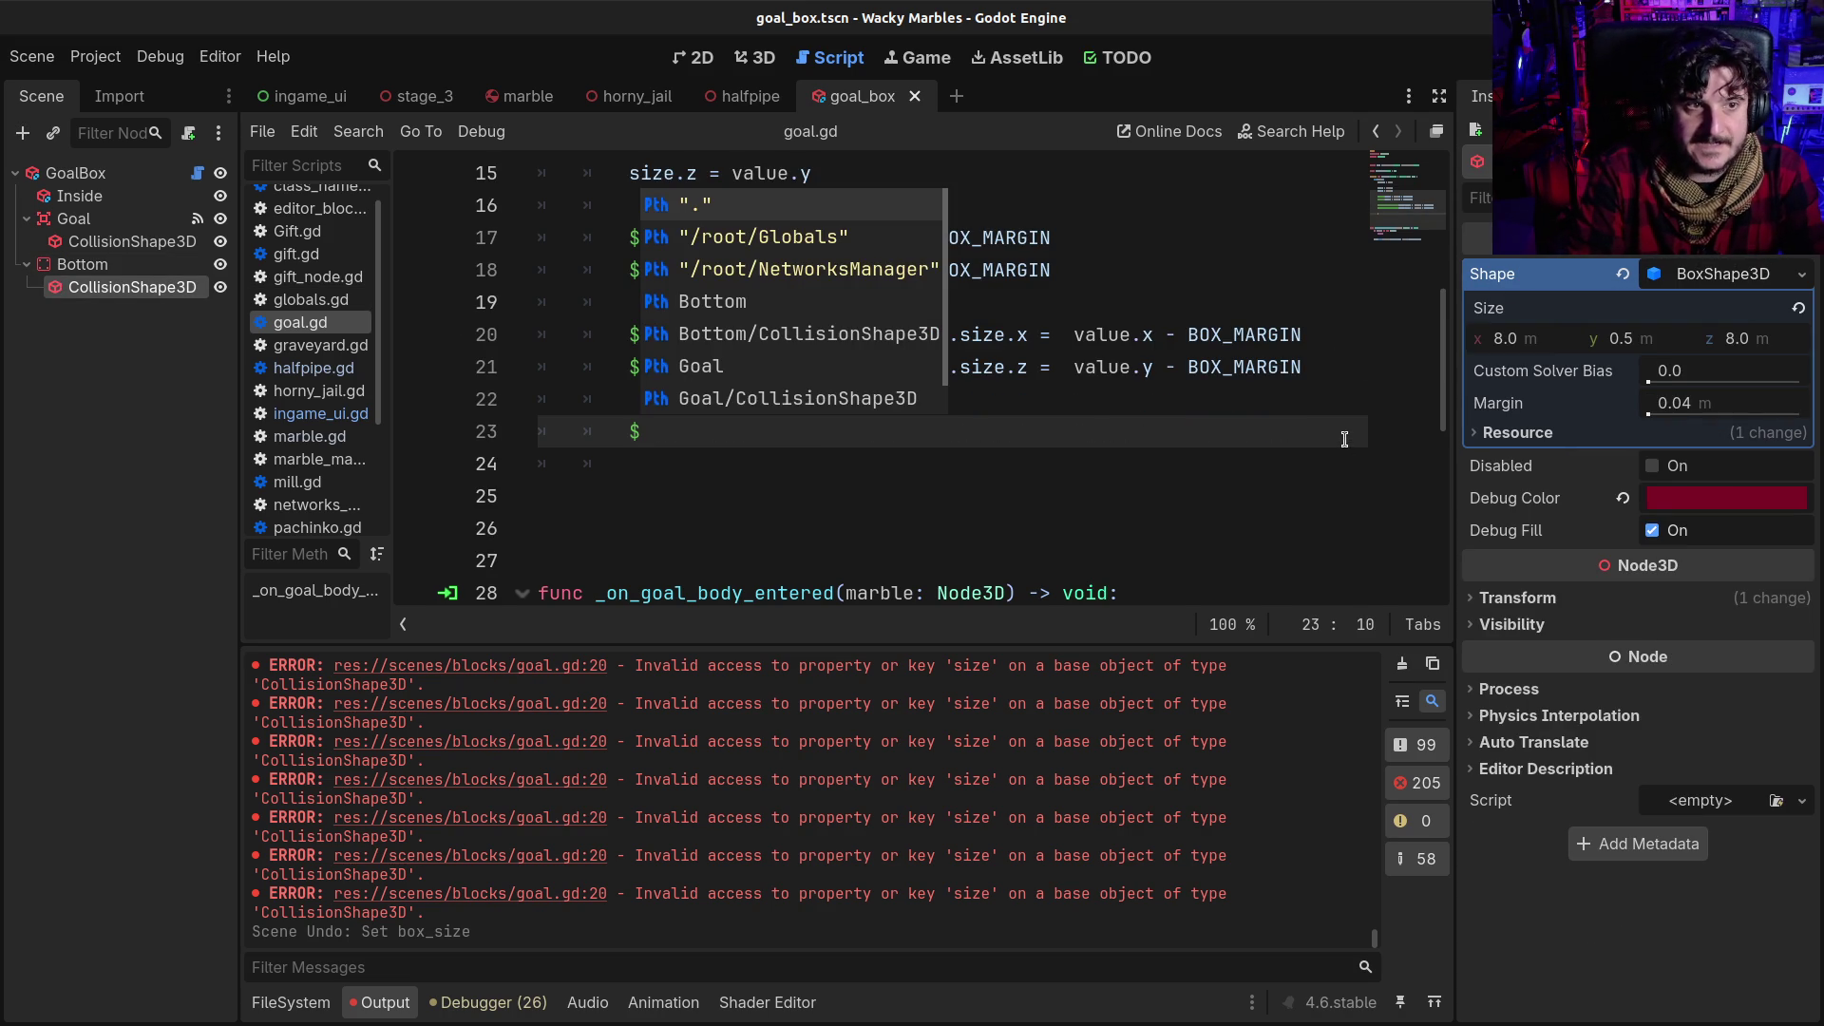
{"action": "key", "text": "Escape"}
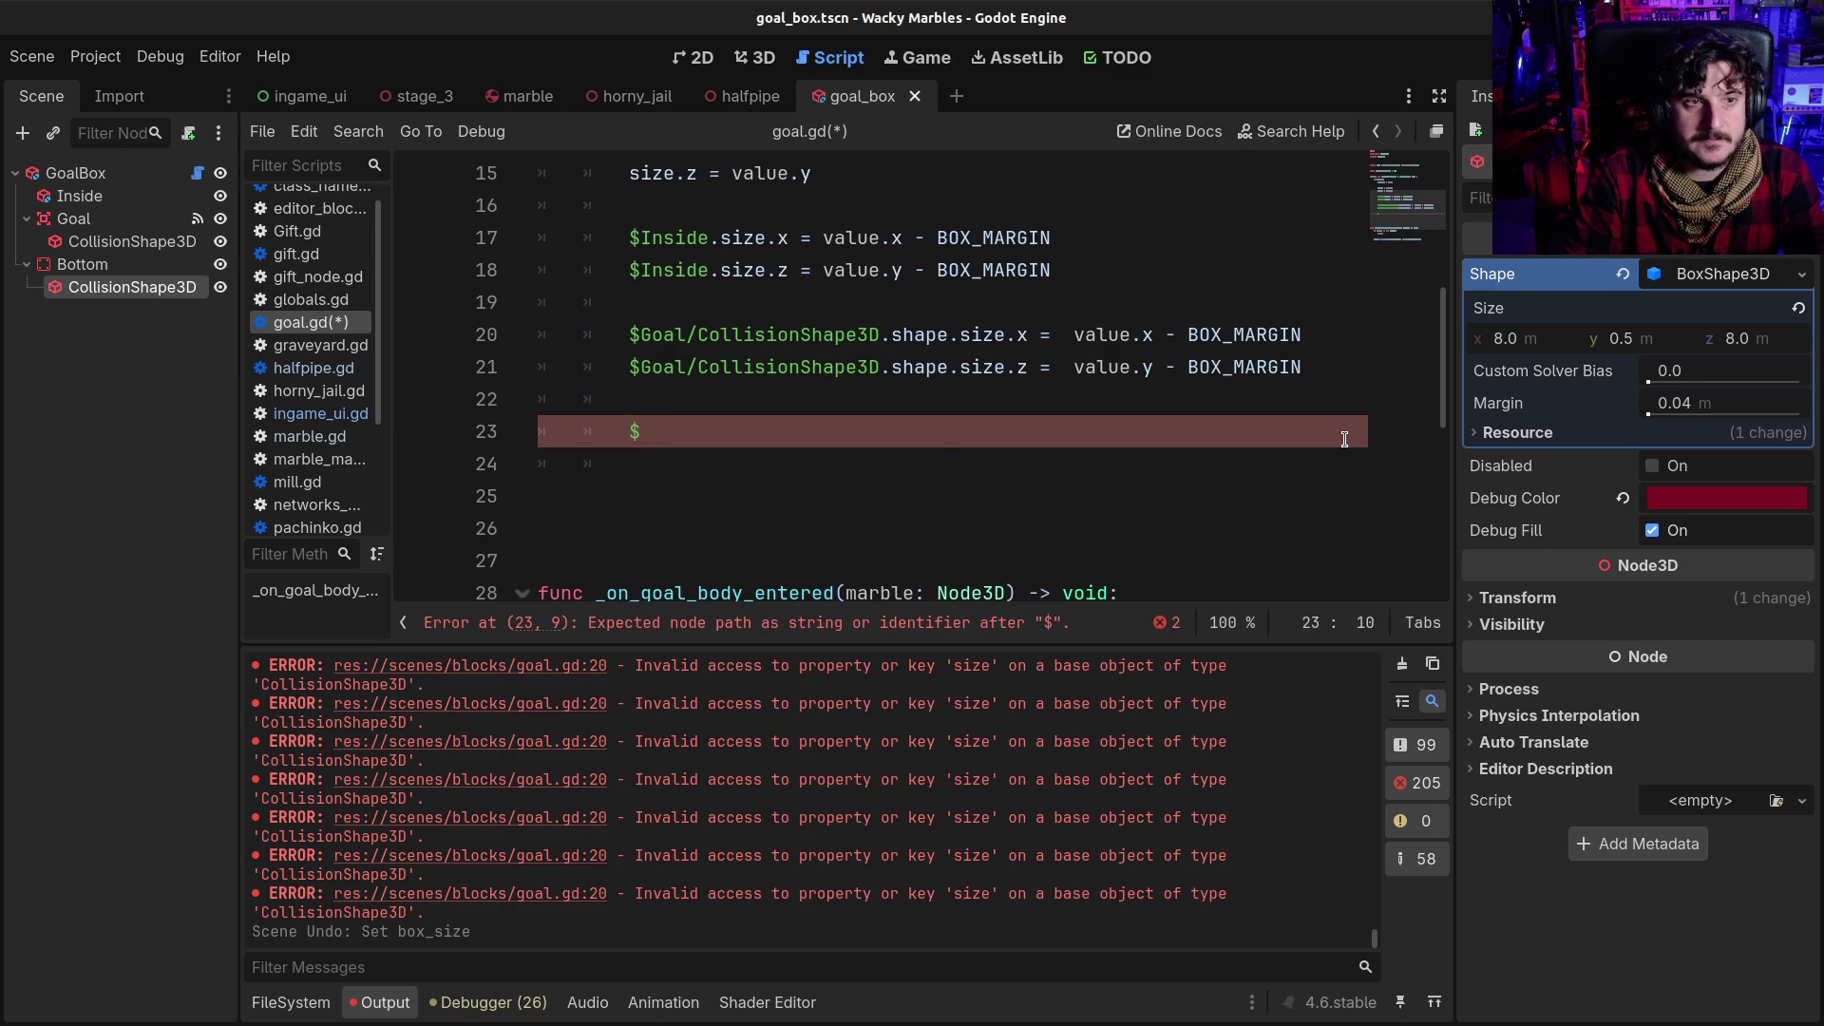
{"action": "type", "text": "B"}
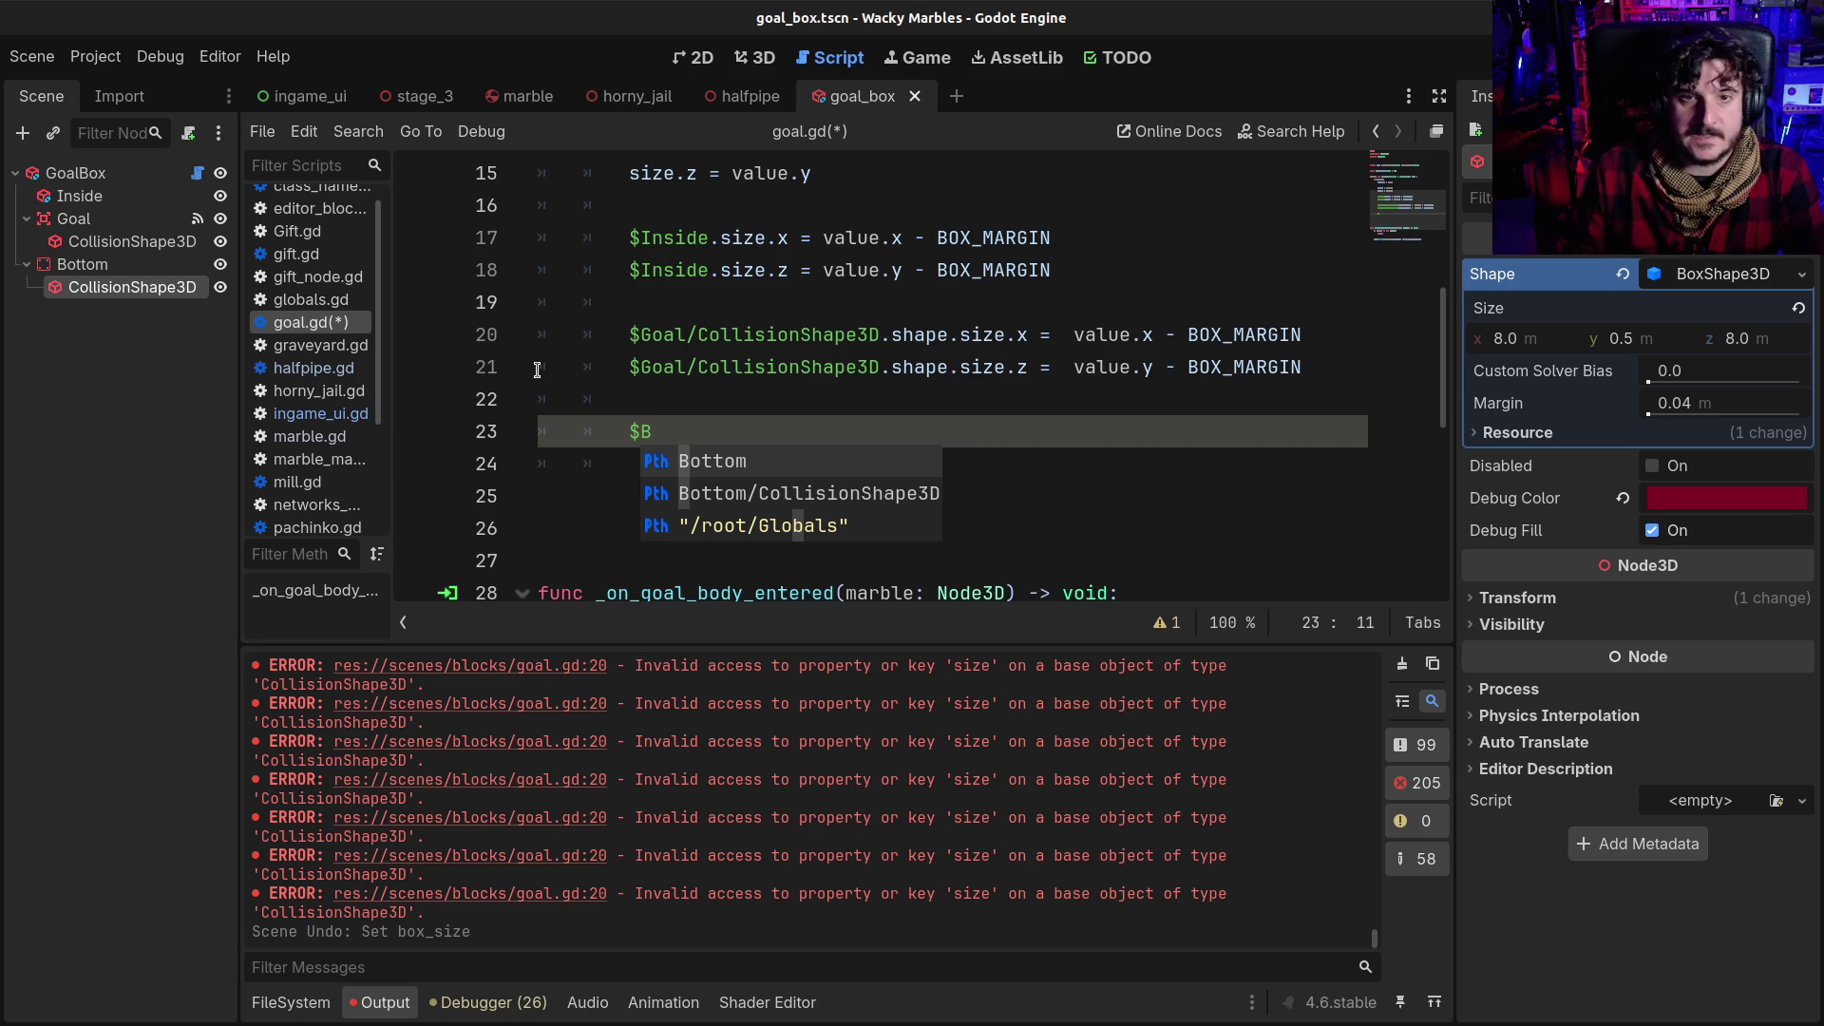
{"action": "left_click", "coordinate": [626, 340]}
{"action": "left_click", "coordinate": [1315, 360], "text": "shift"}
{"action": "key", "text": "ctrl+c"}
{"action": "double_click", "coordinate": [636, 431]}
{"action": "key", "text": "ctrl+v"}
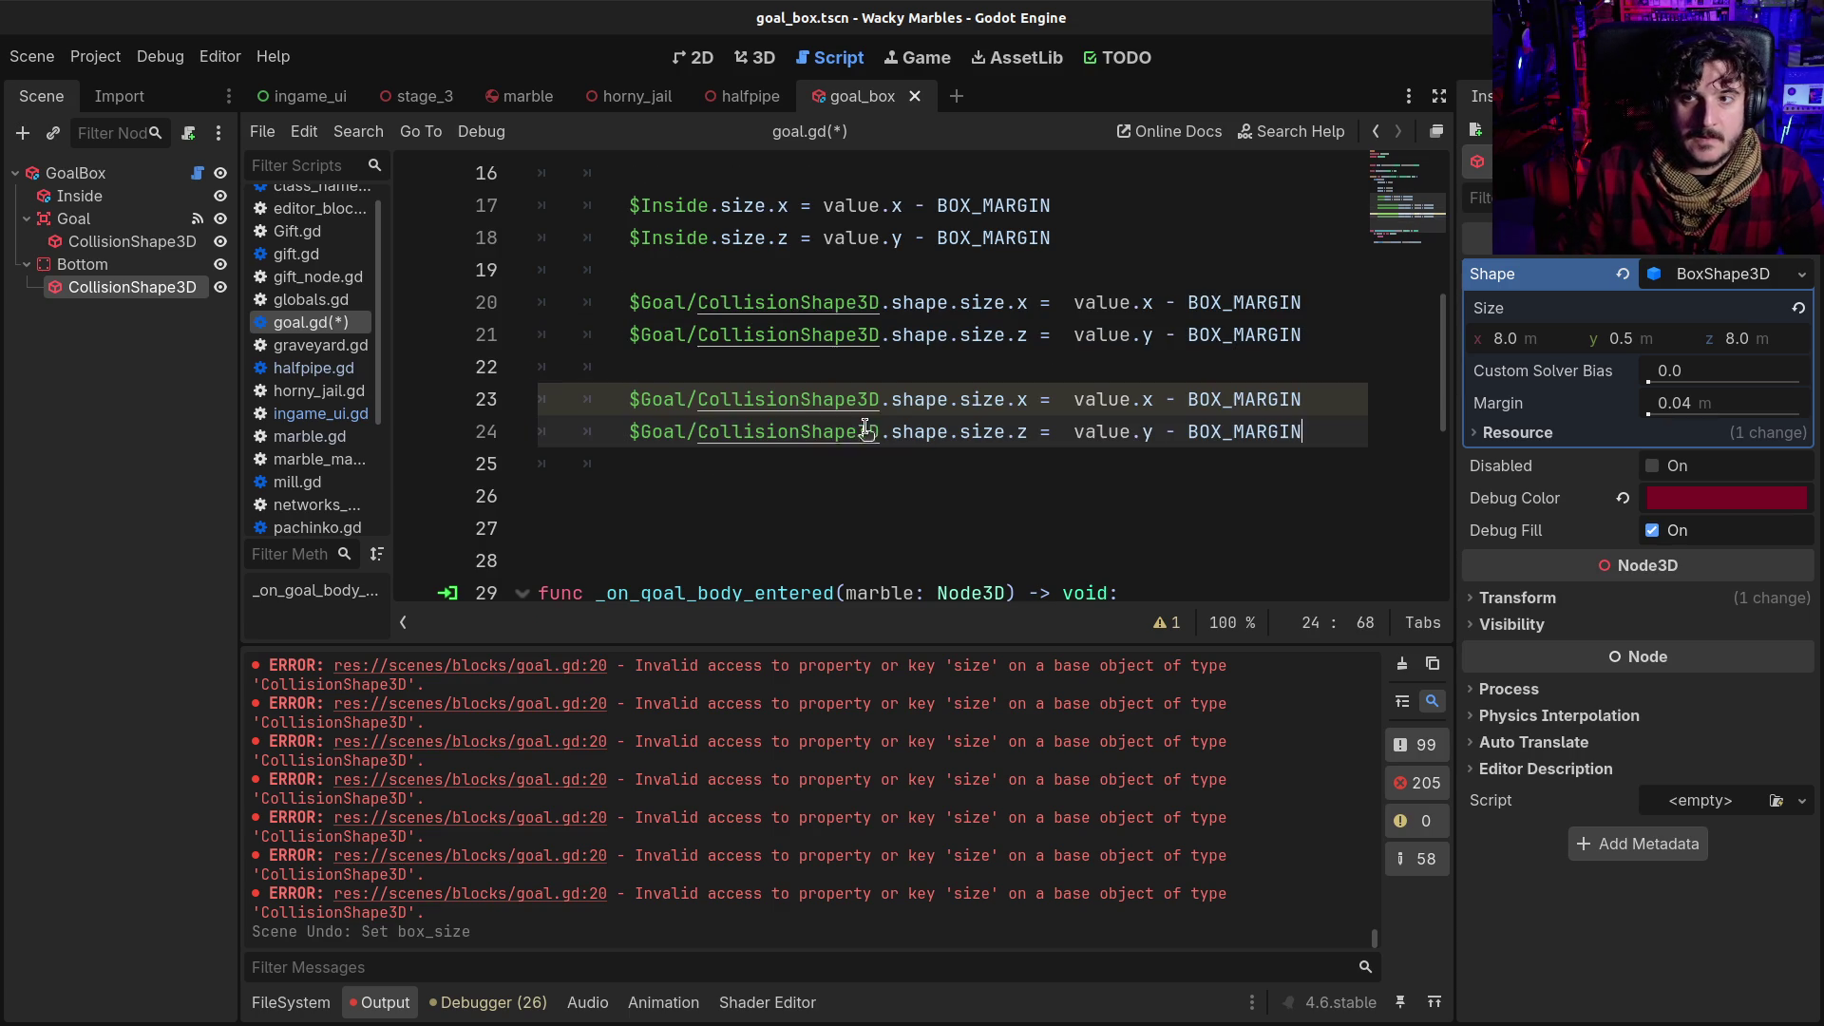
Change Goal to Bottom in both pasted lines and save goal.gd.
{"action": "double_click", "coordinate": [655, 399]}
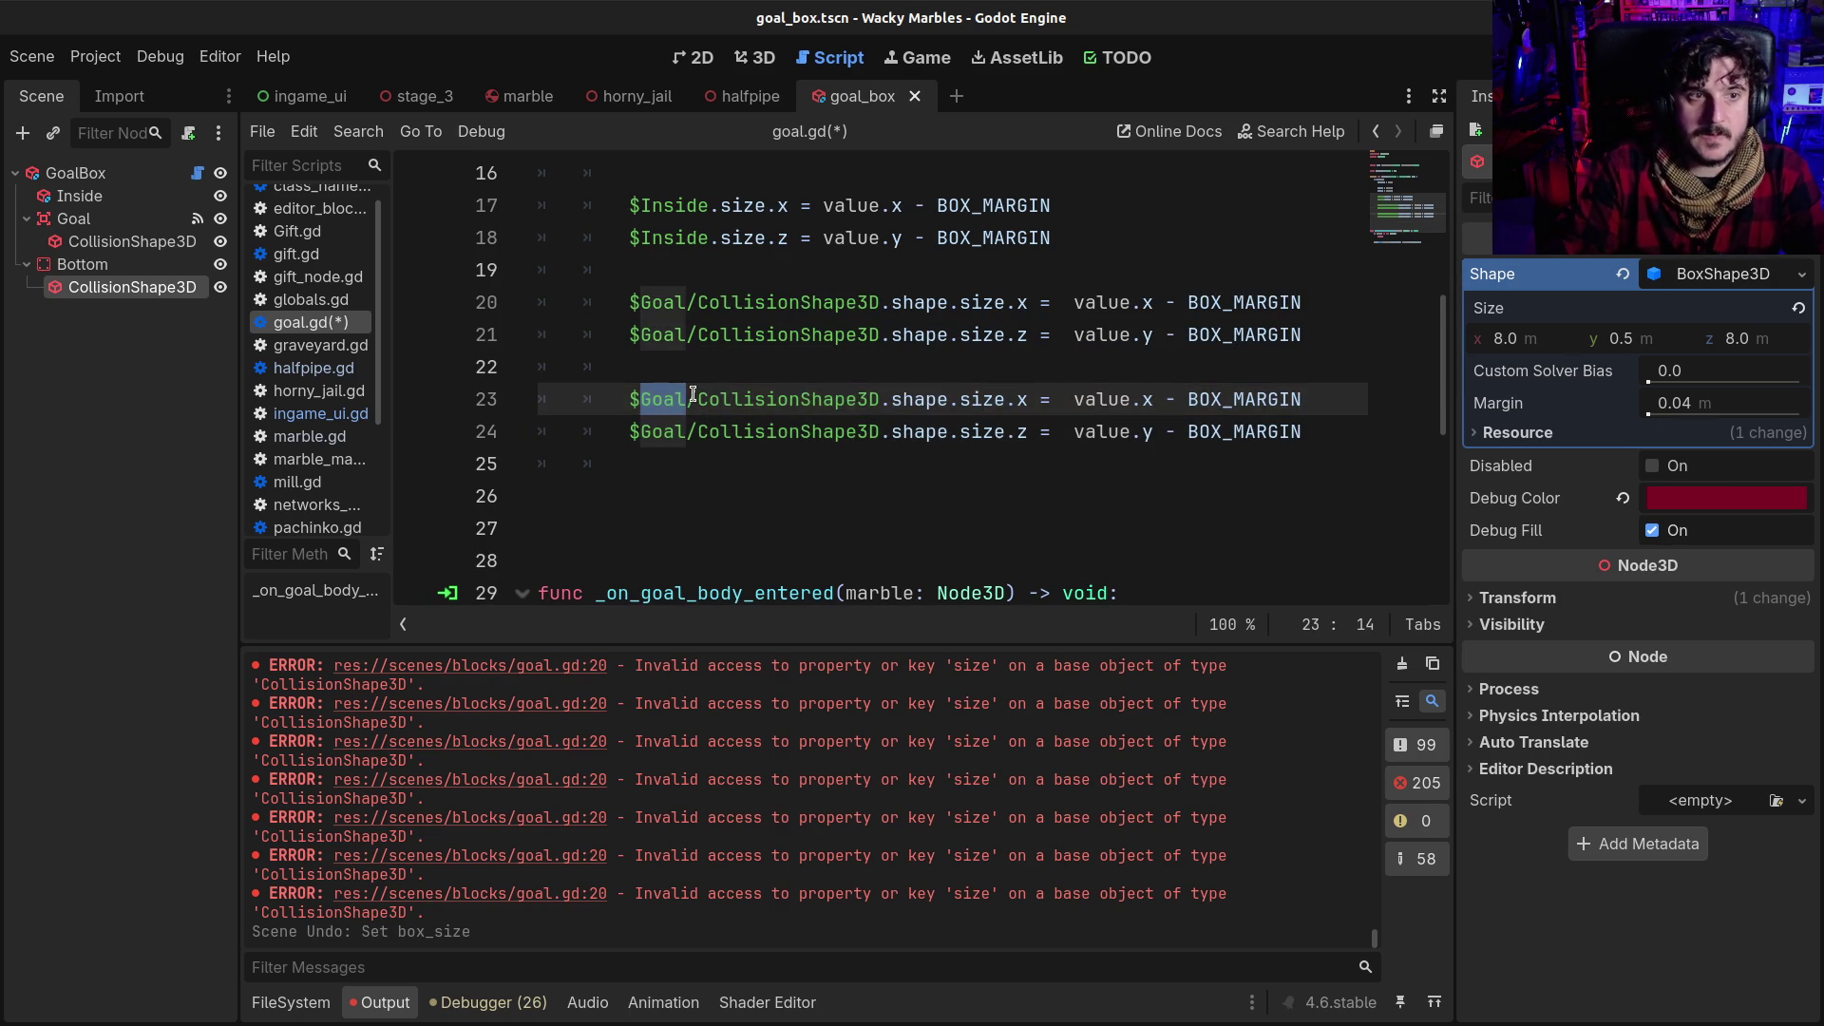
{"action": "type", "text": "Bottom"}
{"action": "double_click", "coordinate": [694, 397]}
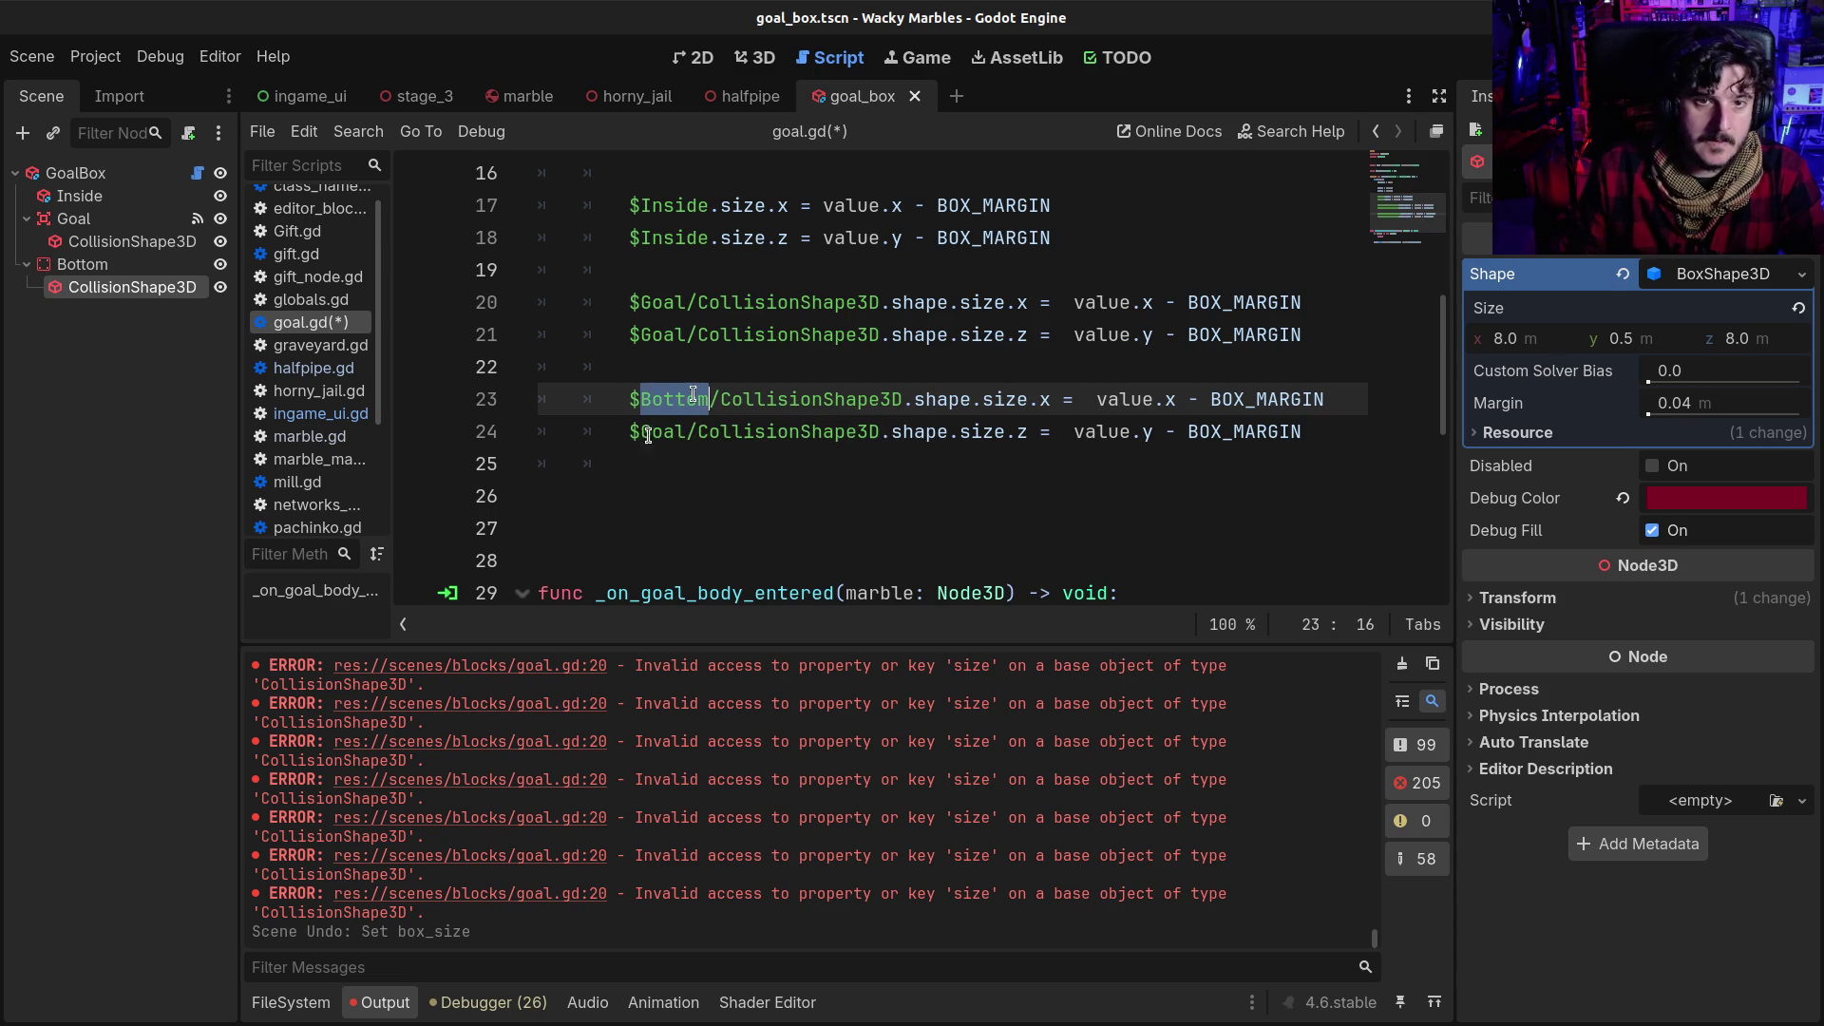
{"action": "double_click", "coordinate": [662, 431]}
{"action": "key", "text": "ctrl+v"}
{"action": "key", "text": "ctrl+s"}
{"action": "scroll", "coordinate": [805, 431], "scroll_direction": "up", "scroll_amount": 2}
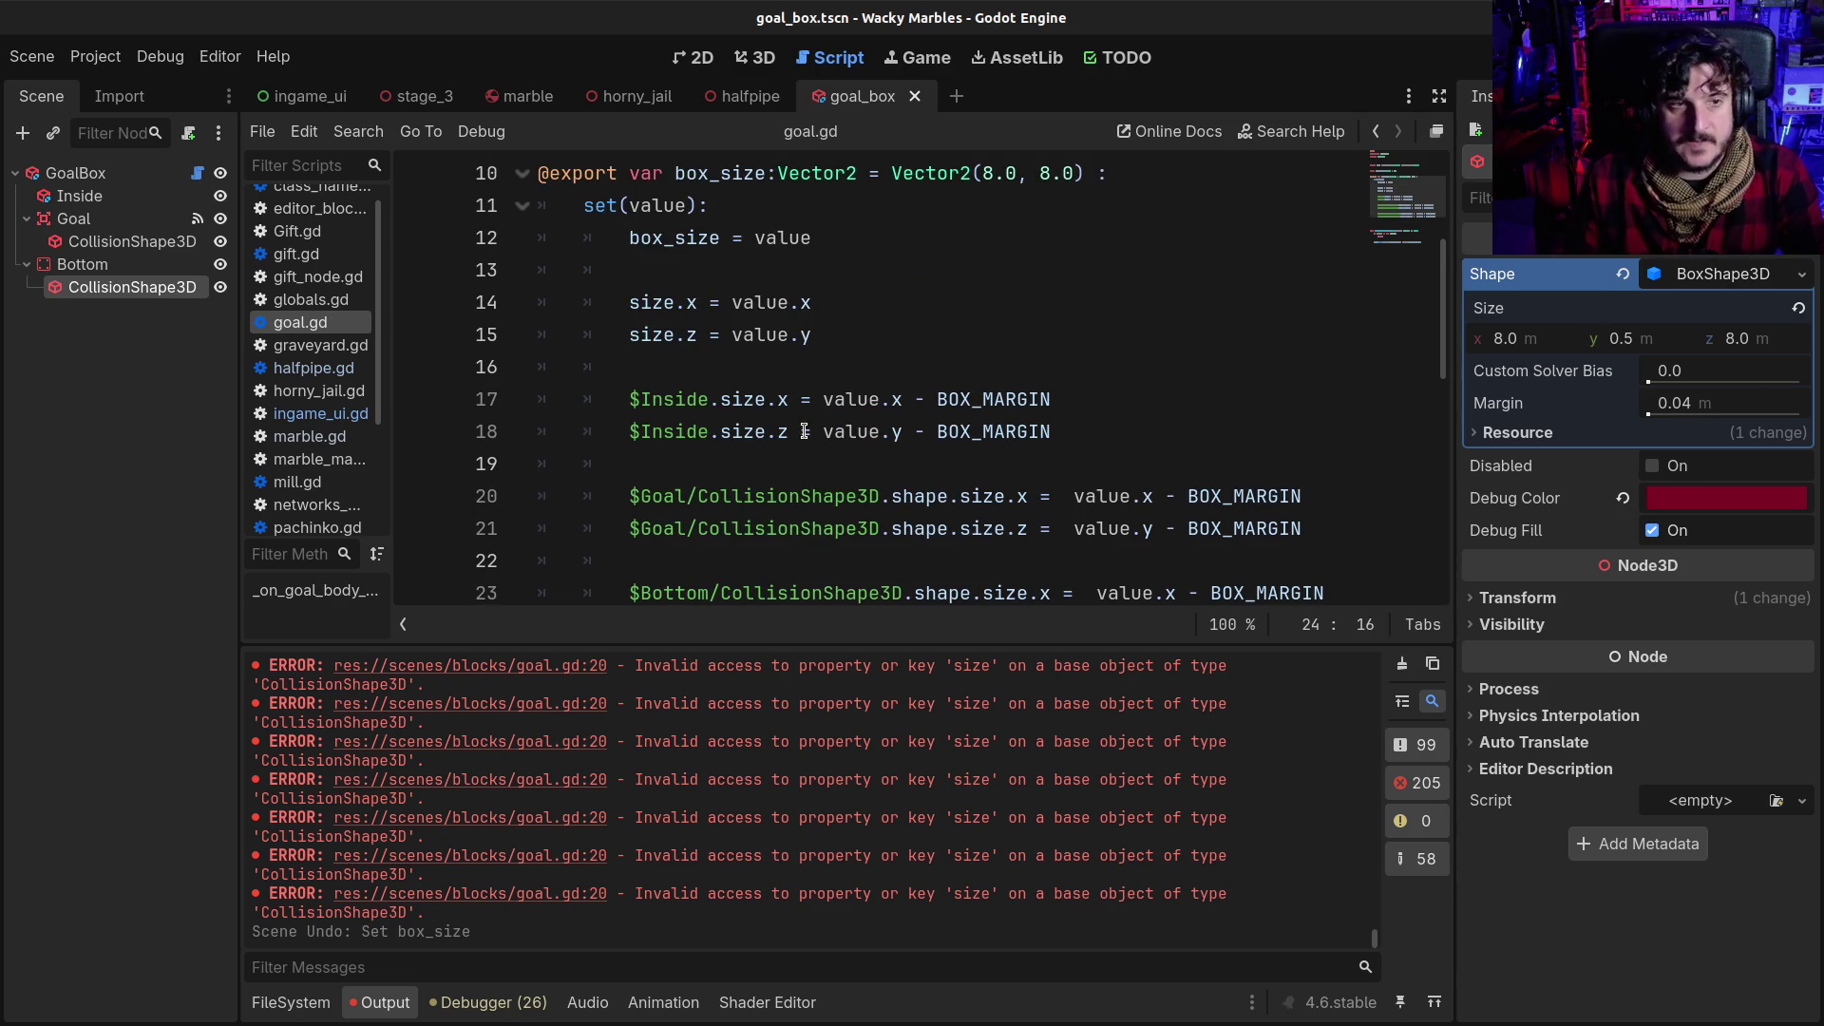
{"action": "scroll", "coordinate": [804, 432], "scroll_direction": "down", "scroll_amount": 2}
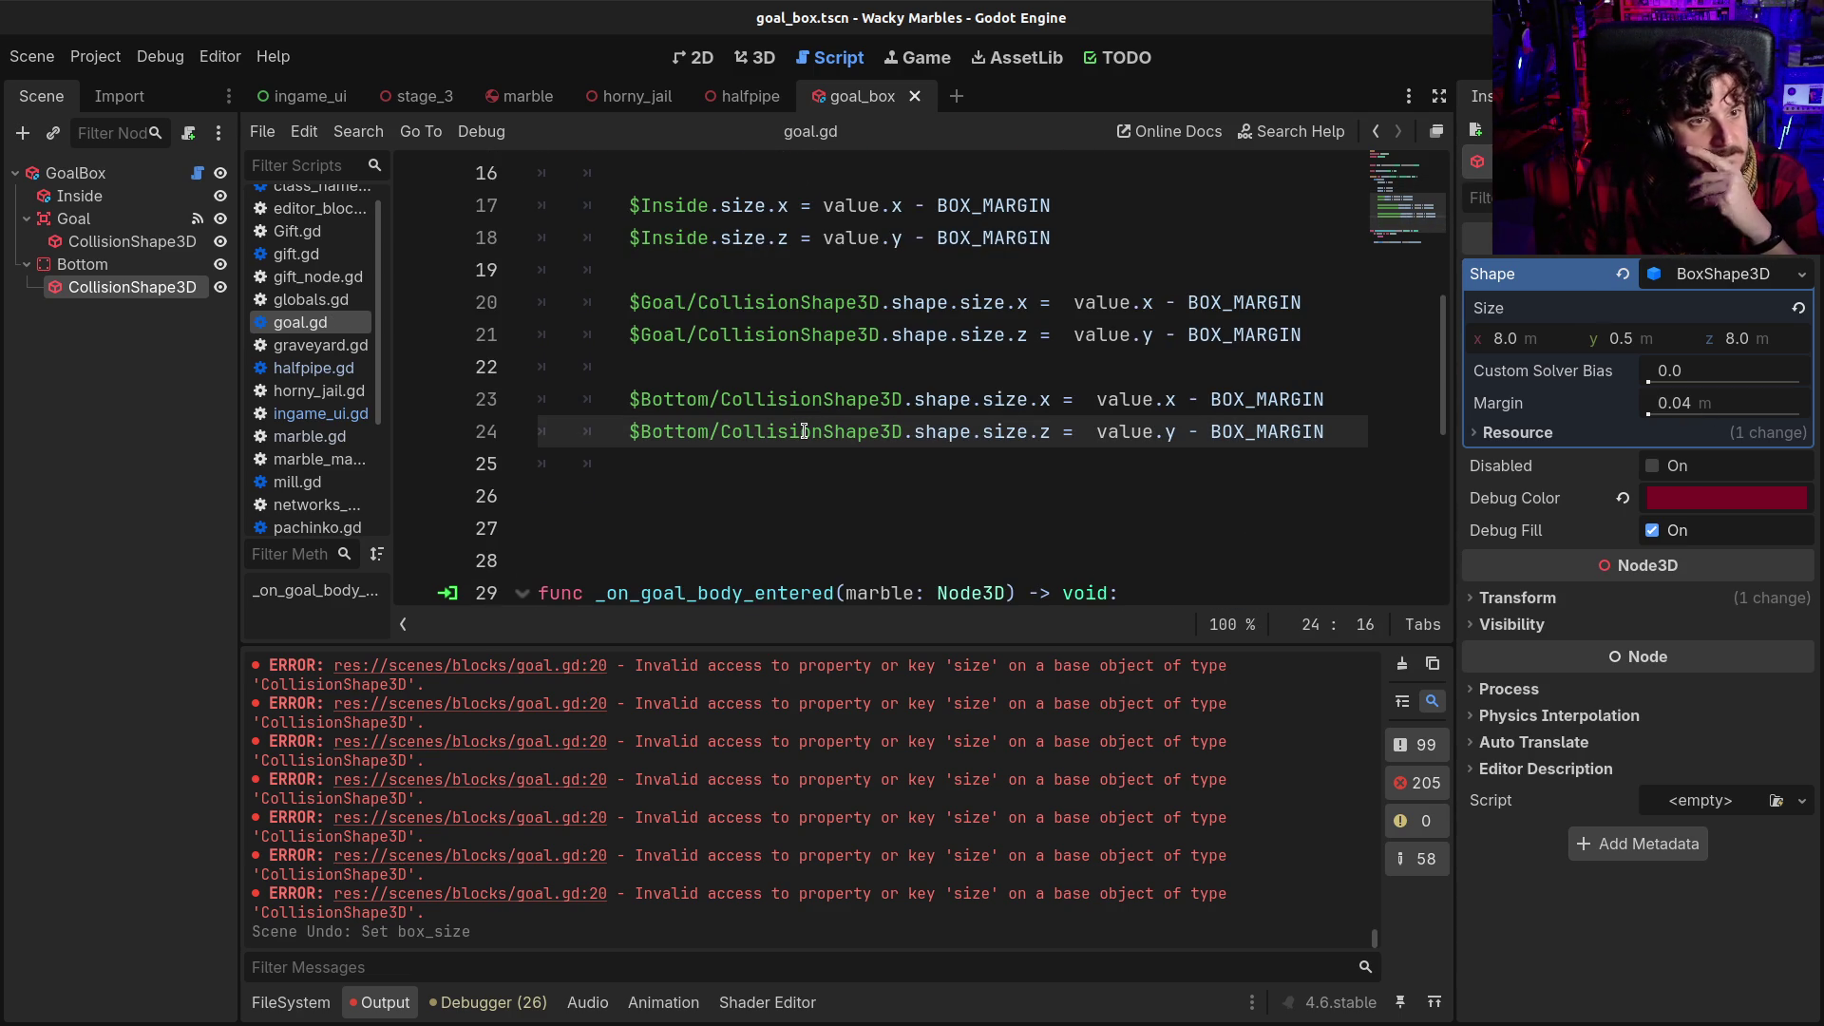
{"action": "scroll", "coordinate": [805, 432], "scroll_direction": "up", "scroll_amount": 1}
{"action": "left_click", "coordinate": [805, 431]}
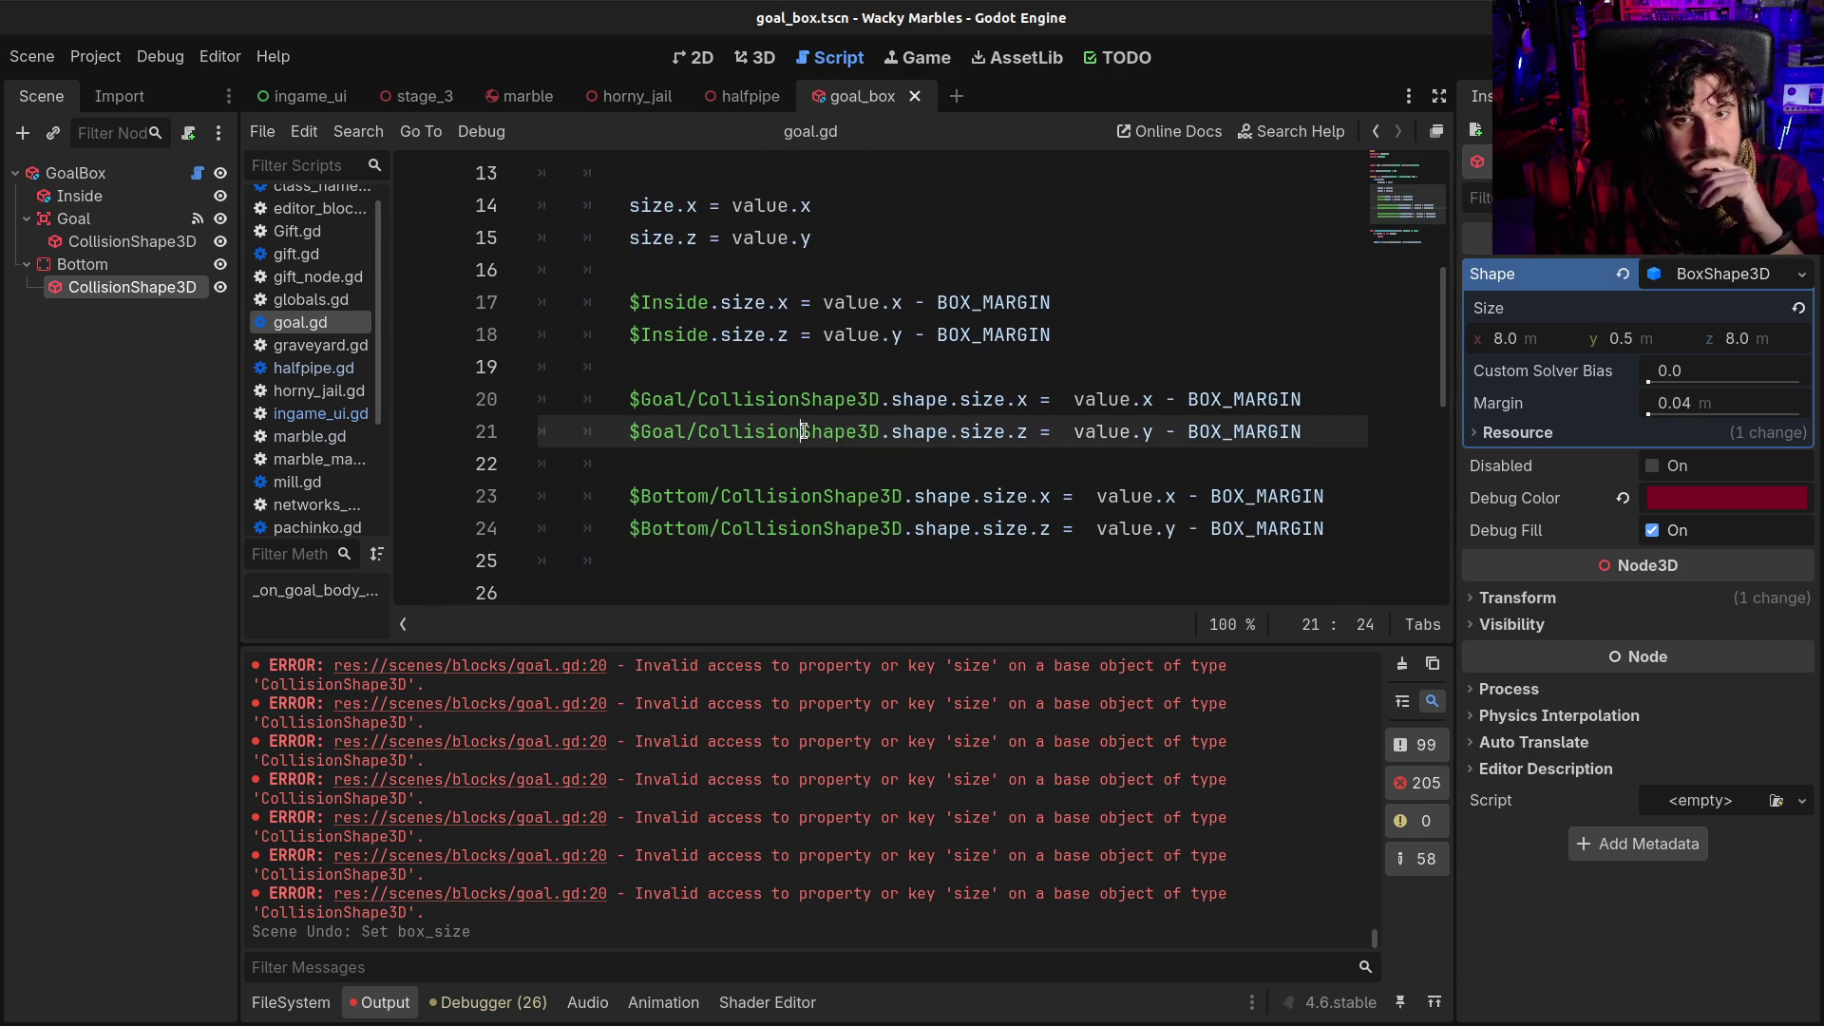
{"action": "left_click", "coordinate": [756, 57]}
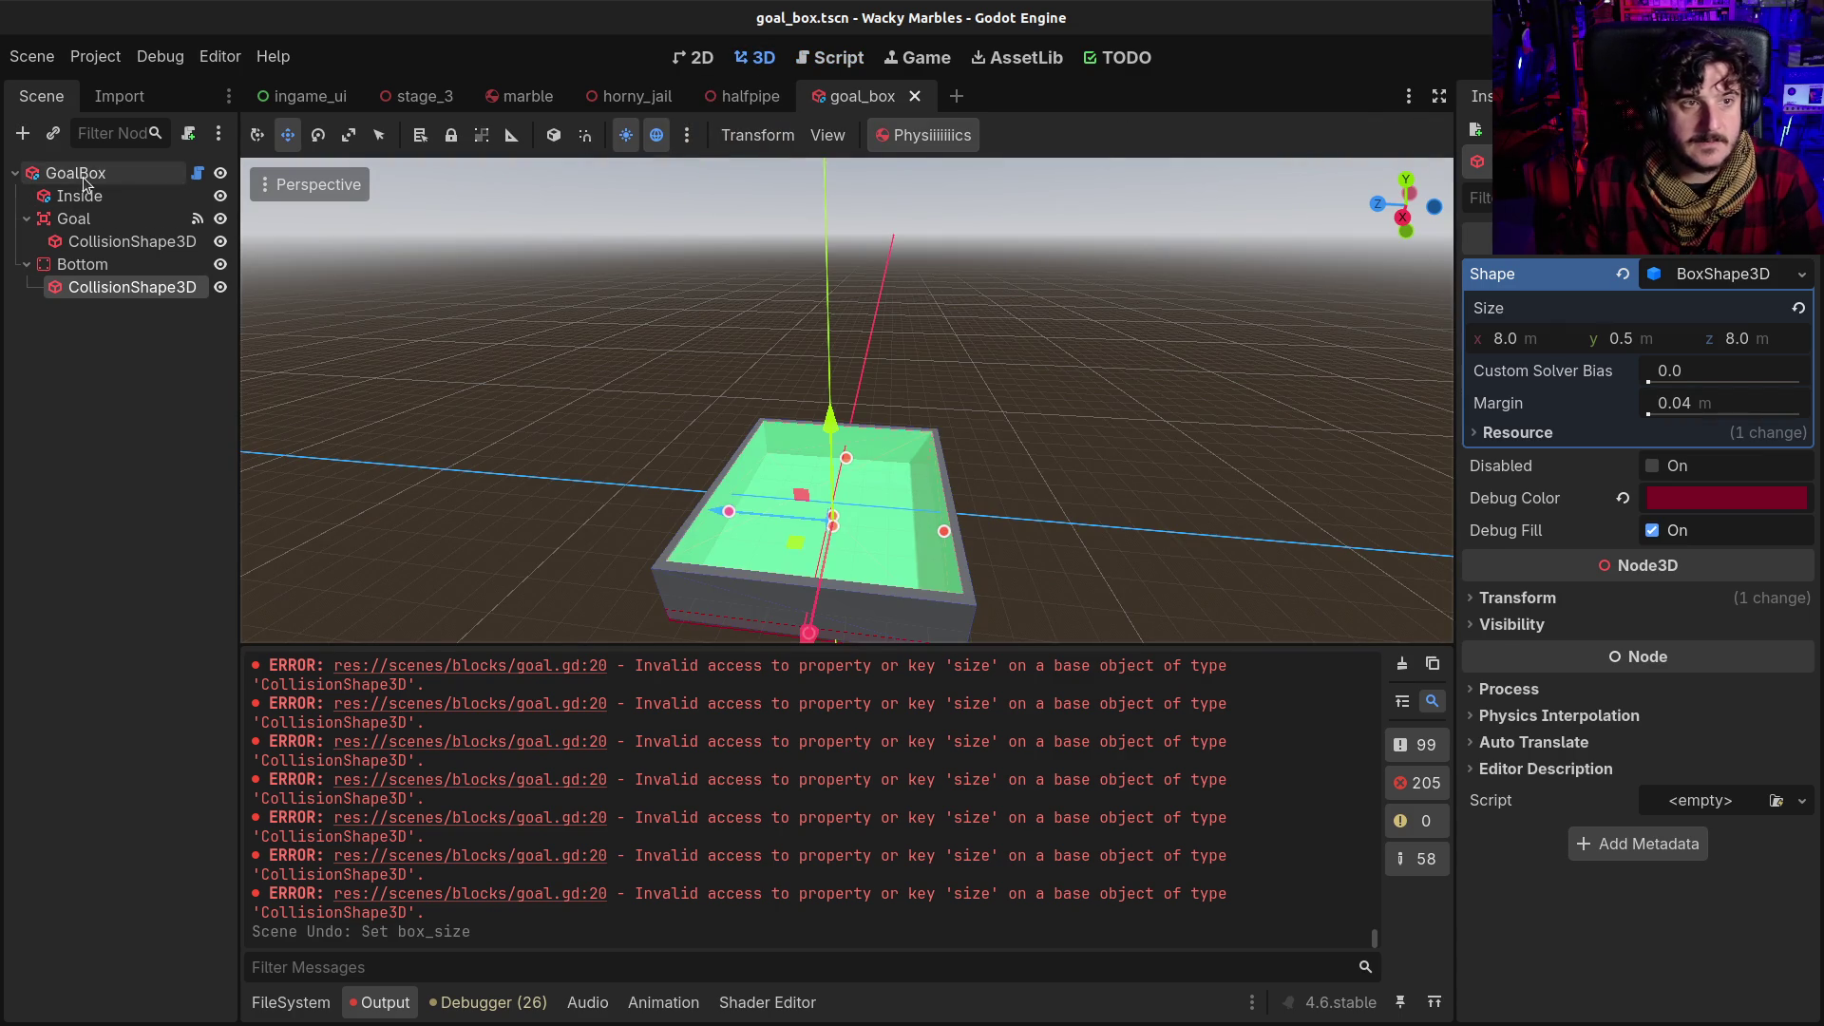
Try narrowing the GoalBox width, undo it, and return from the goal box scene to stage_3.
{"action": "left_click", "coordinate": [95, 172]}
{"action": "left_click_drag", "start_coordinate": [1686, 280], "coordinate": [1671, 281]}
{"action": "key", "text": "ctrl+z"}
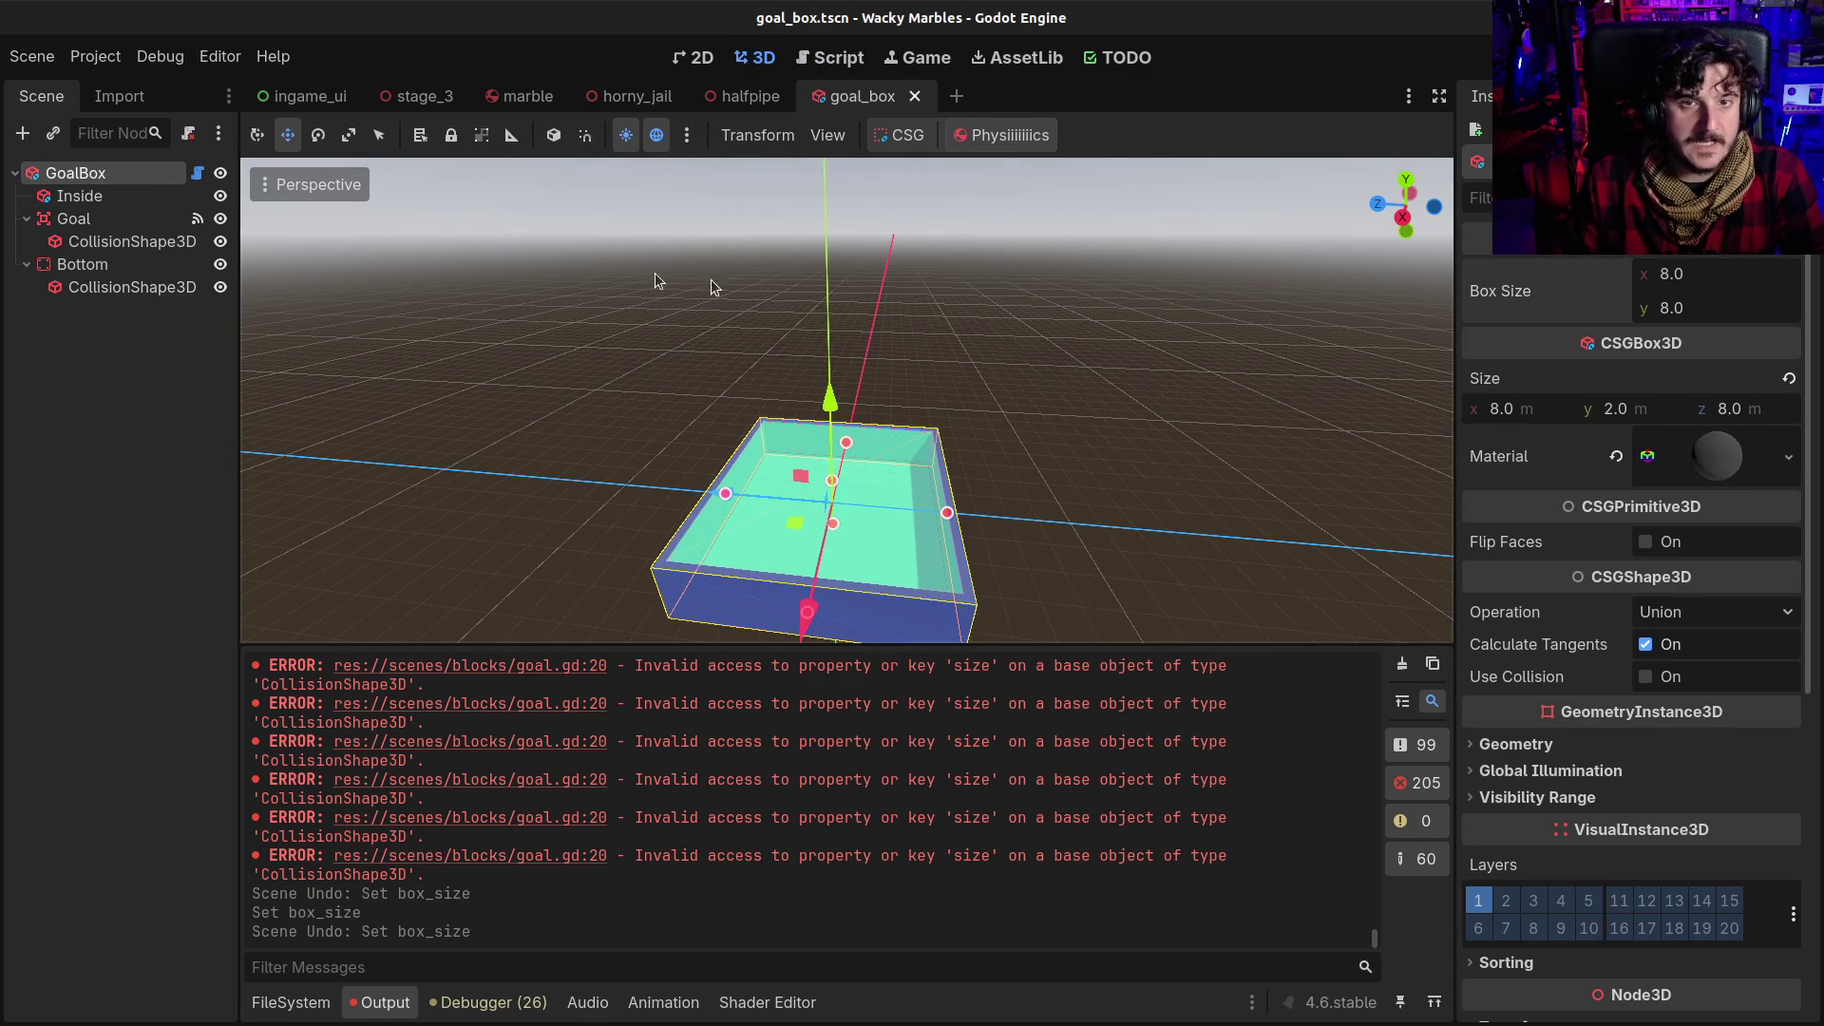
{"action": "left_click", "coordinate": [915, 96]}
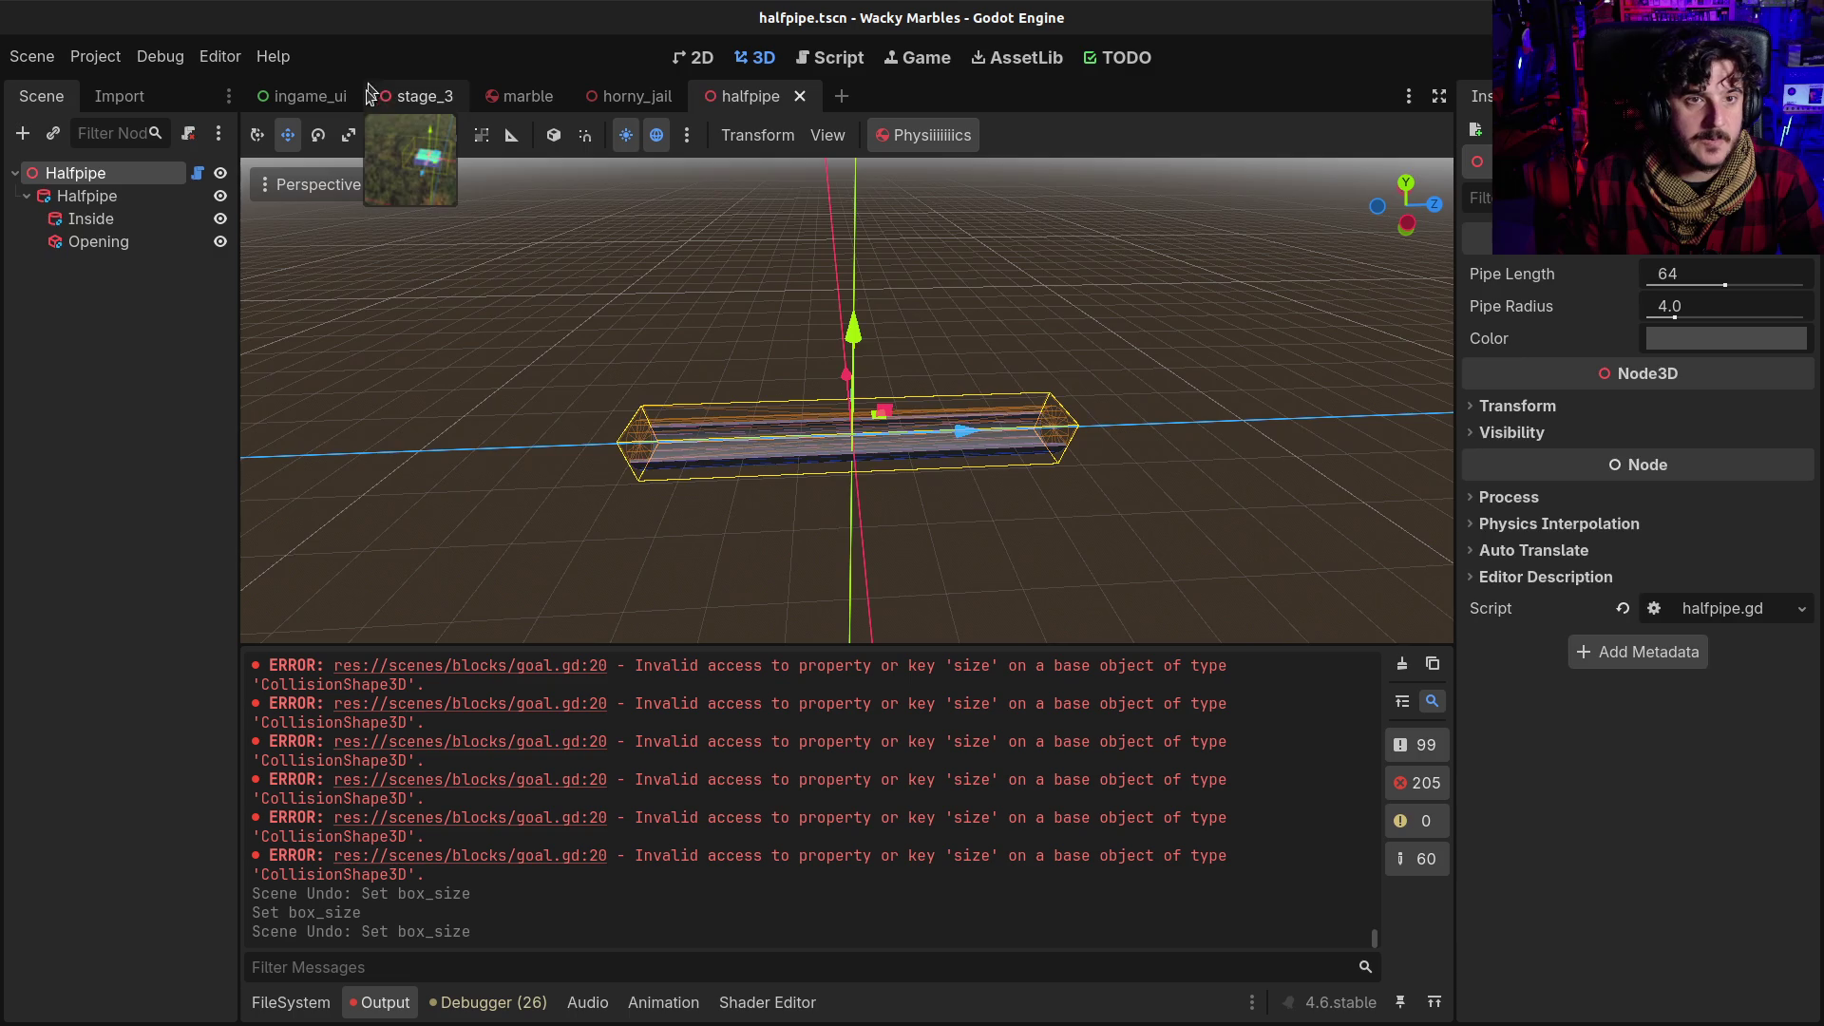
{"action": "left_click", "coordinate": [418, 96]}
Fly the editor camera close to the goal box, then select StageManager and GoalBox.
{"action": "right_click", "coordinate": [903, 404]}
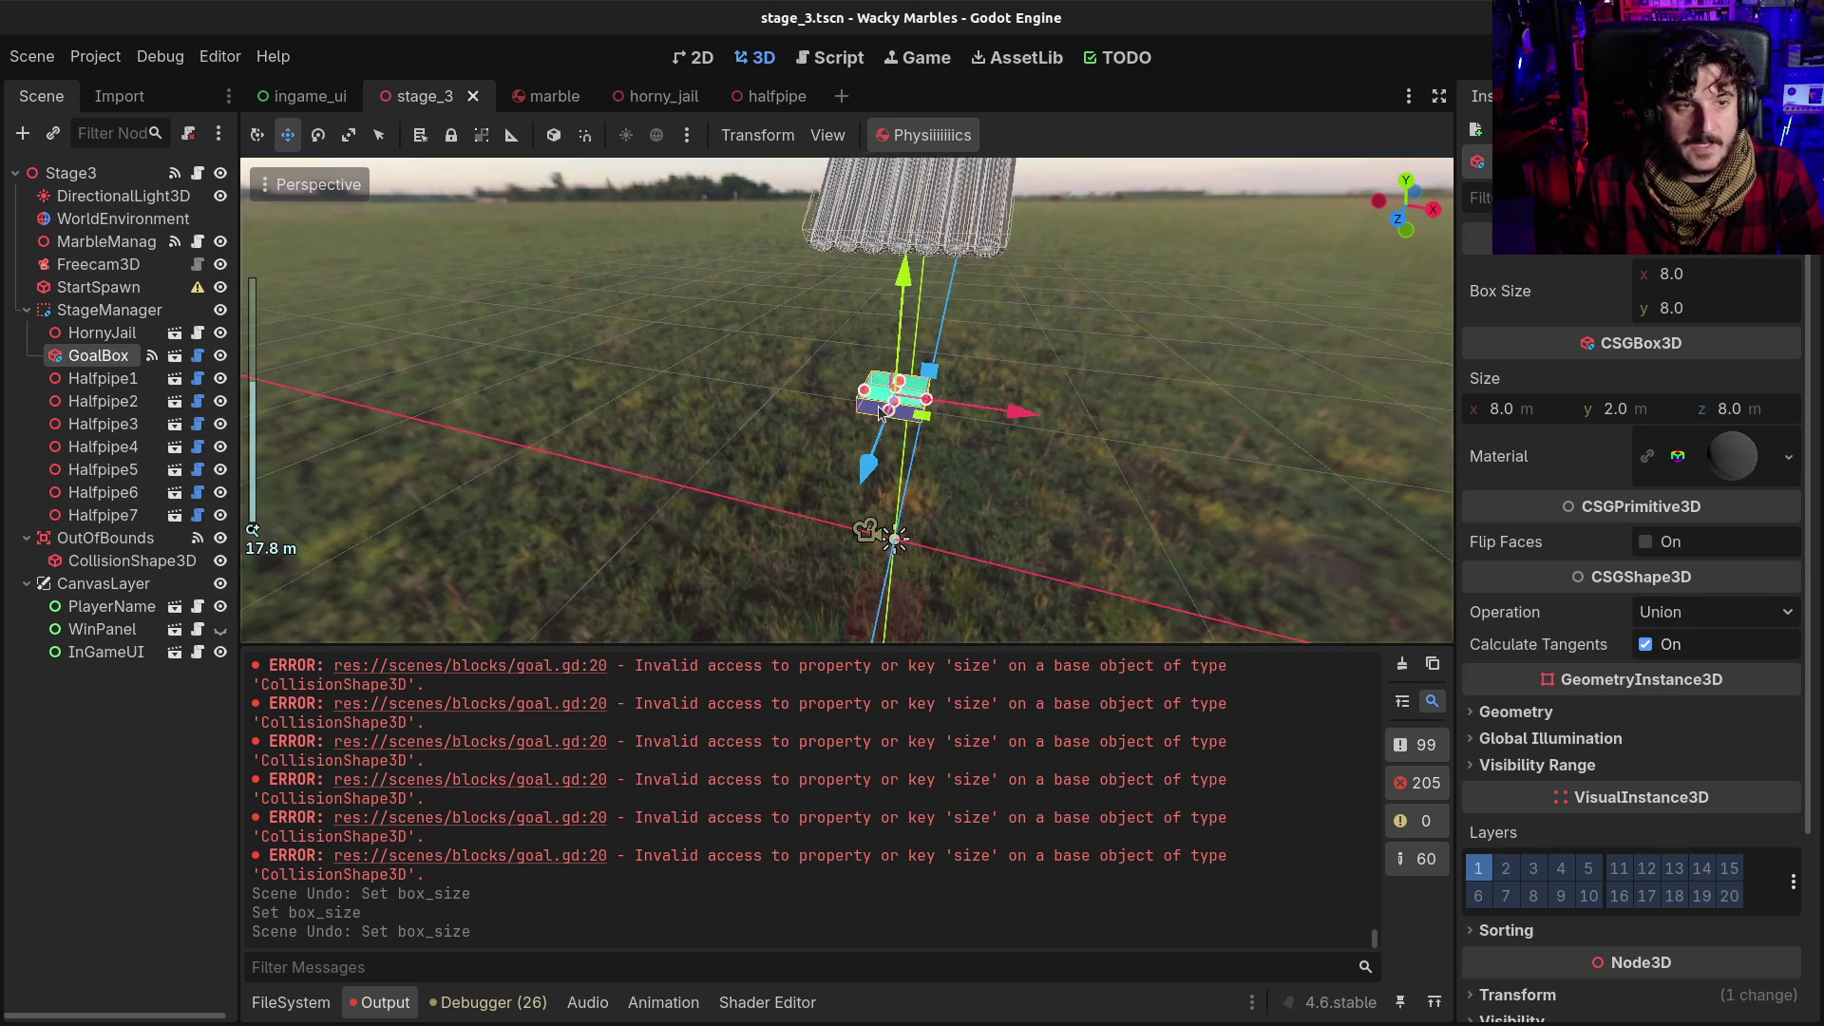
{"action": "key", "text": "w"}
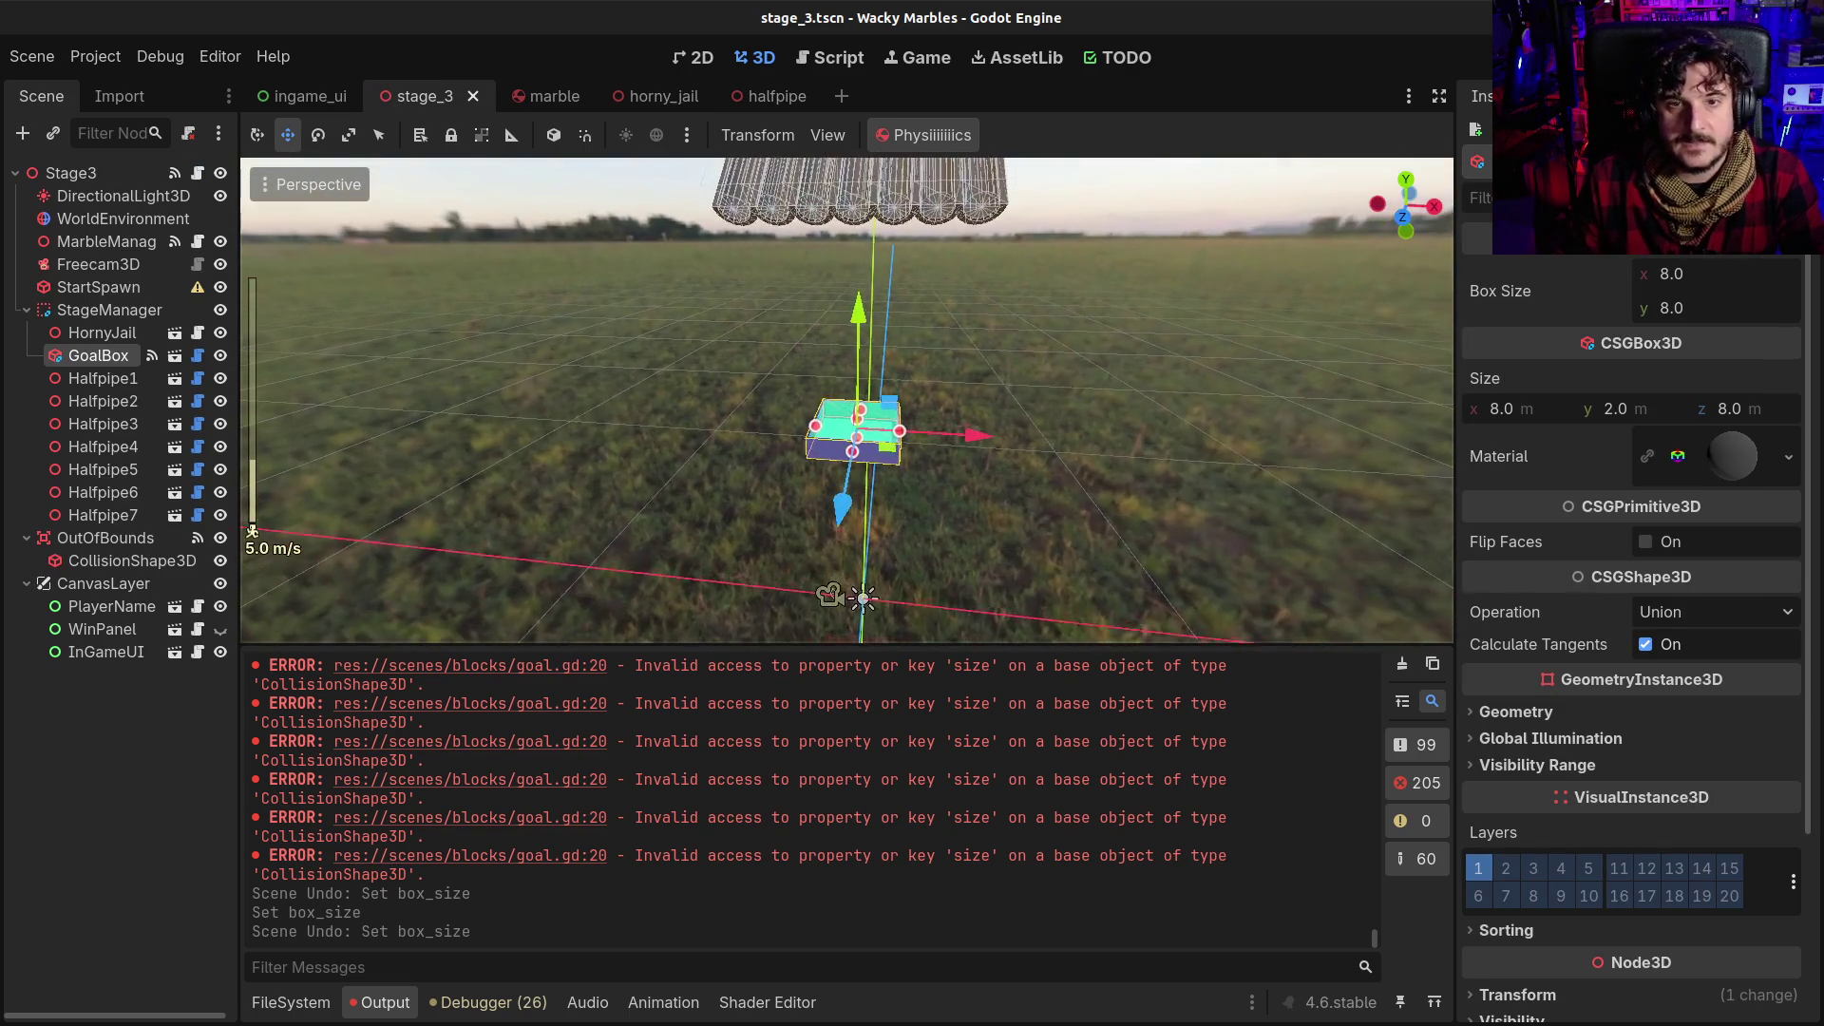
{"action": "key", "text": "w"}
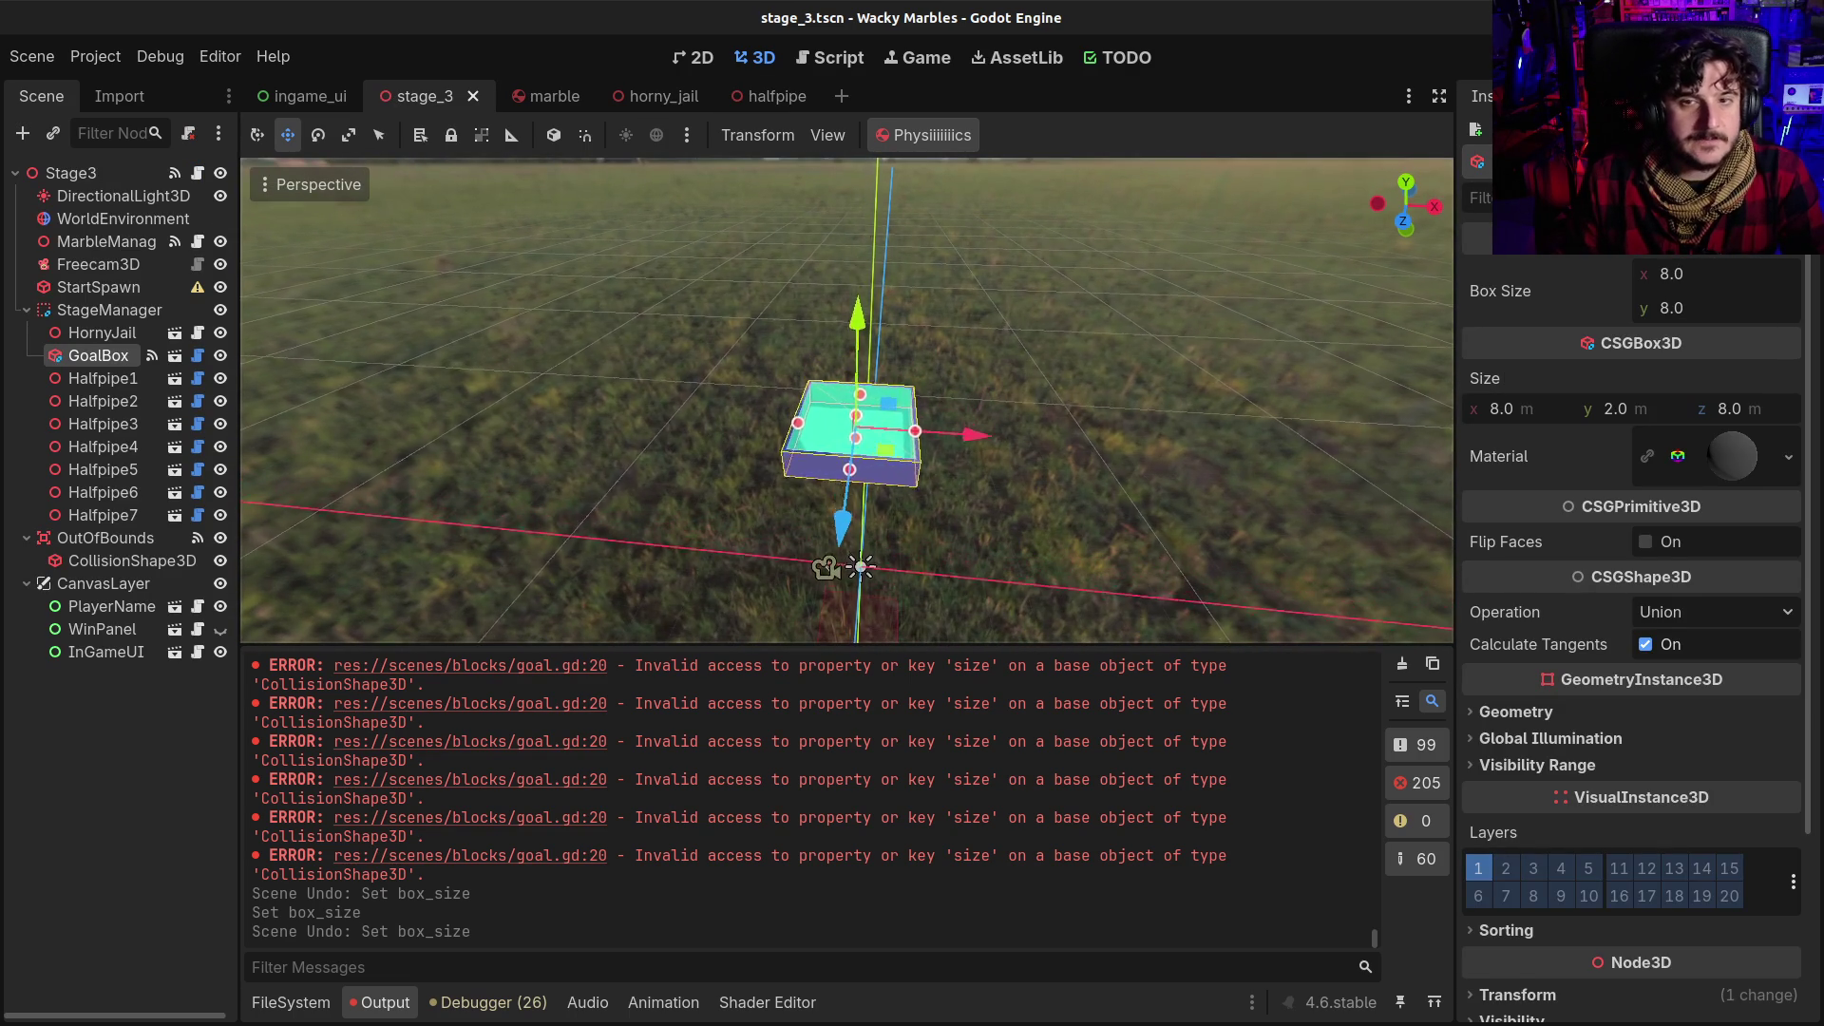
{"action": "key", "text": "w"}
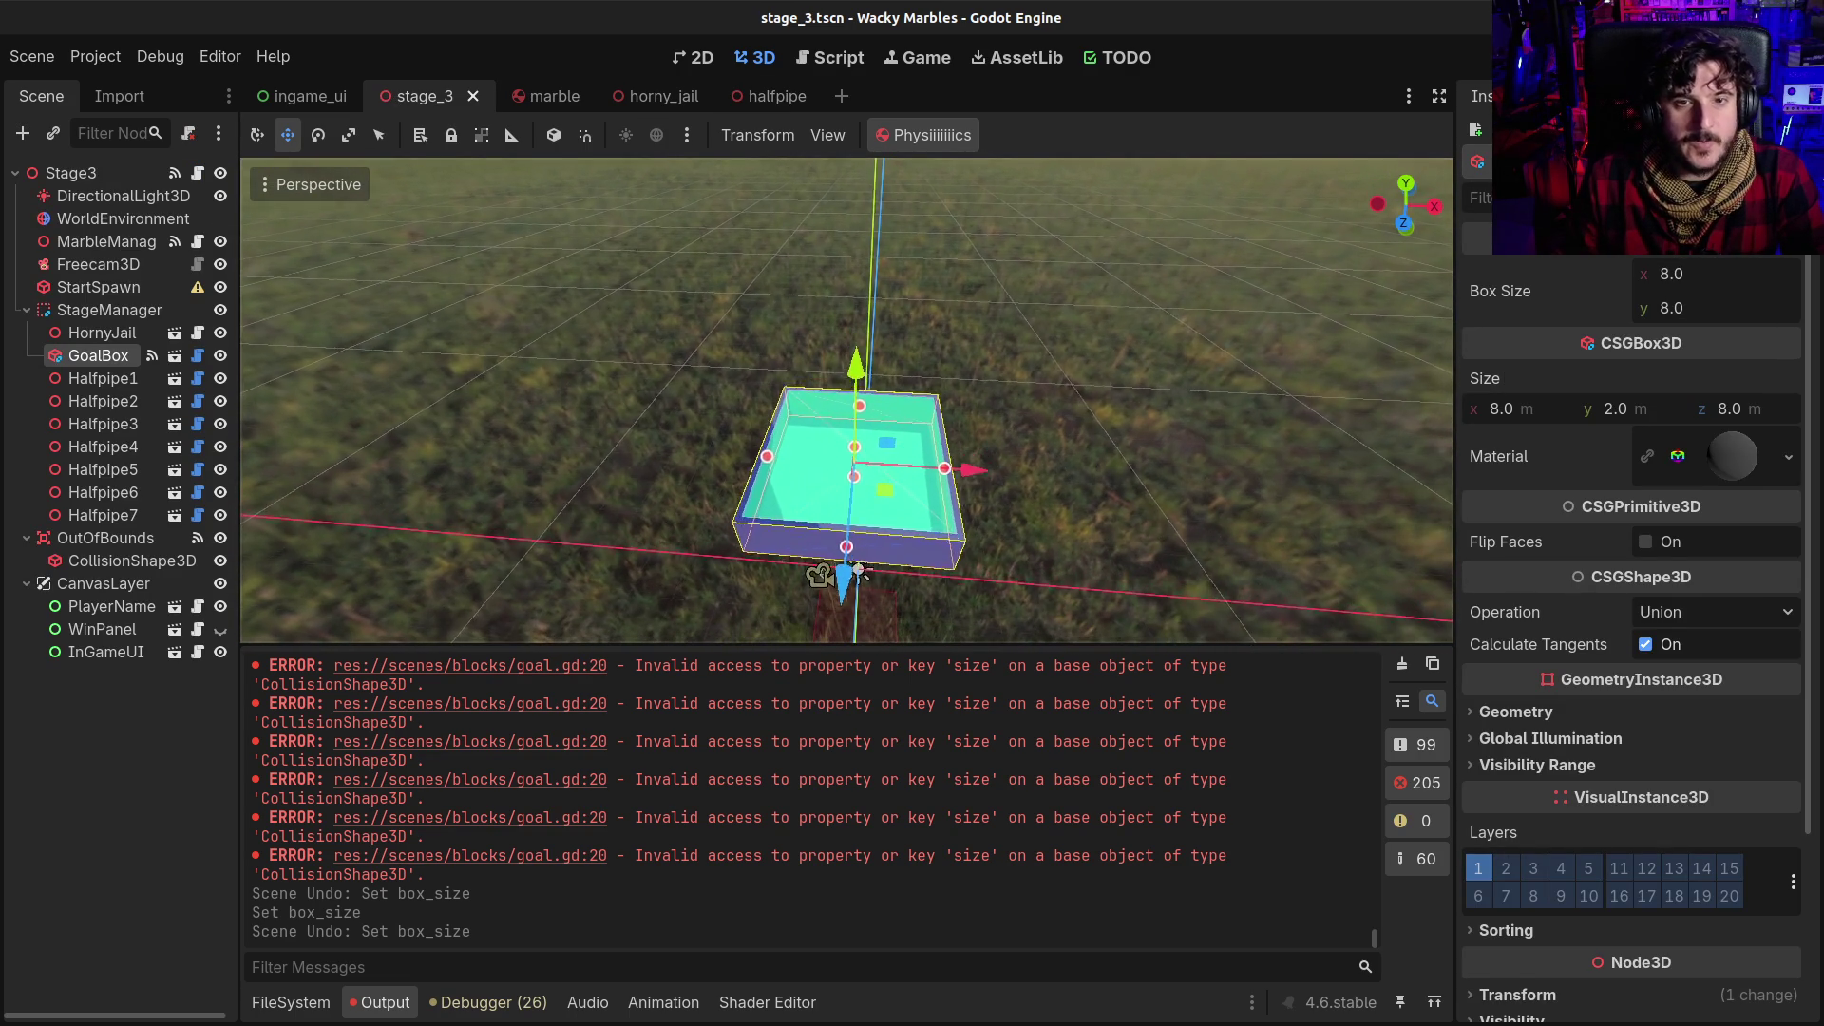
{"action": "key", "text": "w"}
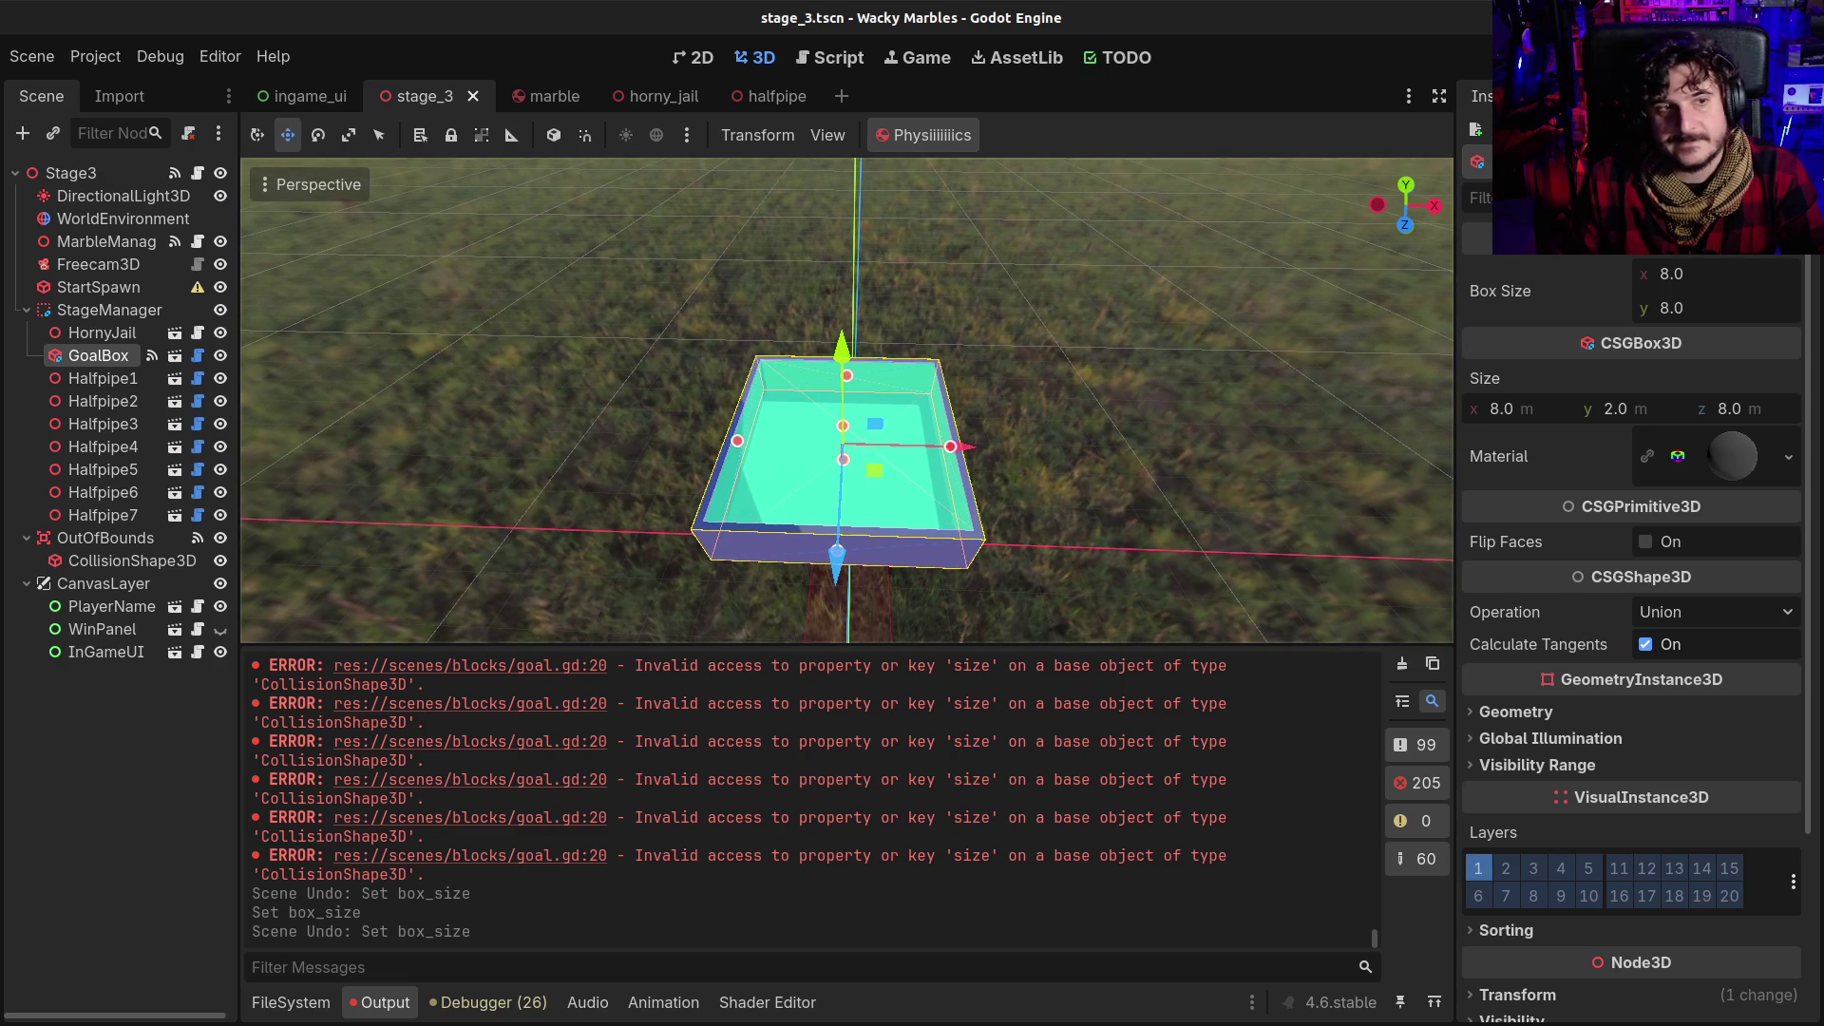
{"action": "left_click", "coordinate": [73, 312]}
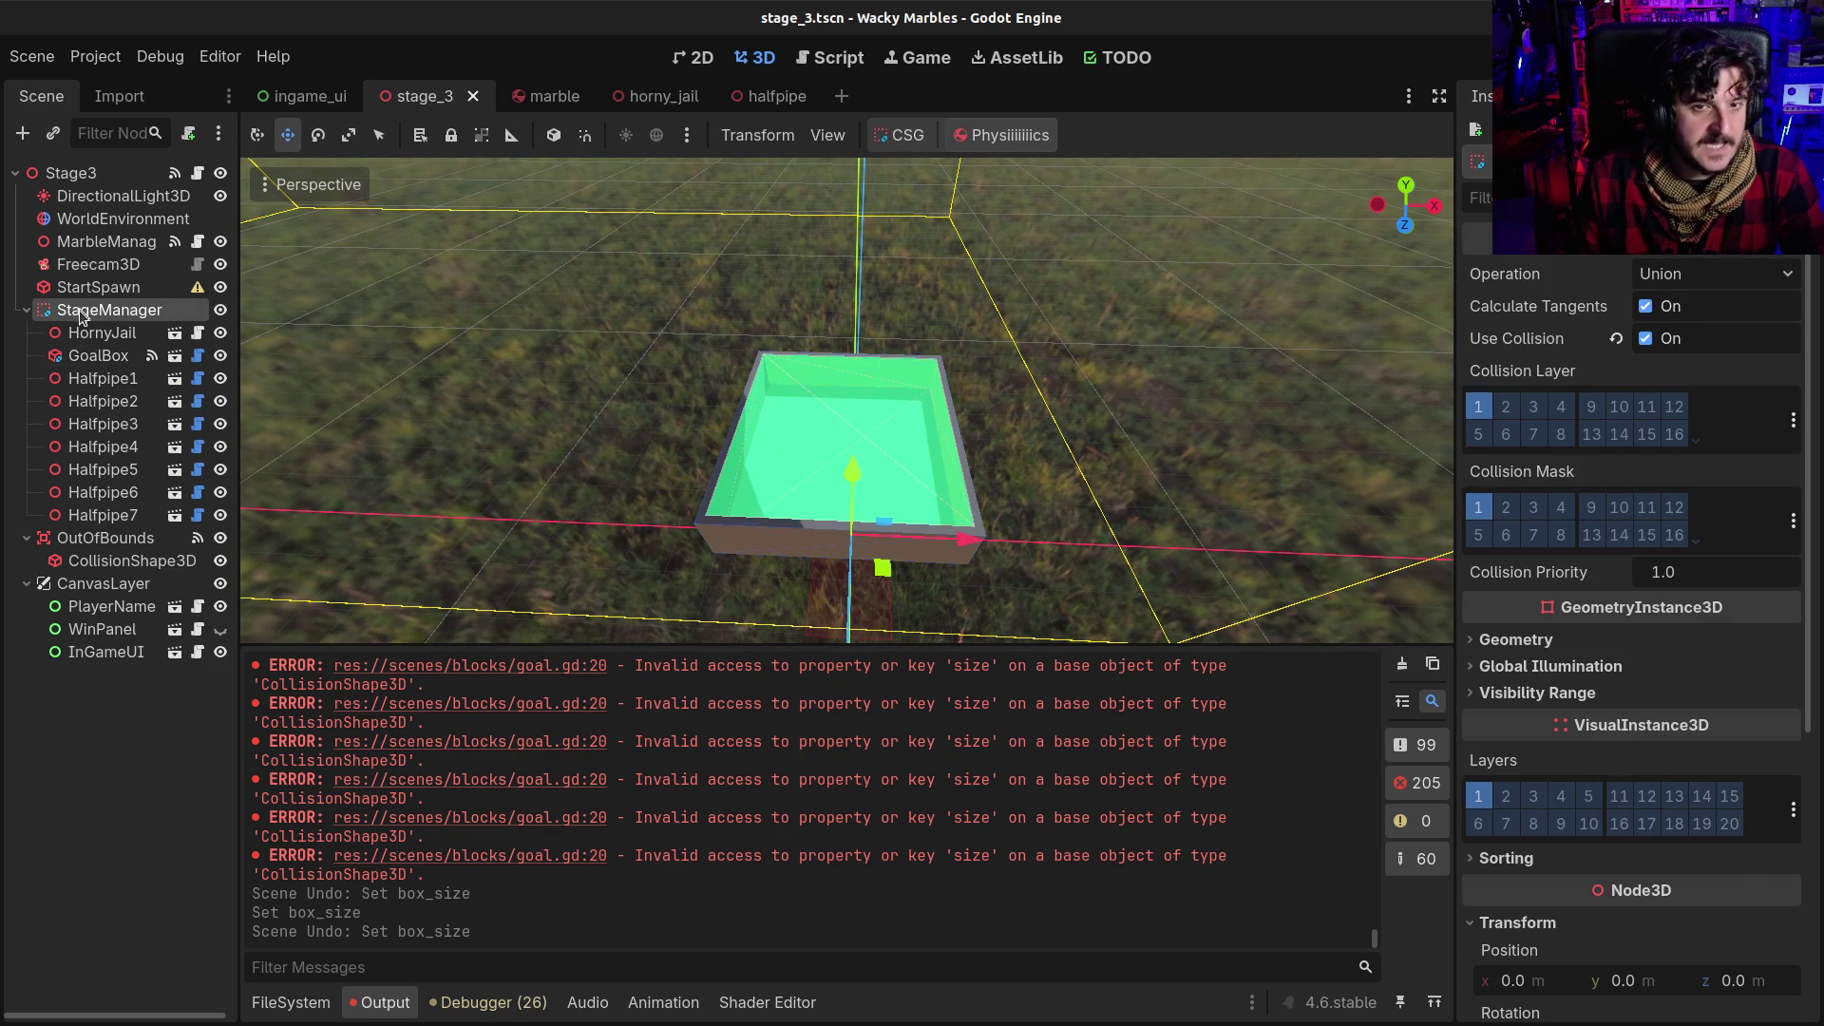
{"action": "left_click", "coordinate": [129, 358]}
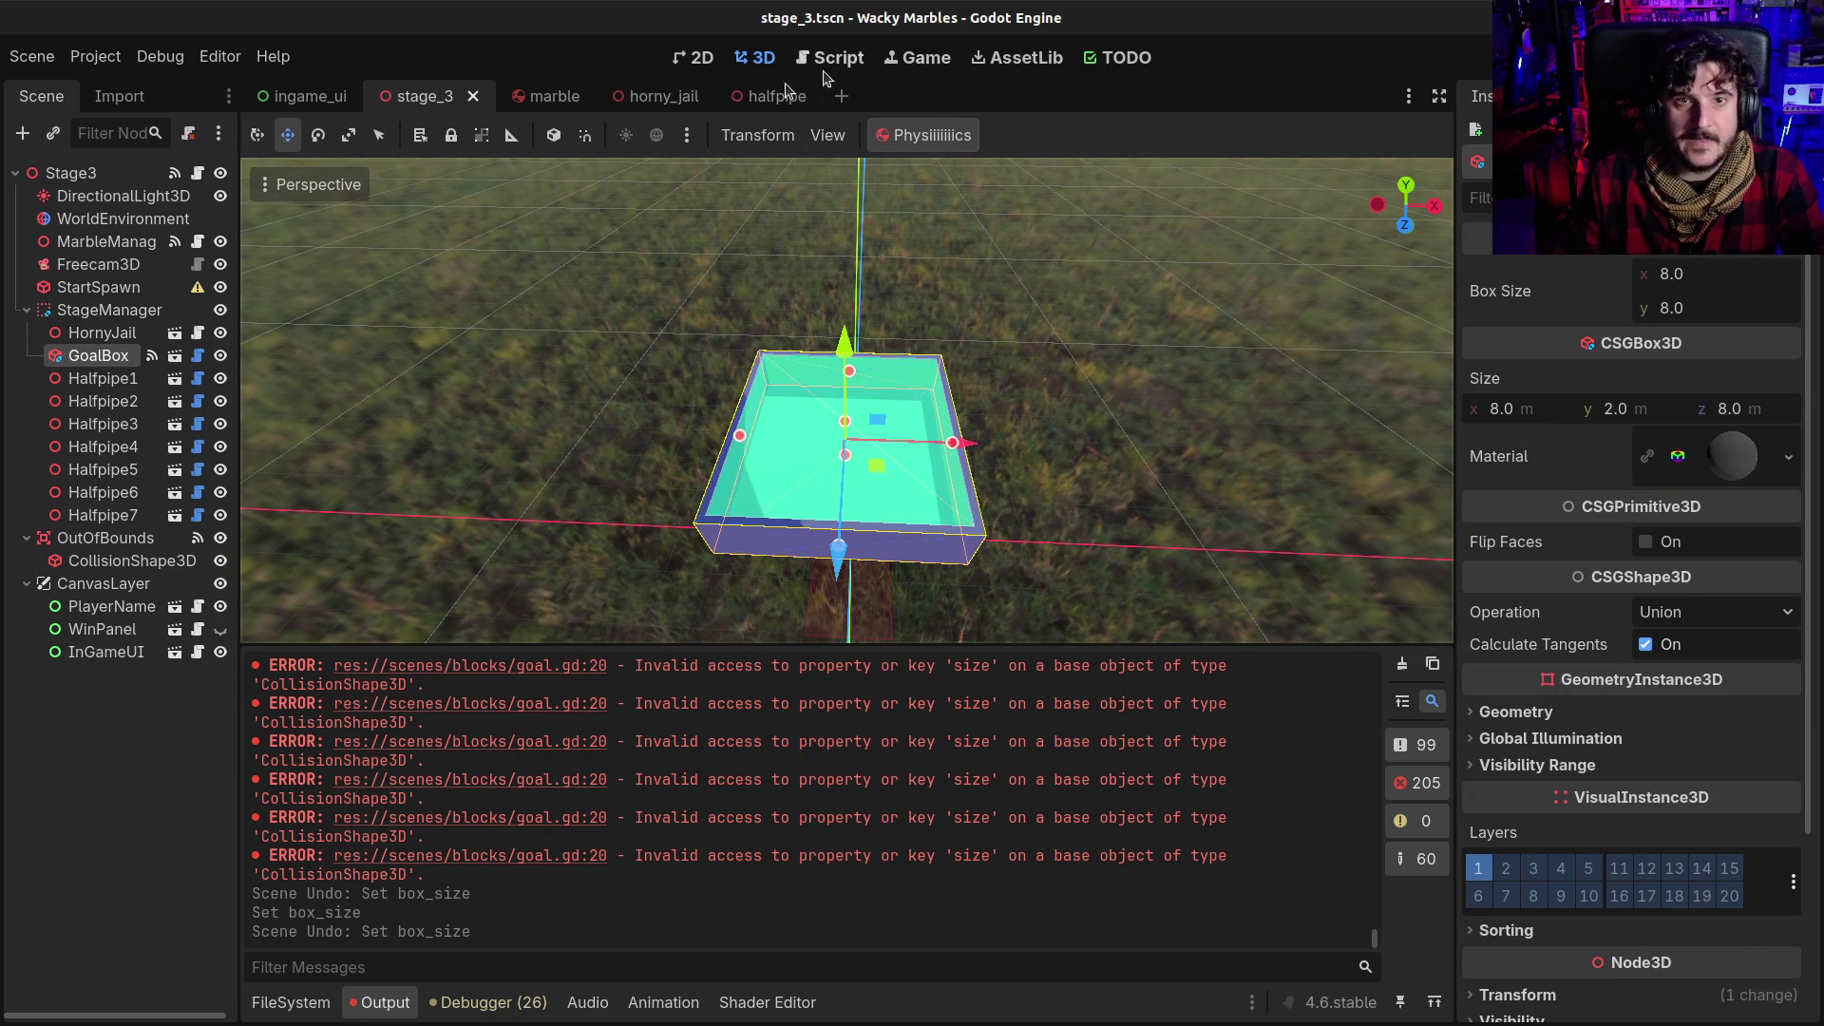
{"action": "mouse_move", "coordinate": [765, 110]}
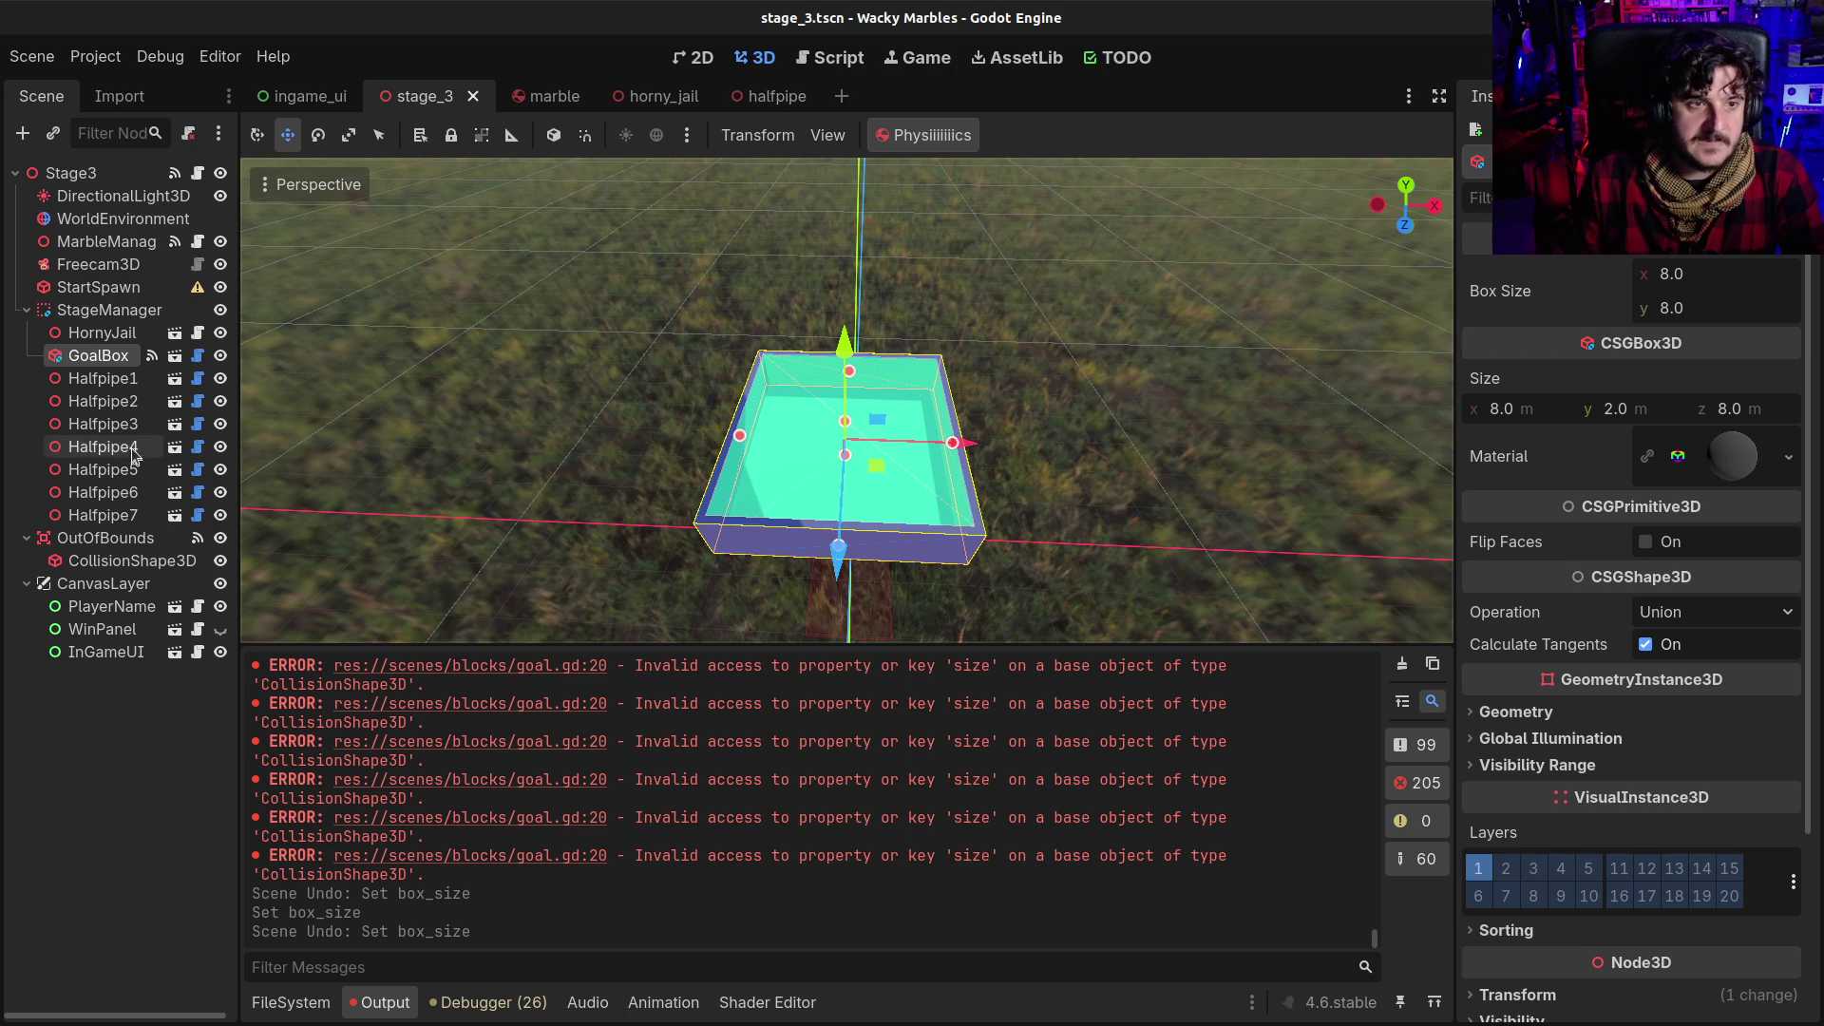
Open goal_box.tscn and wrap the CSG box under a new Node3D root named GoalBox.
{"action": "left_click", "coordinate": [175, 355]}
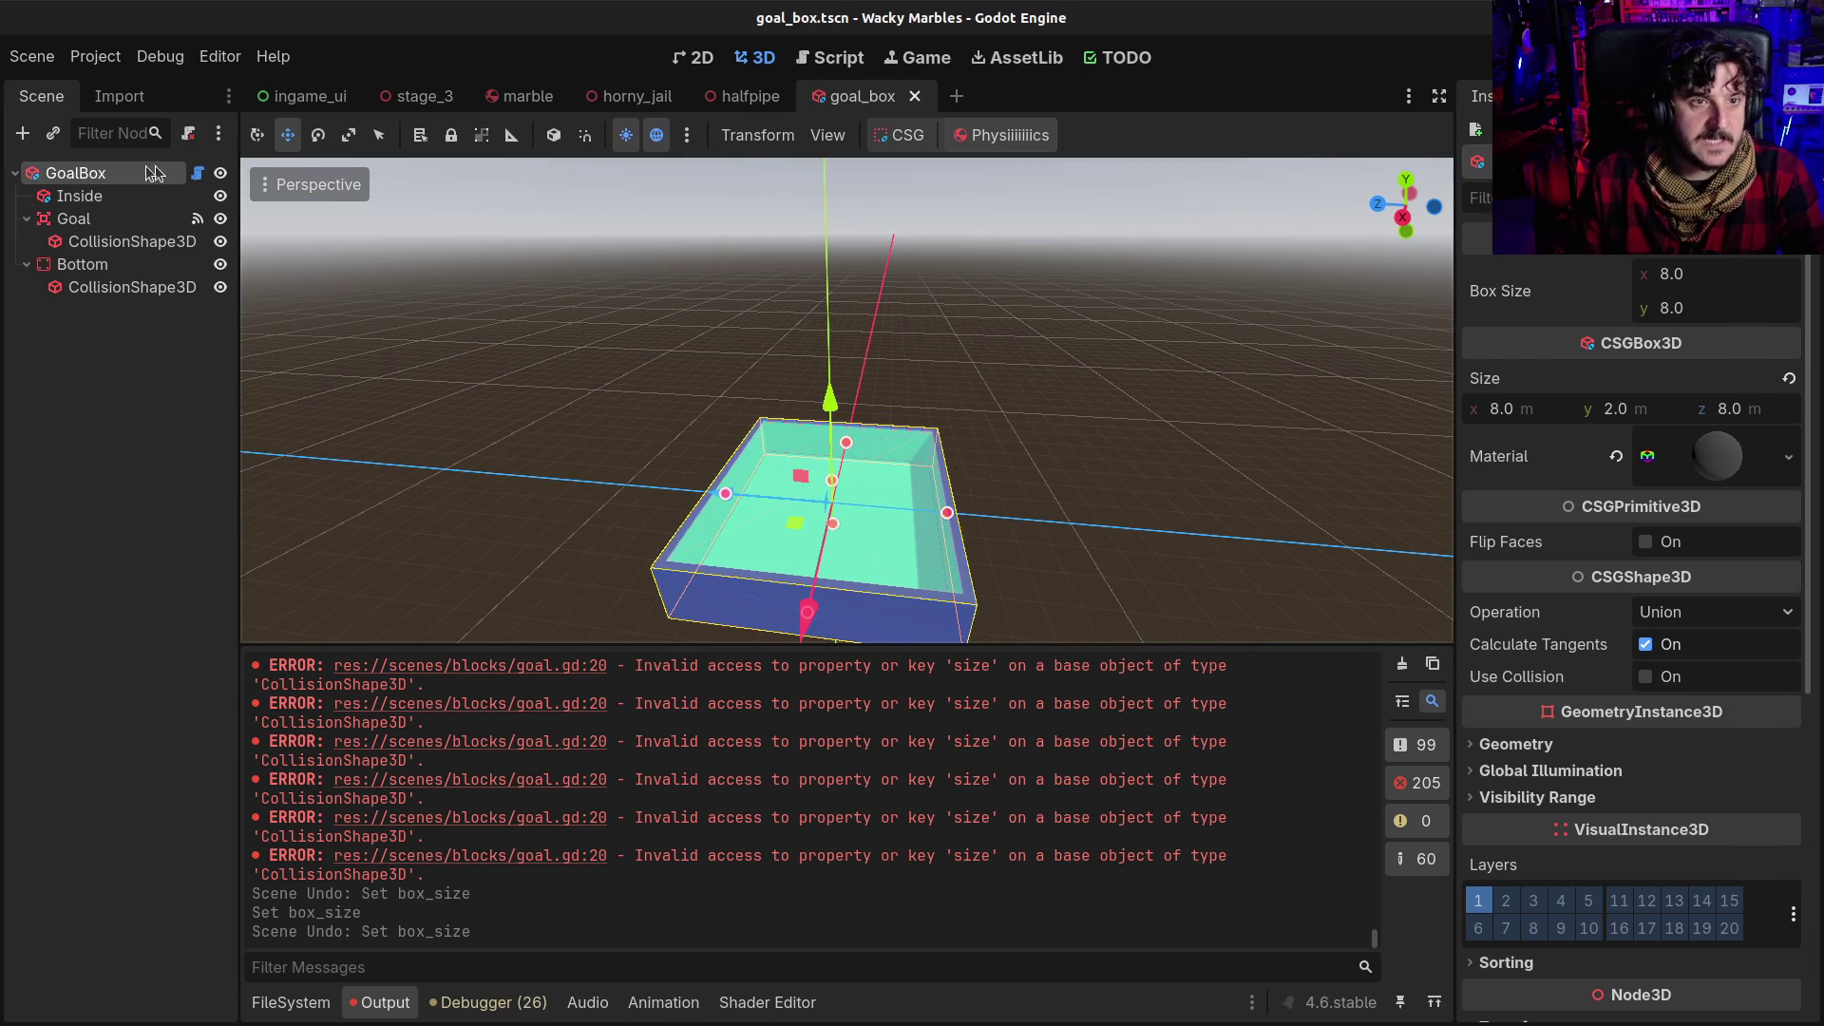
{"action": "left_click", "coordinate": [87, 195]}
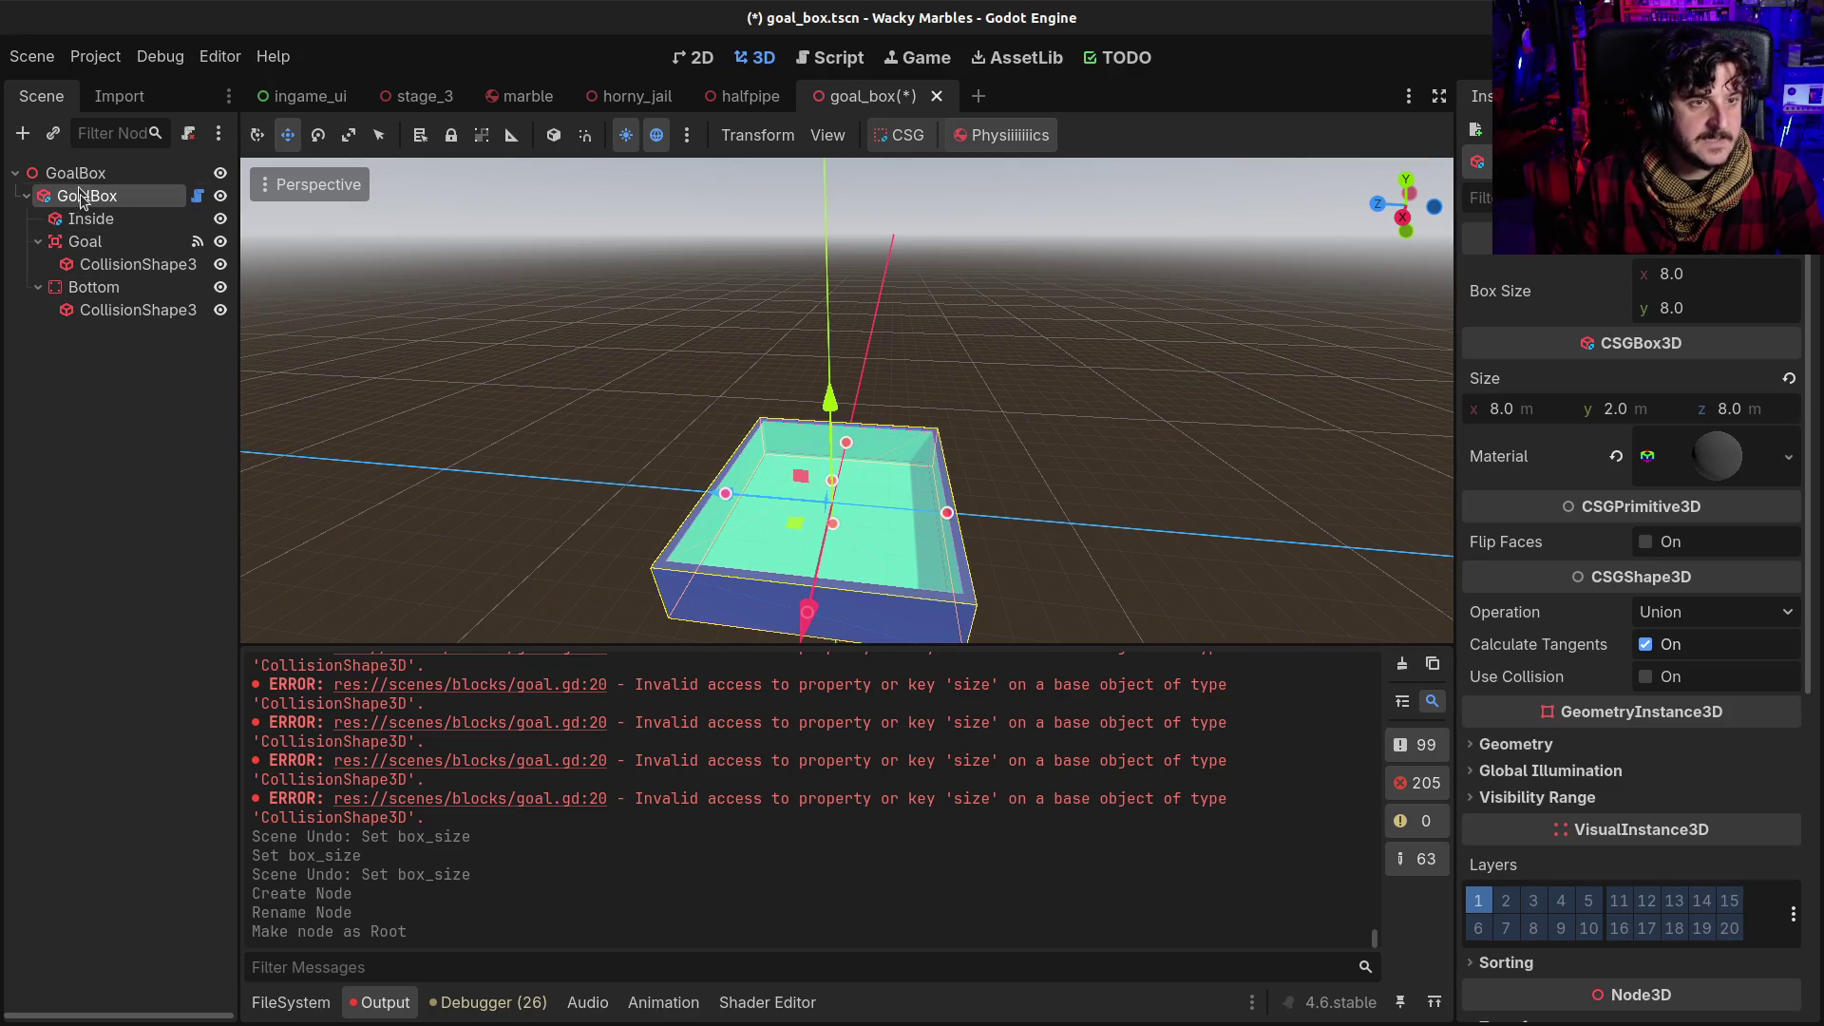
{"action": "left_click", "coordinate": [93, 221]}
{"action": "left_click", "coordinate": [78, 169]}
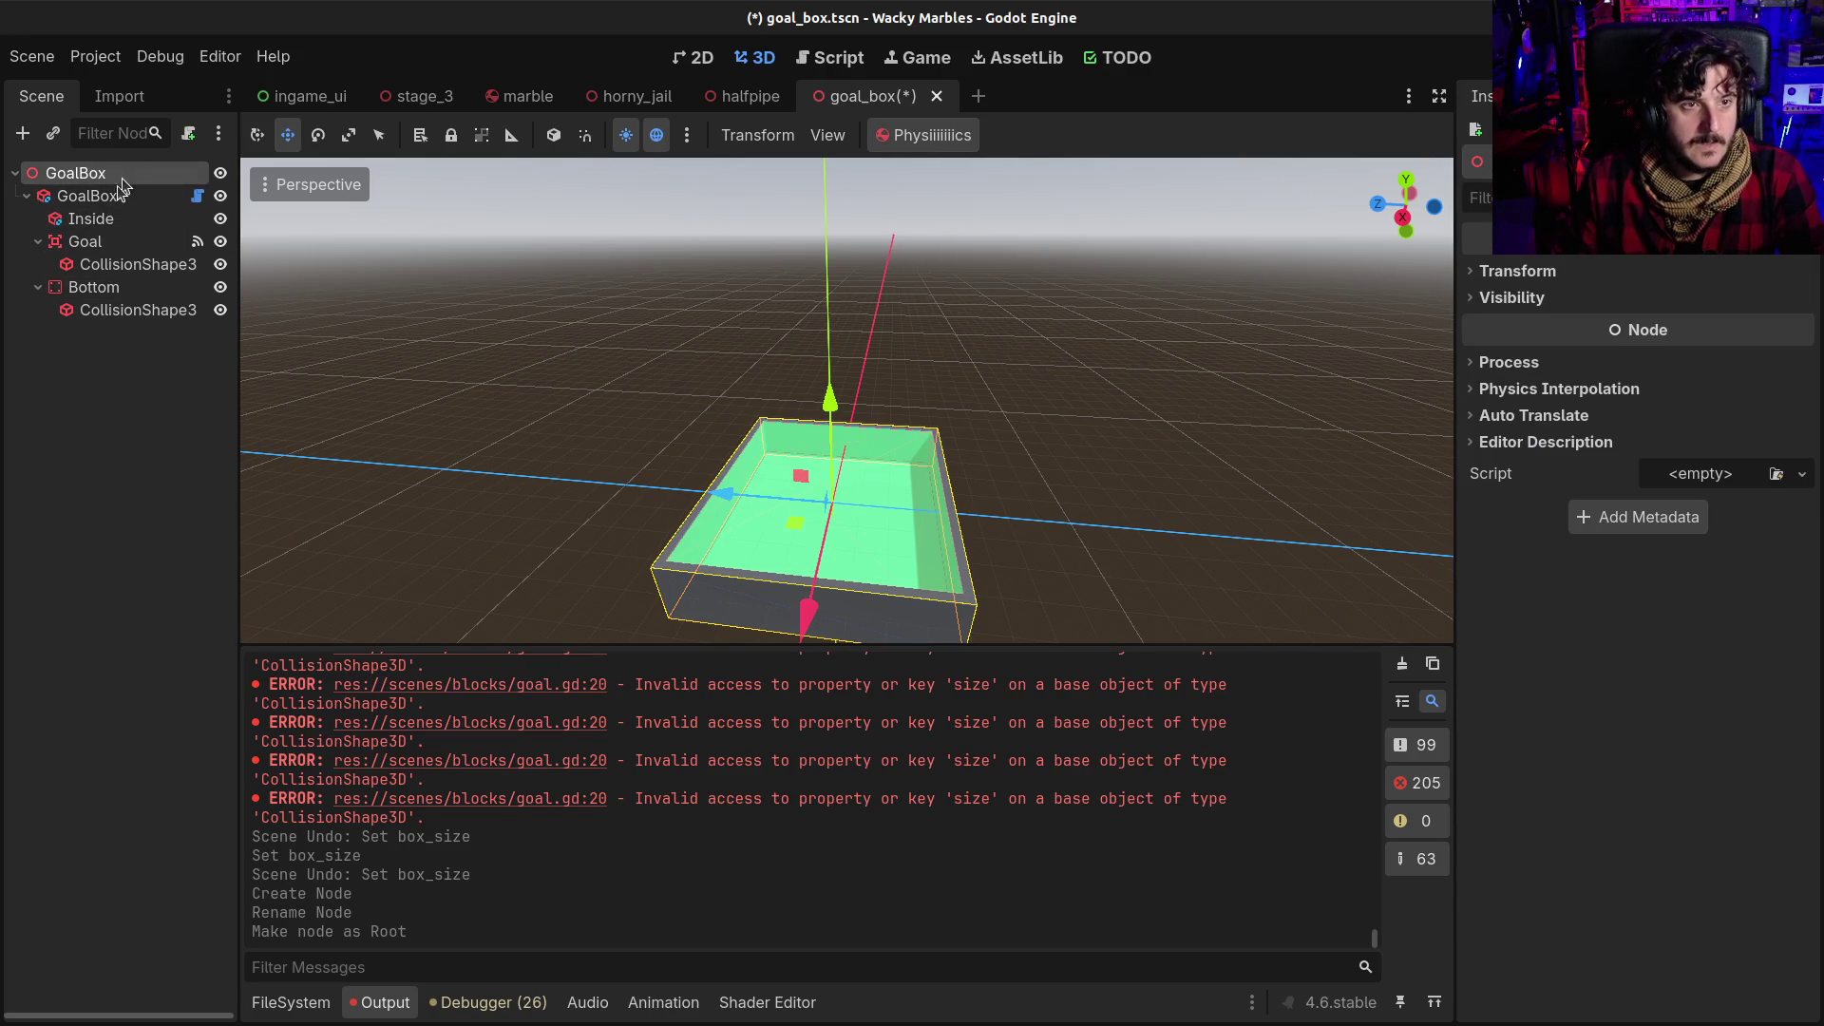
{"action": "left_click", "coordinate": [87, 195]}
Detach the child's script, create goal_box.gd on the root, then remove and undo the script changes.
{"action": "left_click", "coordinate": [188, 133]}
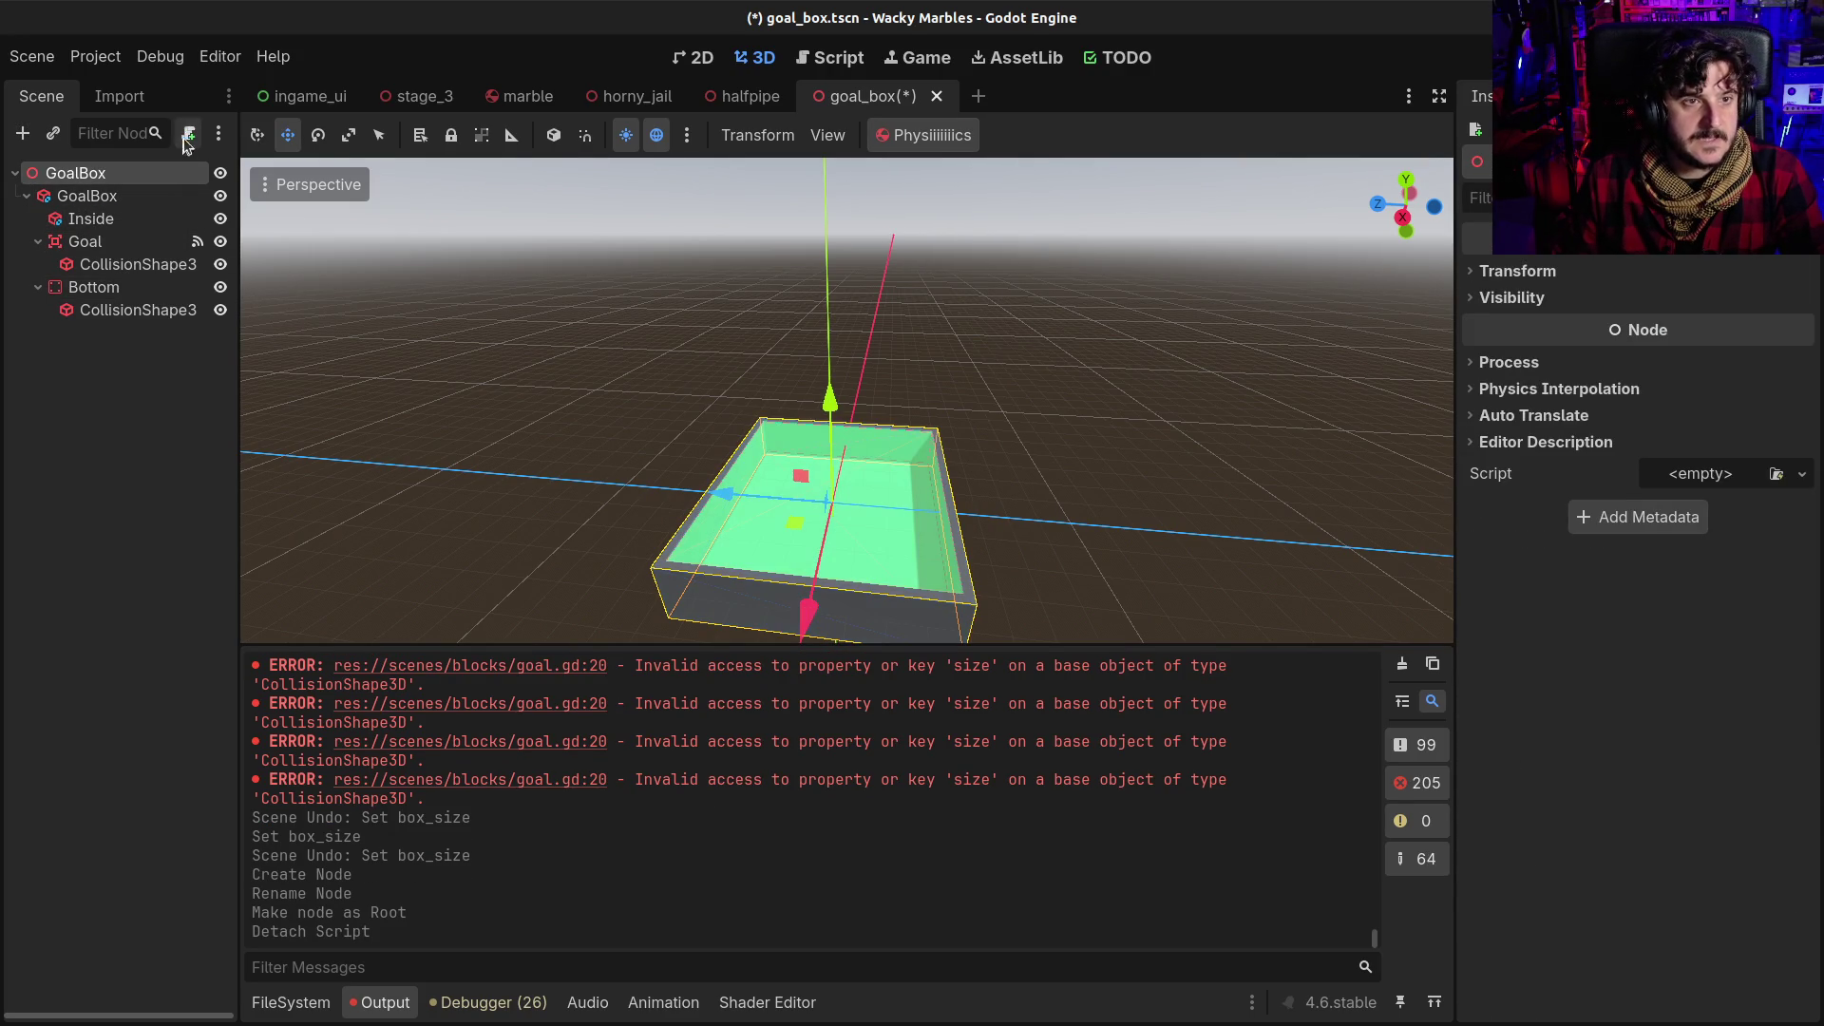
{"action": "left_click", "coordinate": [188, 133]}
{"action": "left_click", "coordinate": [1002, 766]}
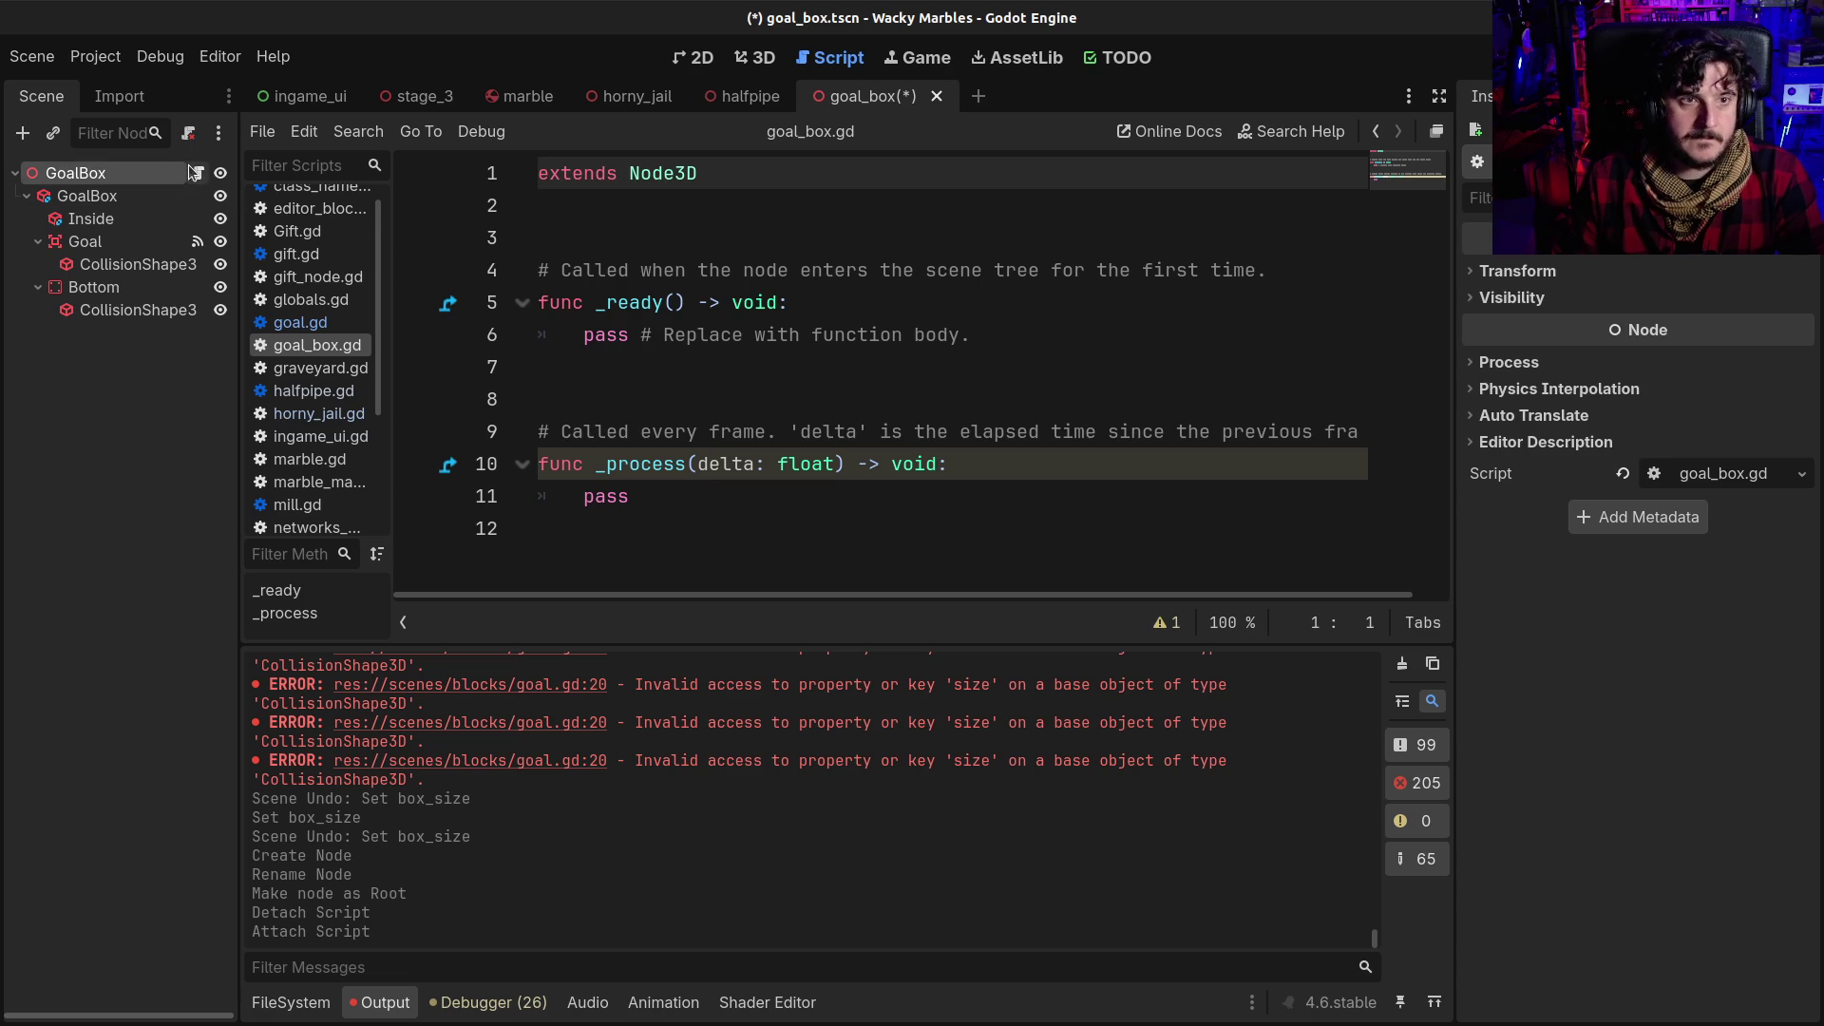
{"action": "left_click", "coordinate": [188, 133]}
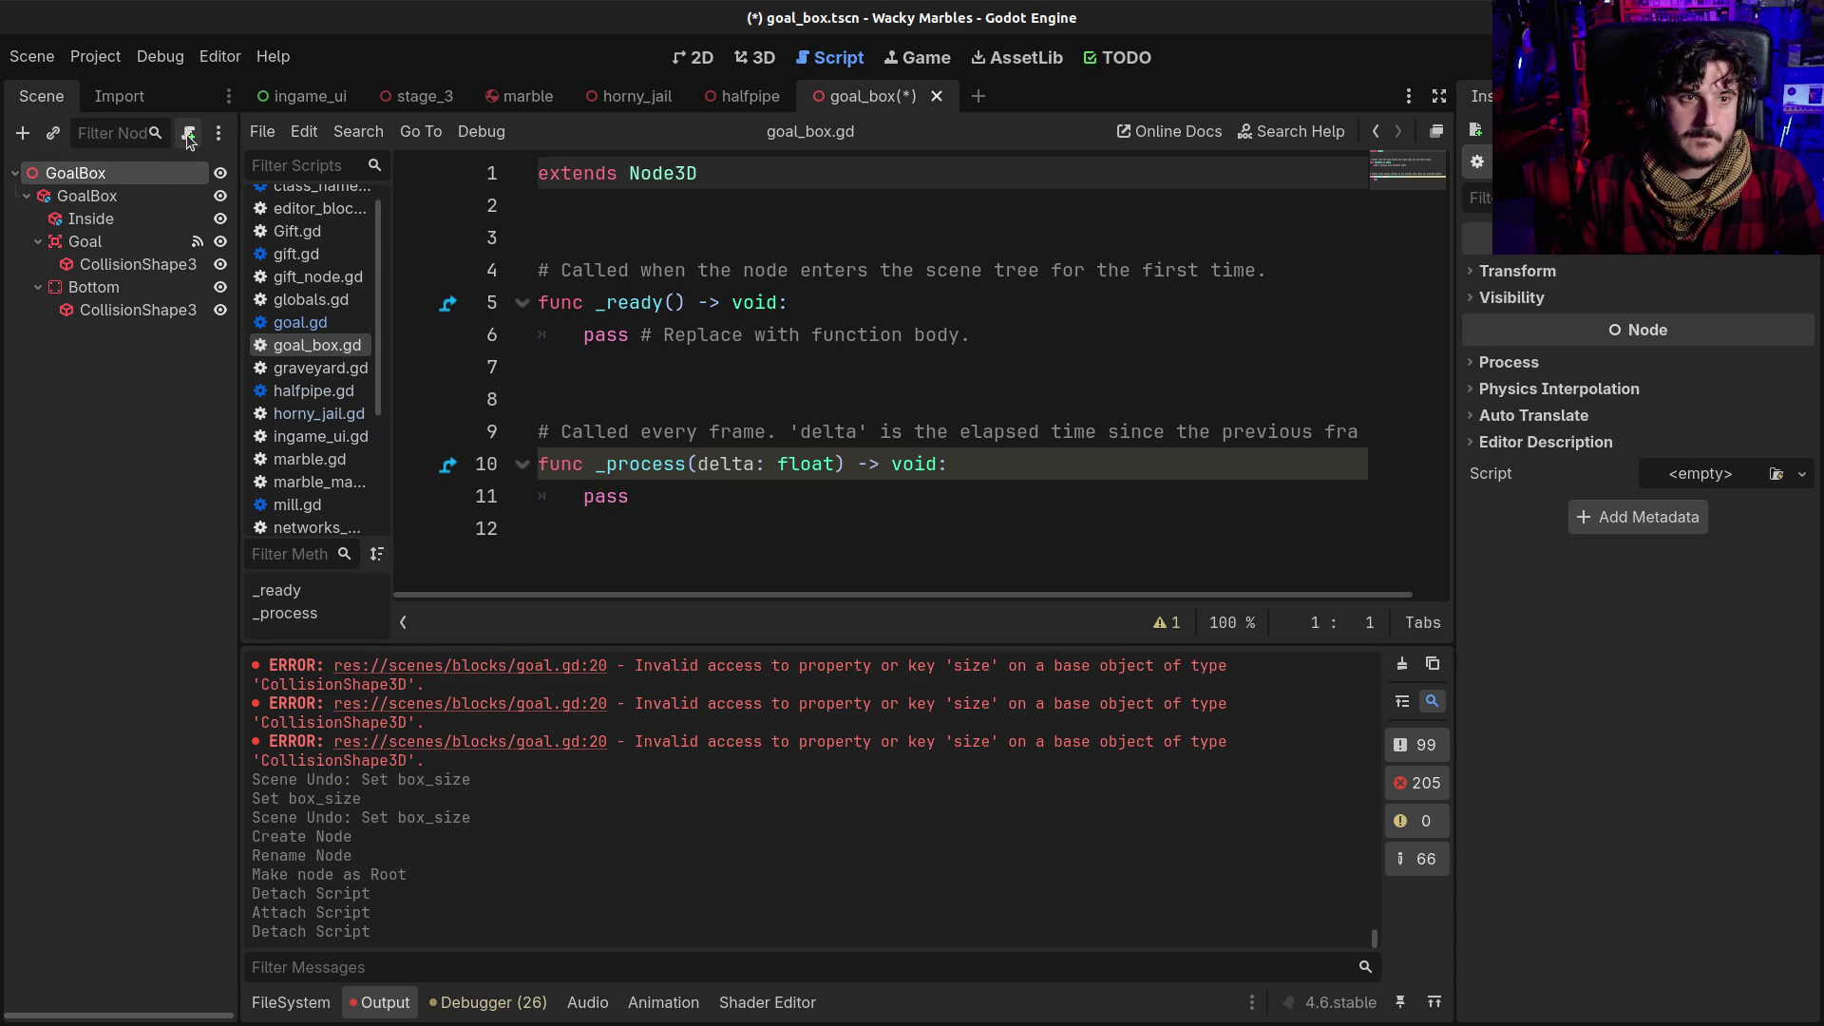
{"action": "key", "text": "ctrl+z"}
{"action": "key", "text": "ctrl+z"}
{"action": "key", "text": "ctrl+z"}
{"action": "left_click", "coordinate": [199, 197]}
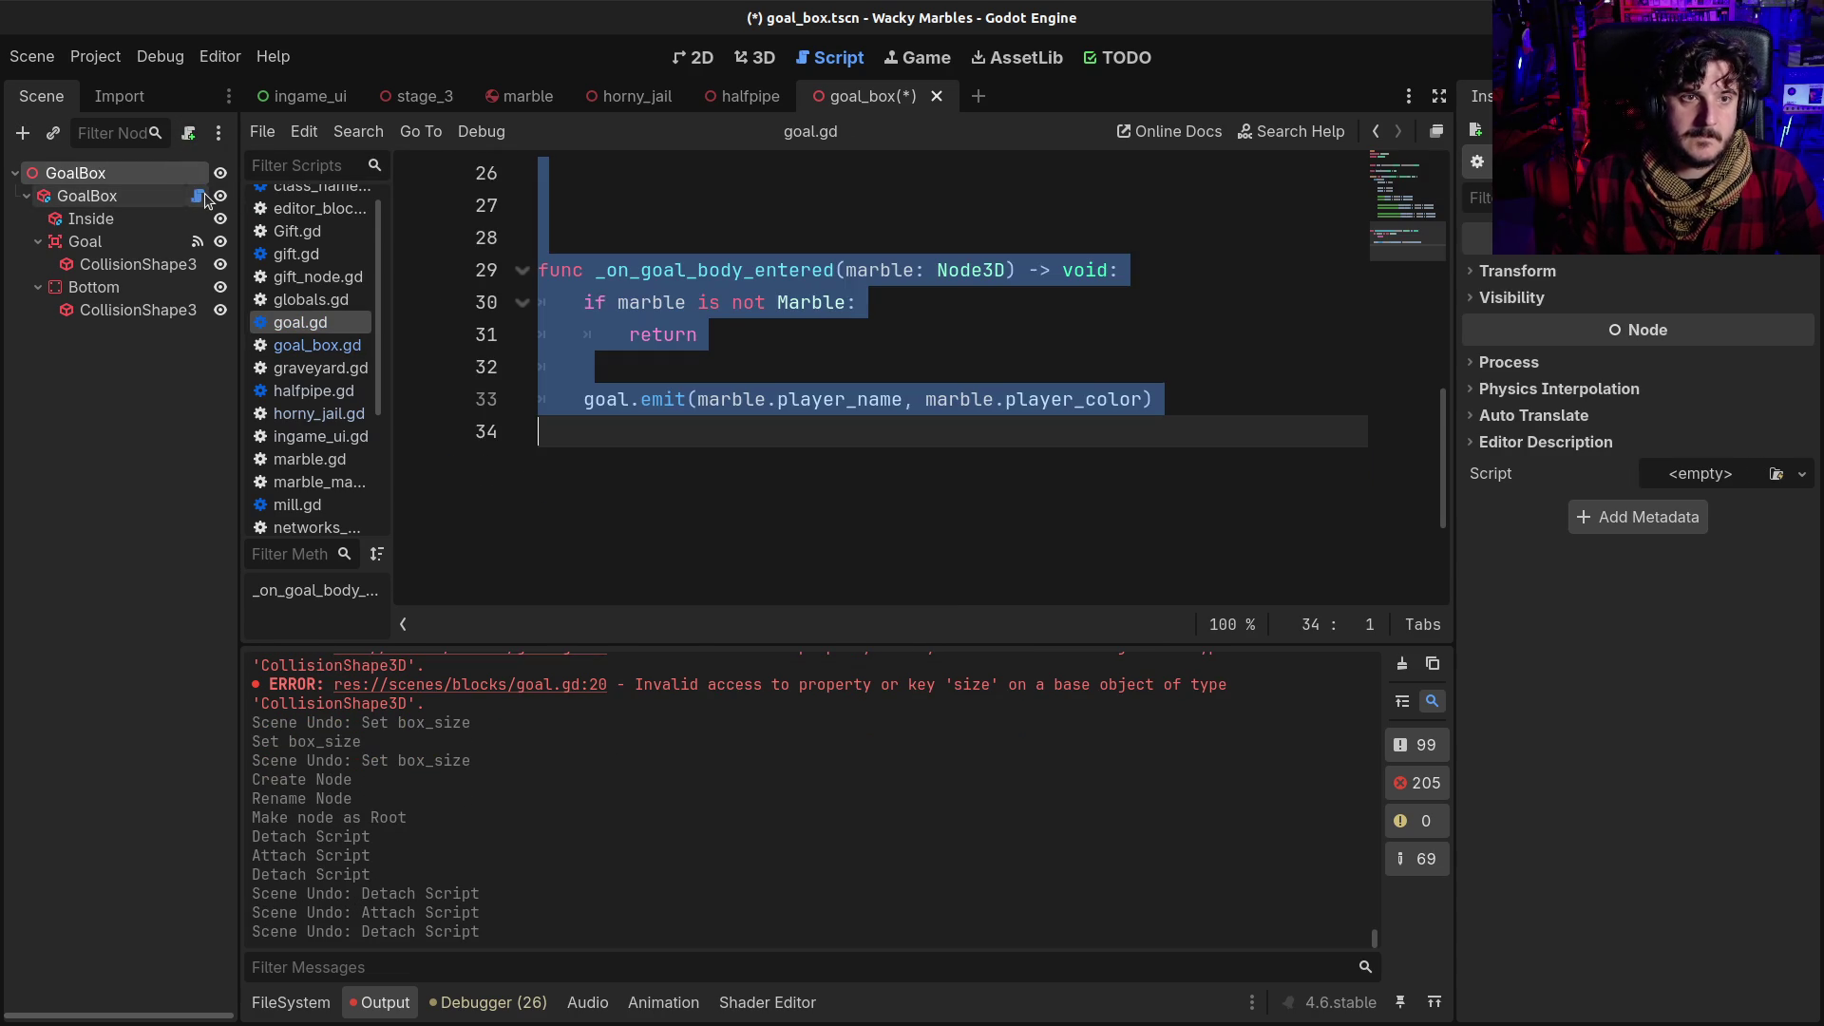
Try loading goal.gd onto the Node3D GoalBox root after detaching the child box's script.
{"action": "left_click", "coordinate": [188, 133]}
{"action": "left_click", "coordinate": [993, 441]}
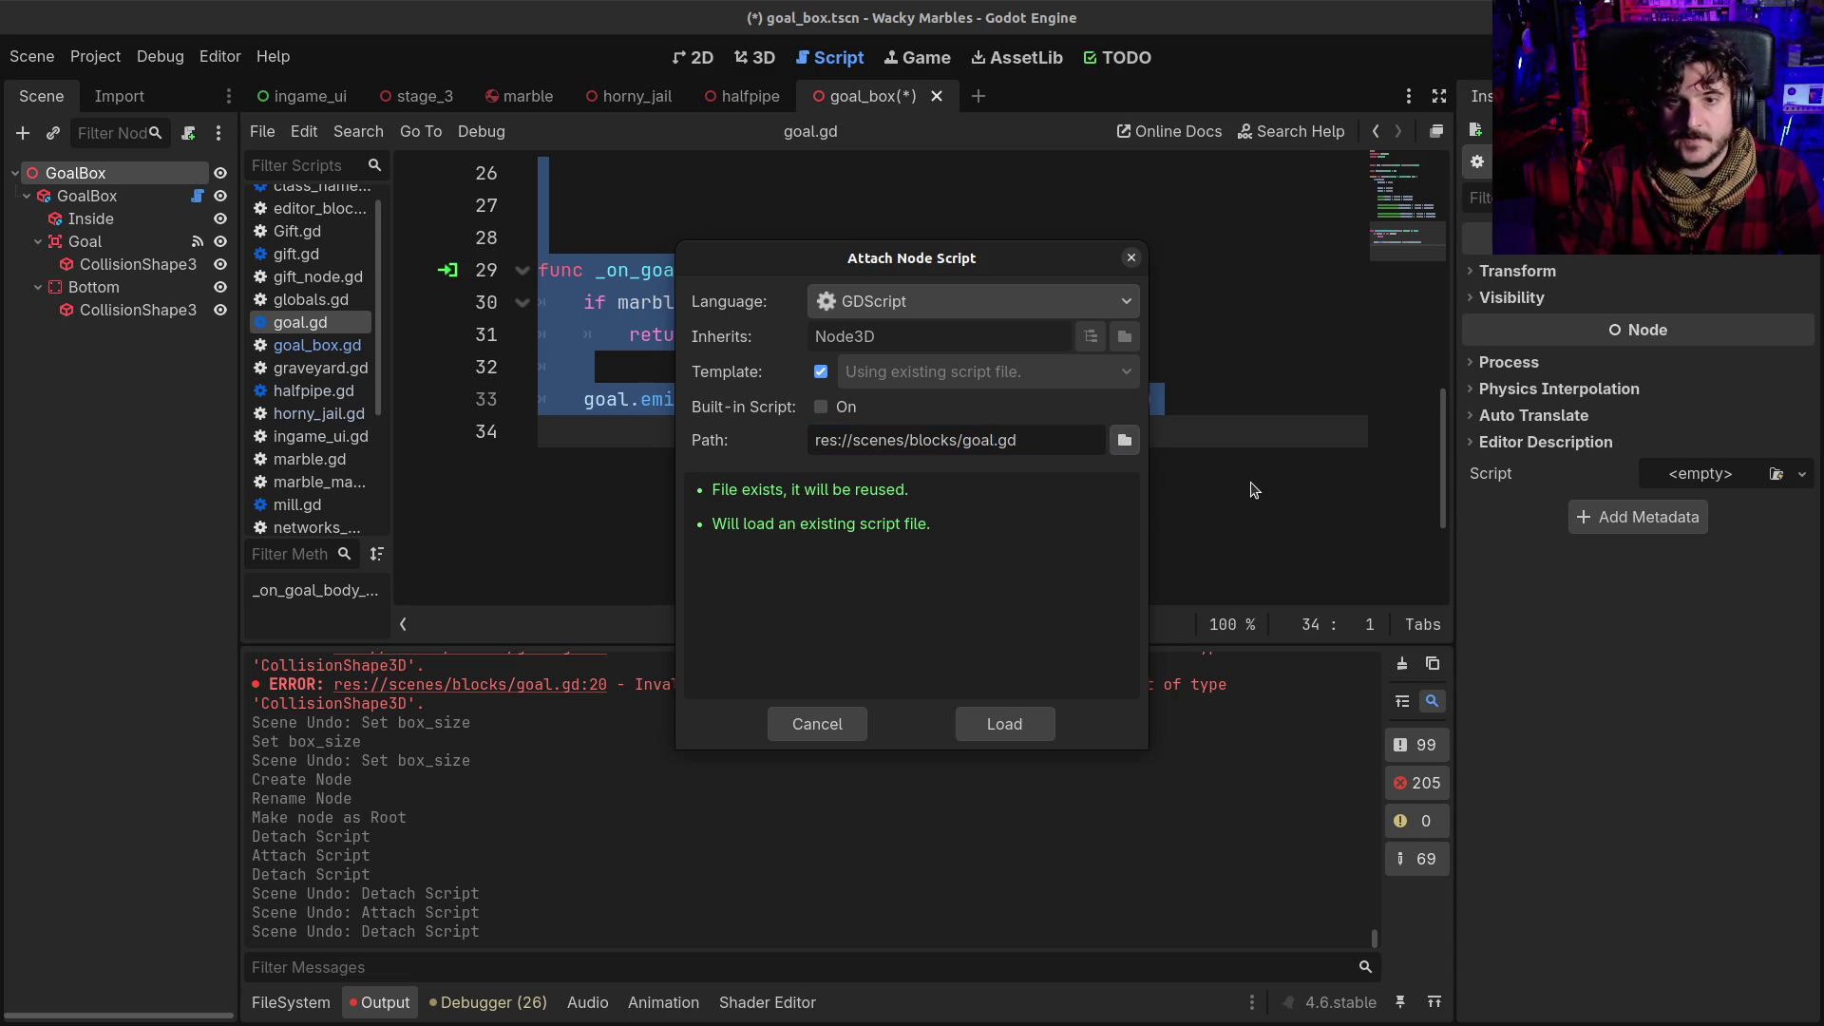
{"action": "key", "text": "Return"}
{"action": "left_click", "coordinate": [86, 195]}
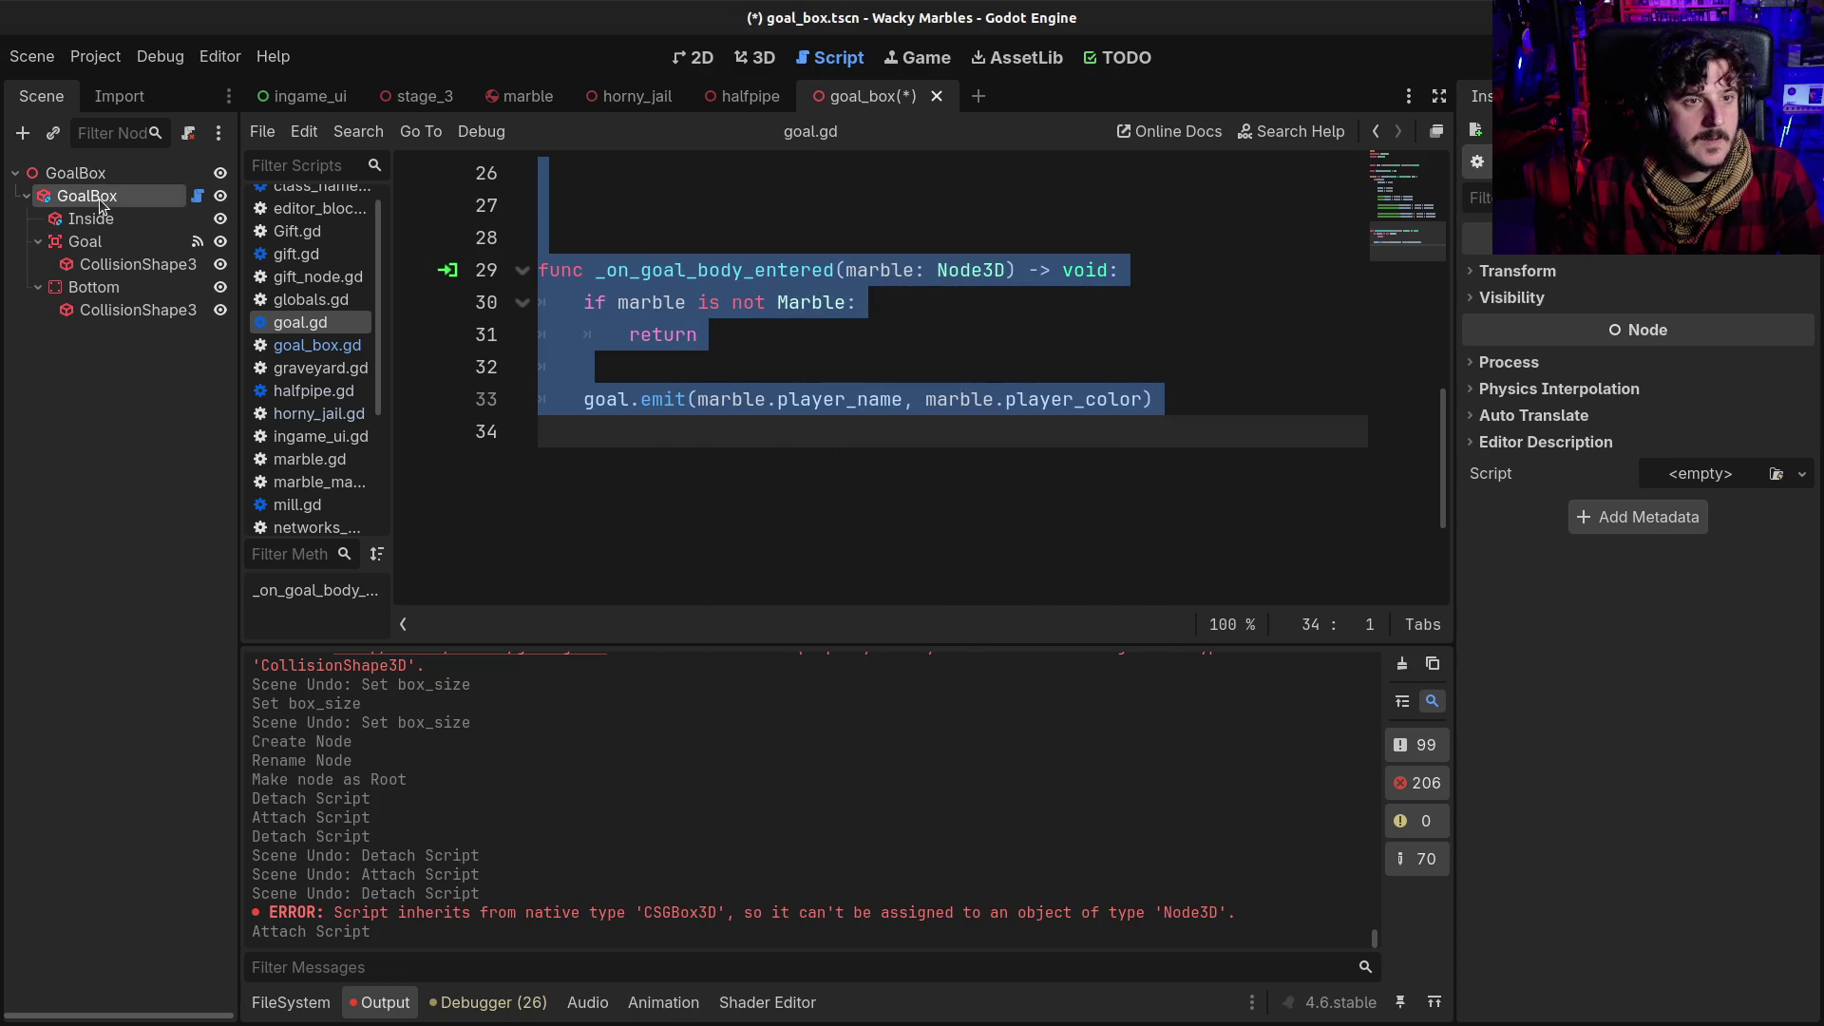
{"action": "left_click", "coordinate": [186, 136]}
{"action": "left_click", "coordinate": [126, 169]}
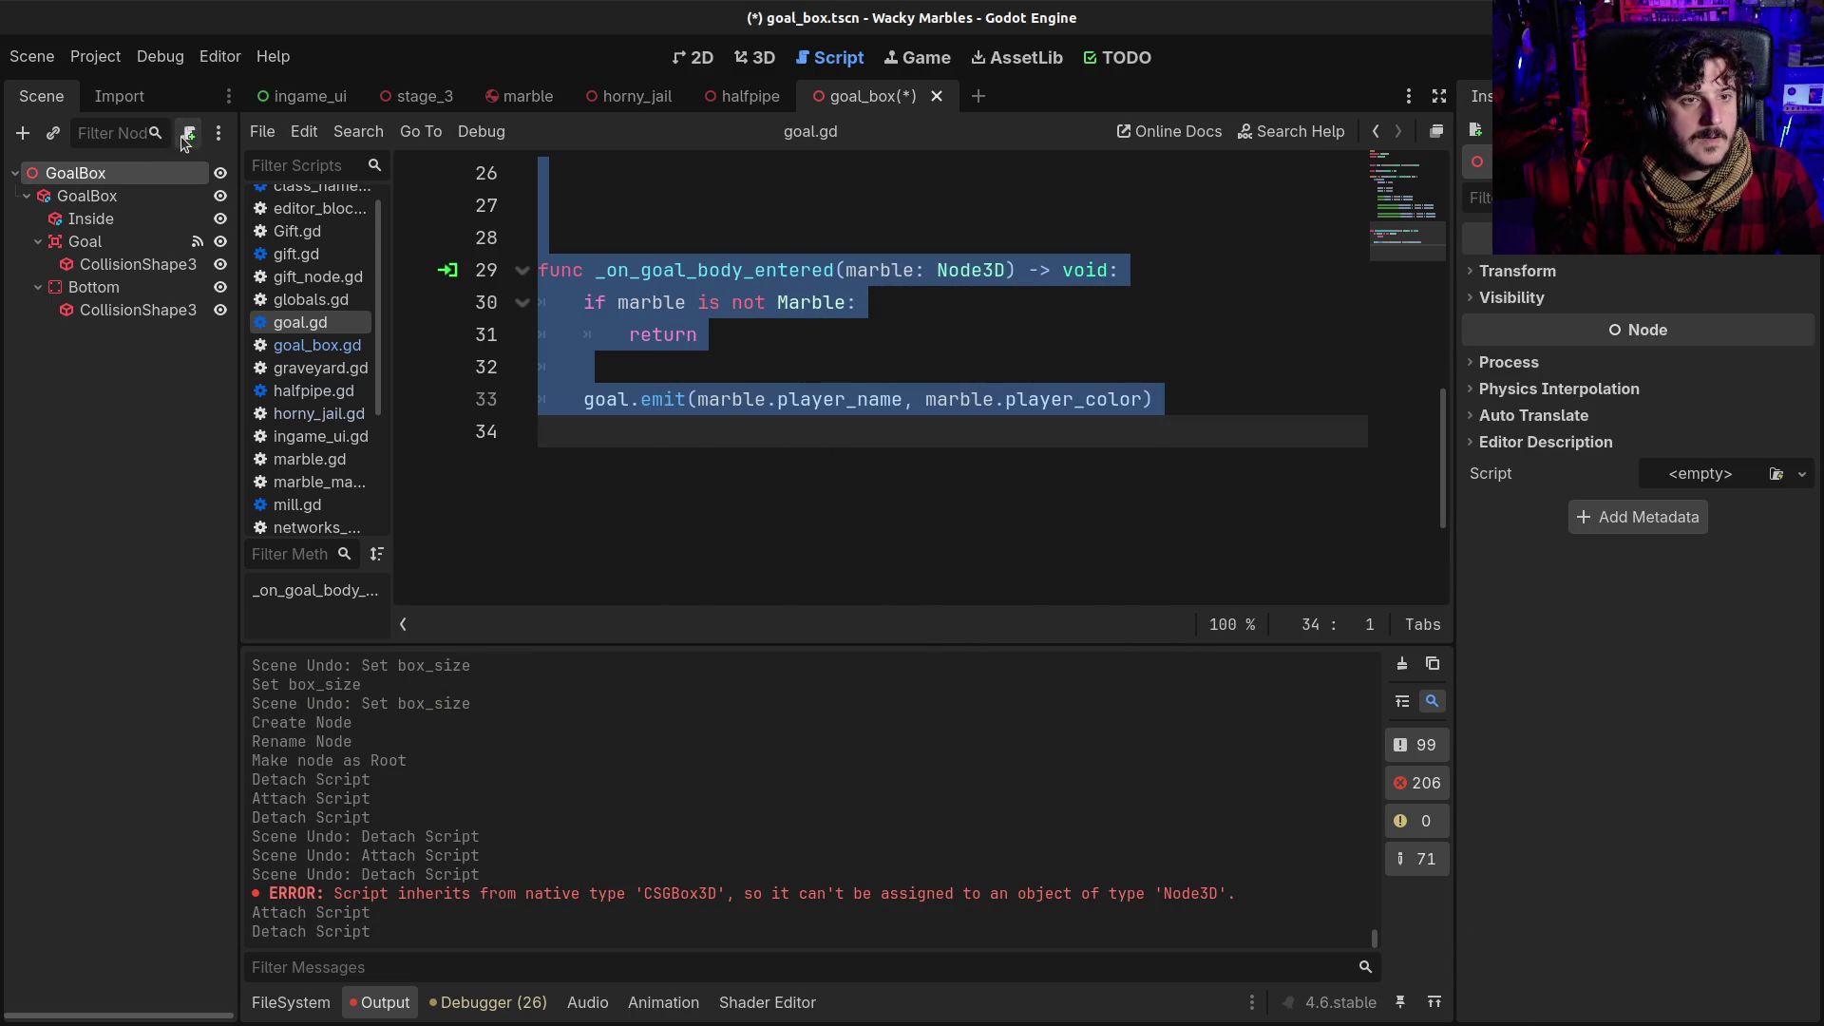
{"action": "left_click", "coordinate": [186, 134]}
{"action": "type", "text": "goal"}
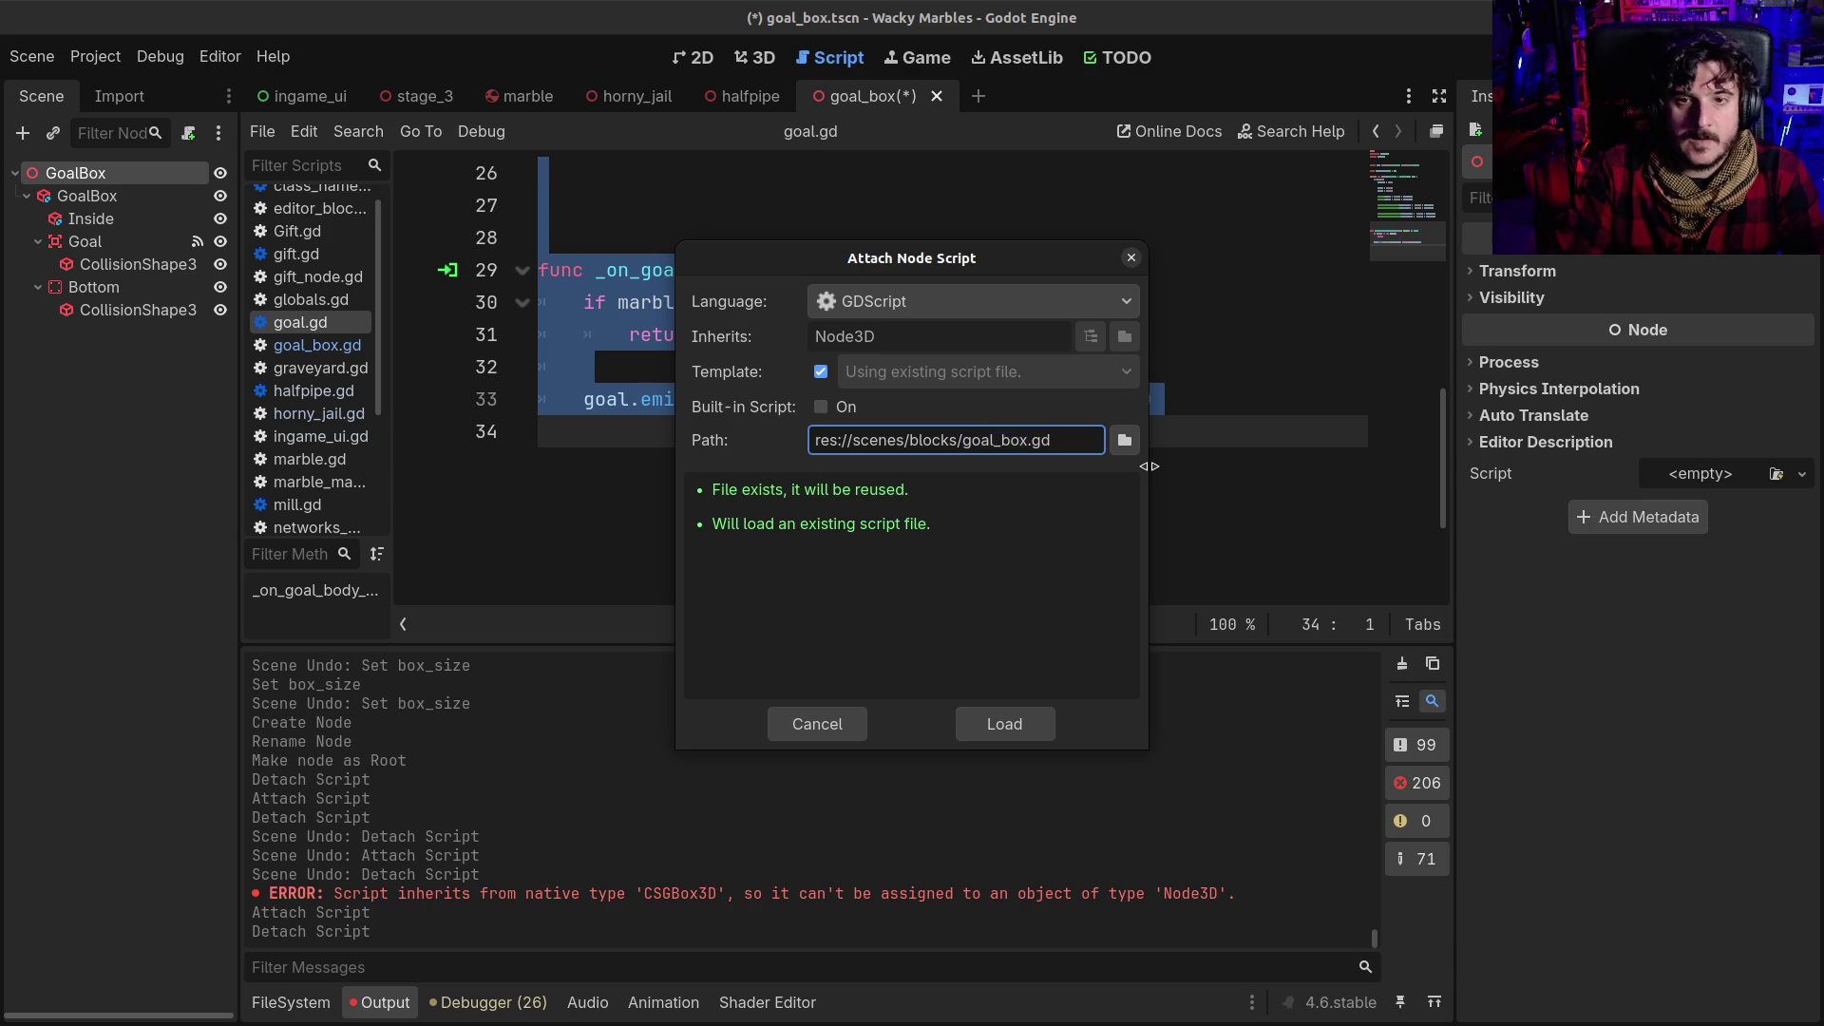
{"action": "key", "text": "Return"}
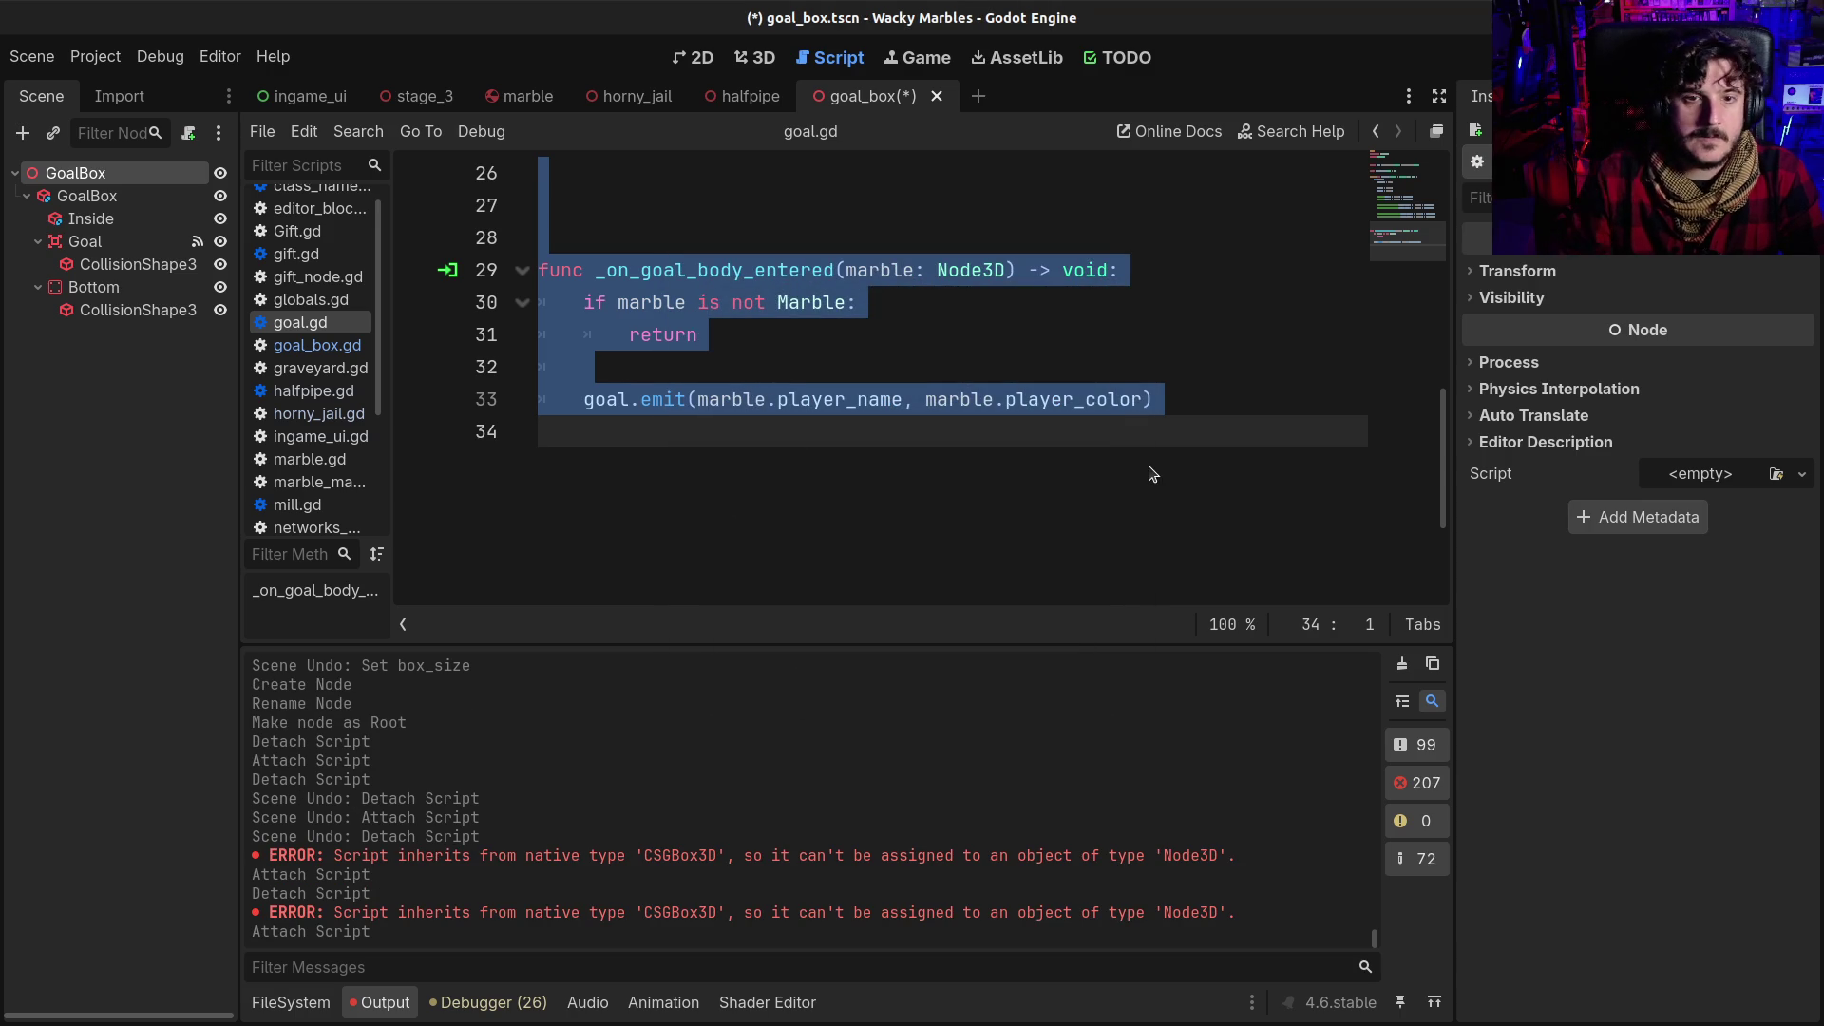
Move Goal under Inside, undo that, and save the goal box scene.
{"action": "left_click", "coordinate": [87, 194]}
{"action": "left_click", "coordinate": [95, 241]}
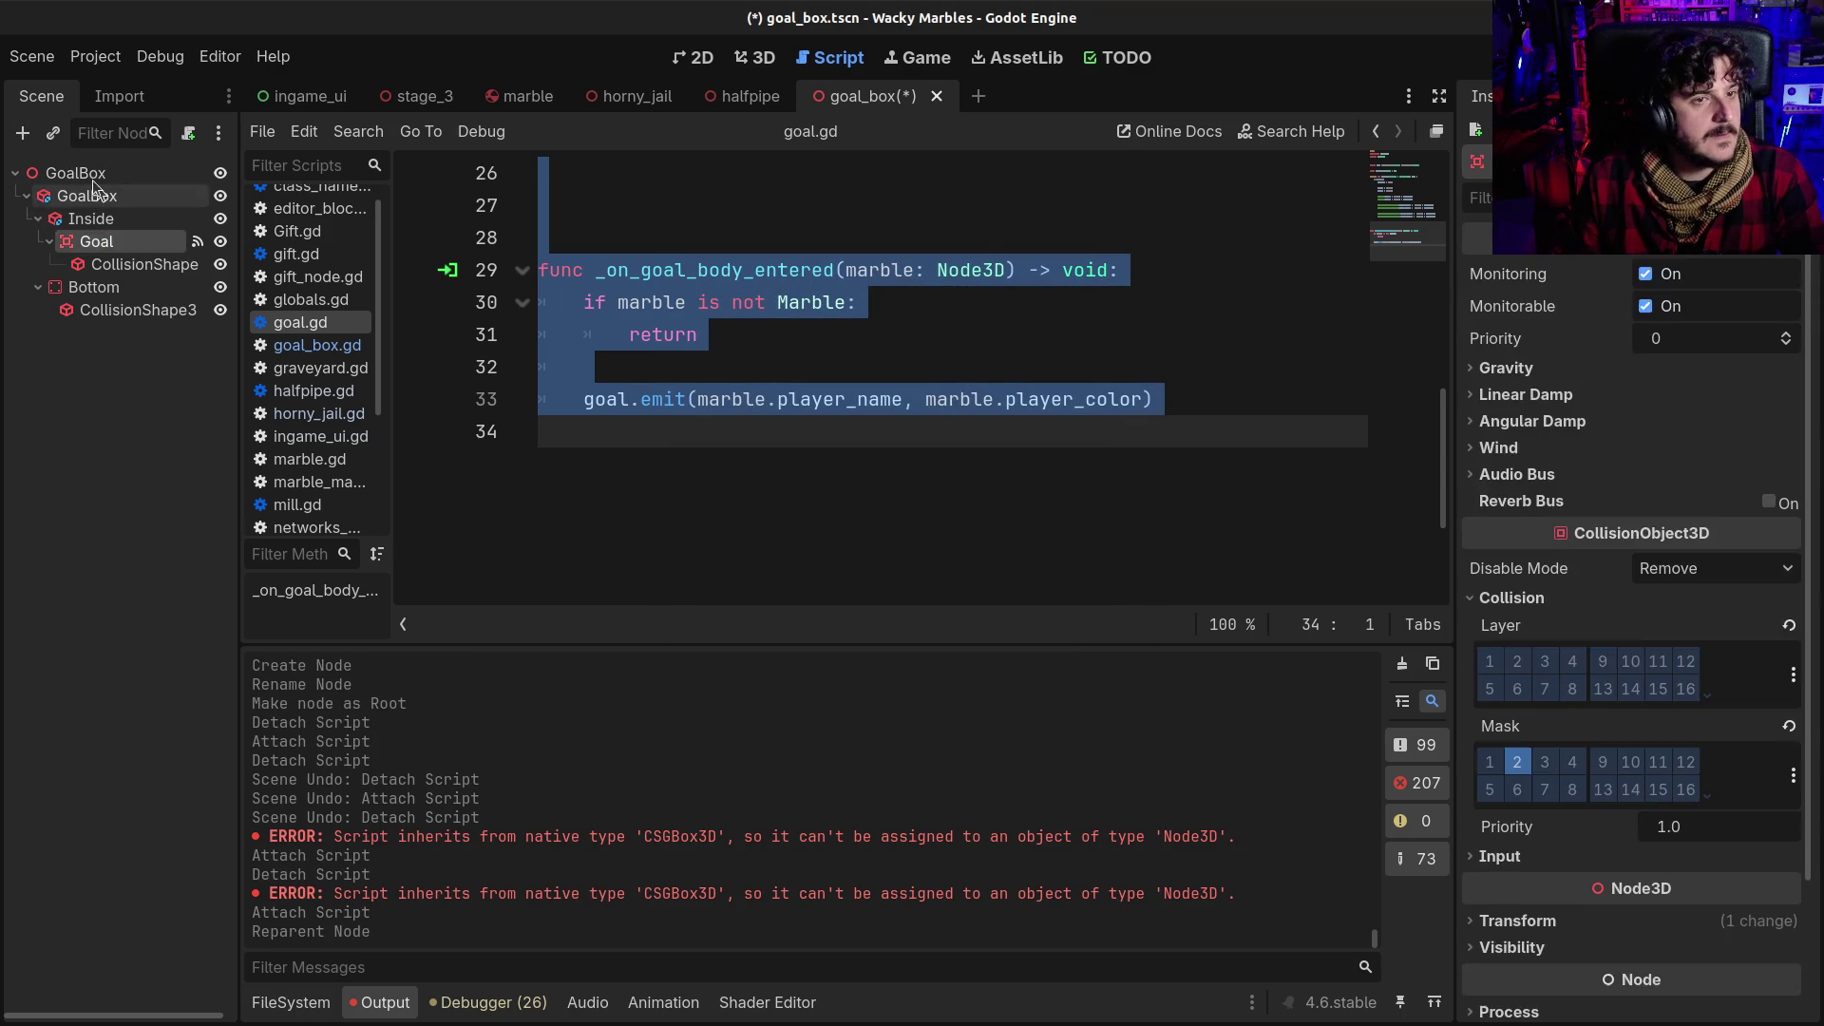
{"action": "left_click_drag", "start_coordinate": [95, 242], "coordinate": [91, 218]}
{"action": "left_click", "coordinate": [81, 169]}
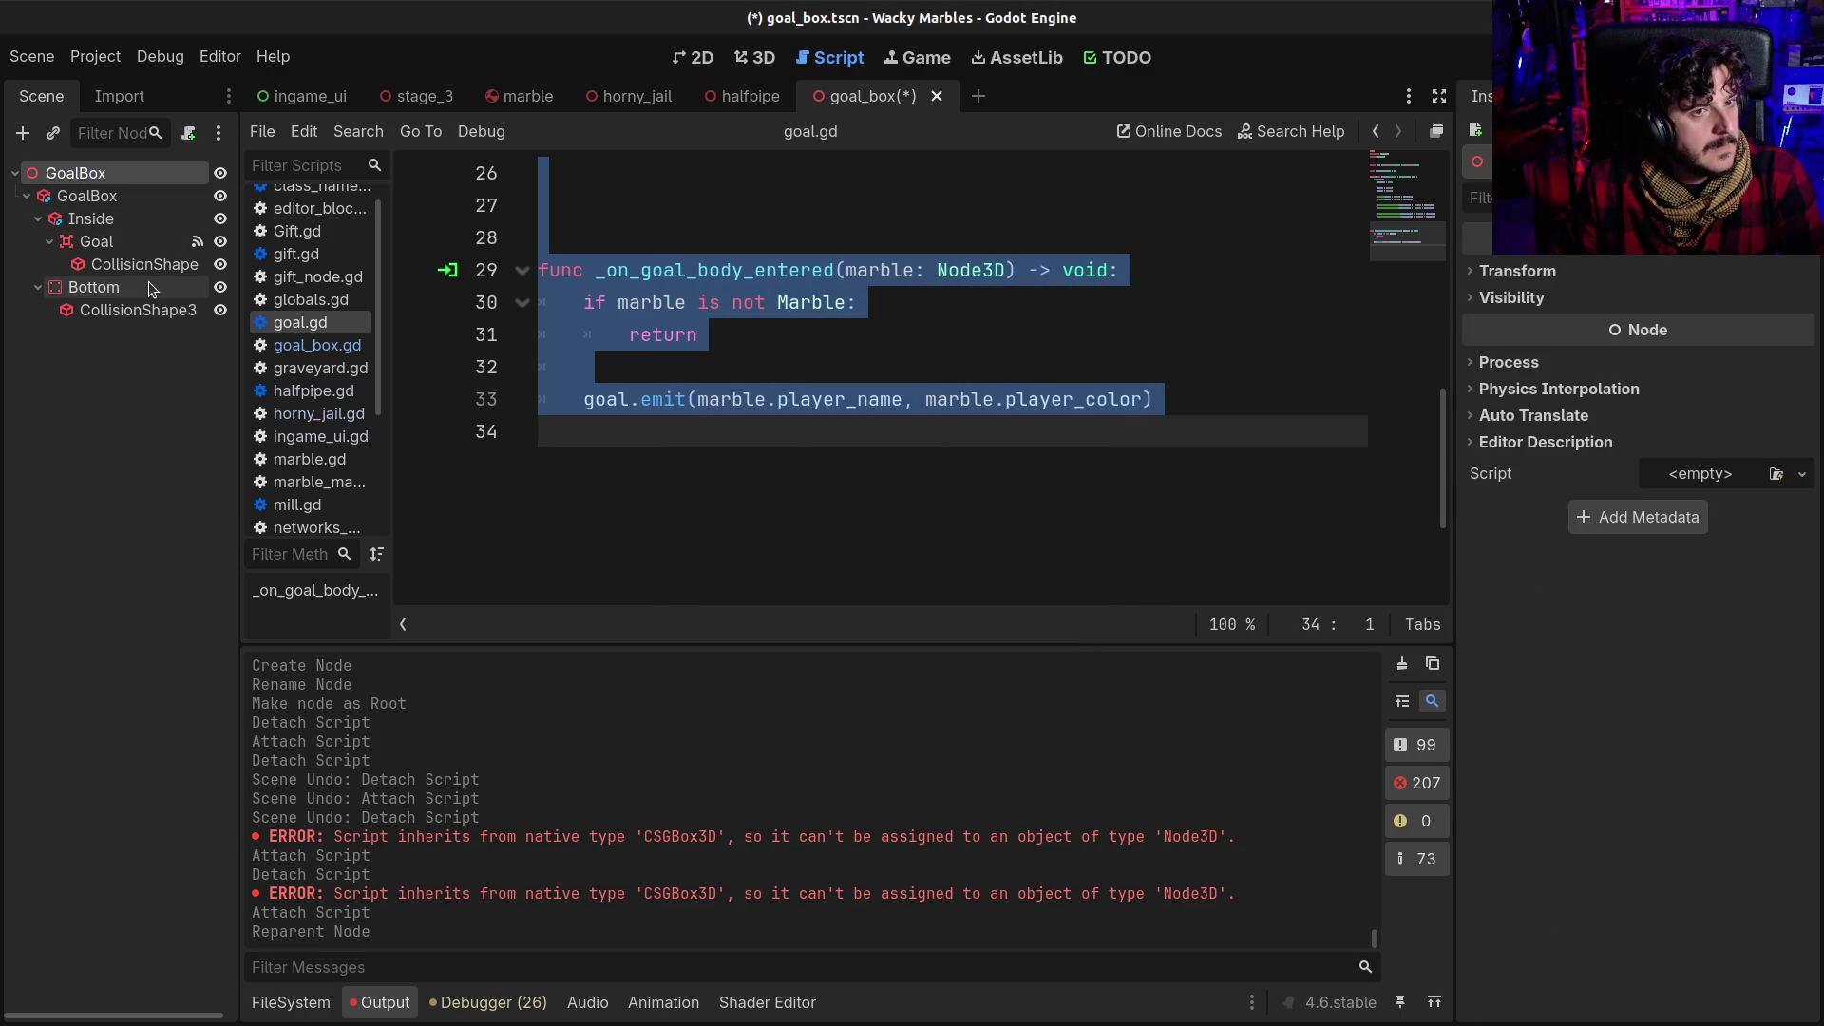
{"action": "key", "text": "ctrl+z"}
{"action": "left_click", "coordinate": [92, 181]}
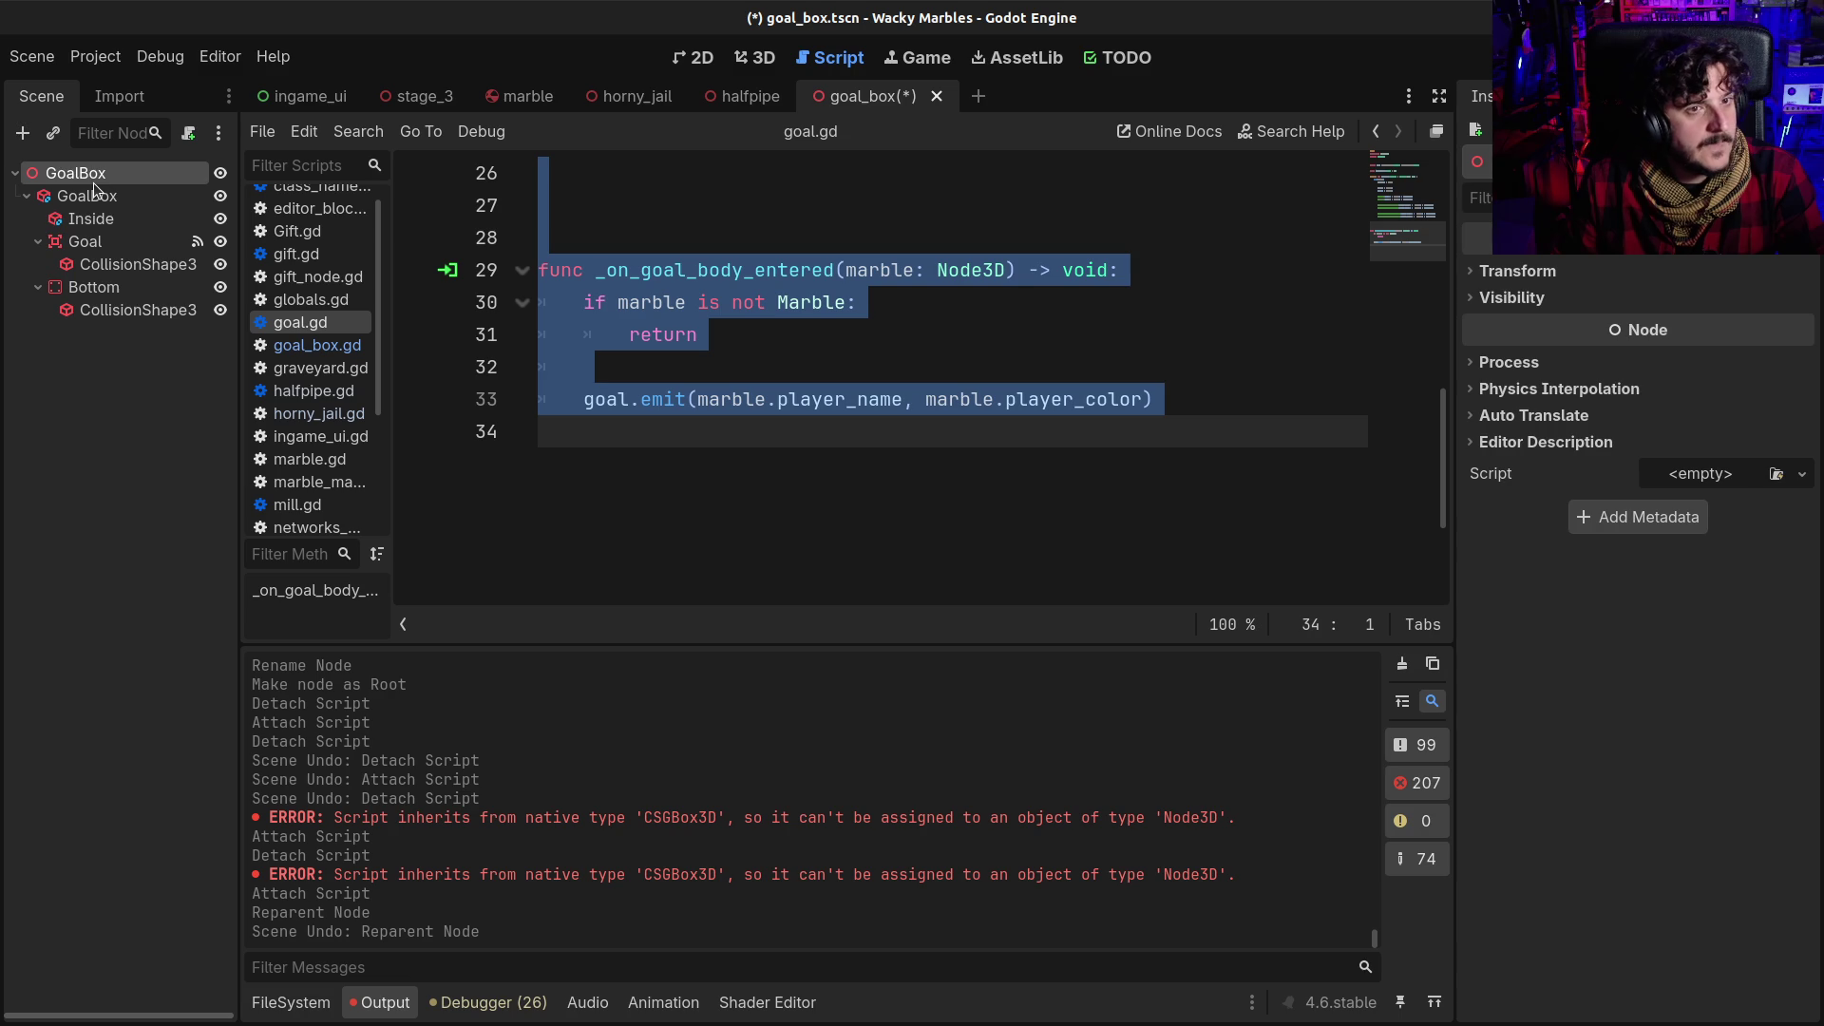
{"action": "key", "text": "ctrl+s"}
{"action": "left_click", "coordinate": [686, 270]}
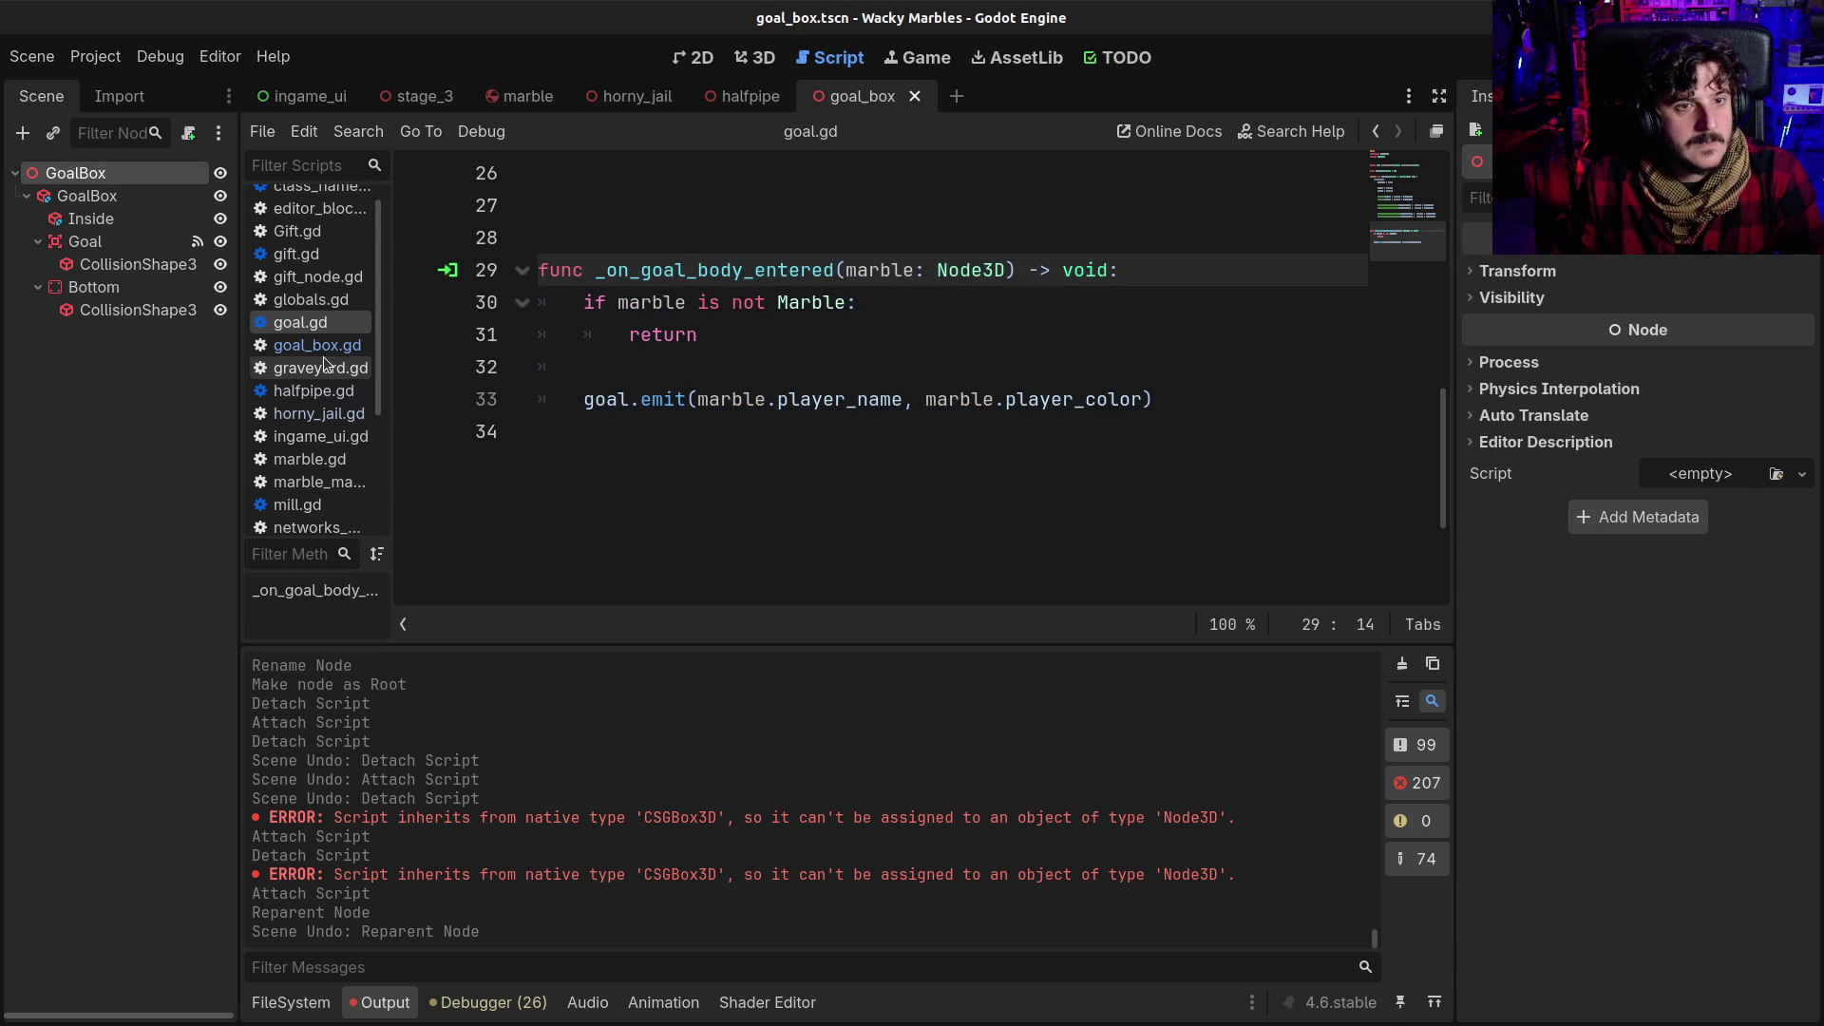
Drag goal.gd onto the GoalBox root node.
{"action": "scroll", "coordinate": [324, 355], "scroll_direction": "up", "scroll_amount": 1}
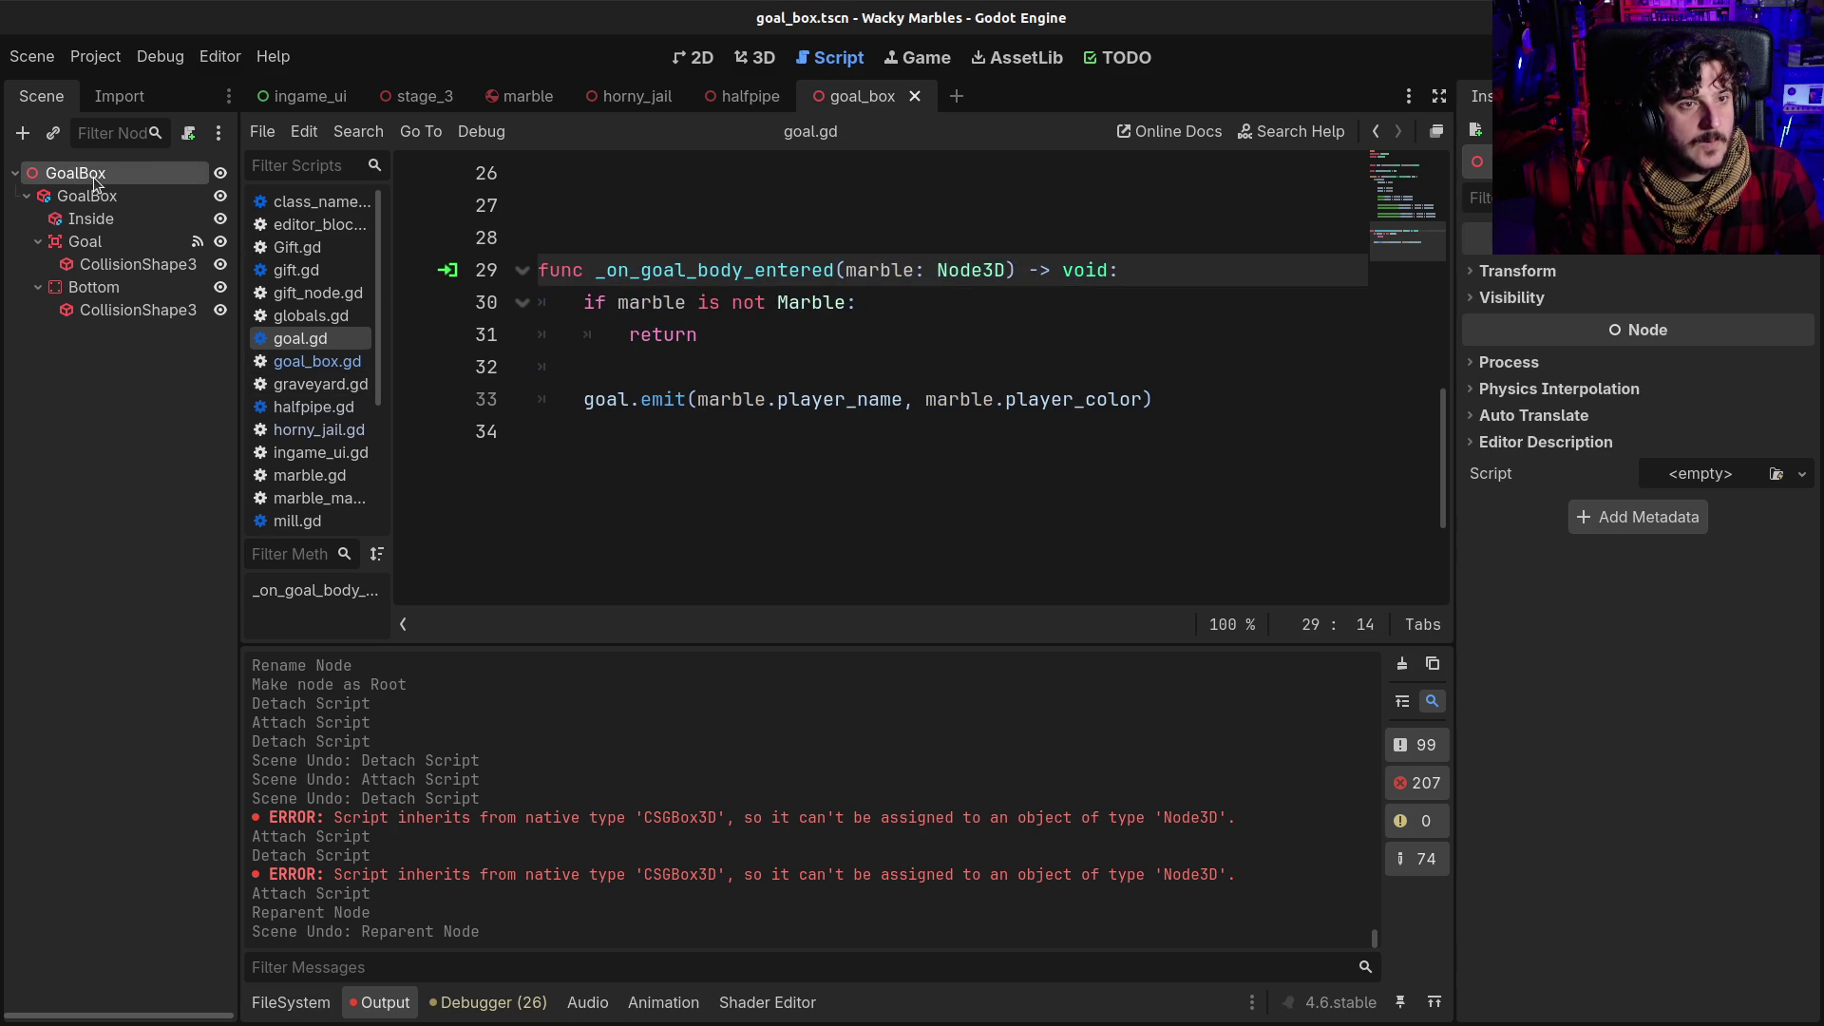
{"action": "mouse_move", "coordinate": [264, 340]}
{"action": "left_mouse_down"}
{"action": "mouse_move", "coordinate": [152, 214]}
{"action": "mouse_move", "coordinate": [164, 173]}
{"action": "left_mouse_up"}
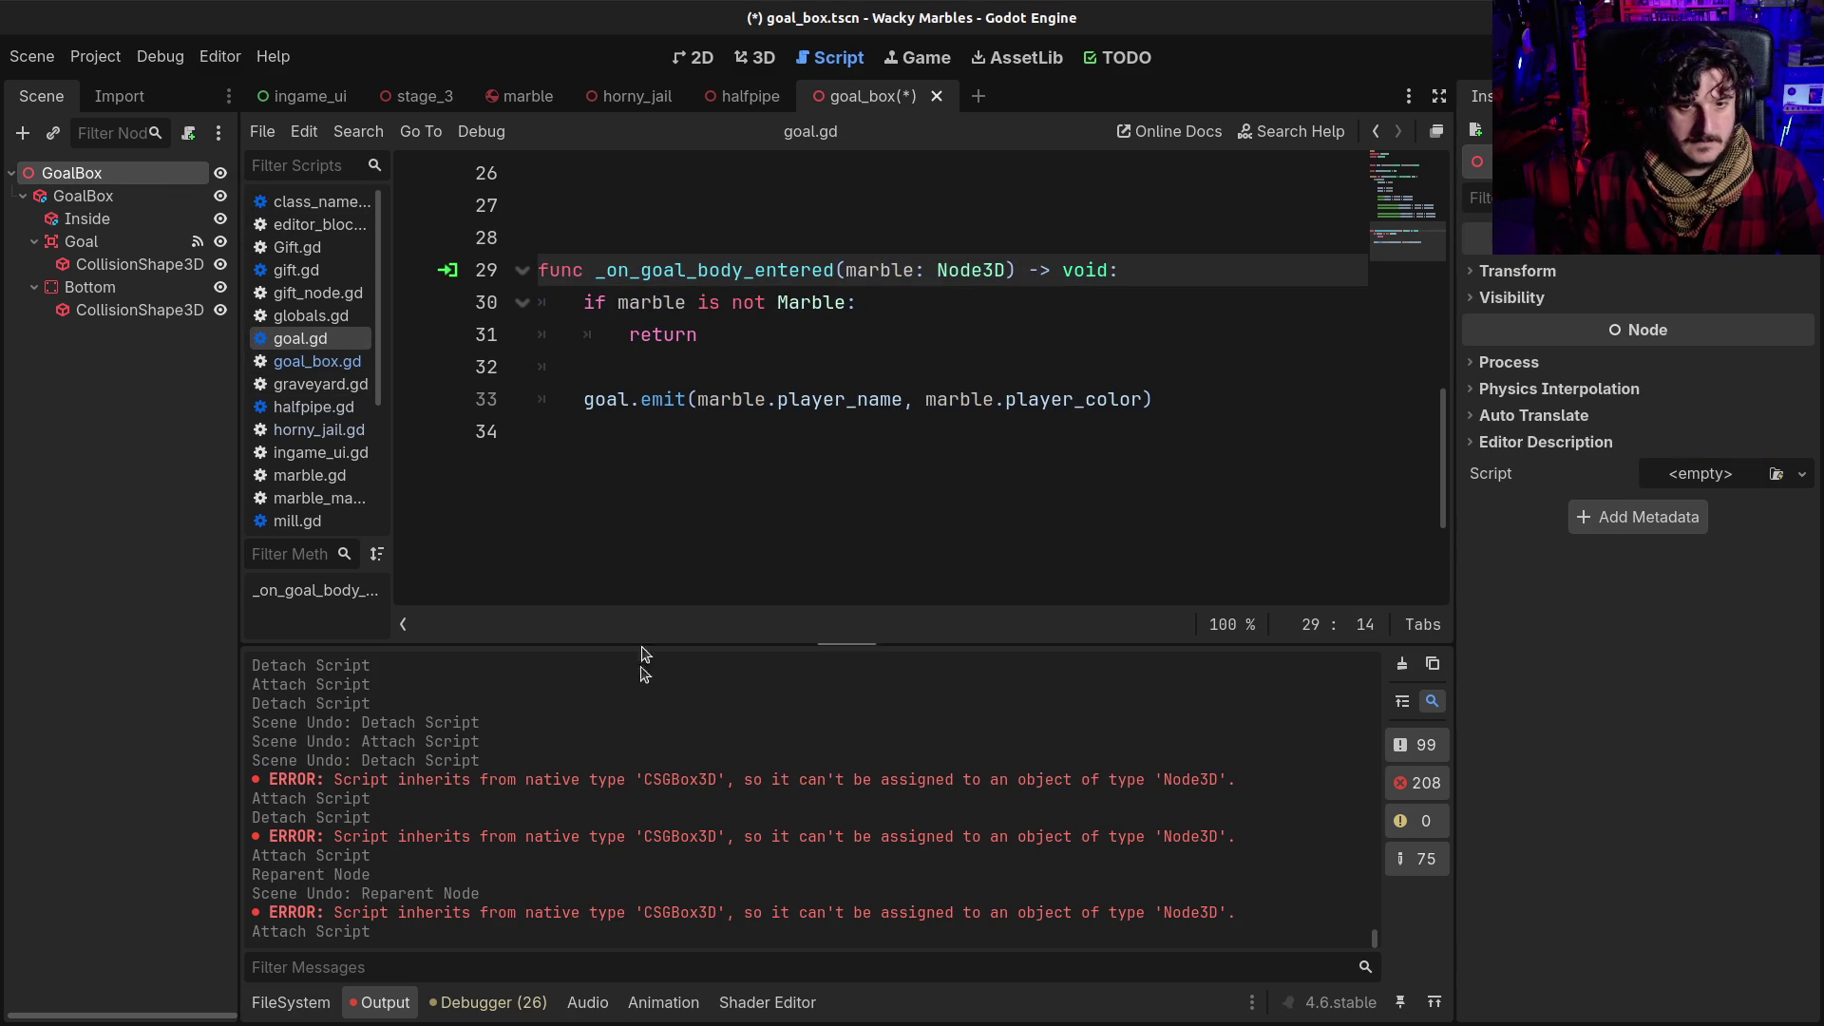
{"action": "scroll", "coordinate": [778, 379], "scroll_direction": "up", "scroll_amount": 2}
{"action": "scroll", "coordinate": [789, 295], "scroll_direction": "up", "scroll_amount": 6}
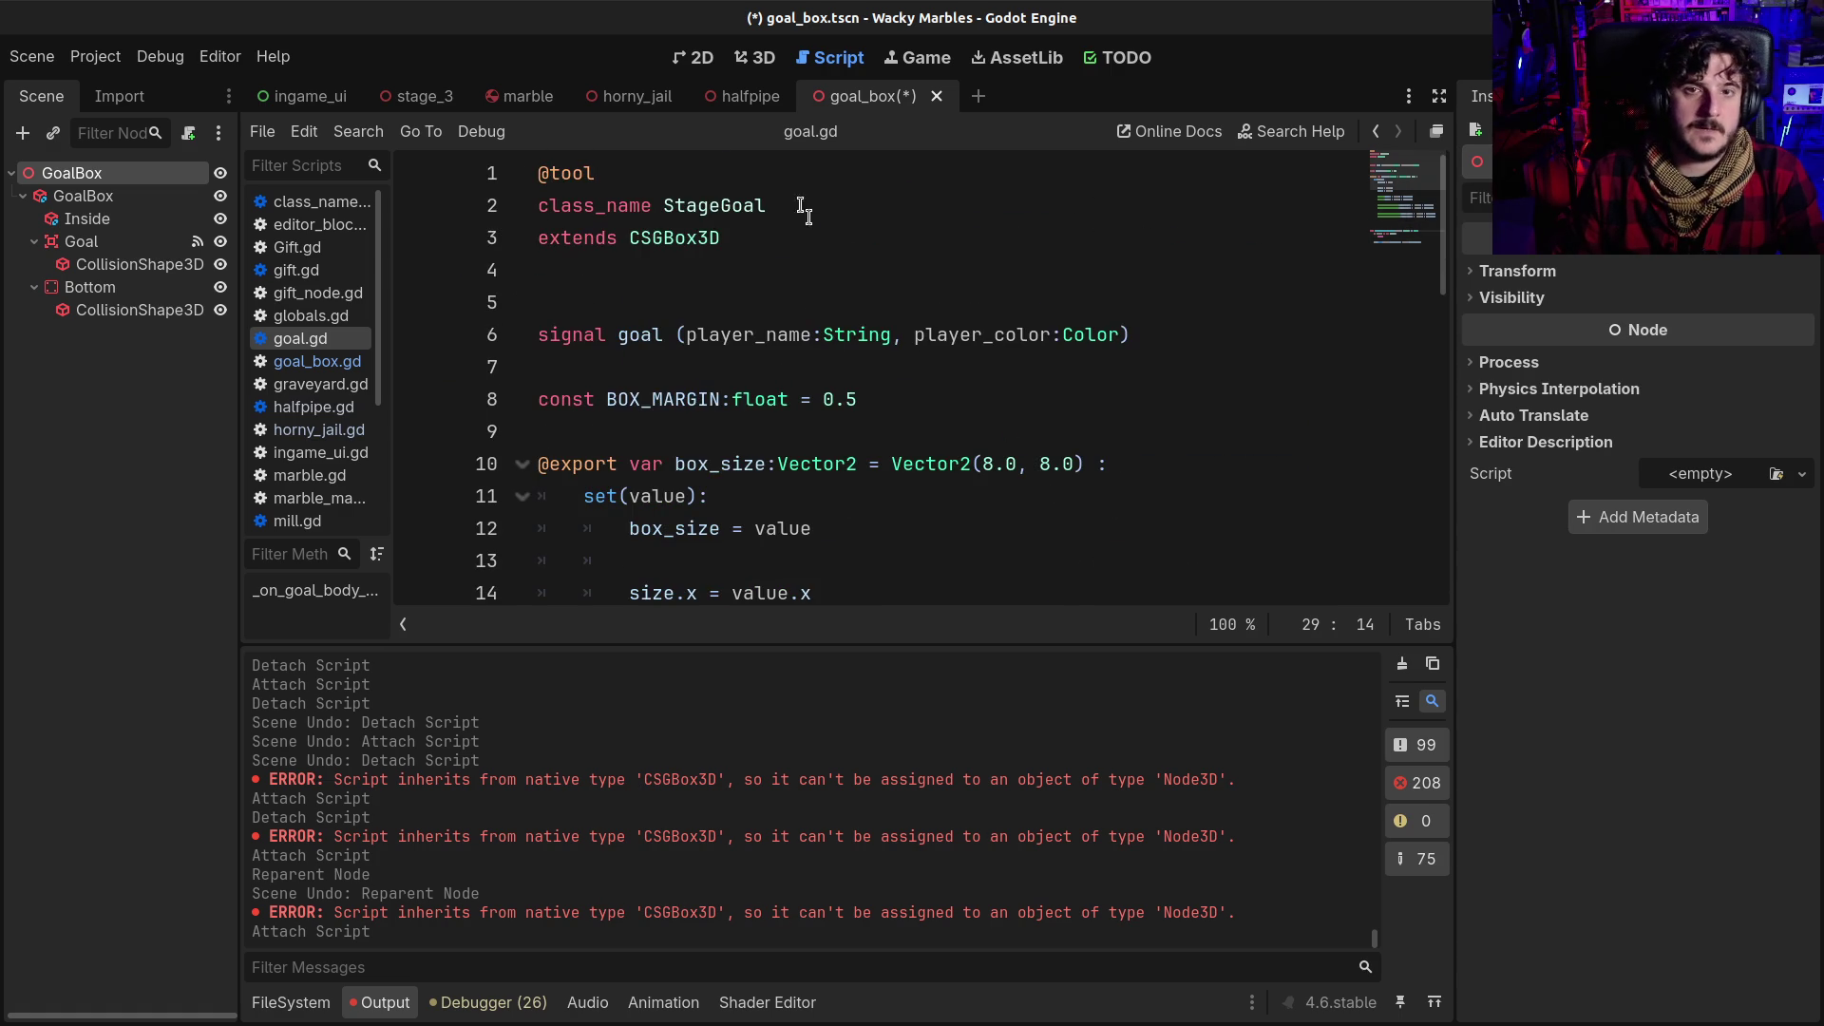
Change goal.gd's base class from CSGBox3D to Block and save the script.
{"action": "double_click", "coordinate": [689, 239]}
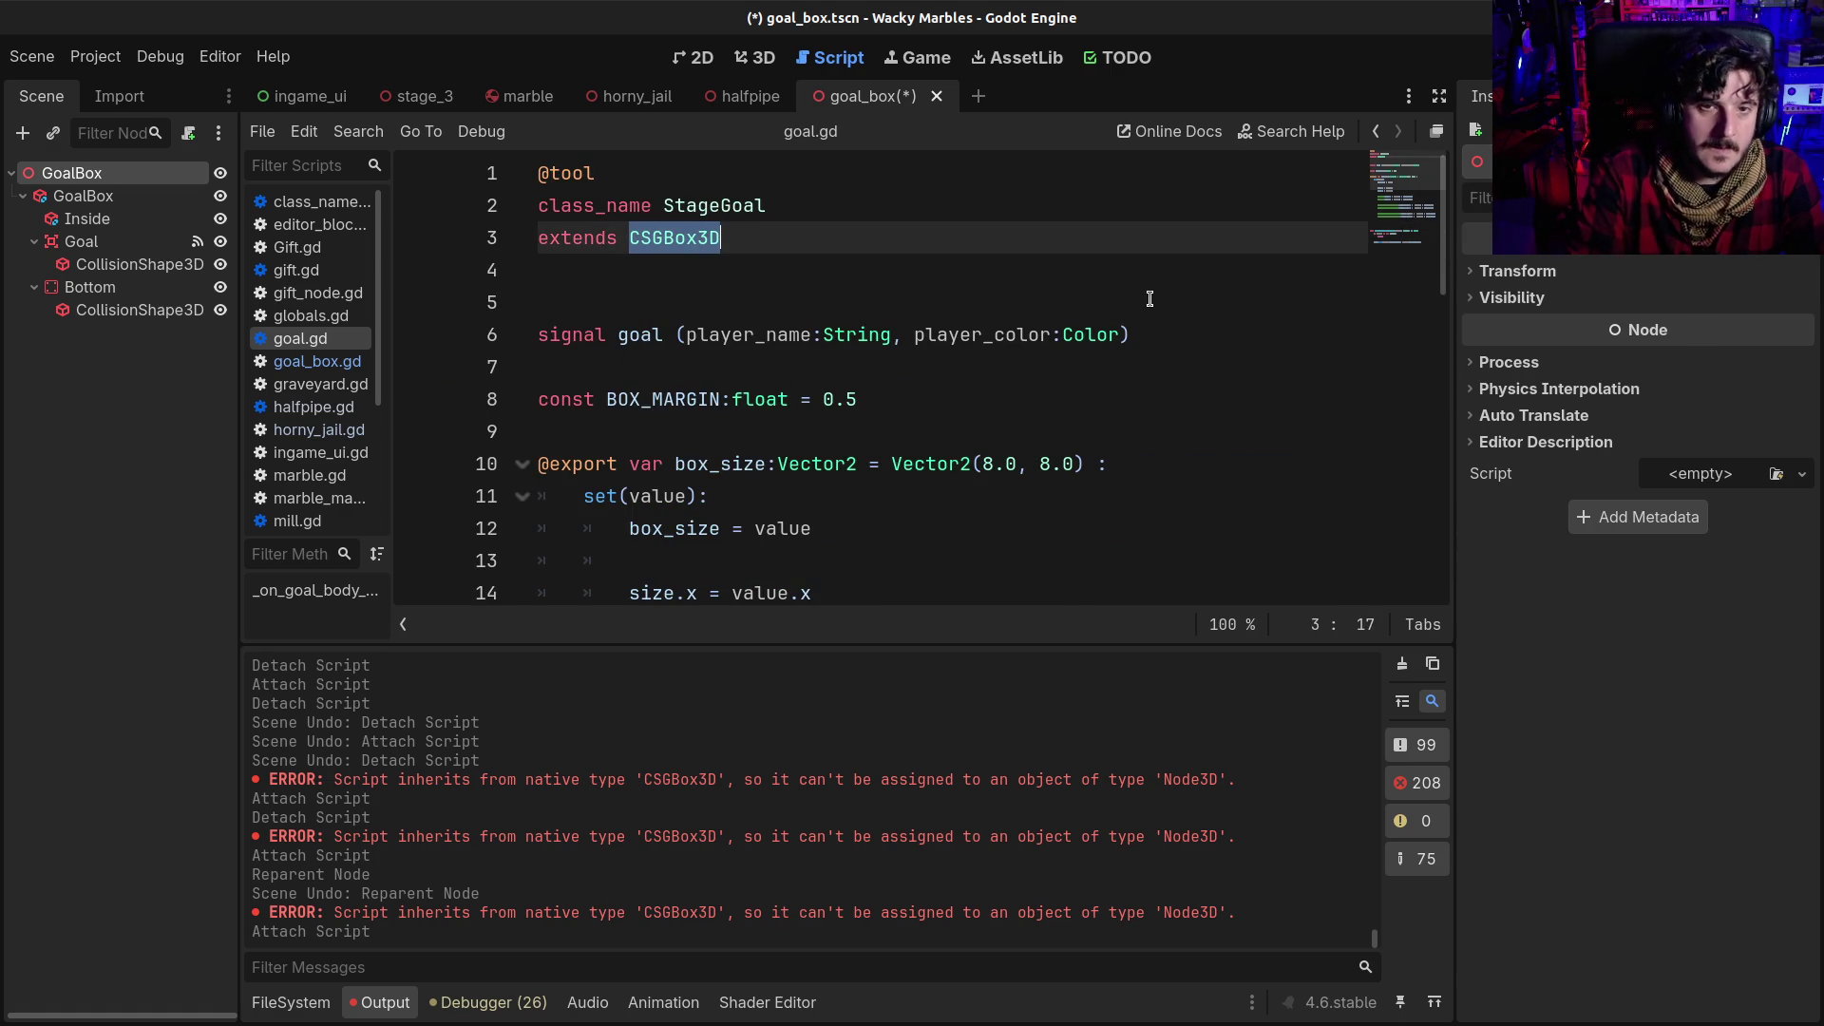
{"action": "type", "text": "N;"}
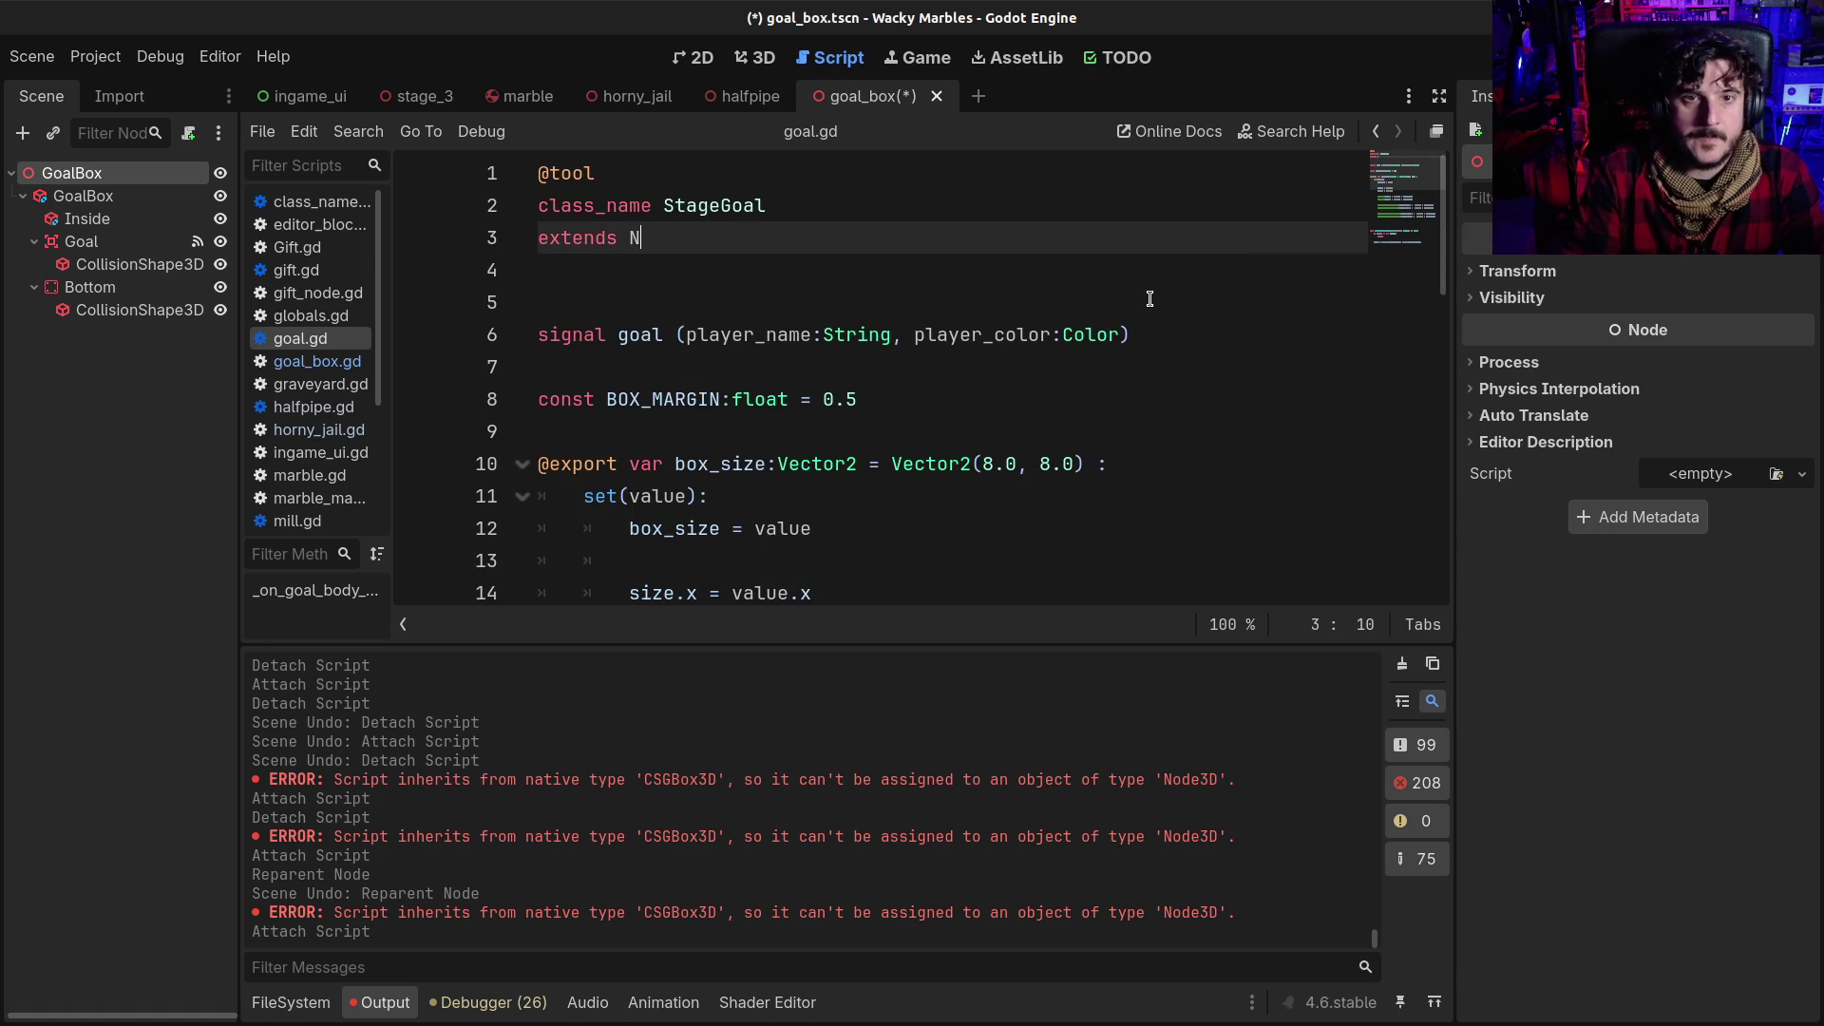
{"action": "key", "text": "shift+Up"}
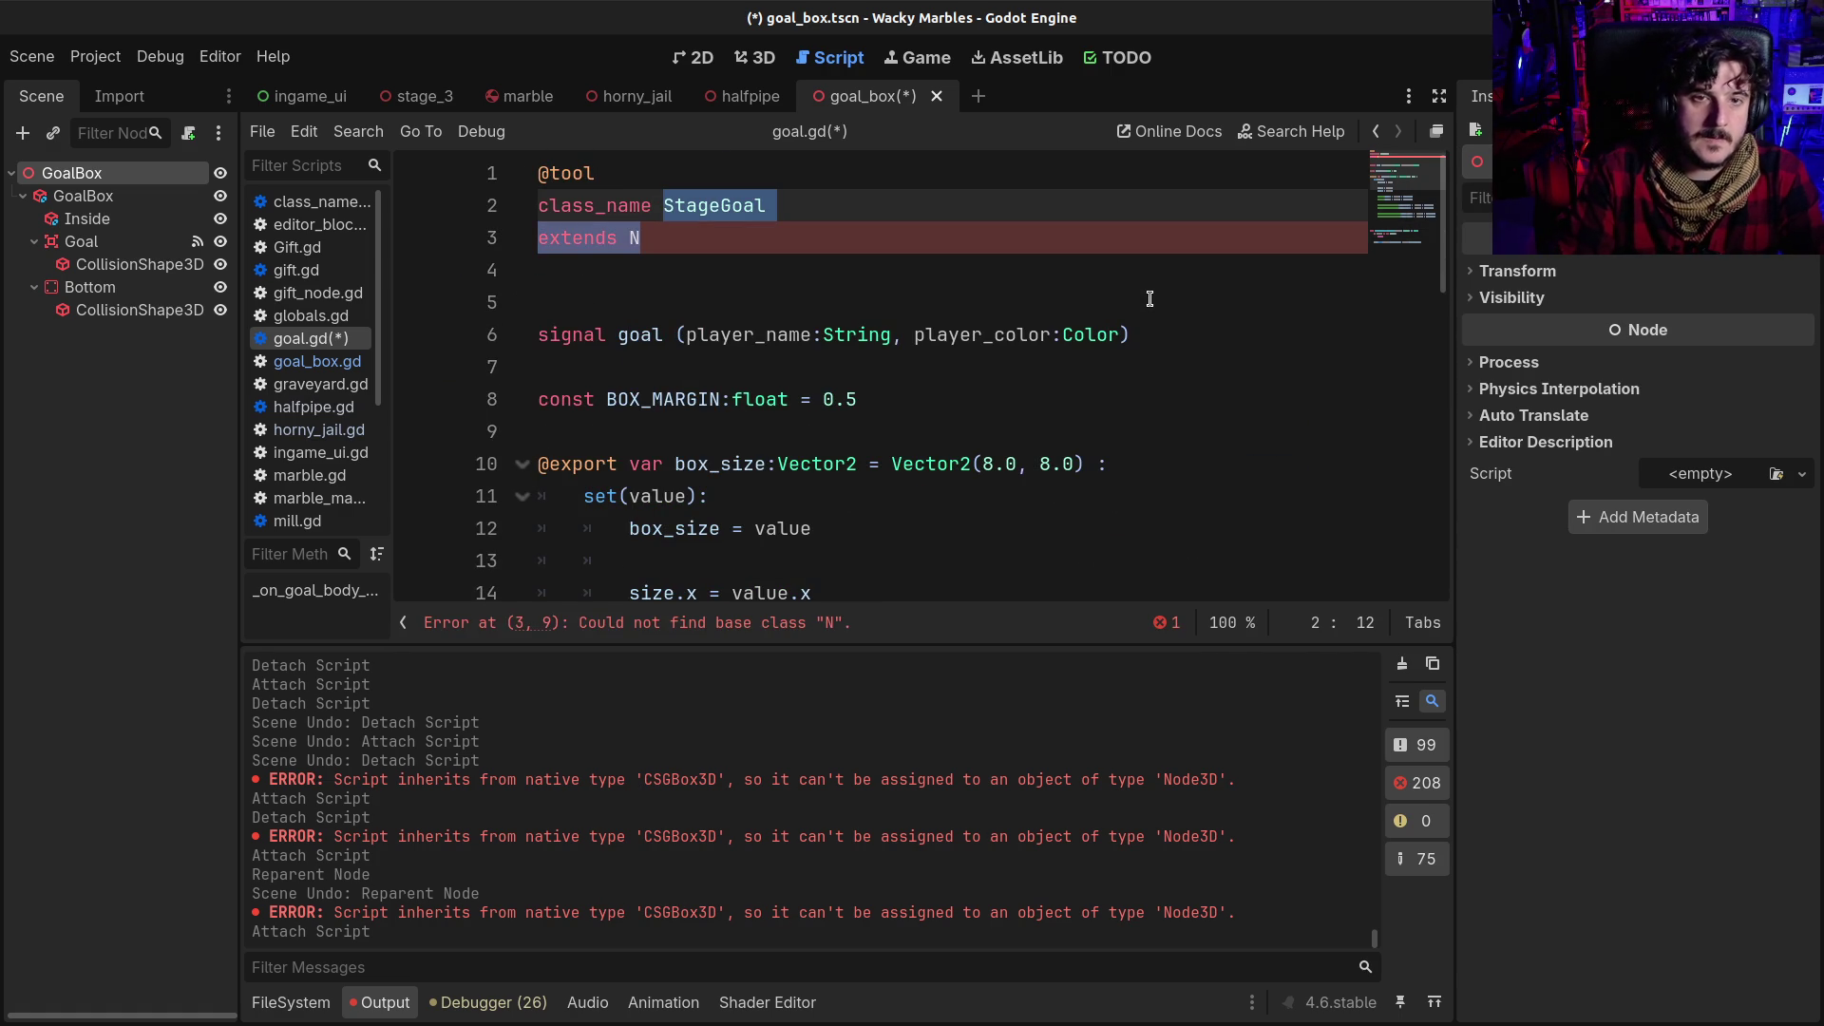
{"action": "key", "text": "Down"}
{"action": "key", "text": "BackSpace"}
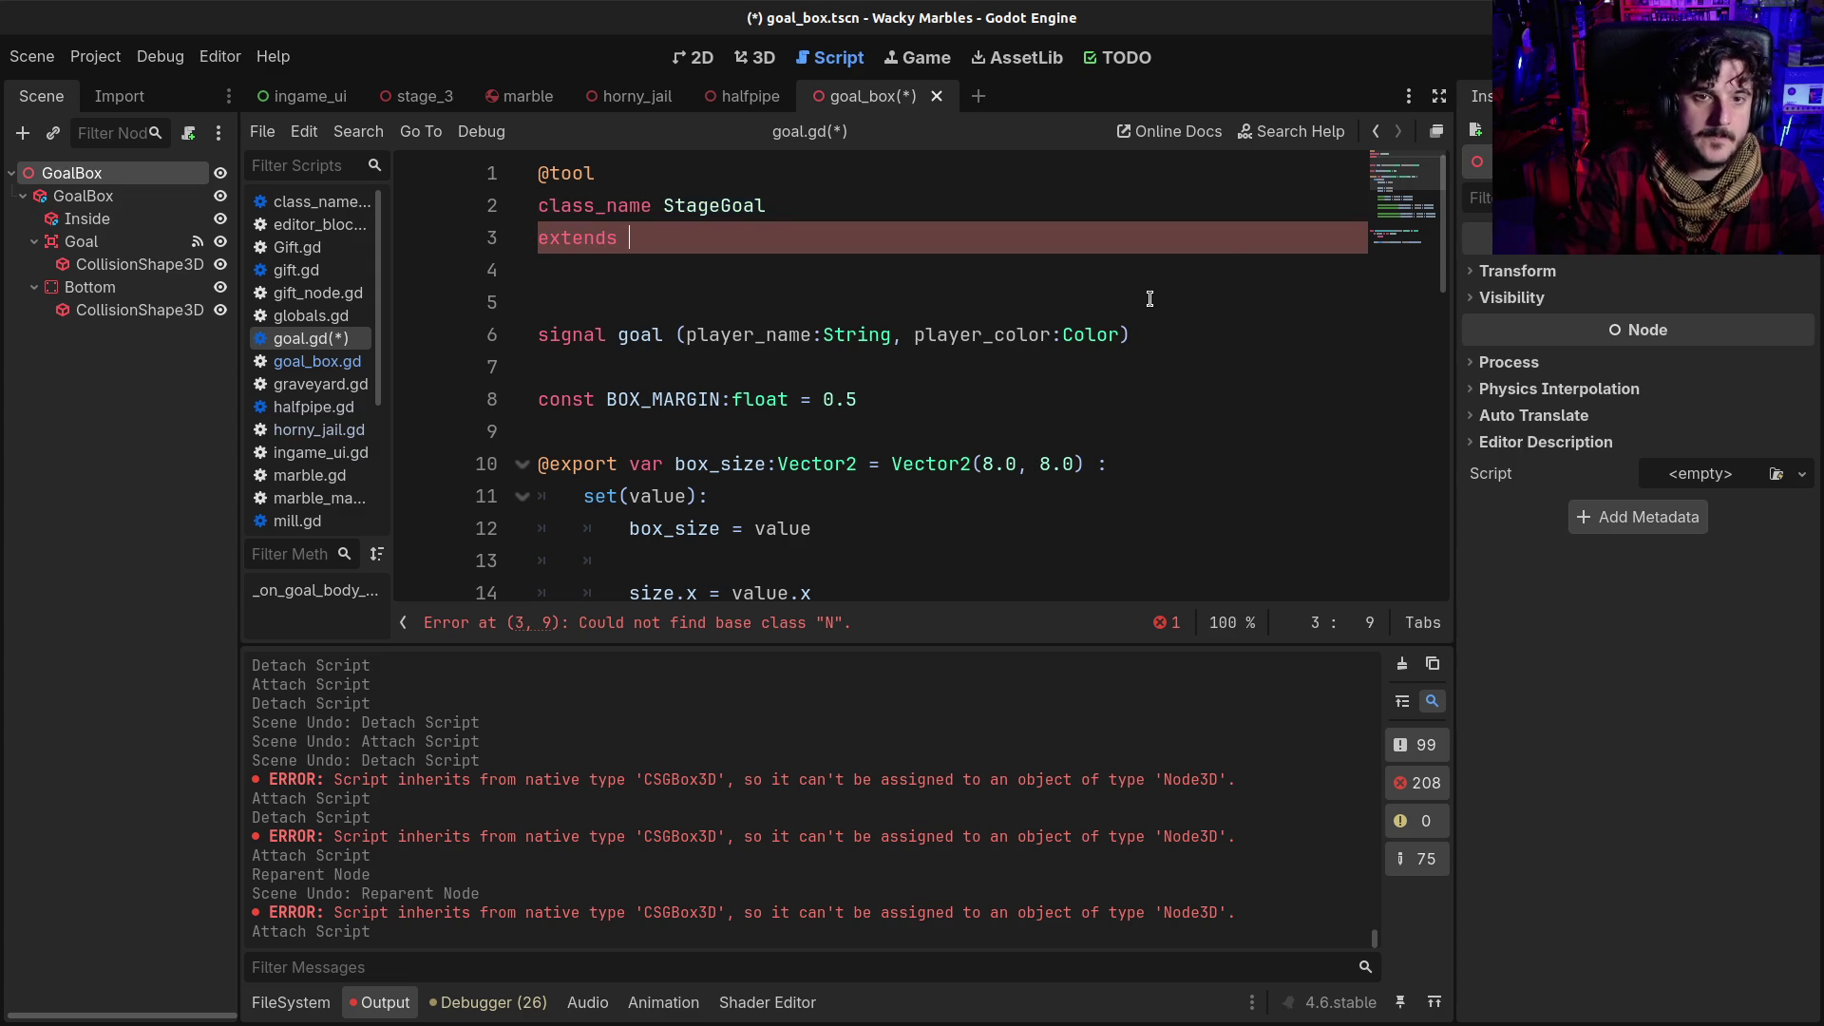
{"action": "type", "text": "B"}
{"action": "key", "text": "Return"}
{"action": "key", "text": "ctrl+s"}
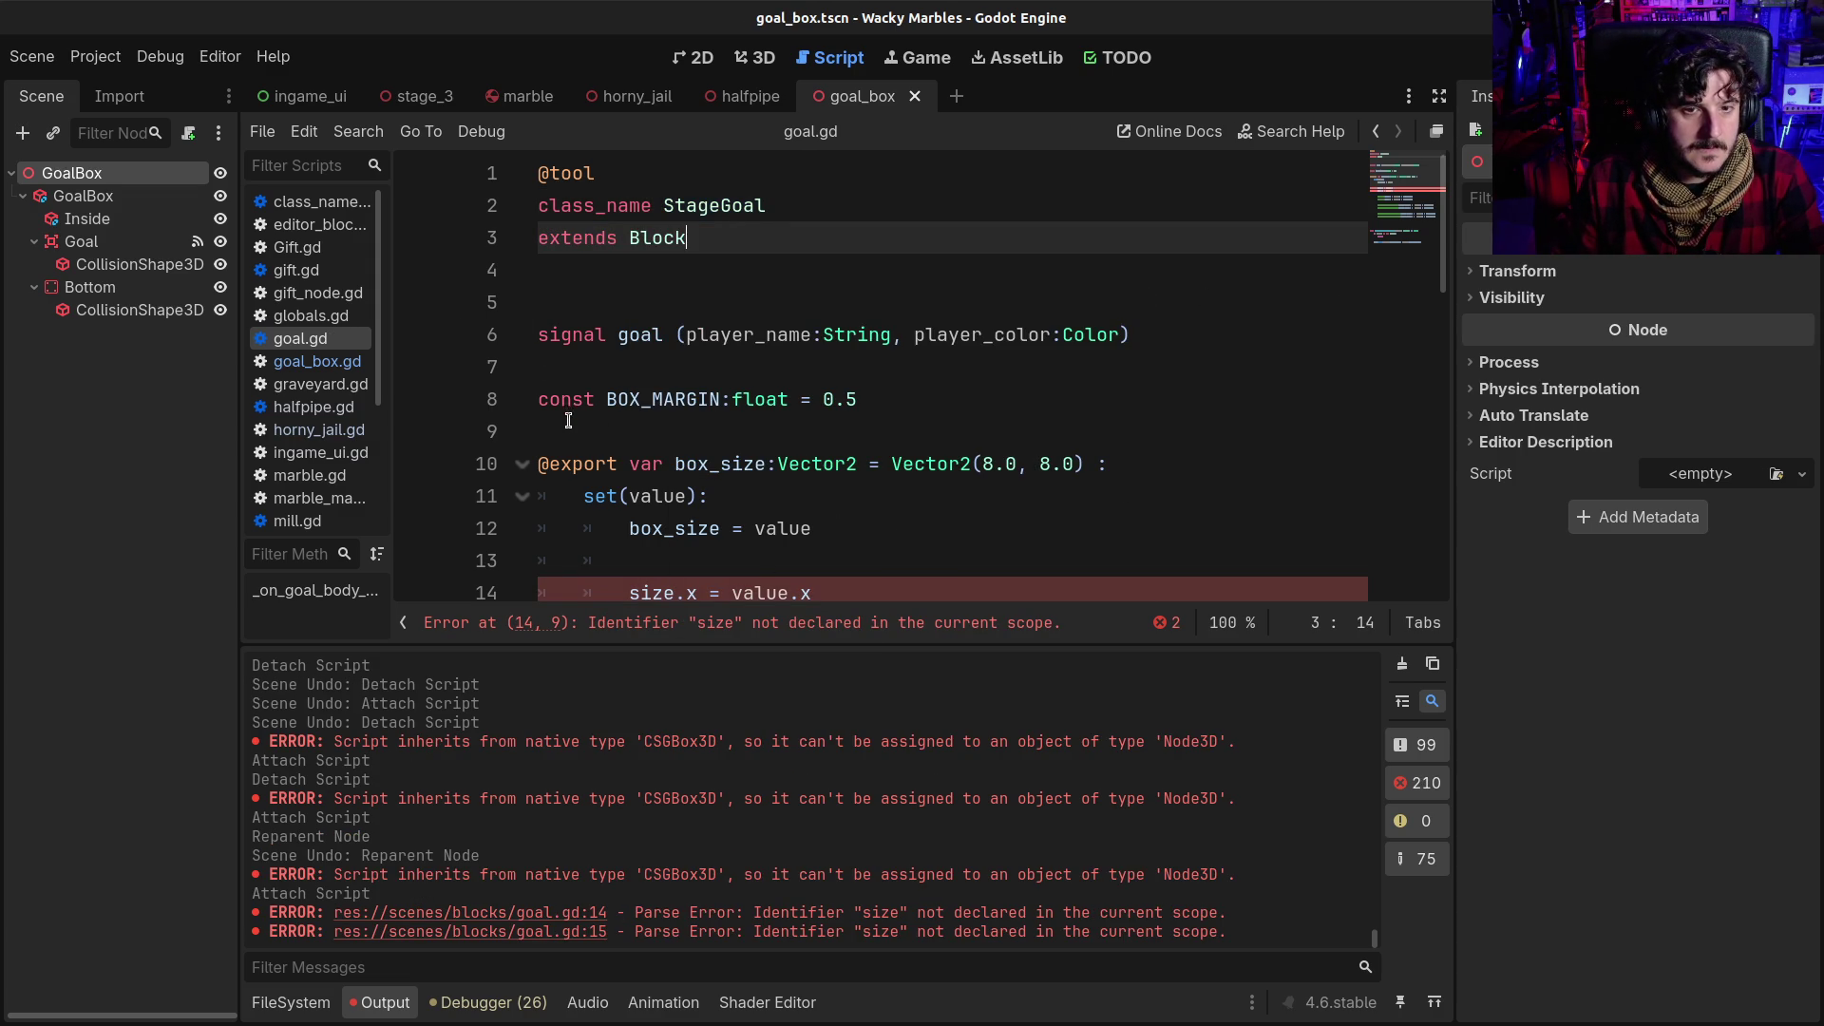
{"action": "scroll", "coordinate": [568, 421], "scroll_direction": "down", "scroll_amount": 1}
{"action": "scroll", "coordinate": [602, 428], "scroll_direction": "down", "scroll_amount": 2}
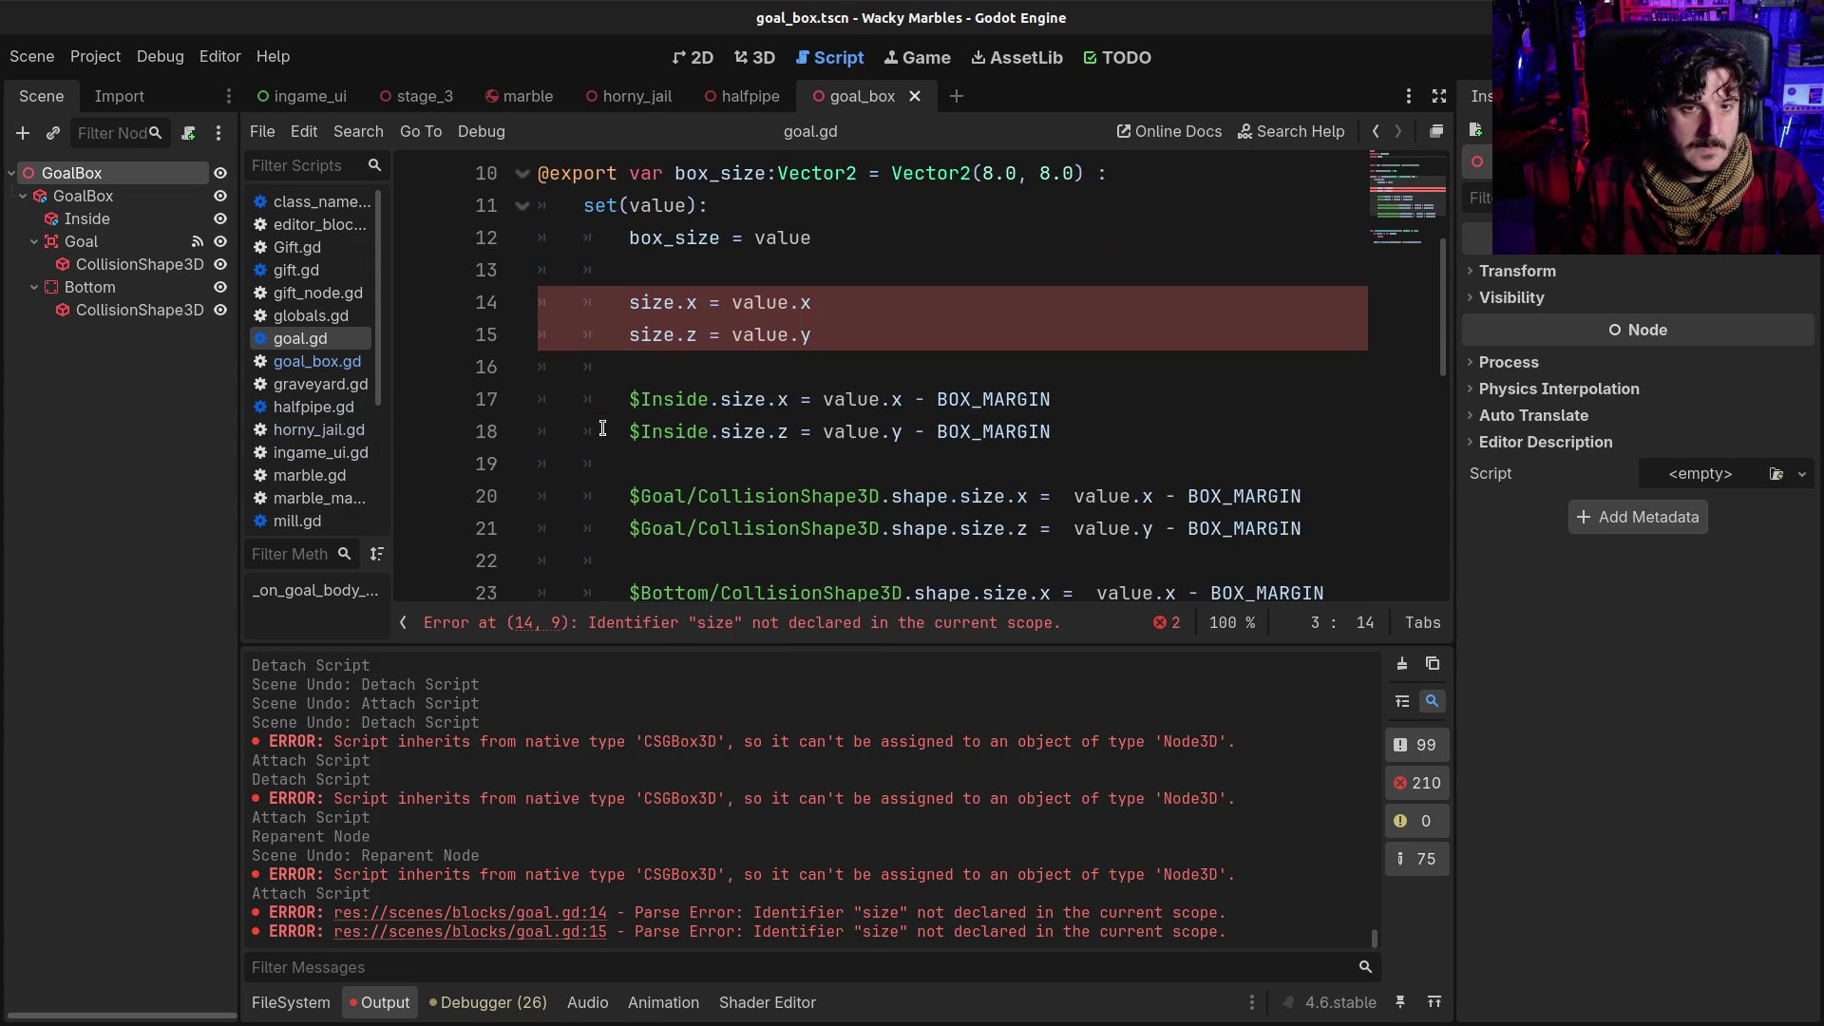
Attach goal.gd to the GoalBox root and hide the output log to enlarge the script.
{"action": "scroll", "coordinate": [602, 429], "scroll_direction": "up", "scroll_amount": 1}
{"action": "left_click", "coordinate": [631, 399]}
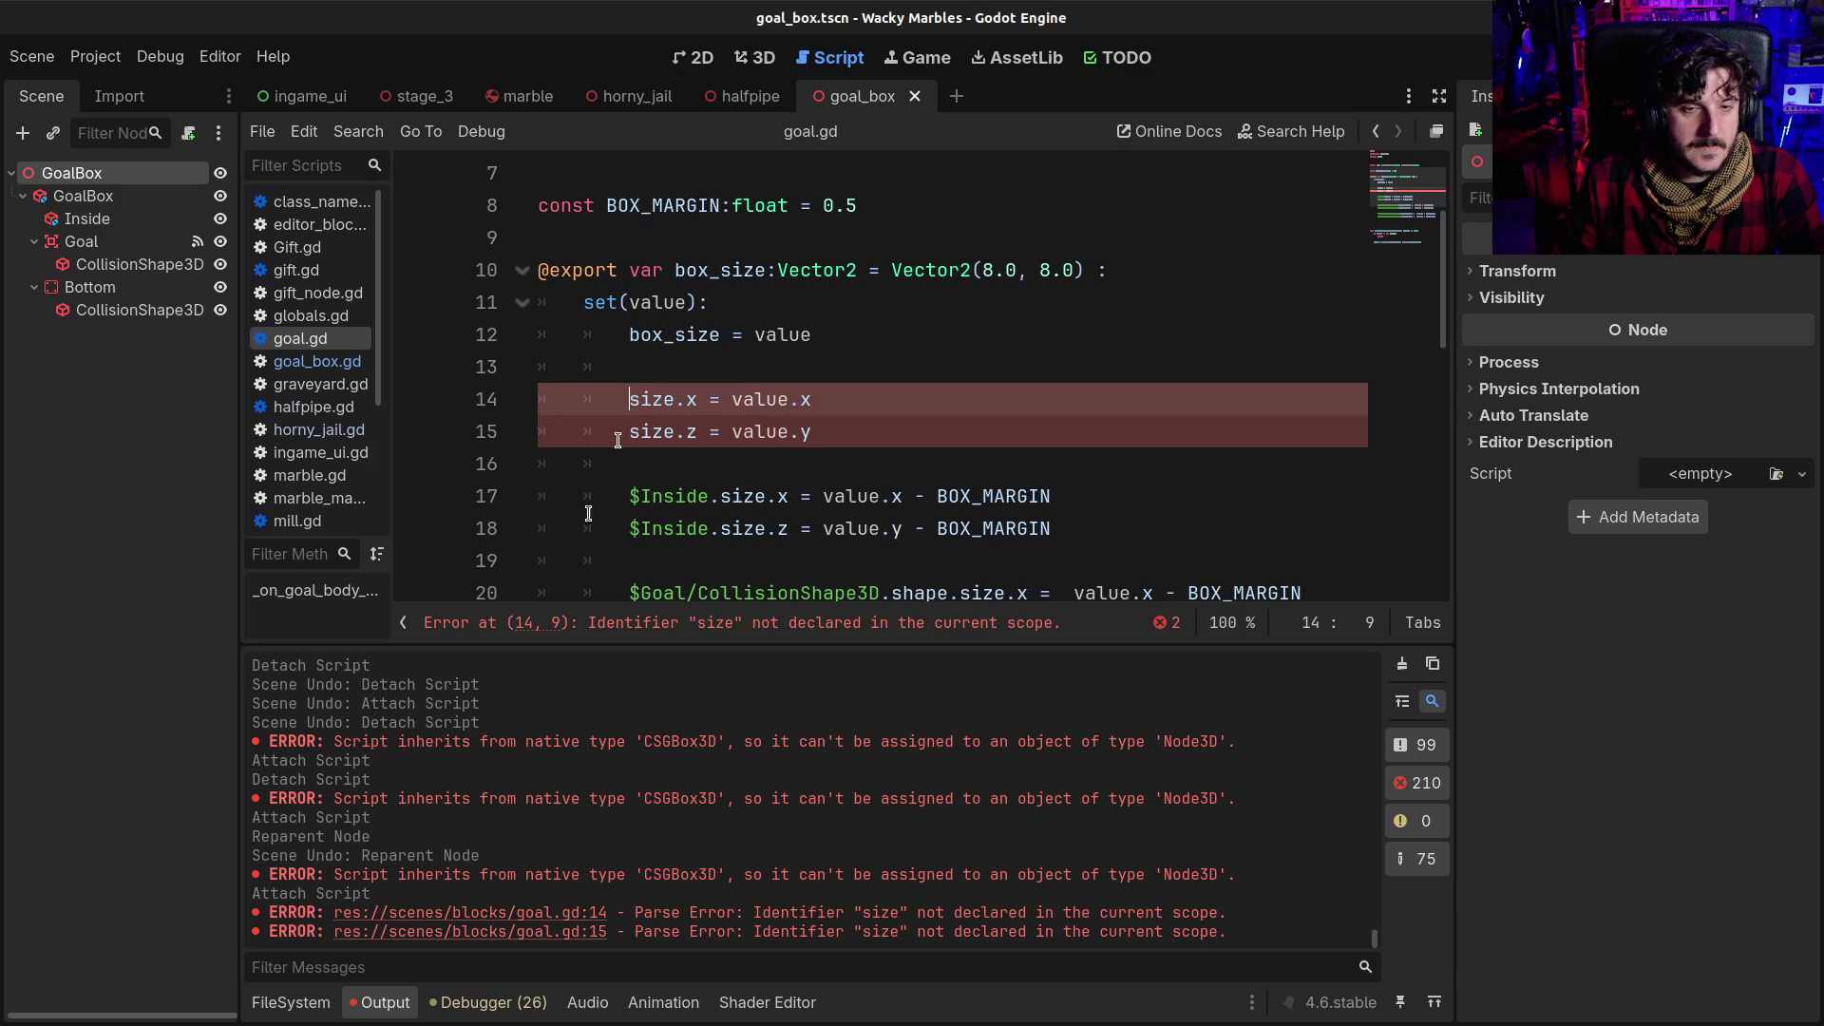
{"action": "left_click_drag", "start_coordinate": [289, 344], "coordinate": [163, 177]}
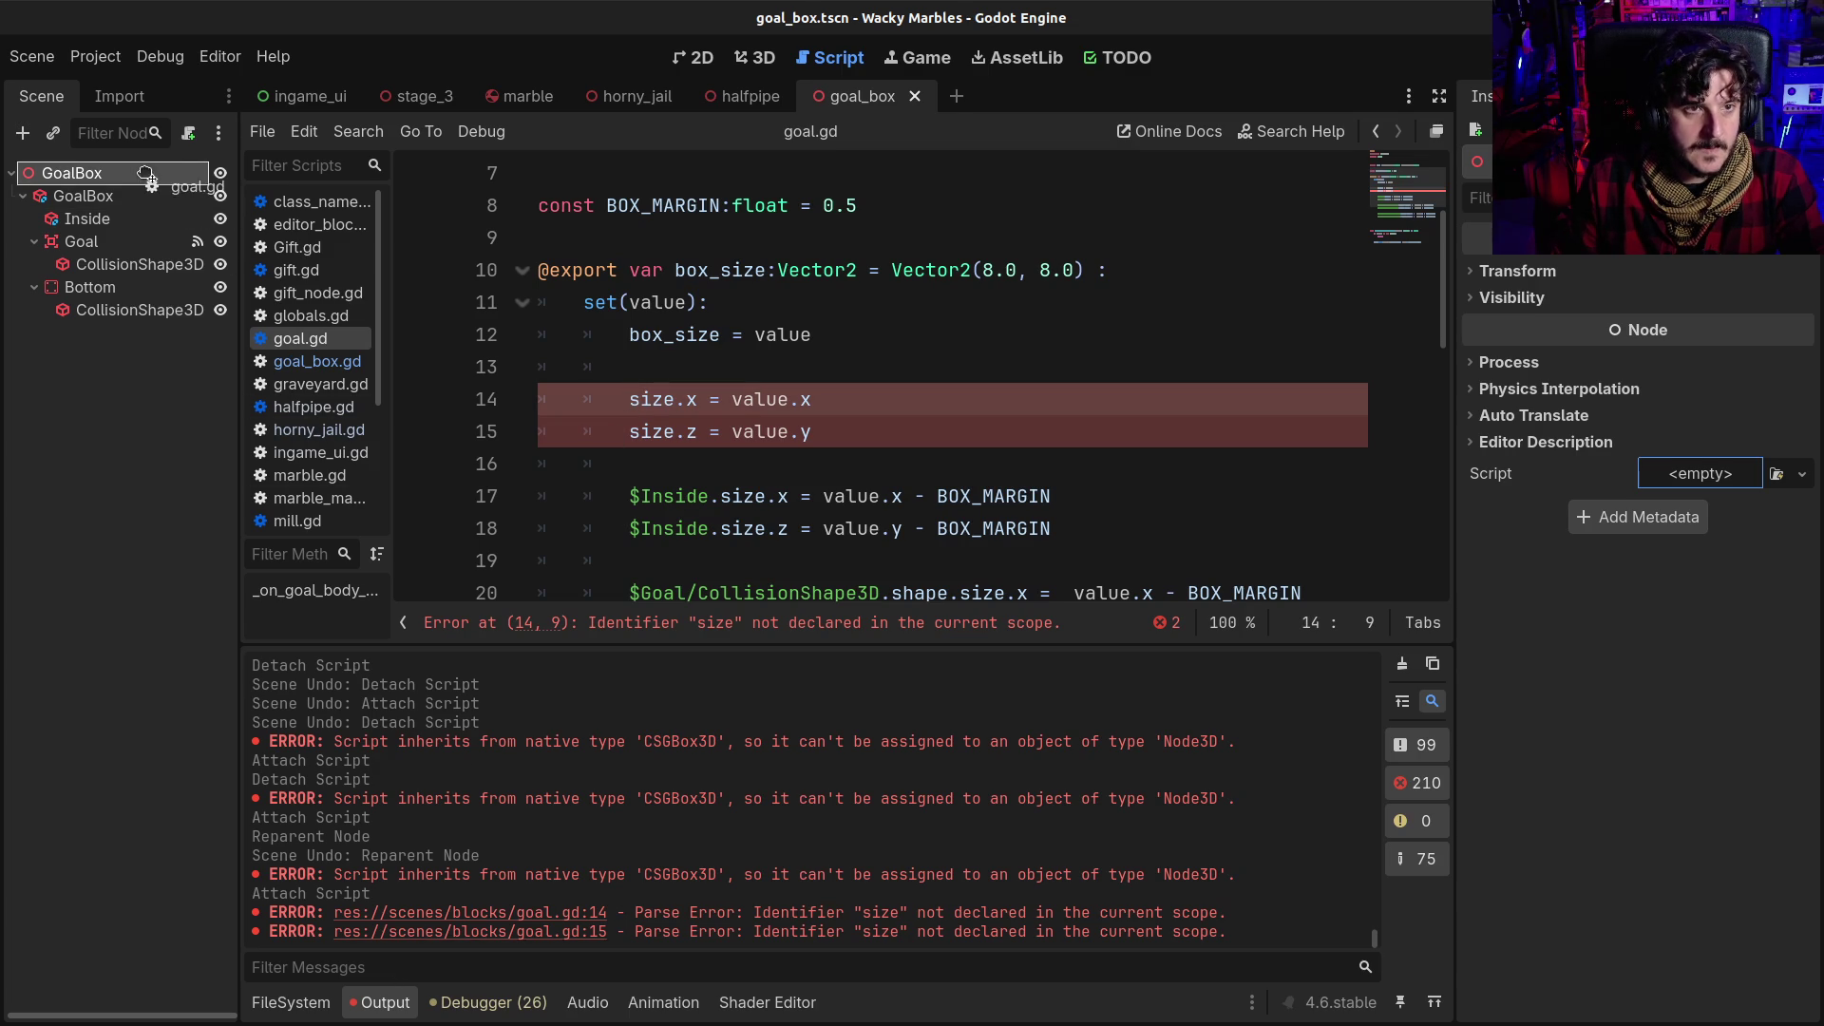
{"action": "left_click", "coordinate": [912, 403]}
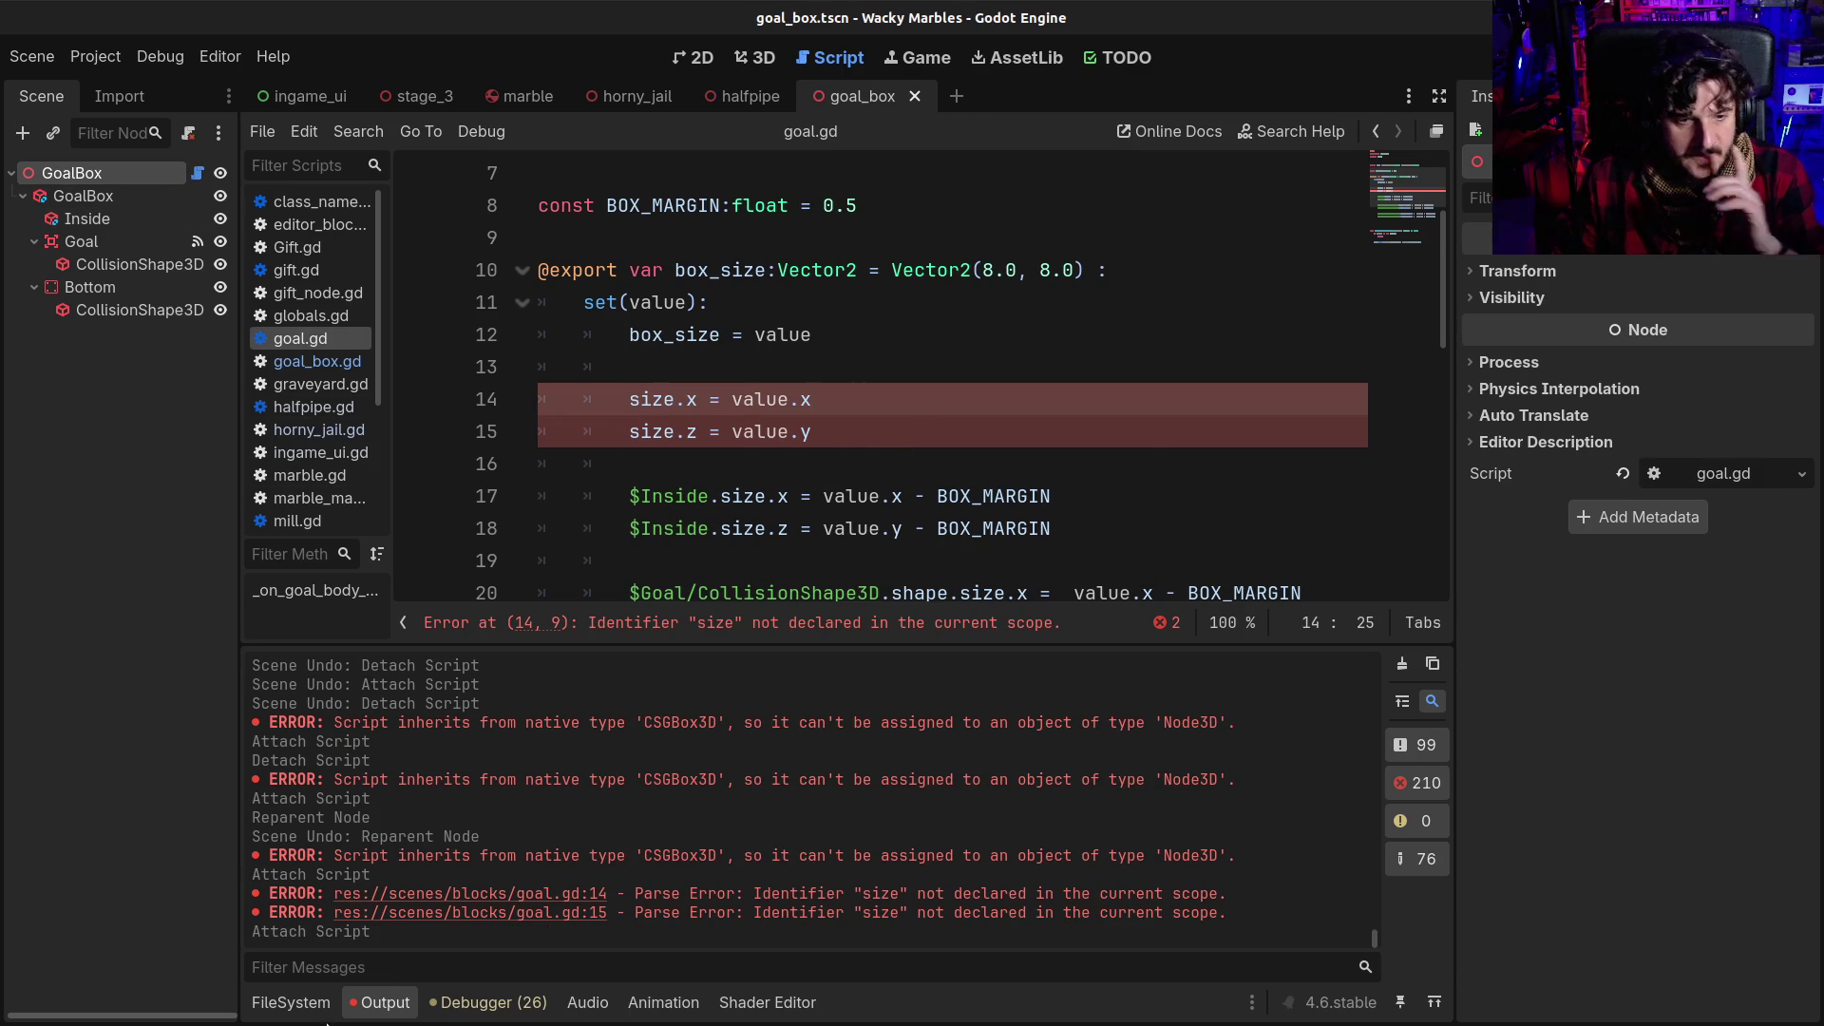
{"action": "left_click", "coordinate": [291, 1003]}
{"action": "left_click", "coordinate": [291, 1003]}
{"action": "left_click", "coordinate": [627, 419]}
{"action": "scroll", "coordinate": [644, 504], "scroll_direction": "down", "scroll_amount": 1}
{"action": "scroll", "coordinate": [644, 503], "scroll_direction": "up", "scroll_amount": 1}
Prefix the size lines 14, 15 and 17 with $GoalBox paths.
{"action": "left_click", "coordinate": [640, 499]}
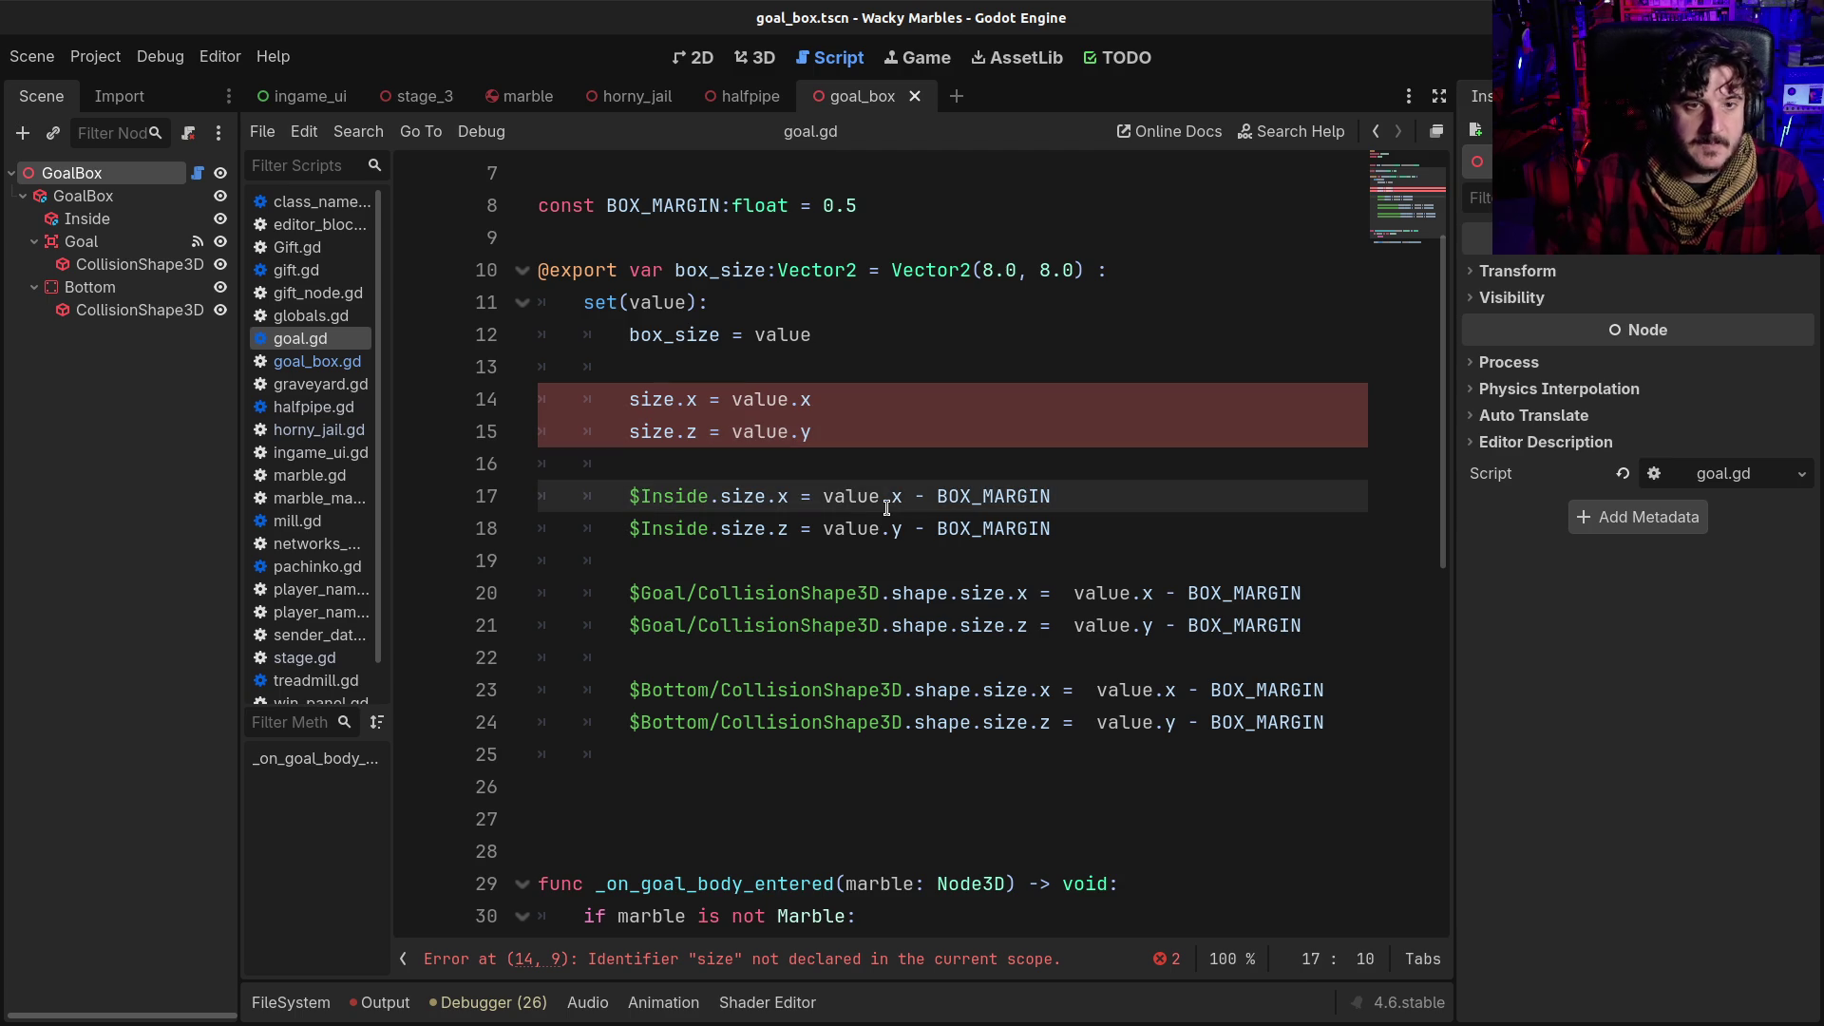
{"action": "key", "text": "Up"}
{"action": "key", "text": "Up"}
{"action": "key", "text": "Up"}
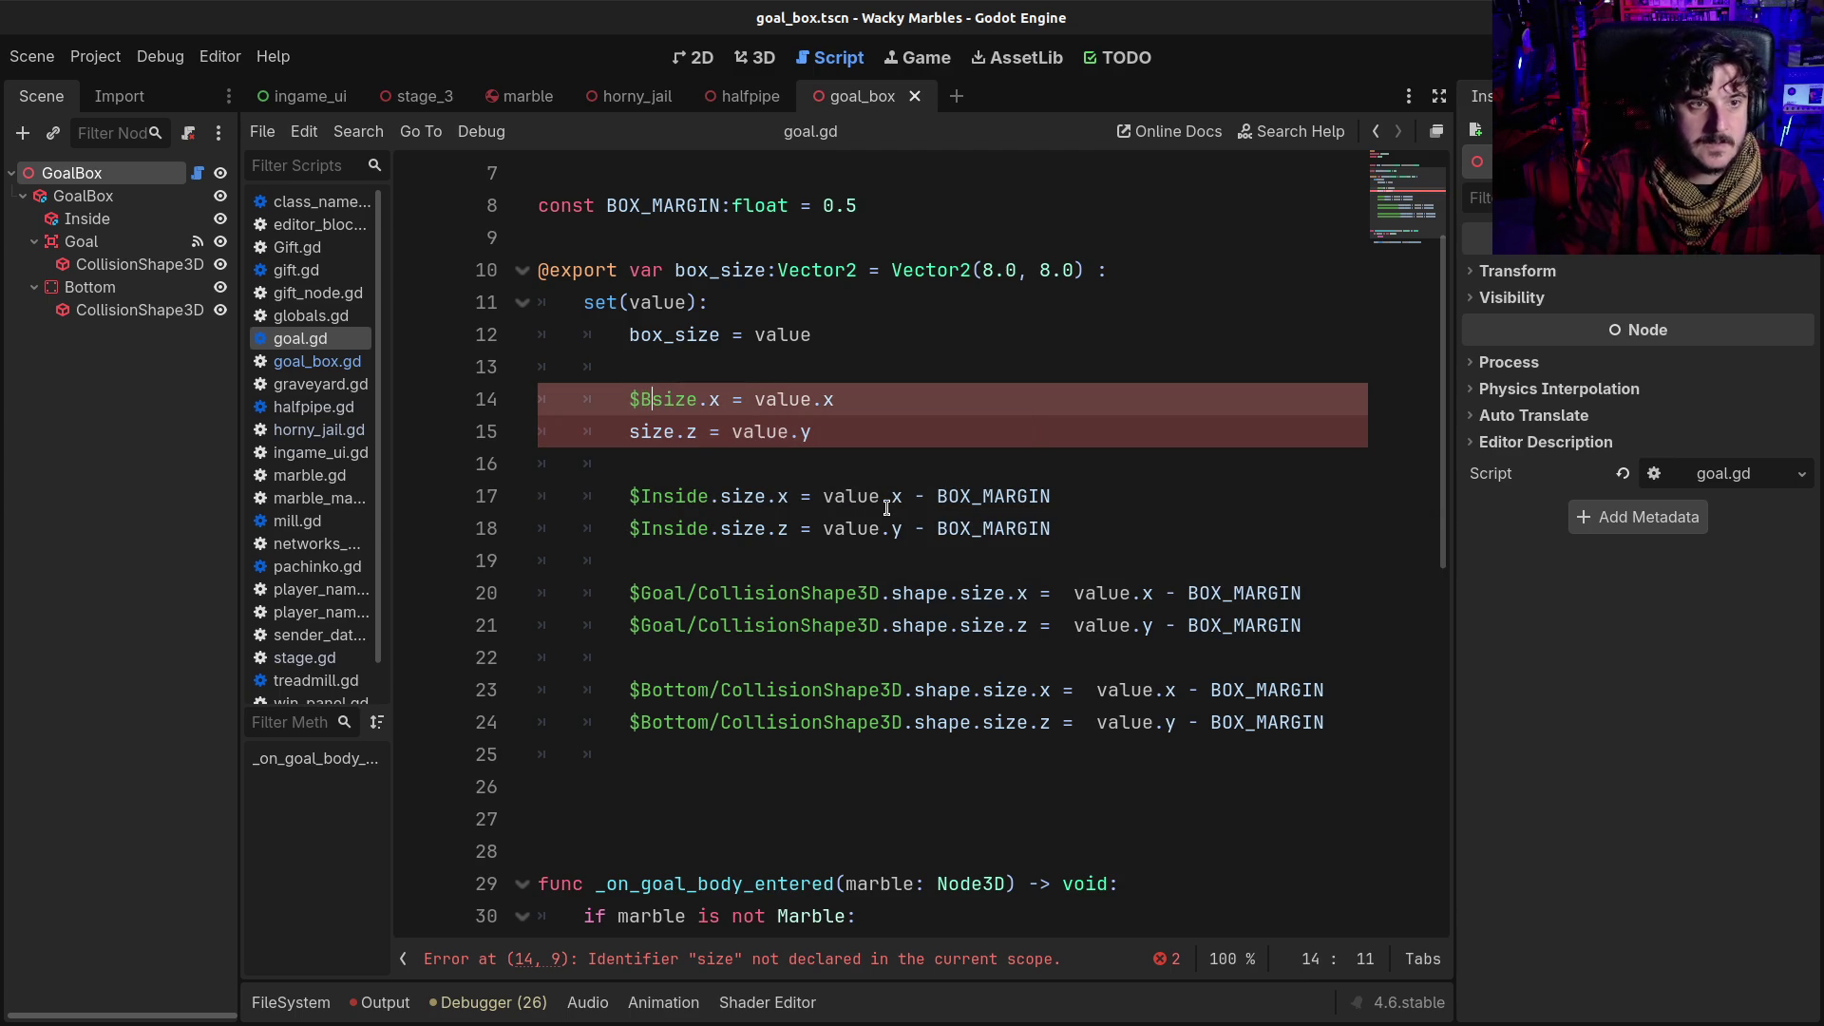
{"action": "type", "text": "oalB"}
{"action": "key", "text": "Tab"}
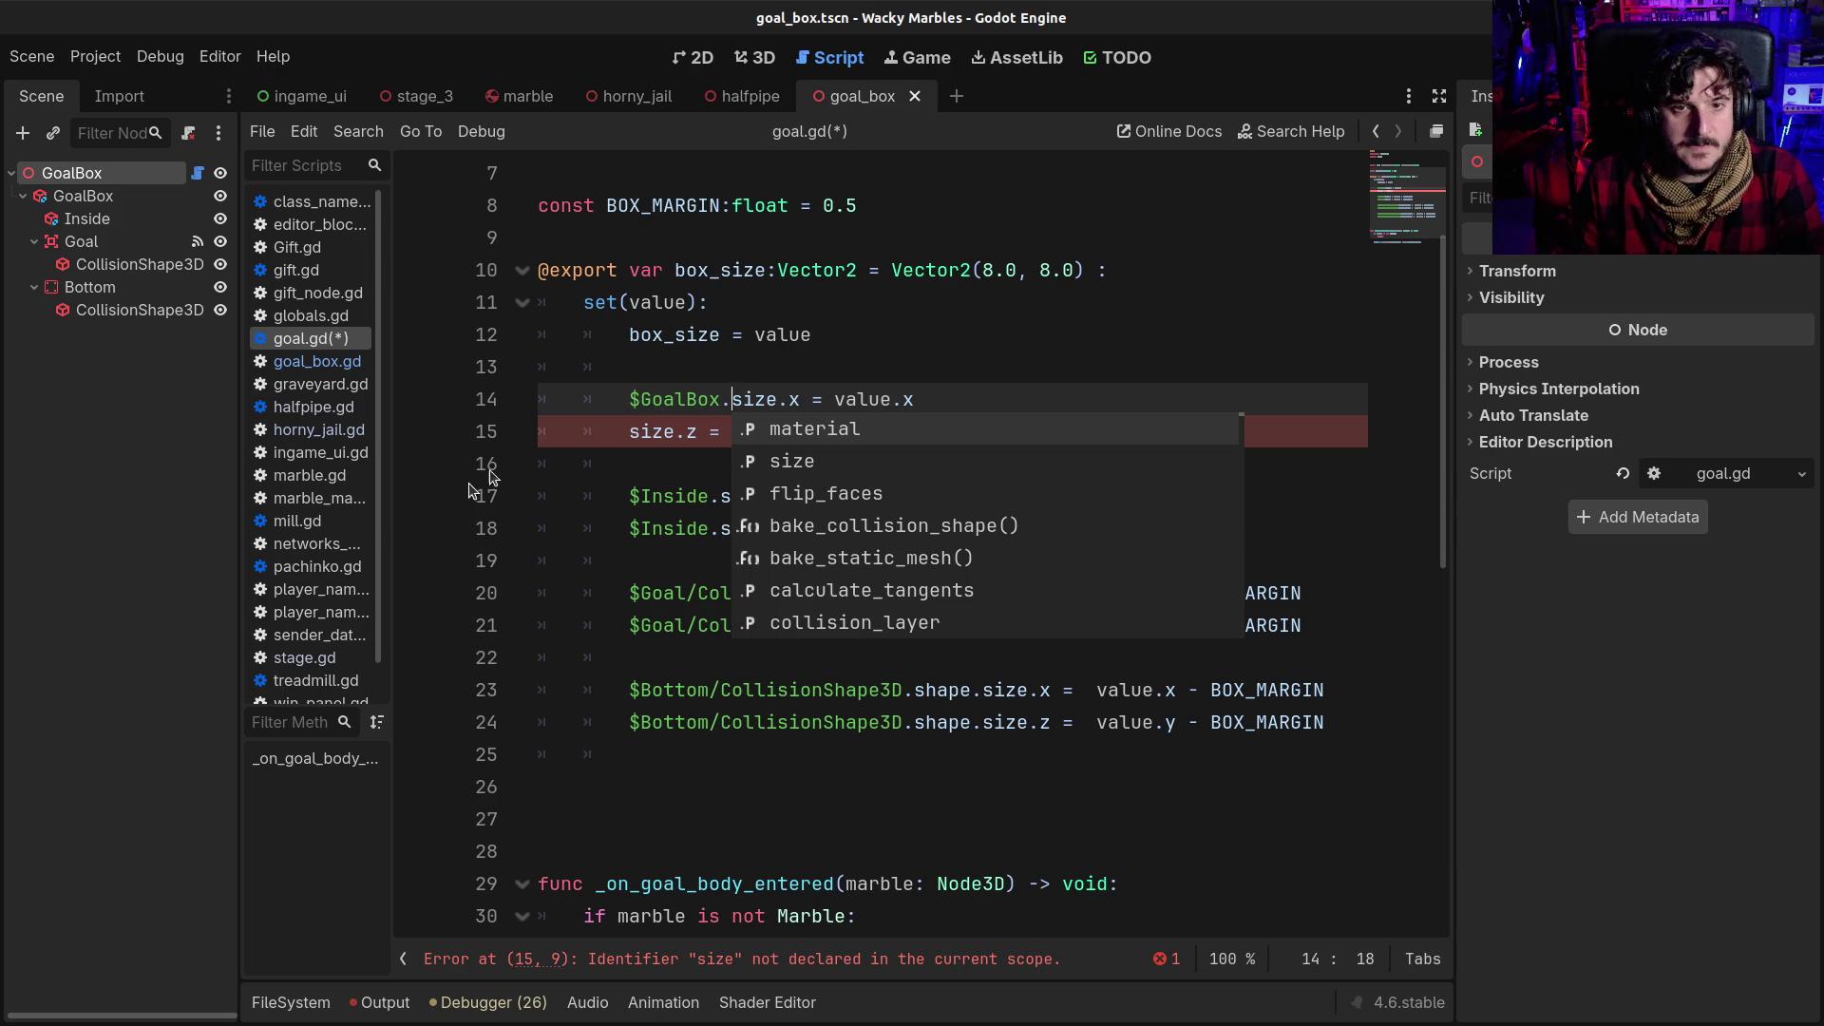
{"action": "left_click", "coordinate": [628, 399], "text": "shift"}
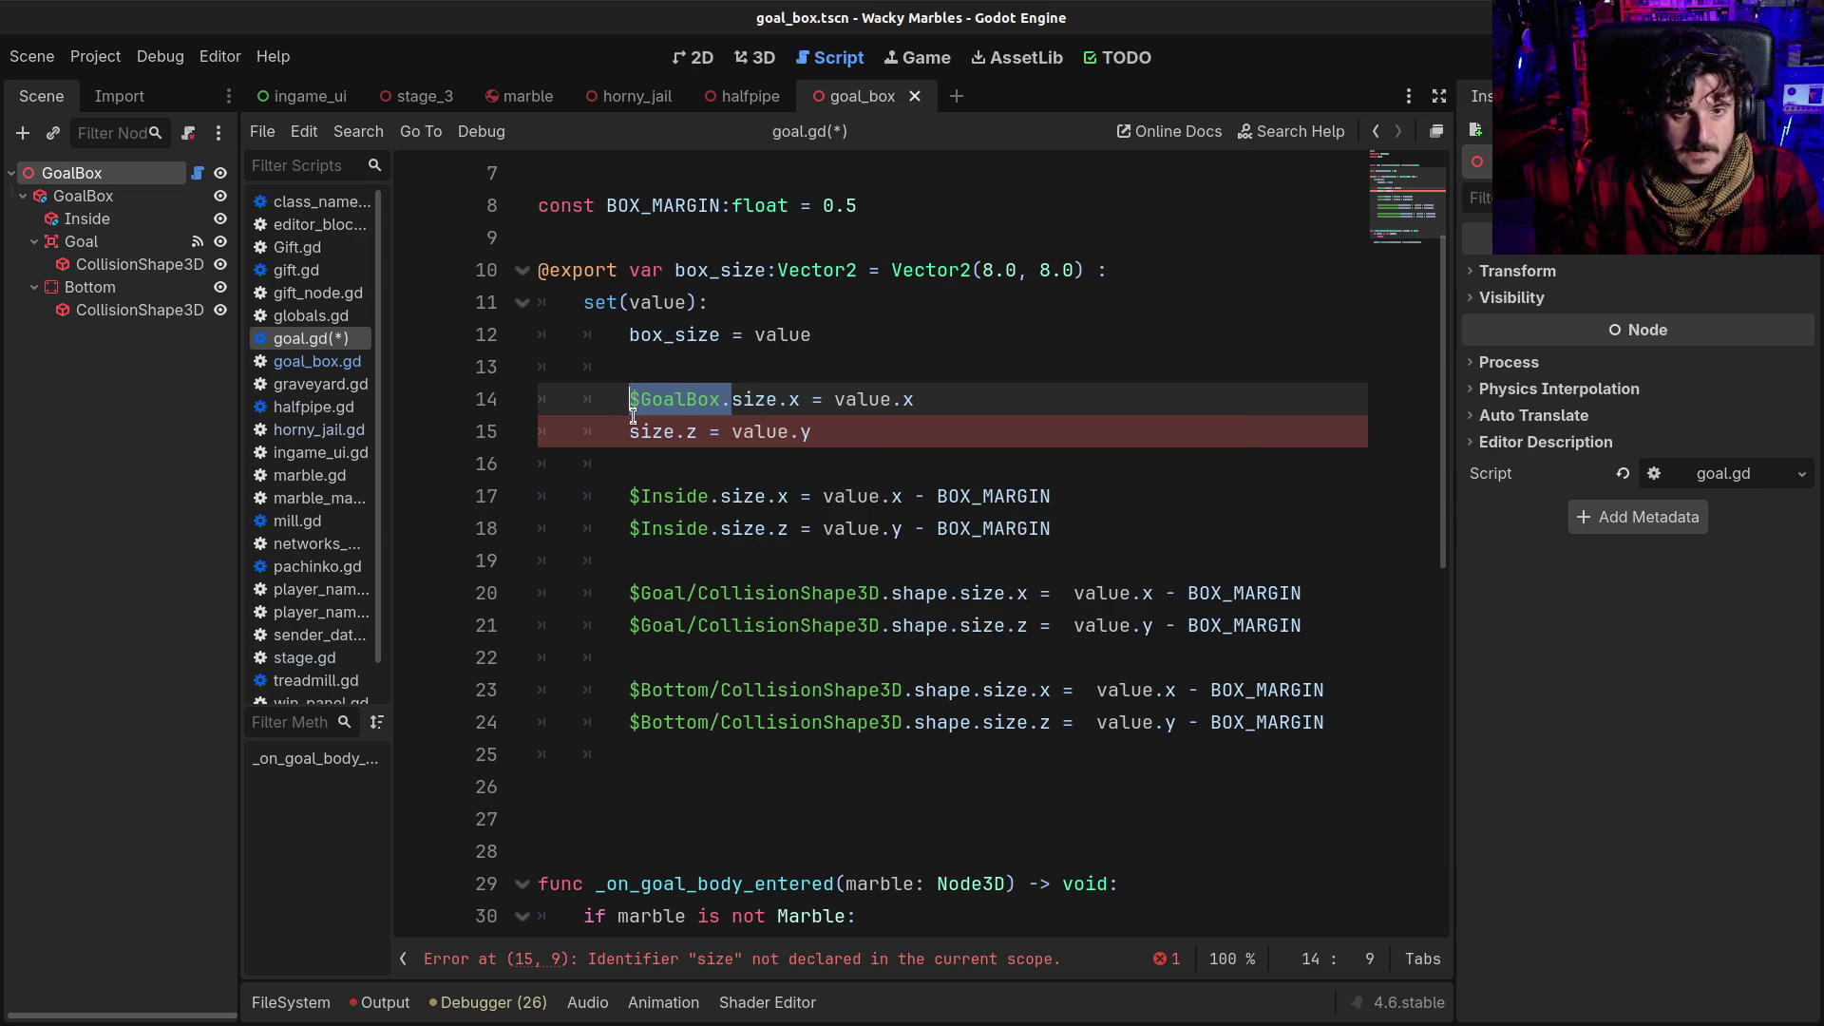
{"action": "key", "text": "ctrl+c"}
{"action": "left_click", "coordinate": [629, 432]}
{"action": "key", "text": "ctrl+v"}
{"action": "left_click_drag", "start_coordinate": [721, 431], "coordinate": [675, 432]}
{"action": "key", "text": "ctrl+c"}
{"action": "left_click", "coordinate": [642, 496]}
{"action": "key", "text": "ctrl+v"}
{"action": "type", "text": "/"}
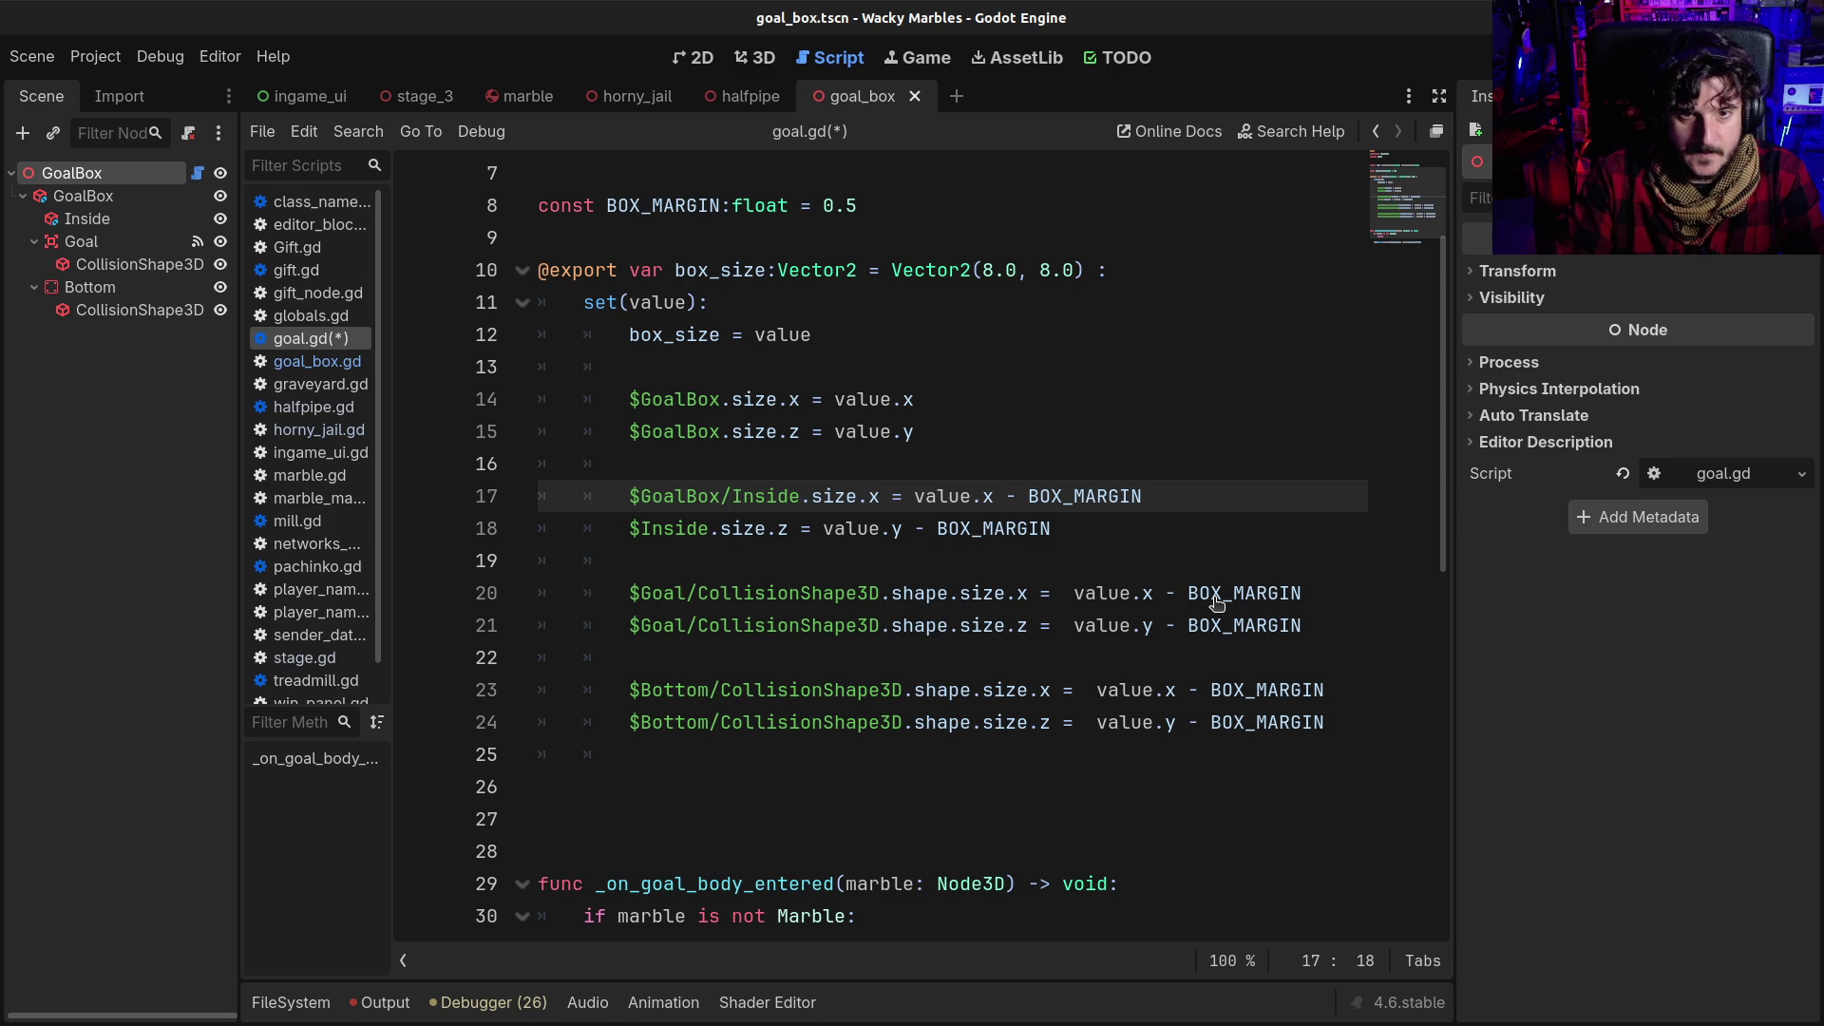
Add the GoalBox/ prefix to the Inside, Goal and Bottom lines 18–24, and save goal.gd.
{"action": "key", "text": "shift+Left"}
{"action": "key", "text": "shift+Left"}
{"action": "key", "text": "shift+Left"}
{"action": "key", "text": "ctrl+c"}
{"action": "key", "text": "Down"}
{"action": "key", "text": "ctrl+v"}
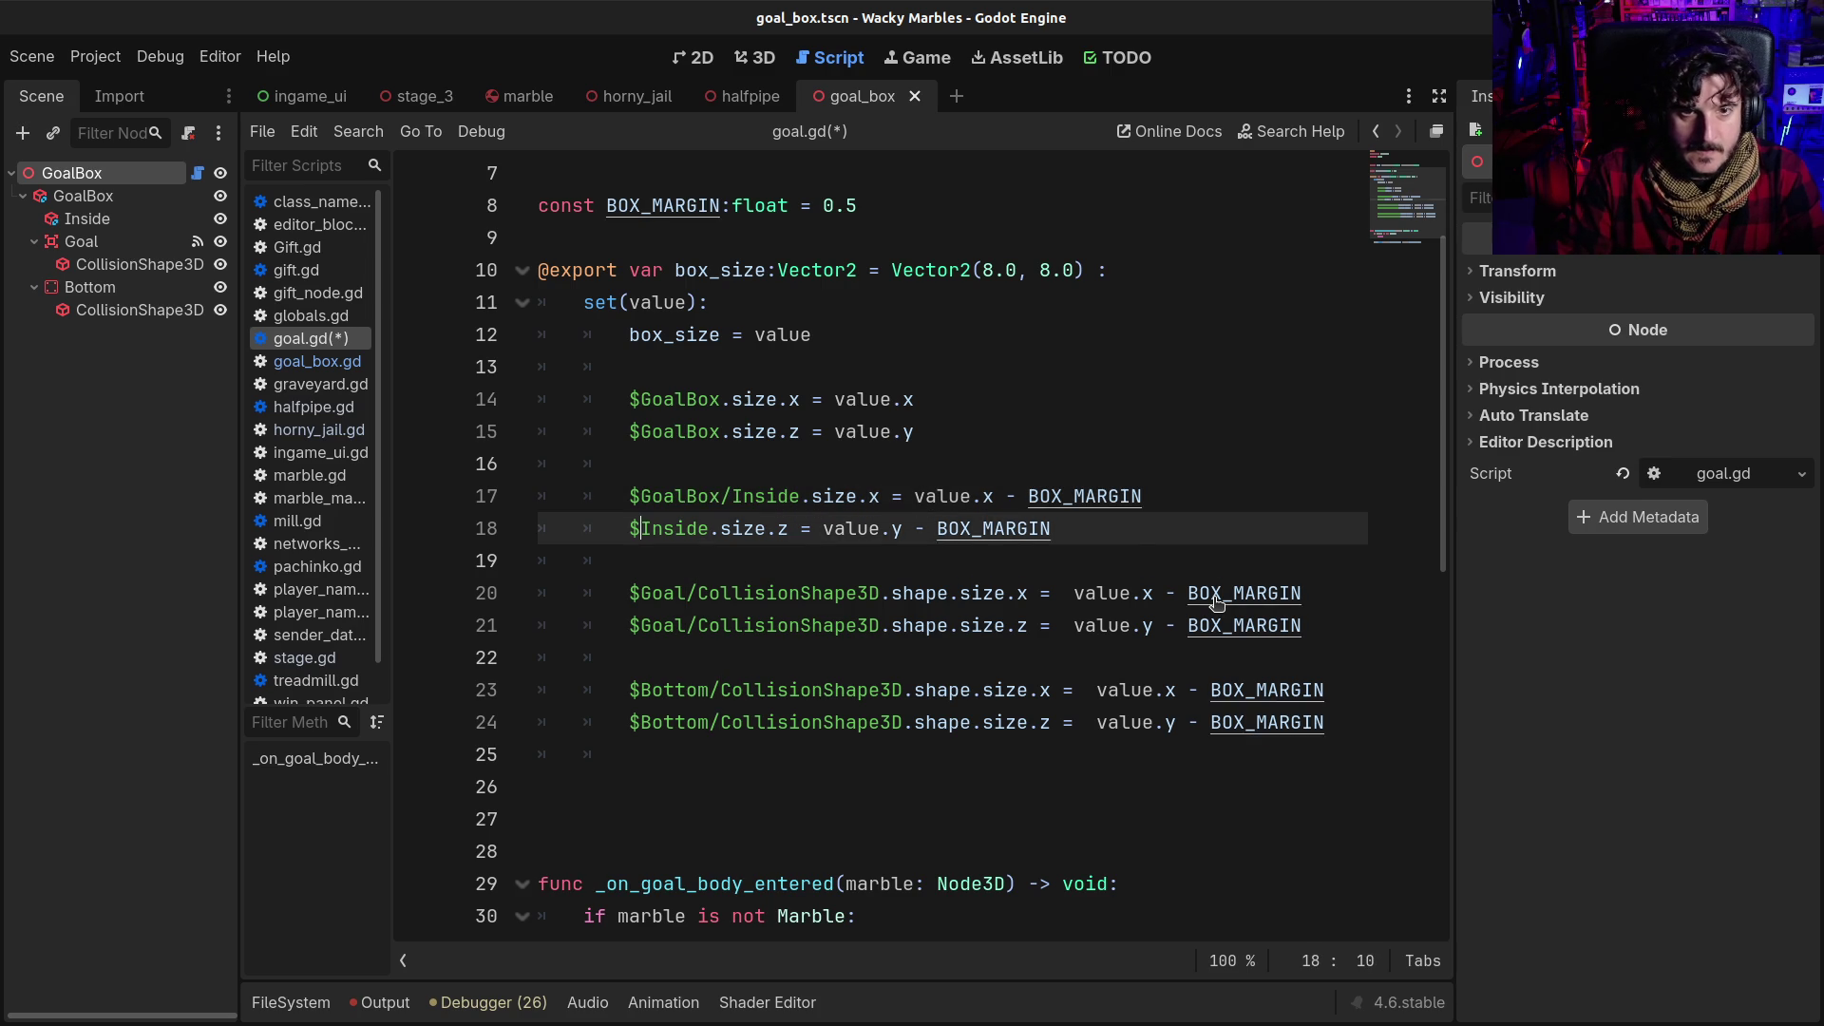
{"action": "key", "text": "Down"}
{"action": "key", "text": "Down"}
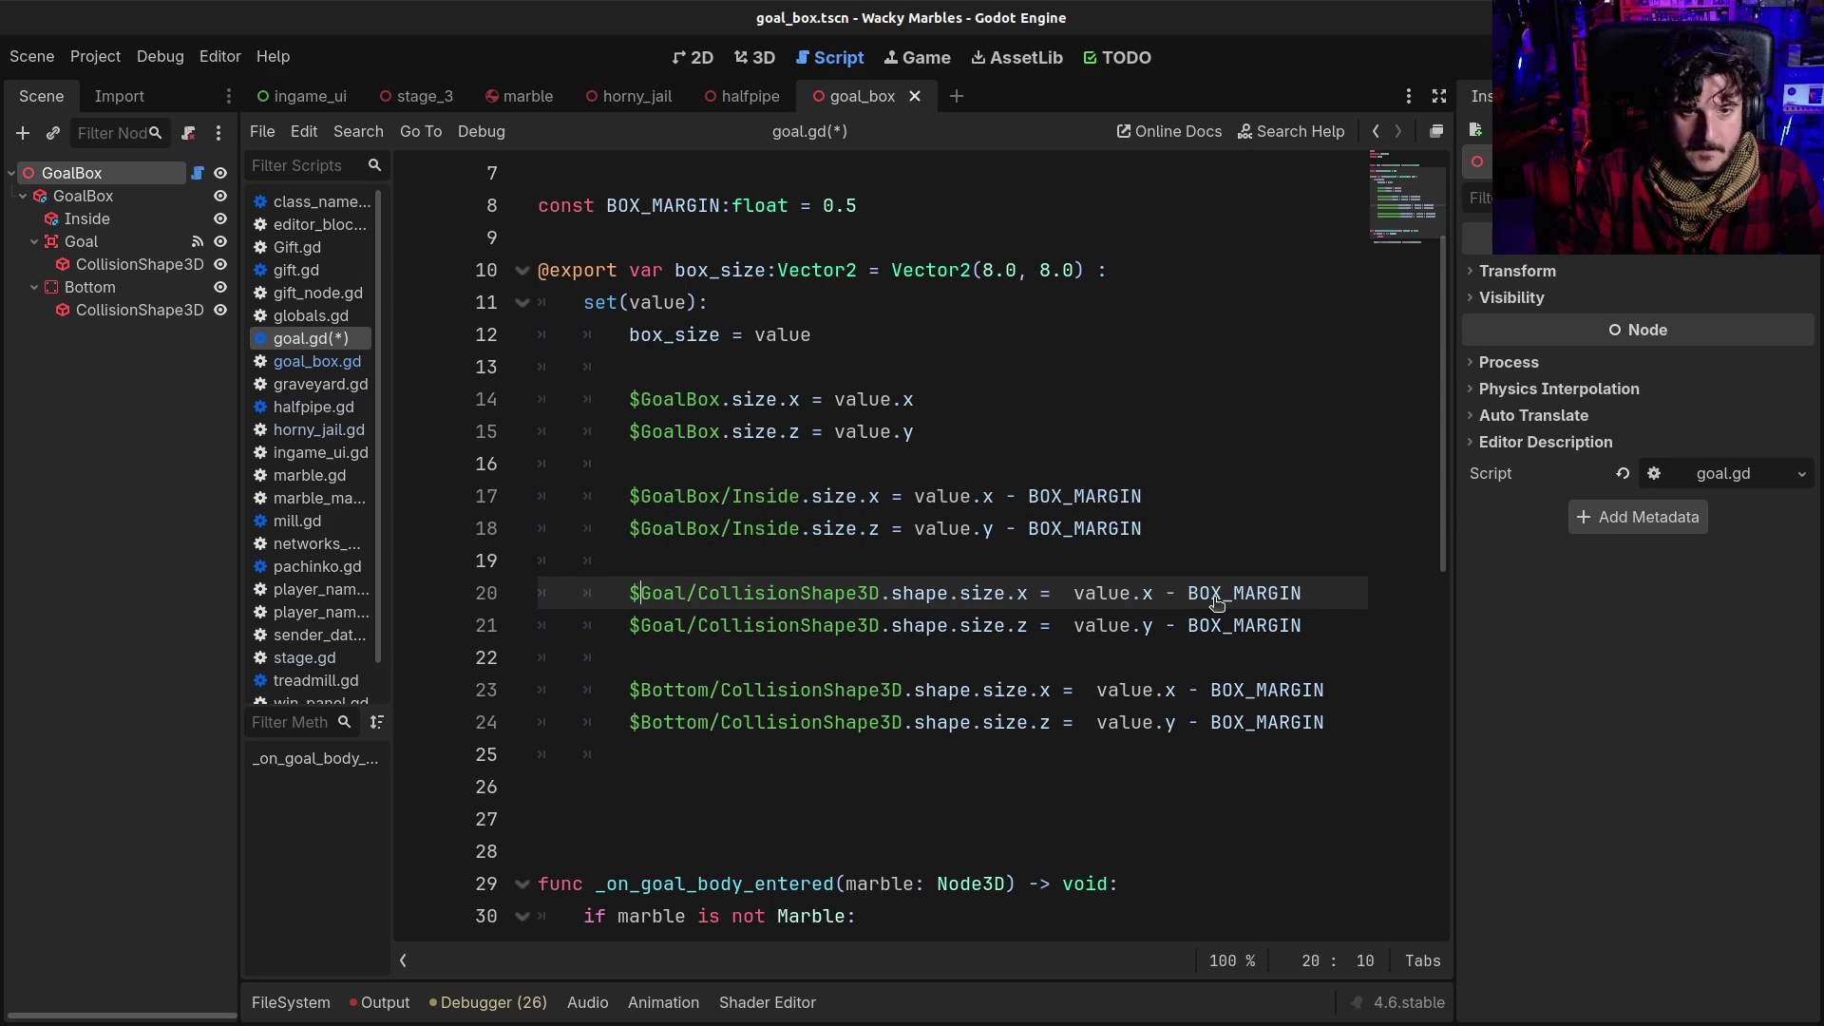
{"action": "key", "text": "ctrl+v"}
{"action": "key", "text": "Down"}
{"action": "key", "text": "ctrl+v"}
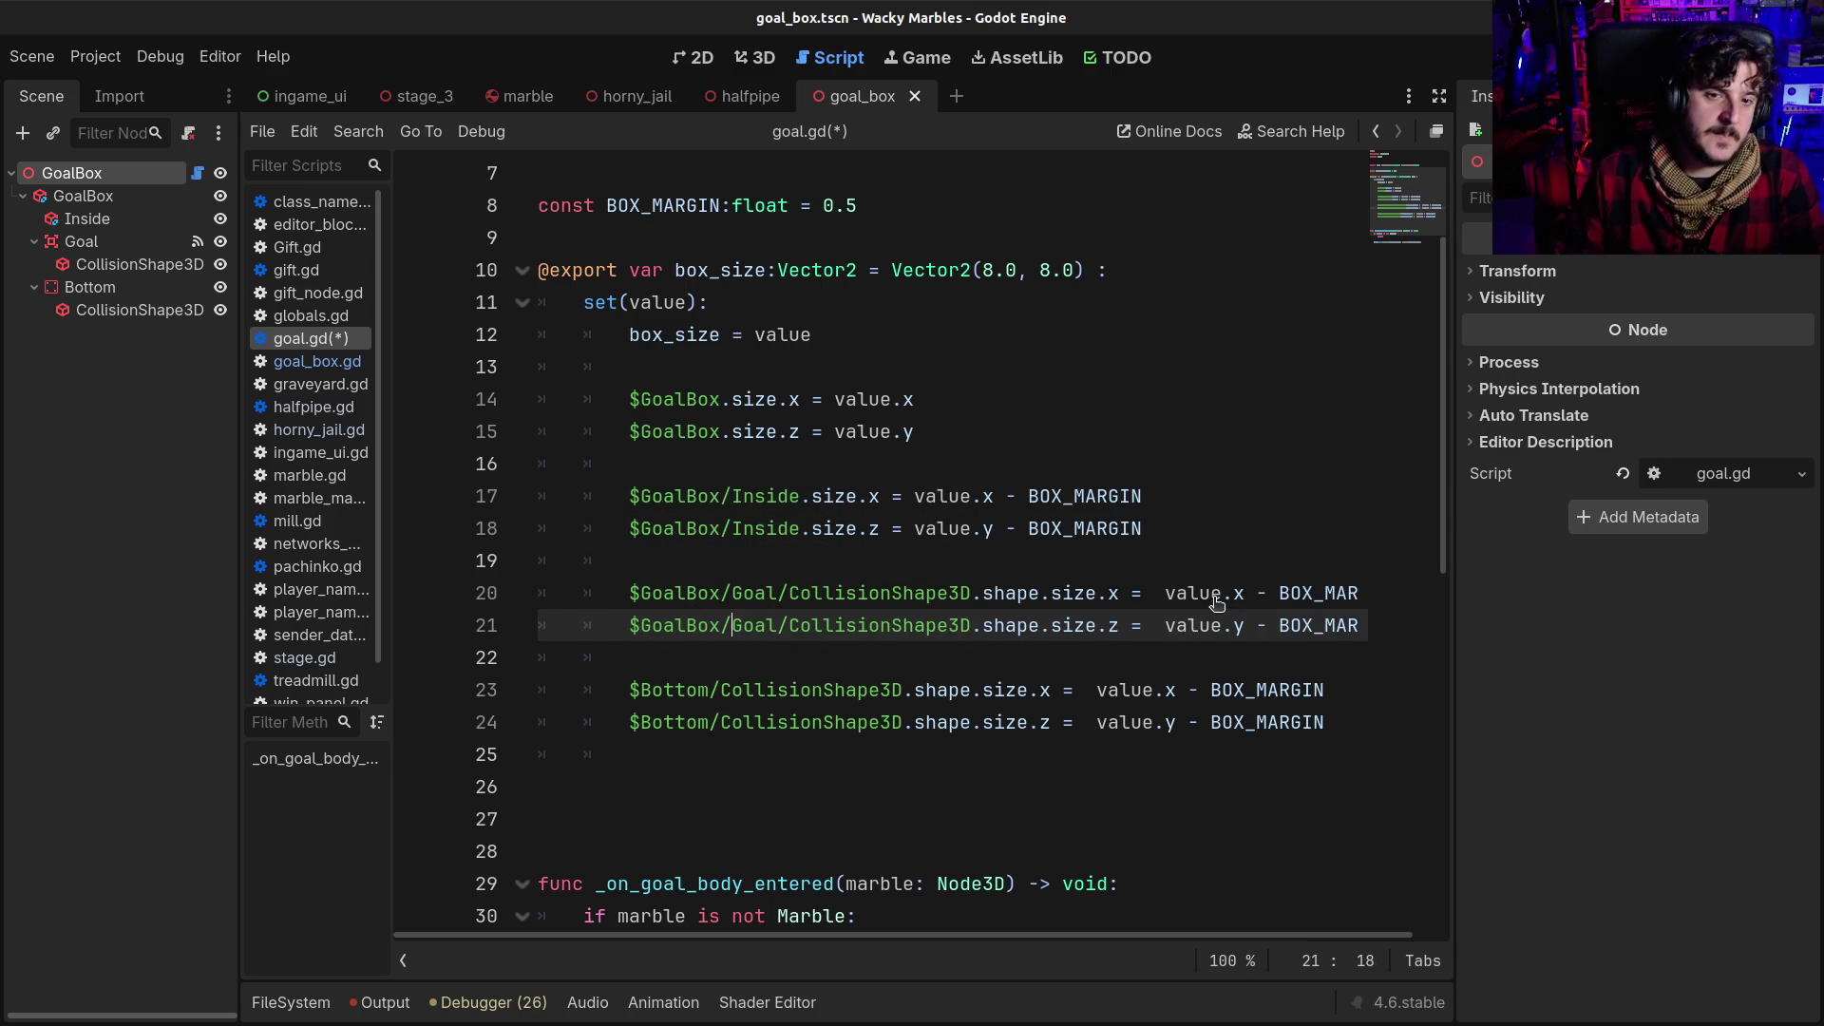
{"action": "left_click", "coordinate": [647, 693]}
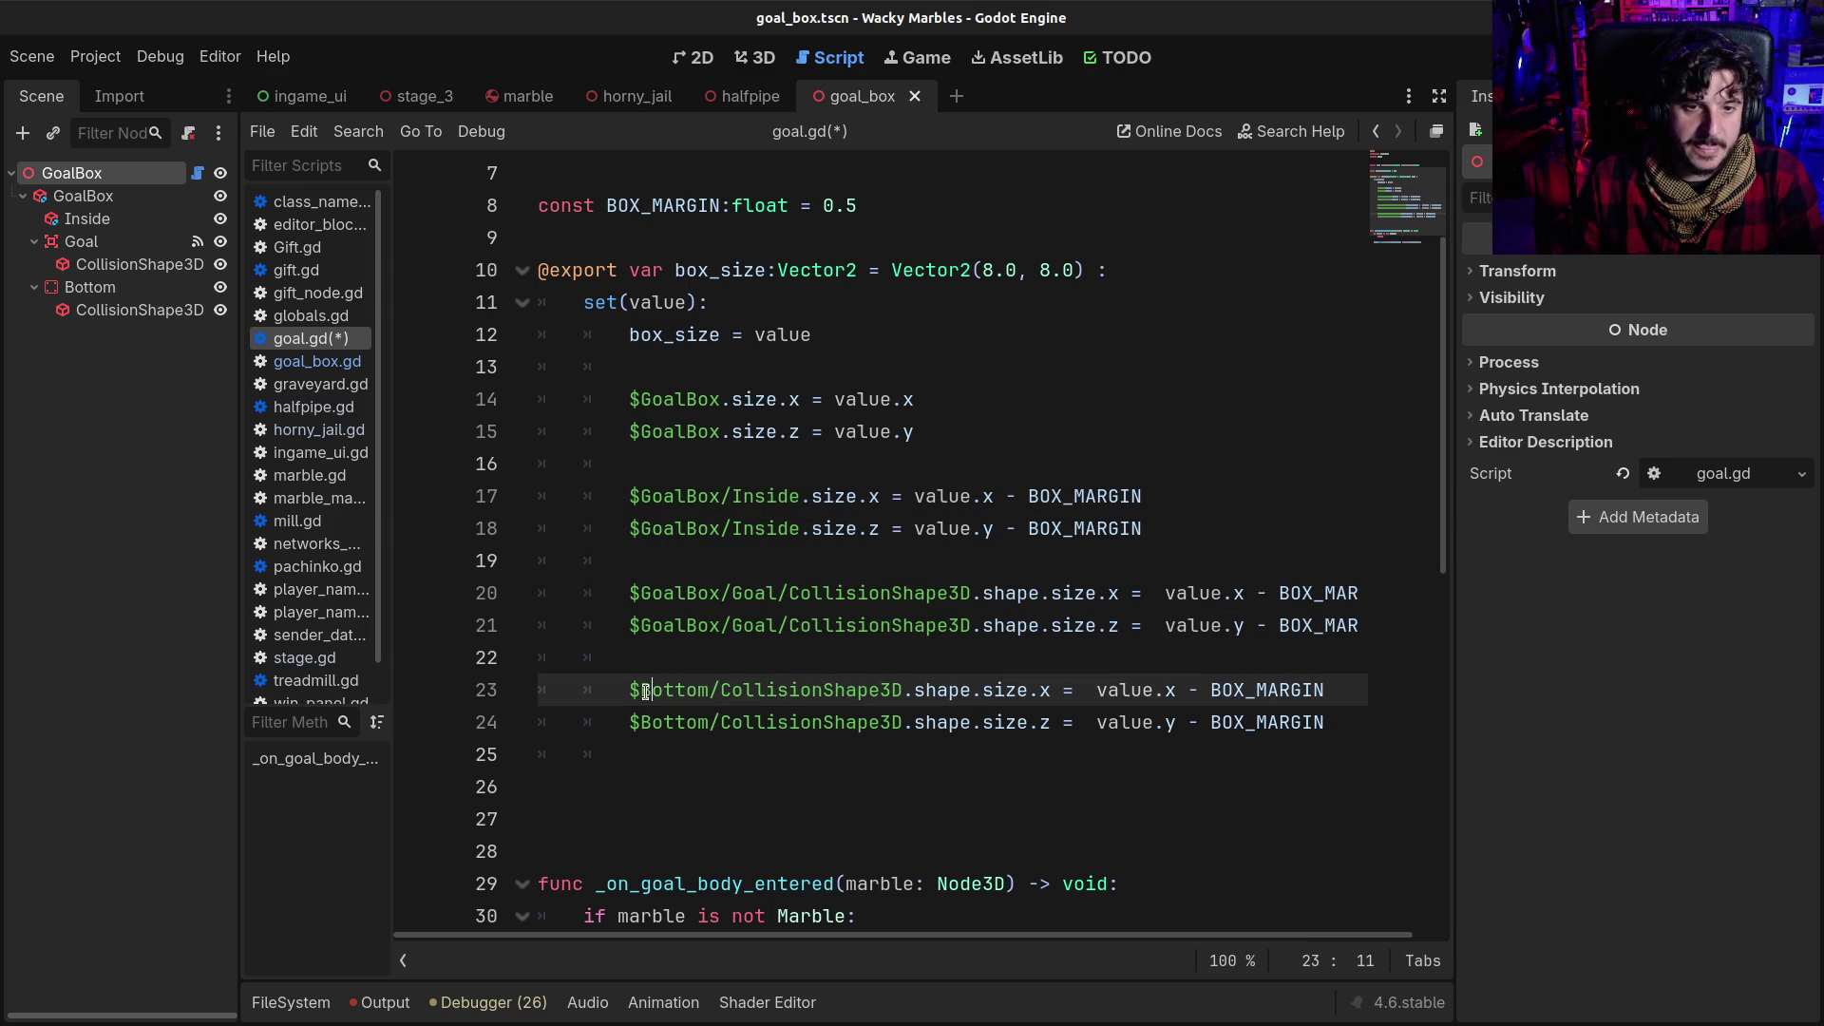
{"action": "key", "text": "ctrl+v"}
{"action": "left_click", "coordinate": [640, 724]}
{"action": "key", "text": "ctrl+v"}
{"action": "key", "text": "ctrl+s"}
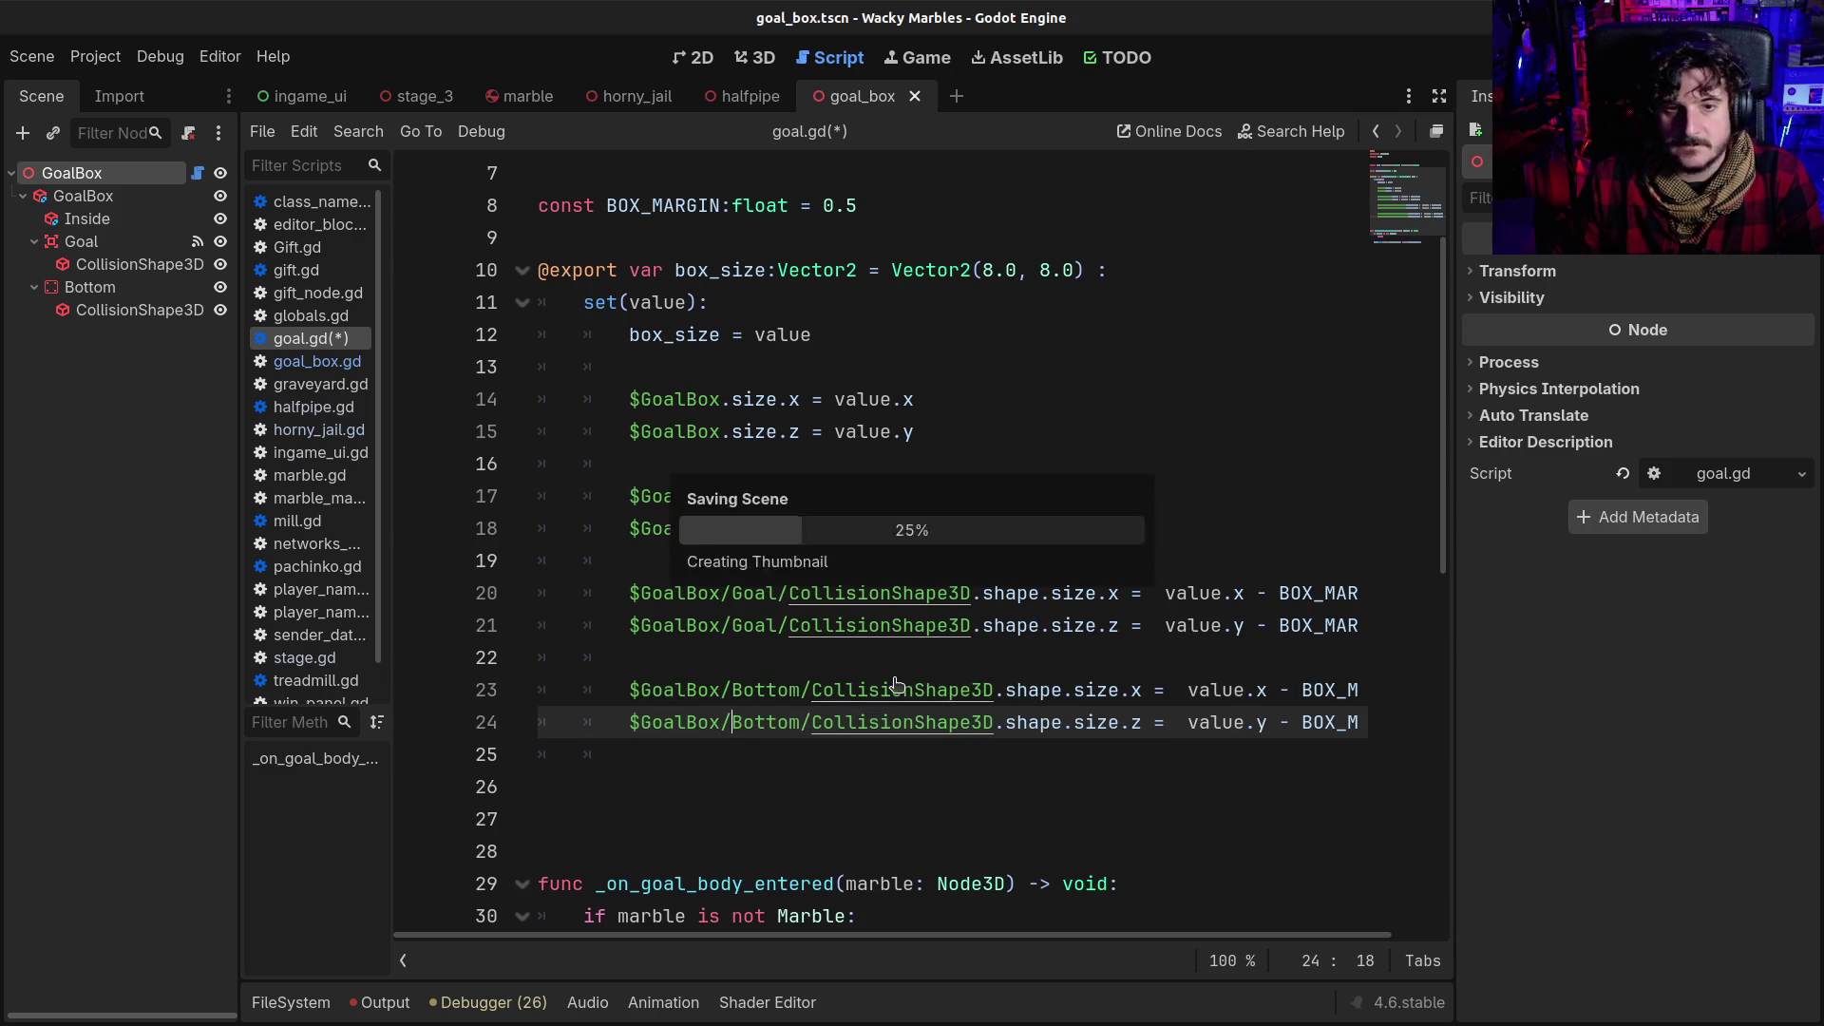
Review the StageGoal class_name and extends Block lines, add a blank line after line 9, then go to stage_3.
{"action": "left_click", "coordinate": [700, 539]}
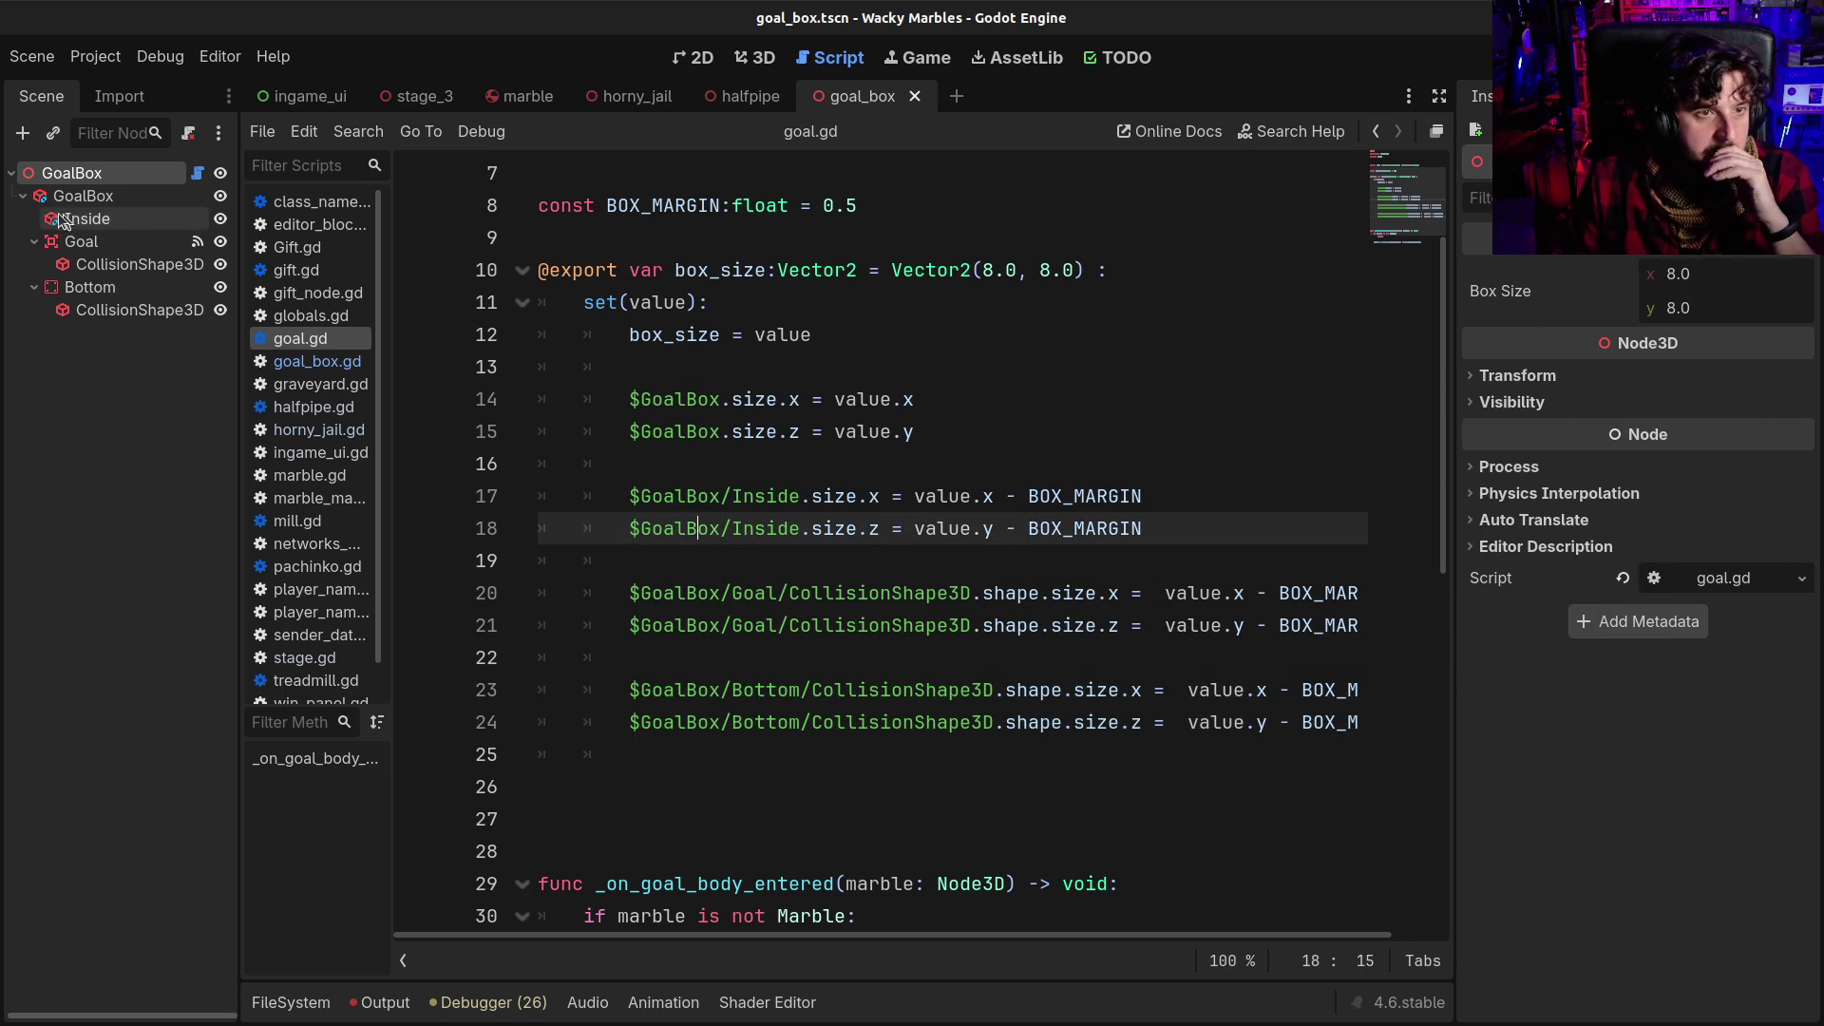
{"action": "scroll", "coordinate": [691, 288], "scroll_direction": "up", "scroll_amount": 2}
{"action": "left_click", "coordinate": [627, 217]}
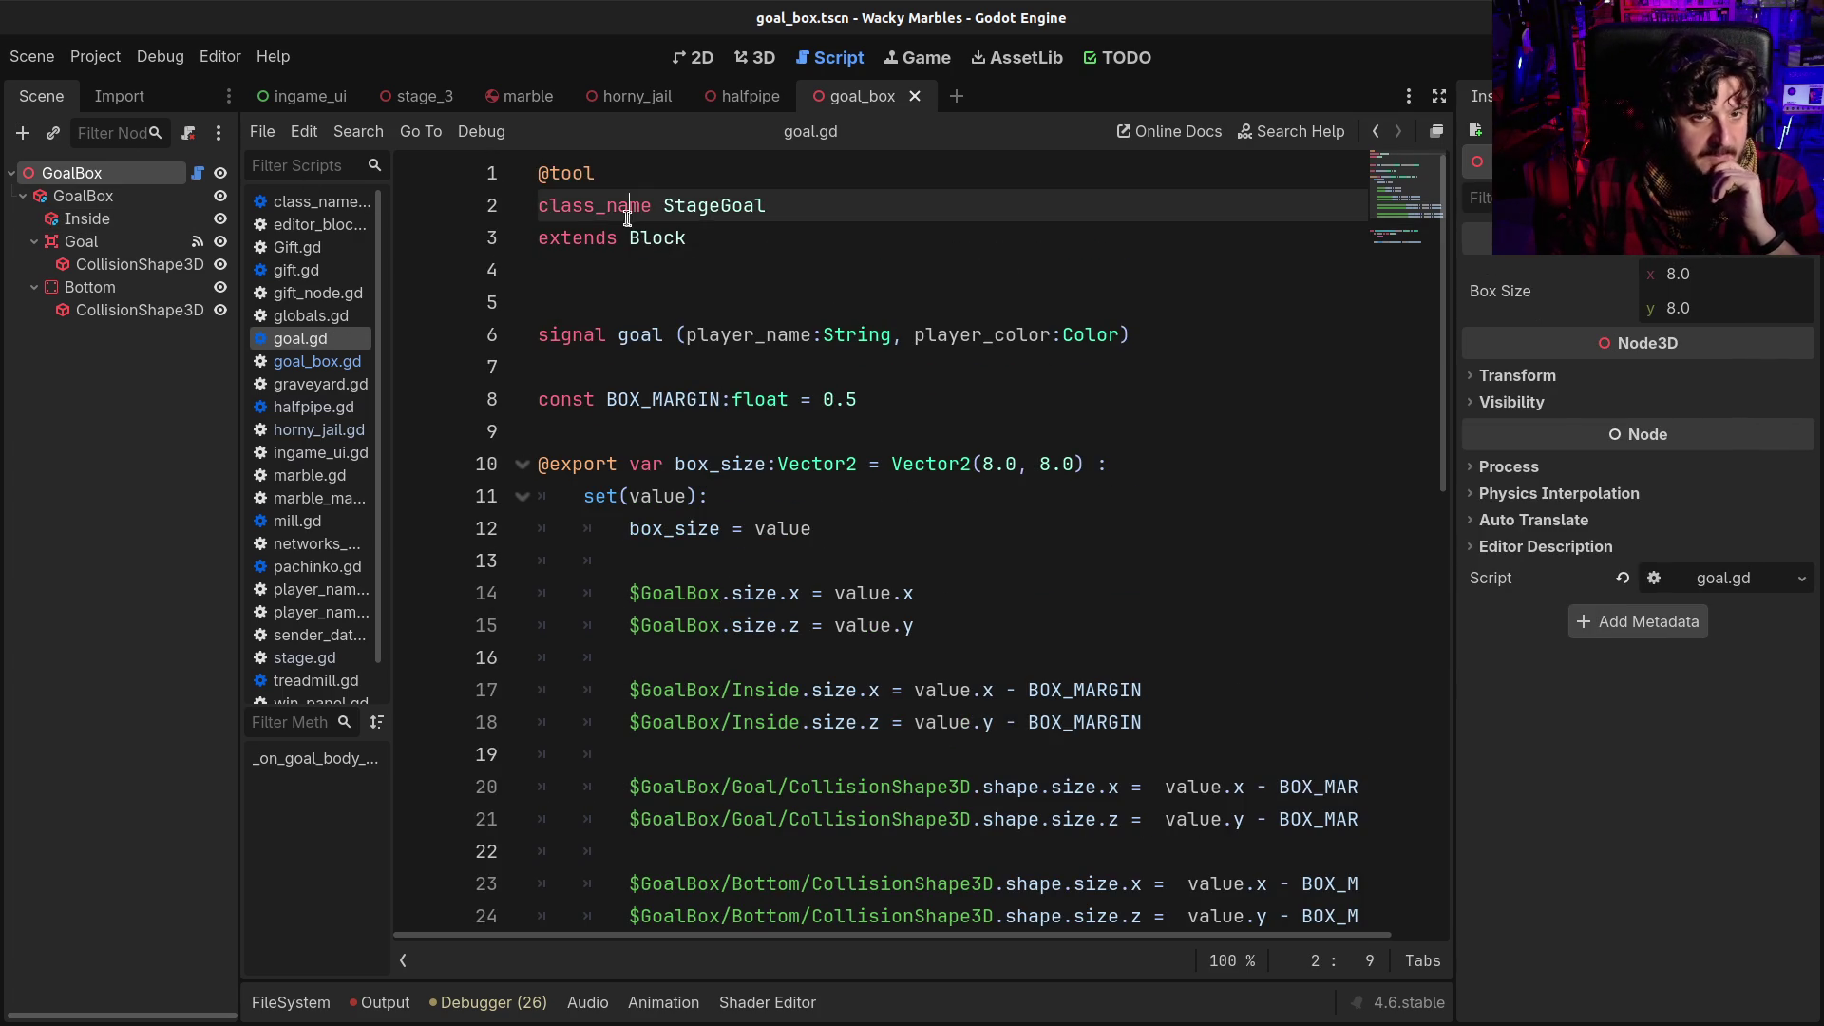
{"action": "left_click", "coordinate": [654, 238]}
{"action": "left_click", "coordinate": [640, 321]}
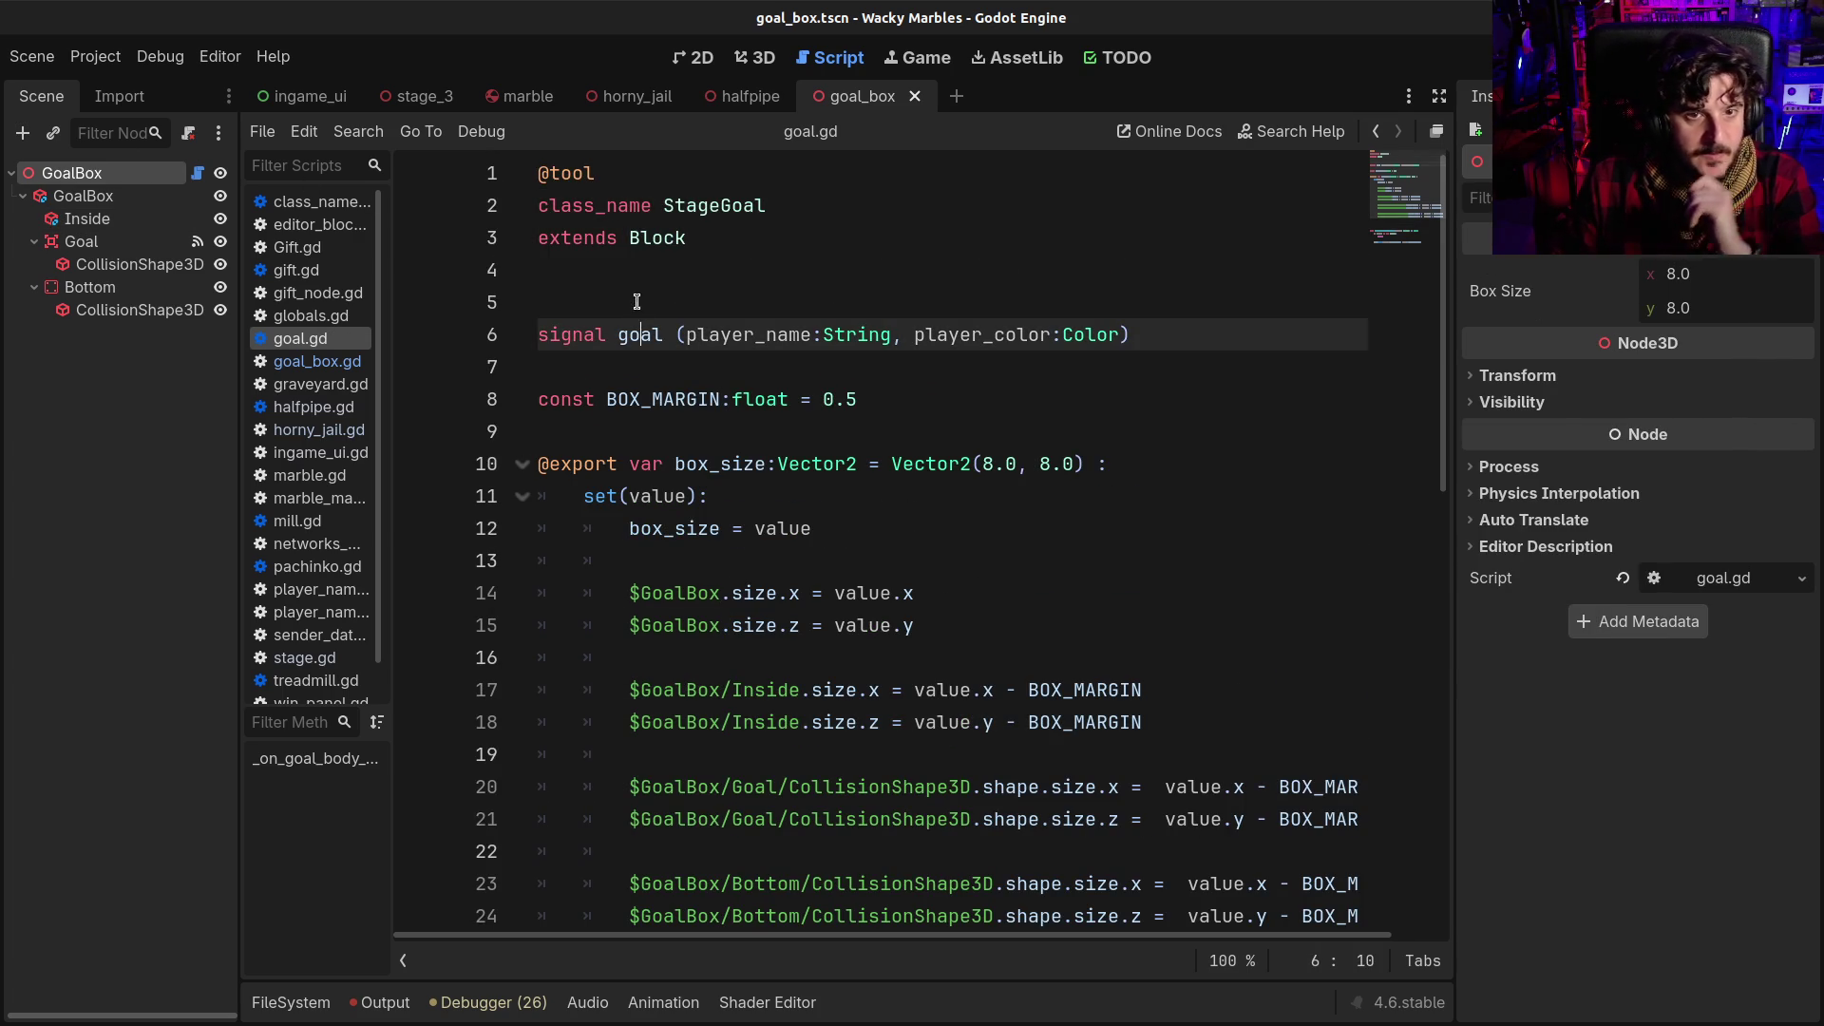
{"action": "left_click", "coordinate": [638, 300]}
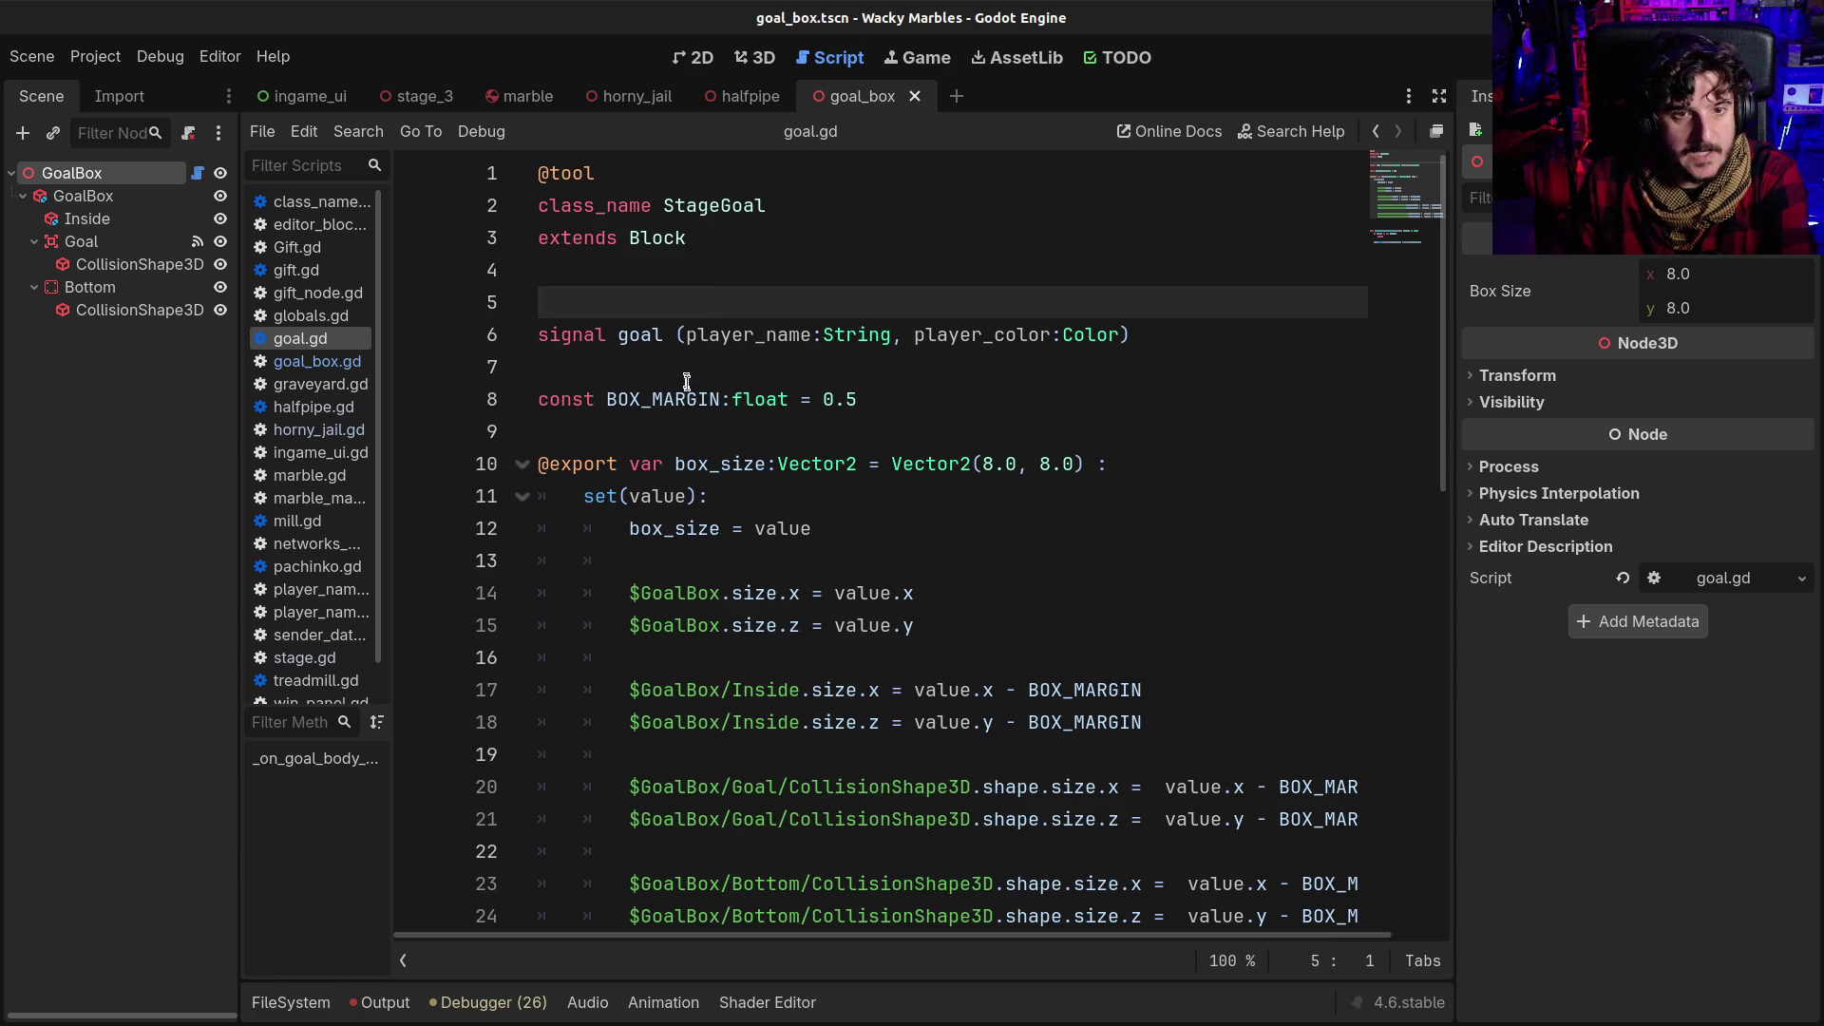
{"action": "left_click", "coordinate": [678, 425]}
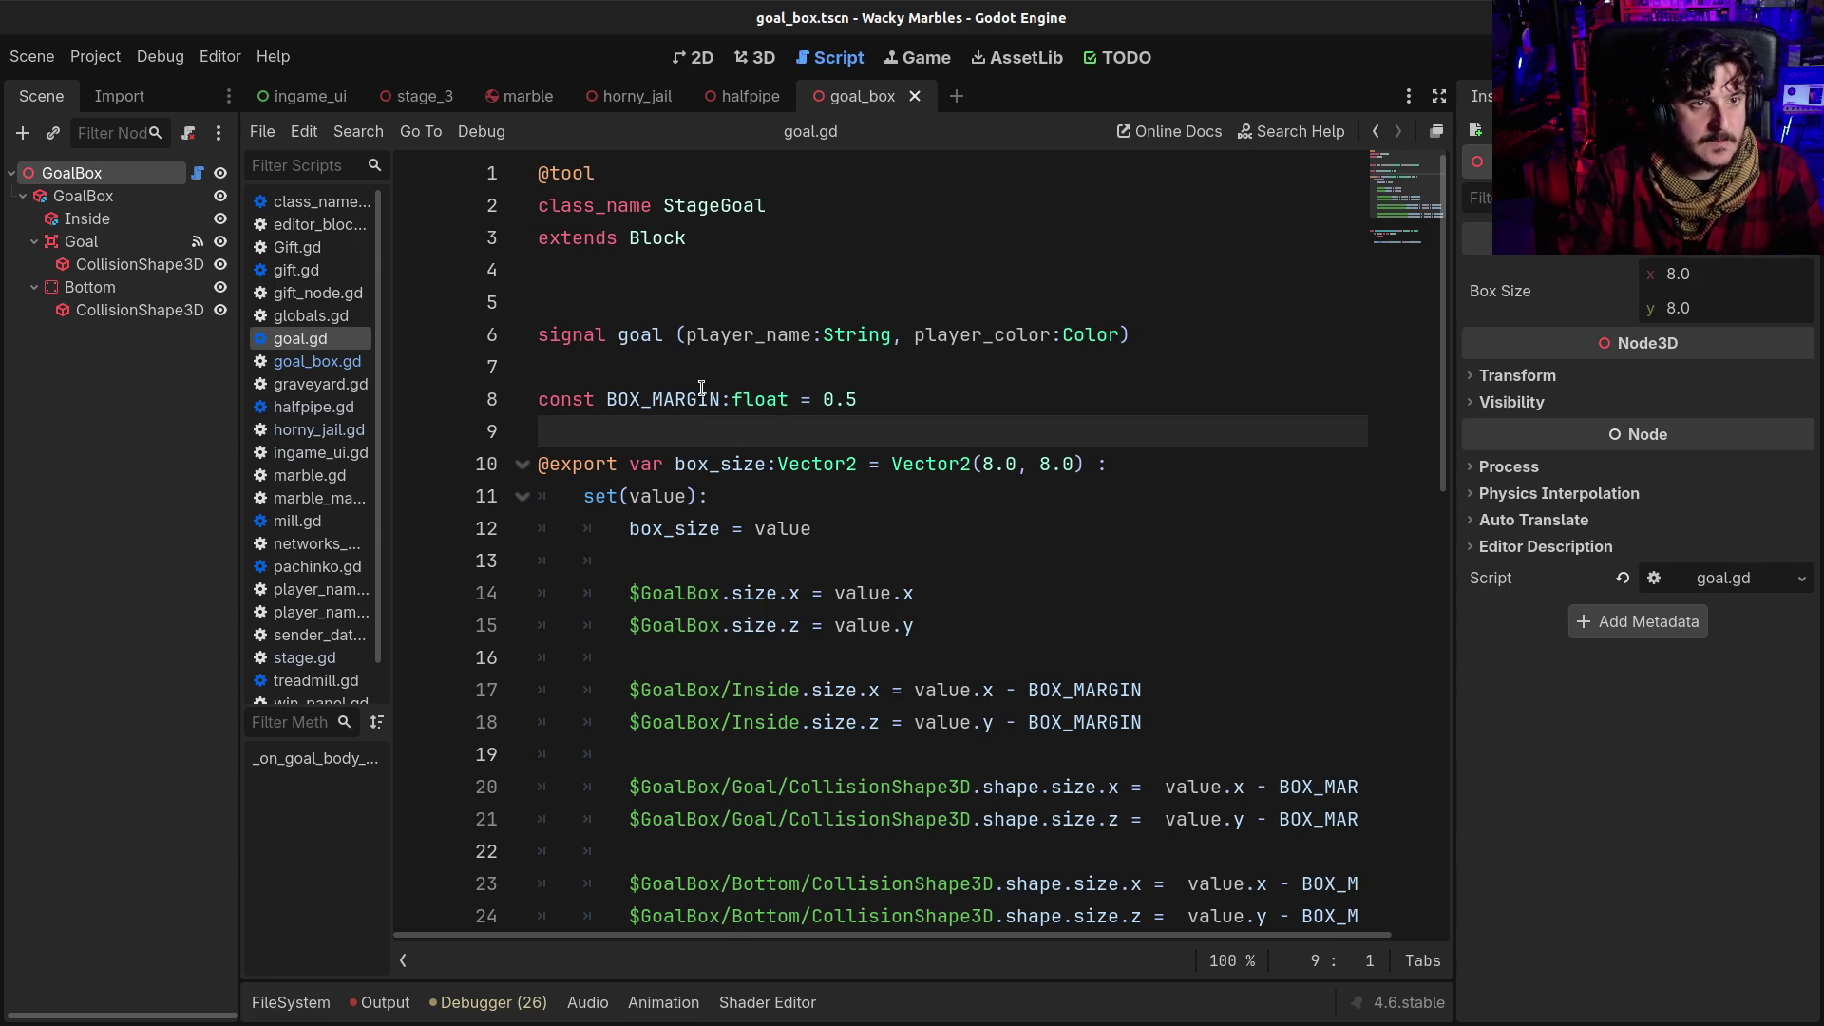
{"action": "key", "text": "Return"}
{"action": "left_click", "coordinate": [425, 96]}
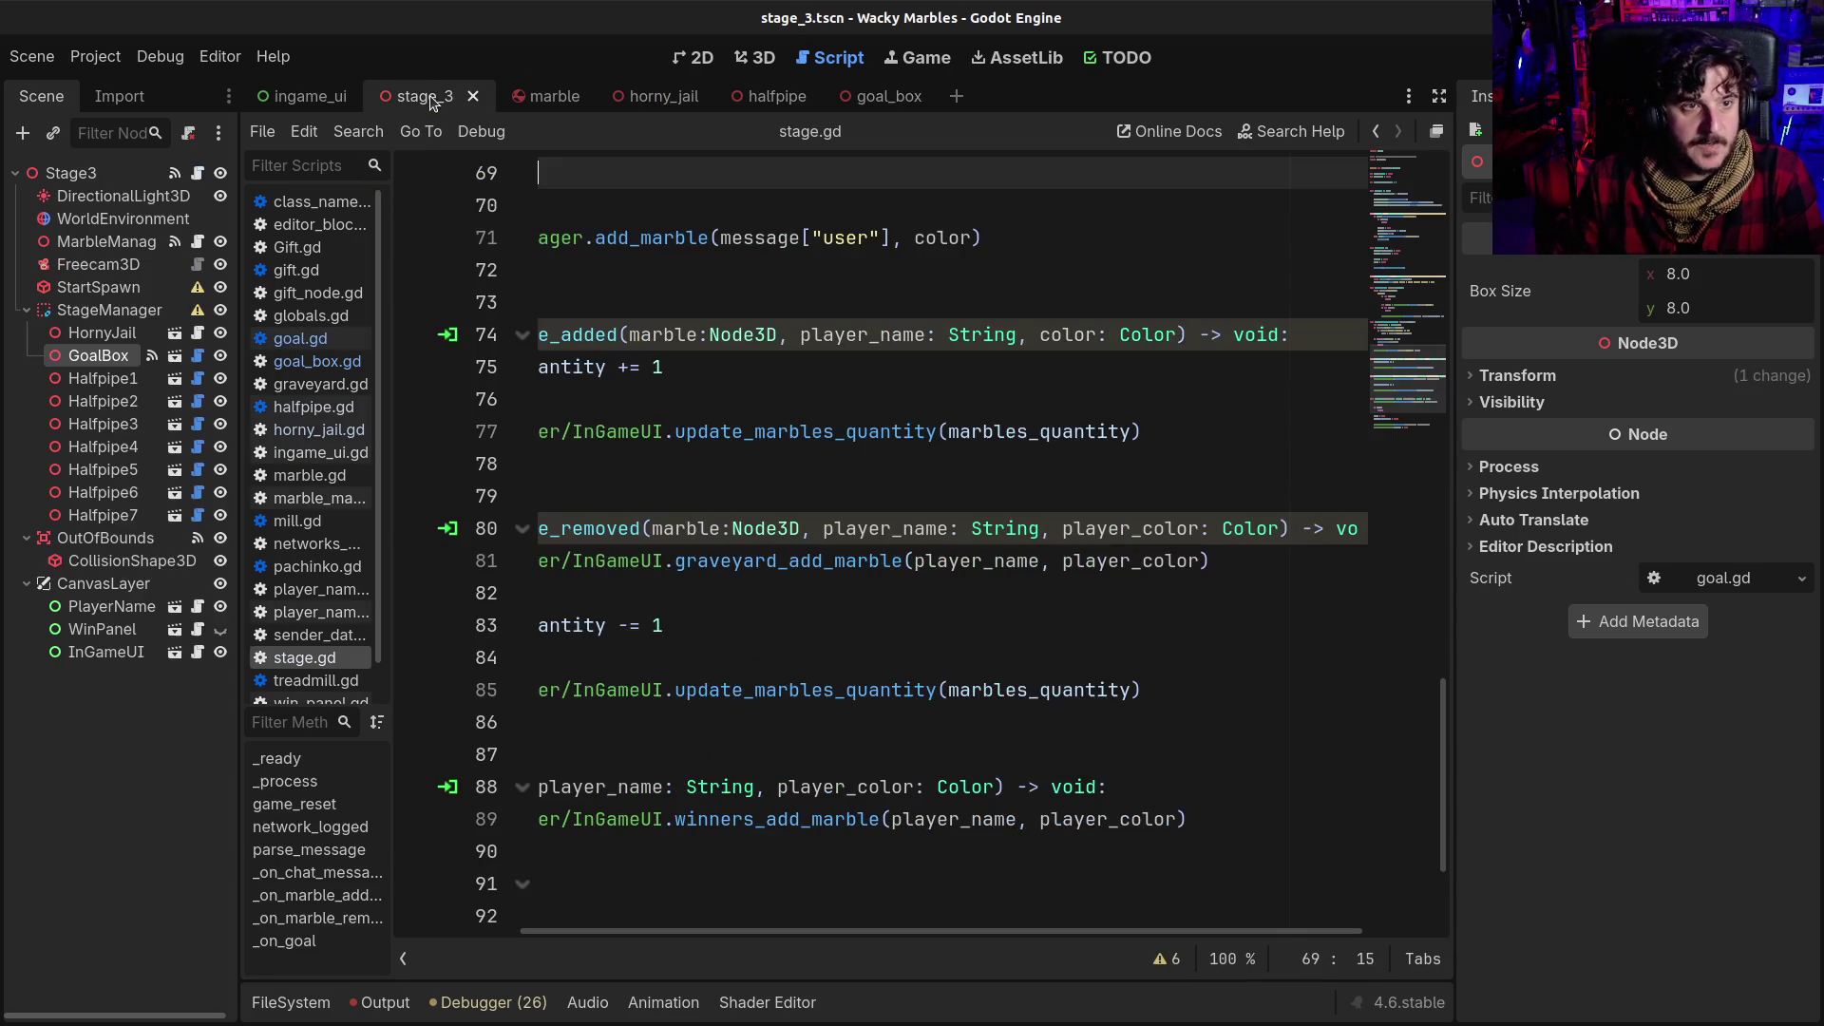
Save stage_3, change StageManager from CSGCombiner3D to Node3D, and view the stage in 3D.
{"action": "key", "text": "ctrl+s"}
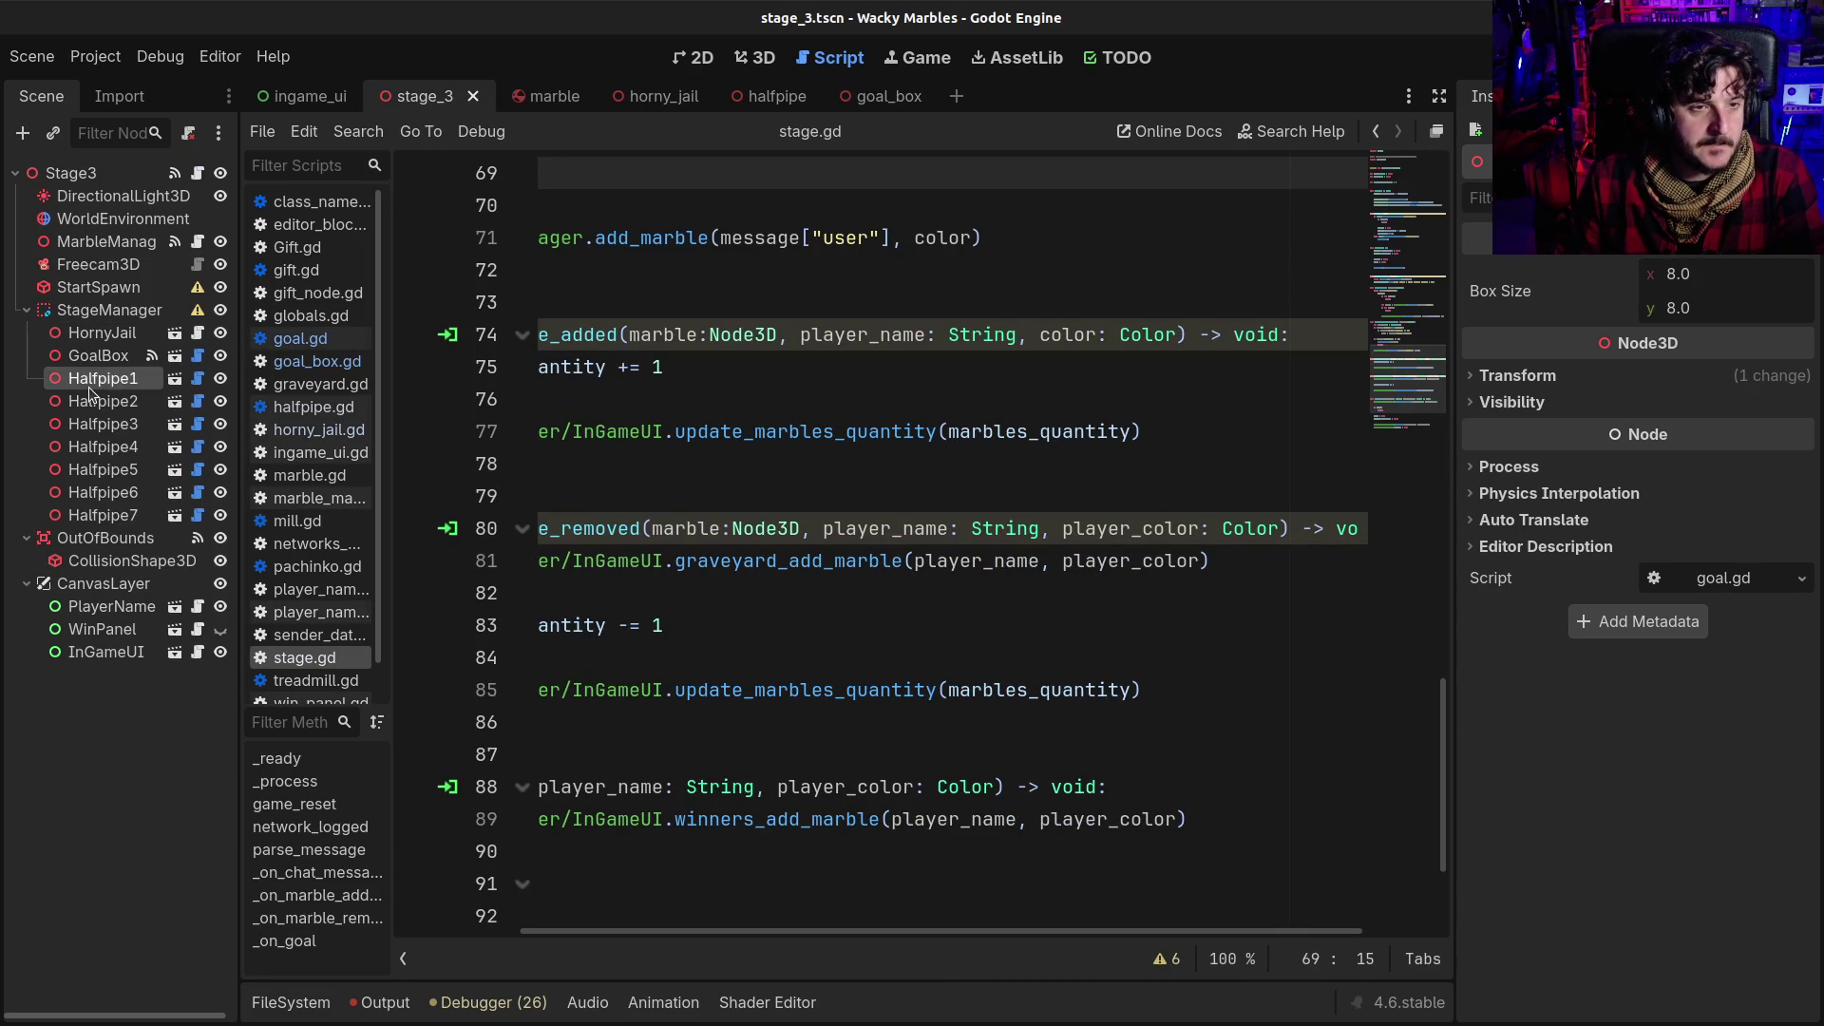
{"action": "right_click", "coordinate": [78, 311]}
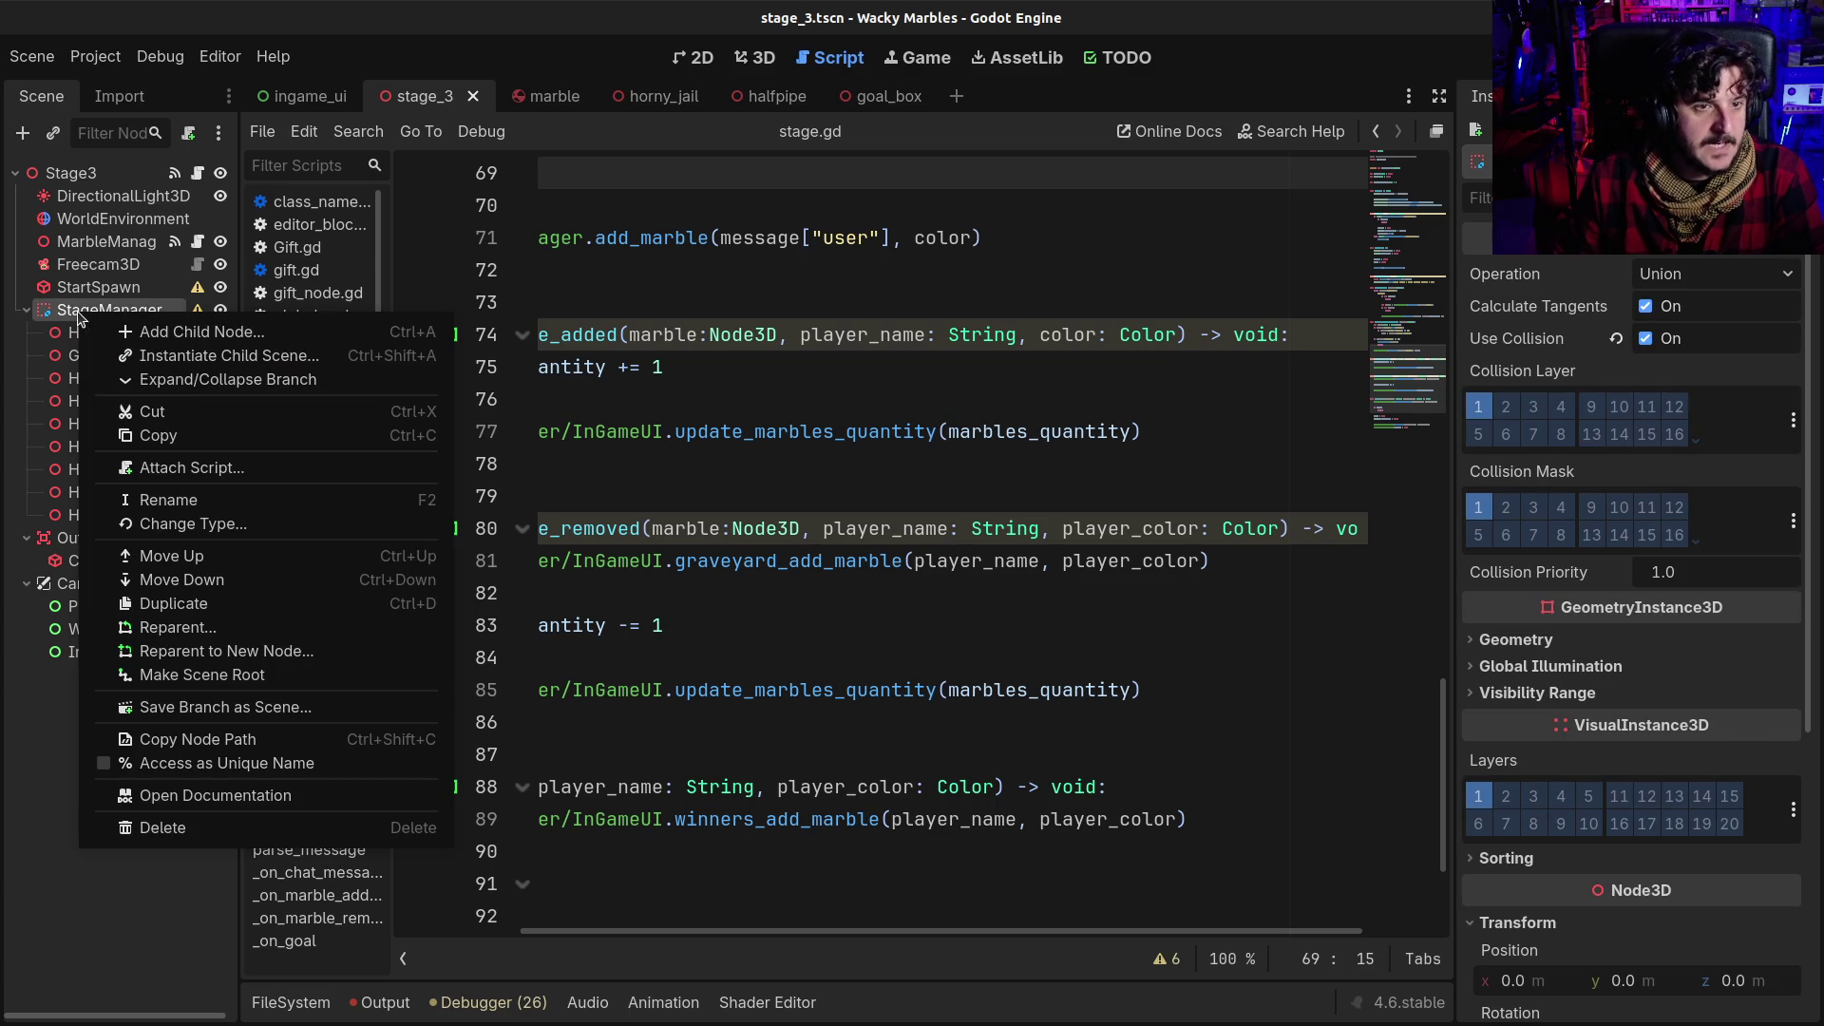
{"action": "left_click", "coordinate": [193, 523]}
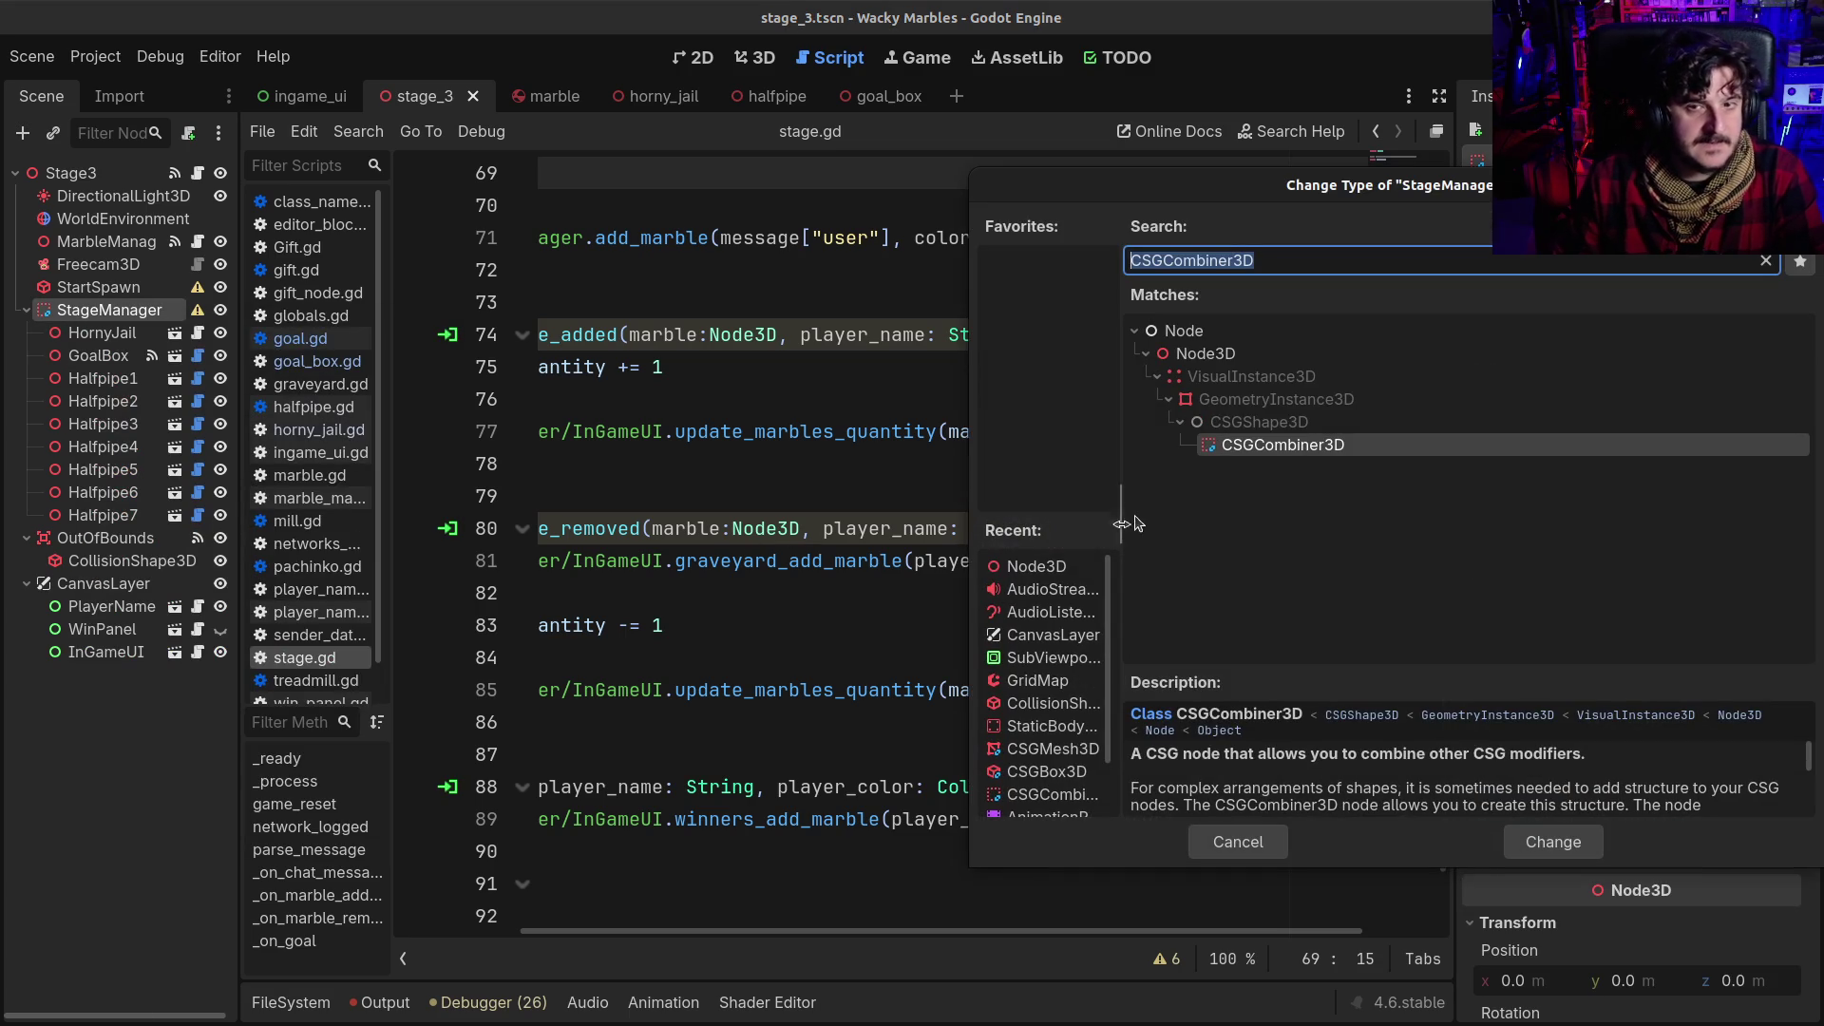
{"action": "type", "text": "nod3"}
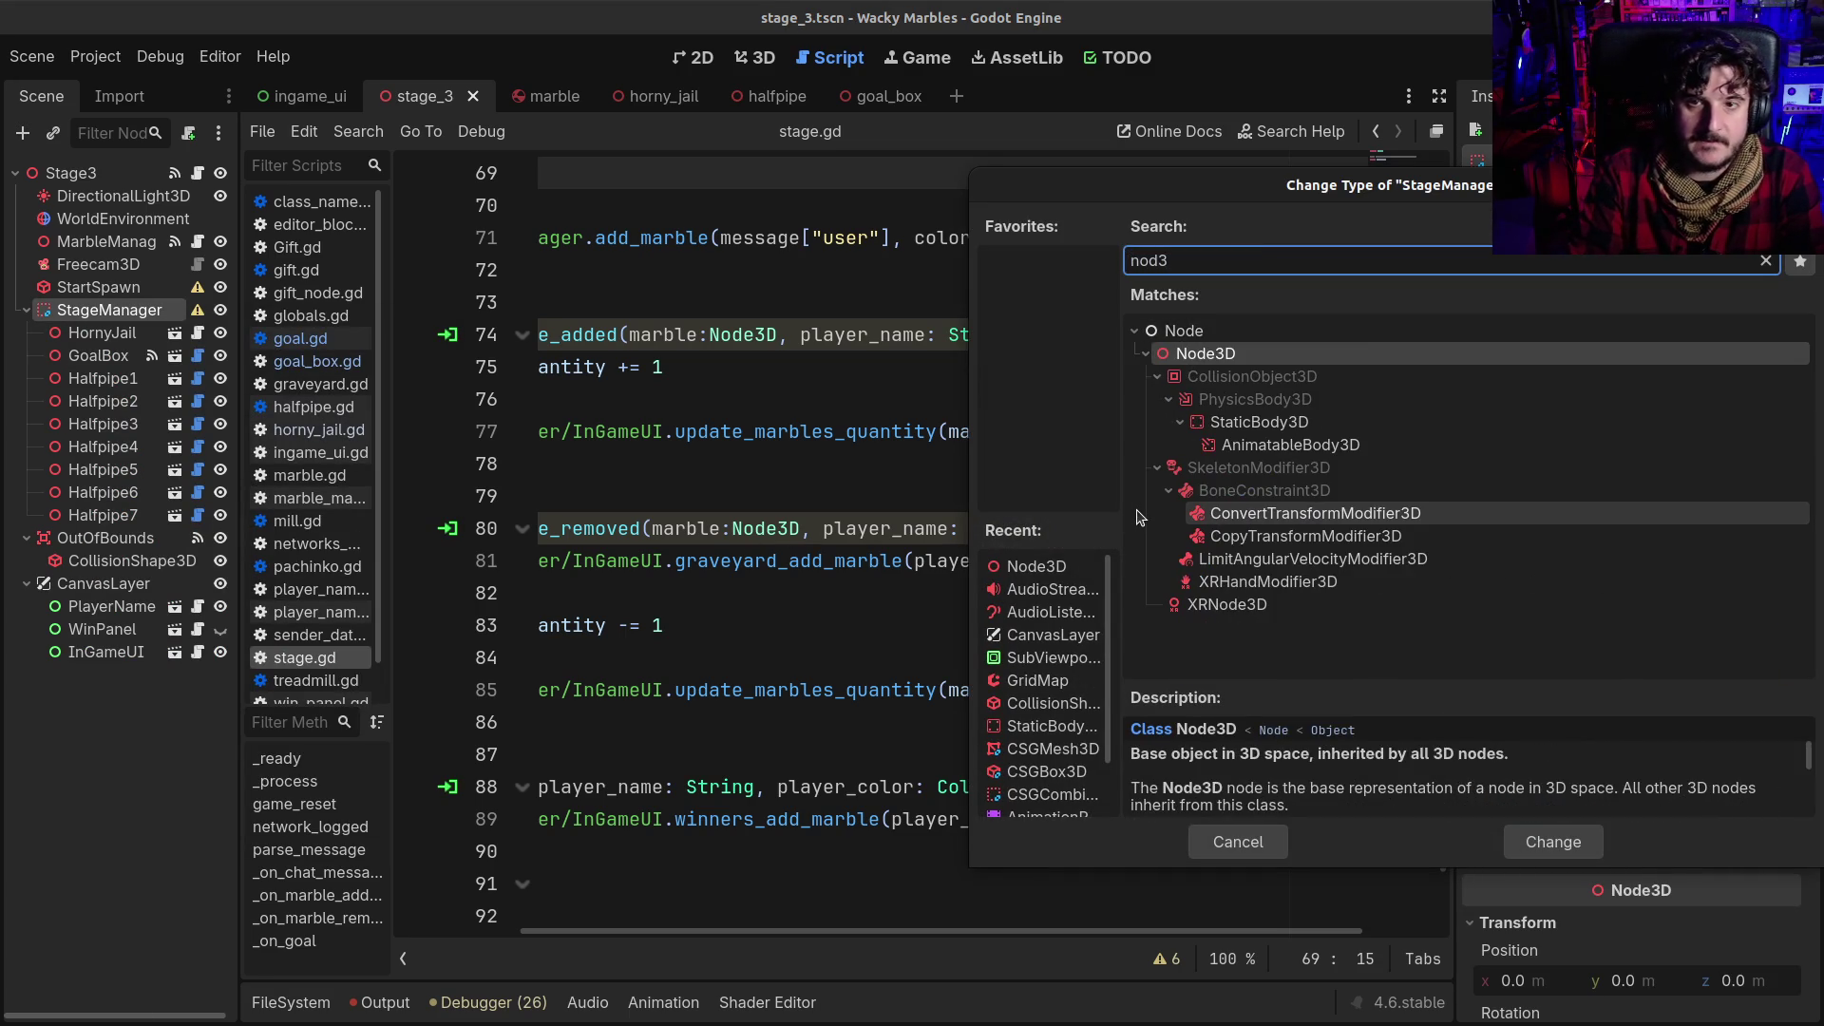
{"action": "key", "text": "Return"}
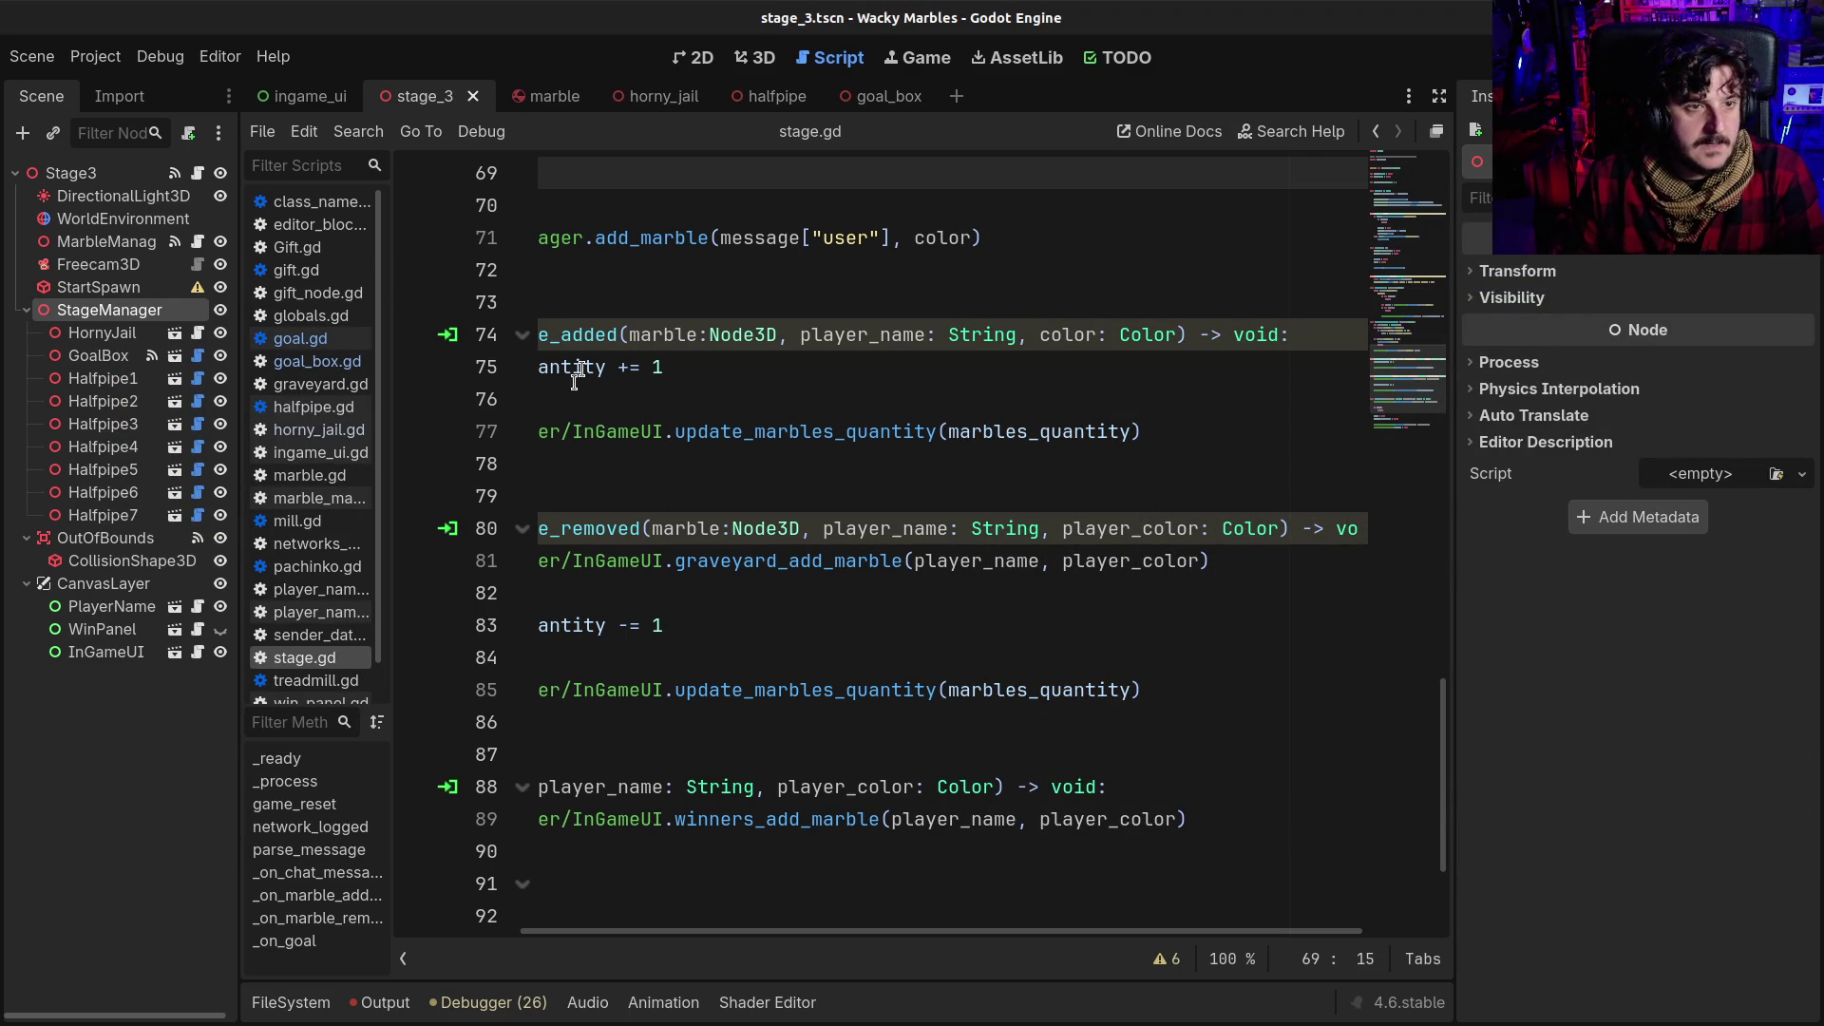
{"action": "left_click", "coordinate": [757, 61]}
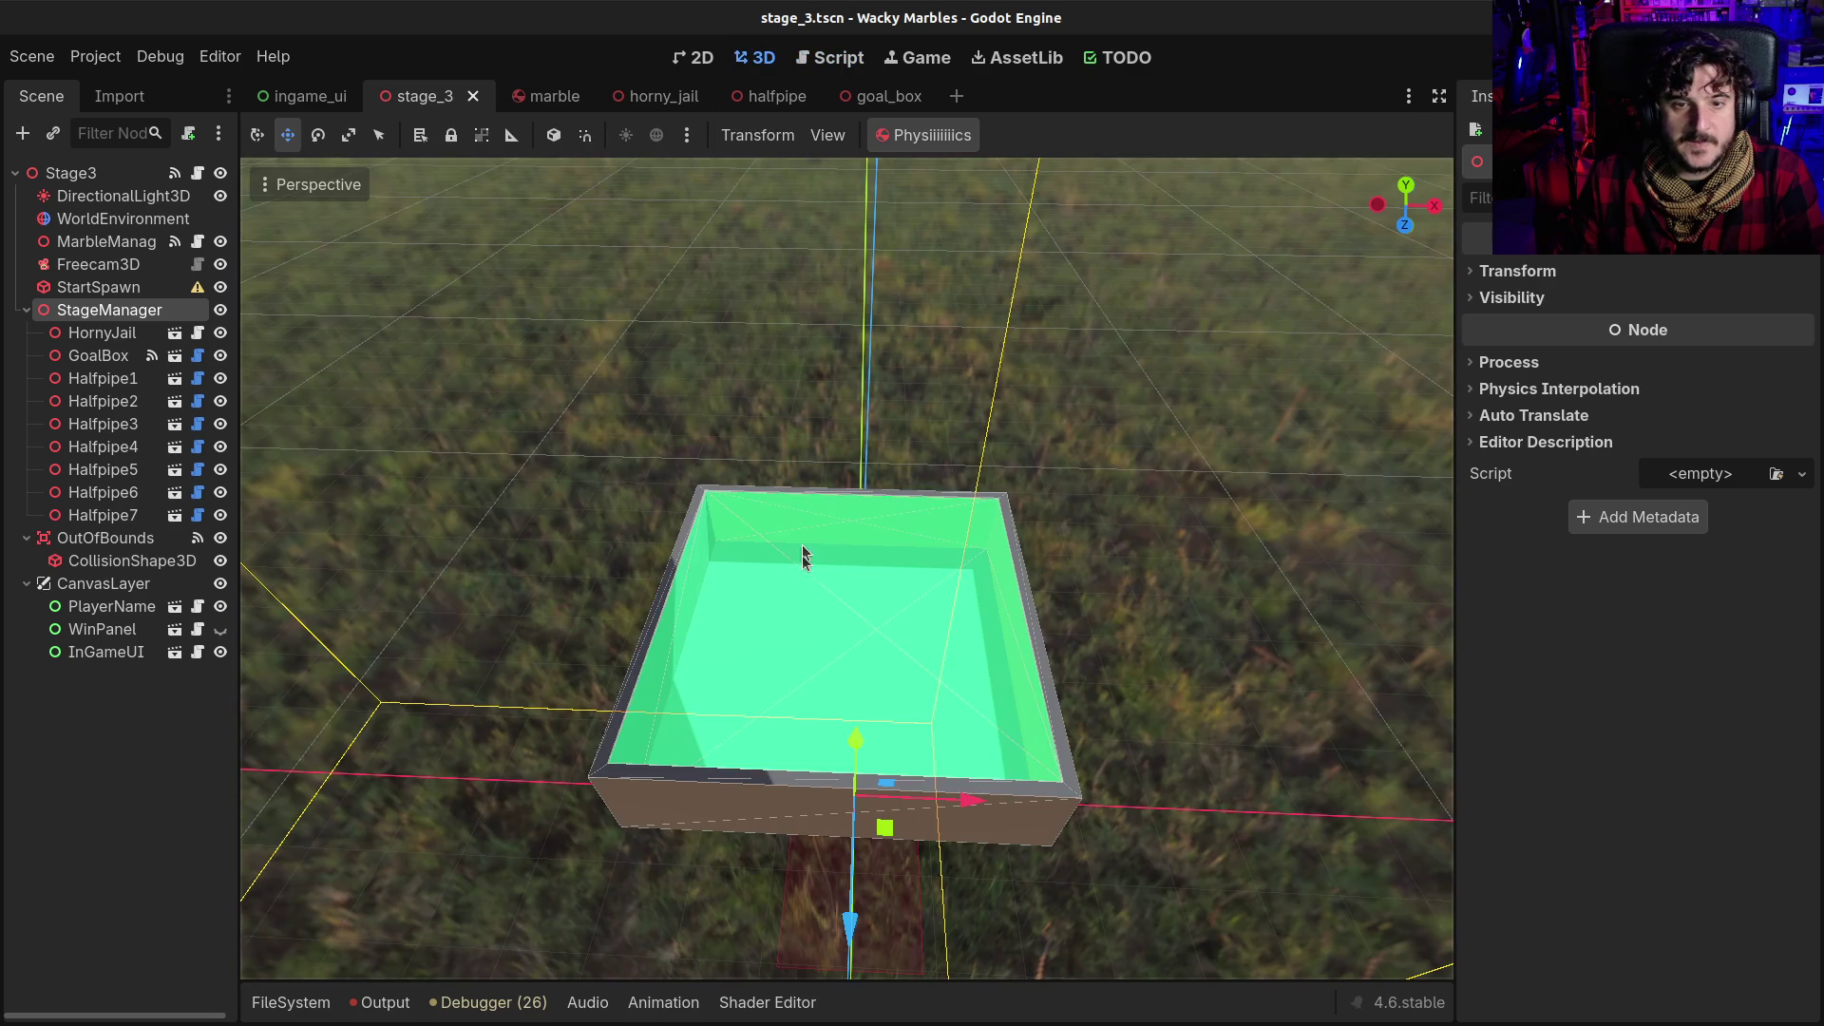
Select GoalBox and trial-shrink its Box Size x, then revert it.
{"action": "scroll", "coordinate": [915, 701], "scroll_direction": "down", "scroll_amount": 5}
{"action": "left_click", "coordinate": [85, 335]}
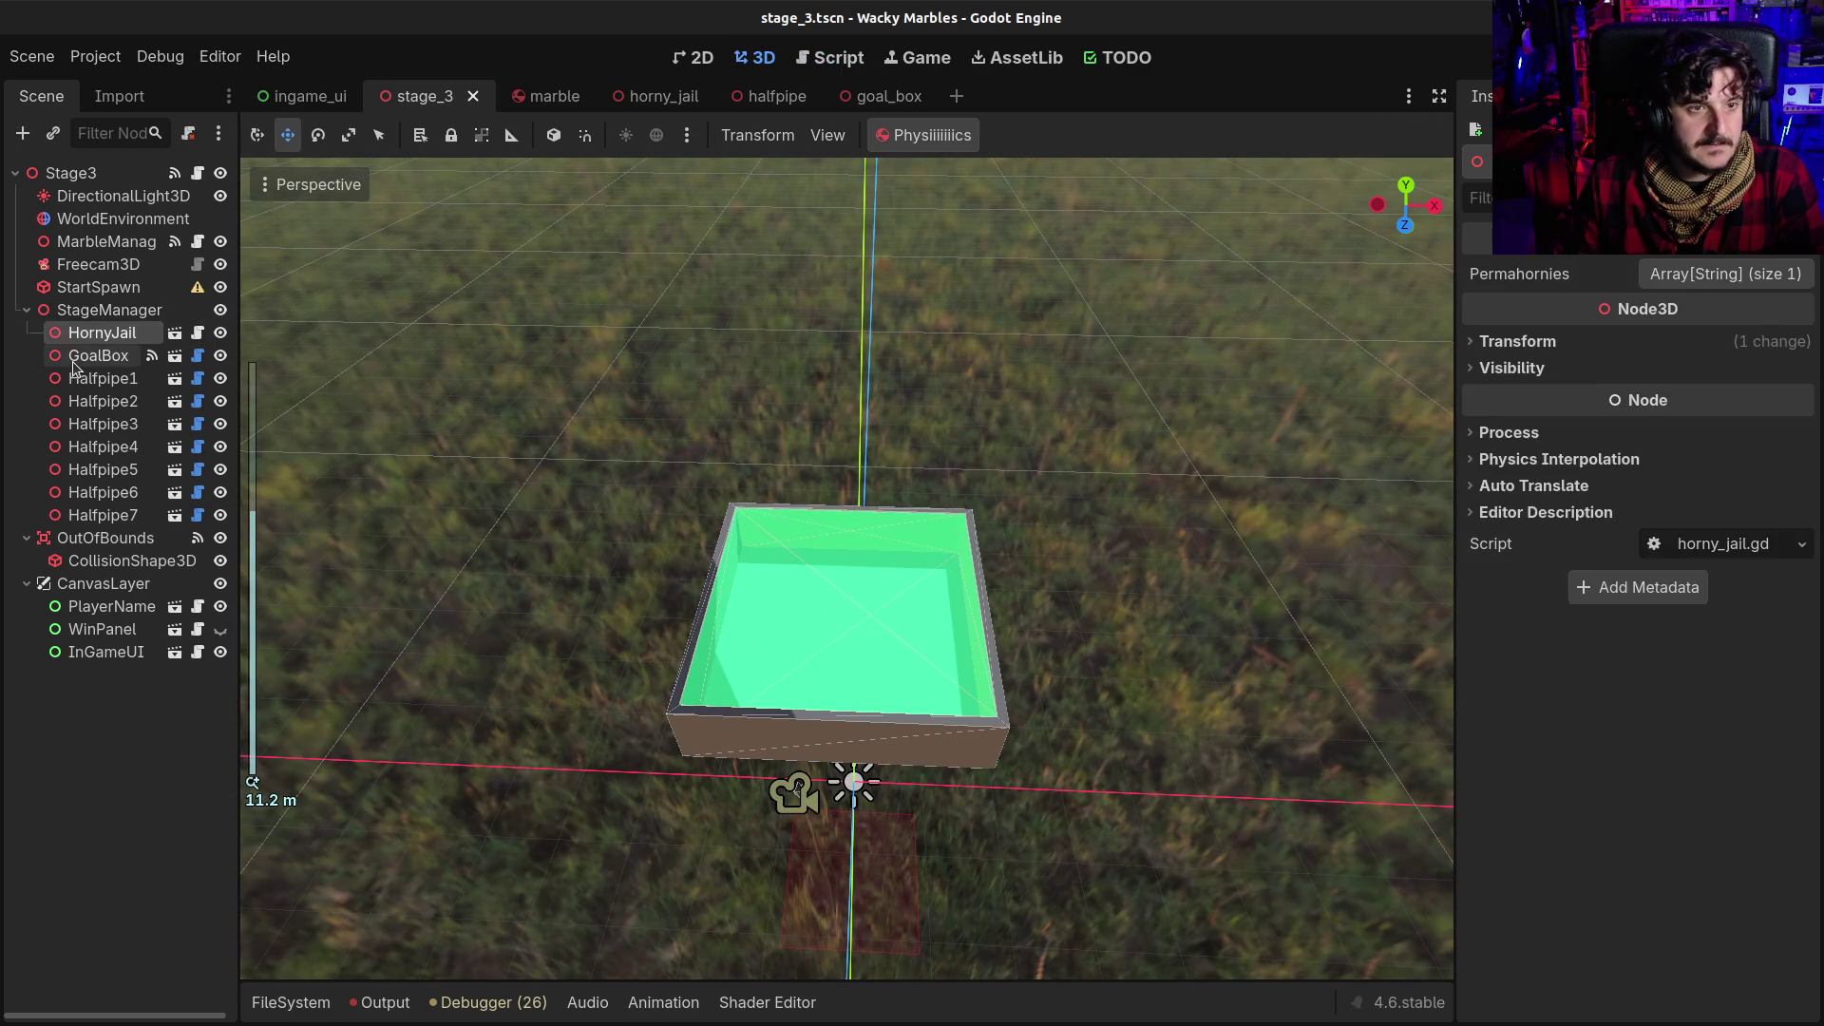
{"action": "left_click", "coordinate": [78, 358]}
{"action": "mouse_move", "coordinate": [1653, 273]}
{"action": "left_mouse_down"}
{"action": "mouse_move", "coordinate": [1596, 273]}
{"action": "mouse_move", "coordinate": [1690, 278]}
{"action": "mouse_move", "coordinate": [1724, 313]}
{"action": "mouse_move", "coordinate": [1705, 313]}
{"action": "mouse_move", "coordinate": [1727, 313]}
{"action": "left_mouse_up"}
{"action": "key", "text": "ctrl+z"}
{"action": "key", "text": "ctrl+z"}
Orbit around the goal box, stretch it lengthwise to 28.095, then select Halfpipe4.
{"action": "scroll", "coordinate": [908, 572], "scroll_direction": "down", "scroll_amount": 5}
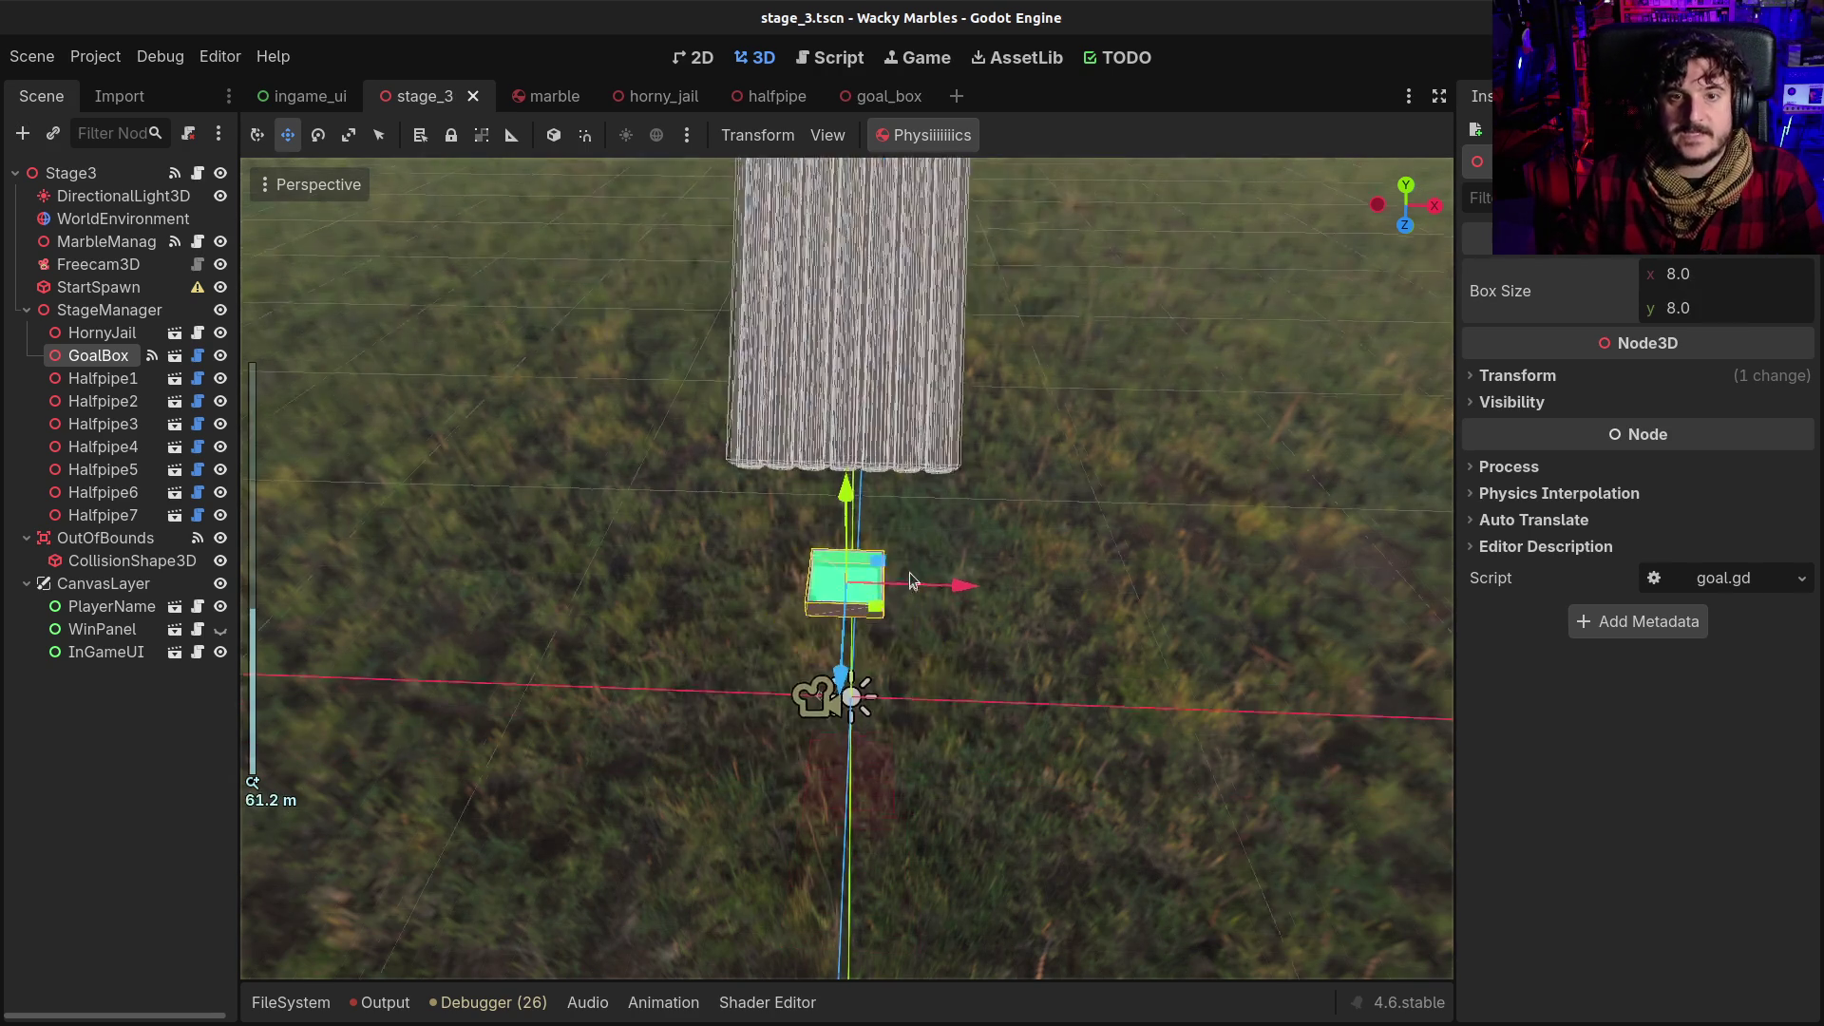
{"action": "left_click_drag", "start_coordinate": [1043, 549], "coordinate": [798, 498]}
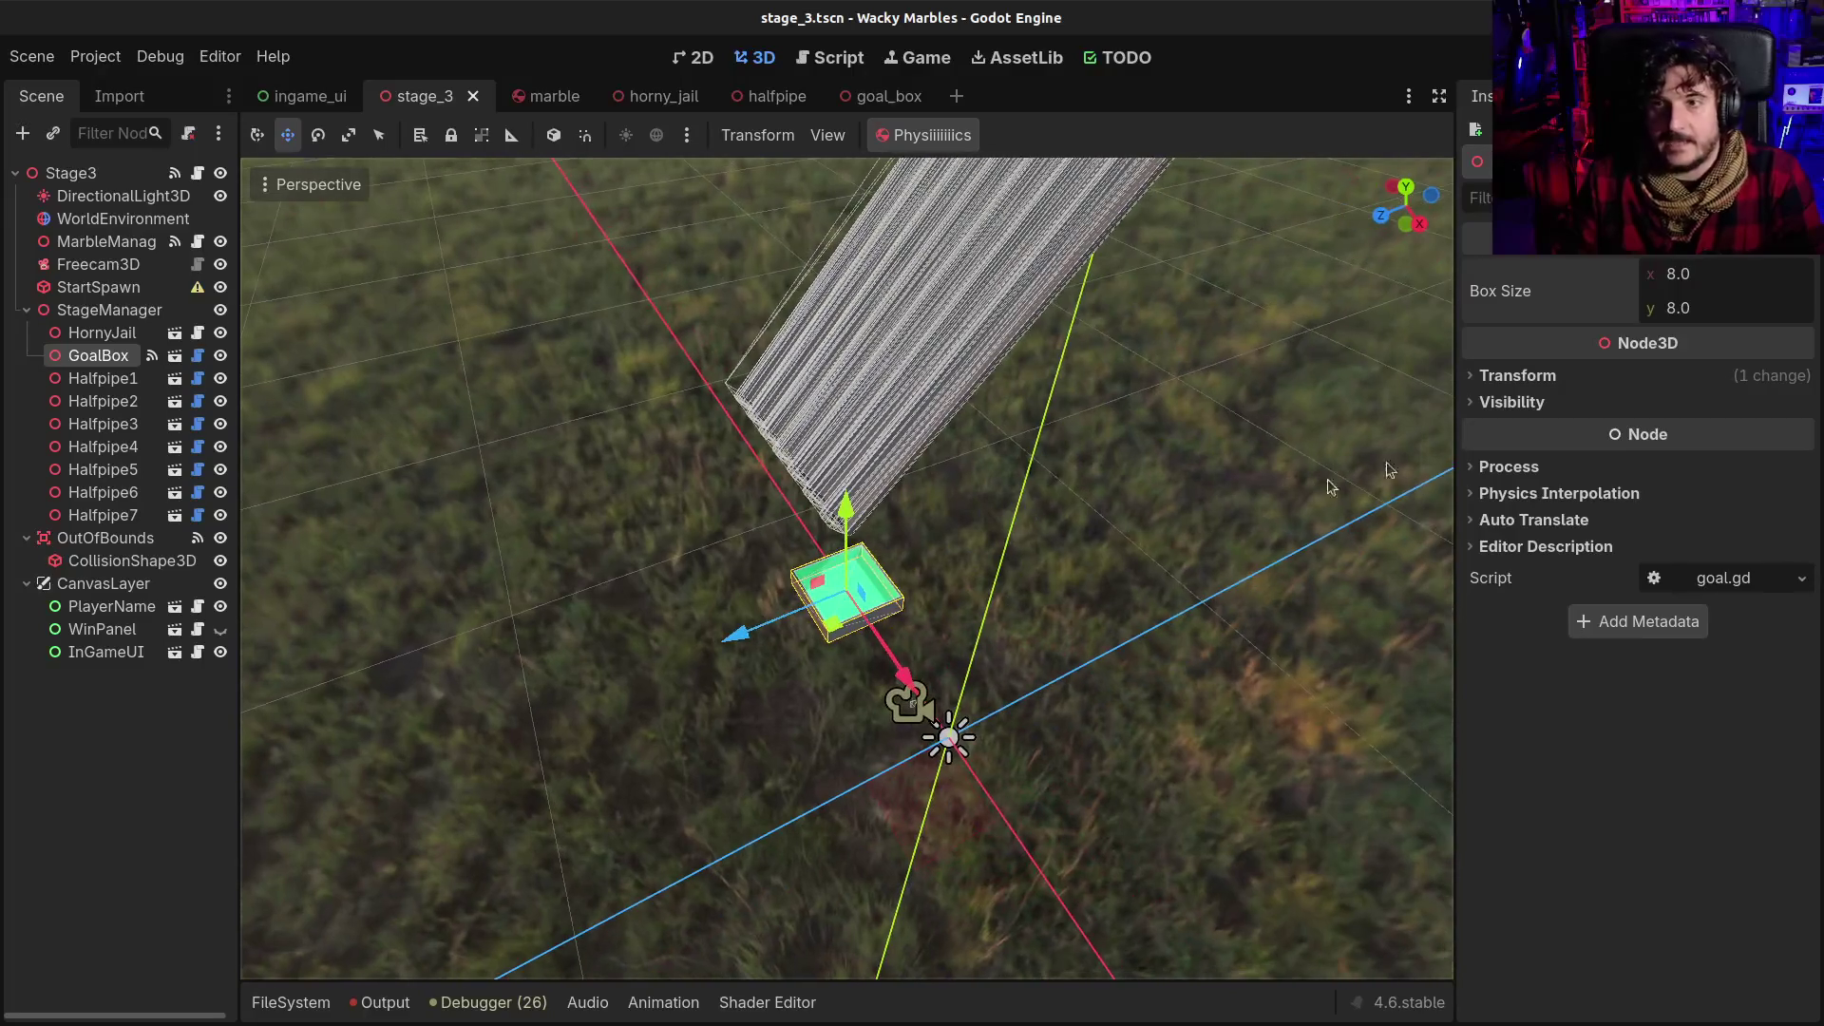
{"action": "mouse_move", "coordinate": [1685, 316]}
{"action": "left_mouse_down"}
{"action": "mouse_move", "coordinate": [1624, 317]}
{"action": "mouse_move", "coordinate": [1710, 316]}
{"action": "mouse_move", "coordinate": [1701, 274]}
{"action": "mouse_move", "coordinate": [1776, 274]}
{"action": "left_mouse_up"}
{"action": "key", "text": "ctrl+z"}
{"action": "left_click", "coordinate": [103, 447]}
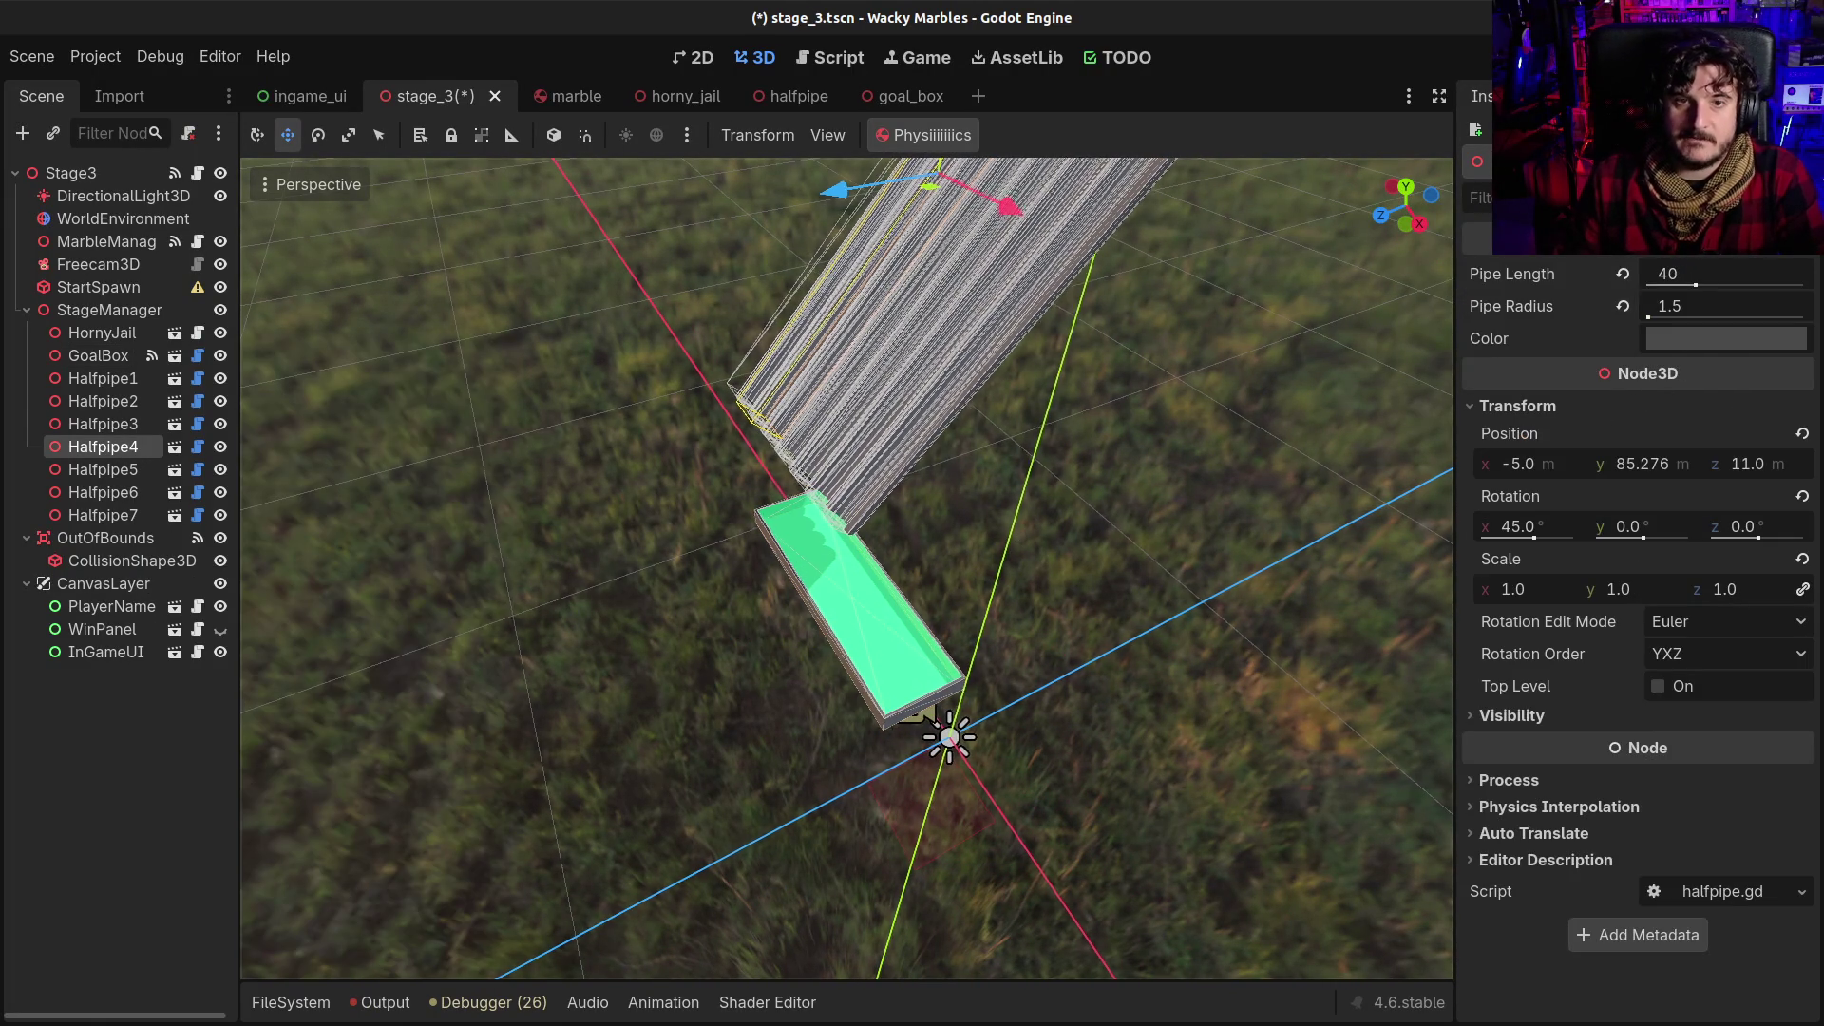
View Halfpipe4 in front orthographic, set its Pipe Length to 30, and move GoalBox after Halfpipe7.
{"action": "key", "text": "f"}
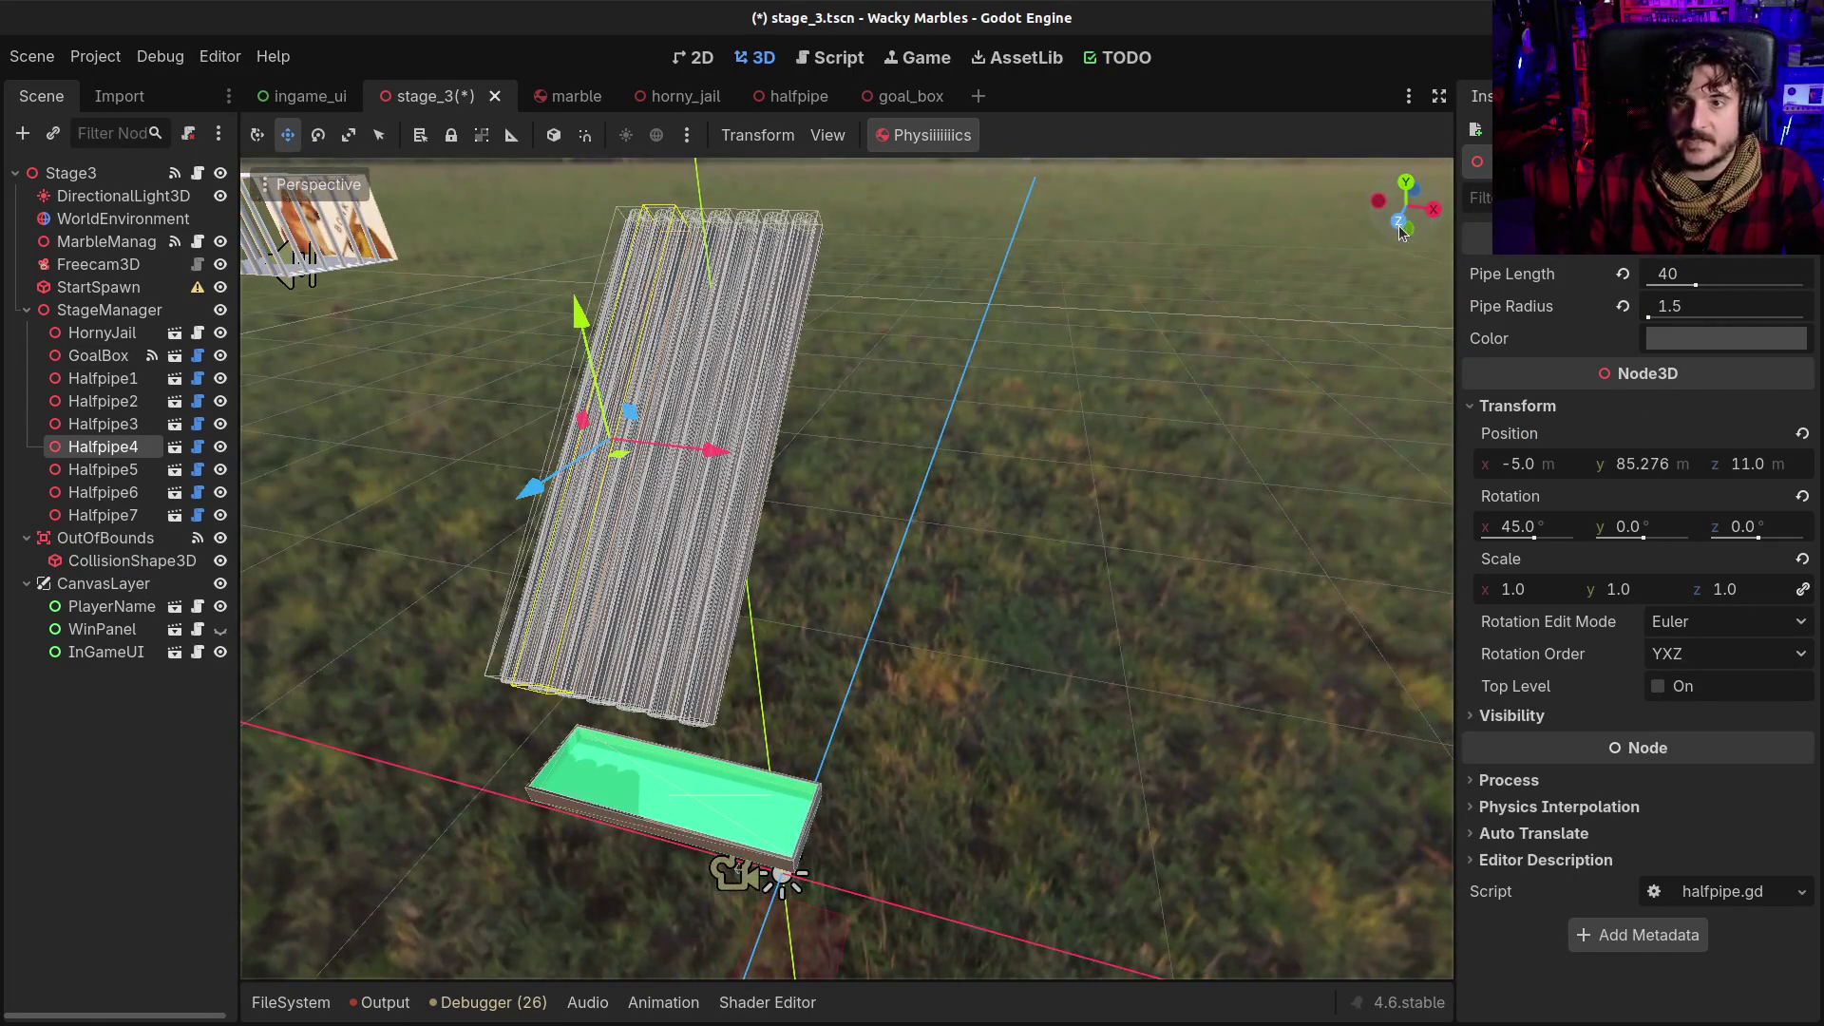
{"action": "key", "text": "KP_1"}
{"action": "left_click", "coordinate": [1746, 276]}
{"action": "type", "text": "30"}
{"action": "key", "text": "Return"}
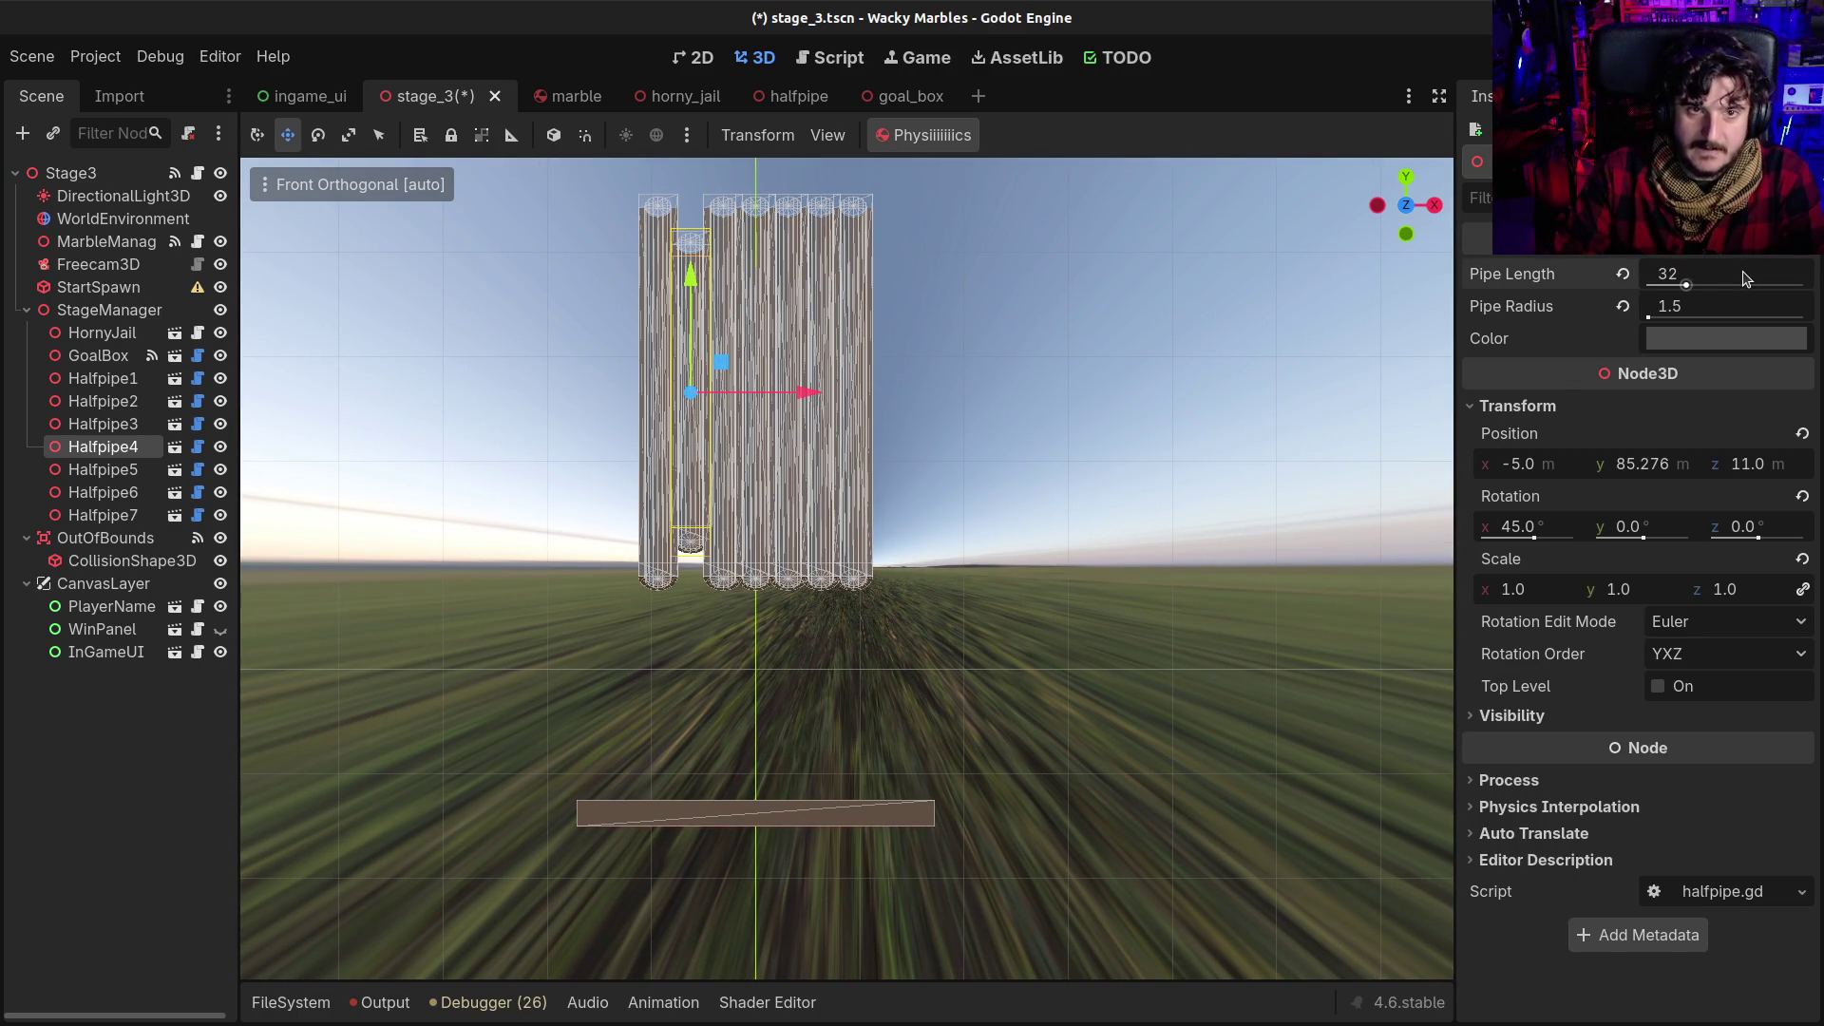
{"action": "mouse_move", "coordinate": [98, 355]}
{"action": "left_mouse_down"}
{"action": "mouse_move", "coordinate": [125, 539]}
{"action": "mouse_move", "coordinate": [104, 364]}
{"action": "mouse_move", "coordinate": [133, 527]}
{"action": "left_mouse_up"}
Set GoalBox's Box Size x to 16 and save the Stage3 scene.
{"action": "left_click", "coordinate": [1743, 277]}
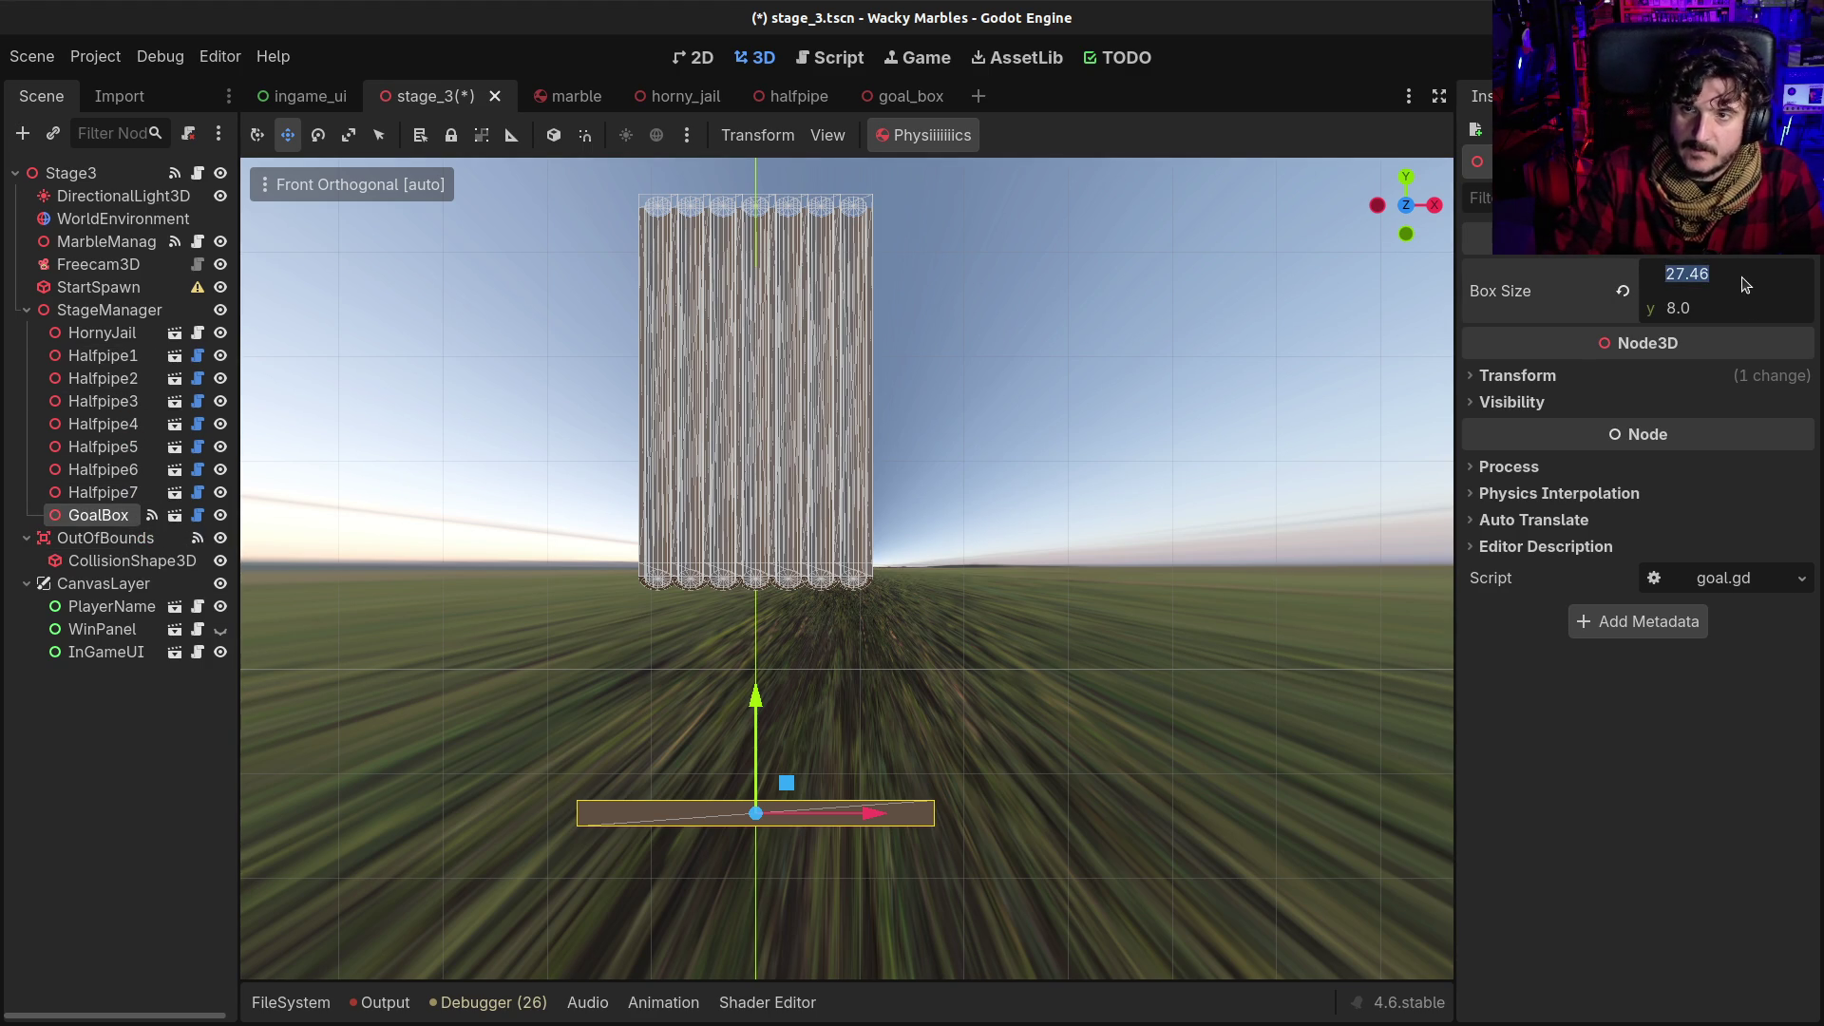
{"action": "type", "text": "24"}
{"action": "key", "text": "Return"}
{"action": "left_click", "coordinate": [1745, 284]}
{"action": "type", "text": "16"}
{"action": "key", "text": "Return"}
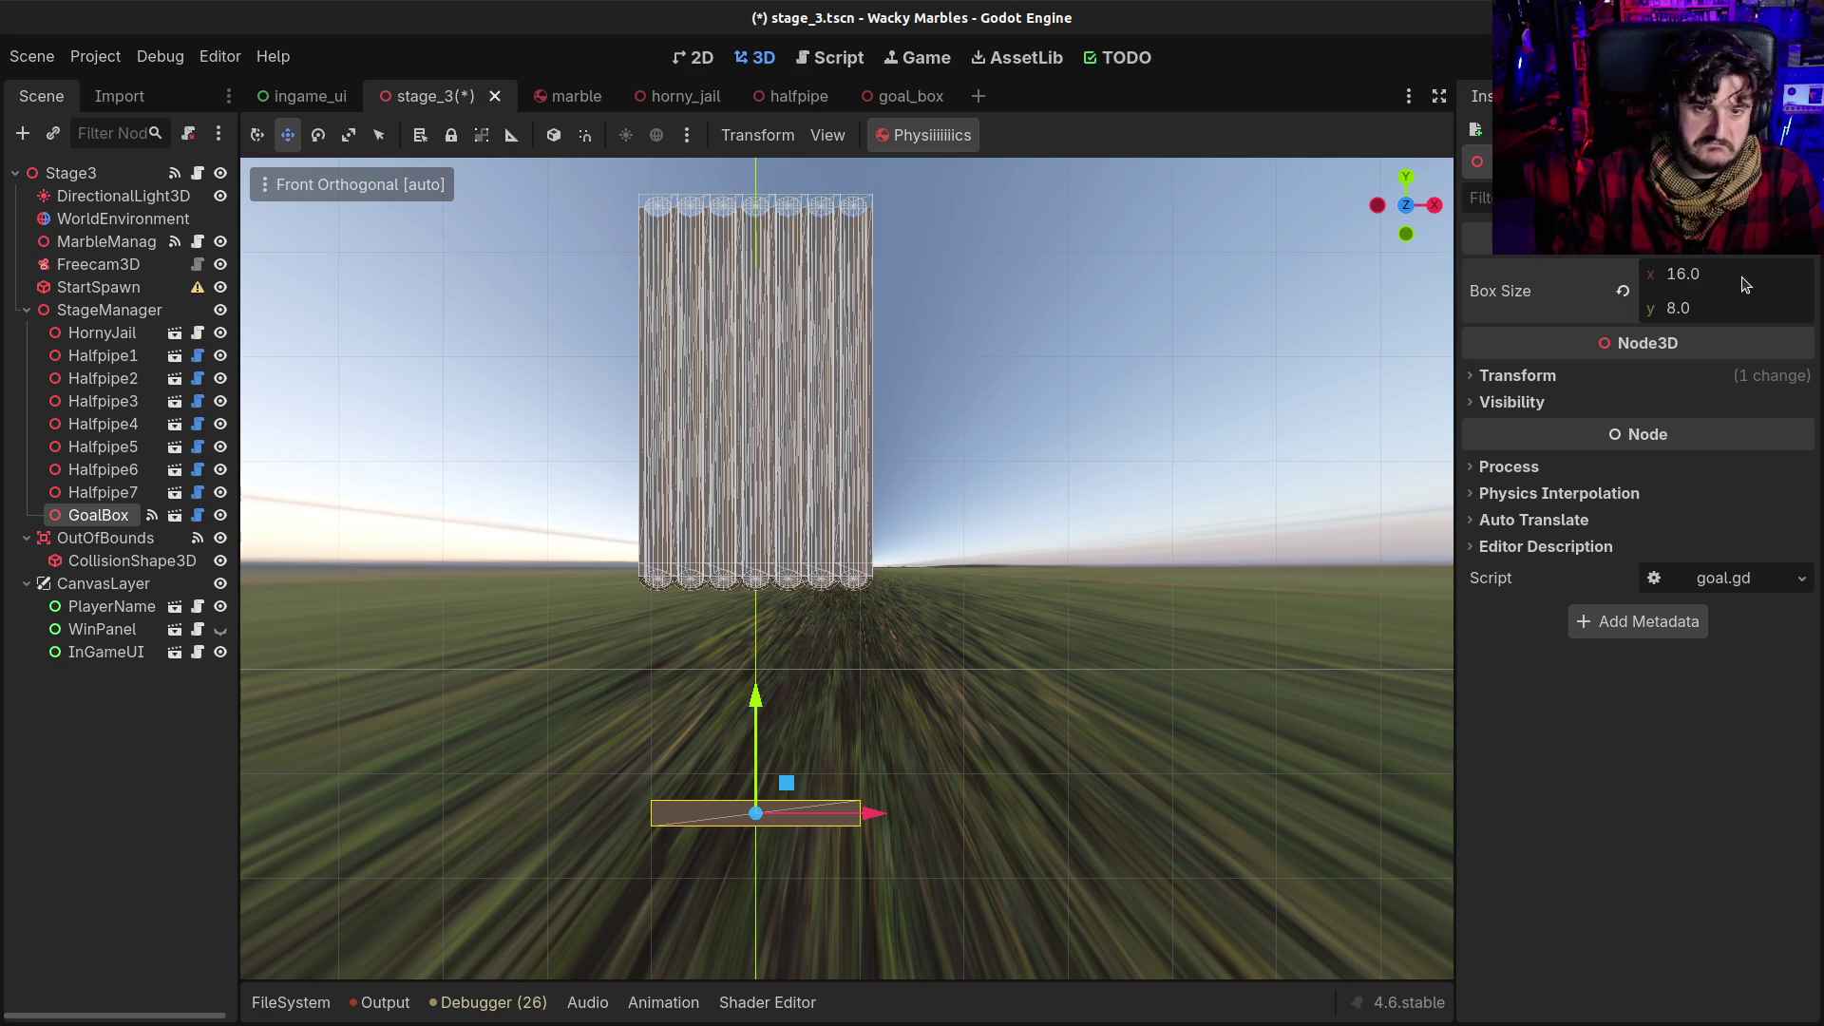
{"action": "key", "text": "ctrl+s"}
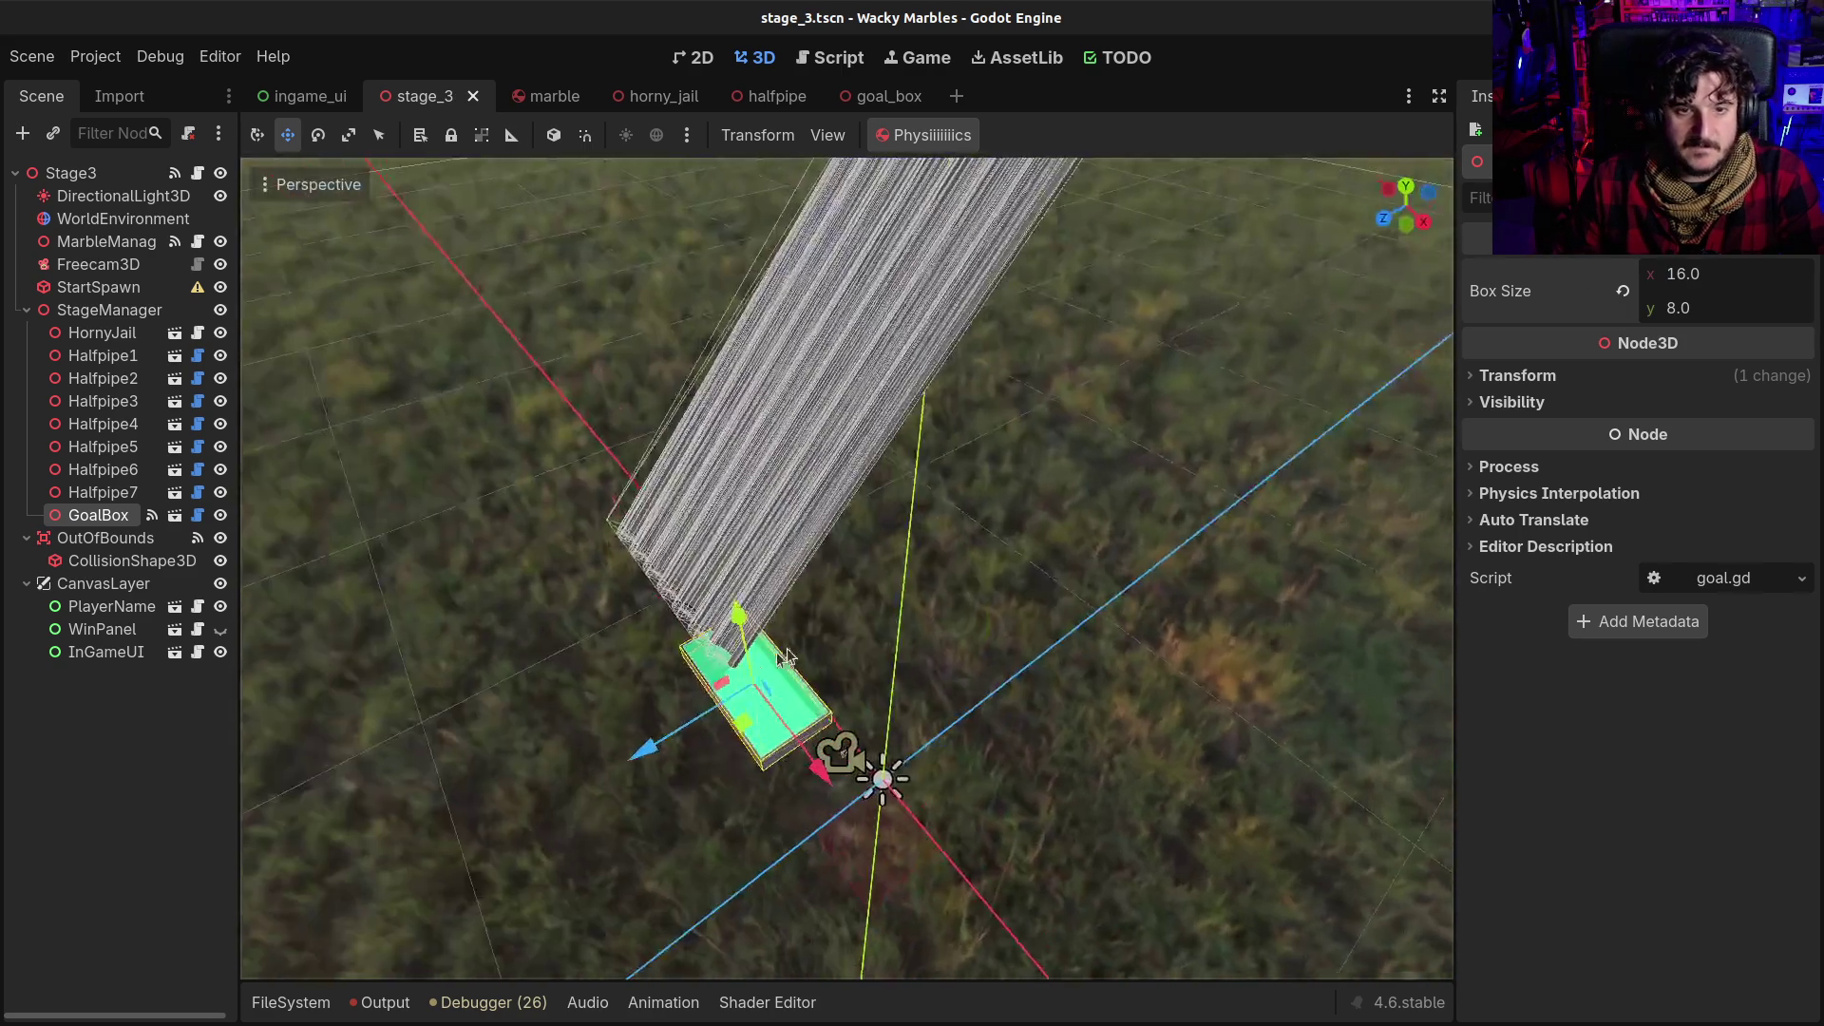
Shift the goal box along its Z axis and look down on it.
{"action": "mouse_move", "coordinate": [639, 703]}
{"action": "left_mouse_down"}
{"action": "mouse_move", "coordinate": [437, 720]}
{"action": "mouse_move", "coordinate": [458, 720]}
{"action": "mouse_move", "coordinate": [364, 361]}
{"action": "mouse_move", "coordinate": [456, 394]}
{"action": "left_mouse_up"}
{"action": "left_click", "coordinate": [290, 1003]}
{"action": "scroll", "coordinate": [901, 484], "scroll_direction": "up", "scroll_amount": 3}
{"action": "left_click_drag", "start_coordinate": [901, 484], "coordinate": [900, 503]}
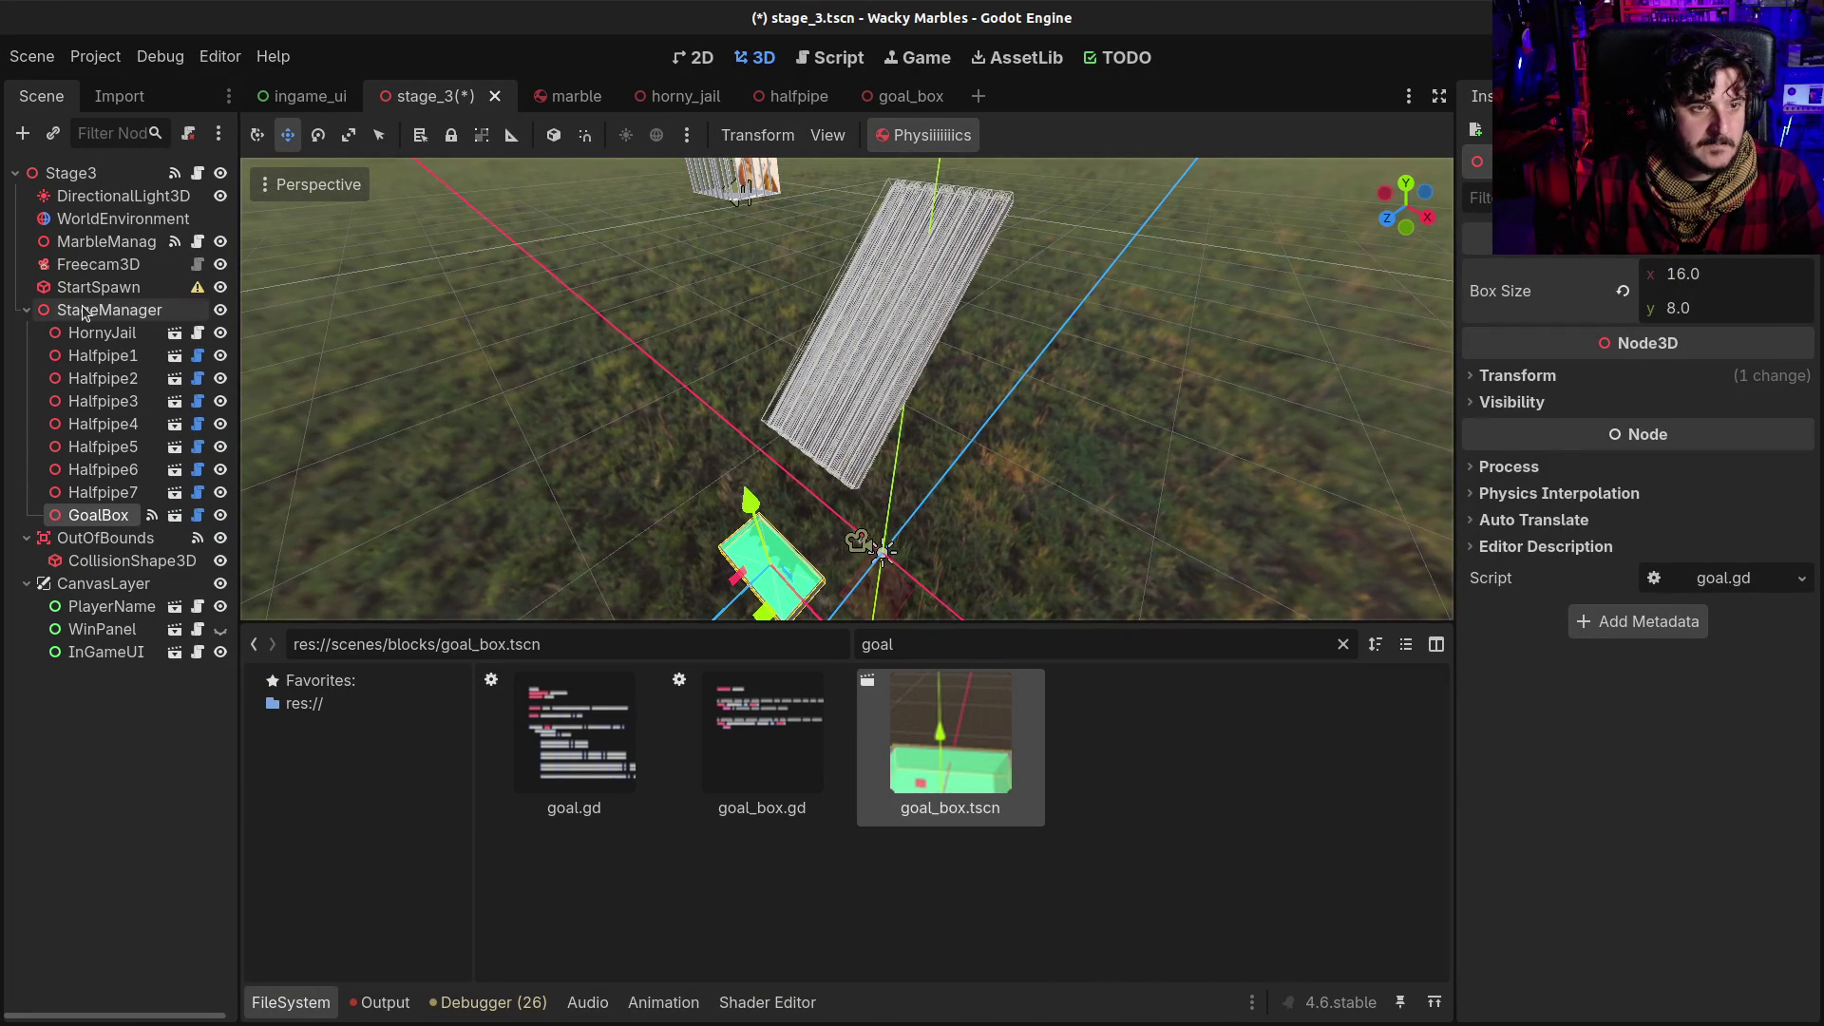
Drop a marble.tscn instance above the halfpipe under StageManager.
{"action": "left_click", "coordinate": [106, 310]}
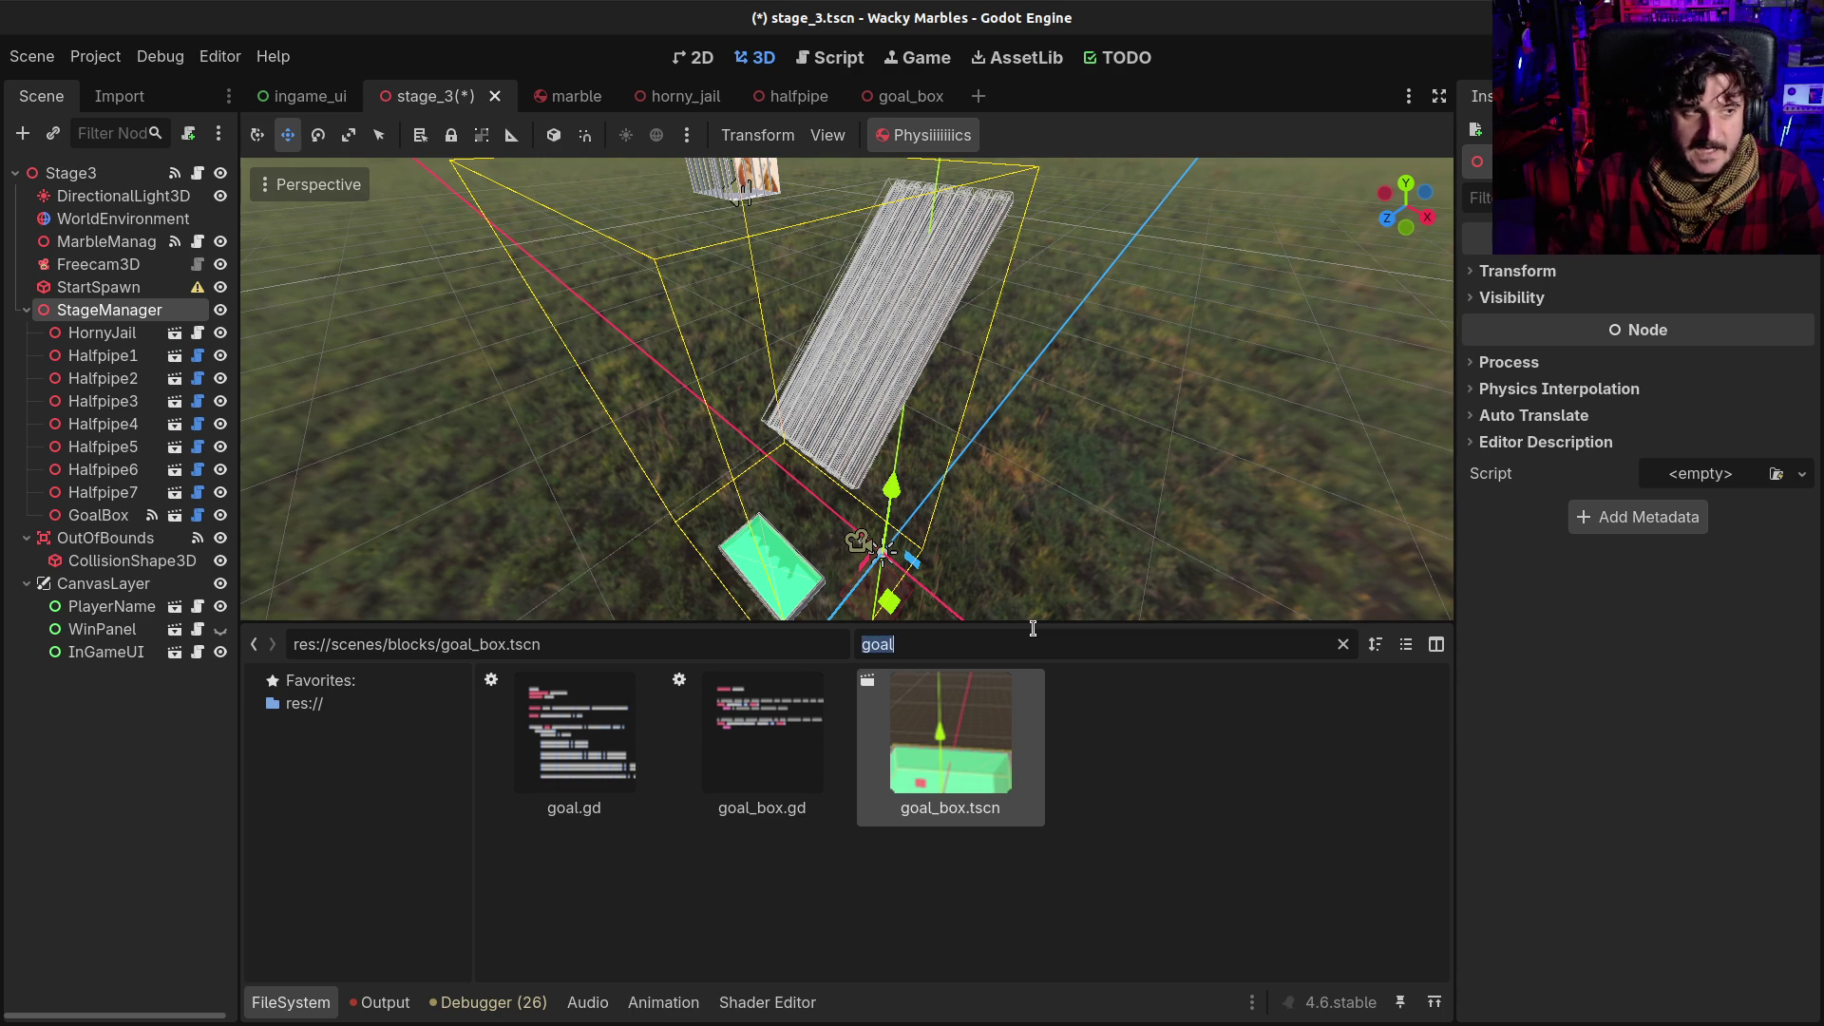
{"action": "type", "text": "marble"}
{"action": "left_click_drag", "start_coordinate": [762, 731], "coordinate": [855, 403]}
{"action": "left_click_drag", "start_coordinate": [910, 213], "coordinate": [909, 215]}
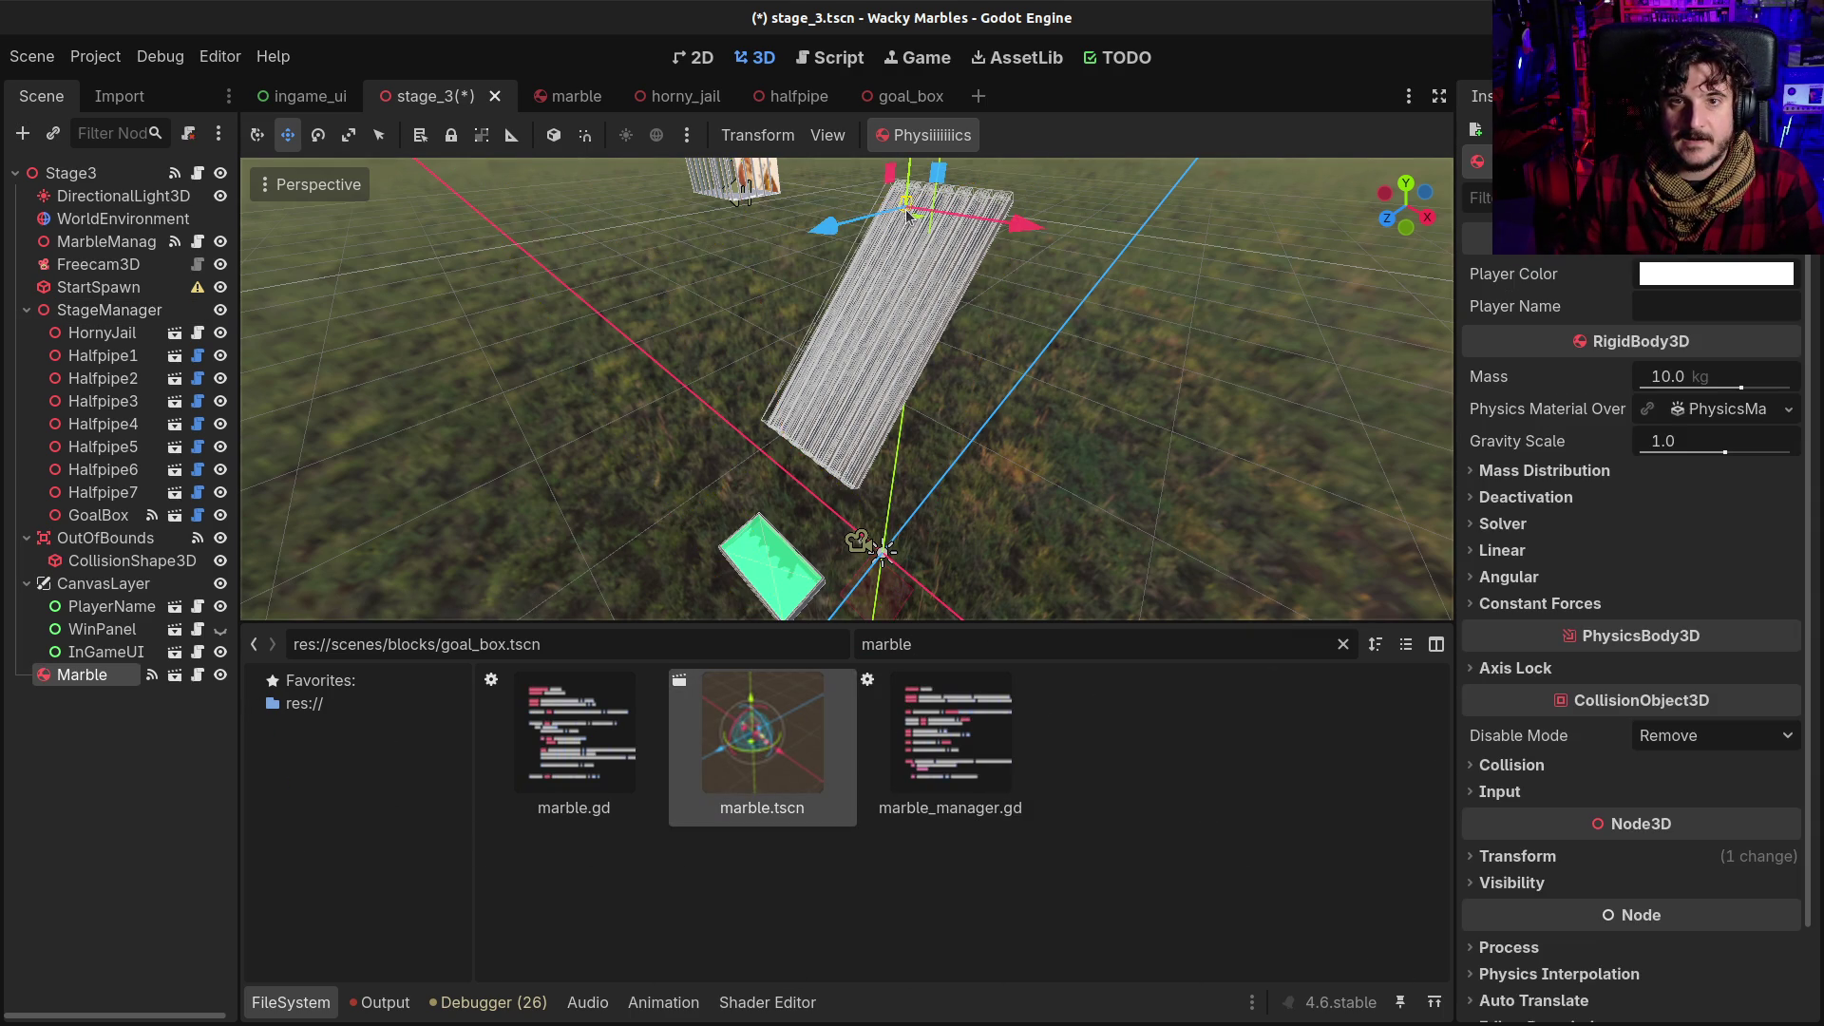
{"action": "left_click_drag", "start_coordinate": [882, 551], "coordinate": [774, 344]}
{"action": "scroll", "coordinate": [779, 344], "scroll_direction": "up", "scroll_amount": 5}
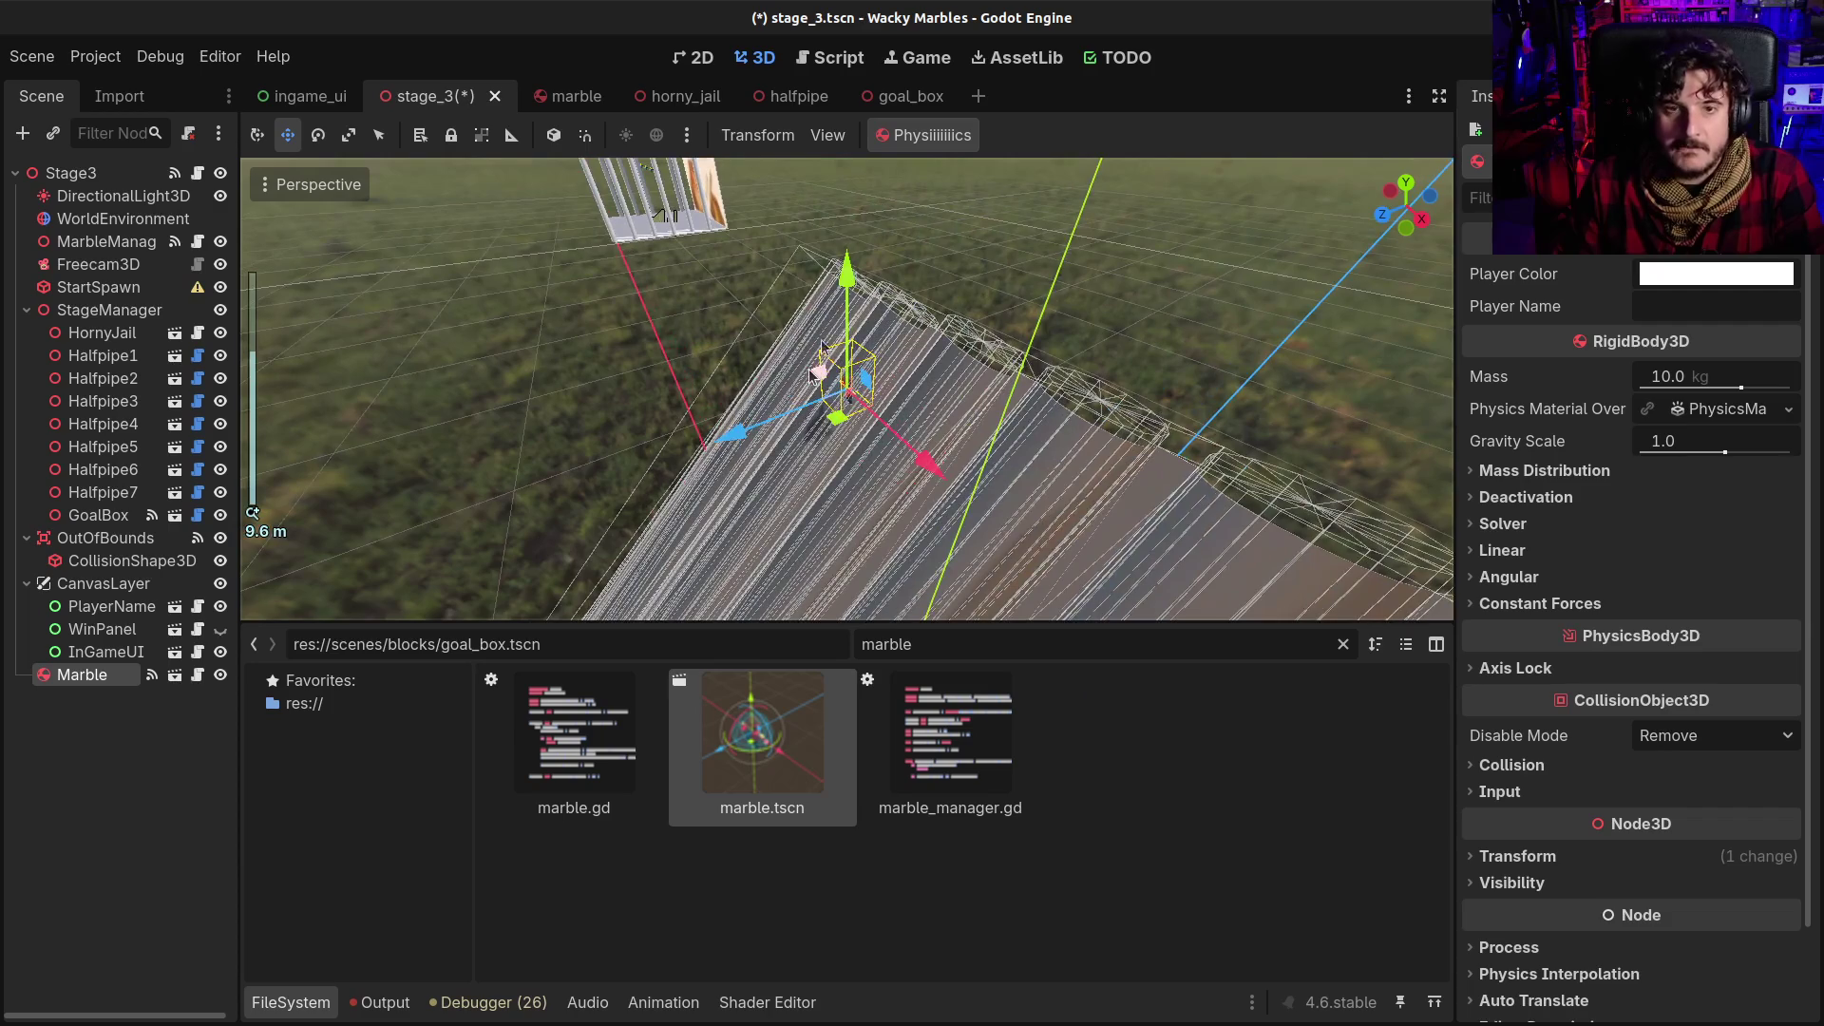
{"action": "scroll", "coordinate": [815, 240], "scroll_direction": "down", "scroll_amount": 3}
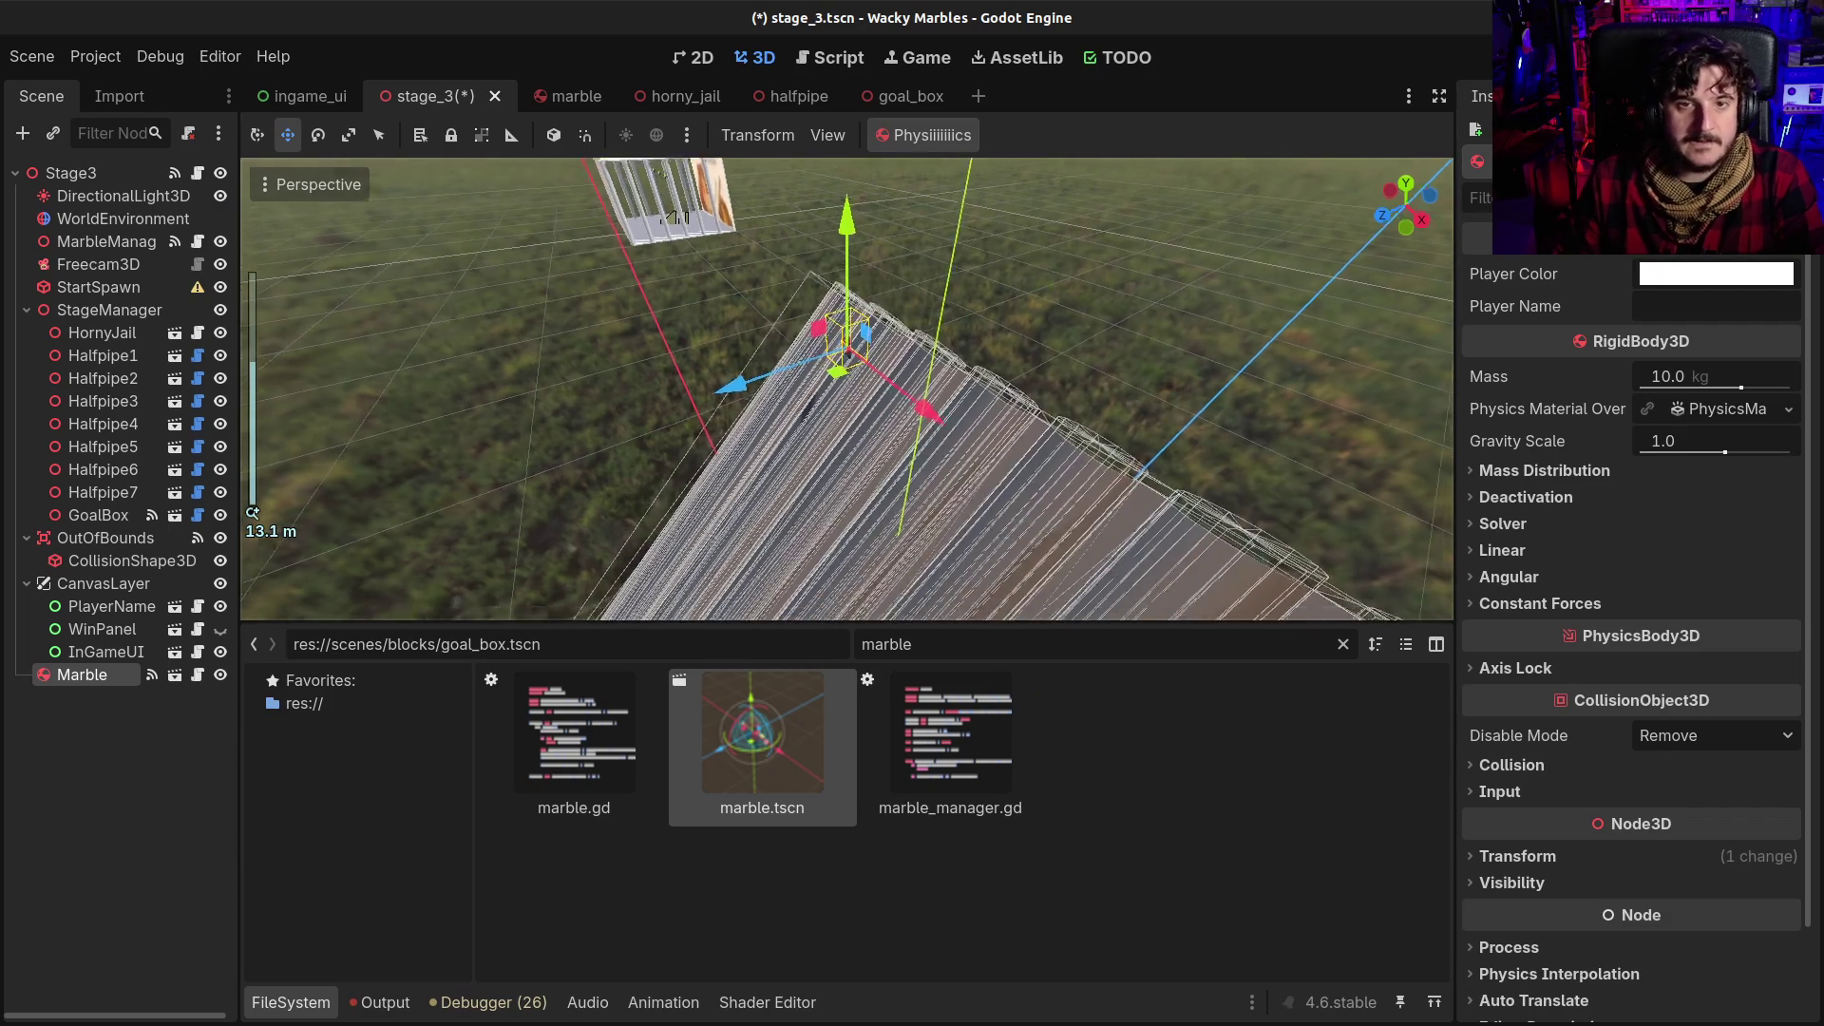
{"action": "left_click", "coordinate": [291, 1003]}
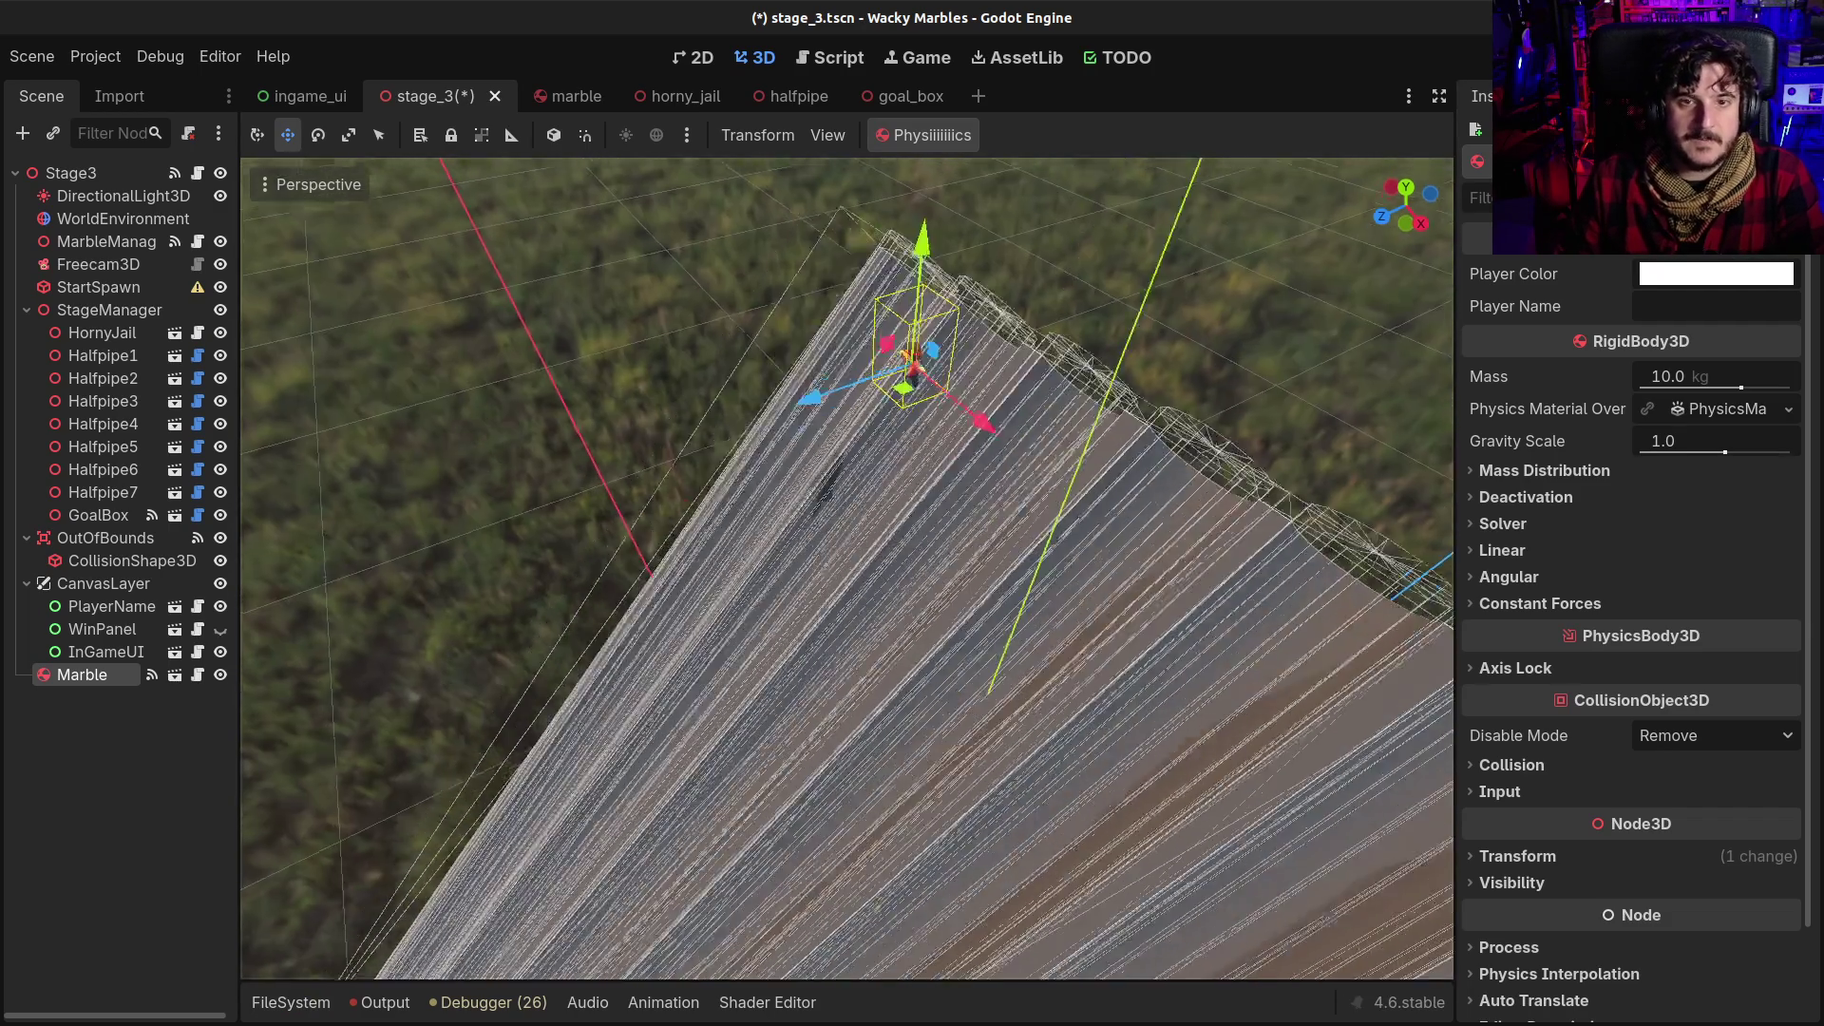
Simulate physics and follow the marble rolling down toward the goal box.
{"action": "key", "text": "s"}
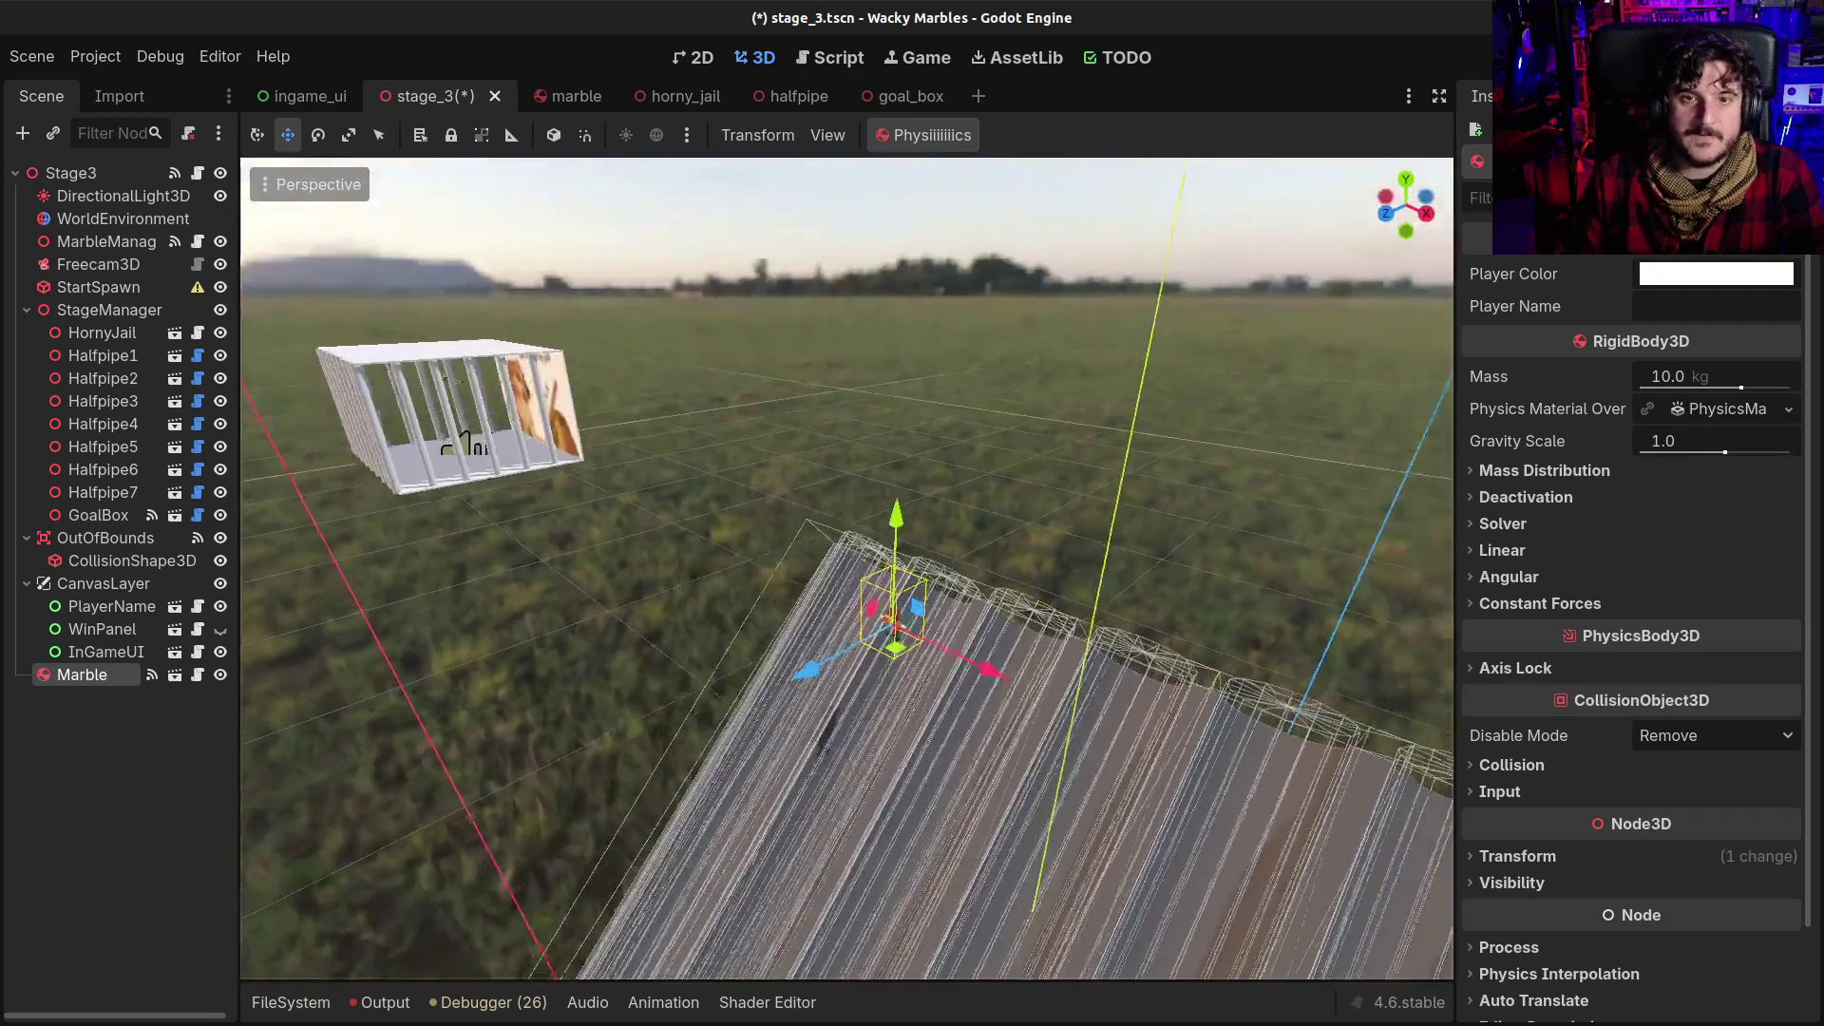
{"action": "key", "text": "s"}
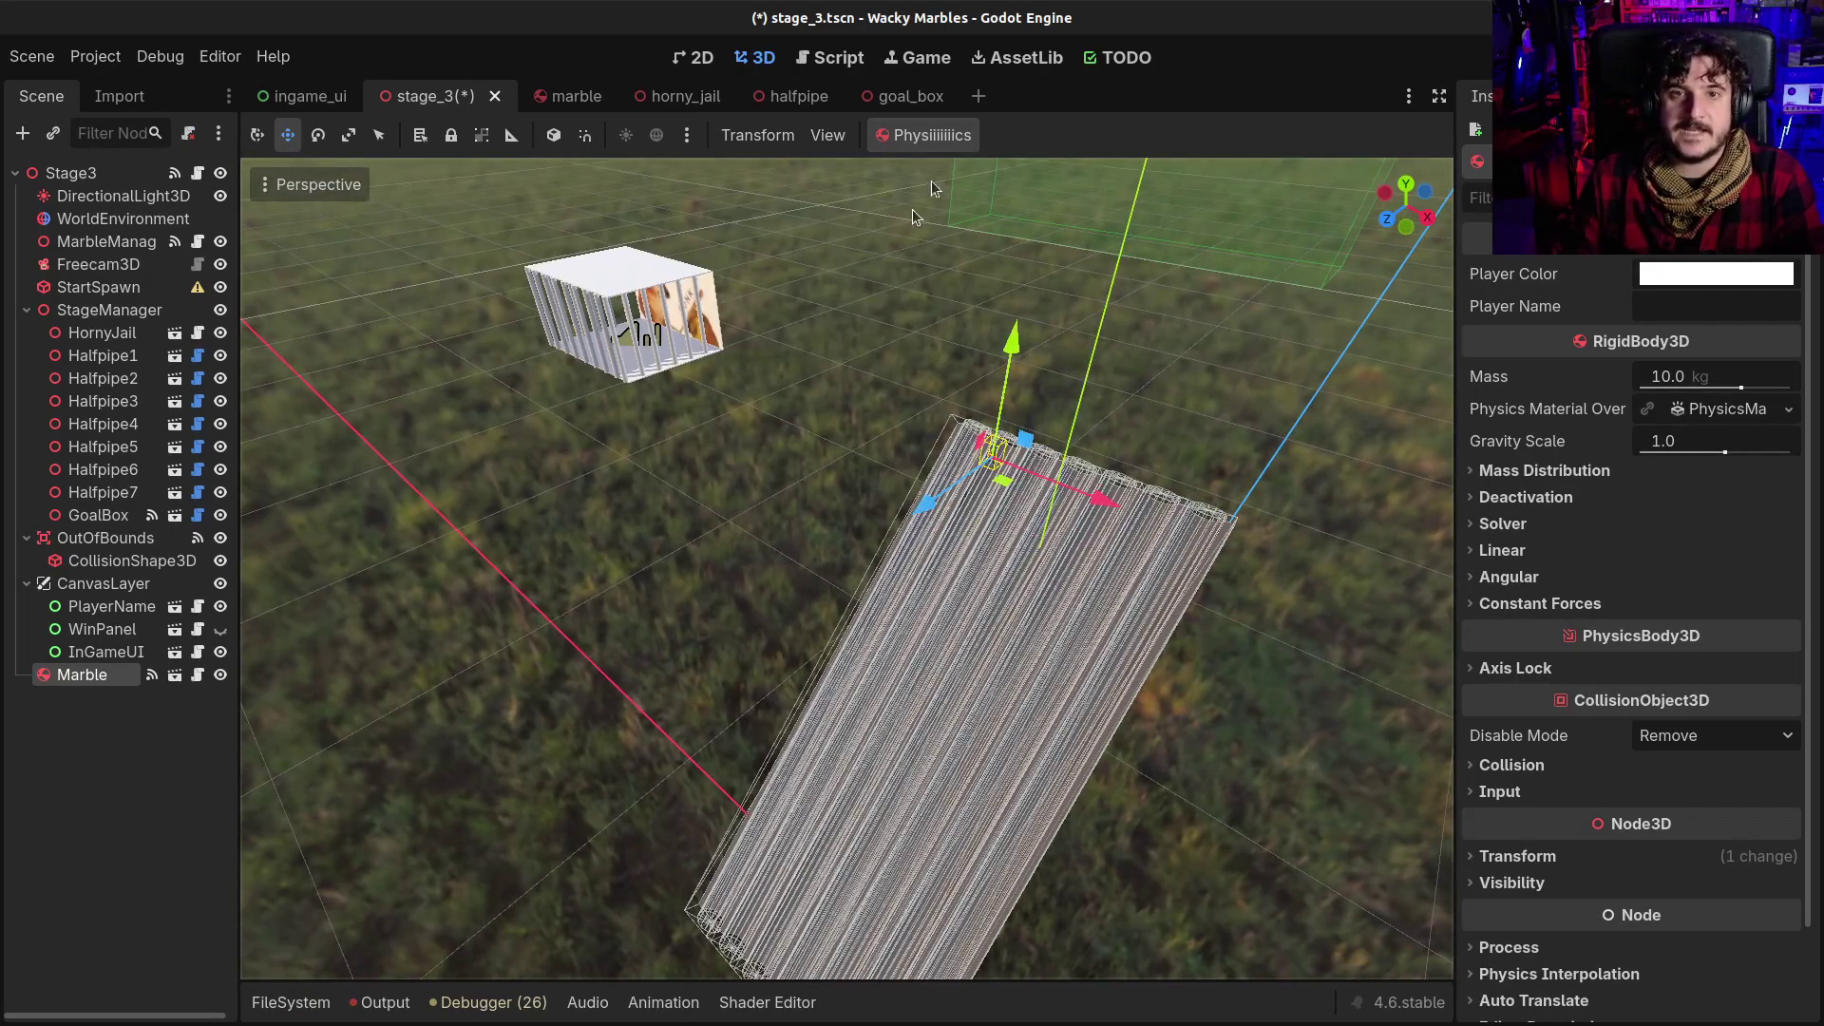
{"action": "left_click", "coordinate": [966, 144]}
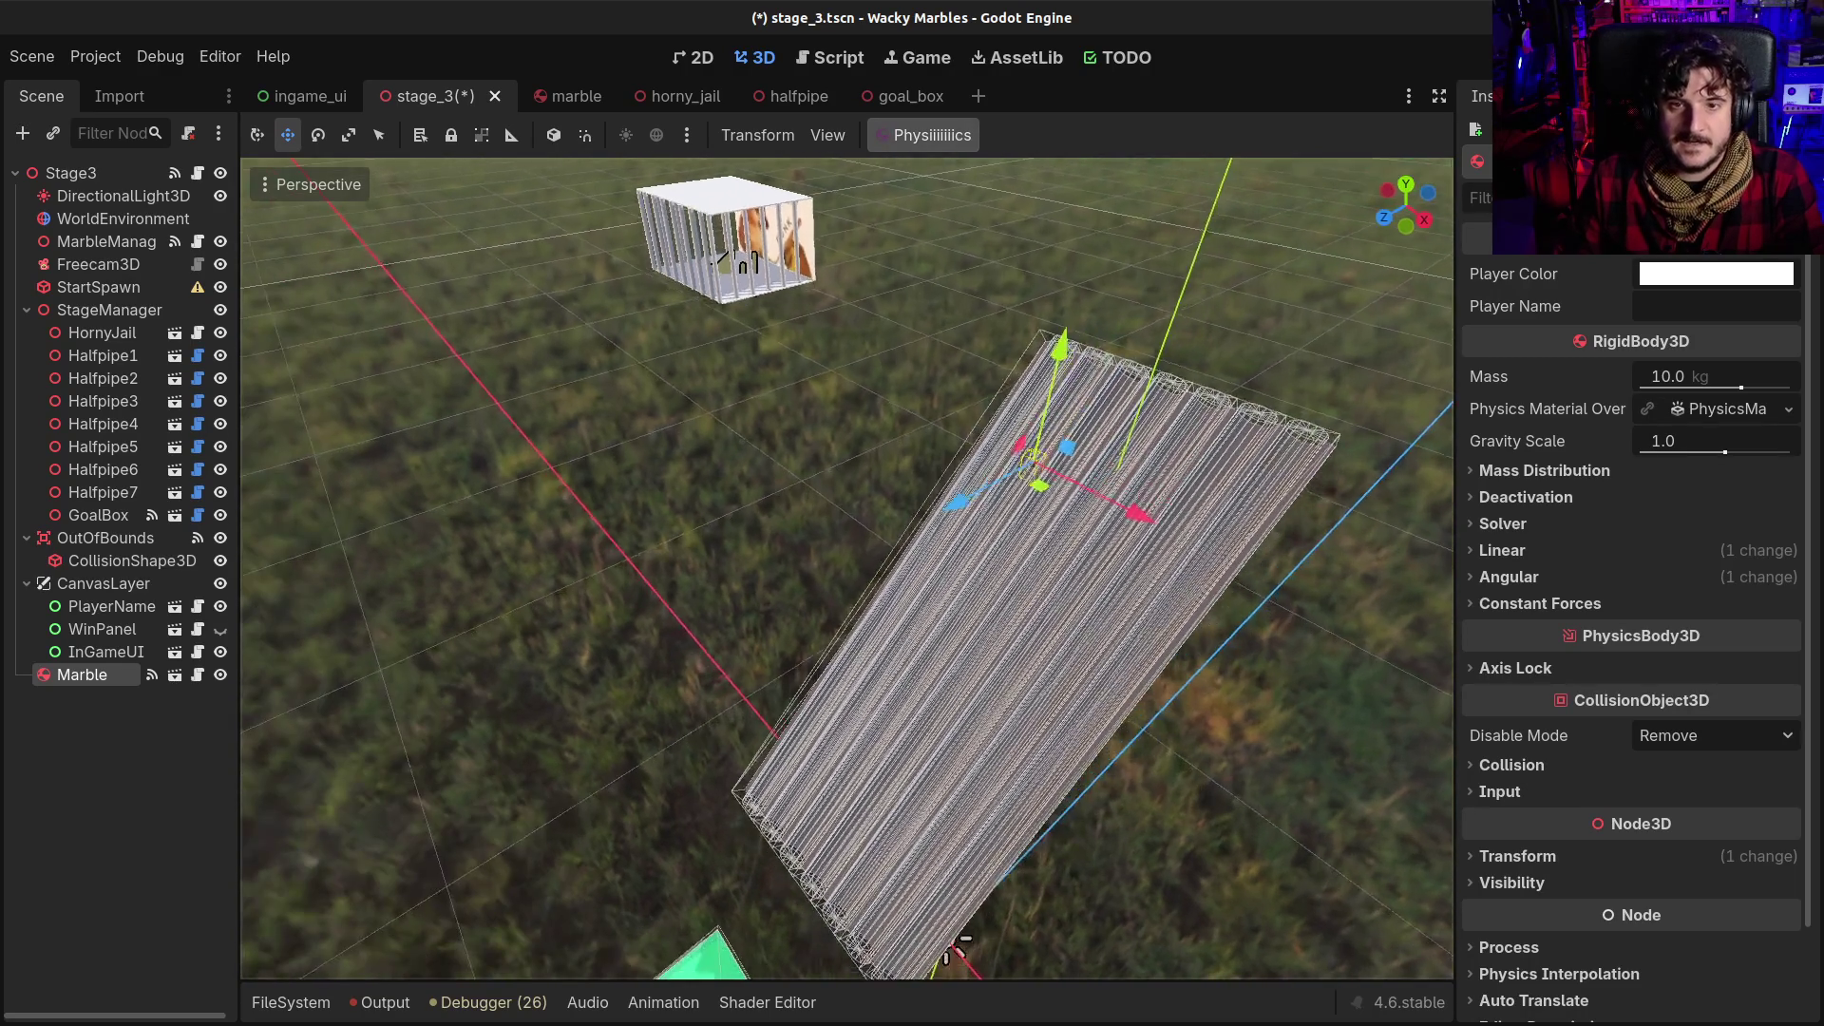
{"action": "key", "text": "w"}
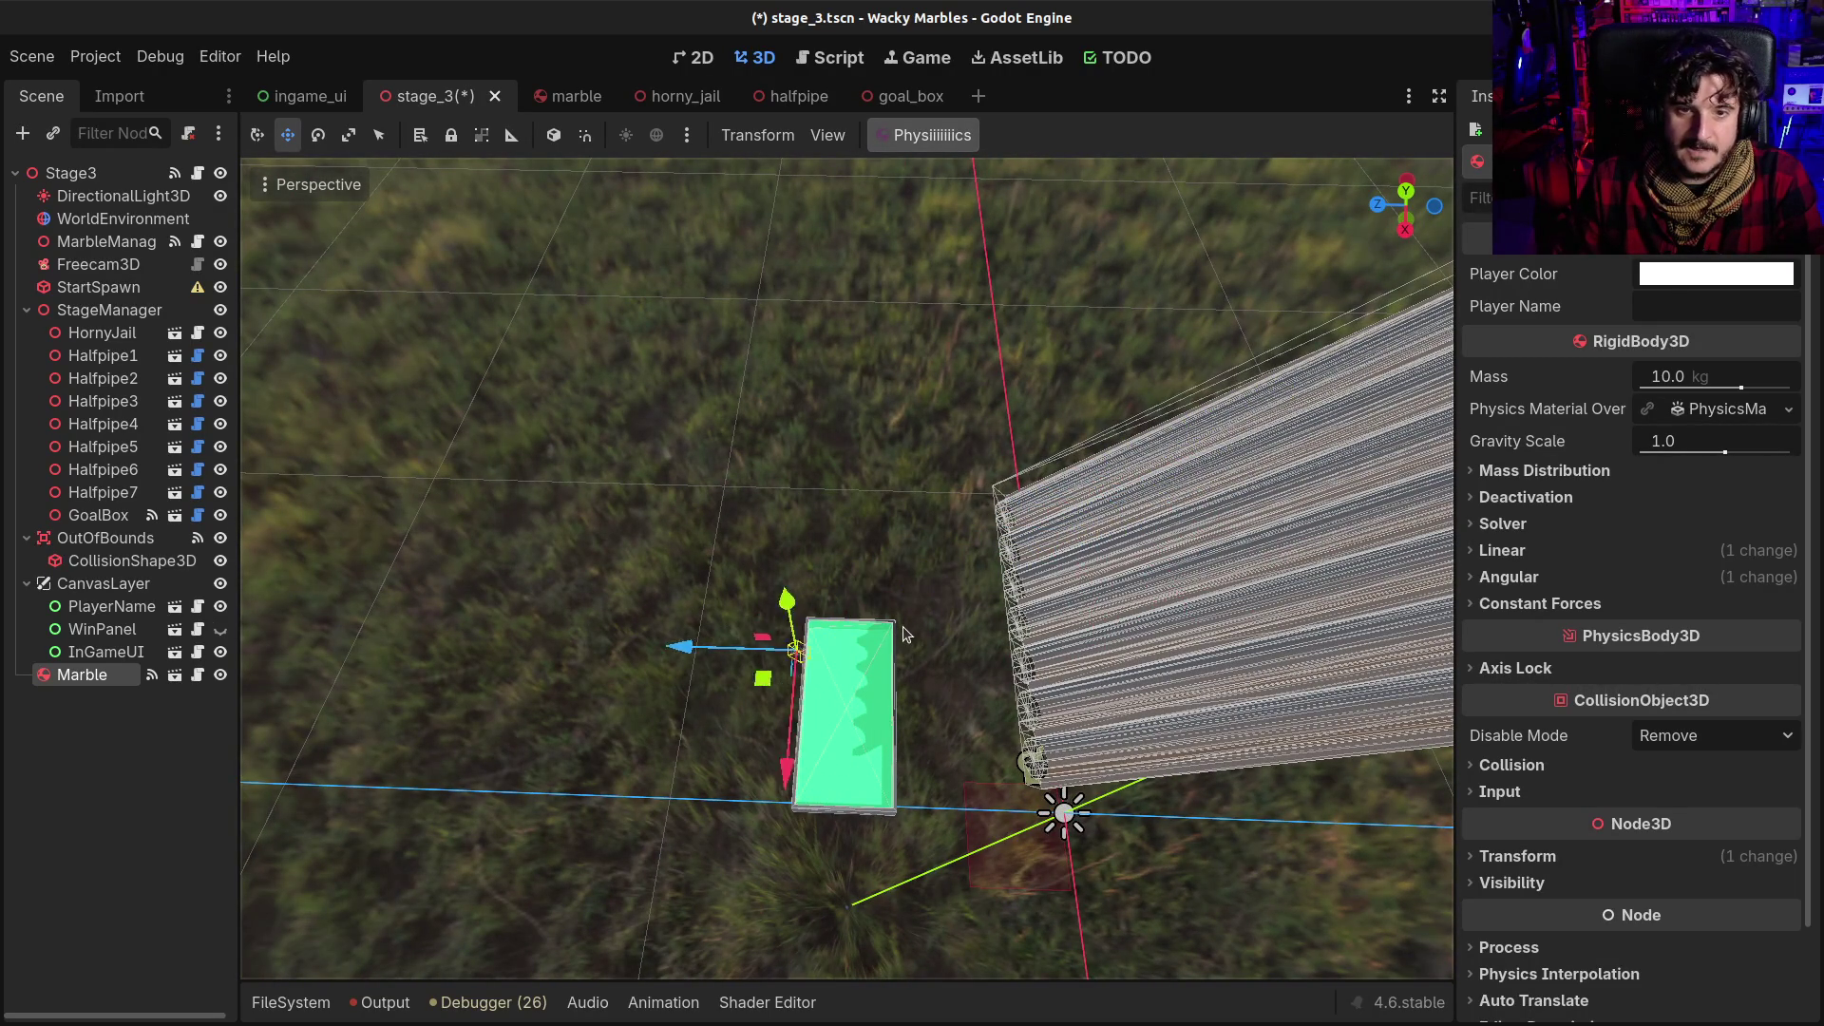
{"action": "key", "text": "w"}
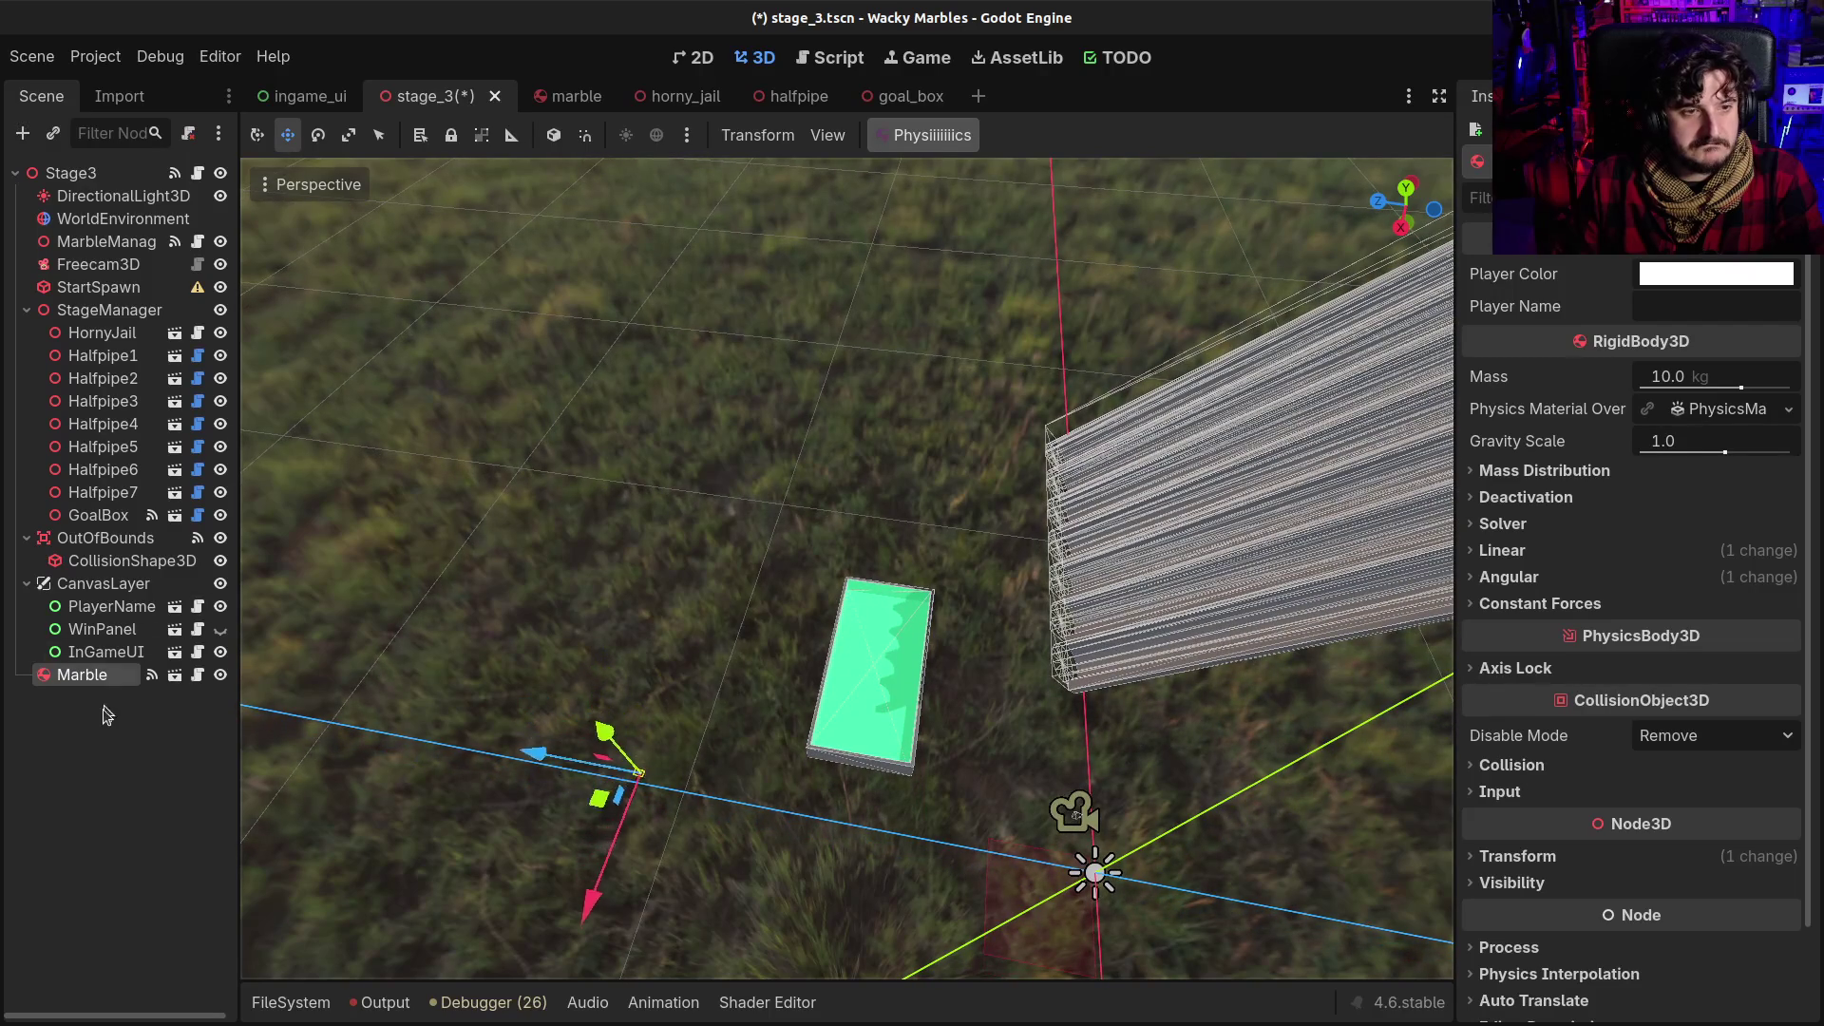
Delete the test Marble node, select GoalBox and return to the goal_box scene.
{"action": "left_click", "coordinate": [105, 719]}
{"action": "left_click", "coordinate": [75, 675]}
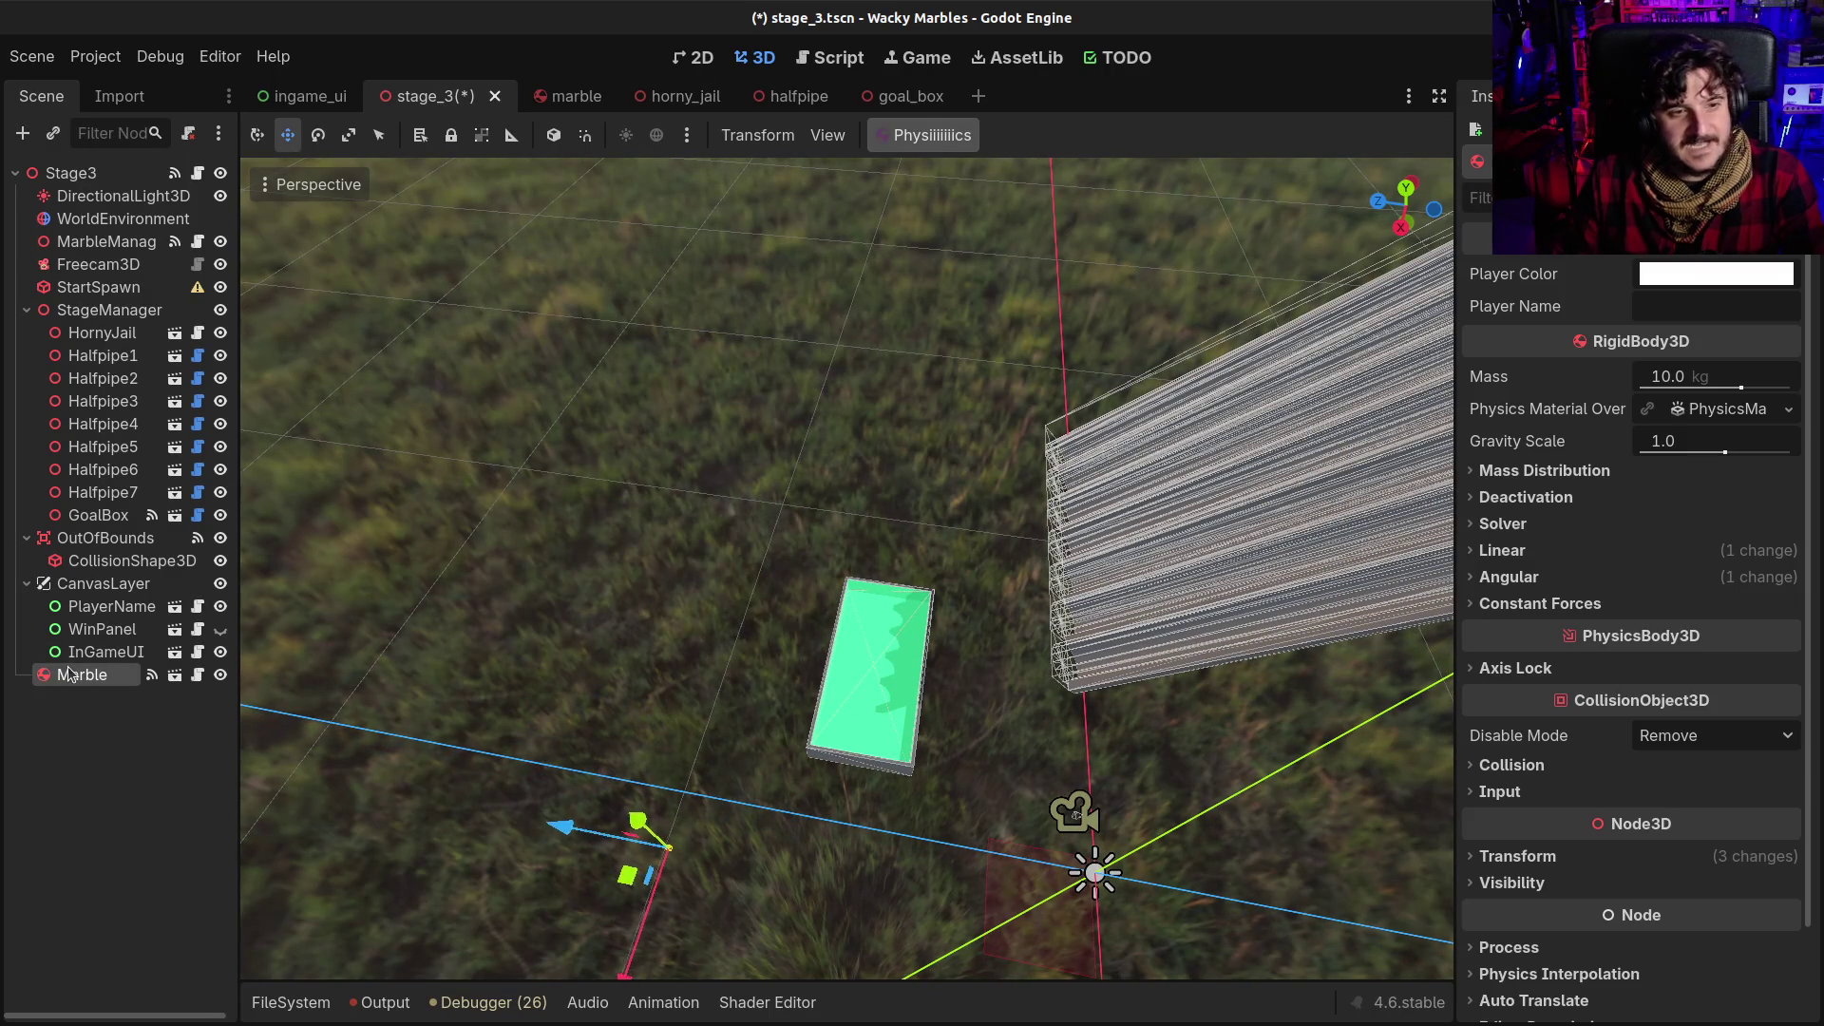
{"action": "key", "text": "Delete"}
{"action": "key", "text": "Return"}
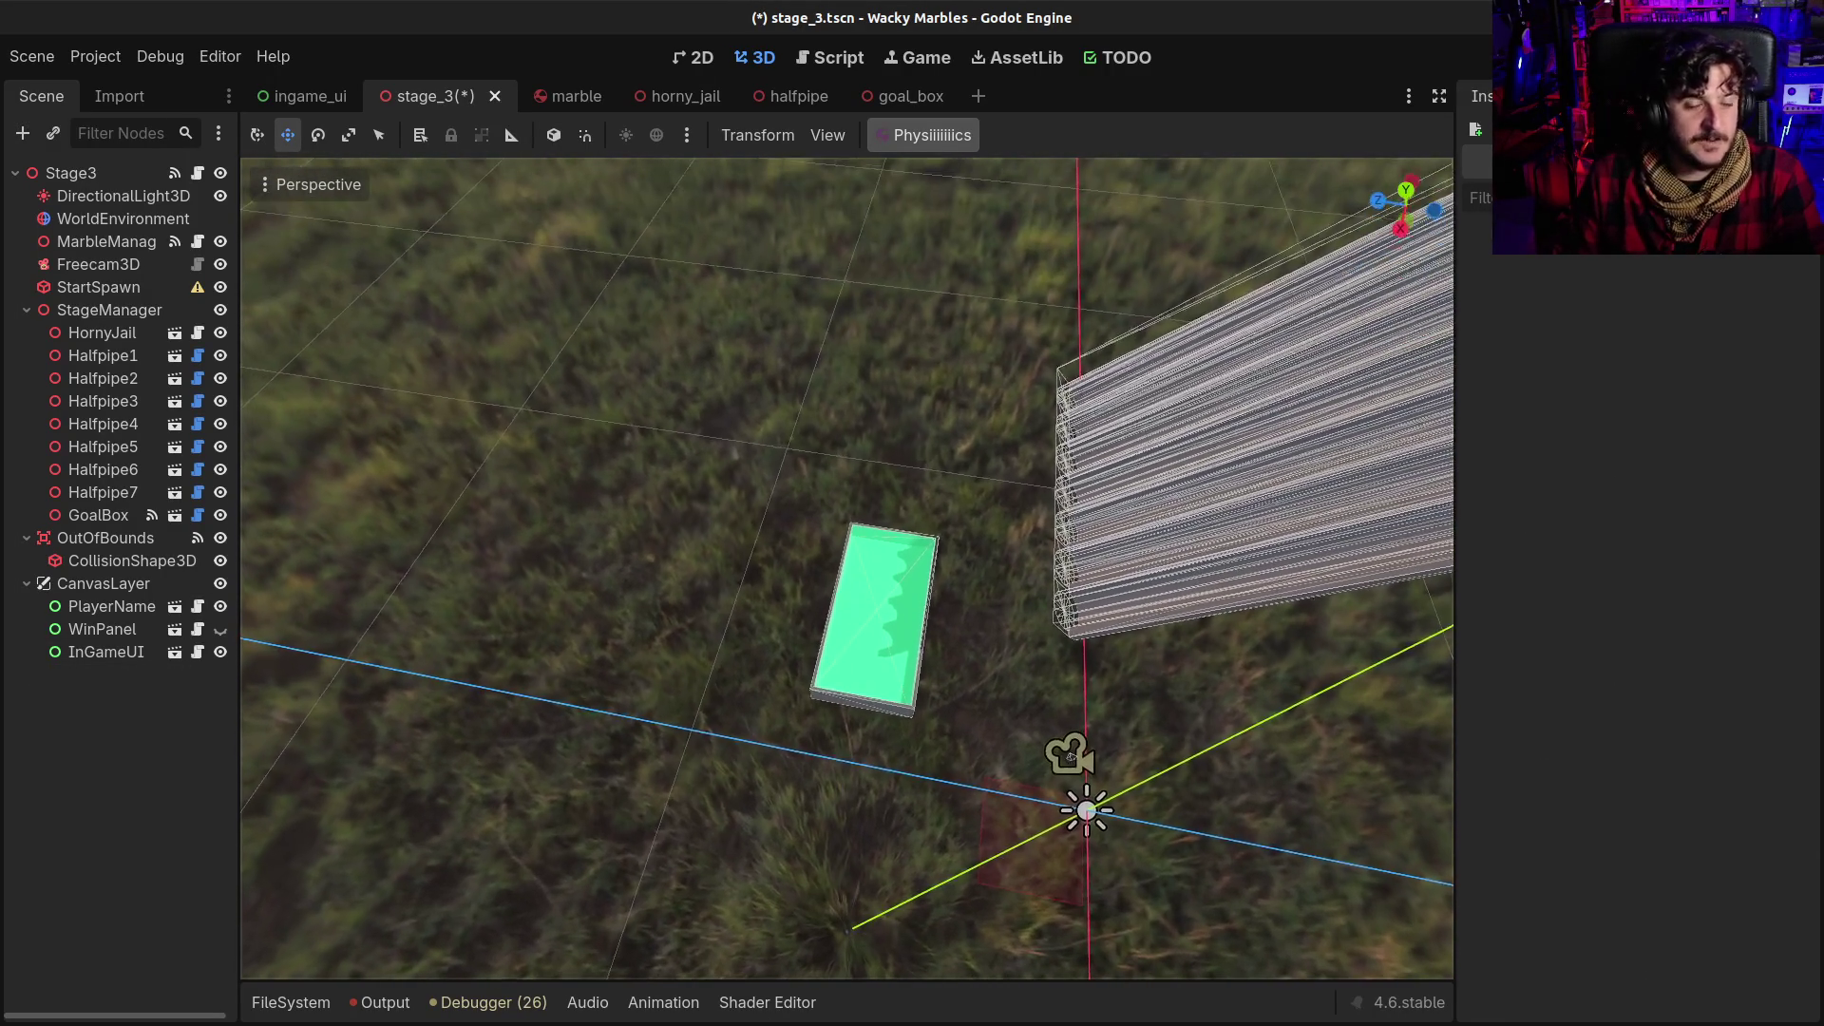
{"action": "left_click", "coordinate": [105, 515]}
{"action": "left_click", "coordinate": [888, 96]}
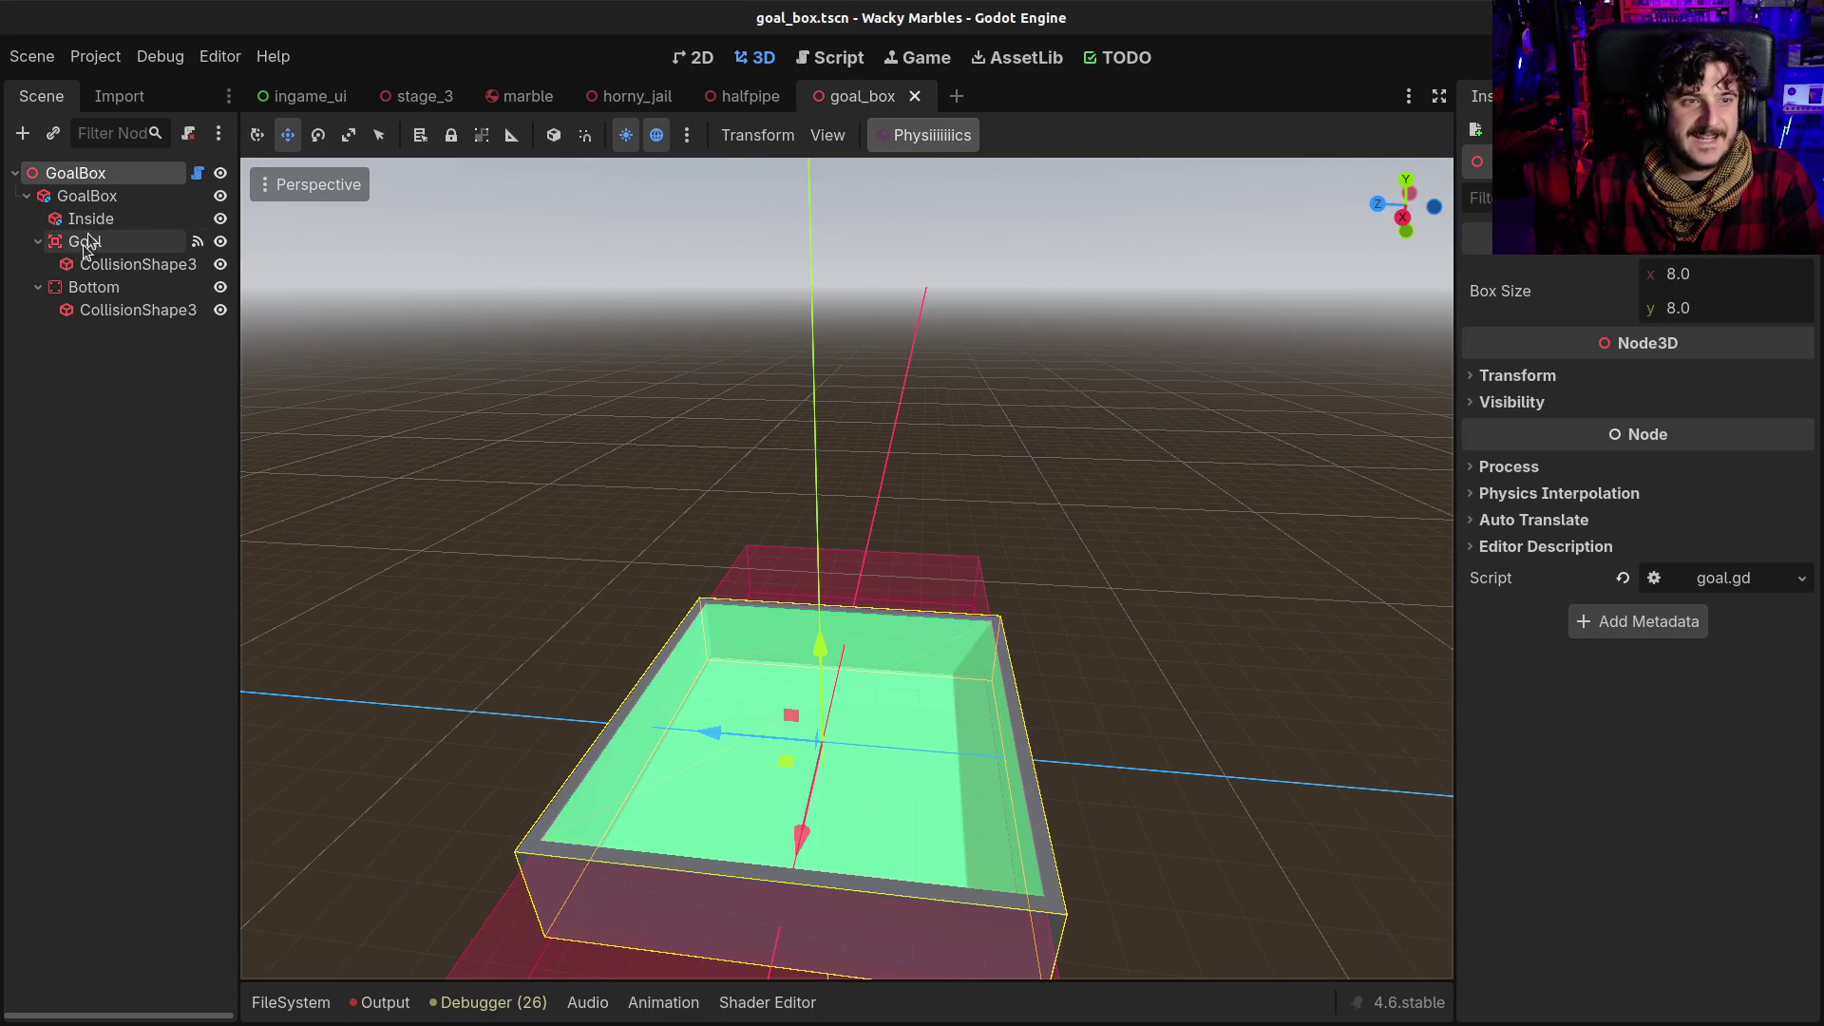
Inspect the Bottom node and the Goal node with its collision shape, saving goal_box.
{"action": "left_click", "coordinate": [82, 288]}
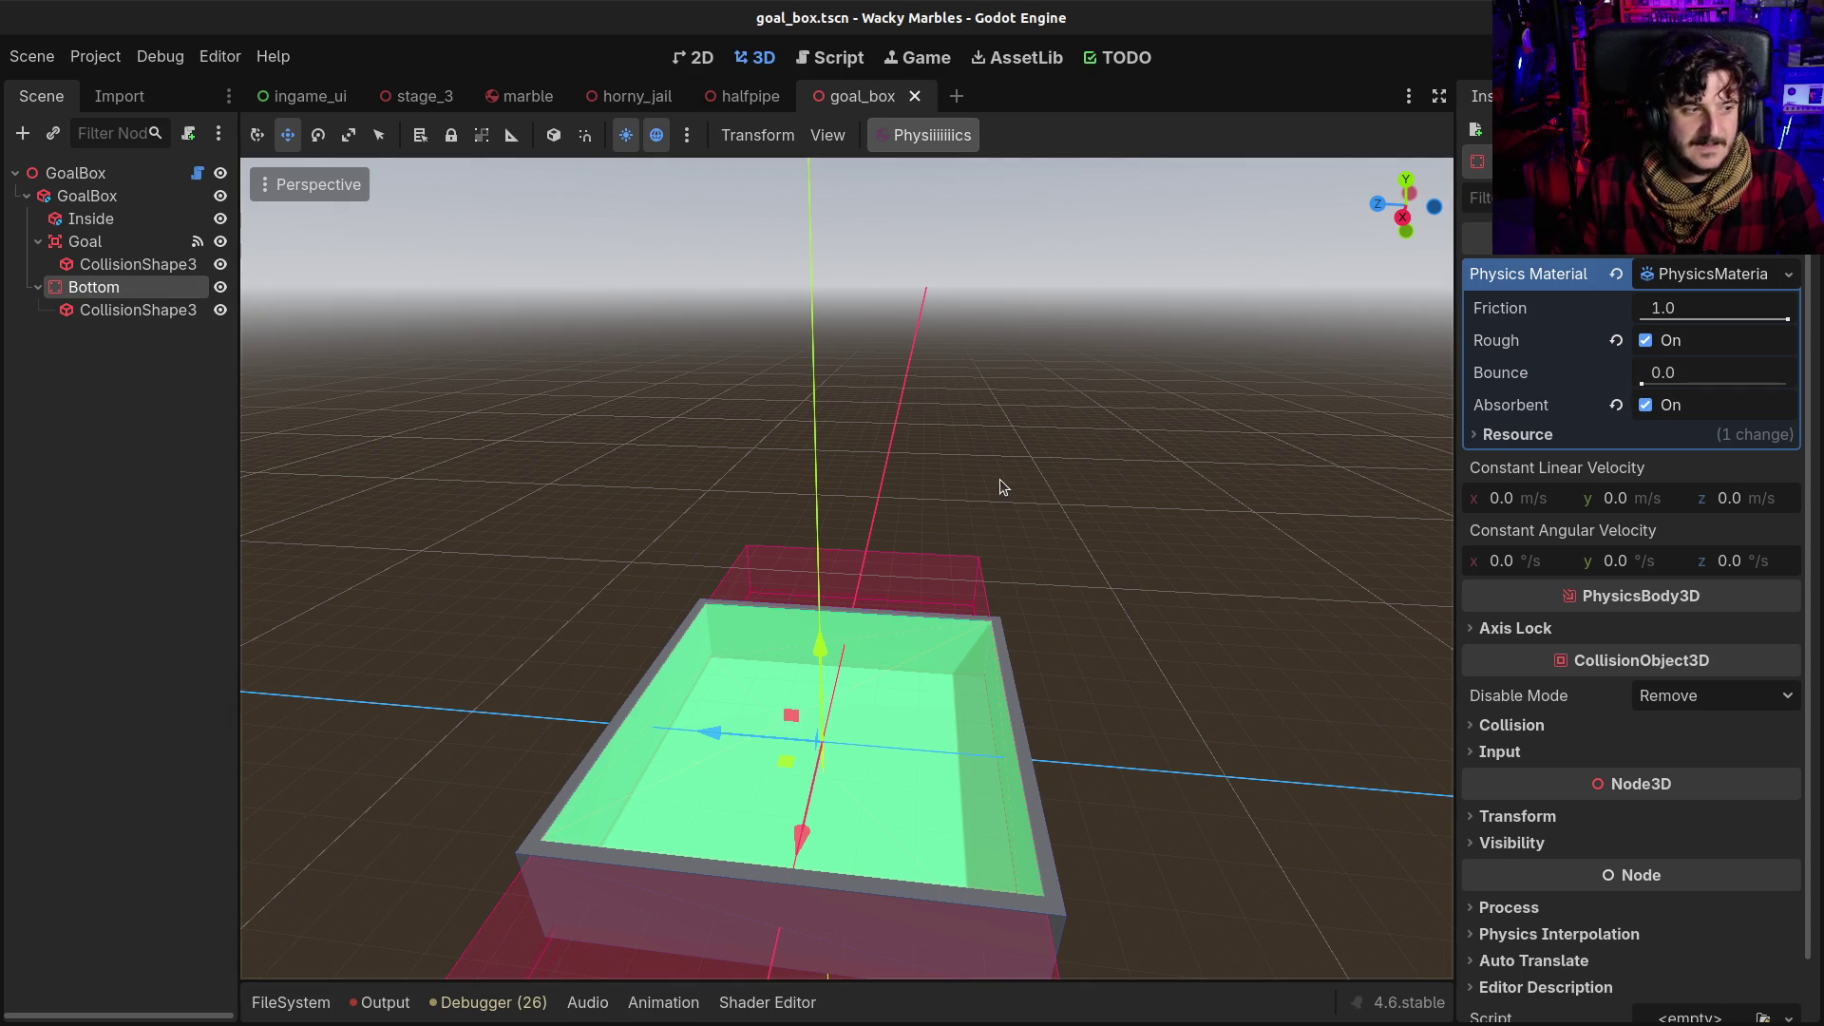
{"action": "scroll", "coordinate": [991, 481], "scroll_direction": "down", "scroll_amount": 5}
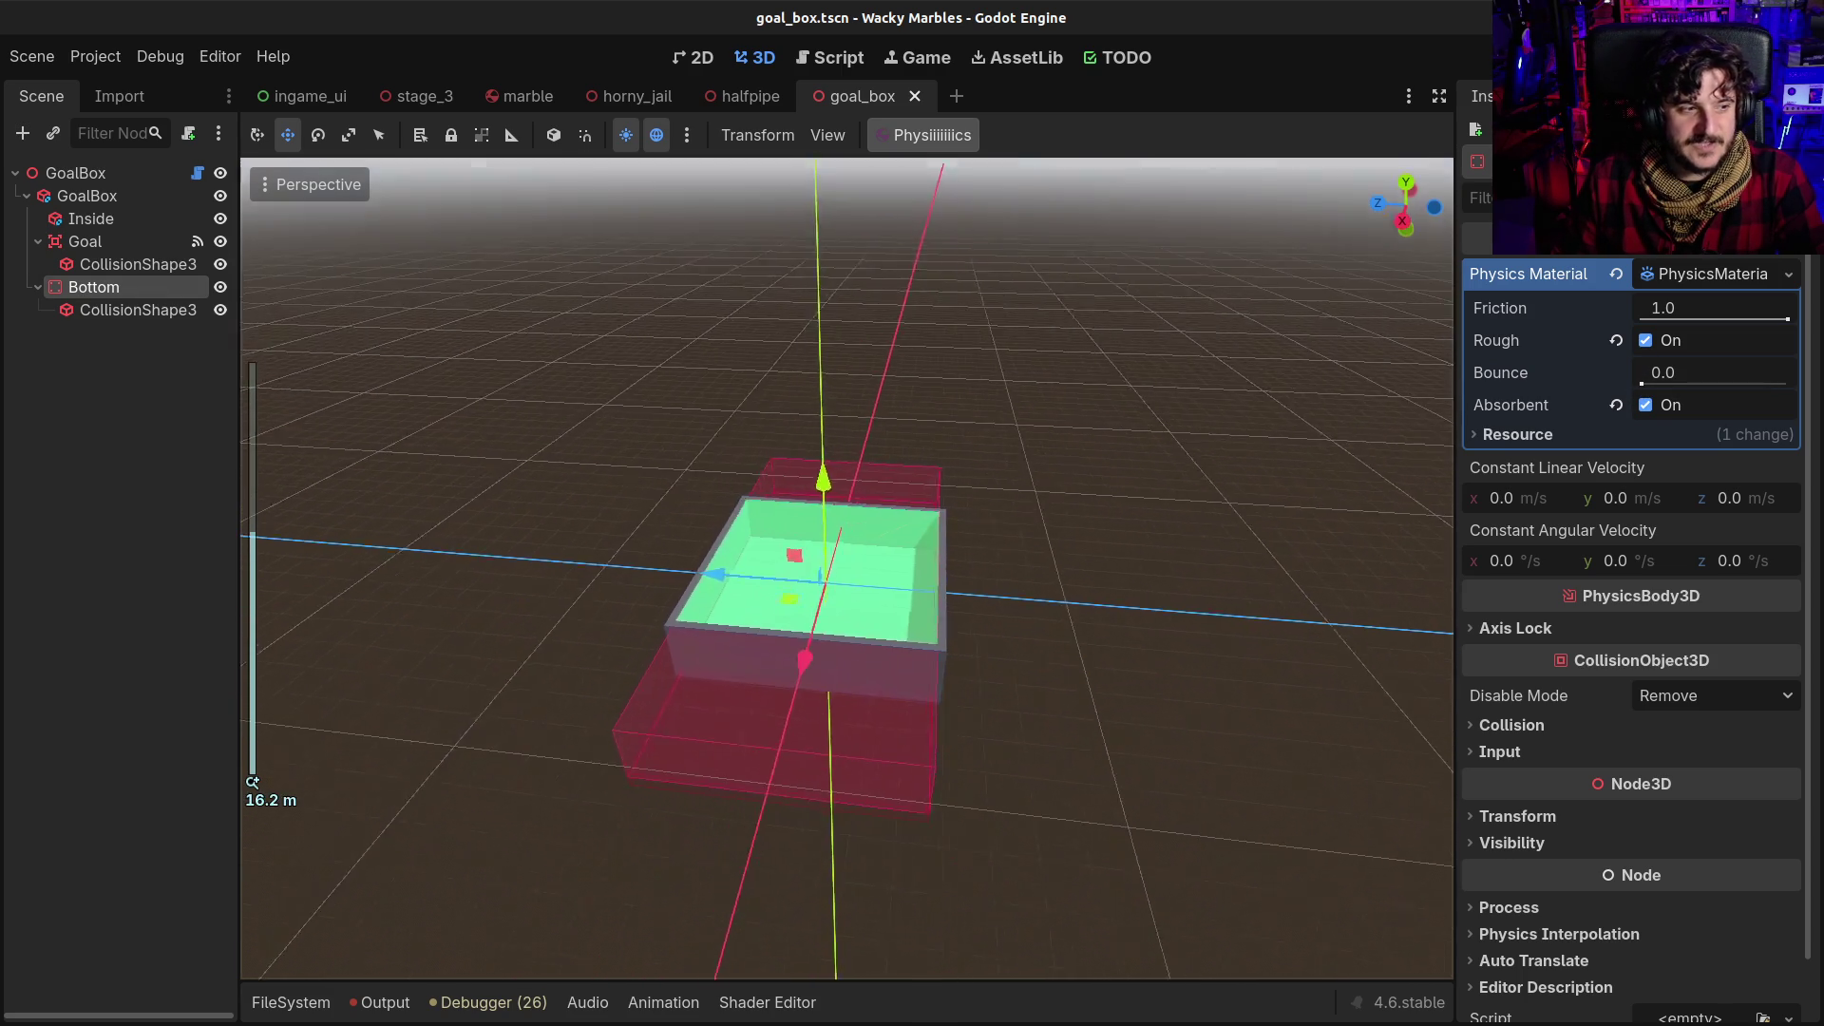
{"action": "left_click_drag", "start_coordinate": [992, 481], "coordinate": [1014, 545]}
{"action": "key", "text": "ctrl+s"}
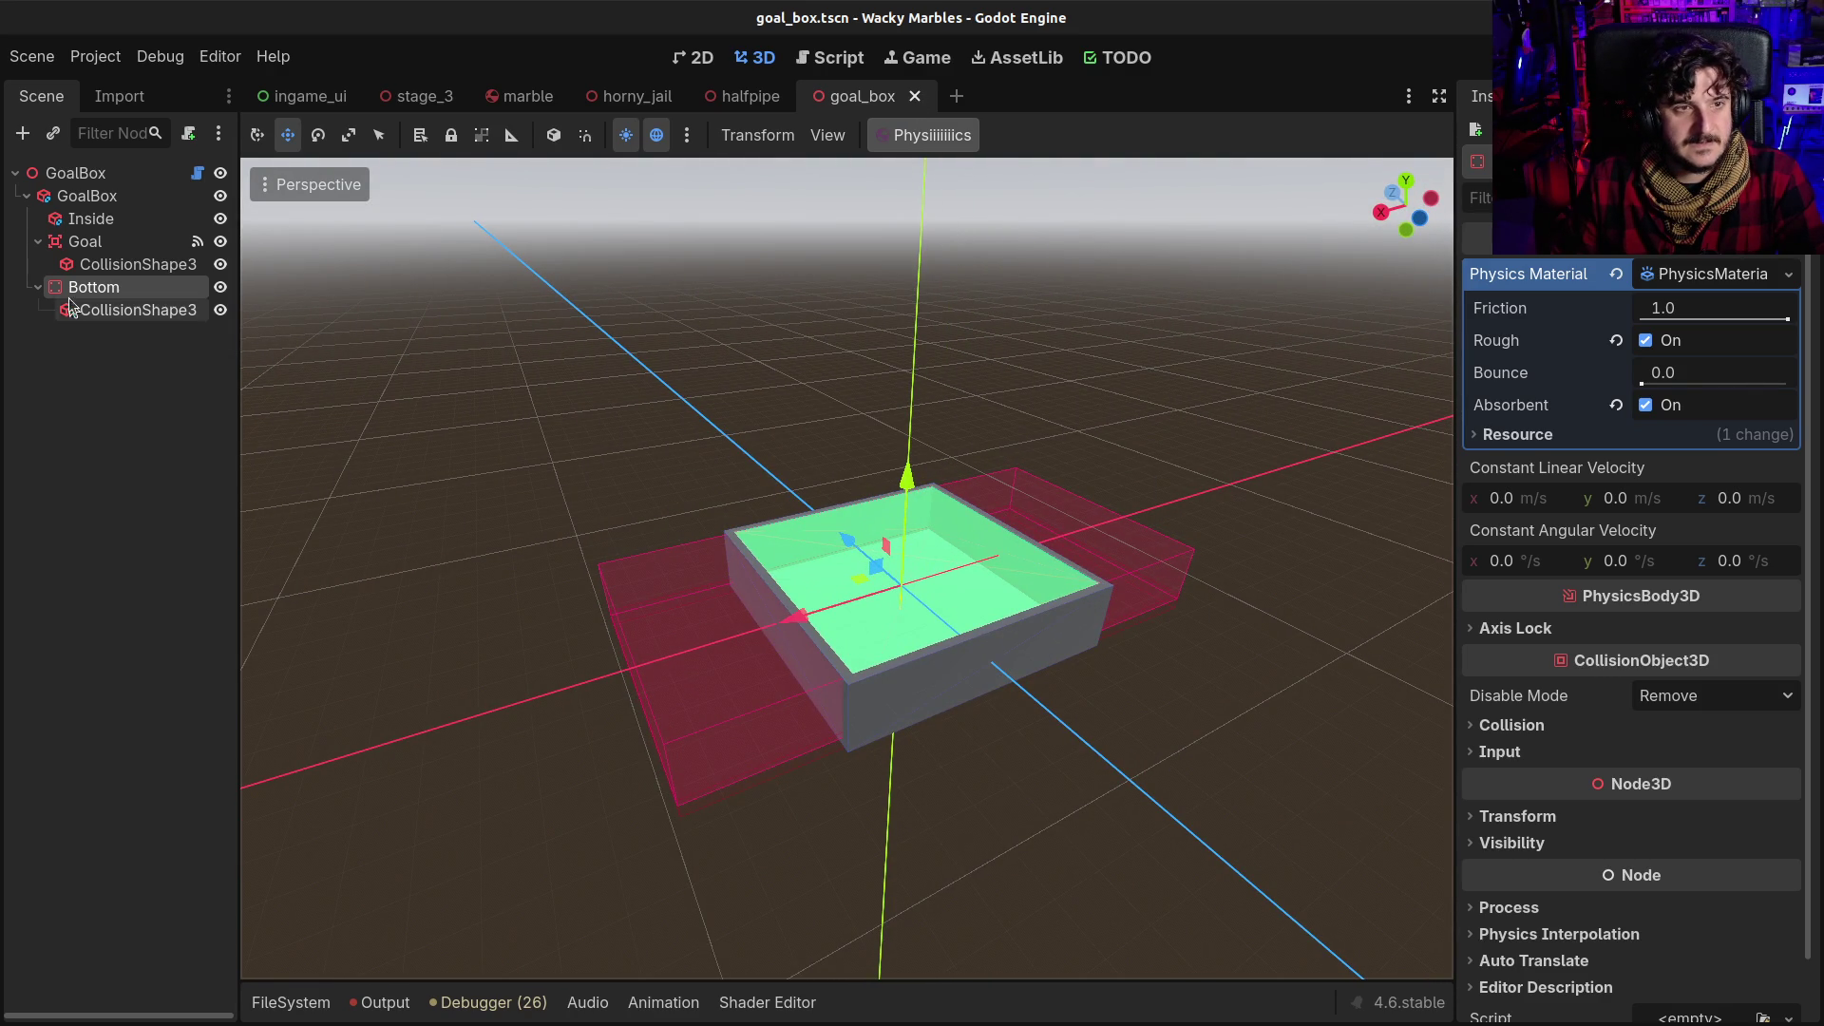
{"action": "left_click", "coordinate": [138, 264]}
{"action": "left_click", "coordinate": [220, 242]}
{"action": "left_click", "coordinate": [217, 243]}
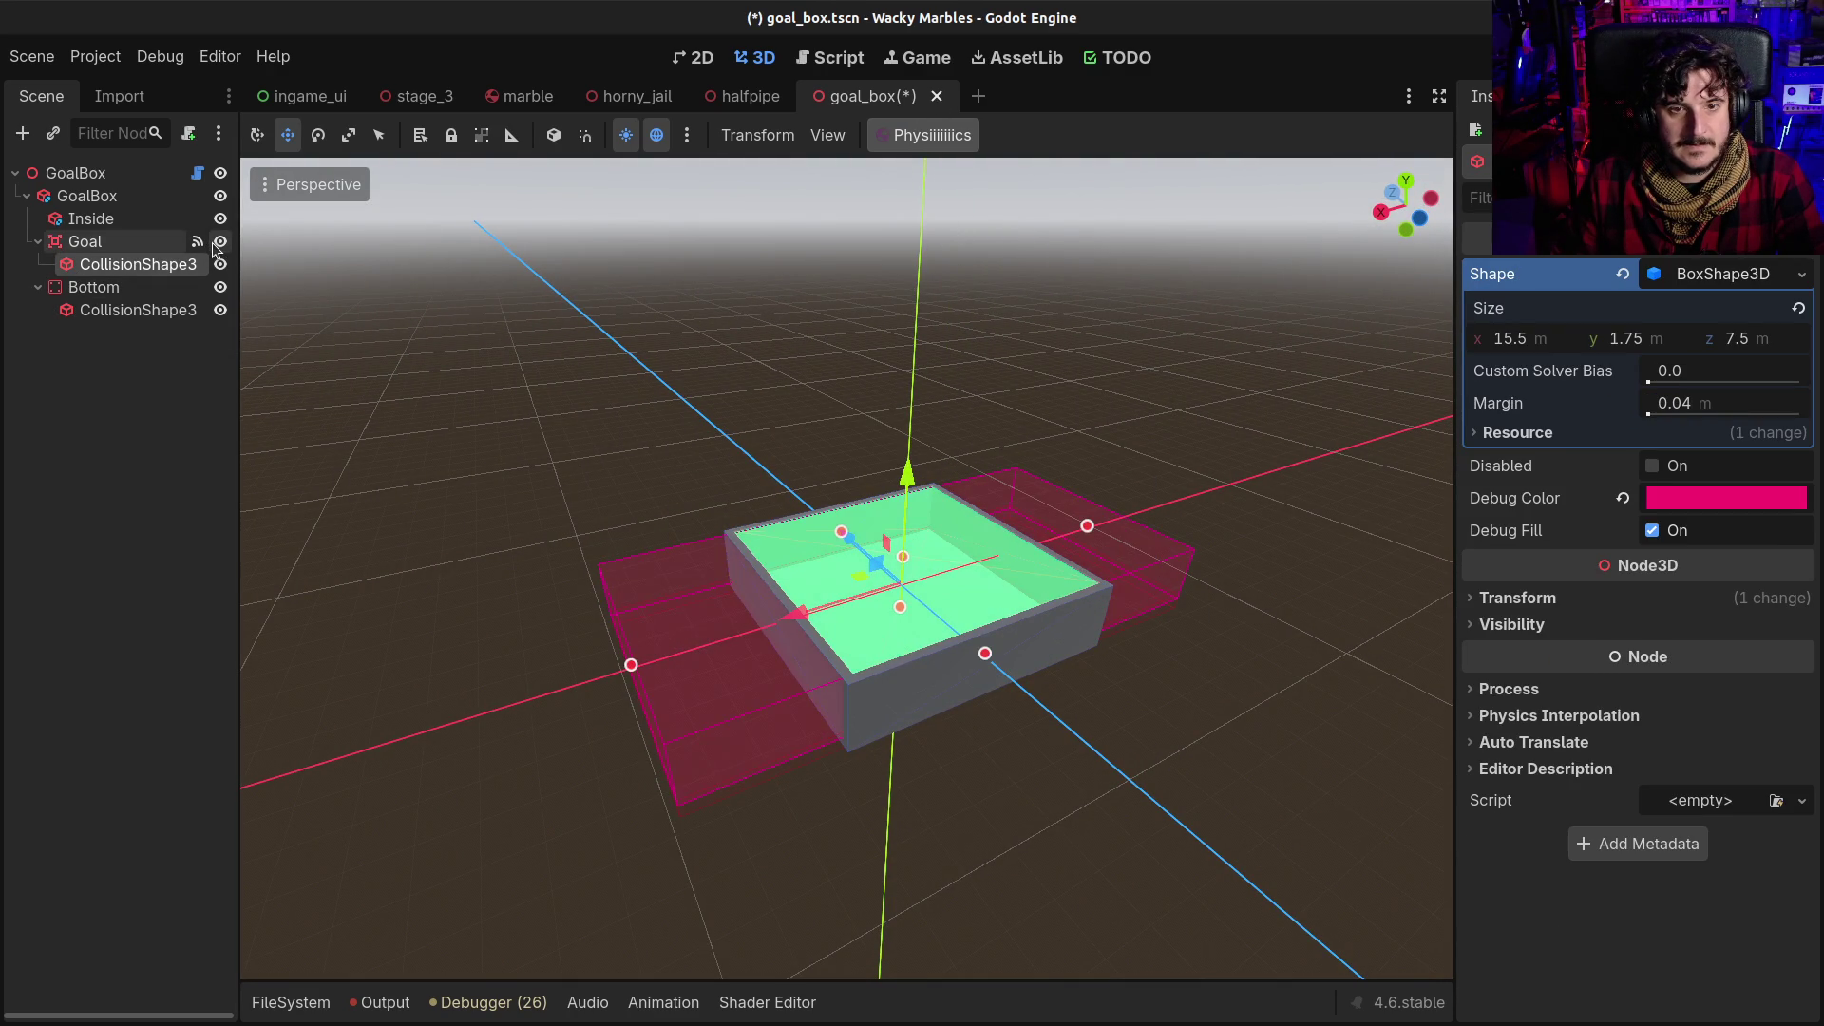
{"action": "left_click", "coordinate": [119, 243]}
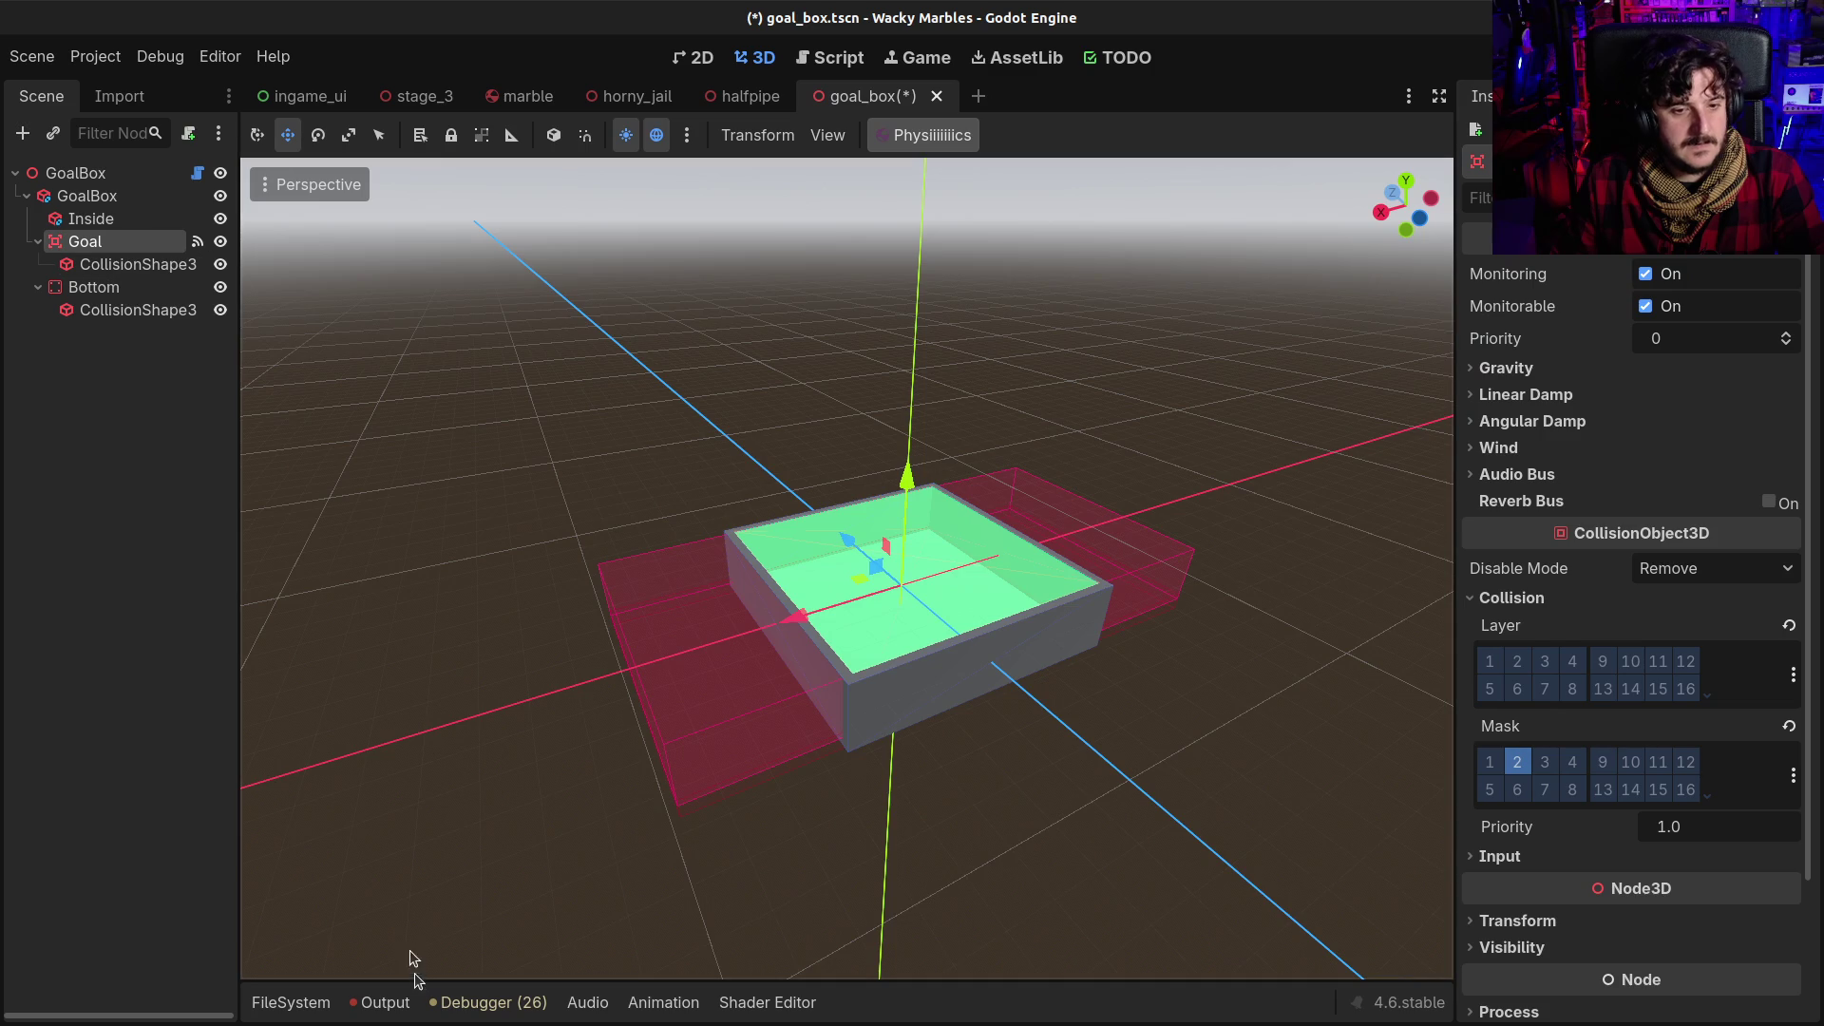
Jump to the goal.gd line 14 error from the Output log and check the Goal shape size.
{"action": "left_click", "coordinate": [388, 1000]}
{"action": "scroll", "coordinate": [450, 887], "scroll_direction": "up", "scroll_amount": 5}
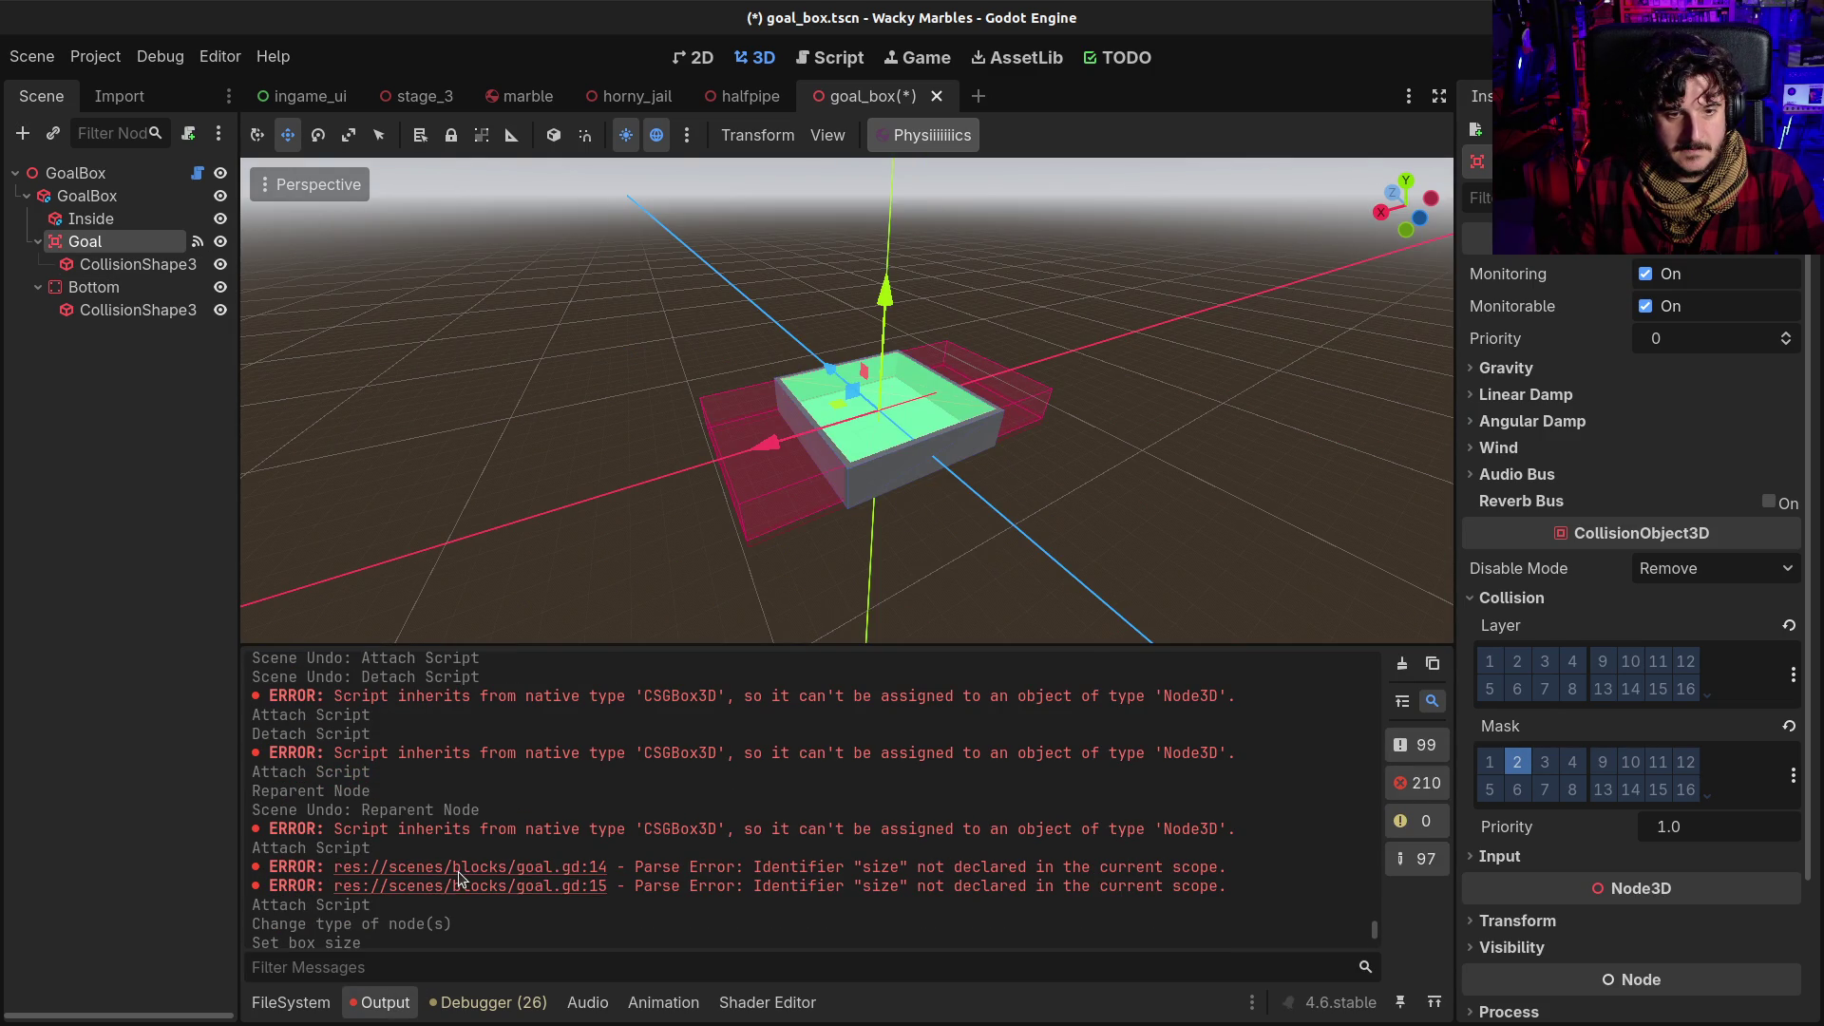
{"action": "left_click", "coordinate": [586, 866]}
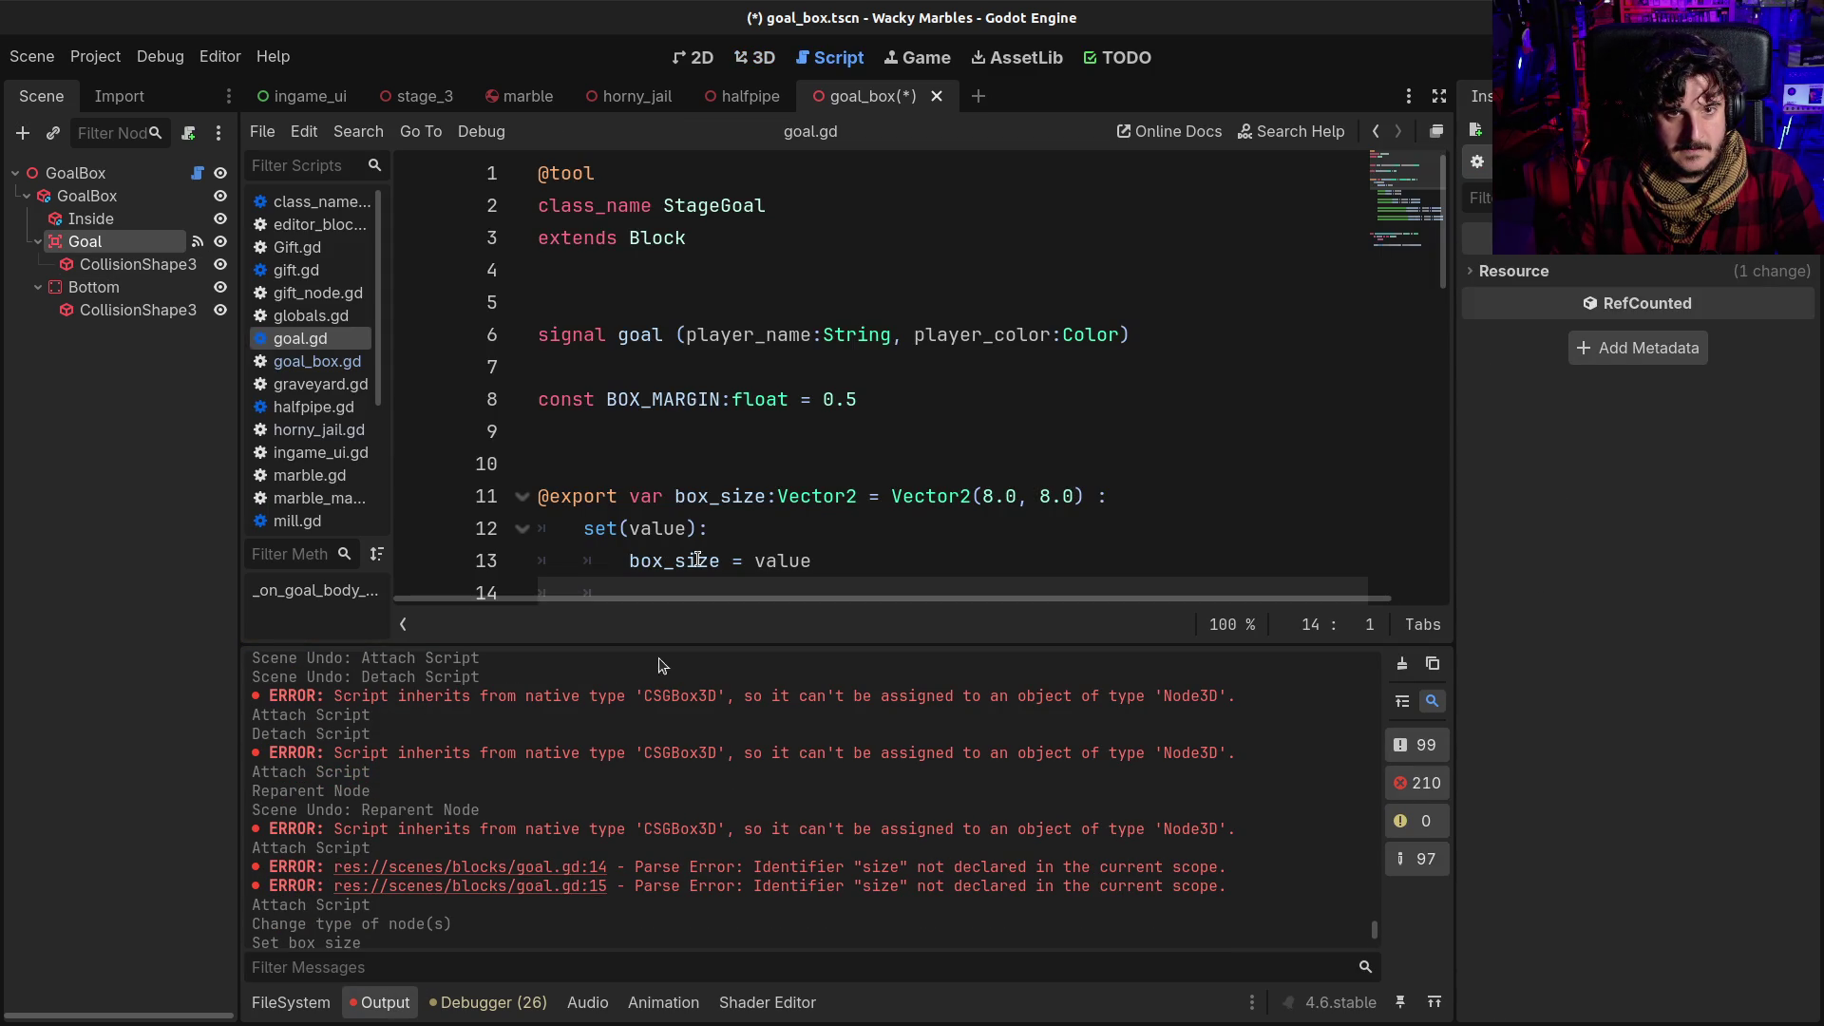
{"action": "scroll", "coordinate": [744, 456], "scroll_direction": "down", "scroll_amount": 3}
{"action": "scroll", "coordinate": [744, 456], "scroll_direction": "down", "scroll_amount": 2}
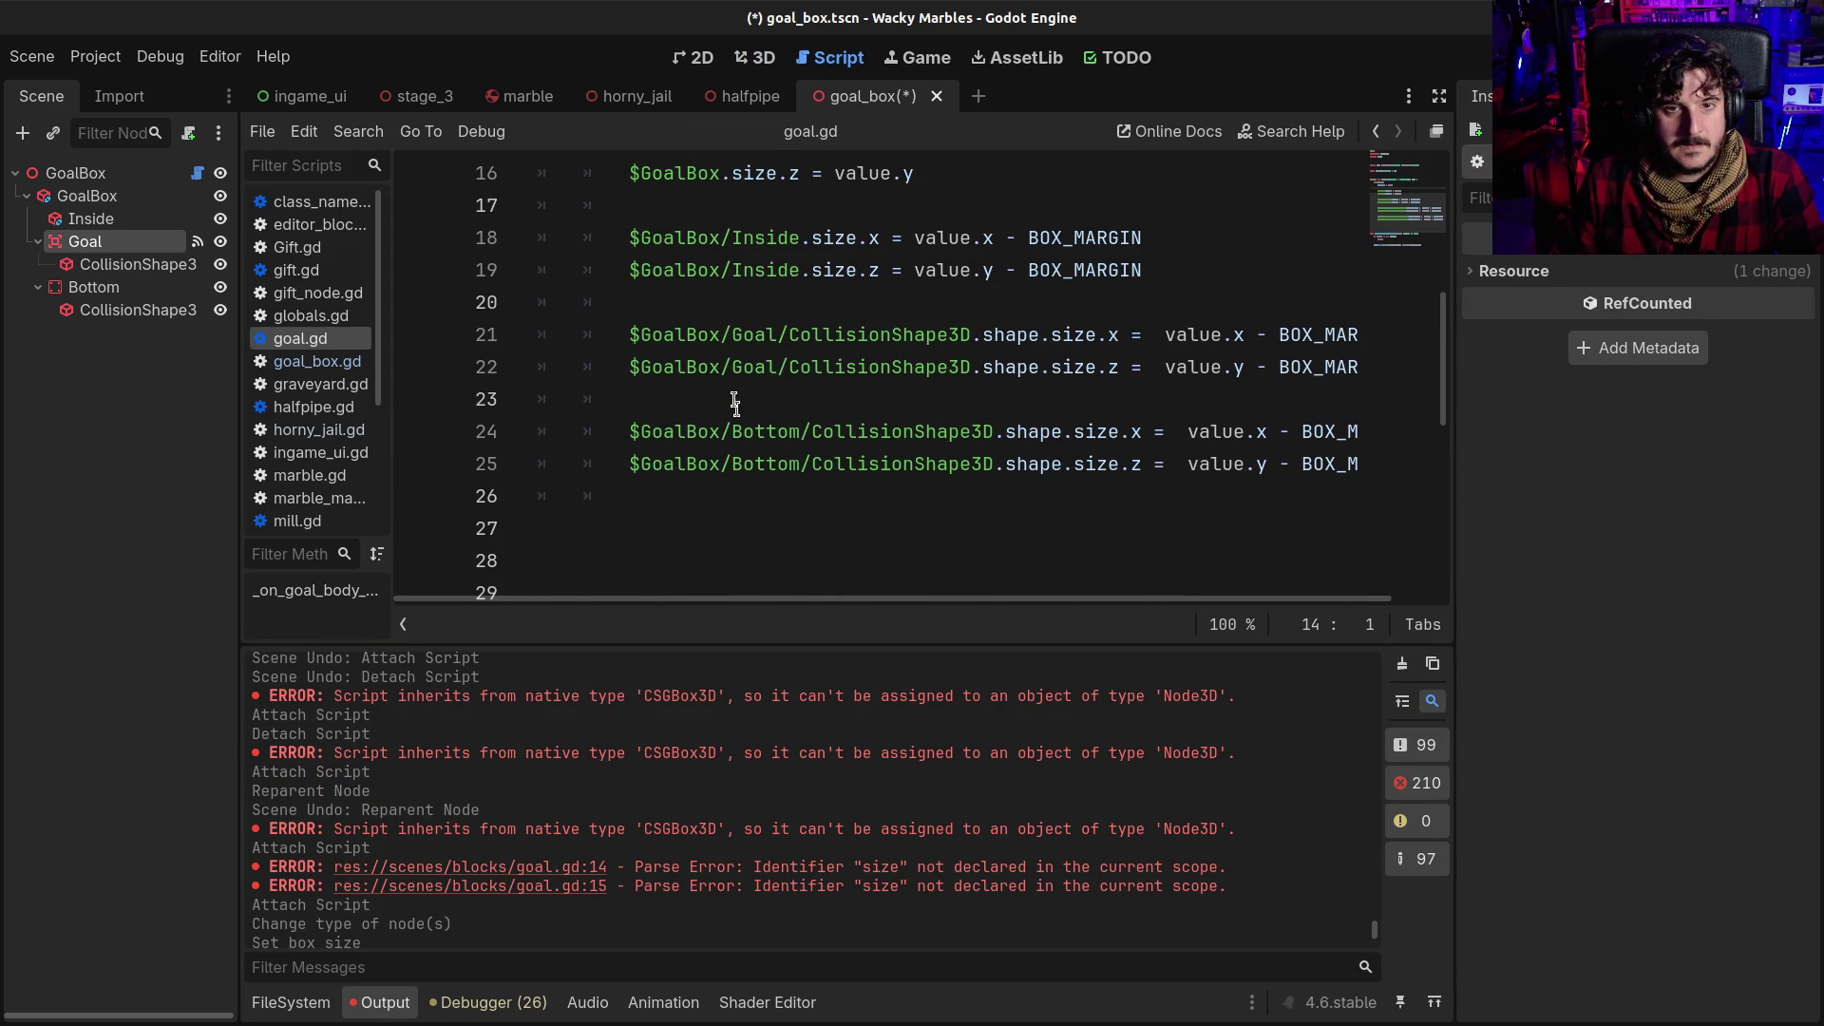
{"action": "left_click", "coordinate": [133, 264]}
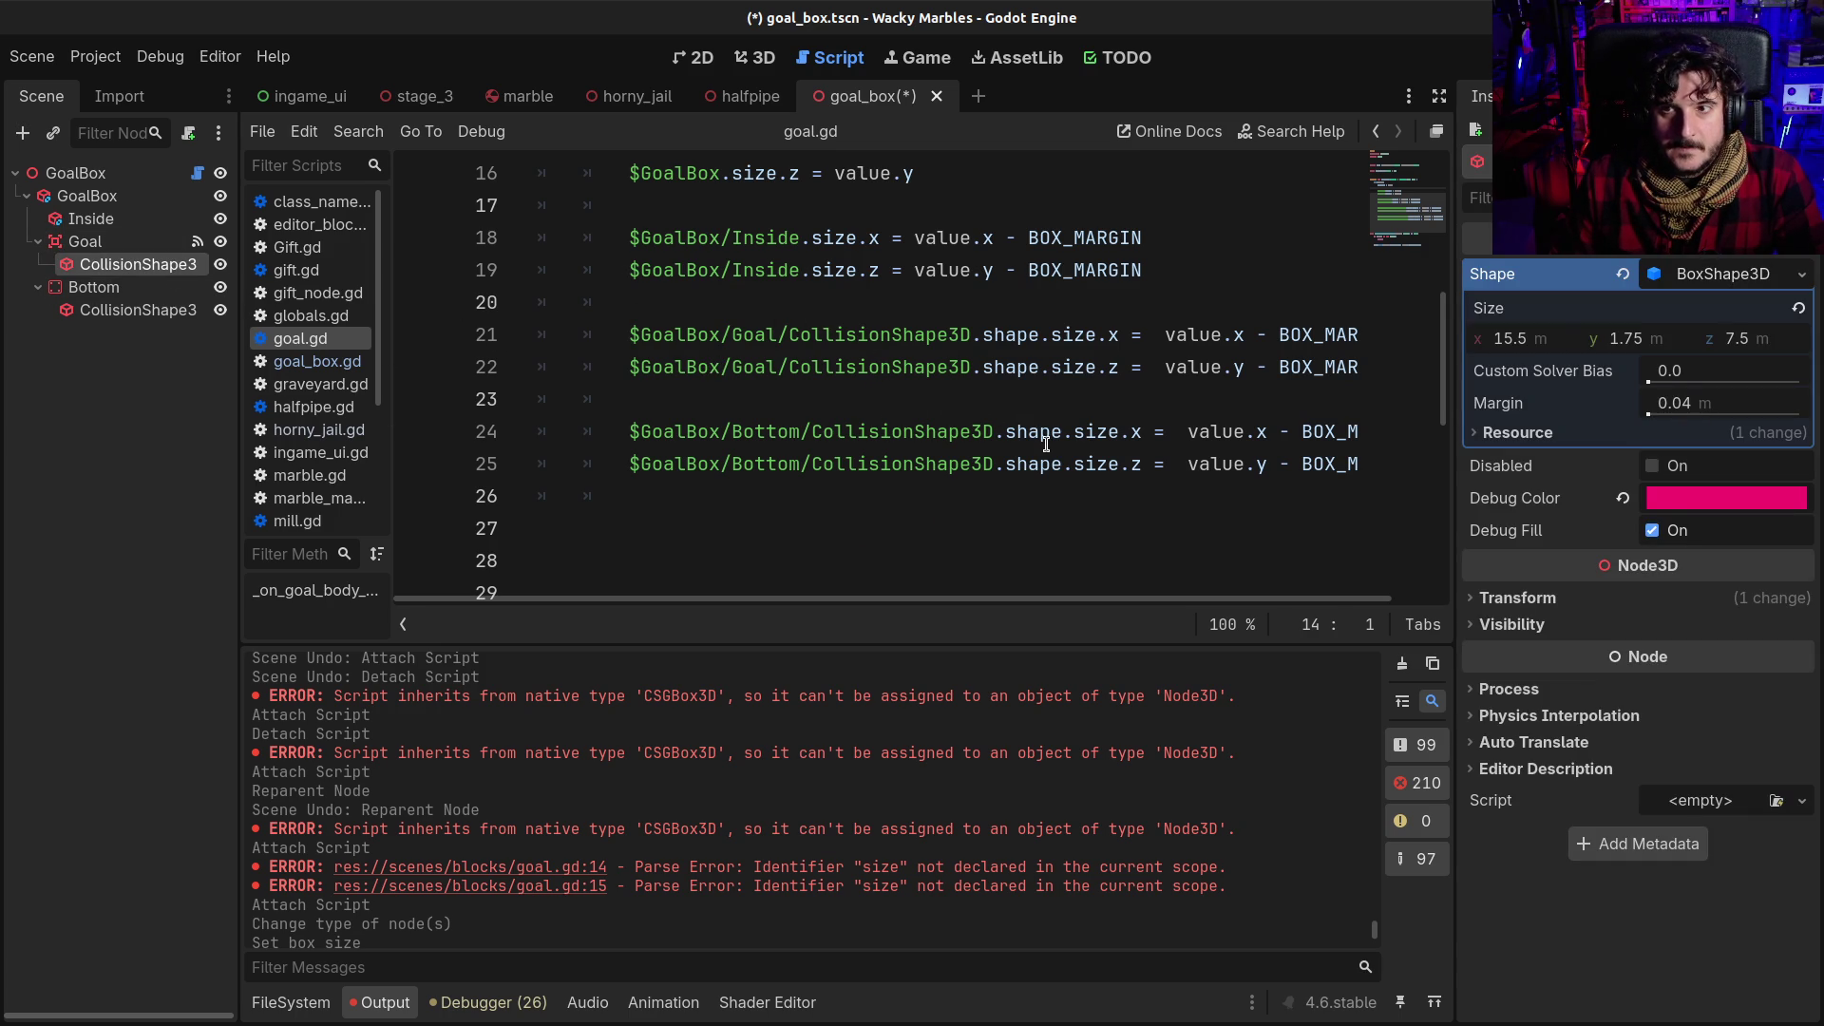
Review the CollisionShape3D resizing code on lines 22–24 of goal.gd and save.
{"action": "left_click", "coordinate": [882, 431]}
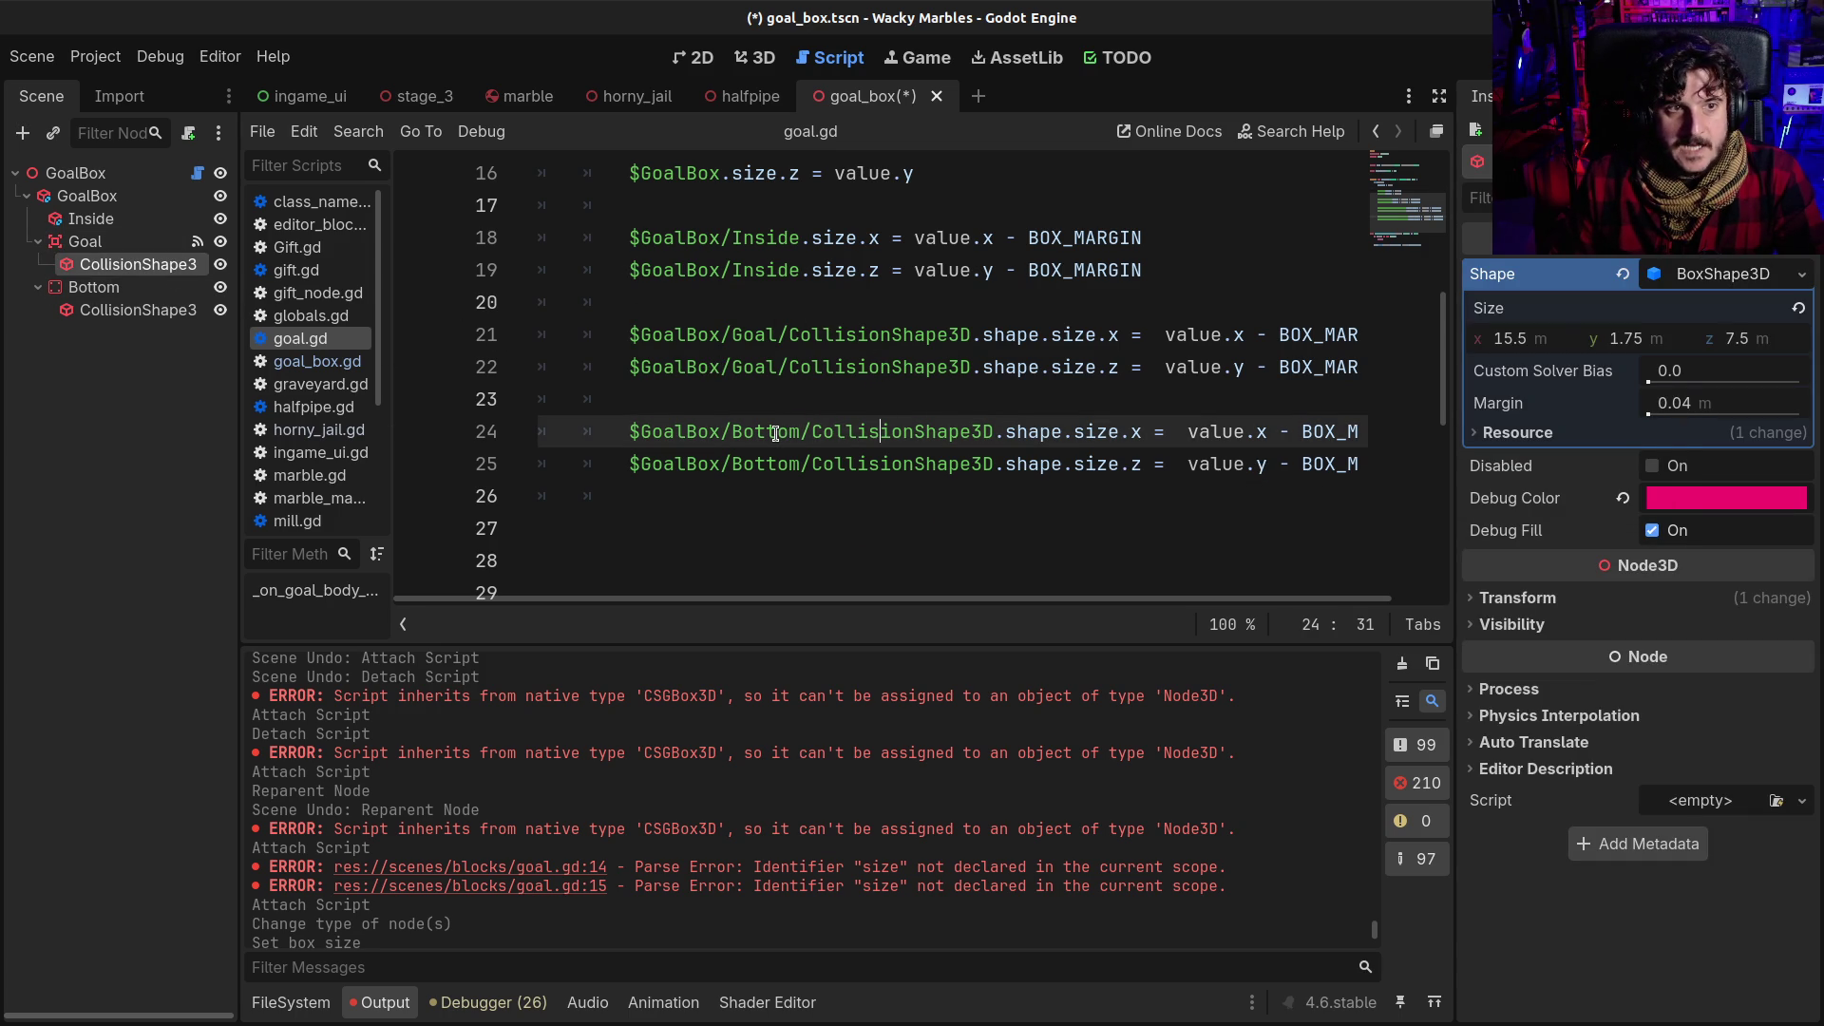
{"action": "left_click", "coordinate": [917, 366]}
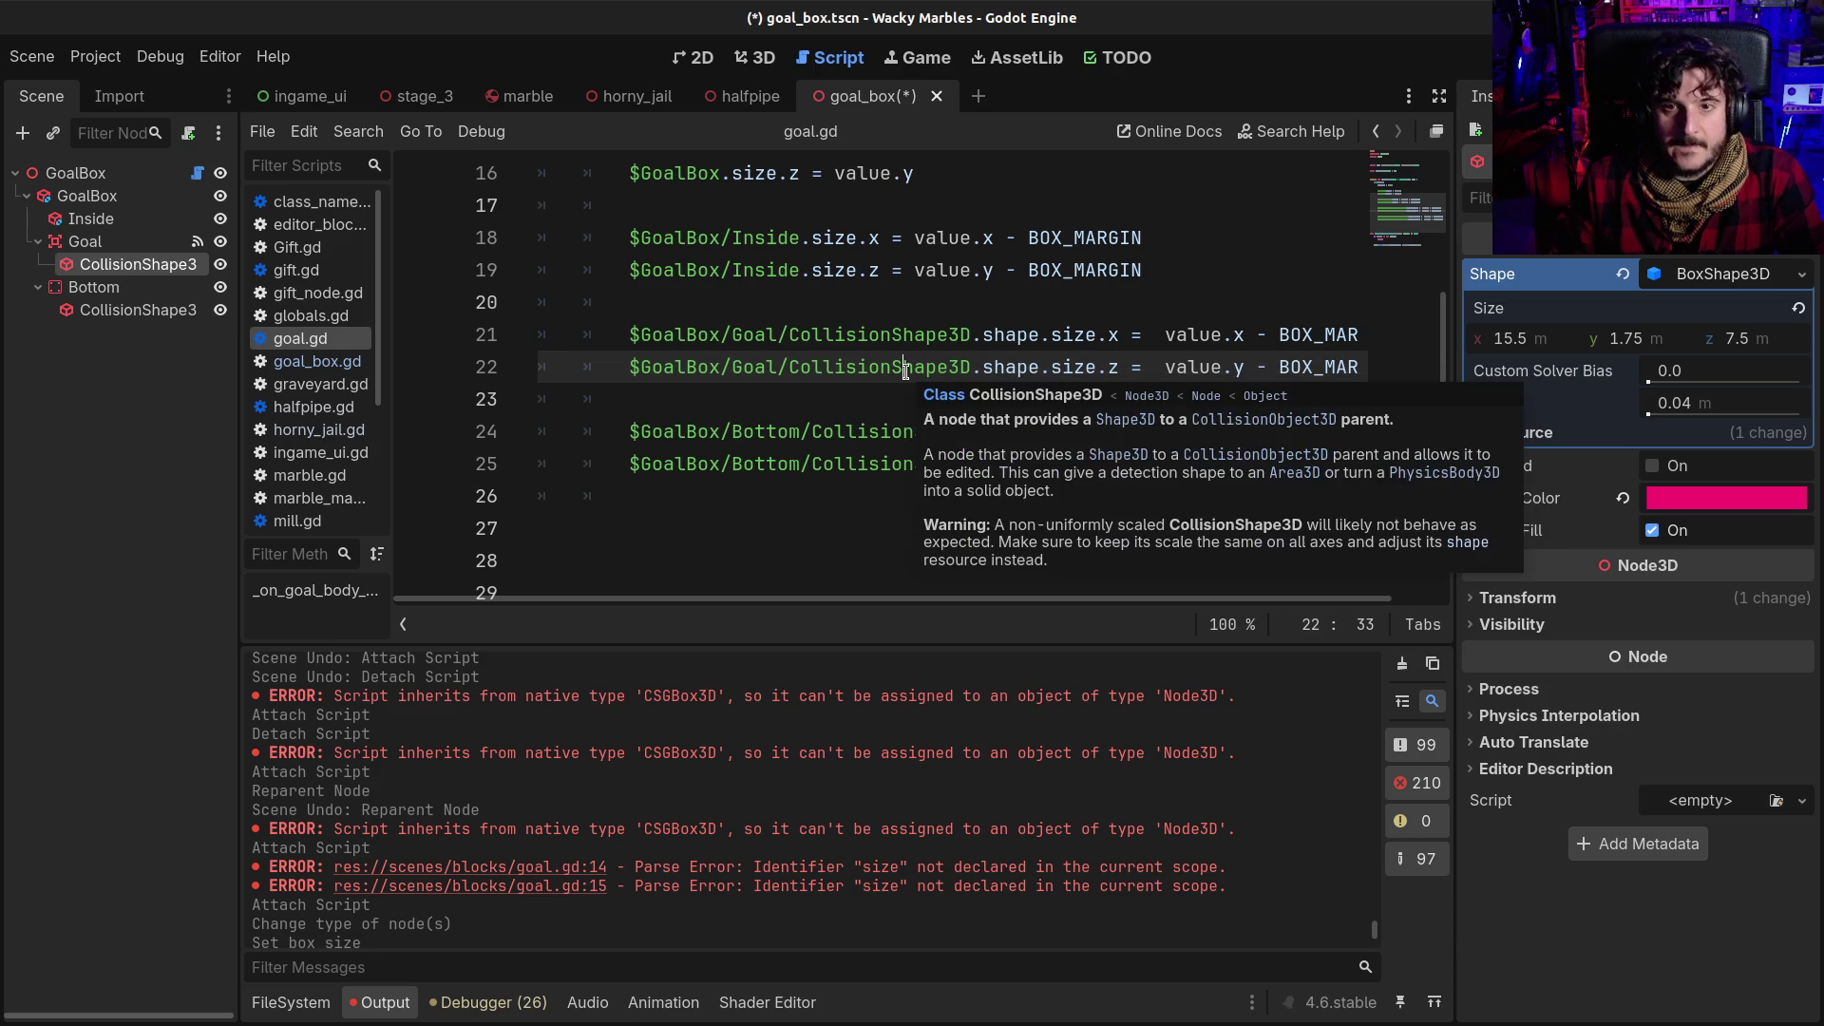
{"action": "left_click", "coordinate": [958, 363]}
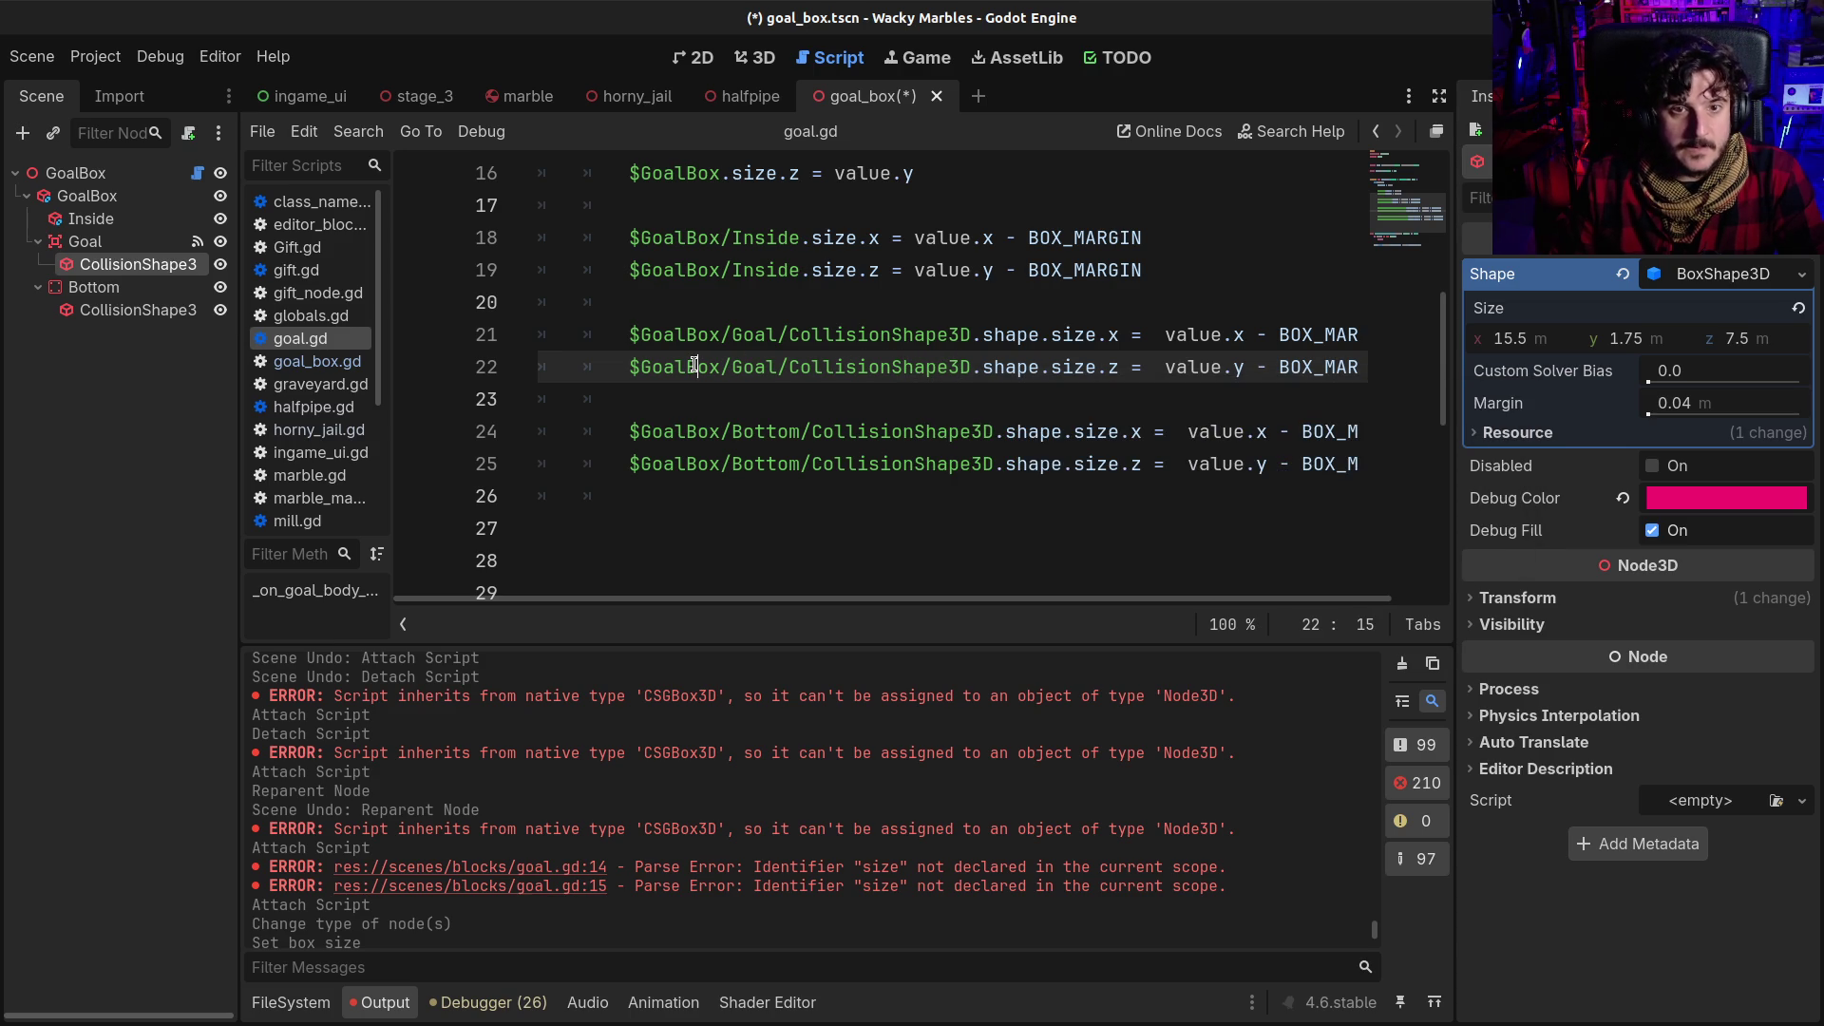
{"action": "double_click", "coordinate": [864, 366]}
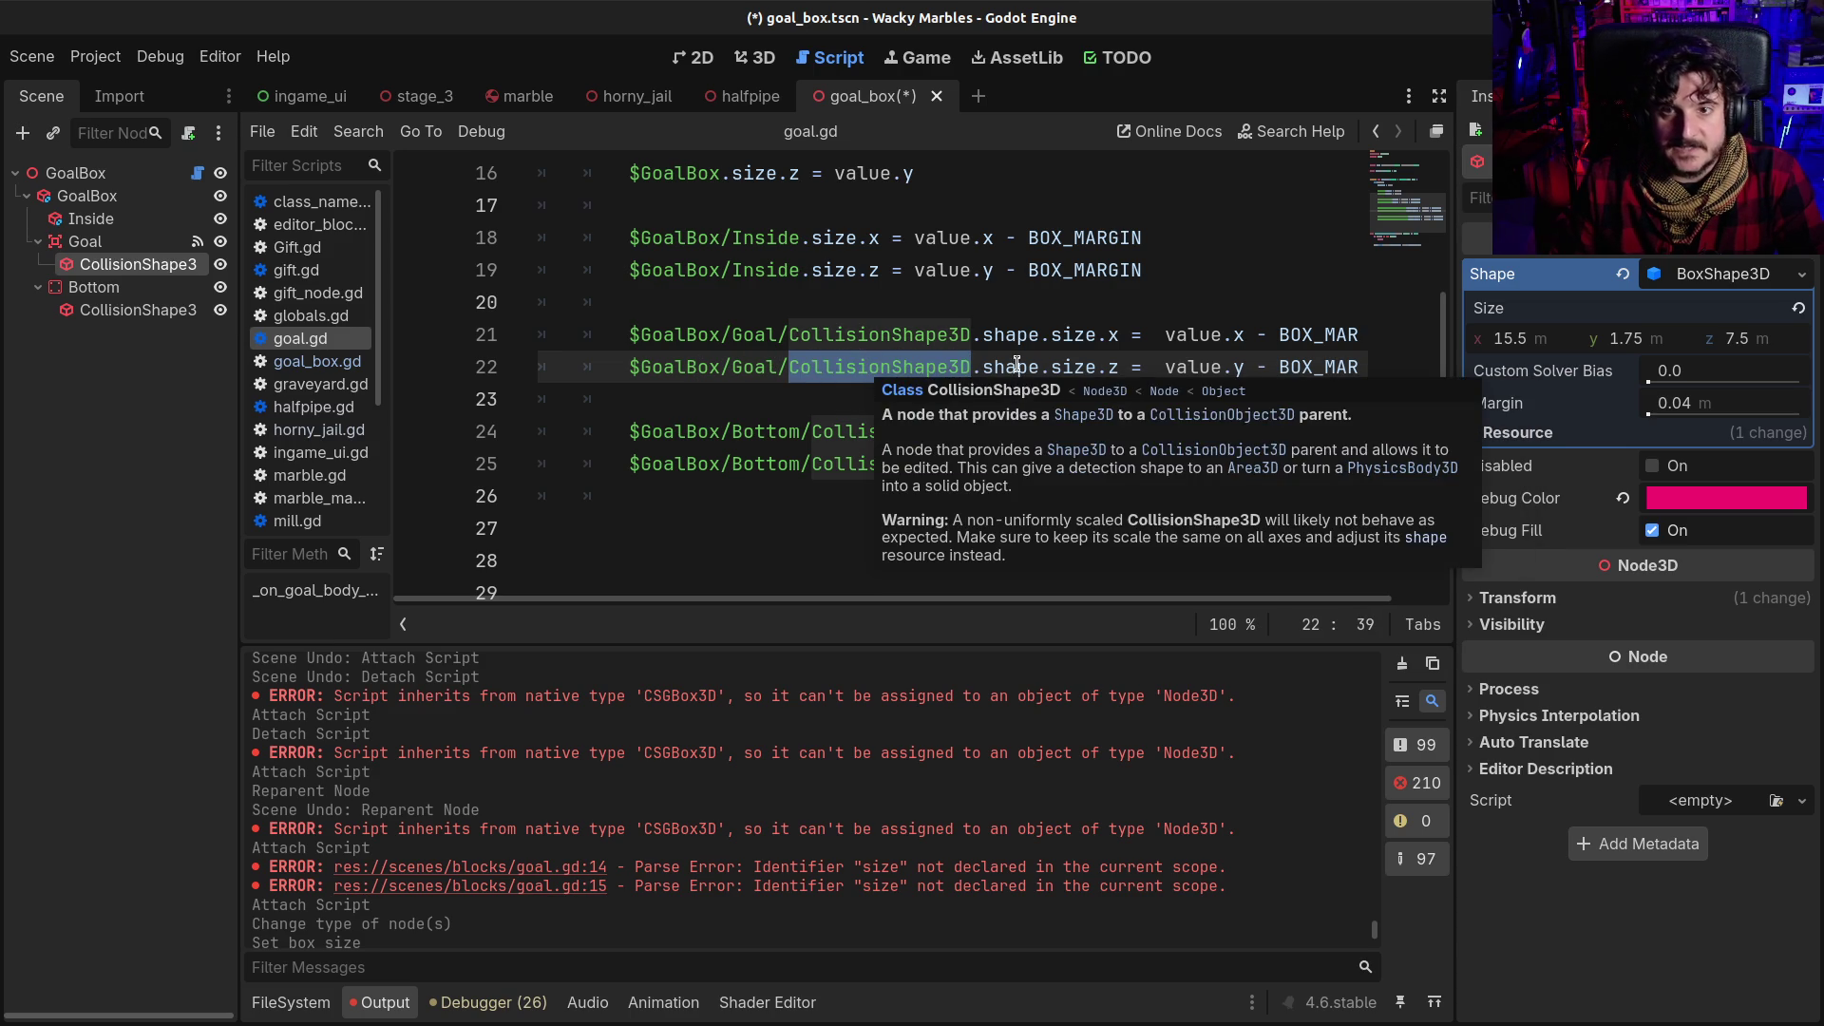
{"action": "left_click", "coordinate": [1017, 365]}
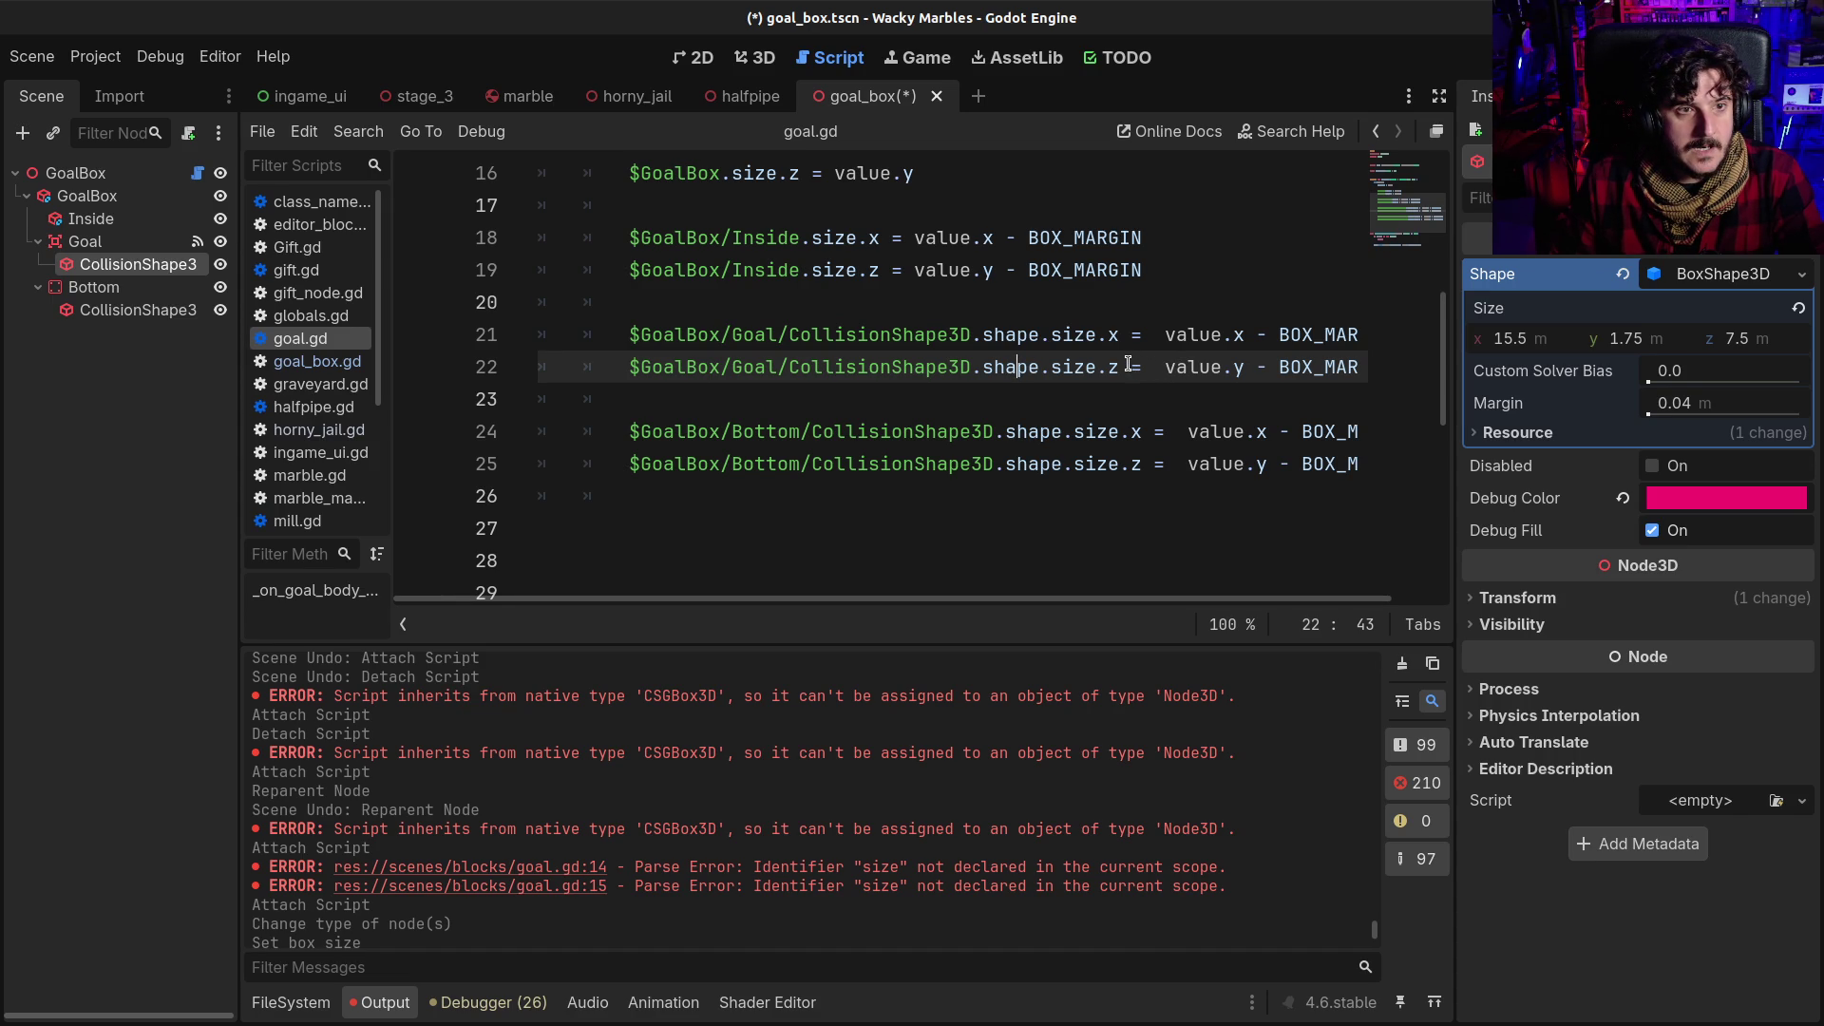
{"action": "key", "text": "ctrl+s"}
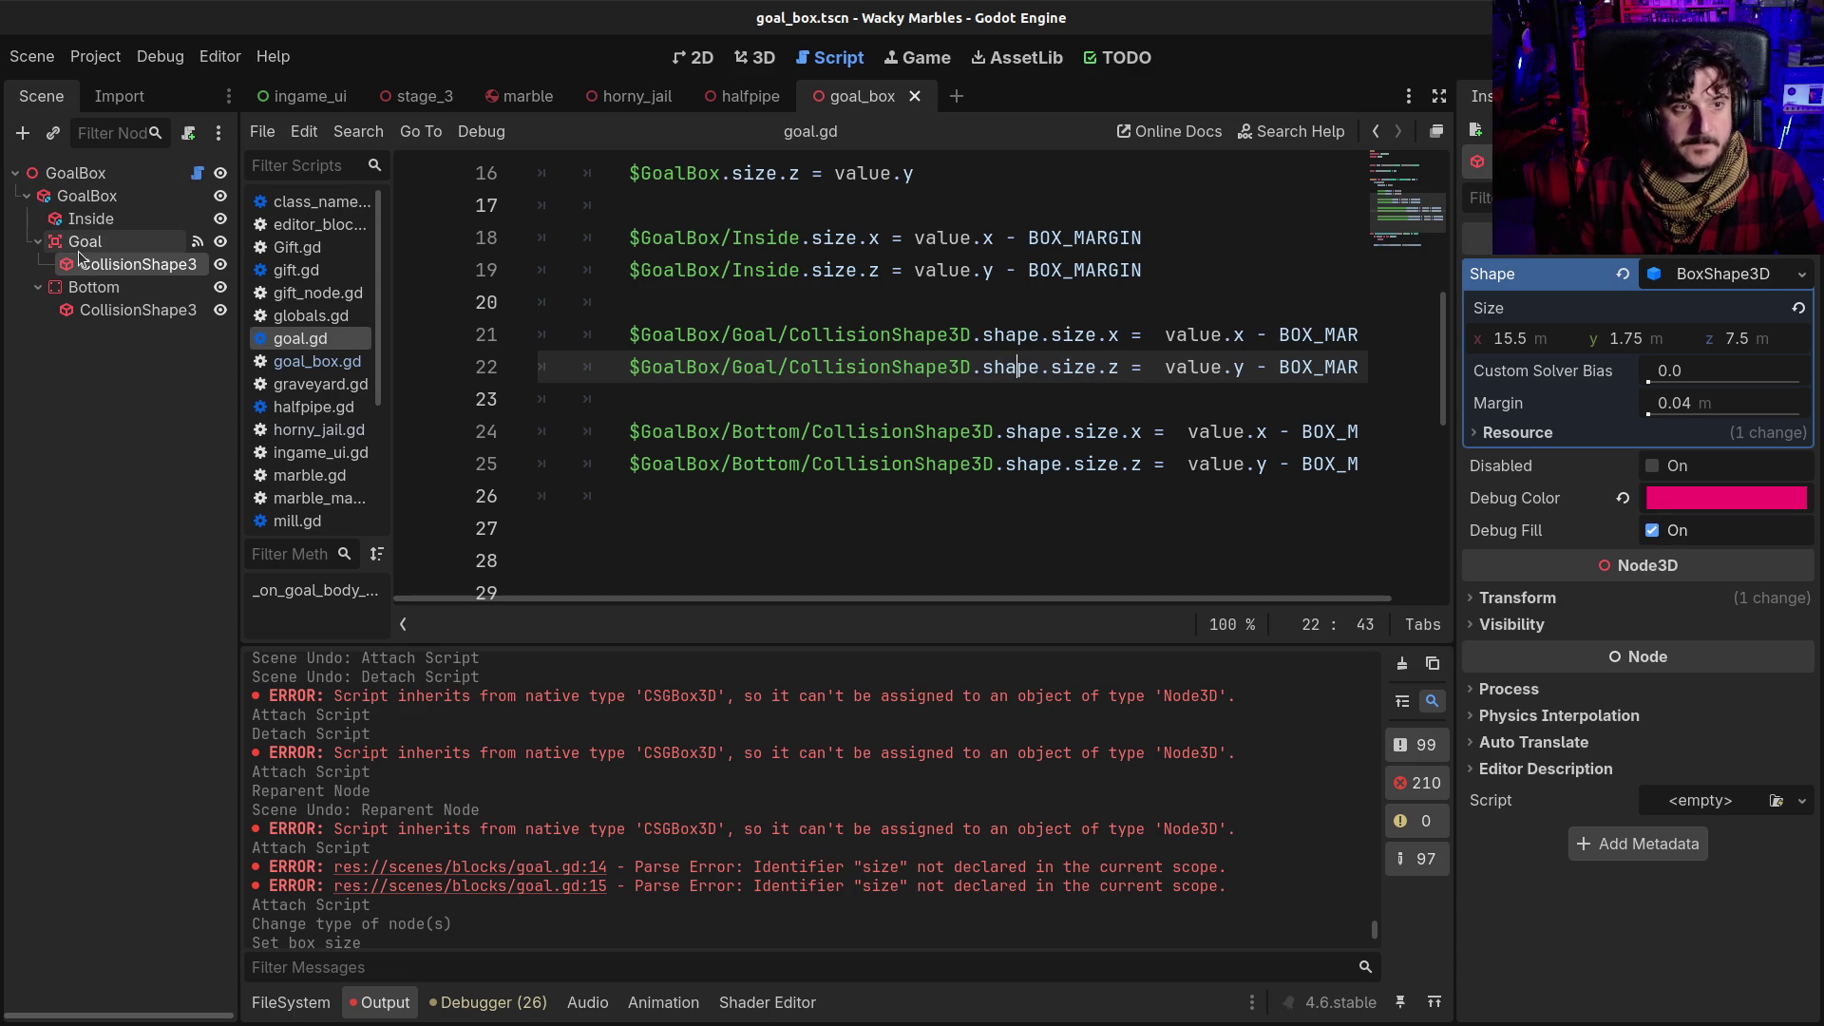
{"action": "left_click", "coordinate": [1499, 432]}
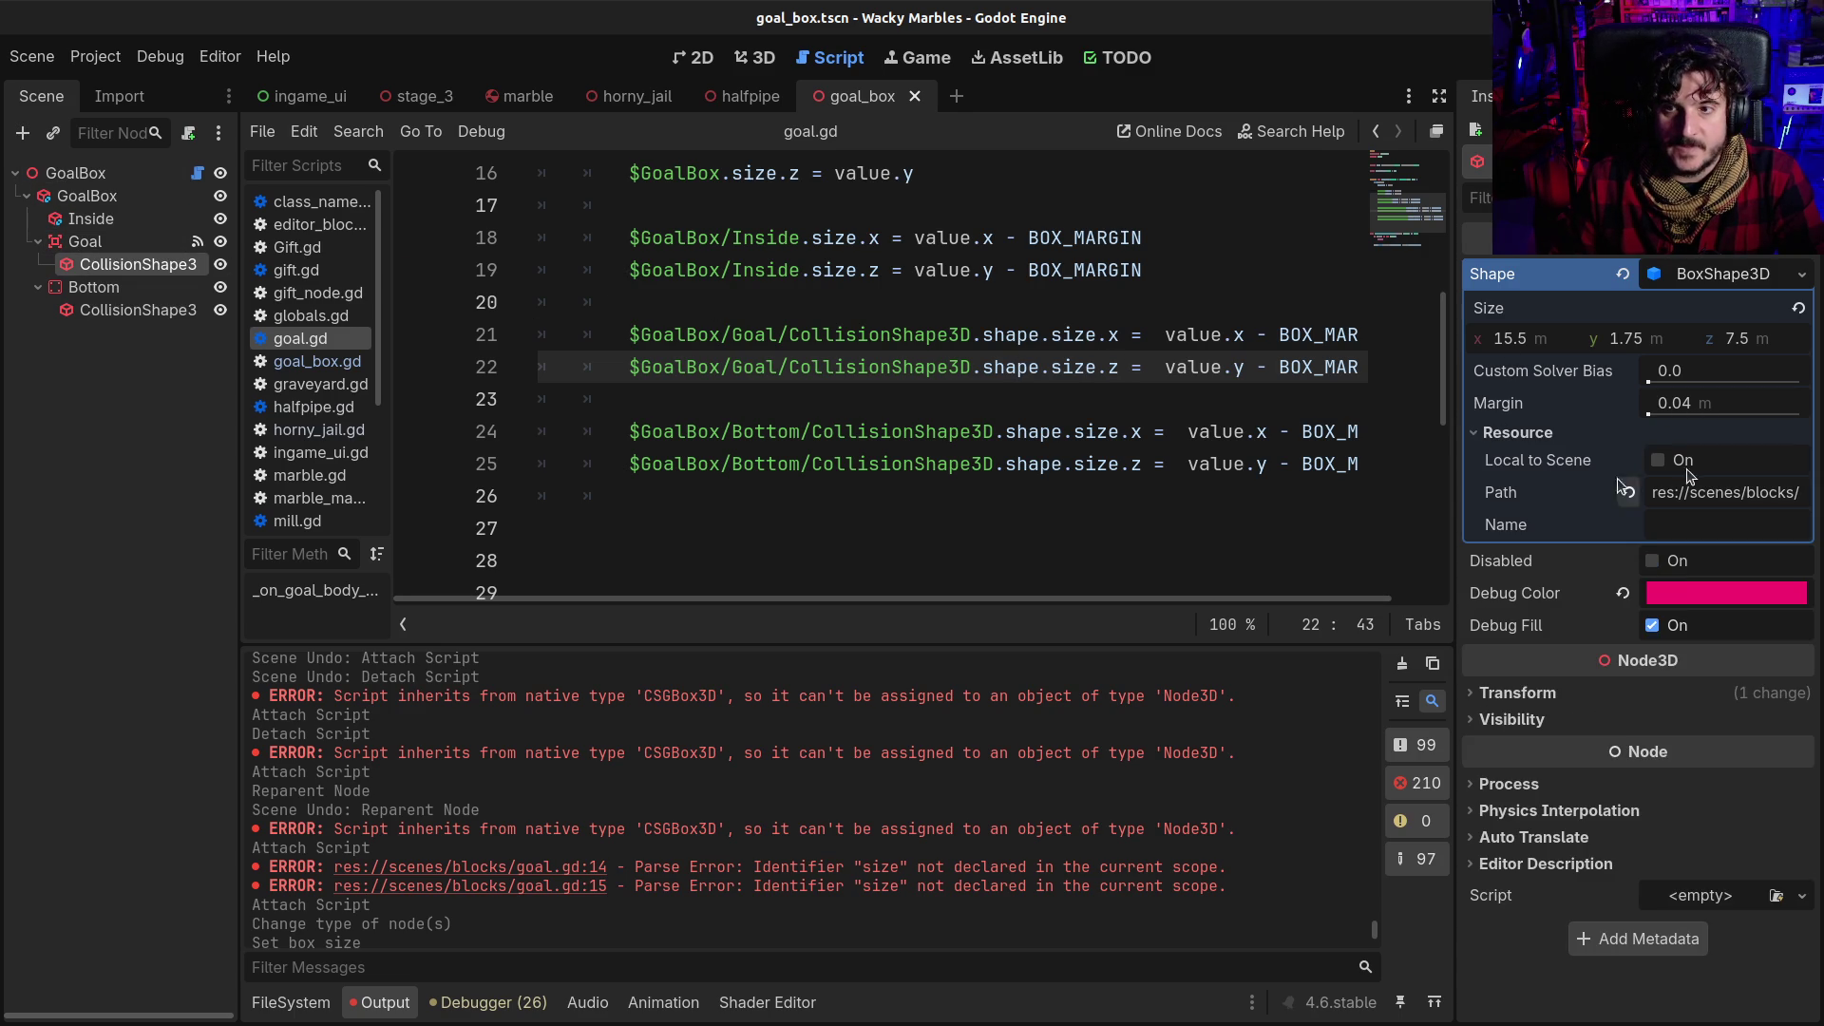
Enable Local to Scene on both the Goal and Bottom collision shapes and save.
{"action": "left_click", "coordinate": [1684, 460]}
{"action": "left_click", "coordinate": [1117, 366]}
{"action": "key", "text": "ctrl+s"}
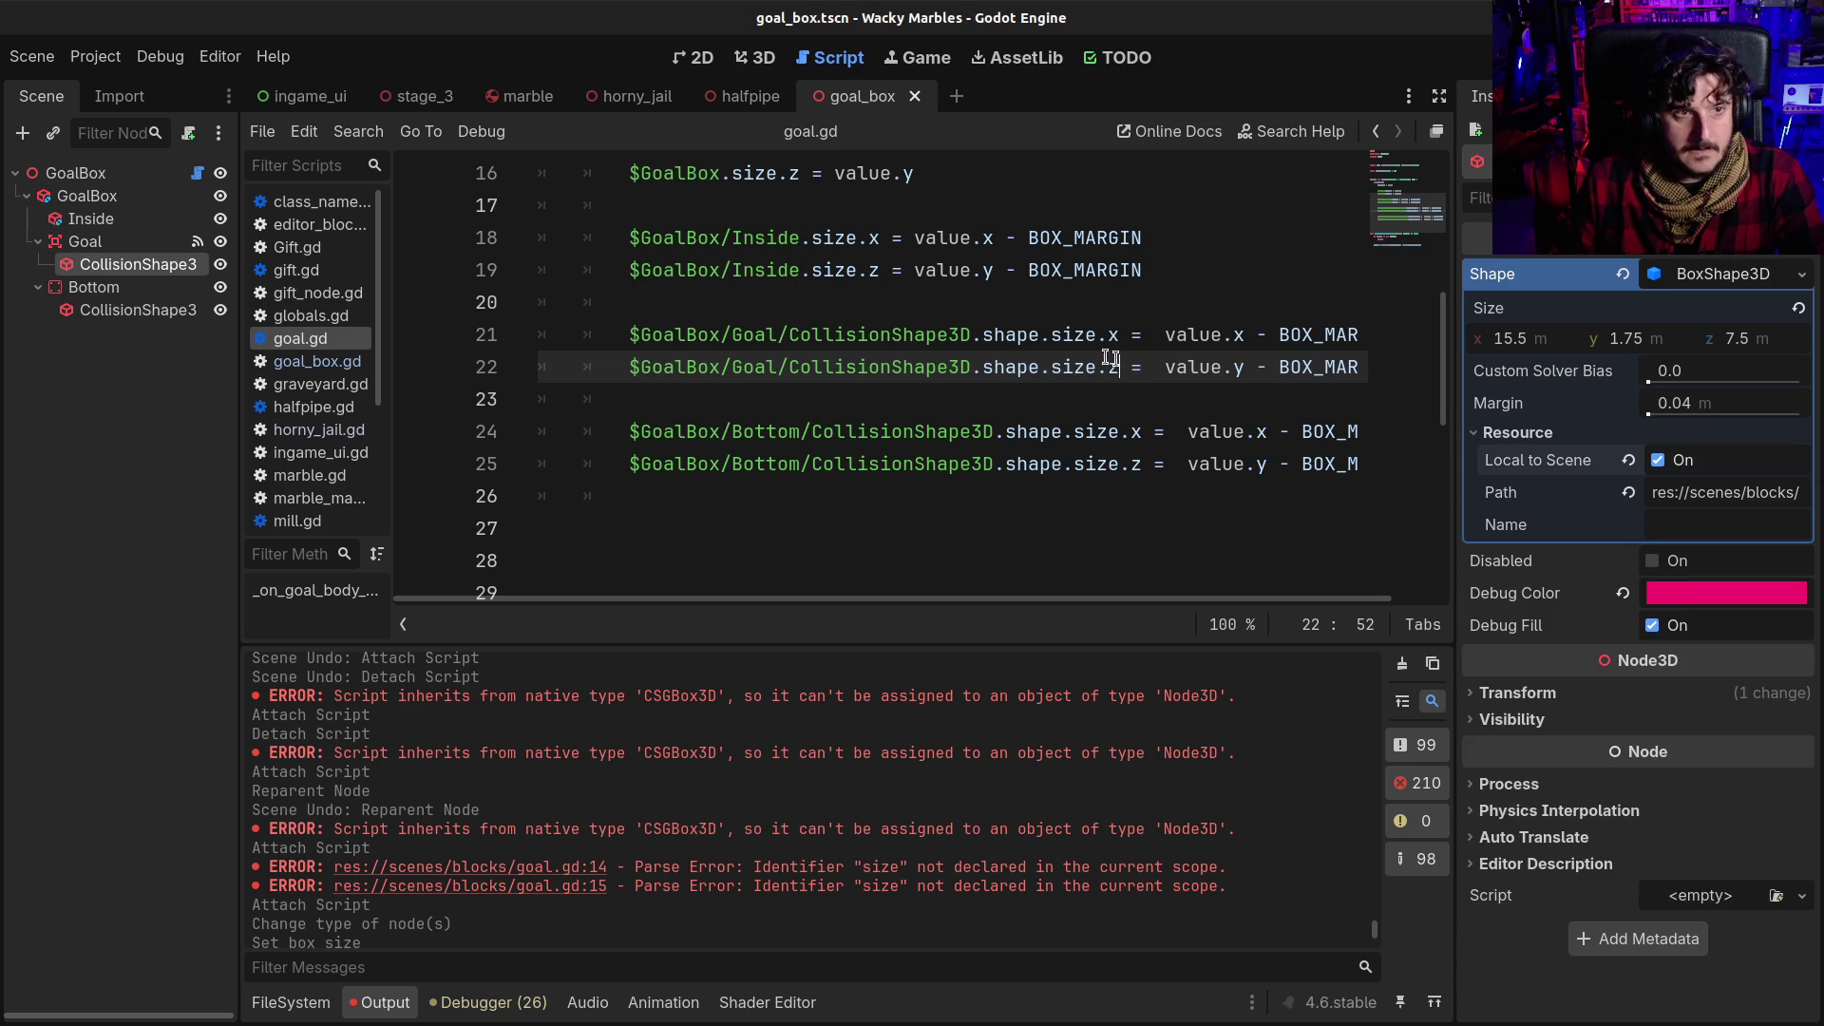
{"action": "left_click", "coordinate": [152, 310]}
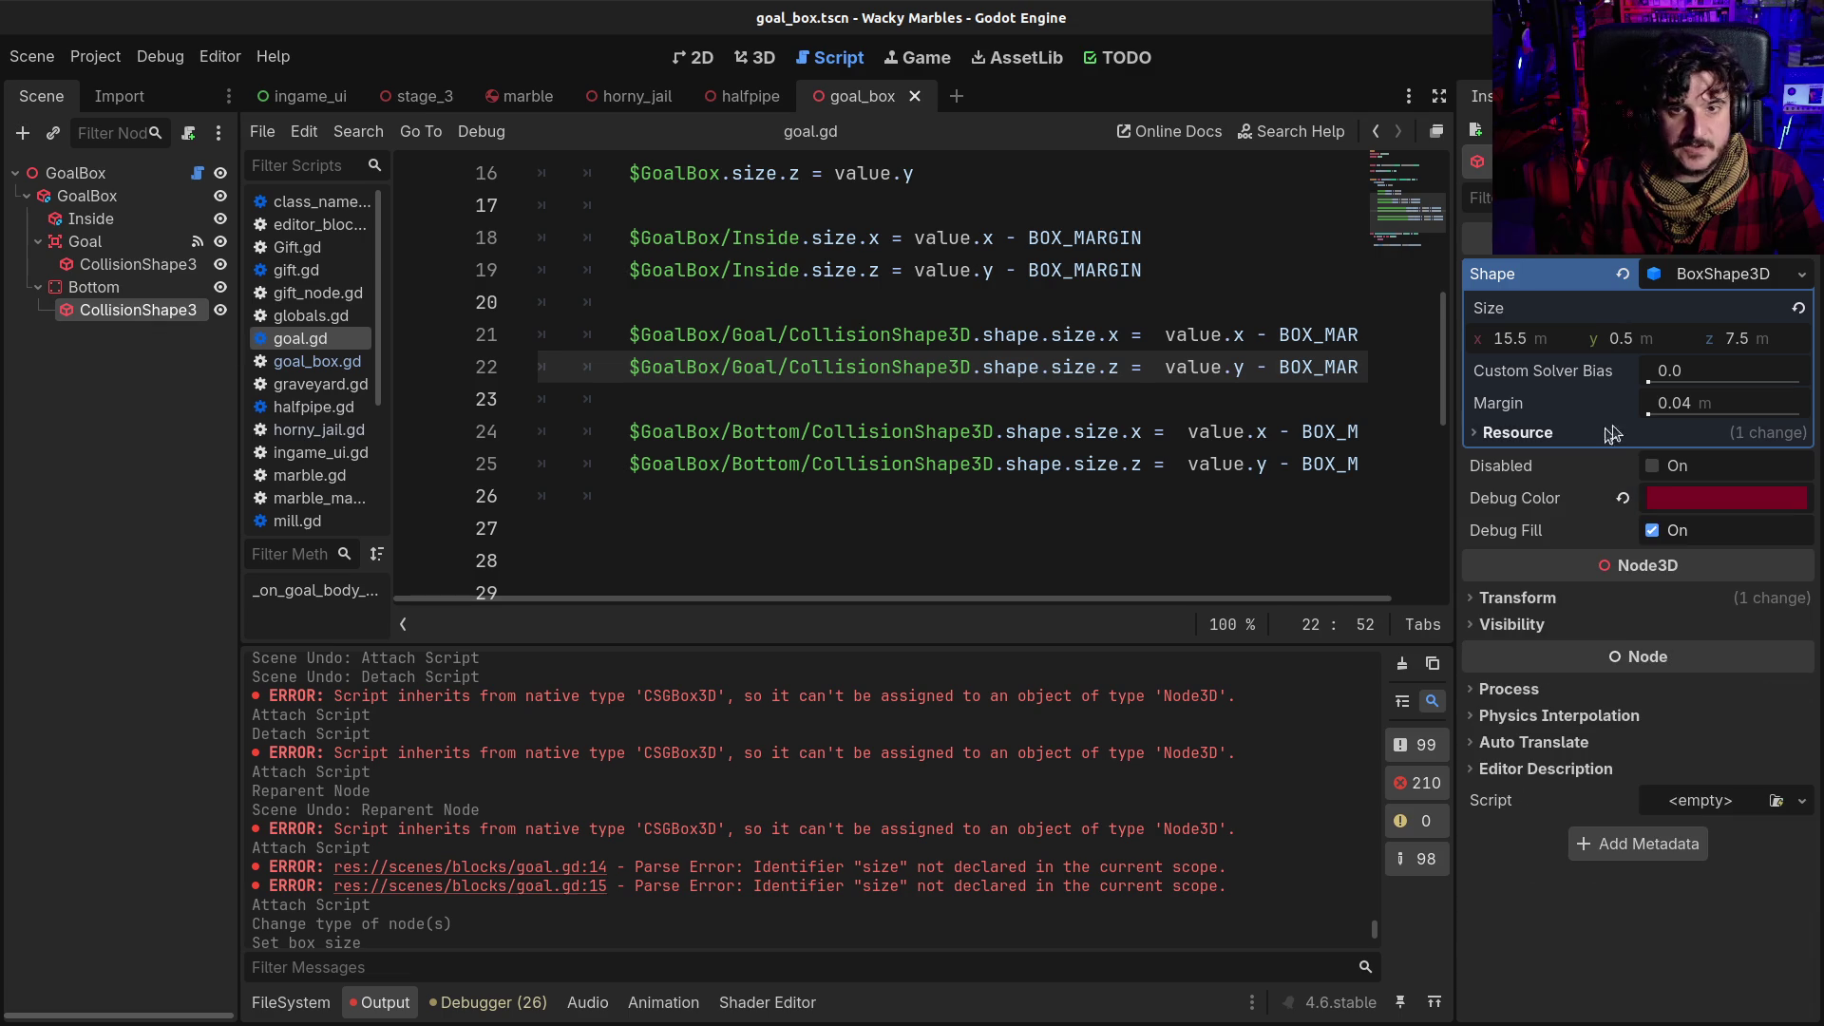
{"action": "left_click", "coordinate": [1517, 432]}
{"action": "left_click", "coordinate": [1674, 461]}
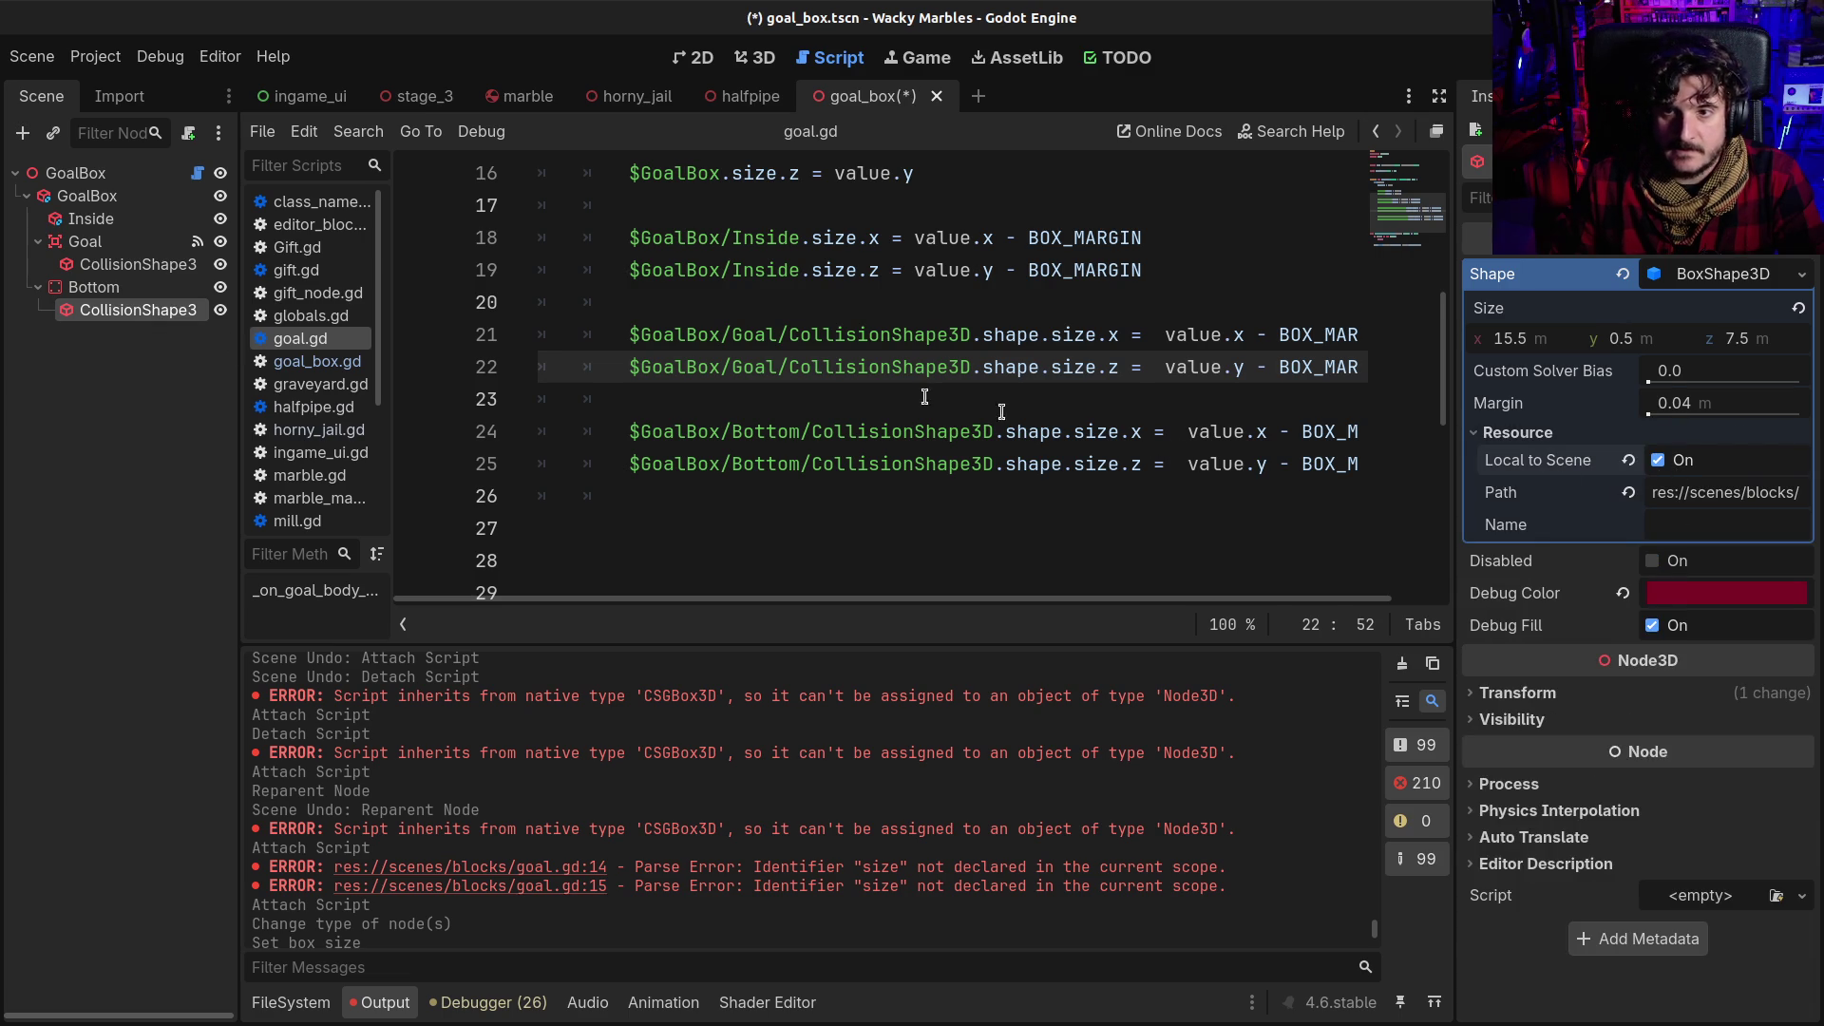
{"action": "key", "text": "ctrl+s"}
Turn on collision for the GoalBox outer box, save, and collapse the Inside material details.
{"action": "left_click", "coordinate": [80, 217]}
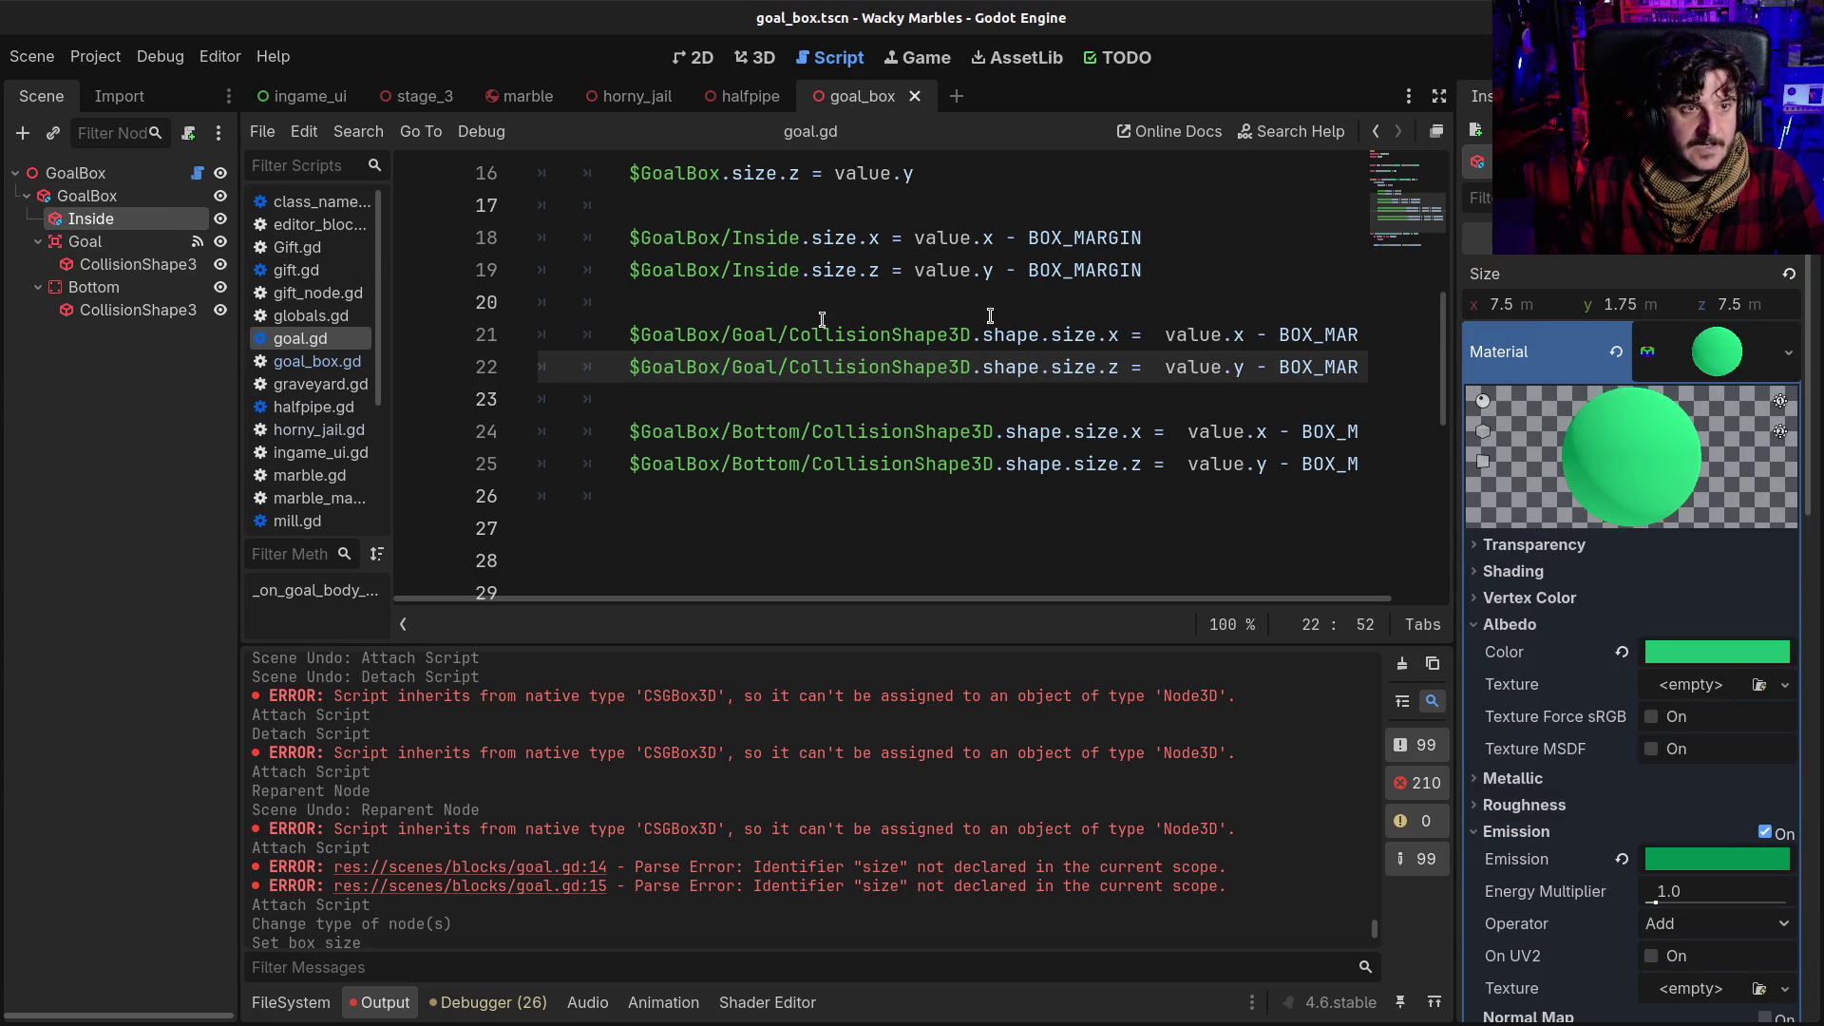
{"action": "left_click", "coordinate": [91, 265]}
{"action": "left_click", "coordinate": [76, 196]}
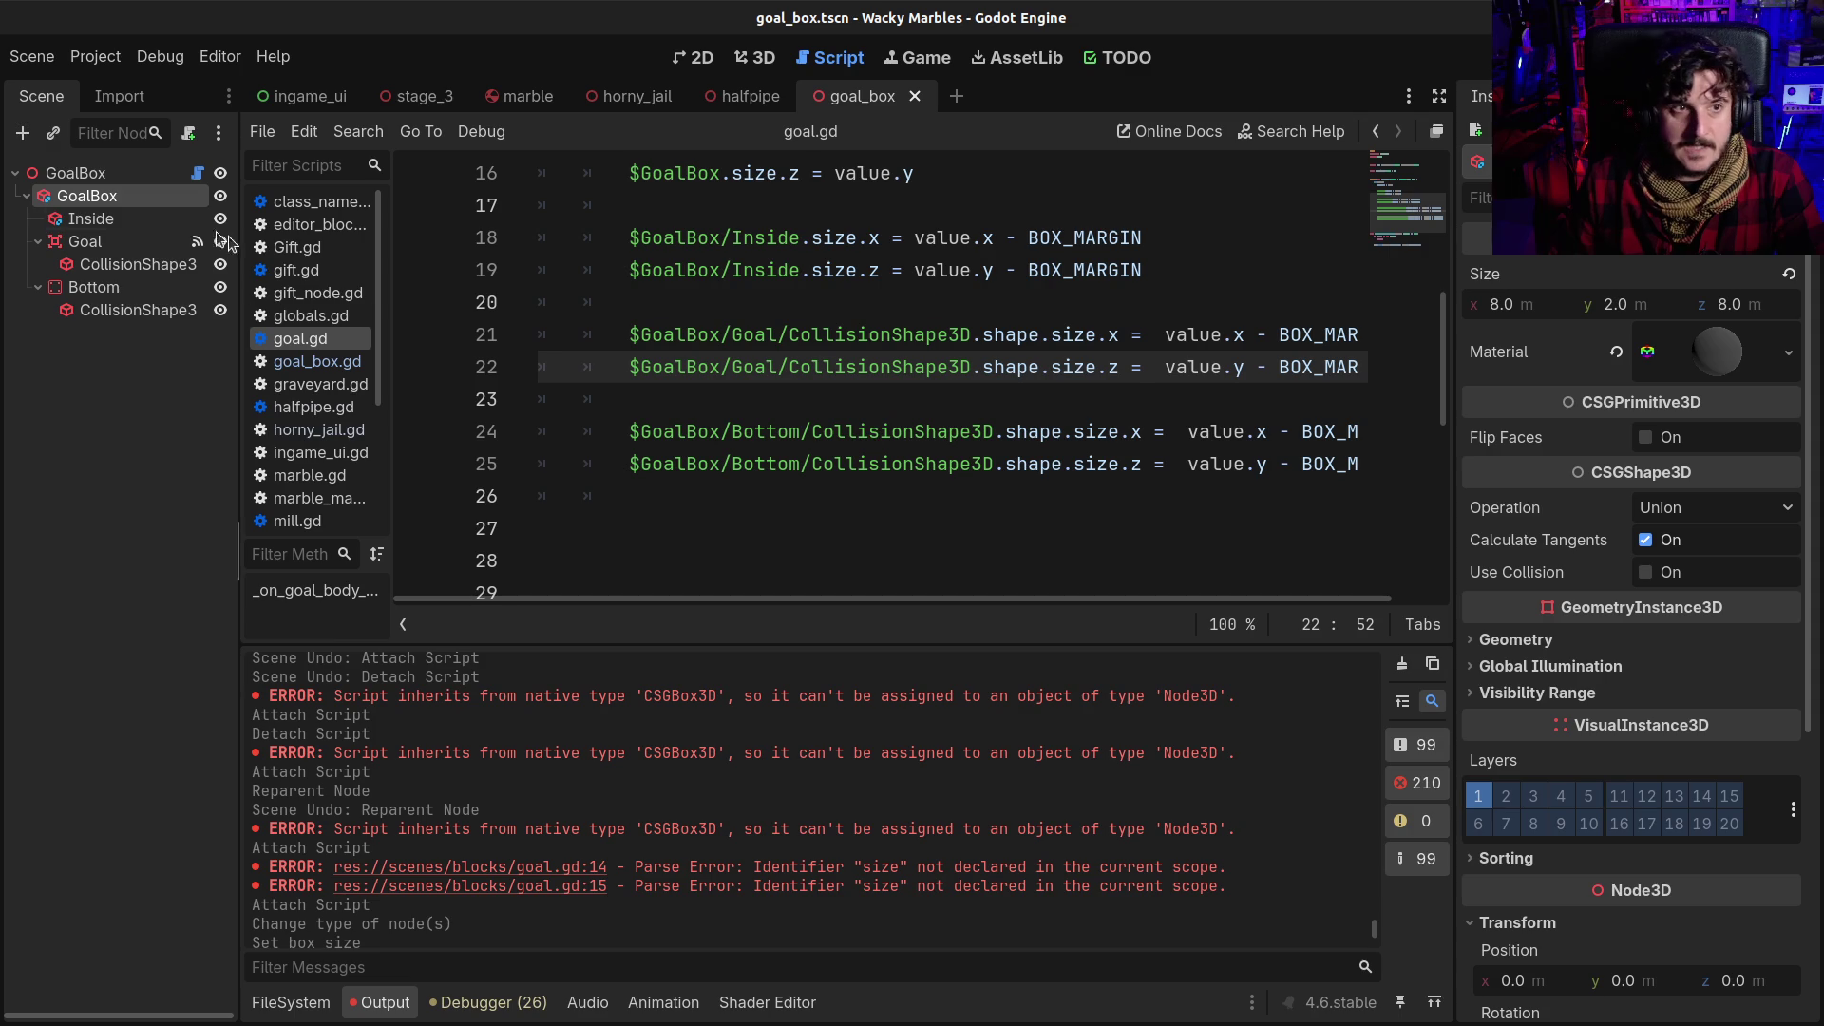
{"action": "left_click", "coordinate": [1646, 572]}
{"action": "key", "text": "ctrl+s"}
{"action": "left_click", "coordinate": [70, 226]}
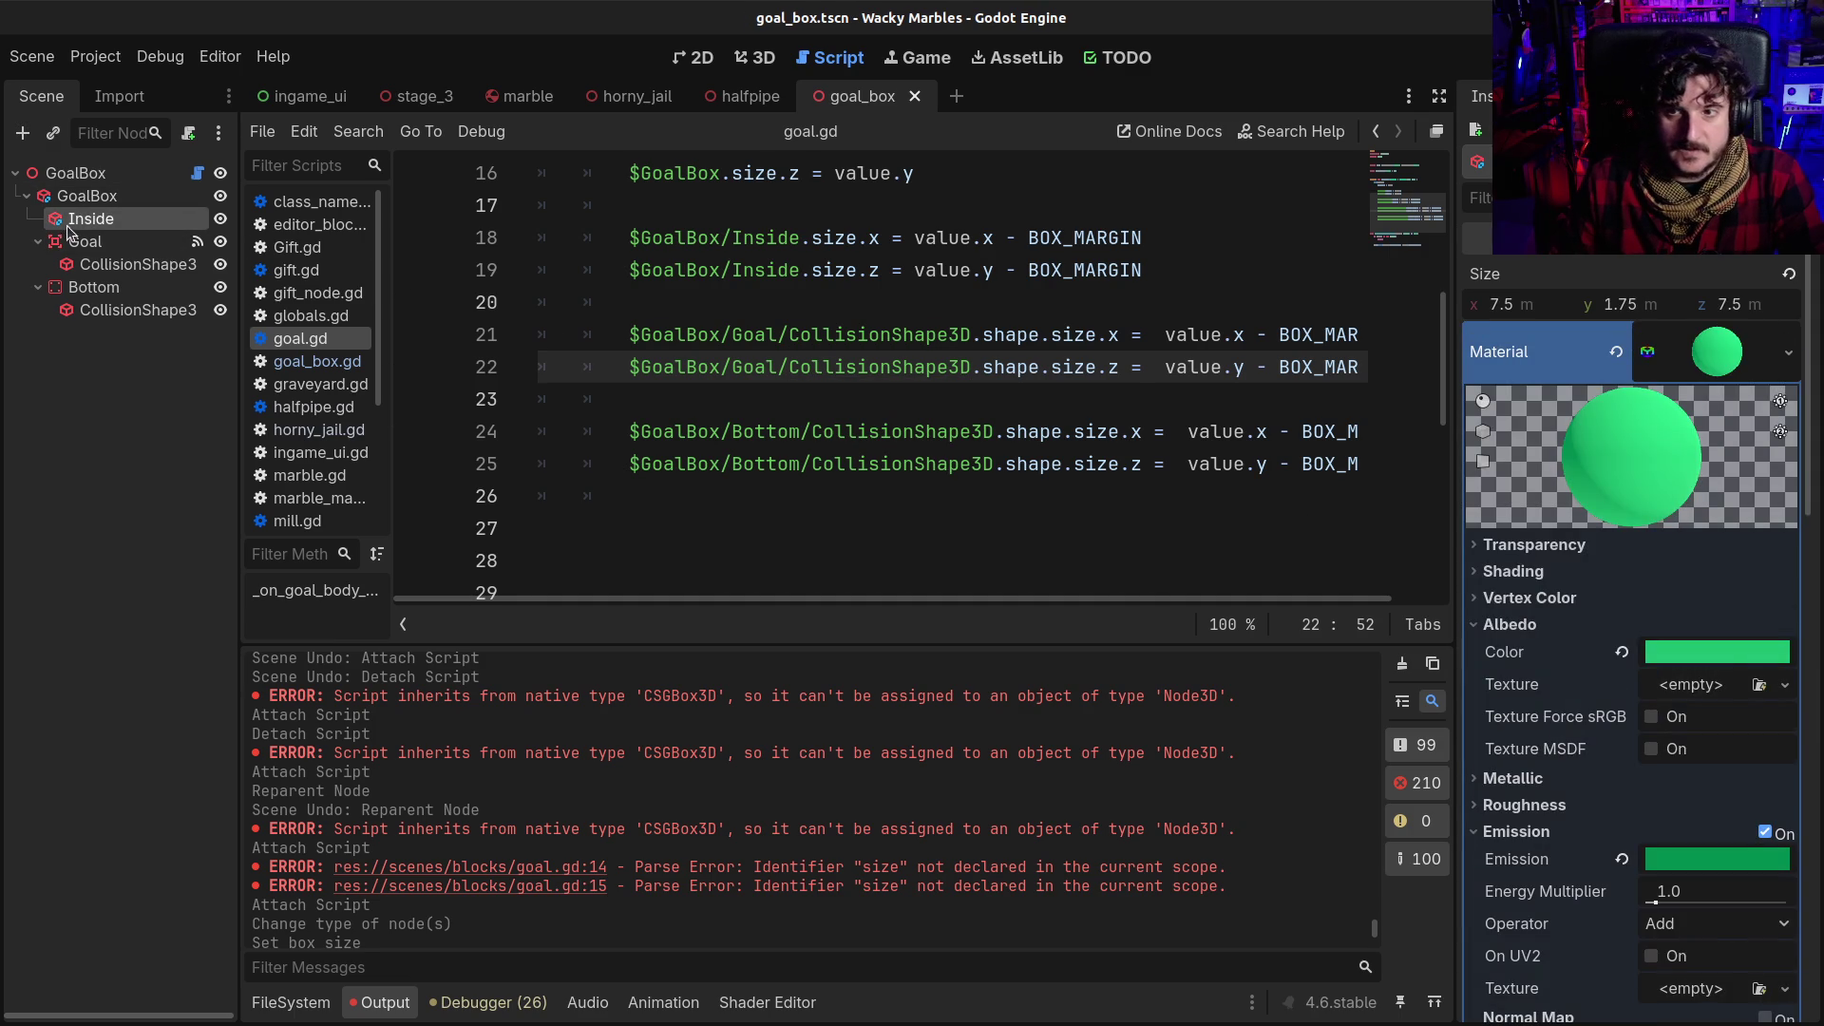
{"action": "left_click", "coordinate": [1745, 357]}
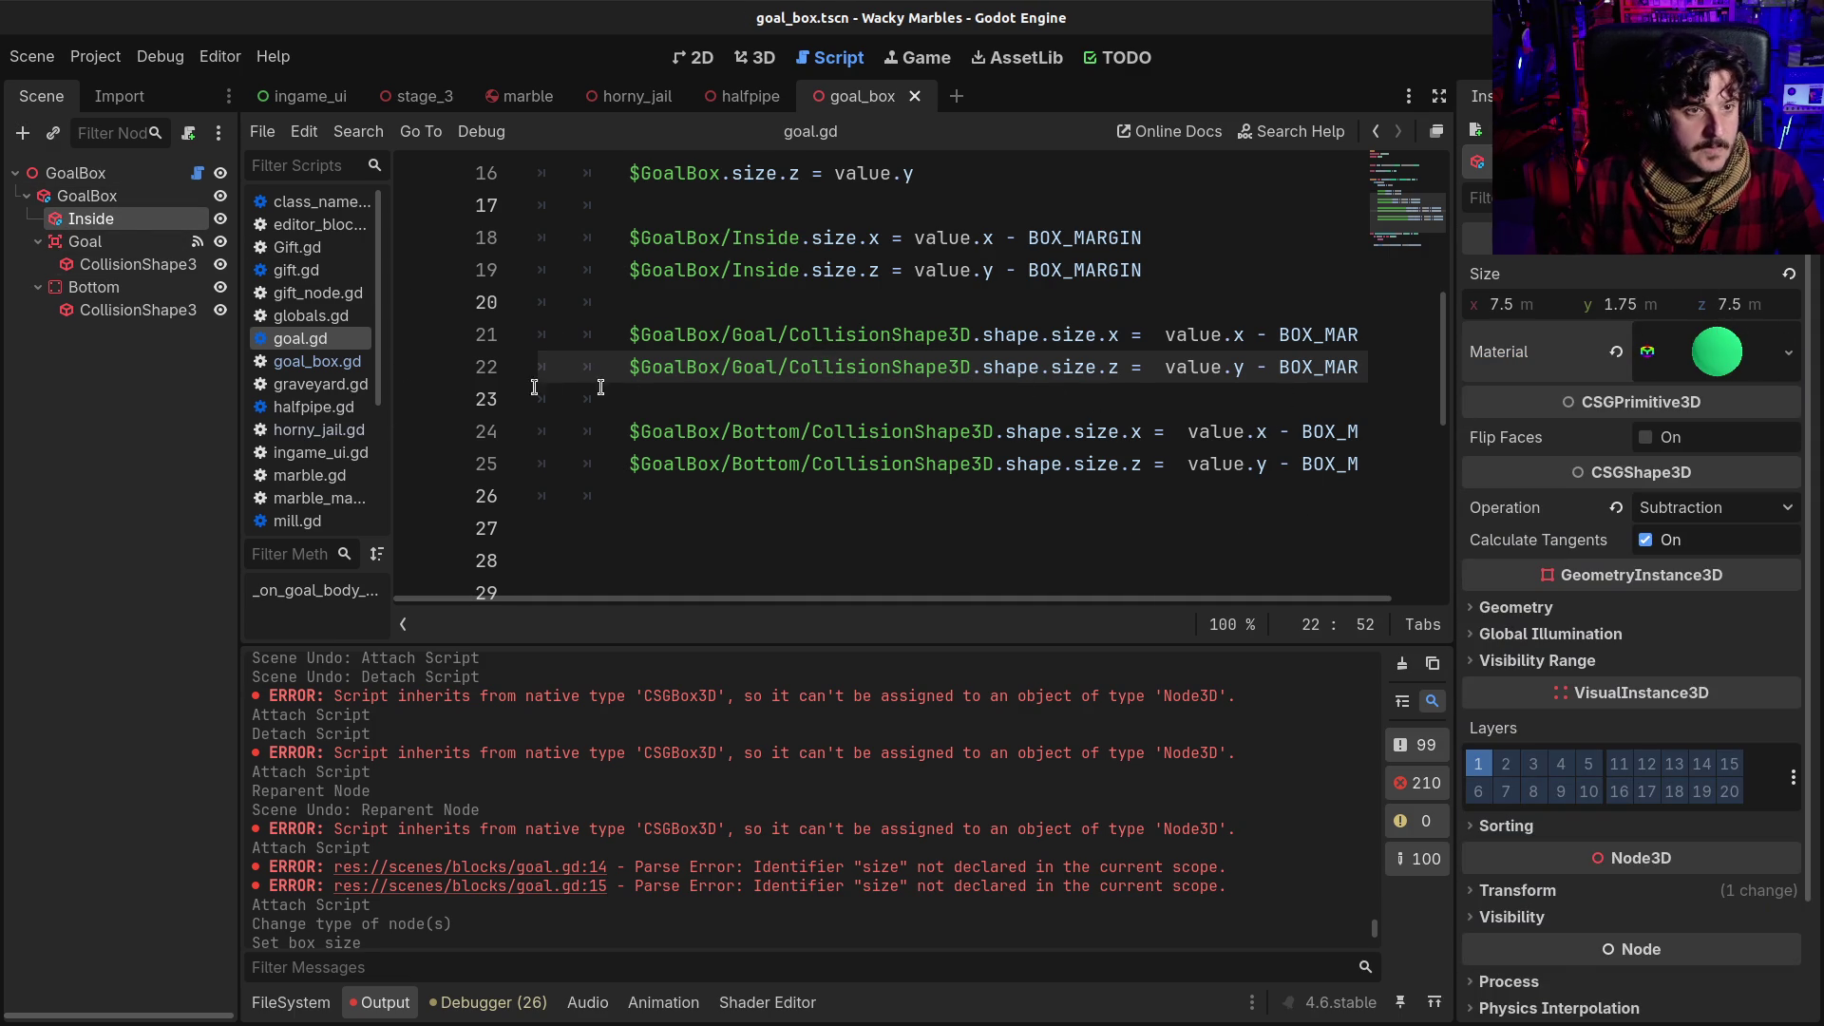
{"action": "left_click", "coordinate": [84, 242]}
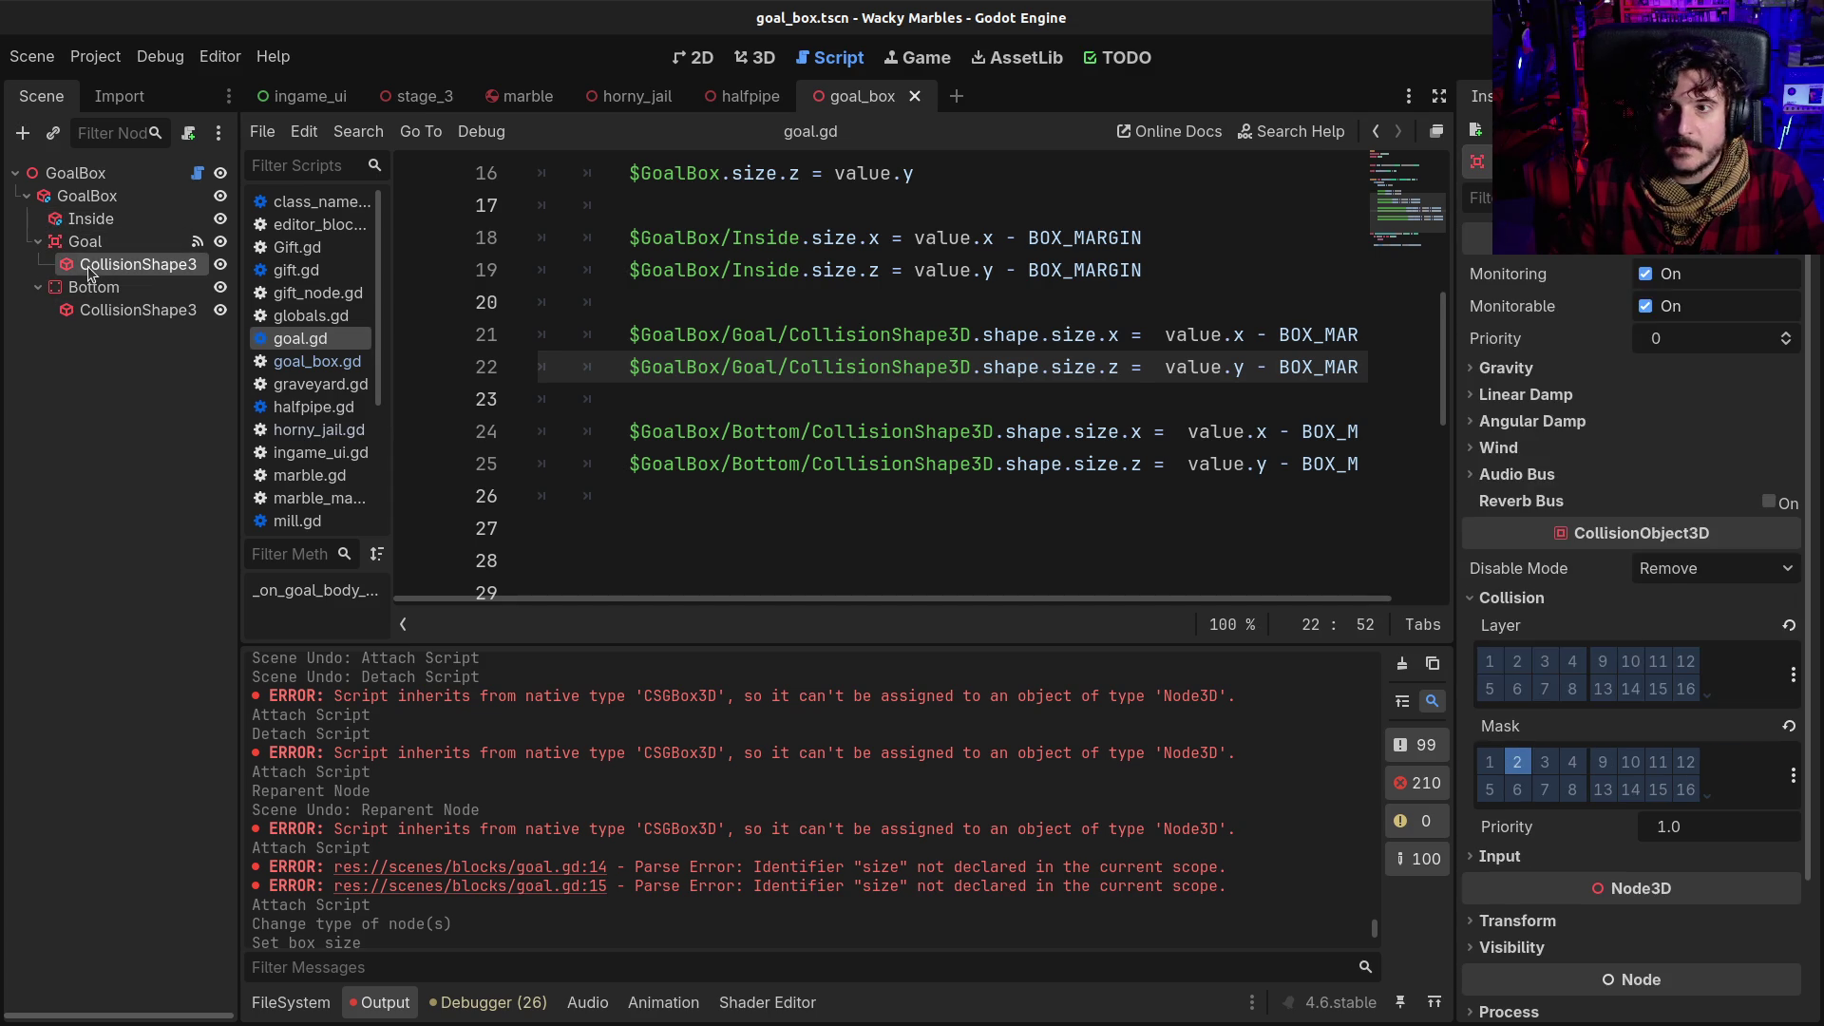
{"action": "left_click", "coordinate": [88, 266]}
{"action": "left_click", "coordinate": [82, 194]}
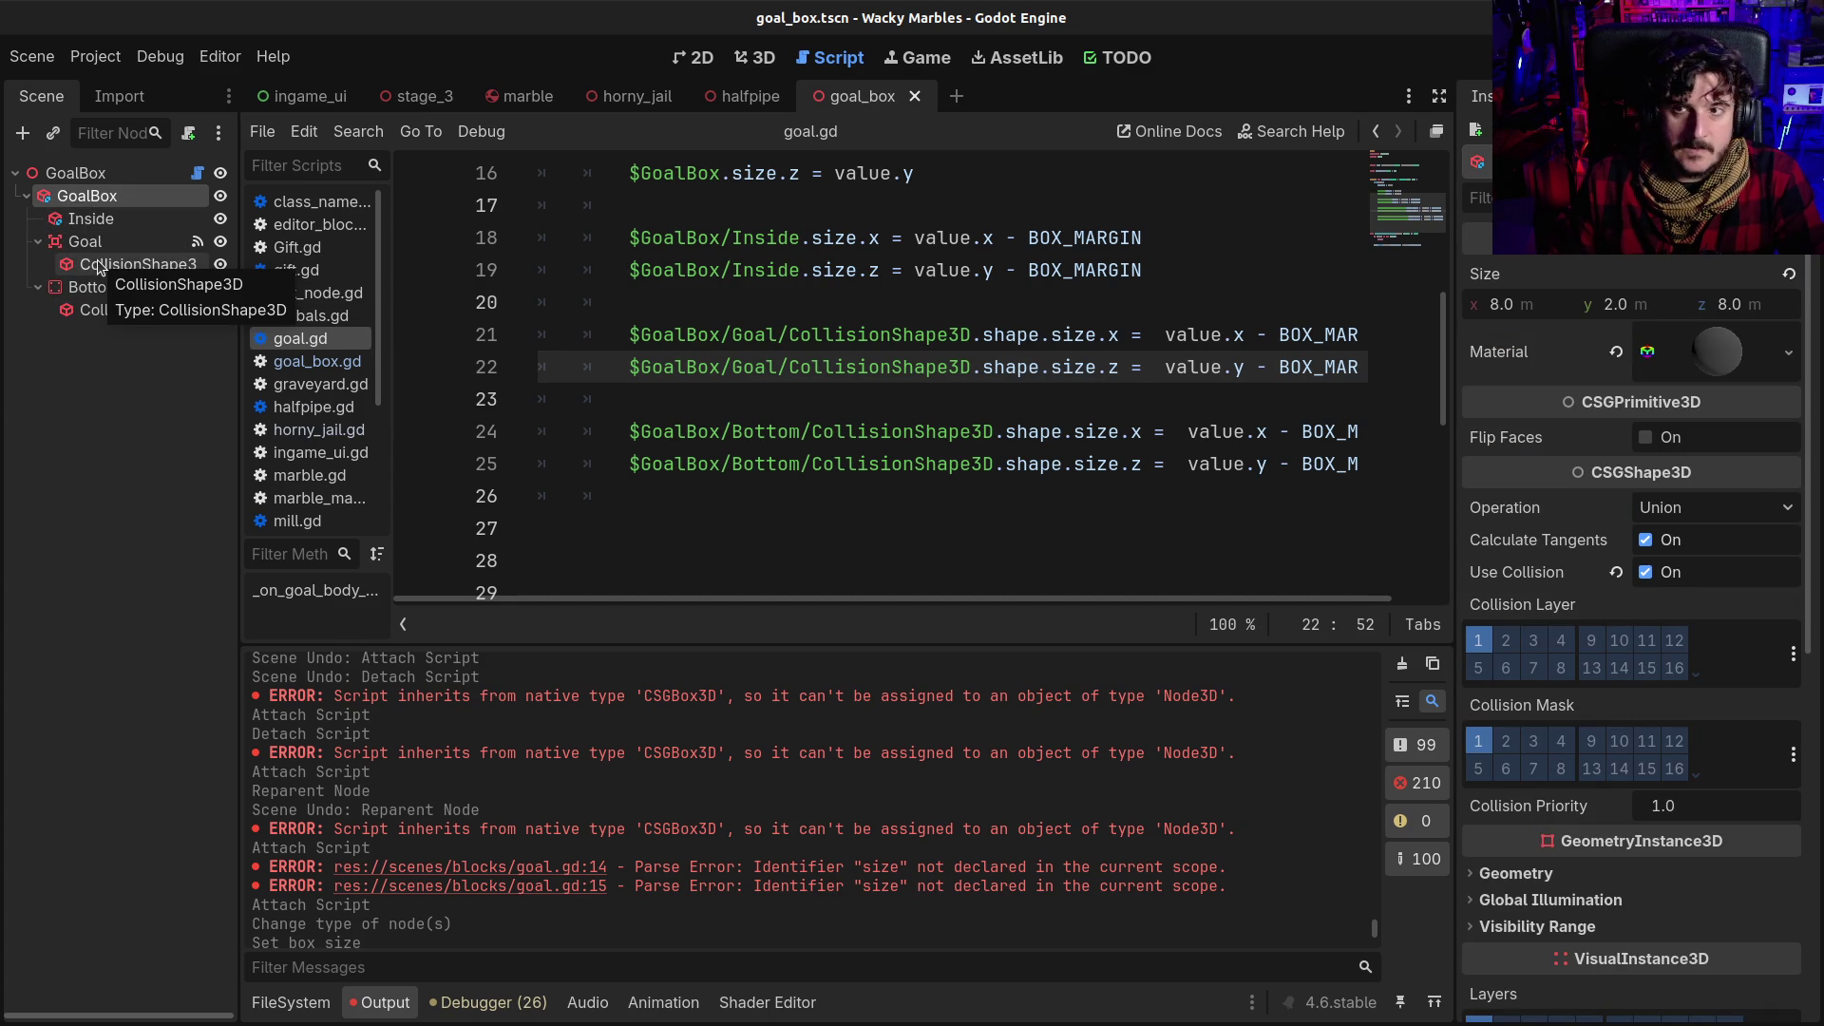
{"action": "left_click", "coordinate": [100, 266]}
Set the Goal collision shape size to 7.5 × 1.75 × 7.5 and save.
{"action": "left_click", "coordinate": [1510, 338]}
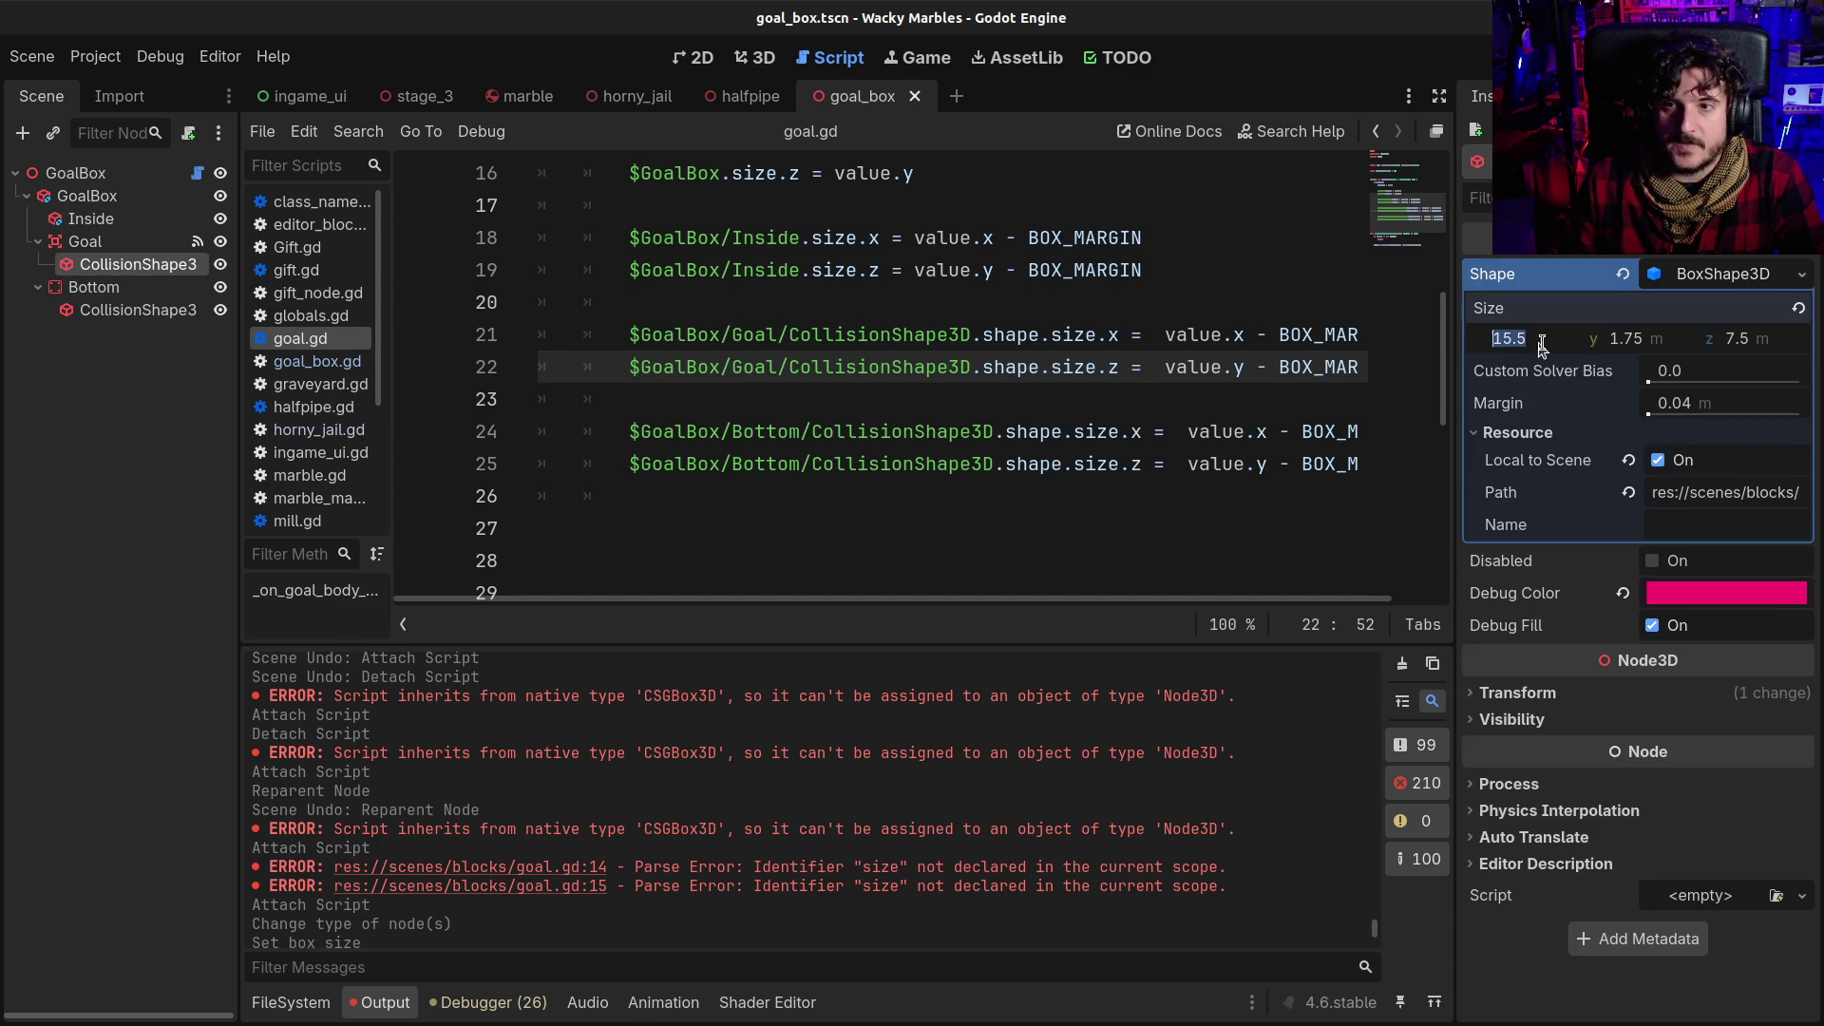
{"action": "type", "text": "8"}
{"action": "key", "text": "Tab"}
{"action": "key", "text": "Tab"}
{"action": "type", "text": "8"}
{"action": "key", "text": "Return"}
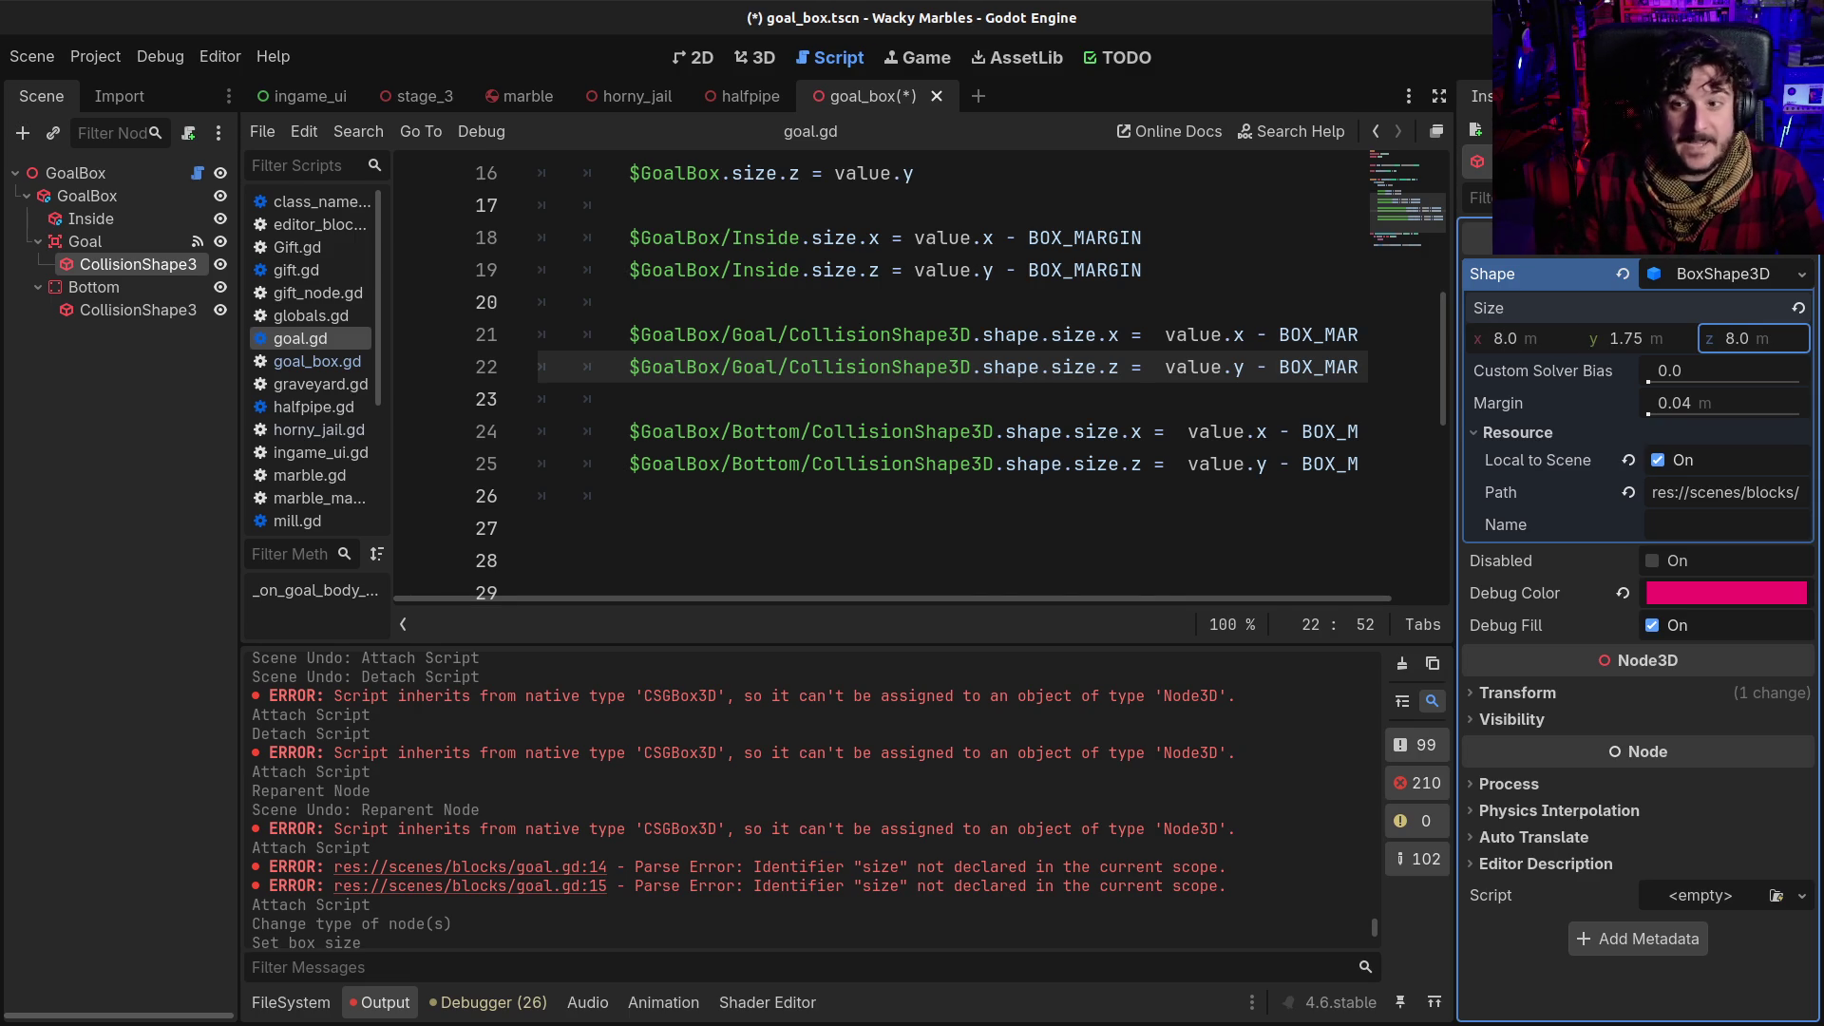
{"action": "key", "text": "ctrl+w"}
{"action": "key", "text": "Escape"}
{"action": "left_click", "coordinate": [1776, 343]}
{"action": "type", "text": "8."}
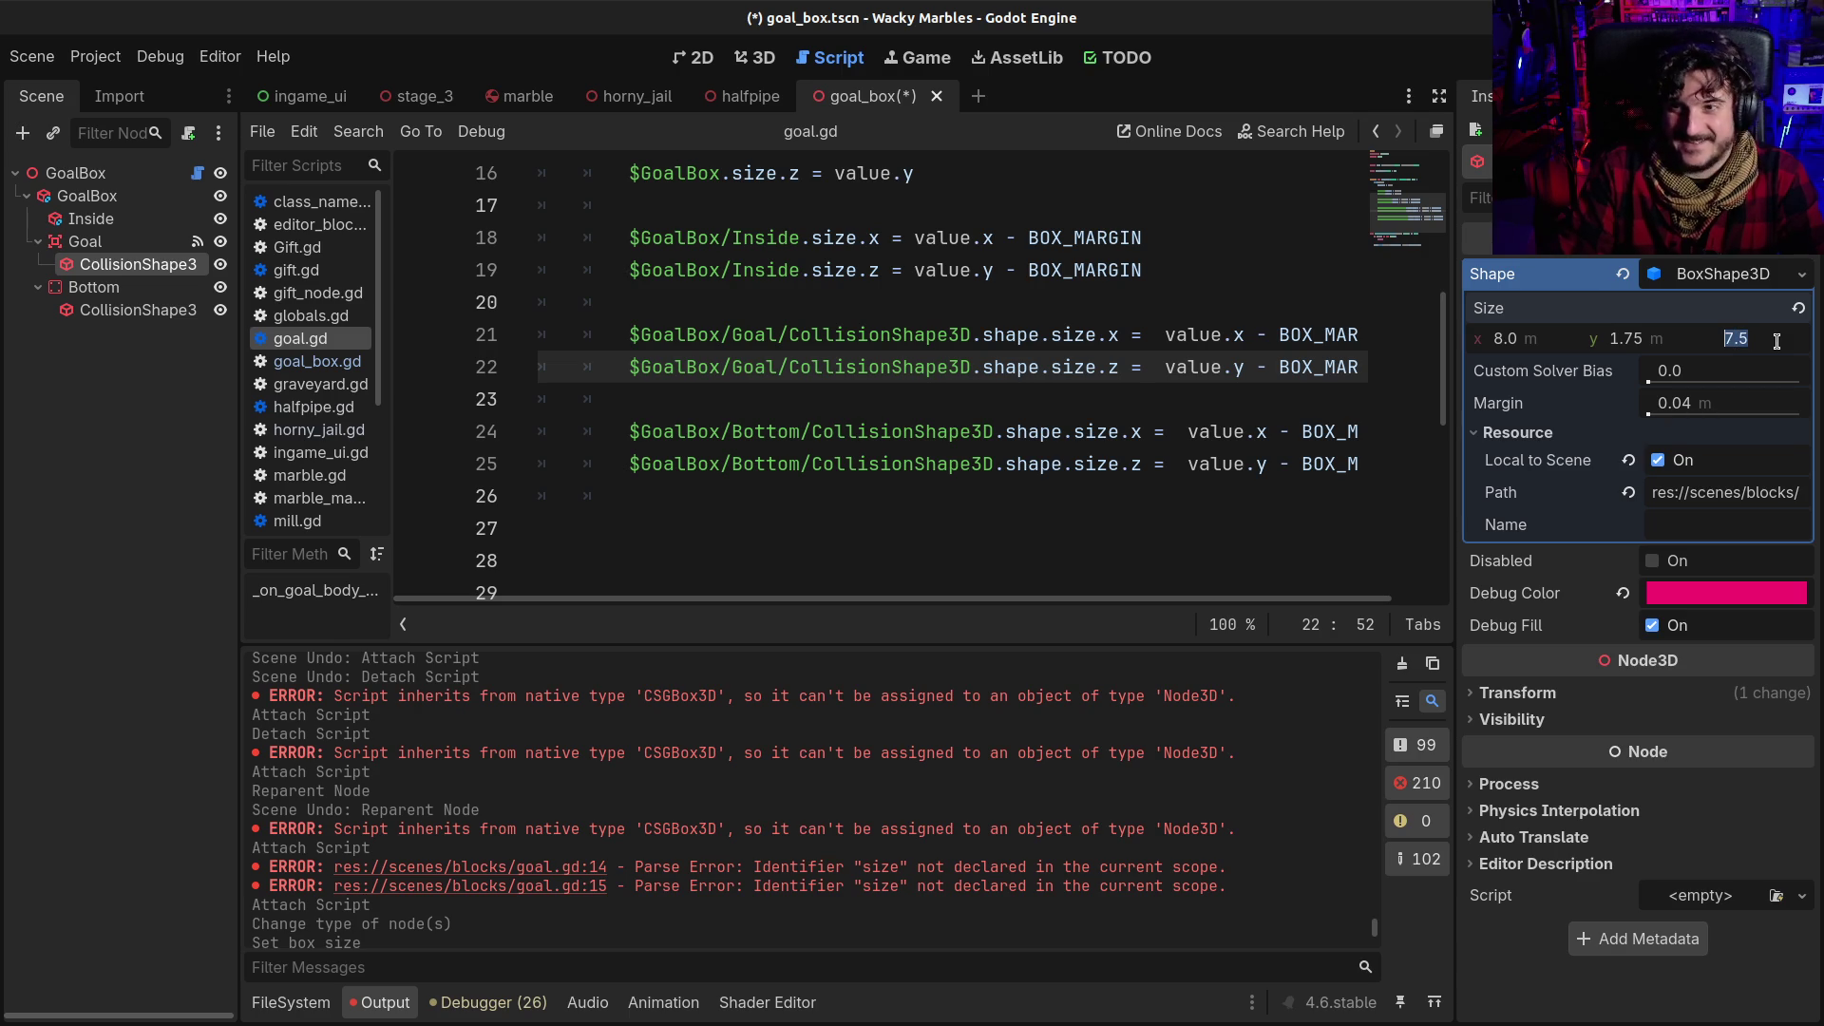
{"action": "key", "text": "Tab"}
{"action": "left_click", "coordinate": [1556, 338]}
{"action": "type", "text": "7.5"}
{"action": "key", "text": "Return"}
{"action": "key", "text": "ctrl+s"}
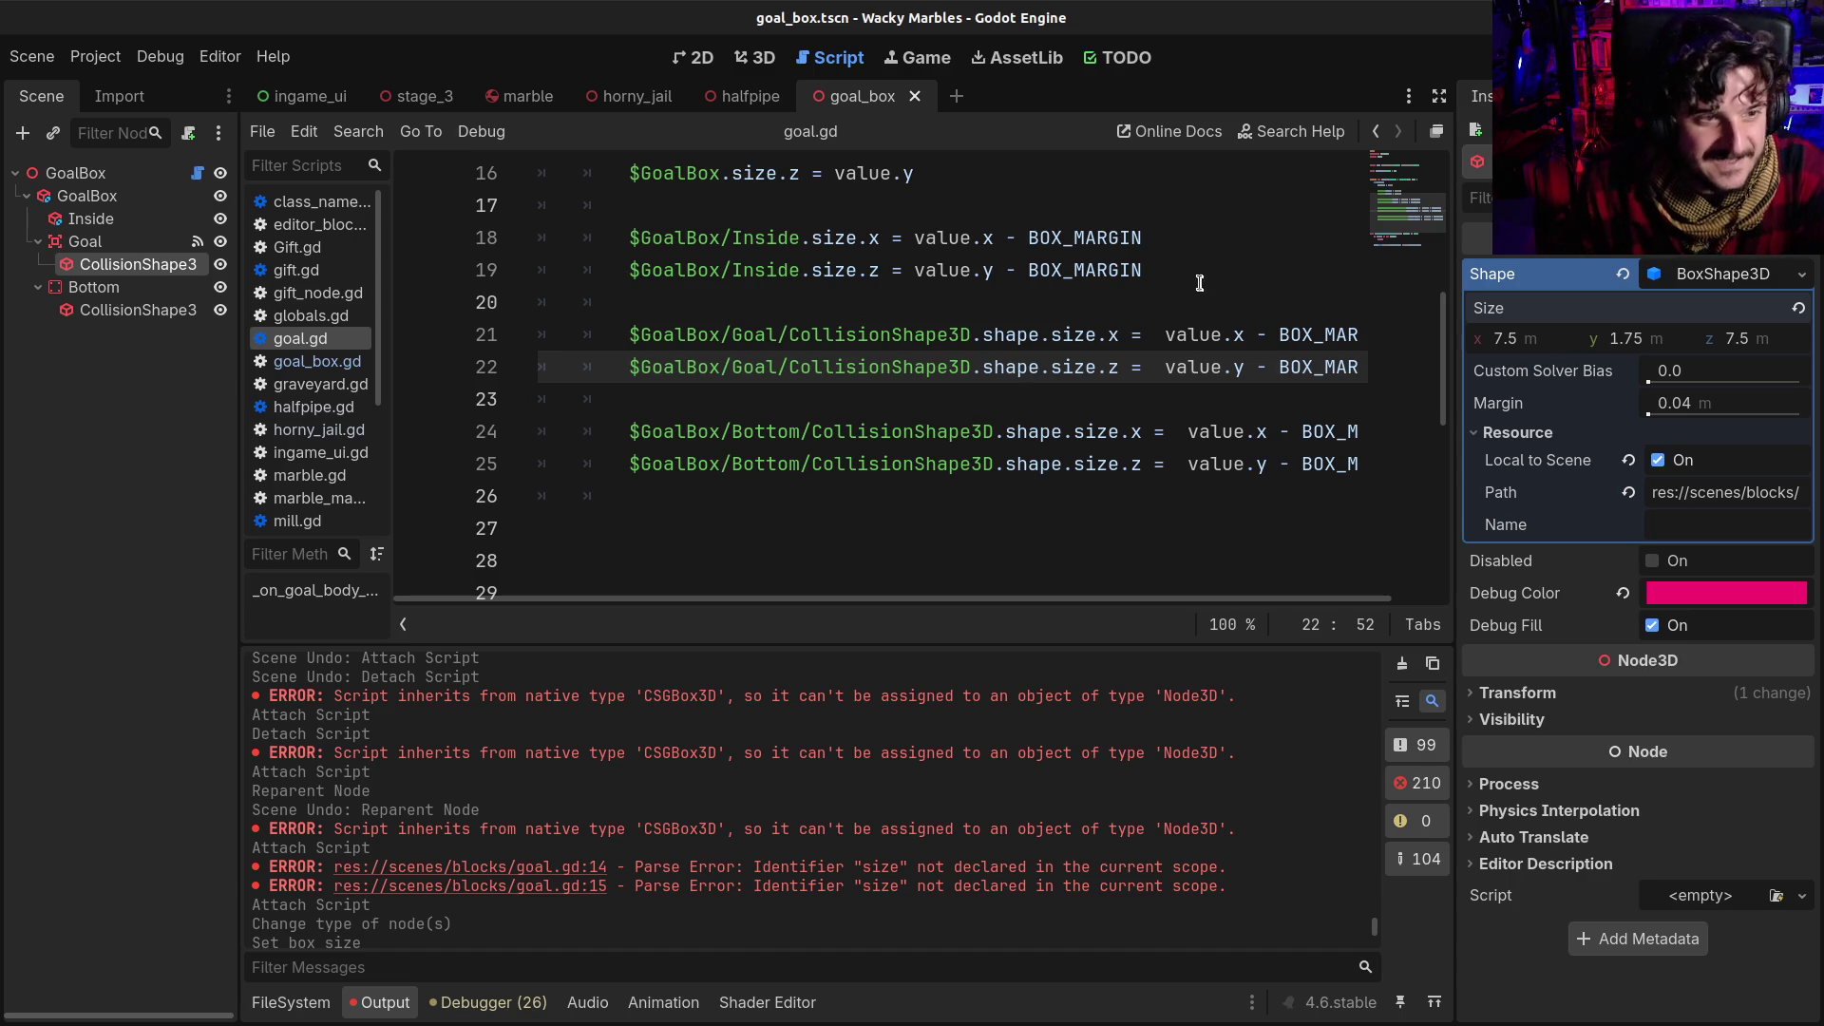
Set the Bottom collision shape's x size to 7.5 and view the goal box in 3D.
{"action": "left_click", "coordinate": [156, 314]}
{"action": "left_click", "coordinate": [1520, 339]}
{"action": "type", "text": "7.5"}
{"action": "key", "text": "Return"}
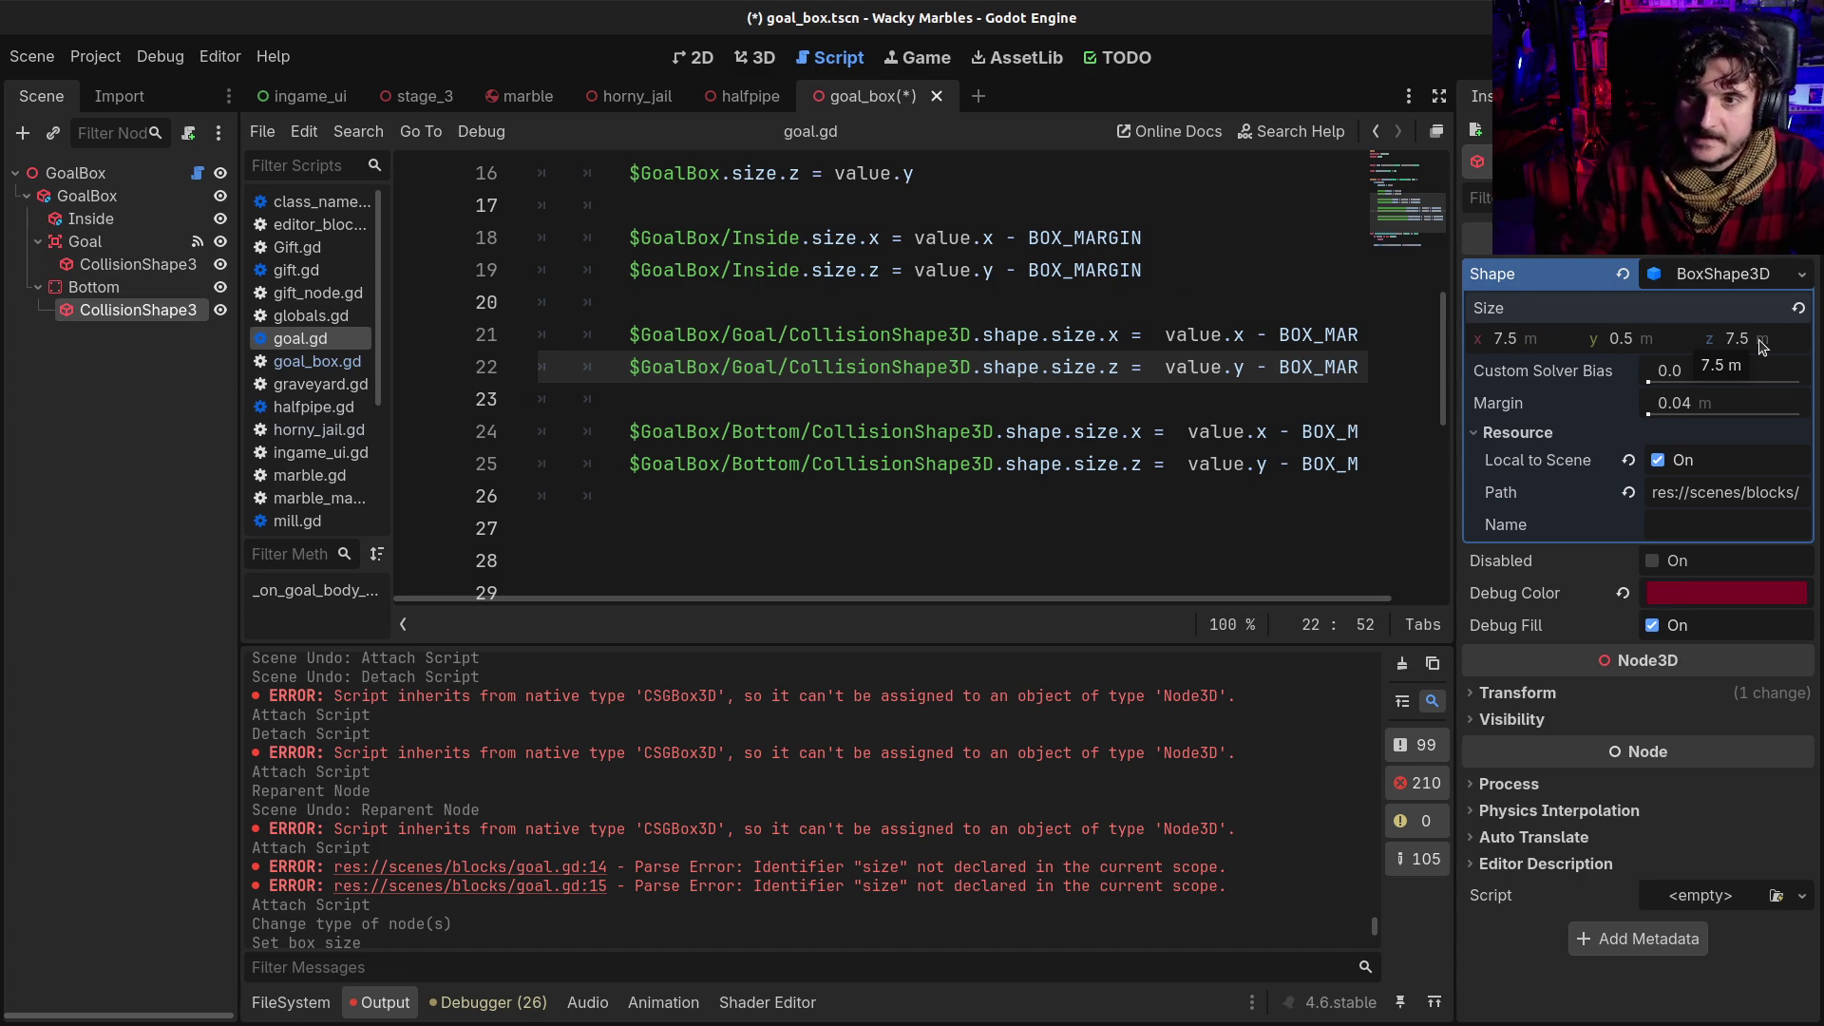
{"action": "left_click", "coordinate": [81, 173]}
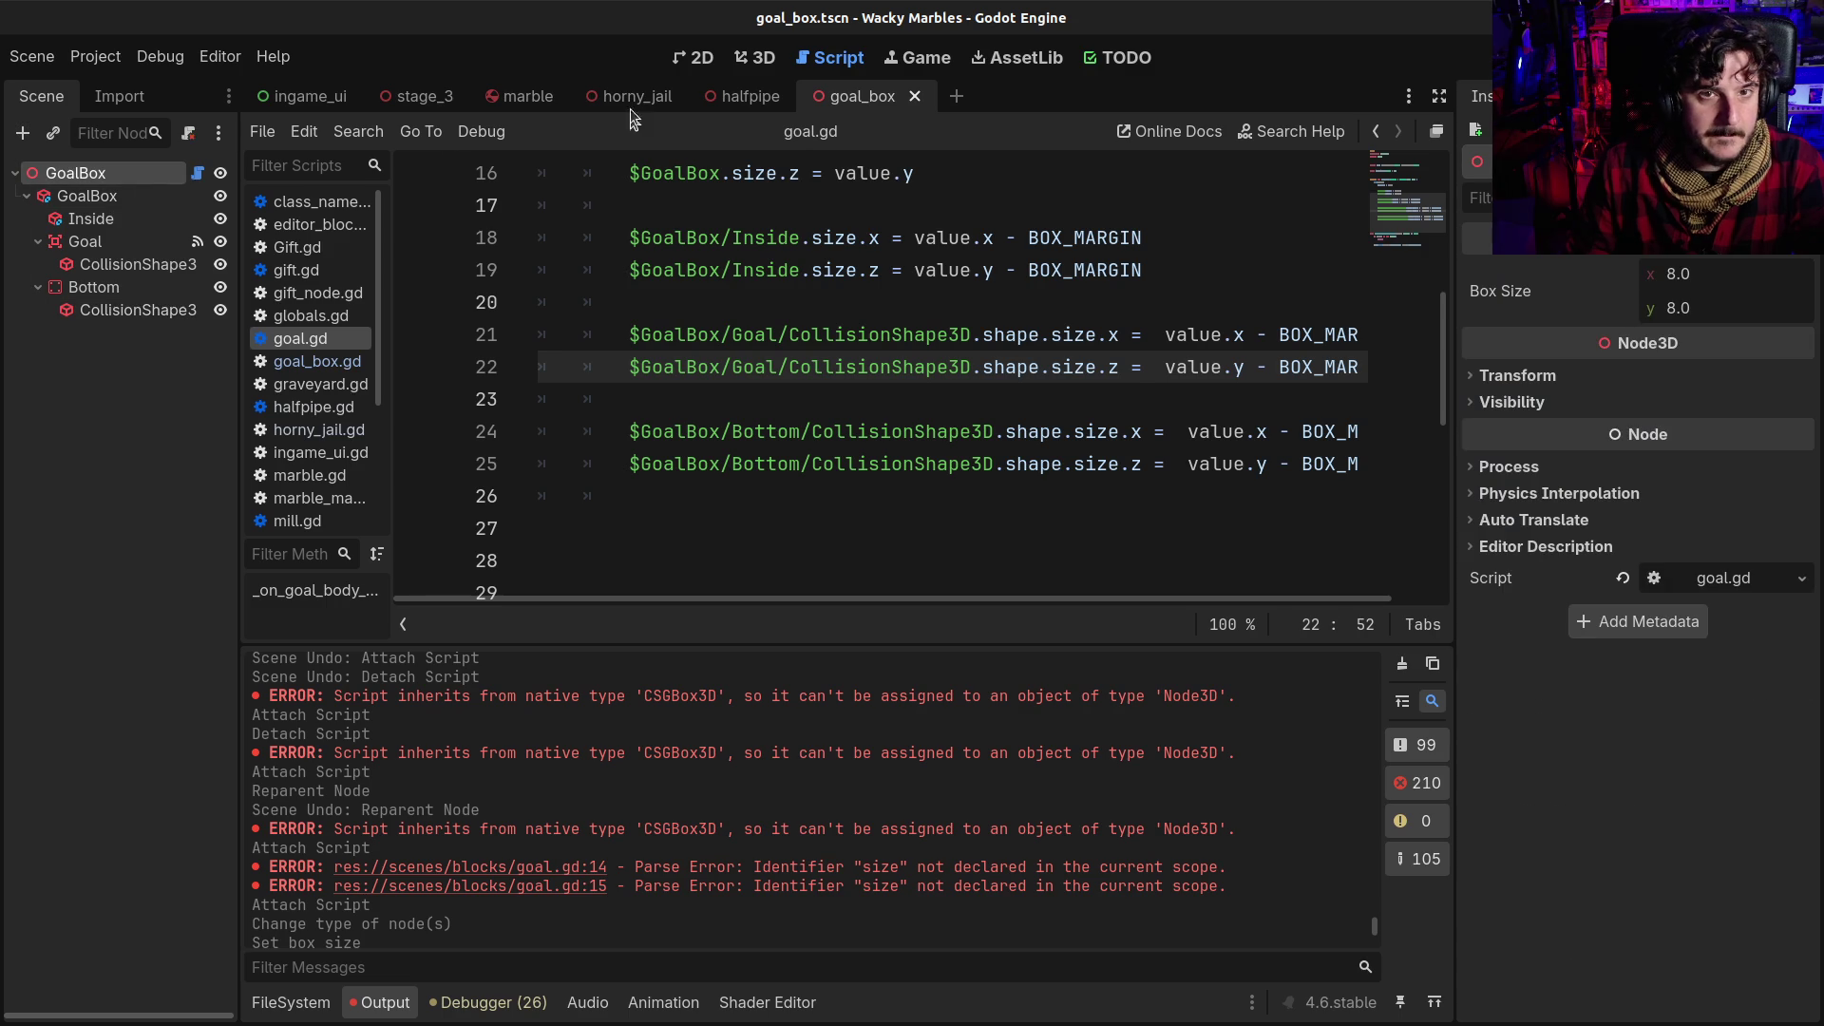
{"action": "left_click", "coordinate": [756, 57]}
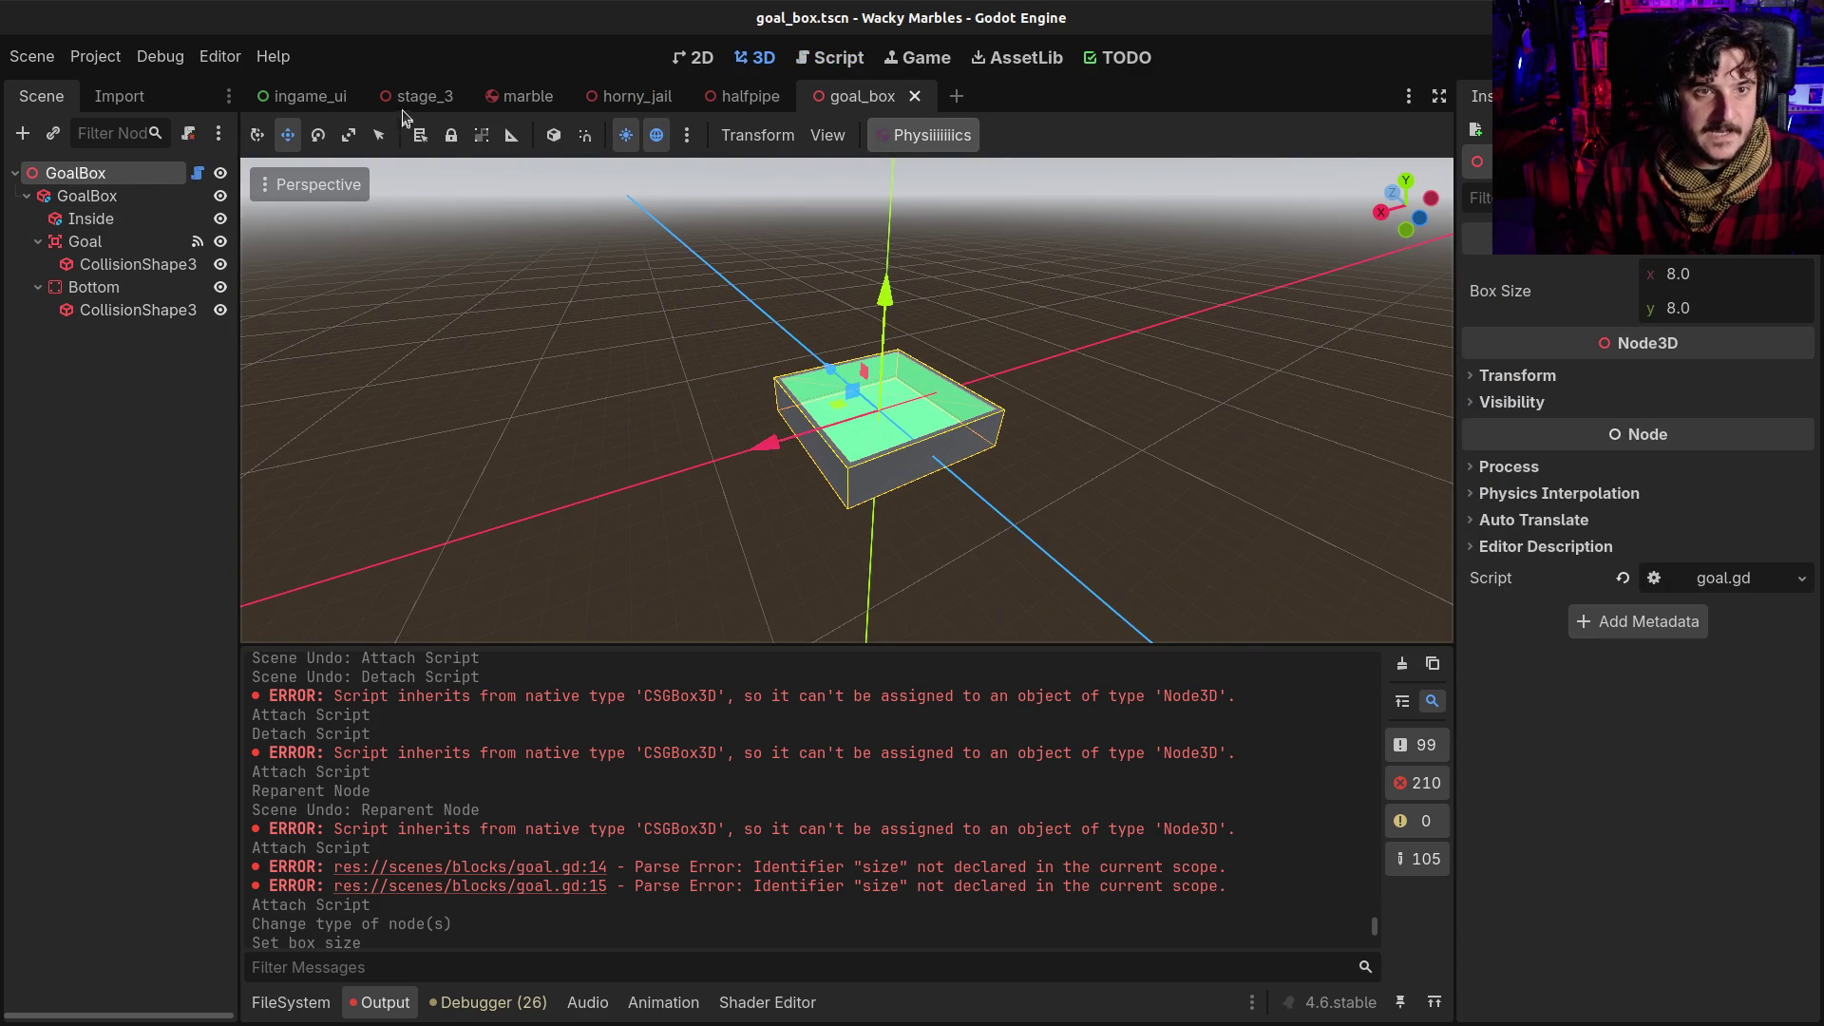
In stage_3, set the GoalBox Box Size x to 14 and save.
{"action": "left_click", "coordinate": [418, 97]}
{"action": "scroll", "coordinate": [754, 406], "scroll_direction": "up", "scroll_amount": 3}
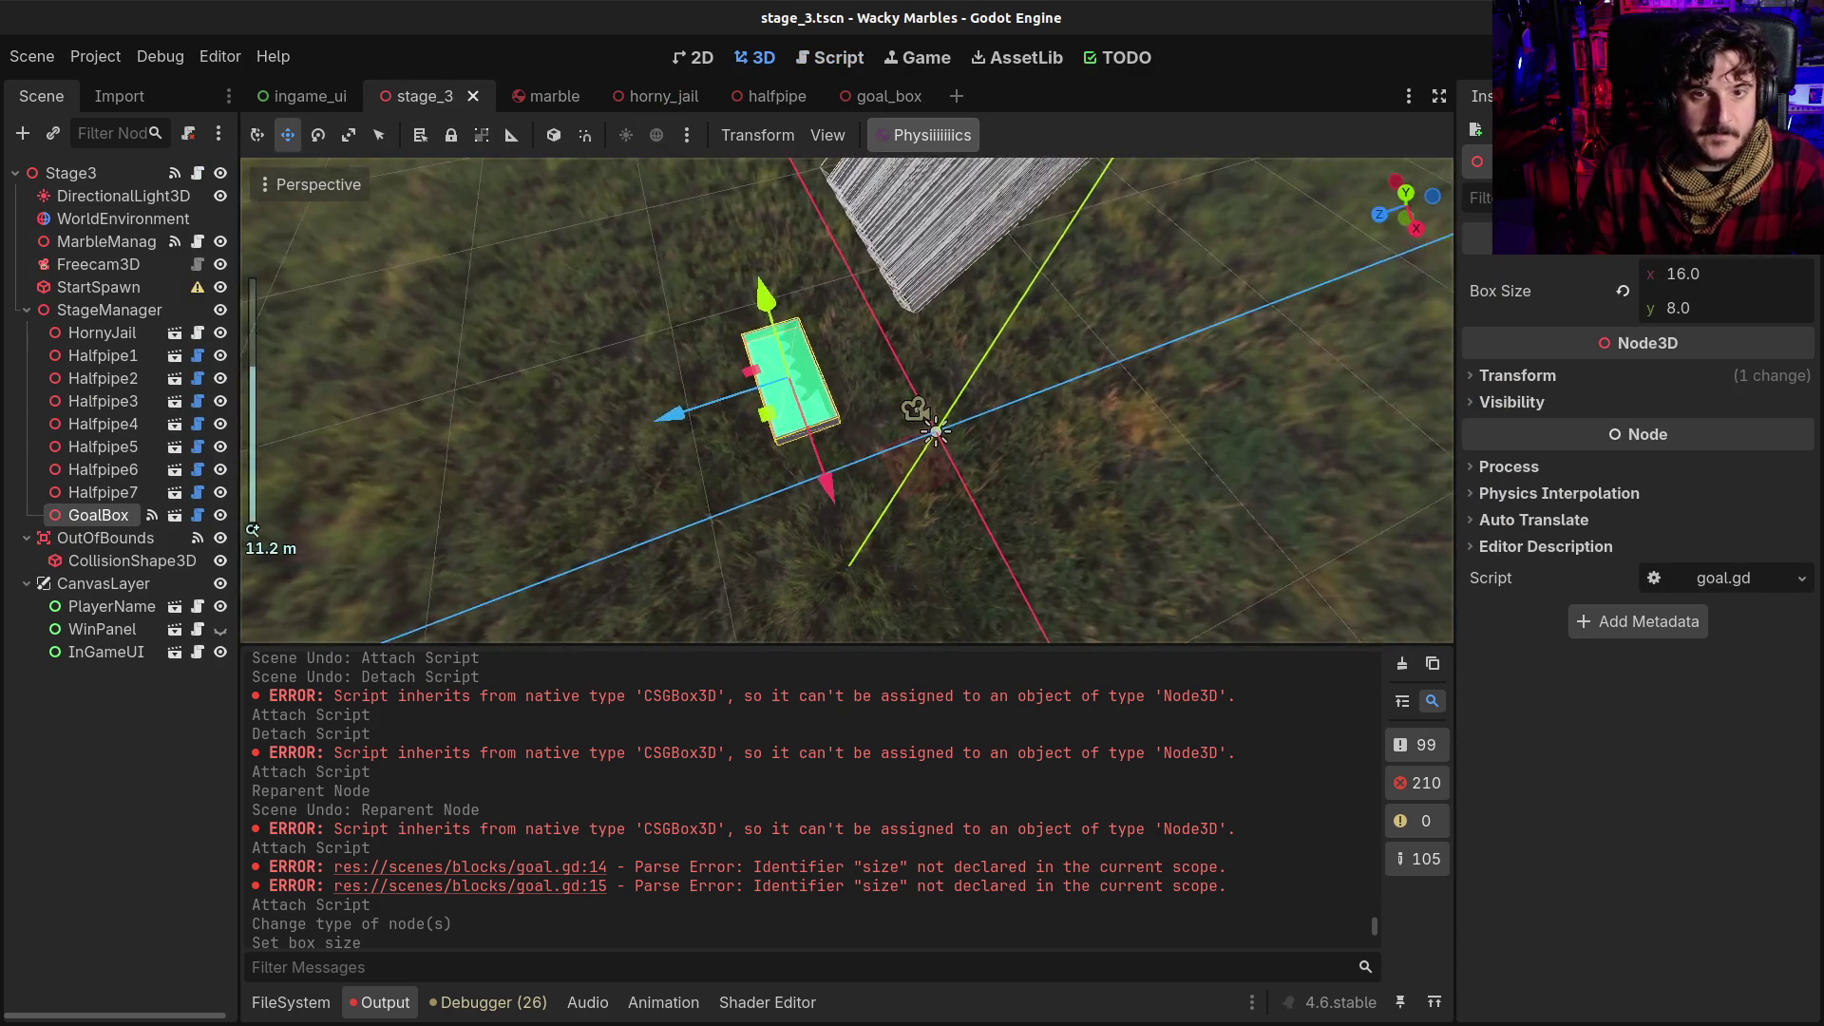
{"action": "scroll", "coordinate": [809, 500], "scroll_direction": "up", "scroll_amount": 3}
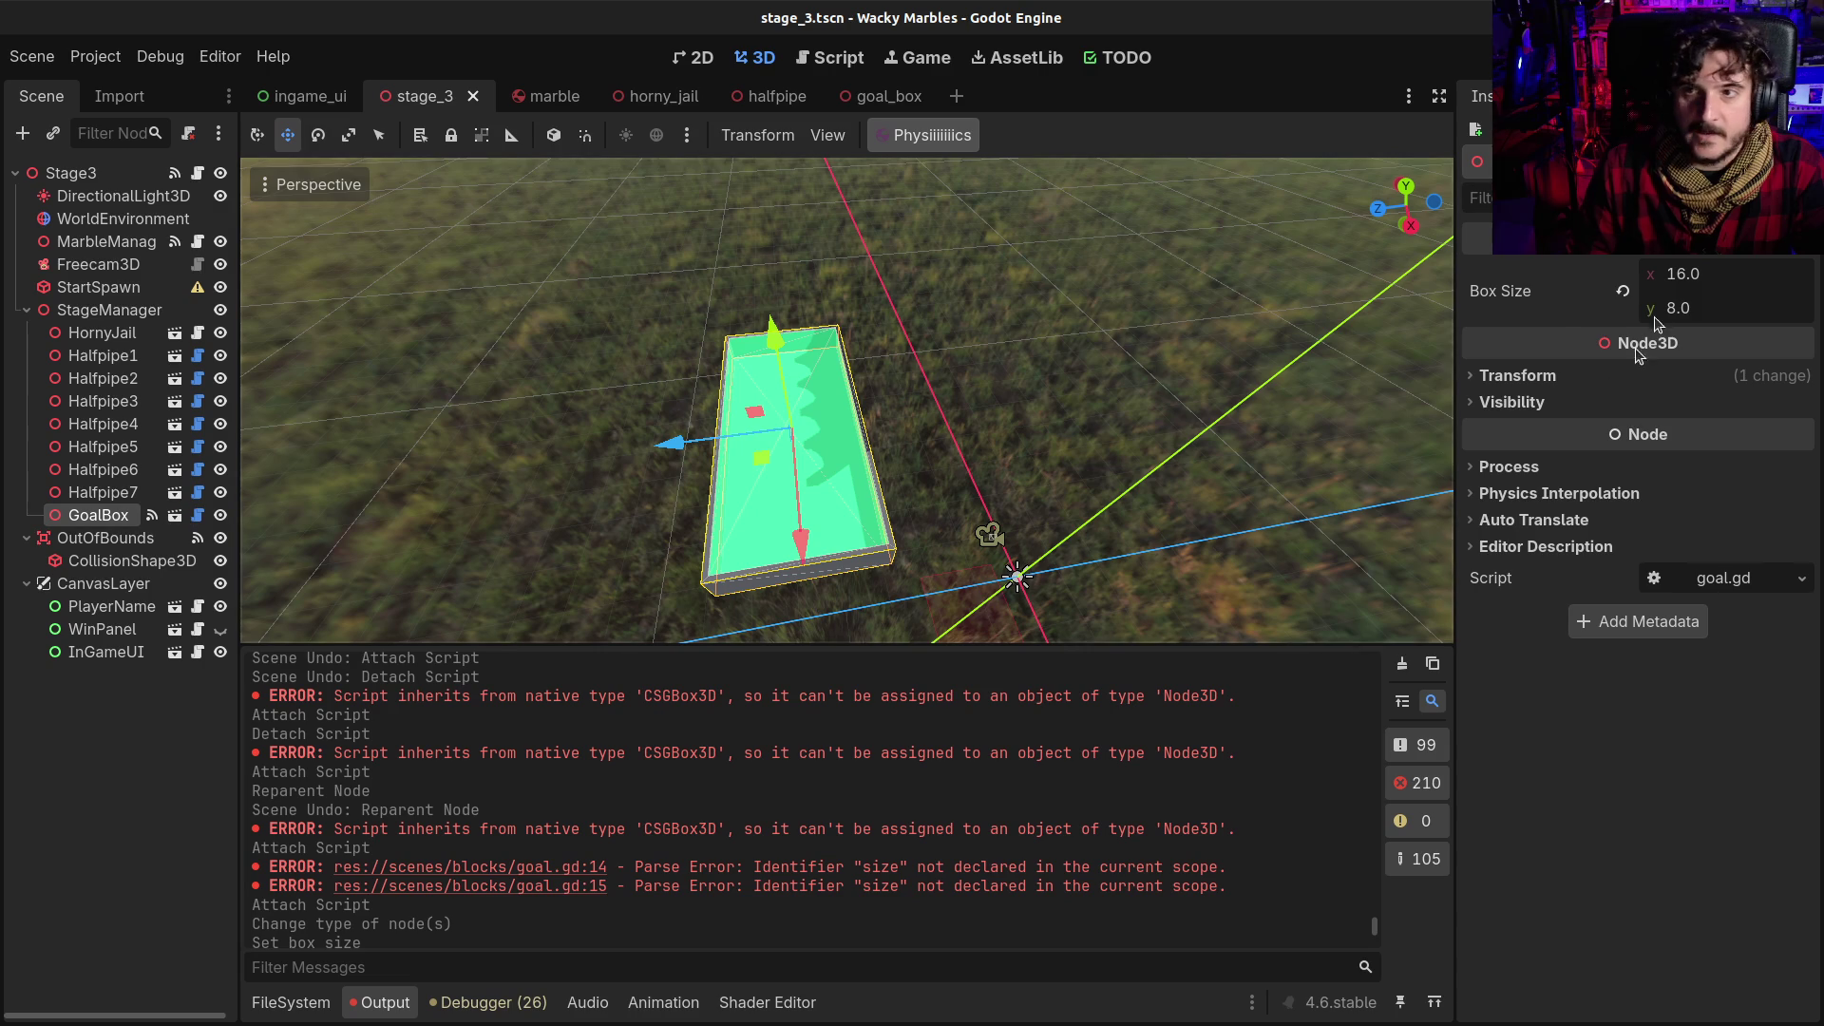
{"action": "mouse_move", "coordinate": [1700, 273]}
{"action": "left_mouse_down"}
{"action": "mouse_move", "coordinate": [1663, 274]}
{"action": "mouse_move", "coordinate": [1739, 274]}
{"action": "mouse_move", "coordinate": [1615, 273]}
{"action": "mouse_move", "coordinate": [1738, 273]}
{"action": "left_mouse_up"}
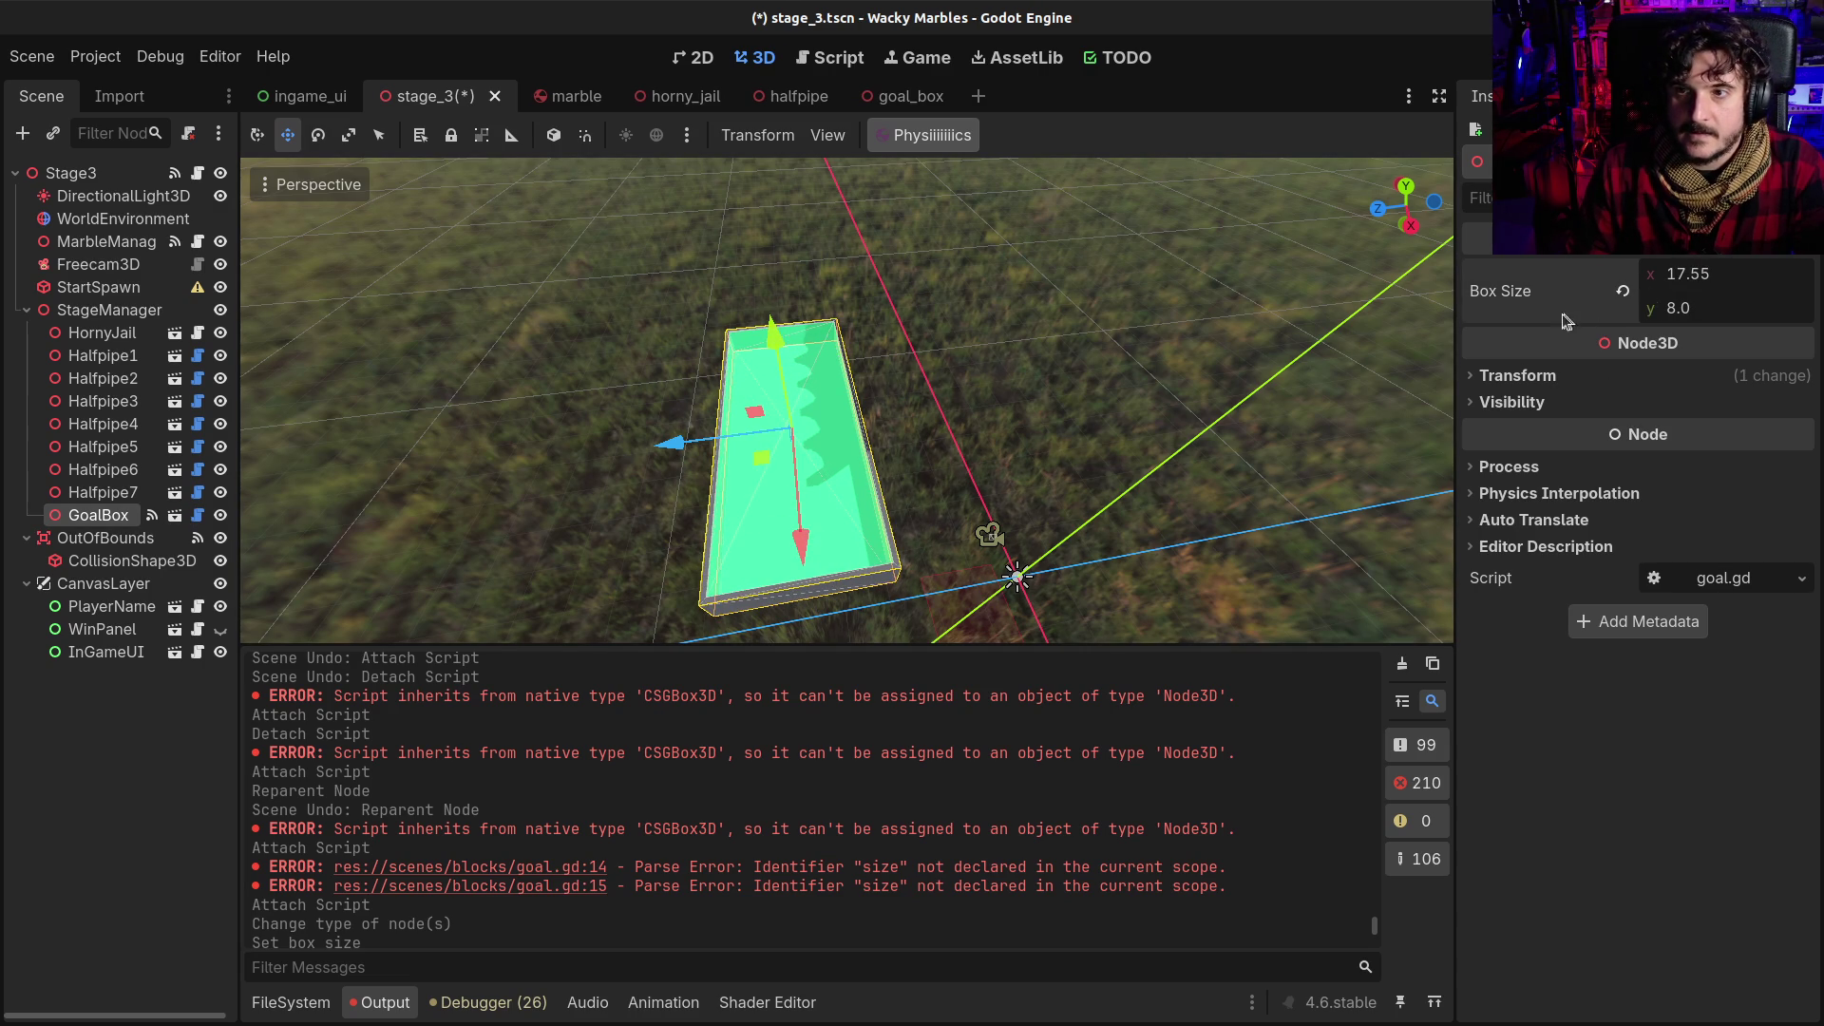
{"action": "left_click", "coordinate": [1751, 286]}
{"action": "type", "text": "14"}
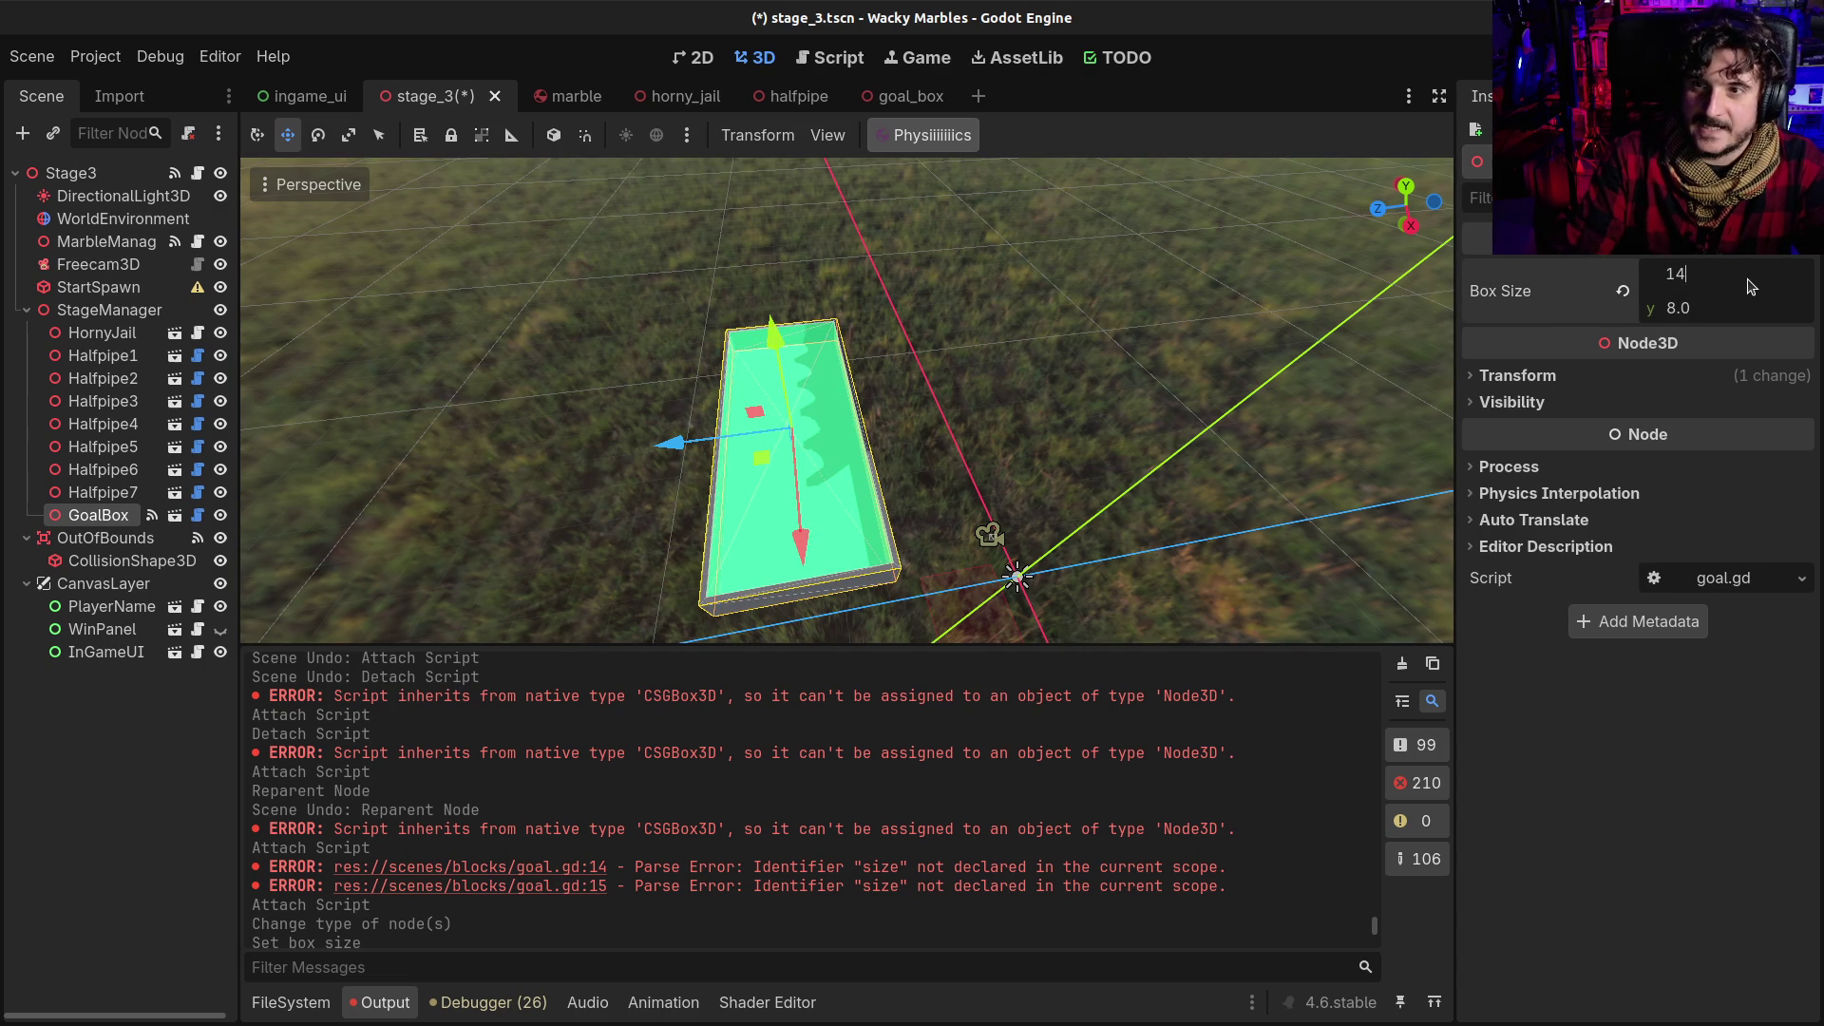
{"action": "key", "text": "Return"}
{"action": "key", "text": "ctrl+s"}
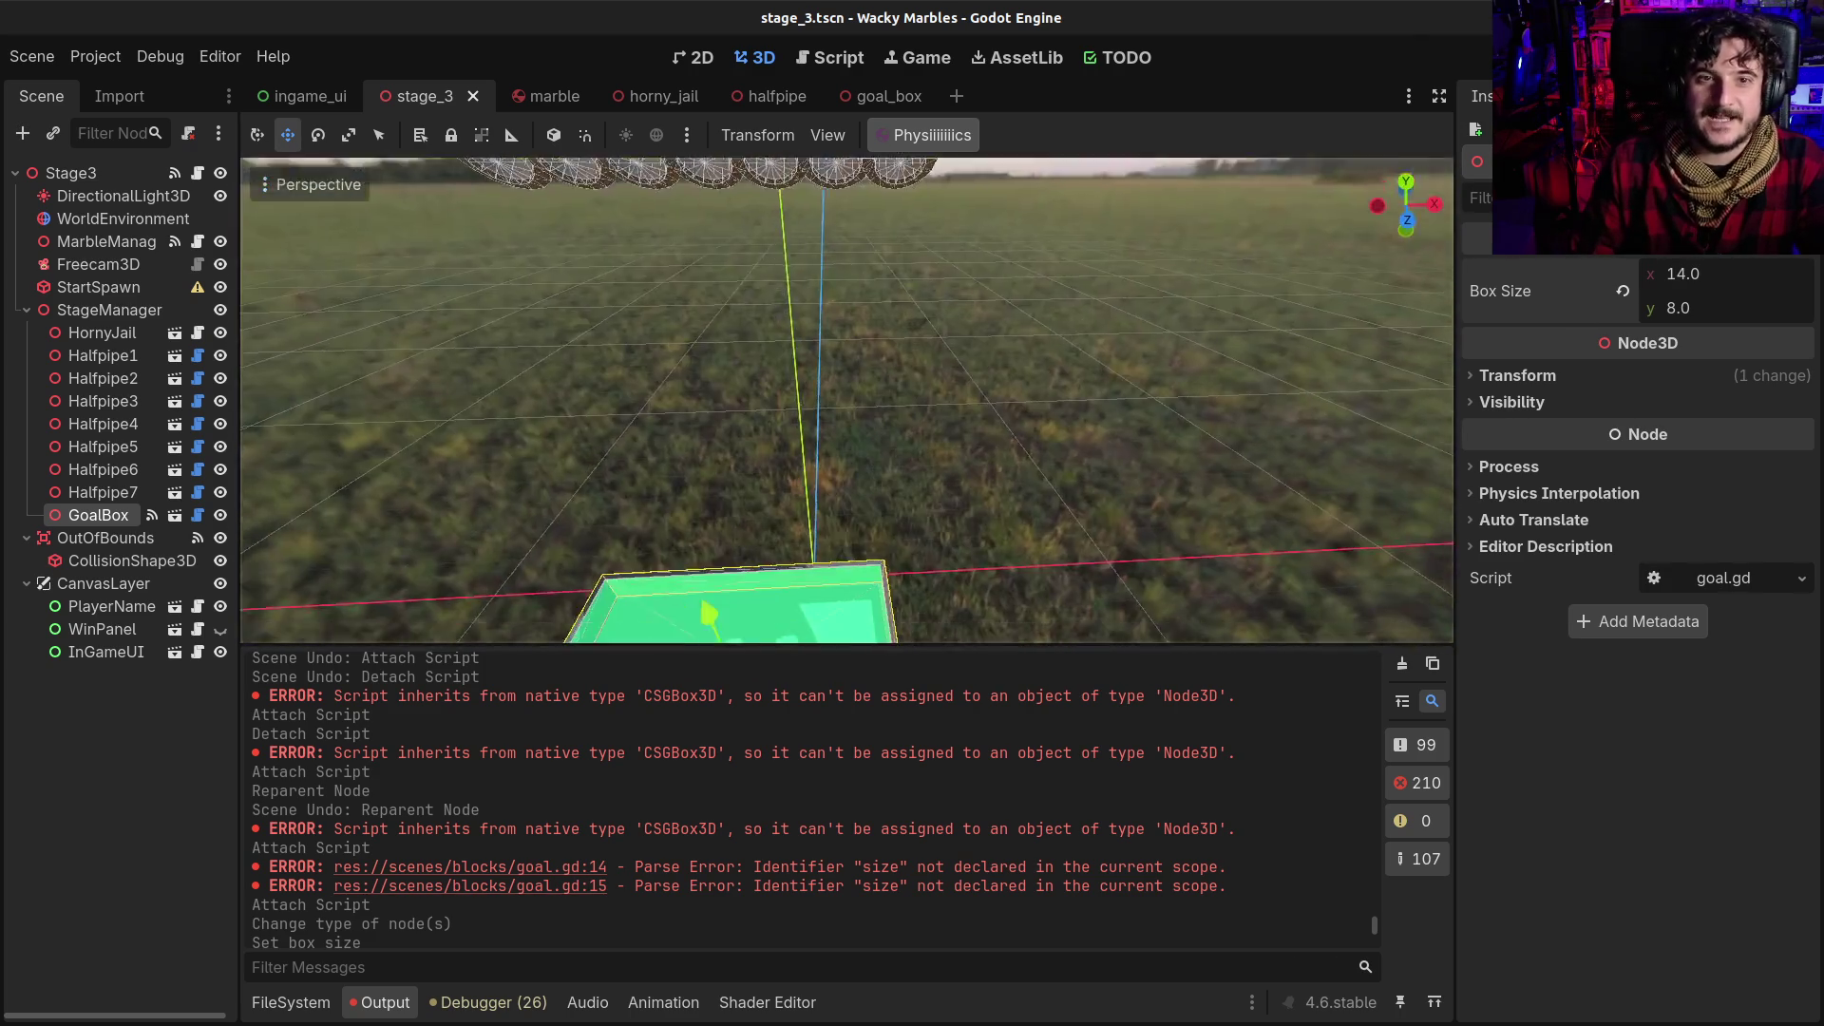
Dismiss the new-node dialog and collapse the output log to enlarge the Stage3 view.
{"action": "key", "text": "ctrl+a"}
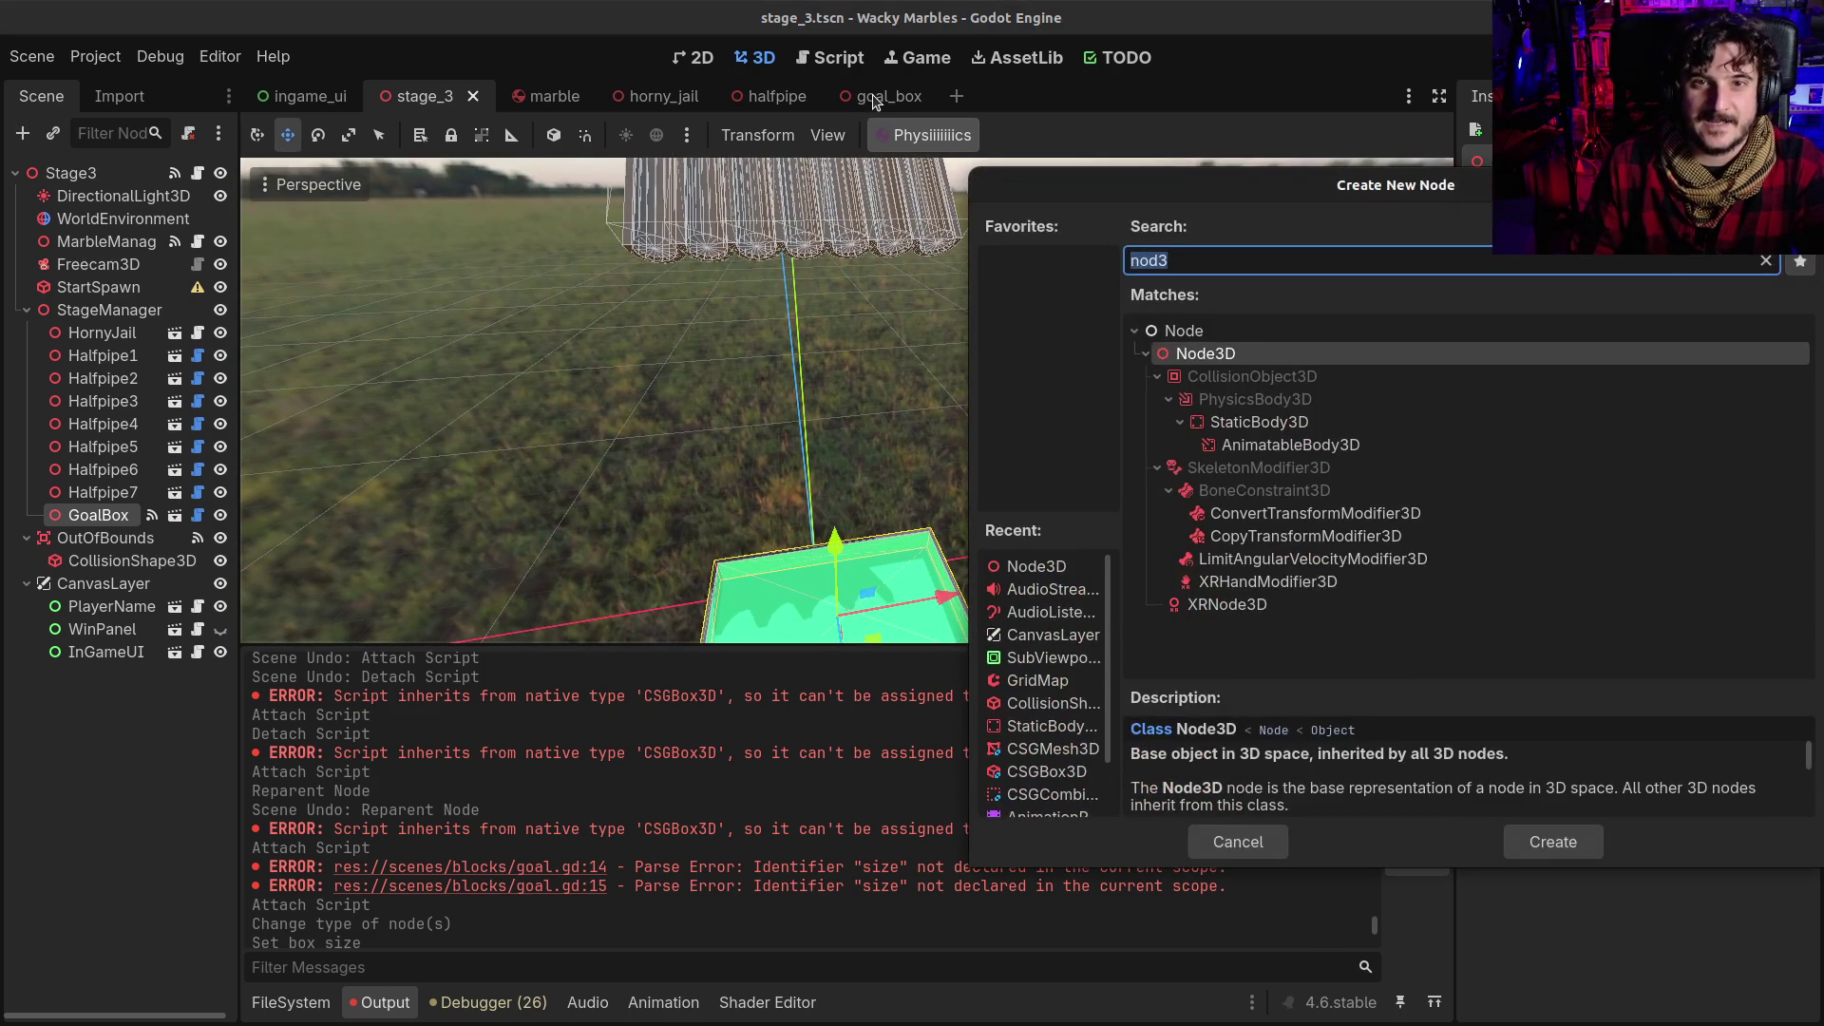
{"action": "key", "text": "Escape"}
{"action": "left_click", "coordinate": [875, 101]}
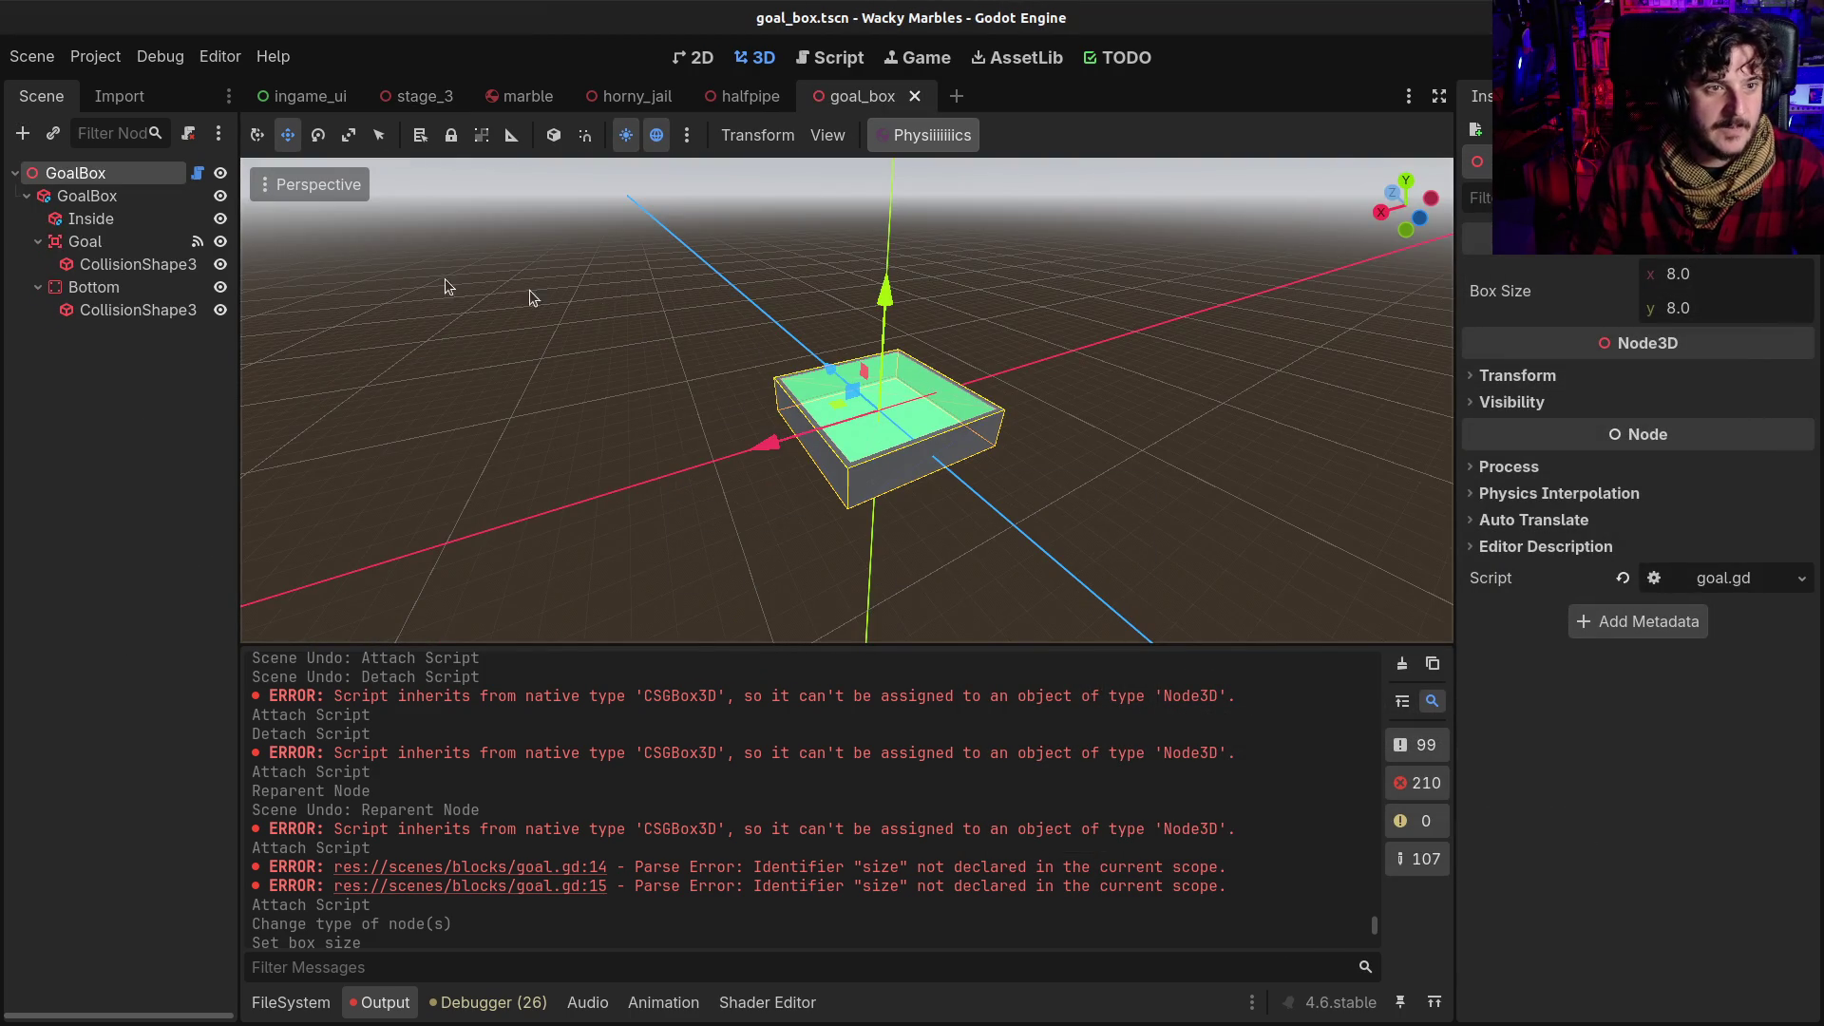
{"action": "left_click", "coordinate": [401, 99]}
{"action": "left_click", "coordinate": [373, 1003]}
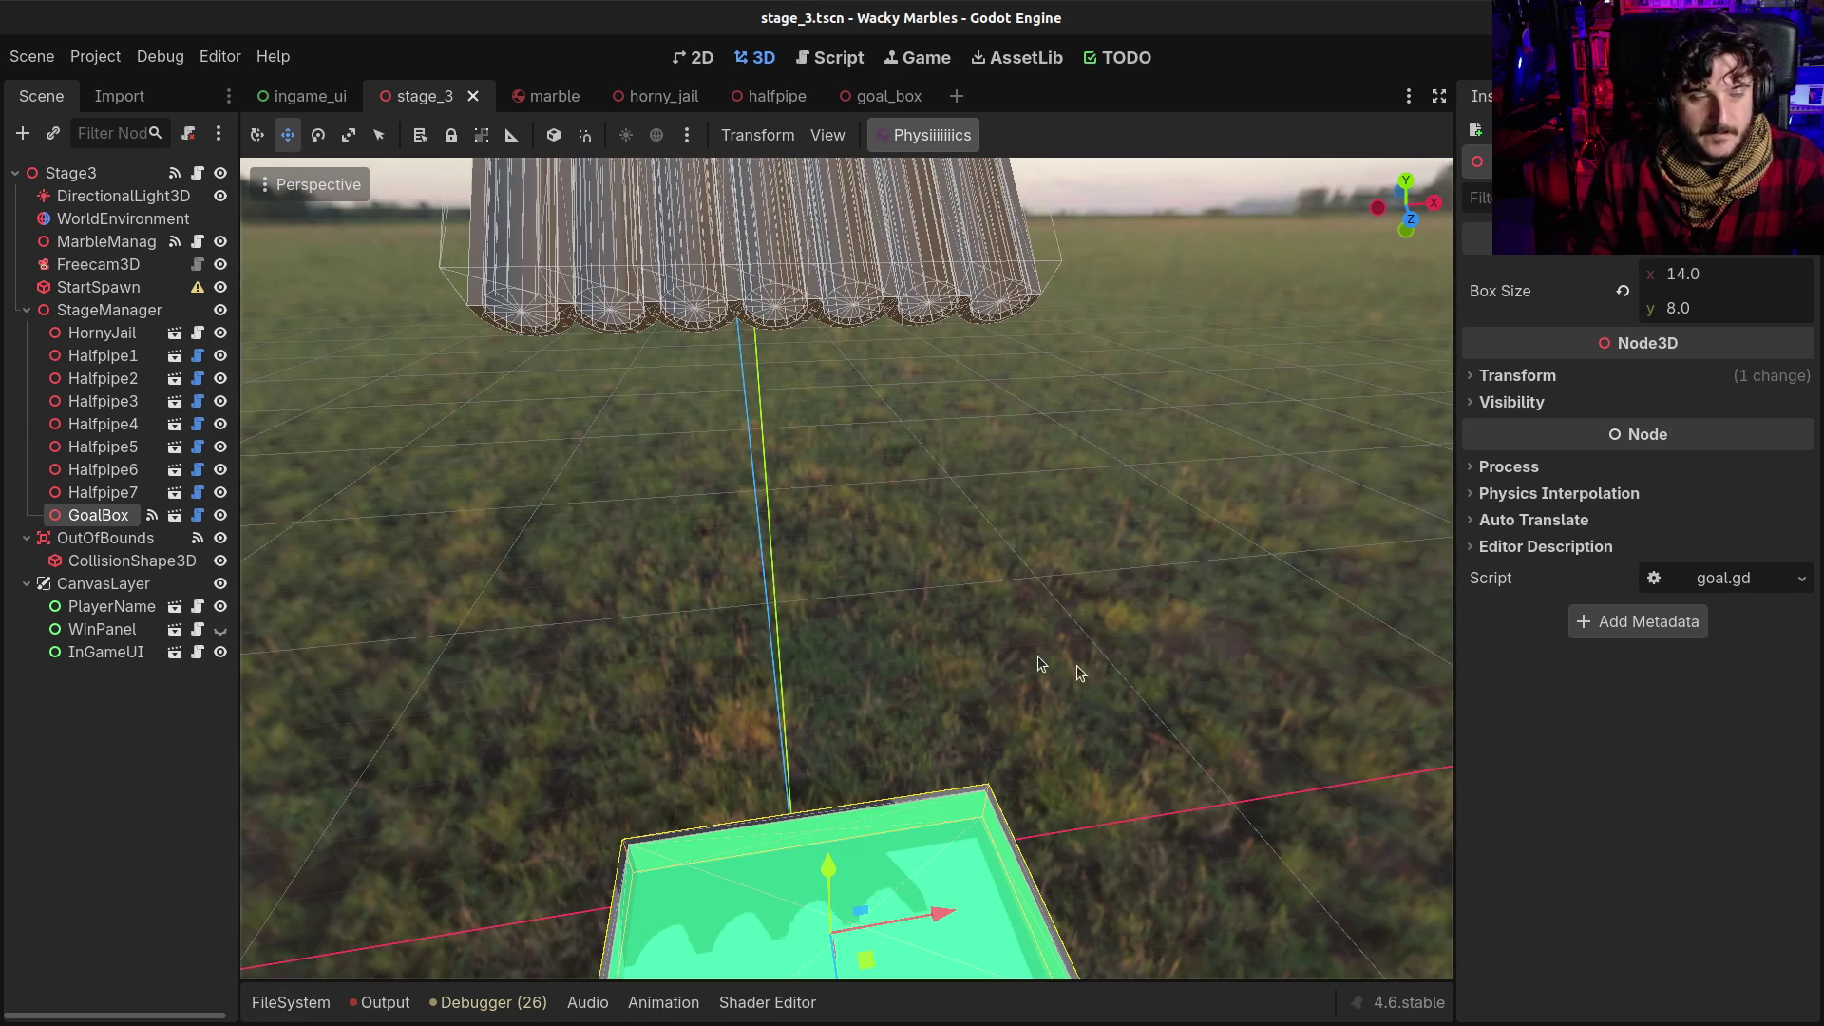
{"action": "right_click", "coordinate": [994, 635]}
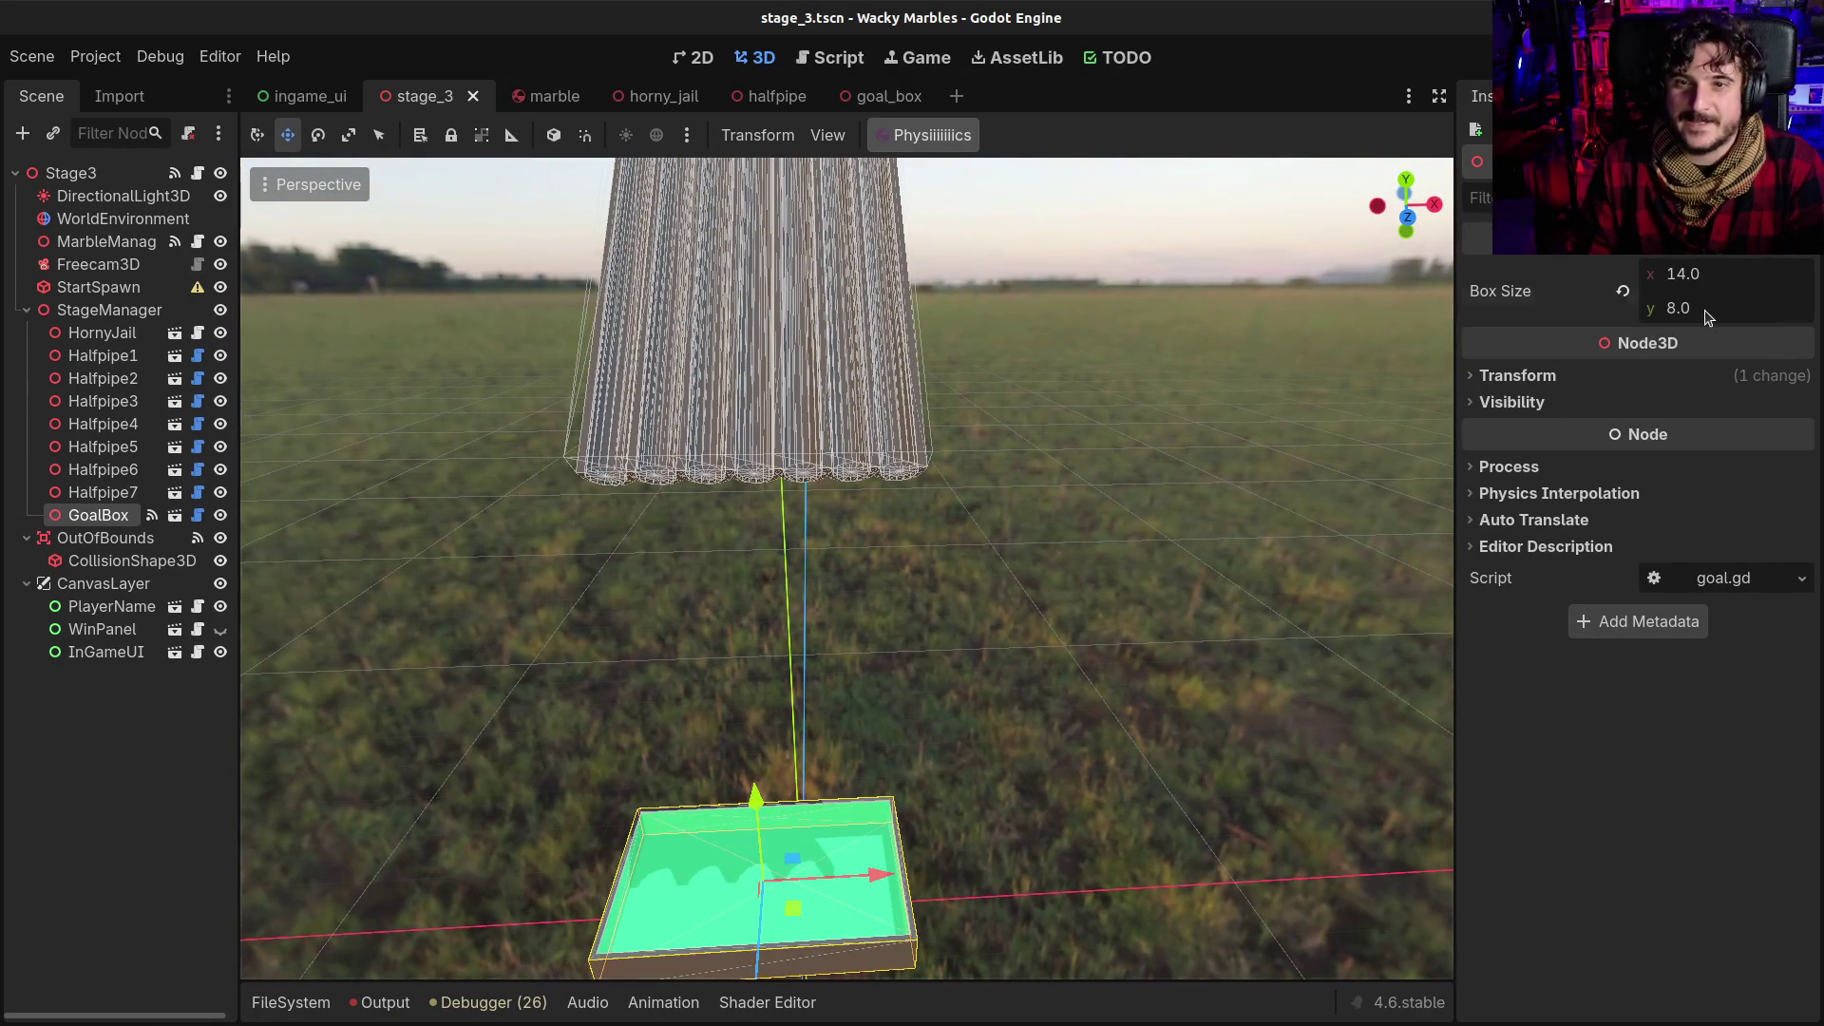
Resize the GoalBox to 16 × 14, save Stage3, and run the game in a maximized window.
{"action": "left_click_drag", "start_coordinate": [1724, 307], "coordinate": [1767, 319]}
{"action": "left_click", "coordinate": [1701, 319]}
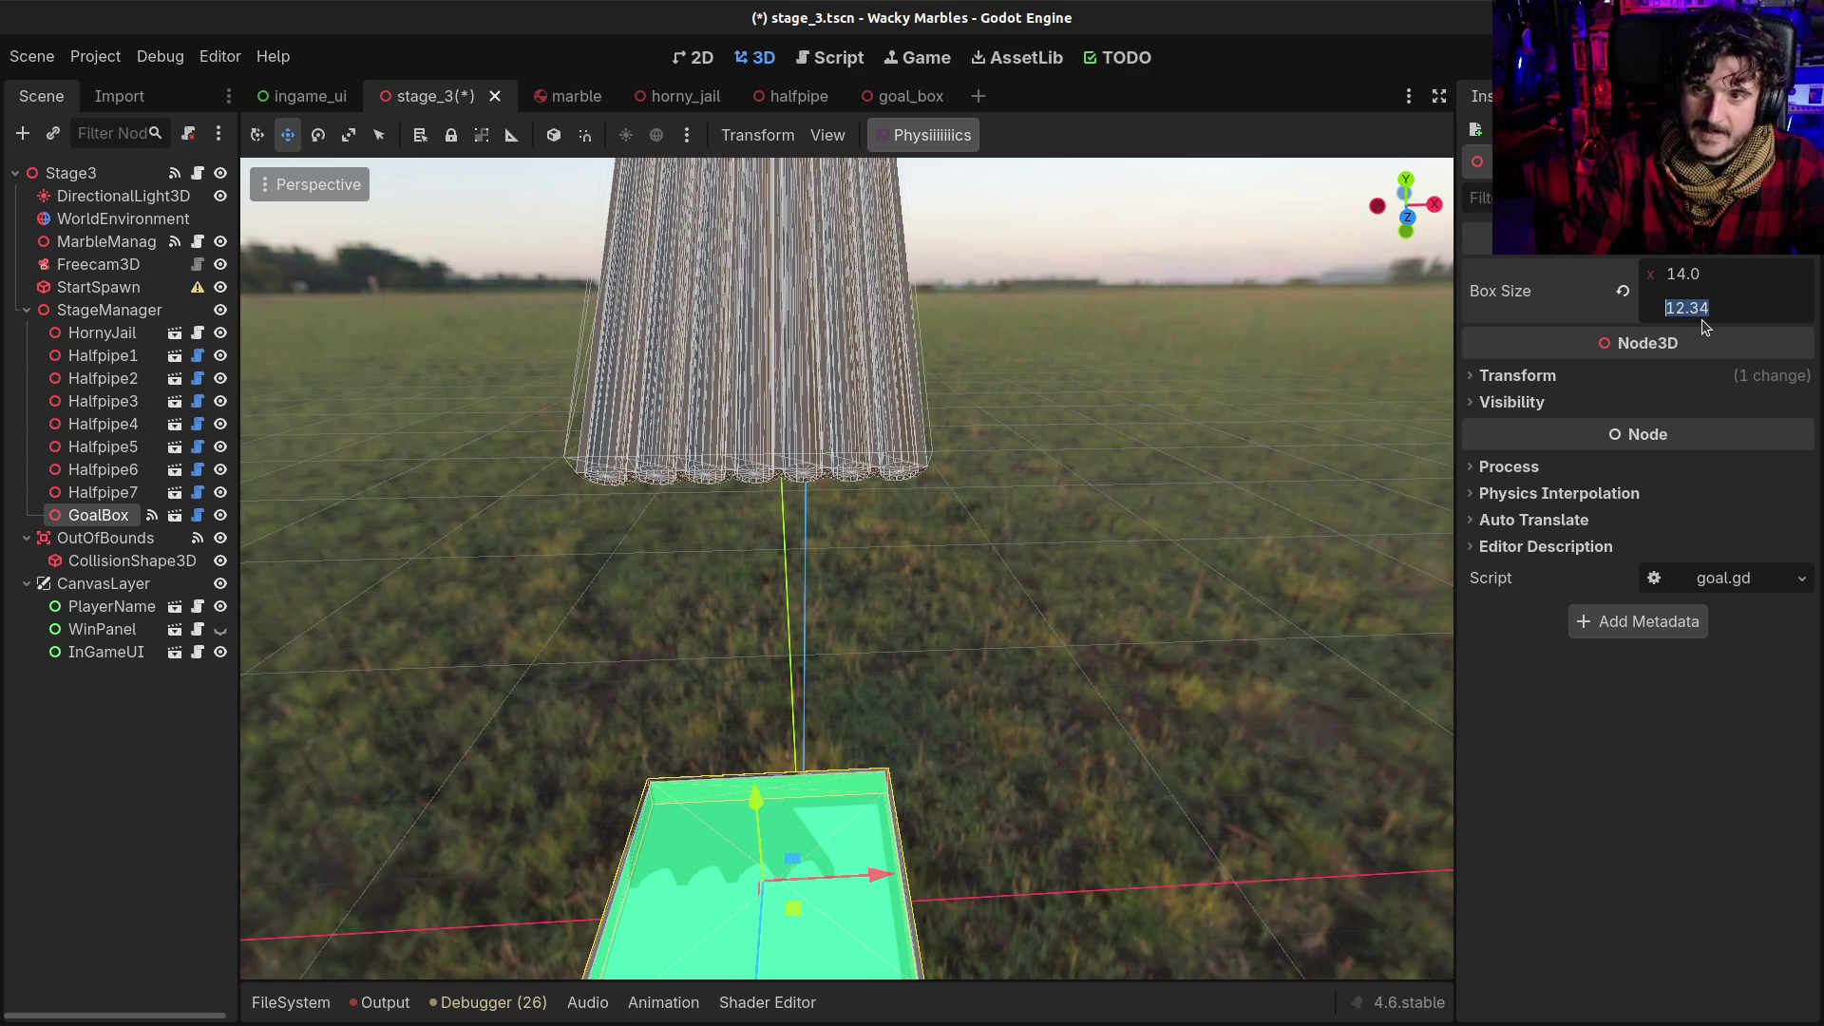
{"action": "type", "text": "4"}
{"action": "key", "text": "Return"}
{"action": "left_click", "coordinate": [1696, 276]}
{"action": "type", "text": "16"}
{"action": "key", "text": "Return"}
{"action": "mouse_move", "coordinate": [855, 665]}
{"action": "left_mouse_down"}
{"action": "mouse_move", "coordinate": [940, 676]}
{"action": "mouse_move", "coordinate": [696, 709]}
{"action": "mouse_move", "coordinate": [722, 665]}
{"action": "mouse_move", "coordinate": [912, 509]}
{"action": "mouse_move", "coordinate": [988, 485]}
{"action": "mouse_move", "coordinate": [817, 532]}
{"action": "mouse_move", "coordinate": [594, 416]}
{"action": "left_mouse_up"}
{"action": "key", "text": "ctrl+s"}
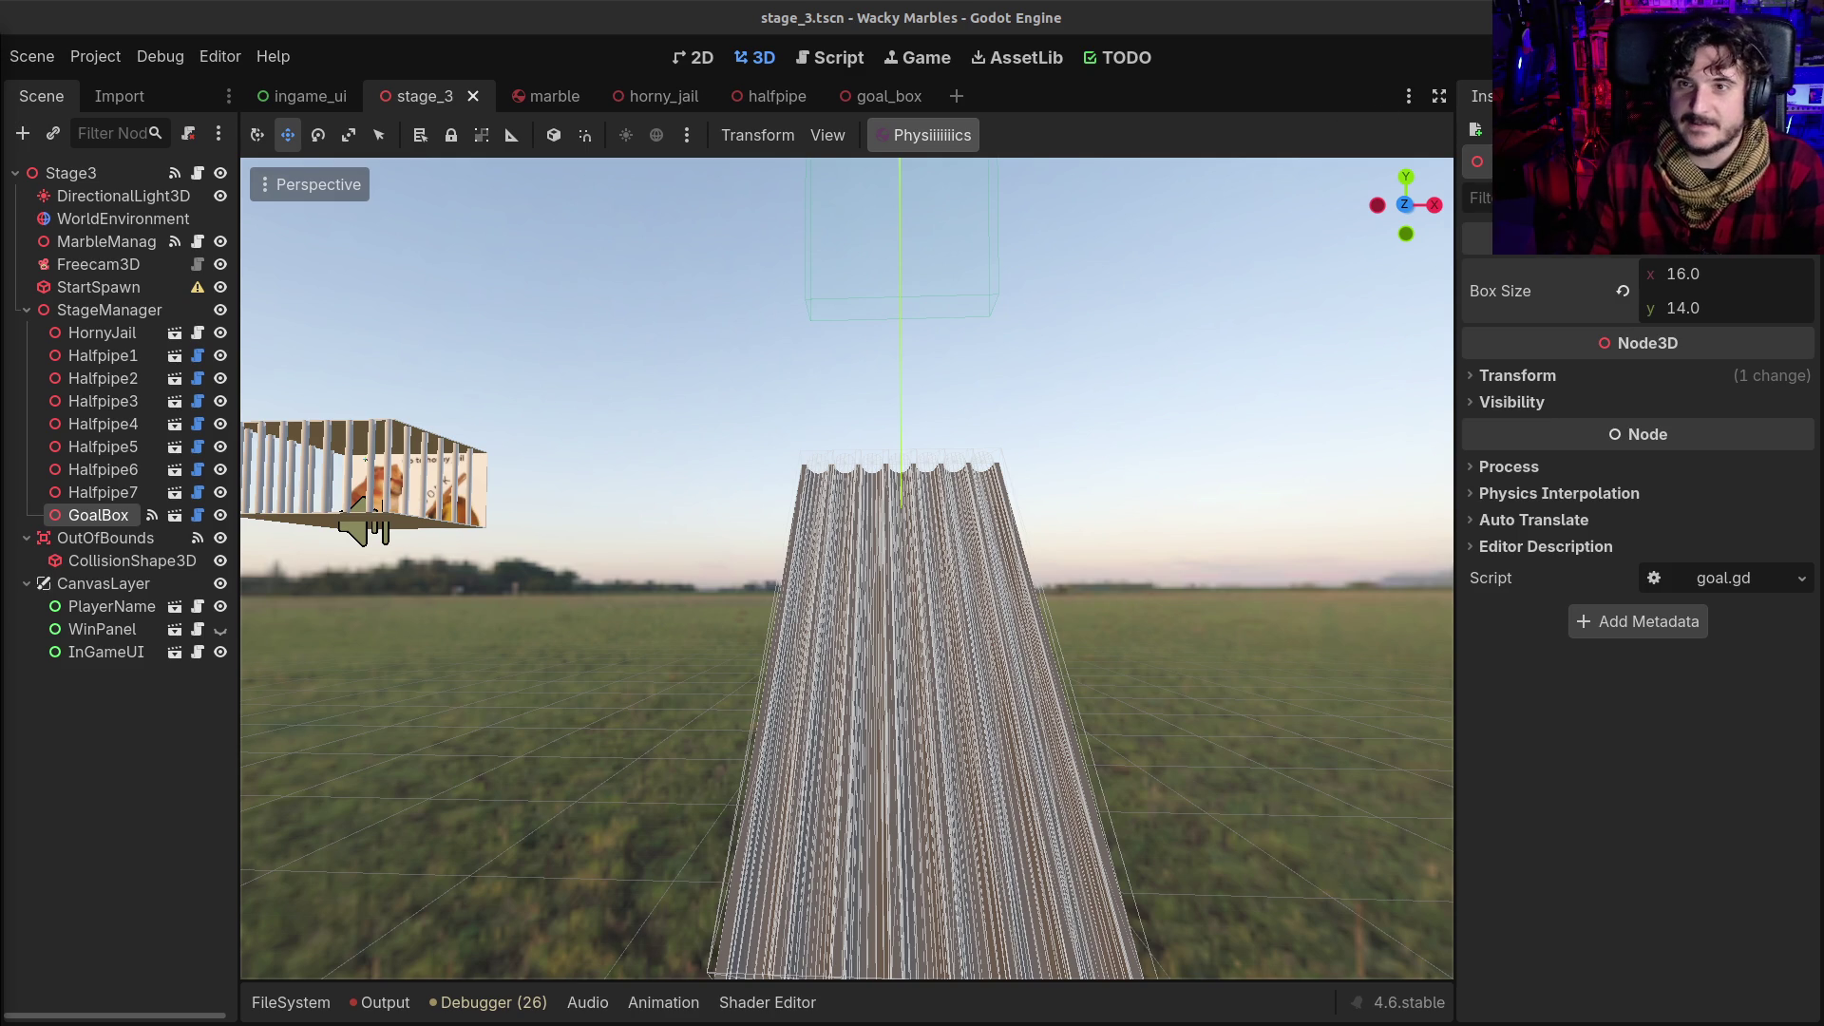
{"action": "key", "text": "F6"}
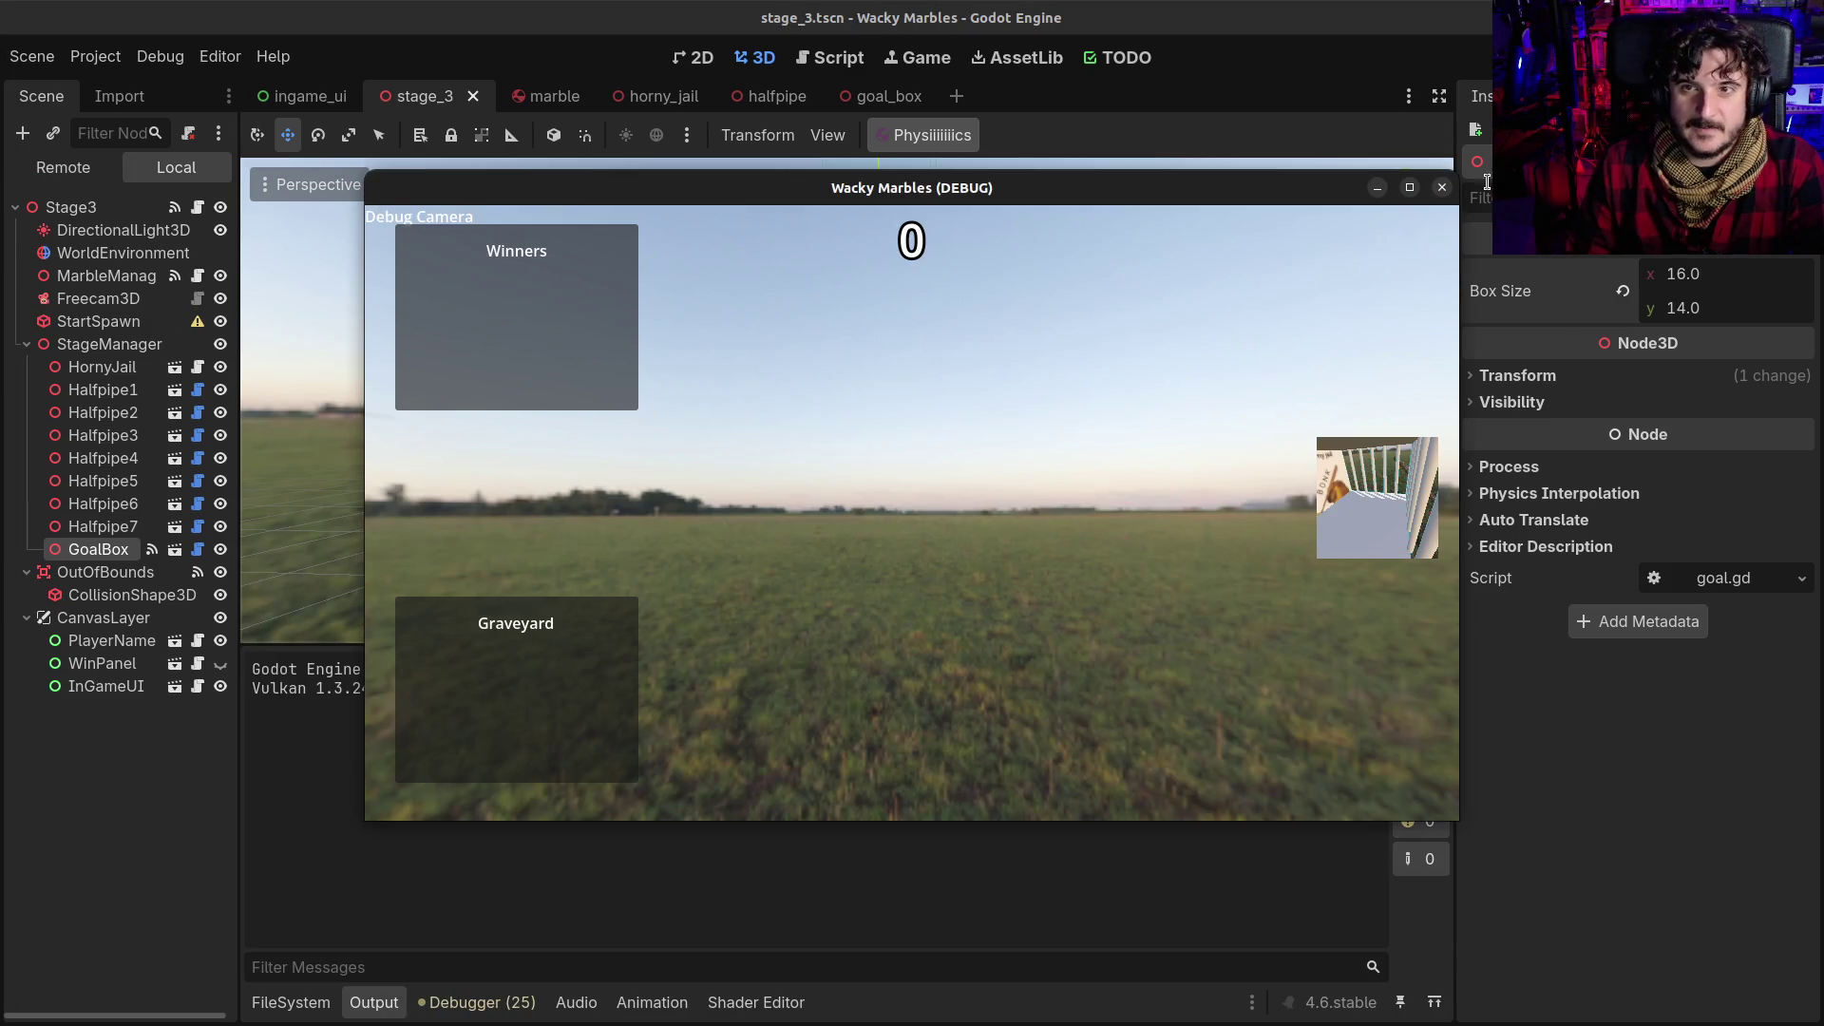
{"action": "left_click", "coordinate": [1410, 190]}
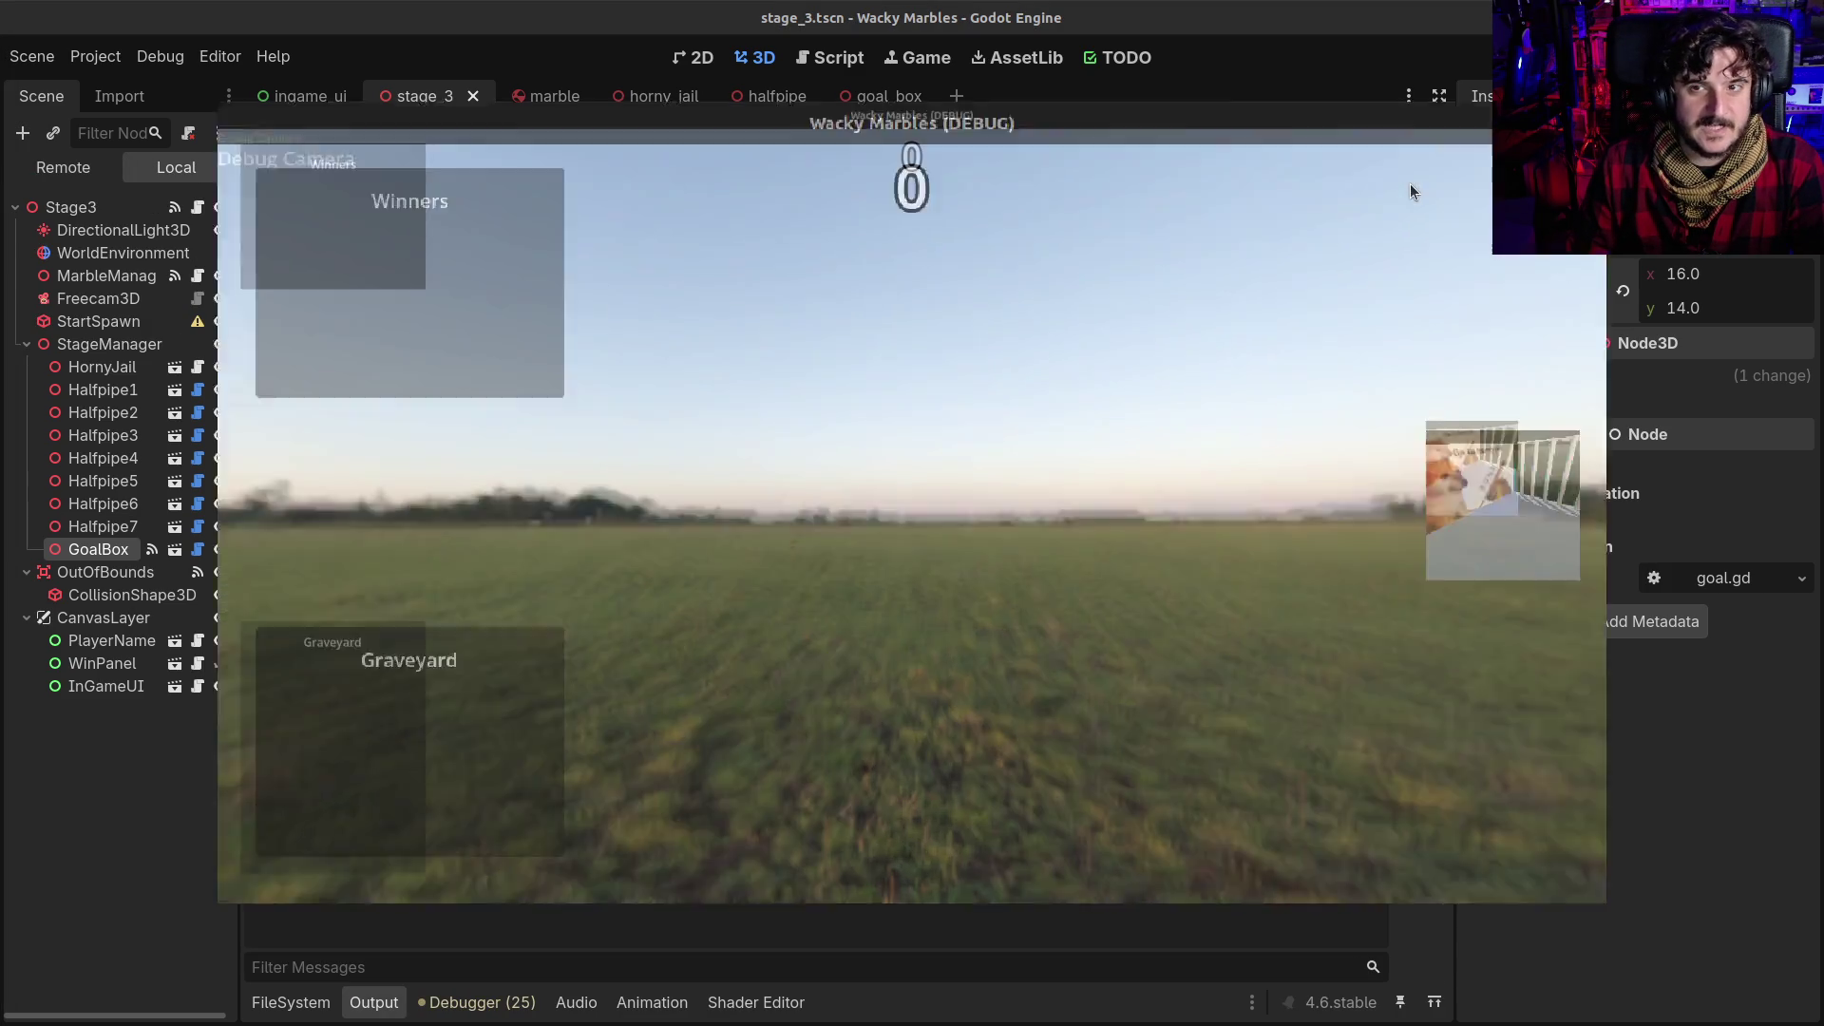
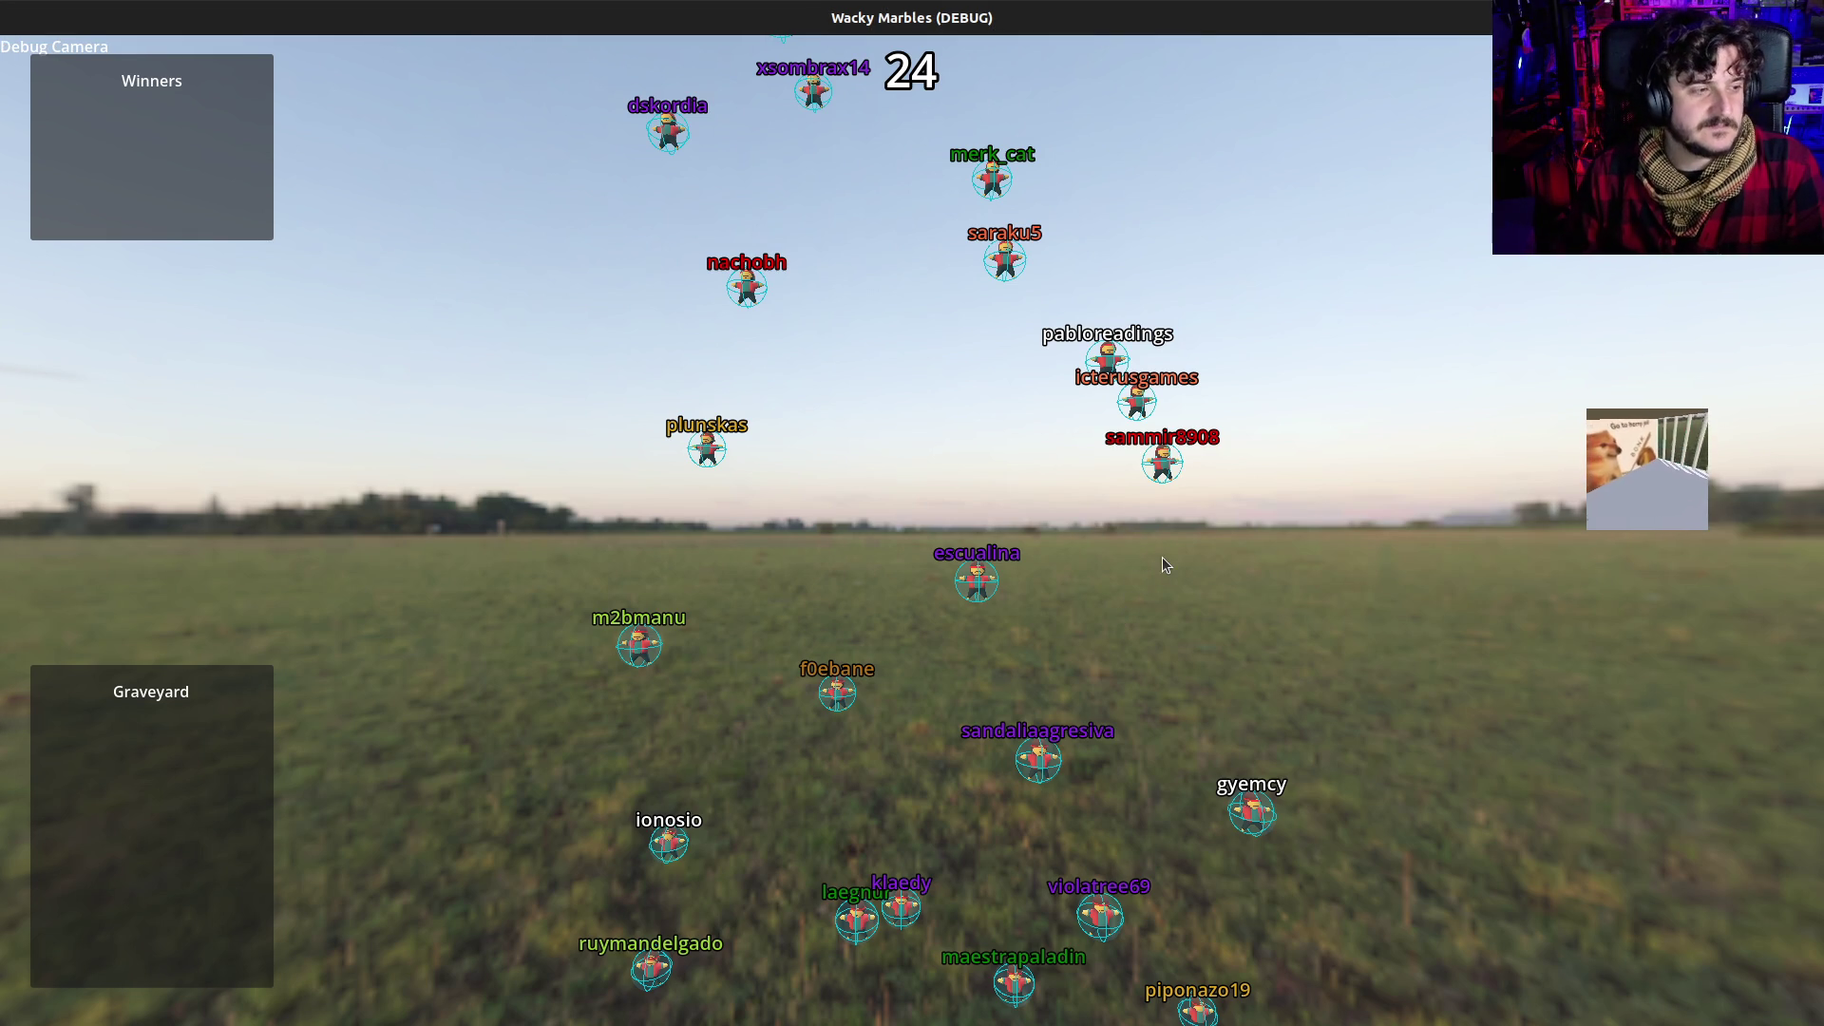
Fly the debug camera back and down over the ramp to view the marble crowd.
{"action": "left_click", "coordinate": [1184, 545]}
{"action": "key", "text": "s"}
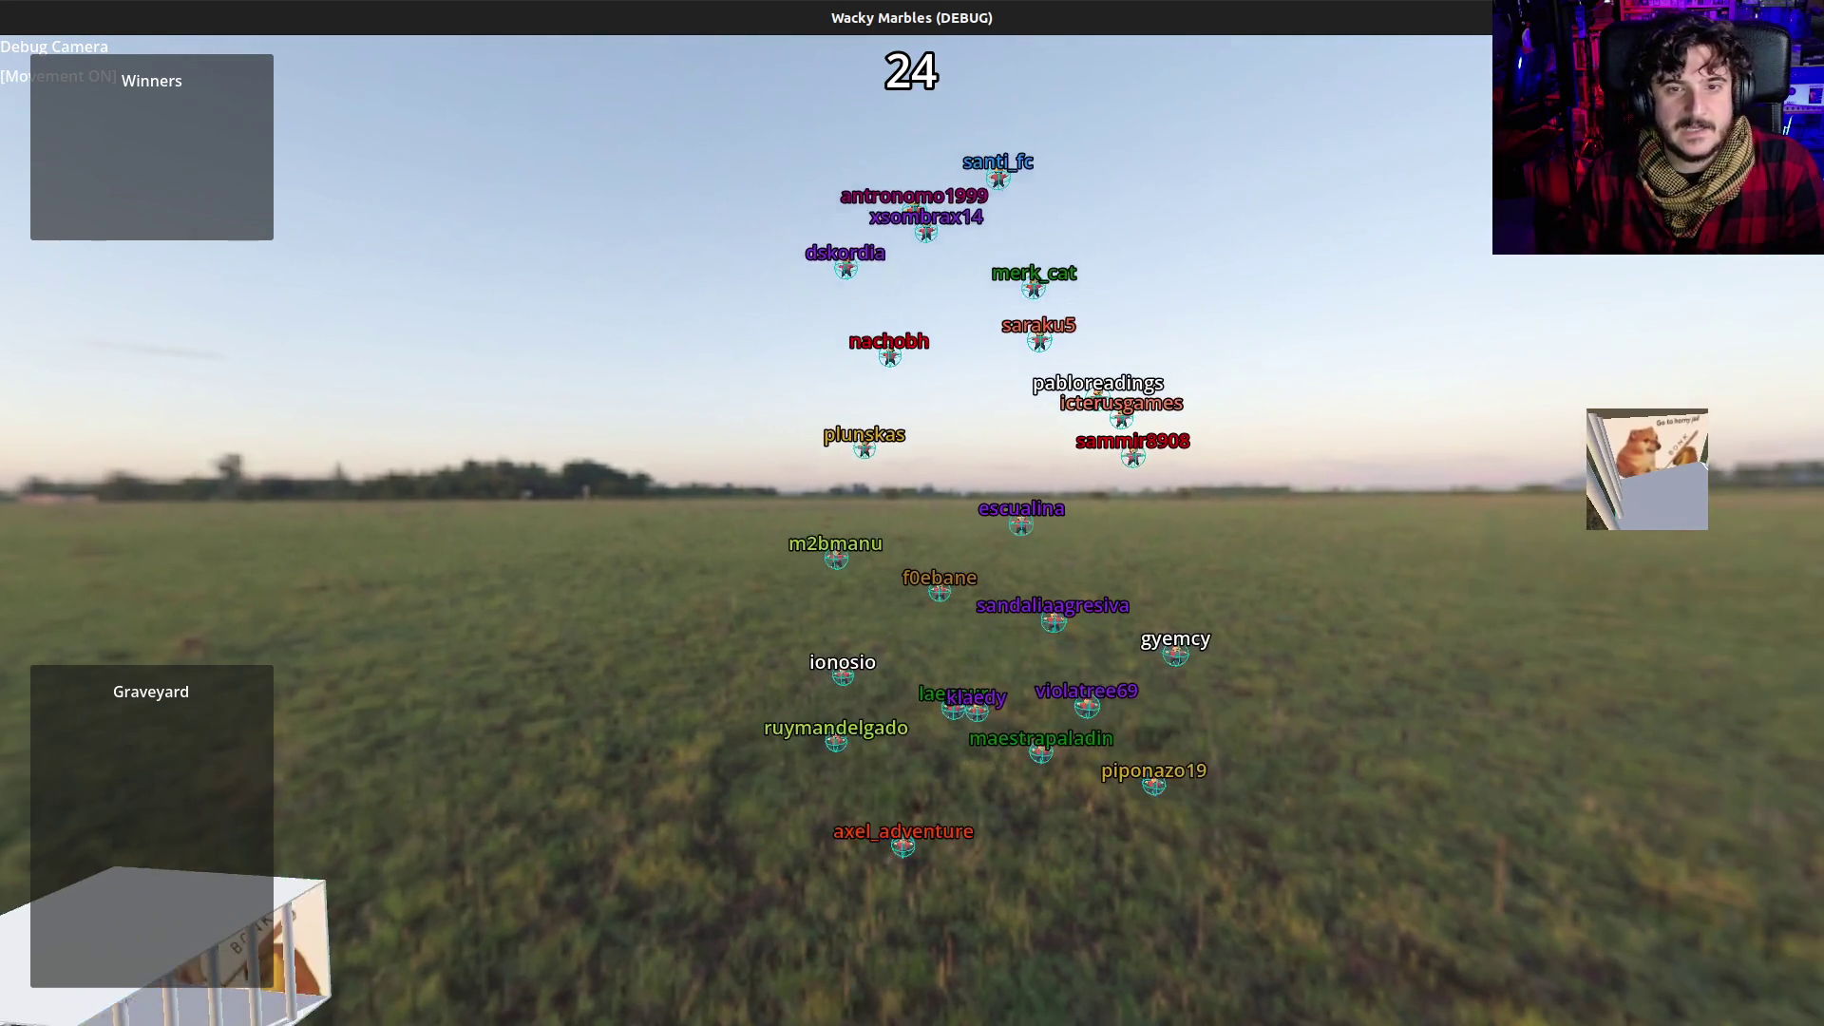
{"action": "key", "text": "q"}
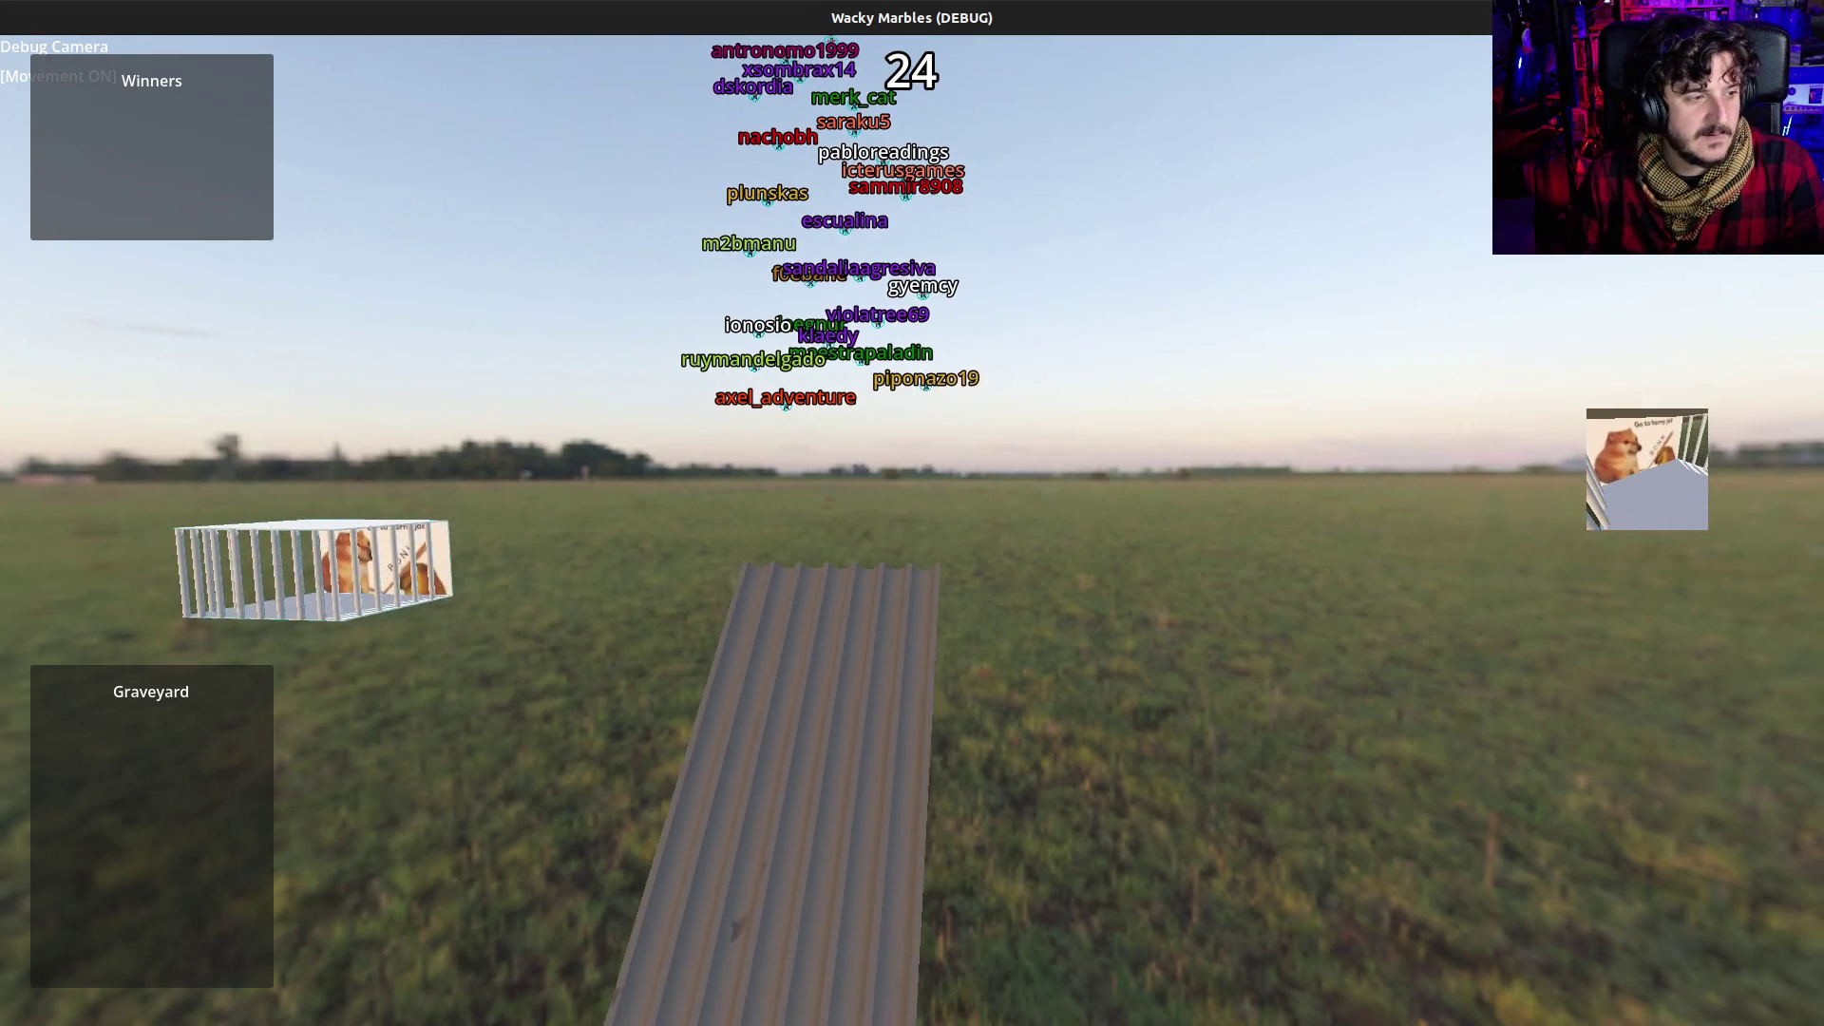
{"action": "key", "text": "a"}
{"action": "key", "text": "Escape"}
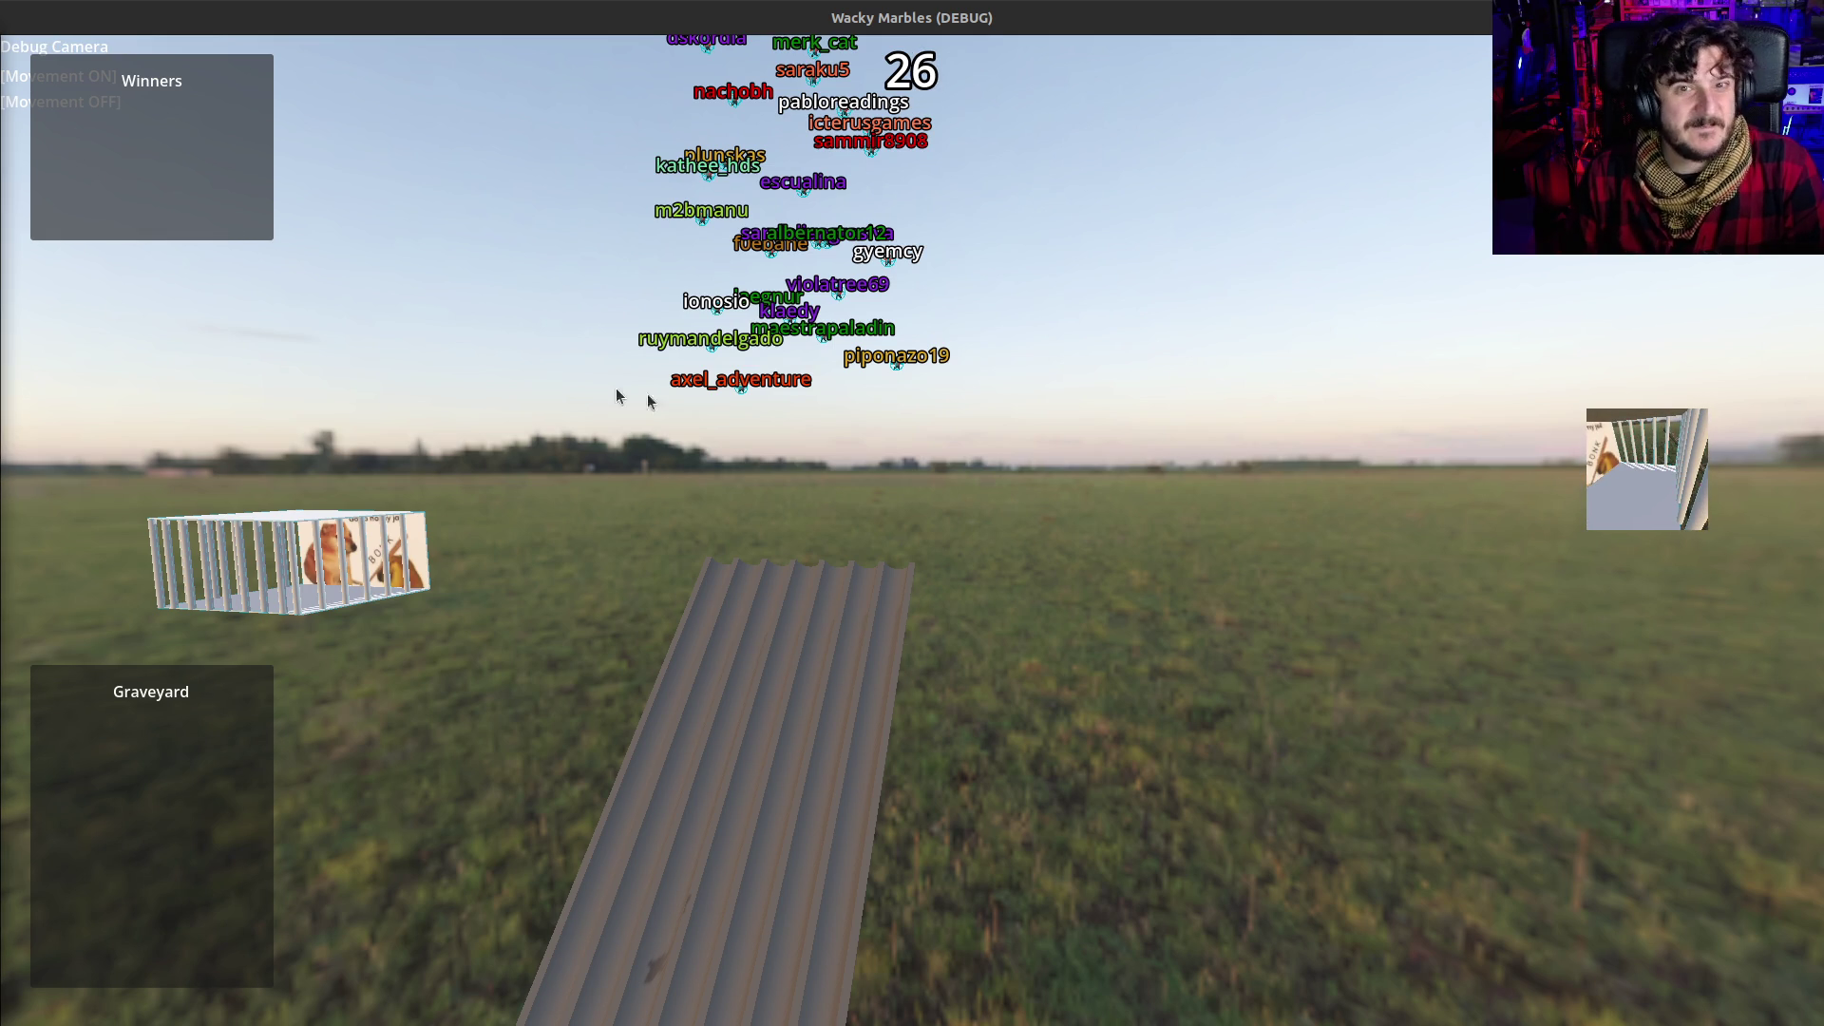
Re-enable camera movement, watch marbles land in the green goal box, then quit to the editor.
{"action": "left_click", "coordinate": [1023, 355]}
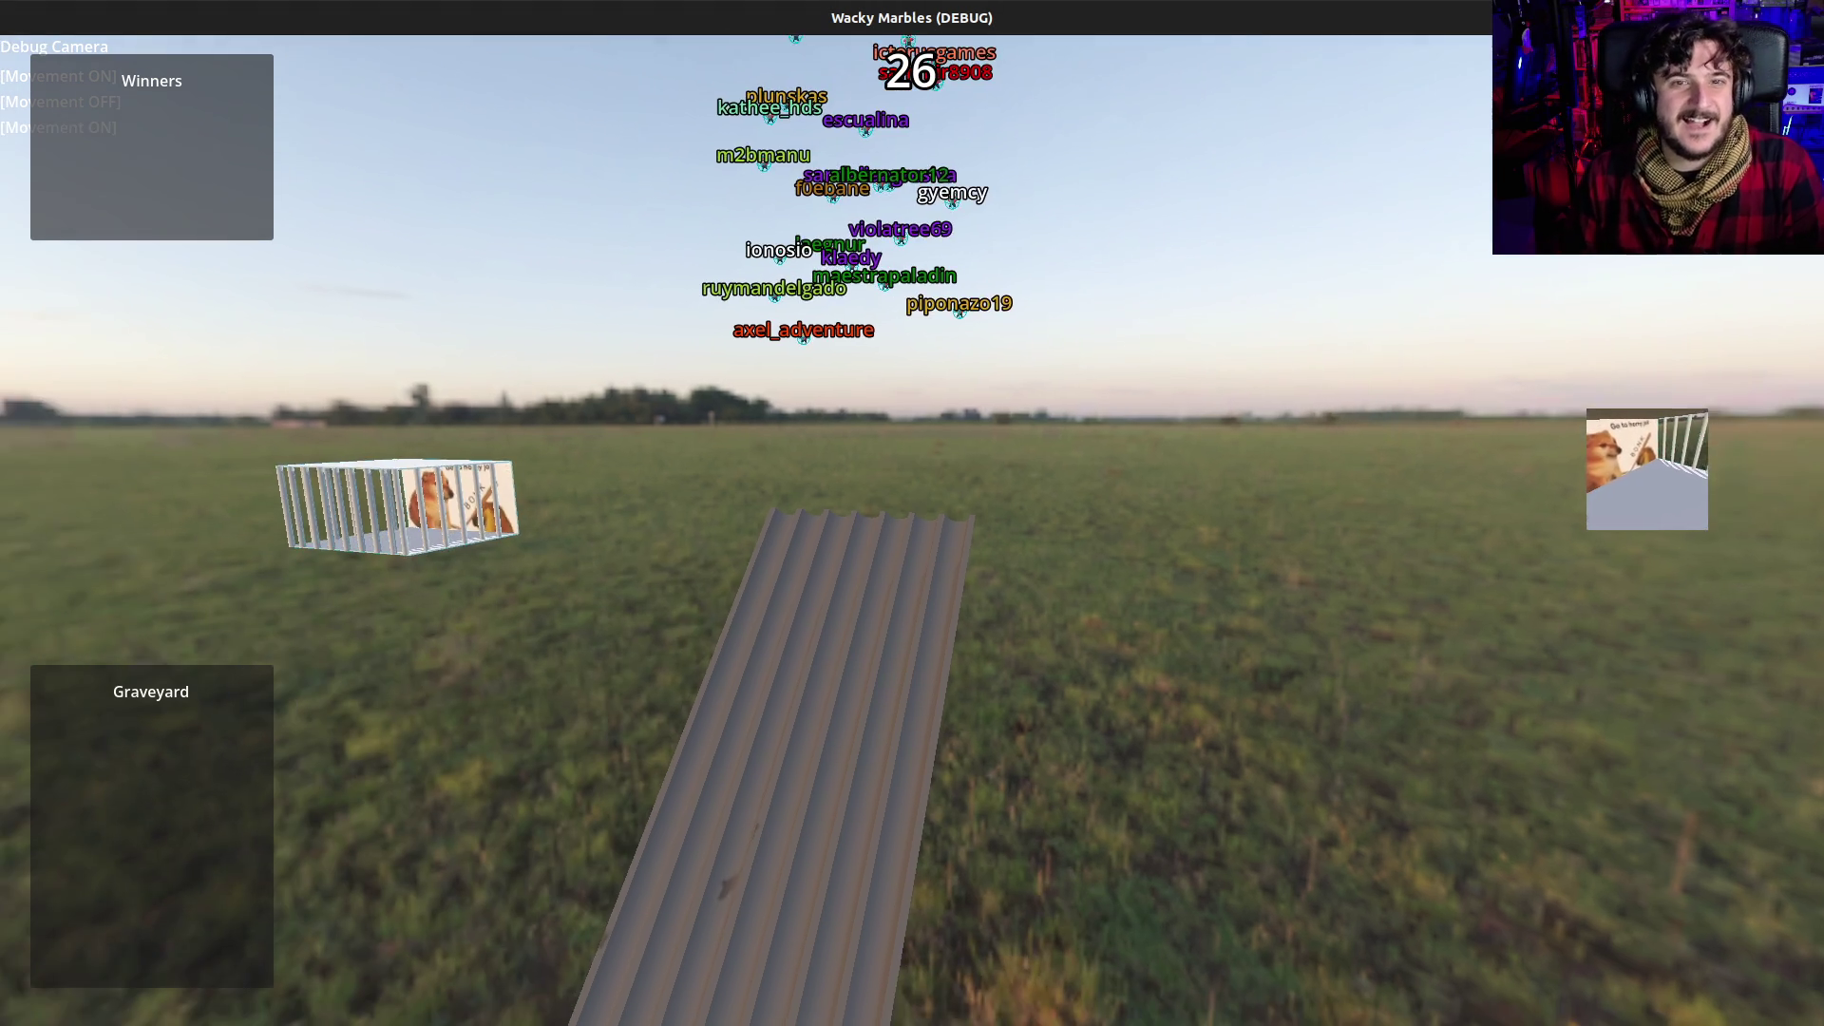
{"action": "key", "text": "s"}
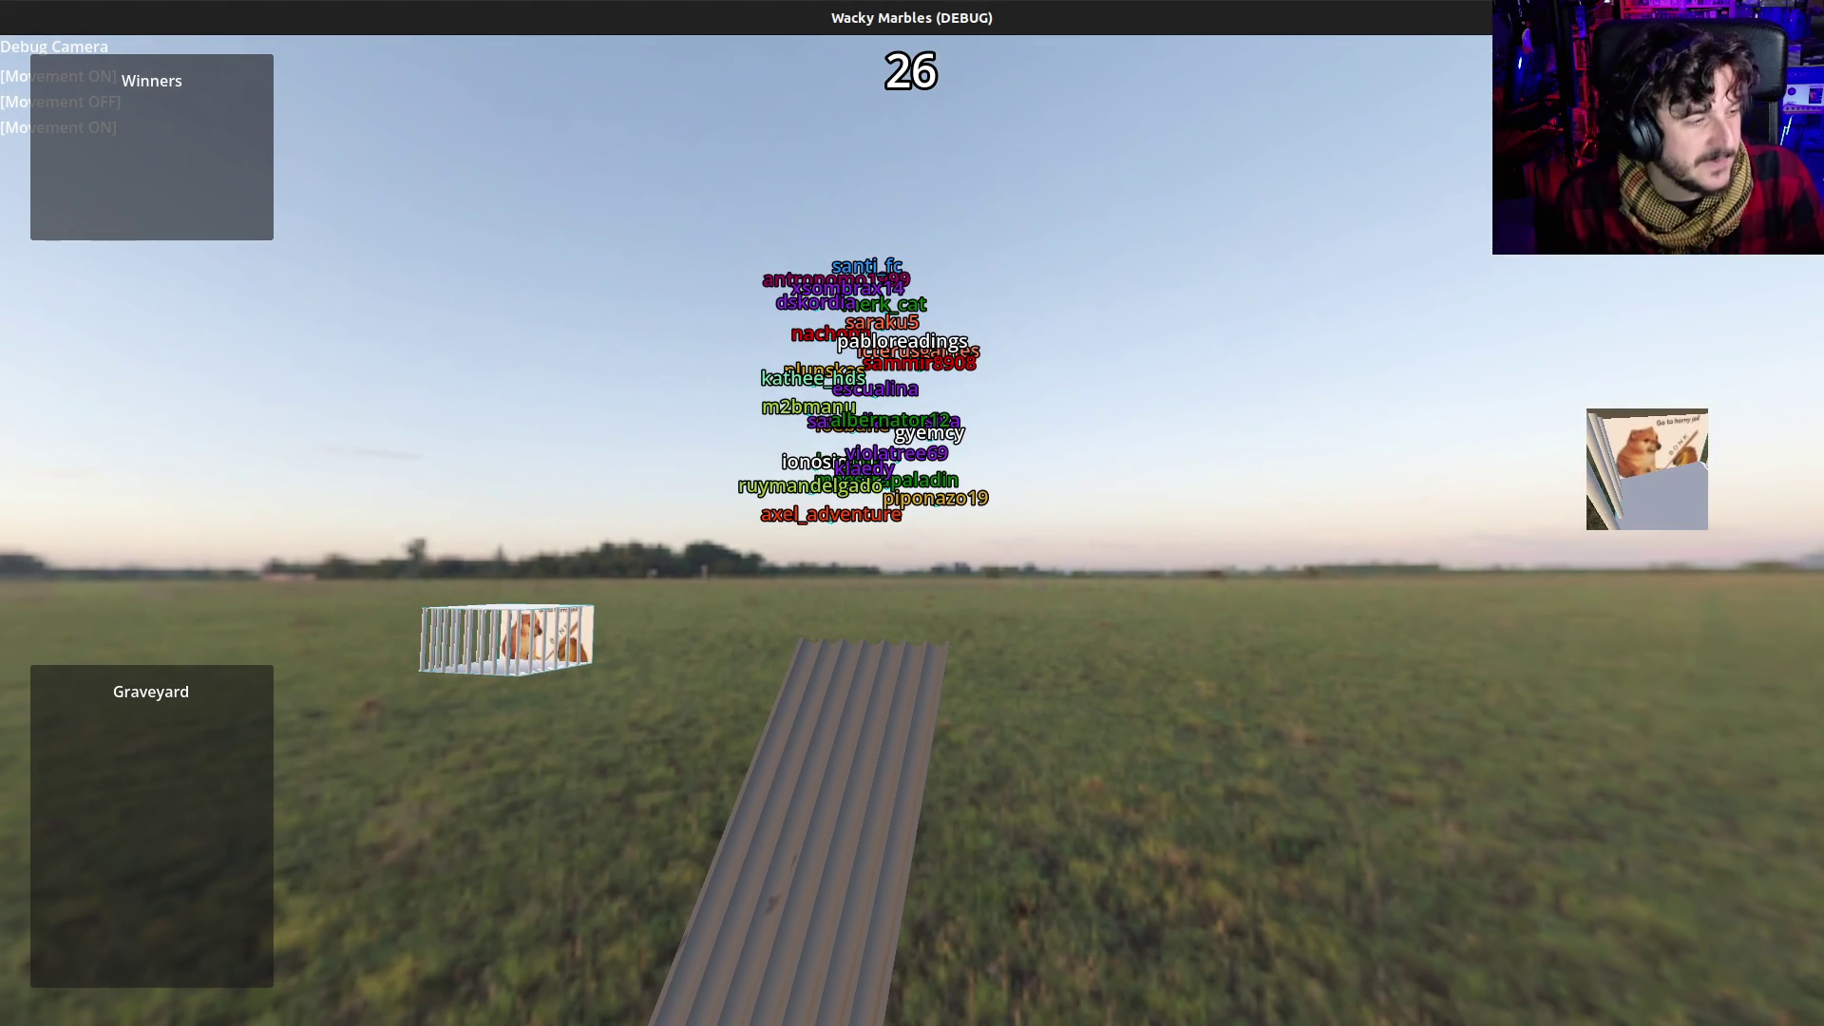
{"action": "key", "text": "w"}
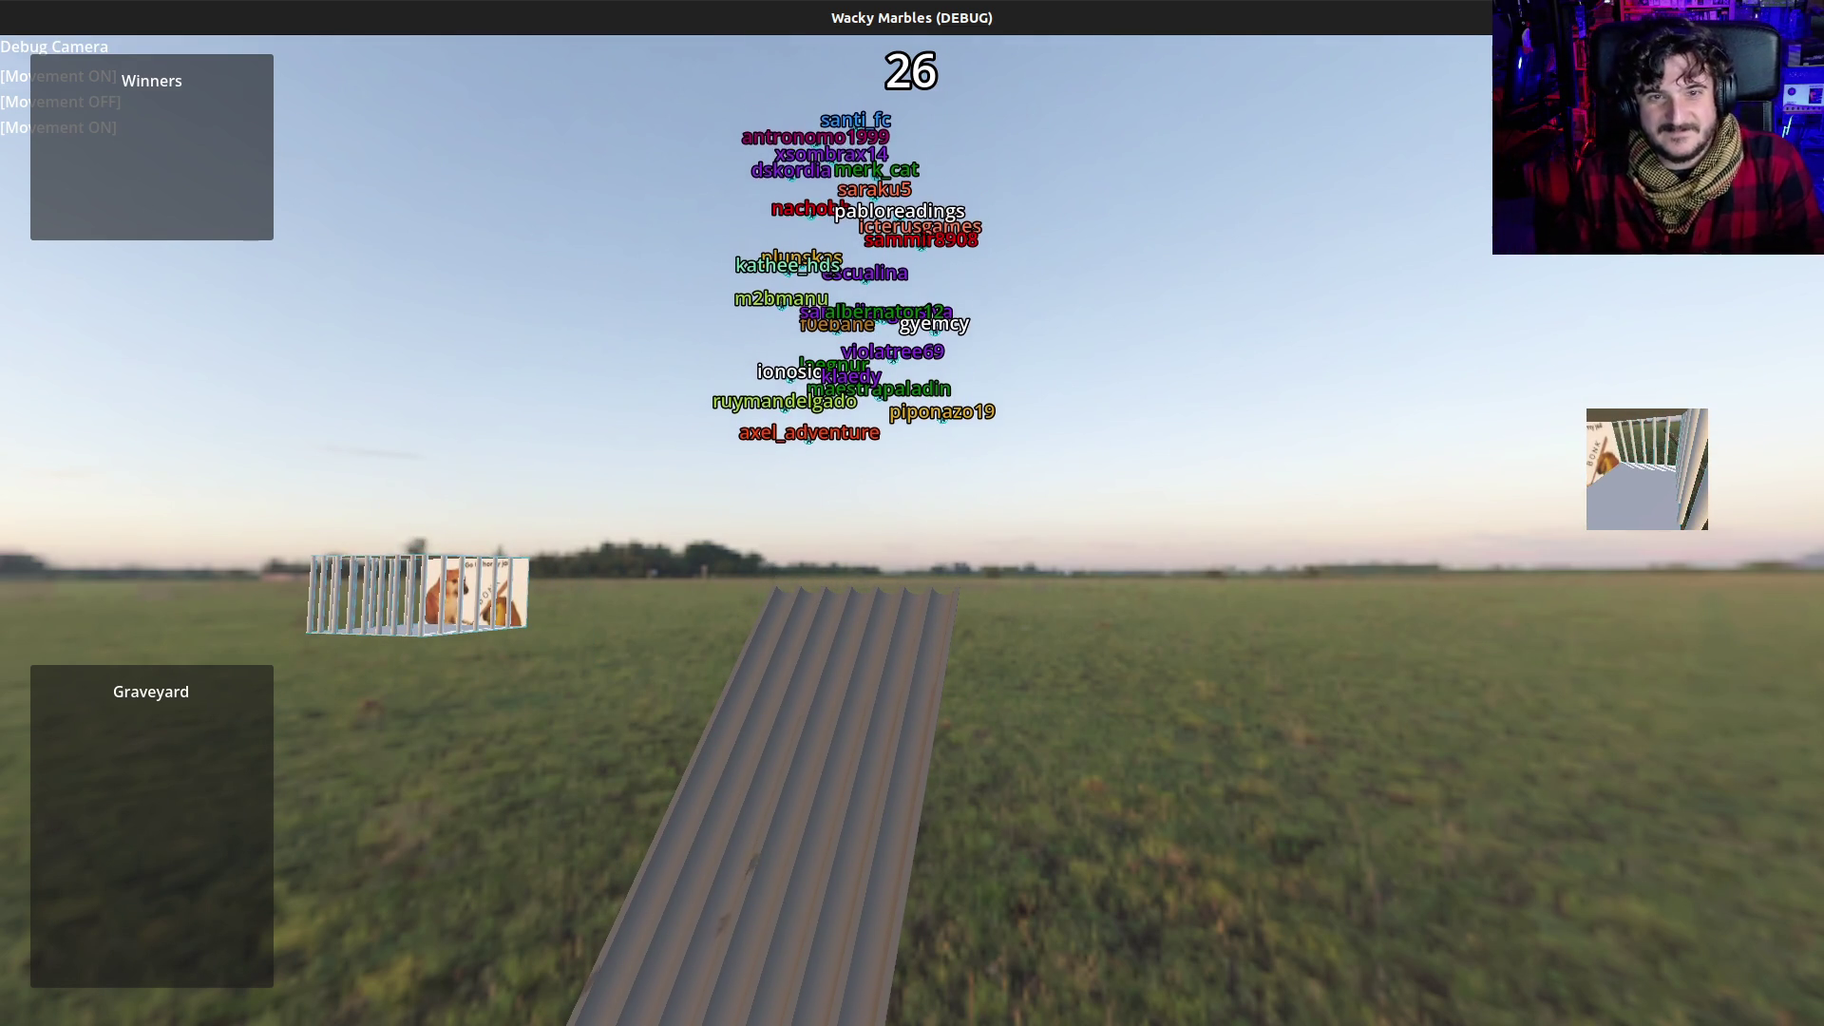
{"action": "key", "text": "w"}
{"action": "key", "text": "s"}
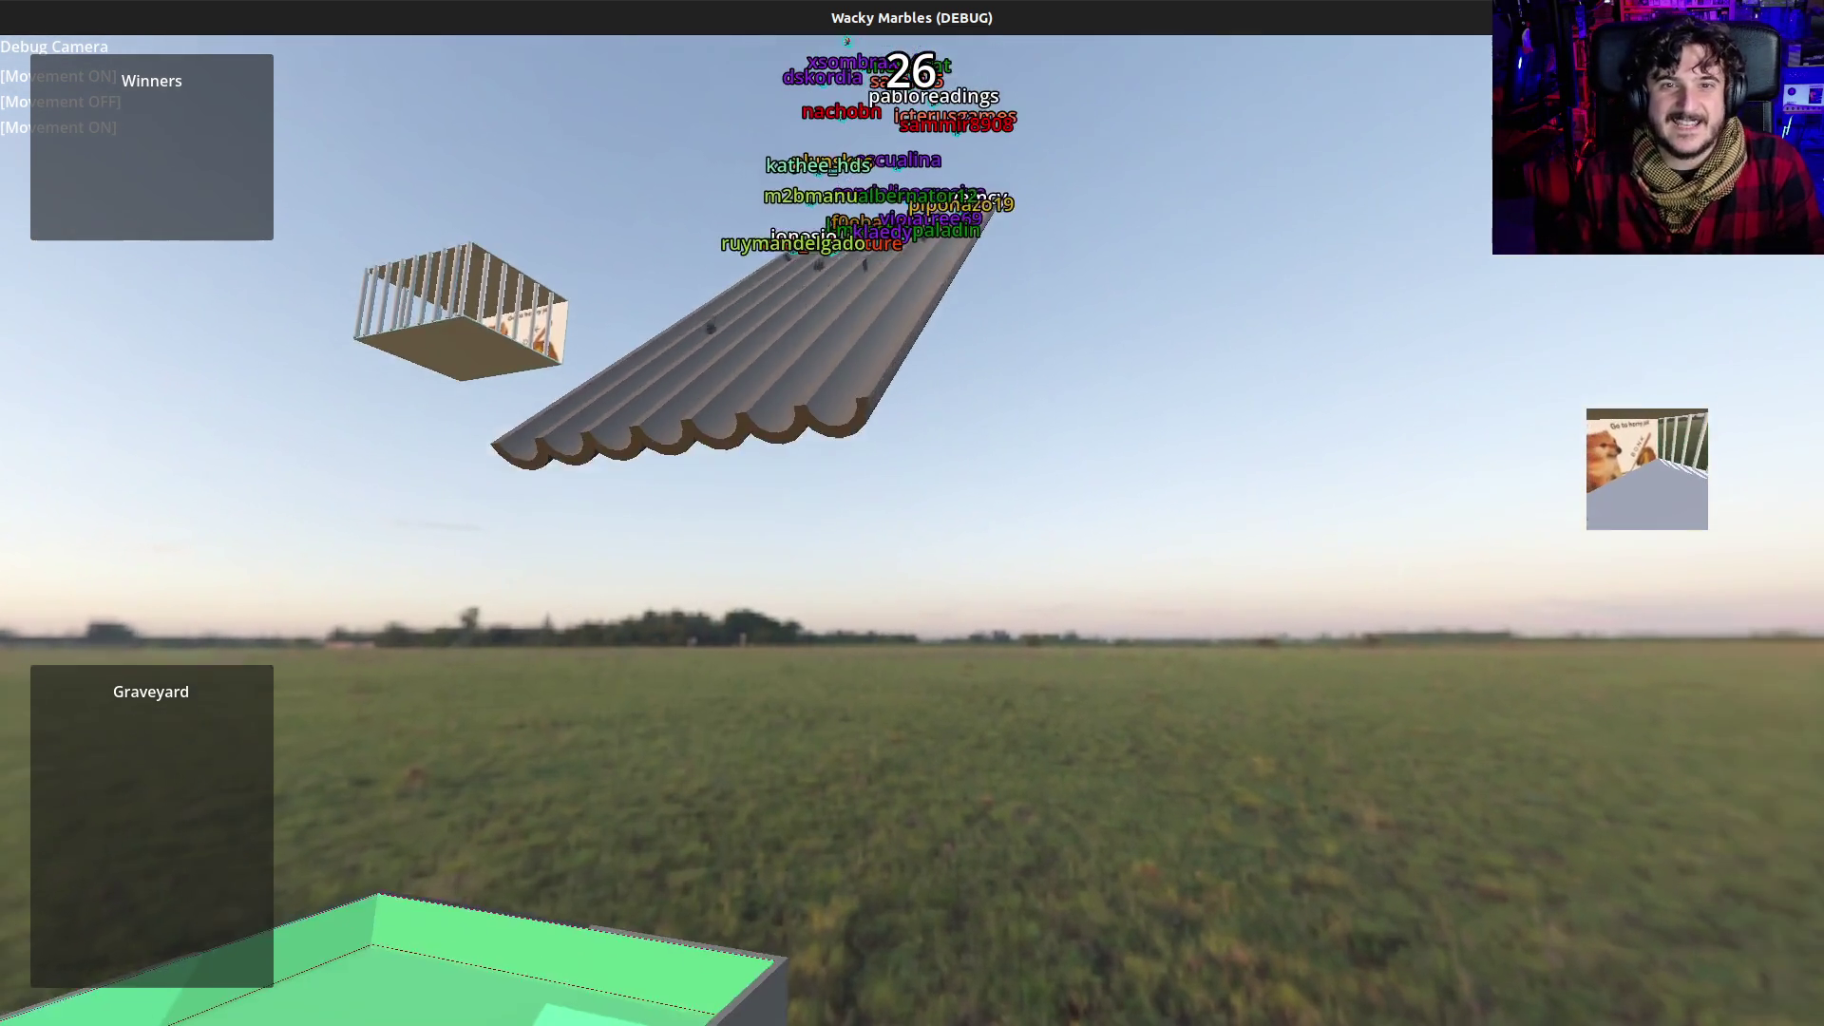
{"action": "key", "text": "s"}
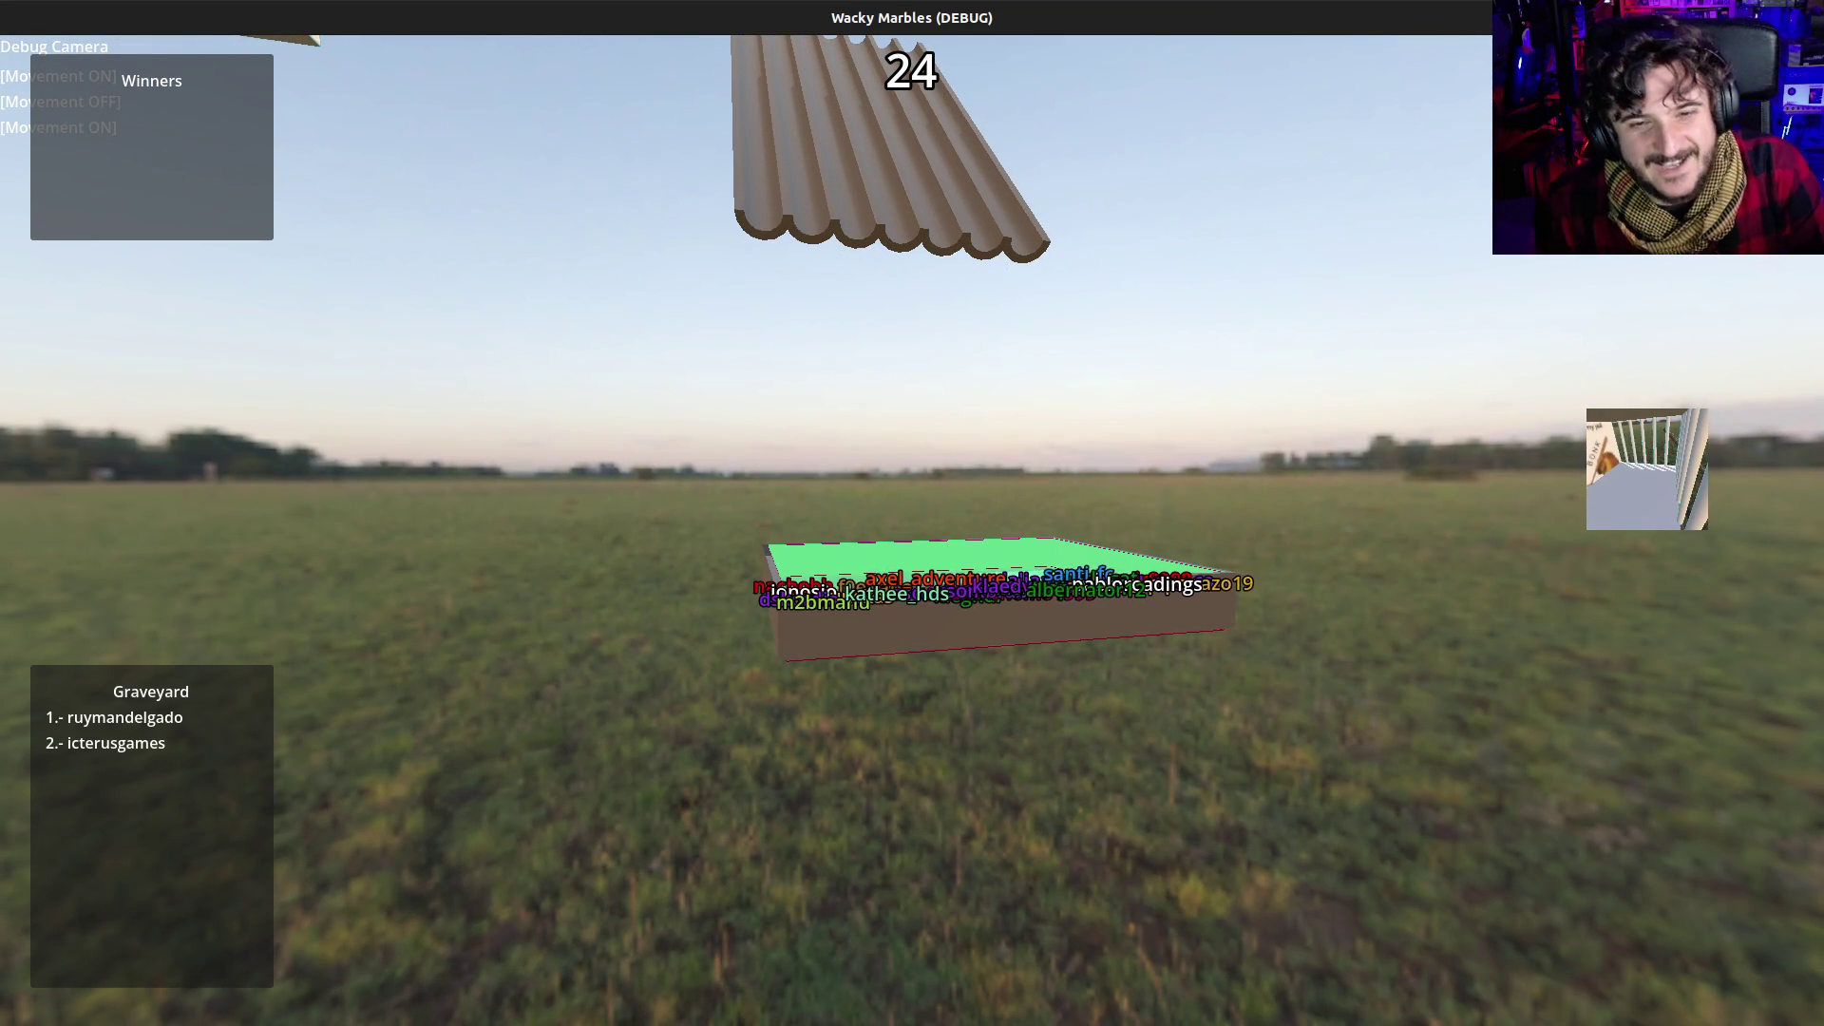
{"action": "key", "text": "Escape"}
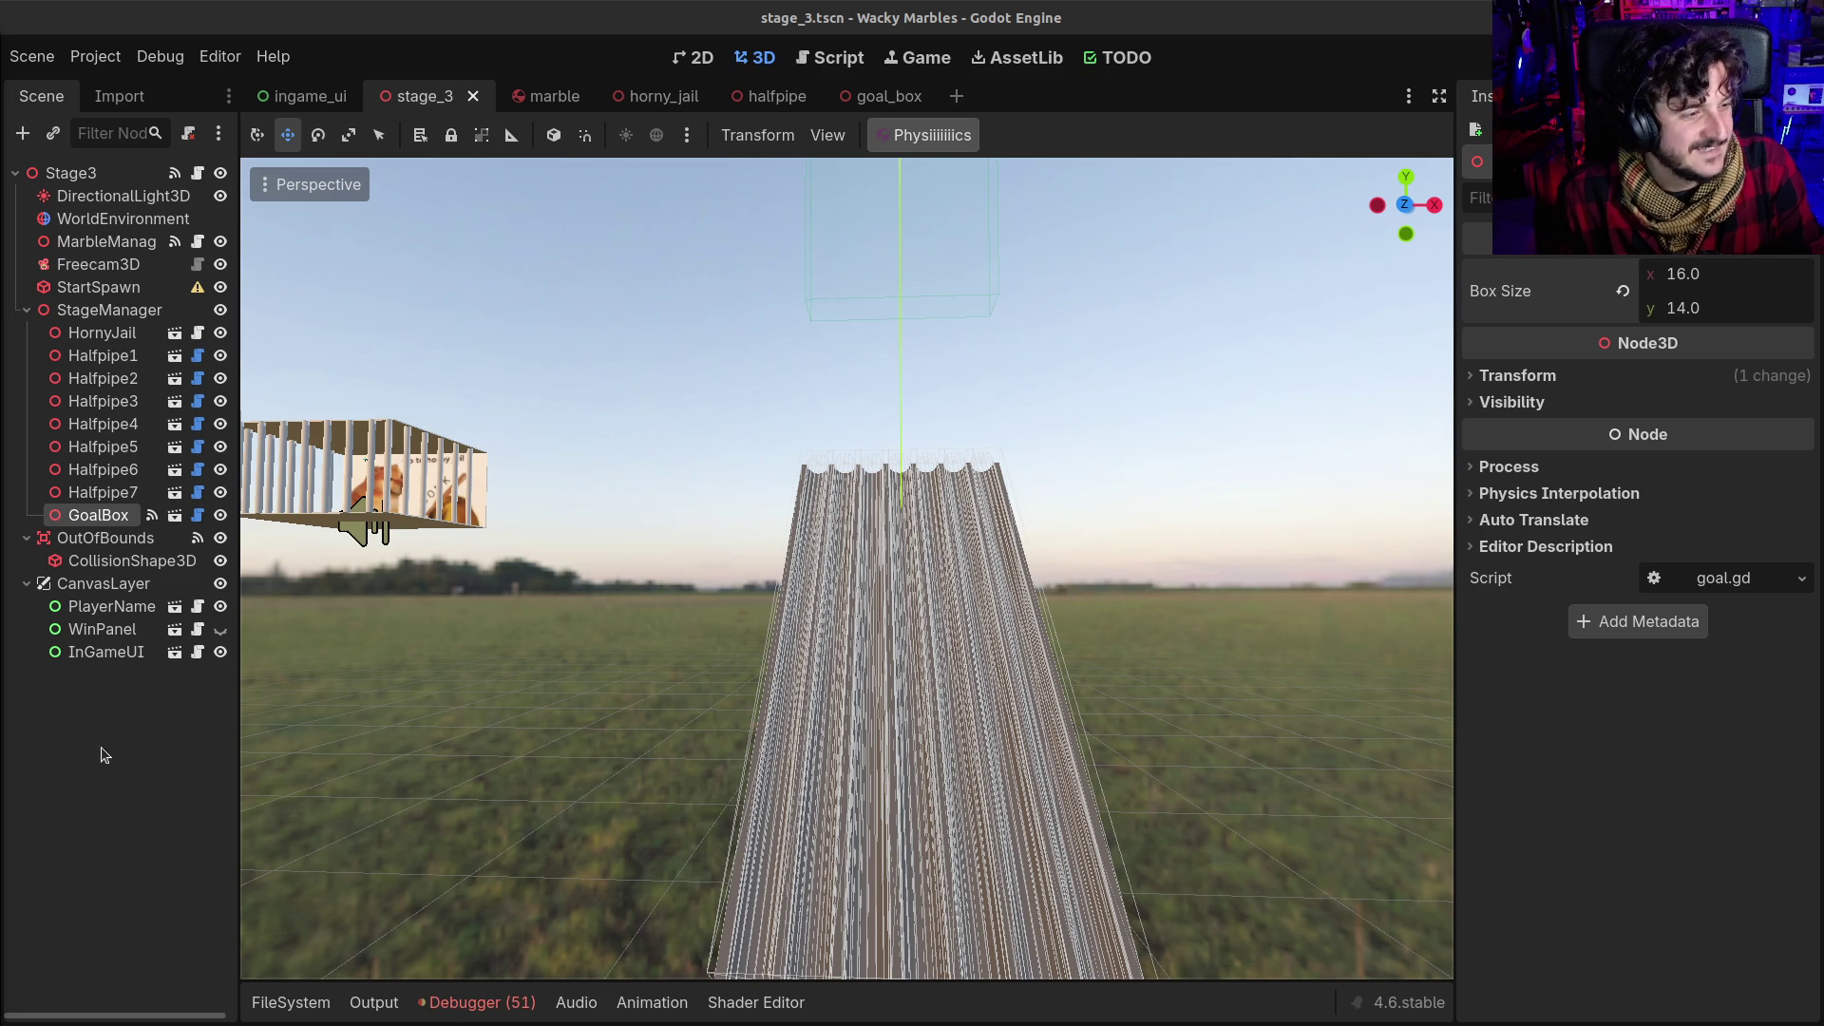
Inspect GoalBox's signal connections in the stage_3 scene.
{"action": "scroll", "coordinate": [1032, 621], "scroll_direction": "down", "scroll_amount": 5}
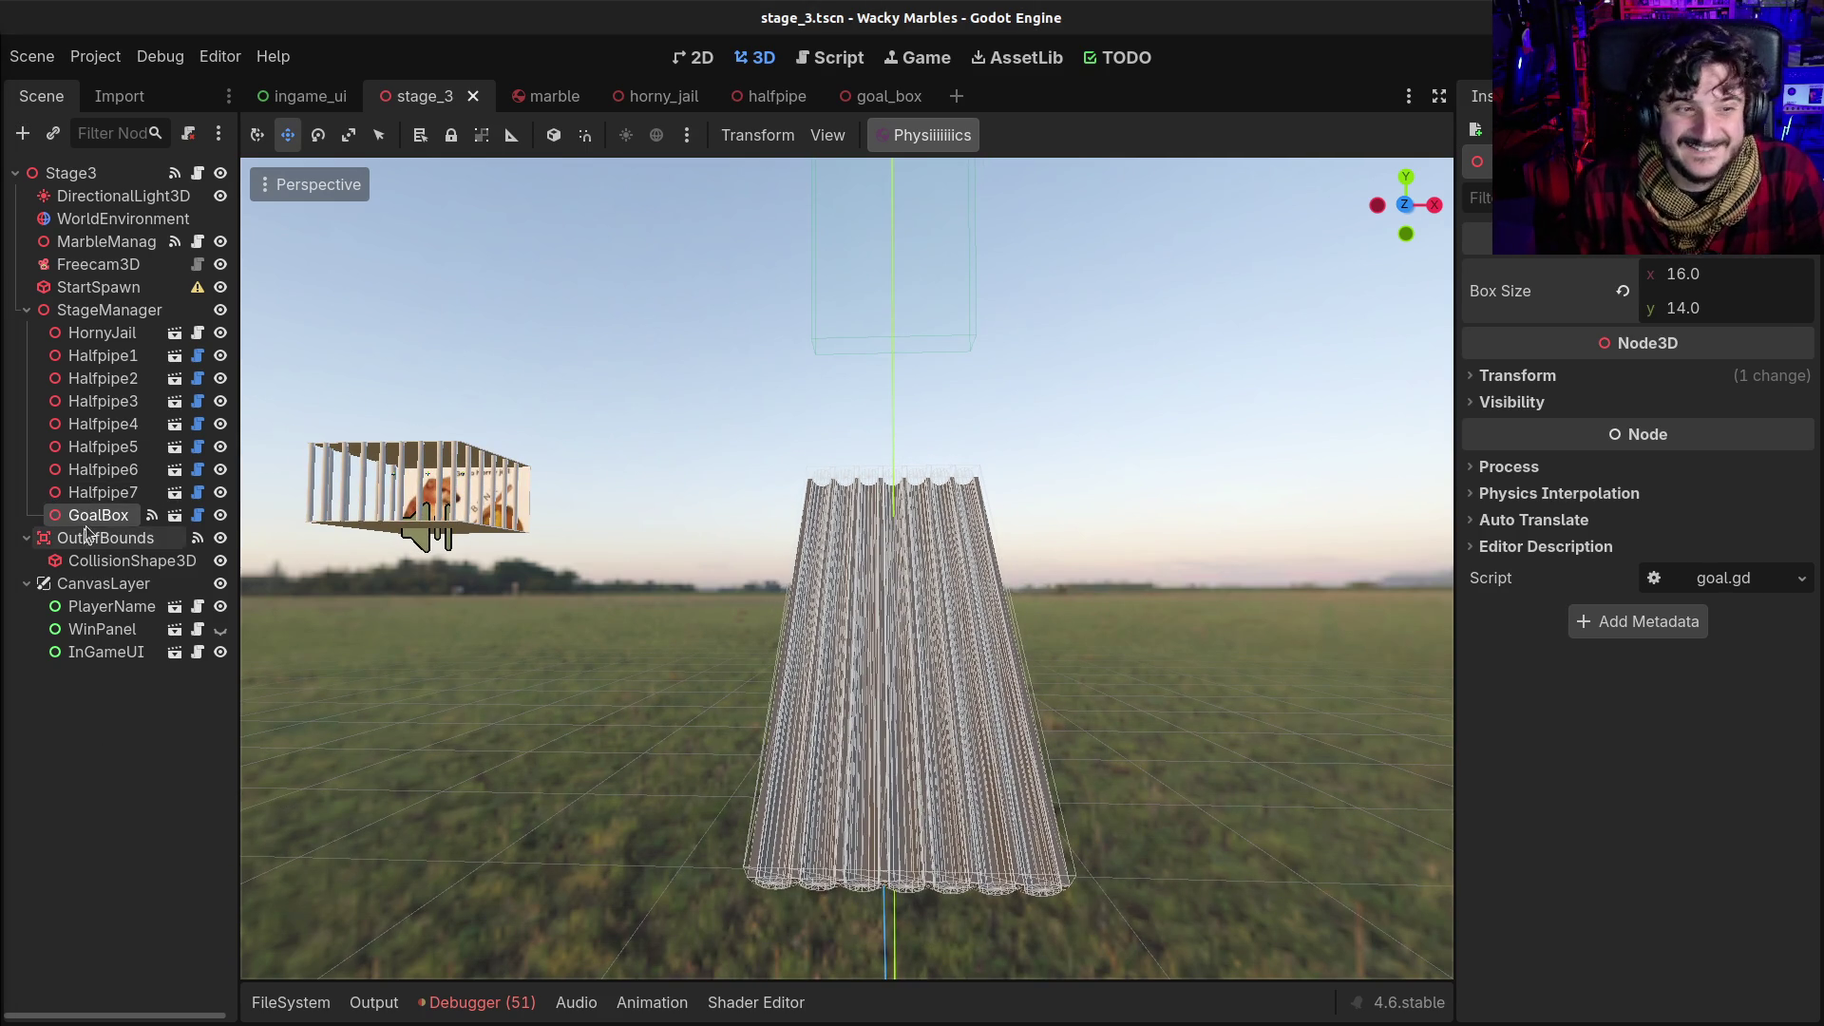
{"action": "left_click", "coordinate": [152, 514]}
{"action": "left_click", "coordinate": [1567, 217]}
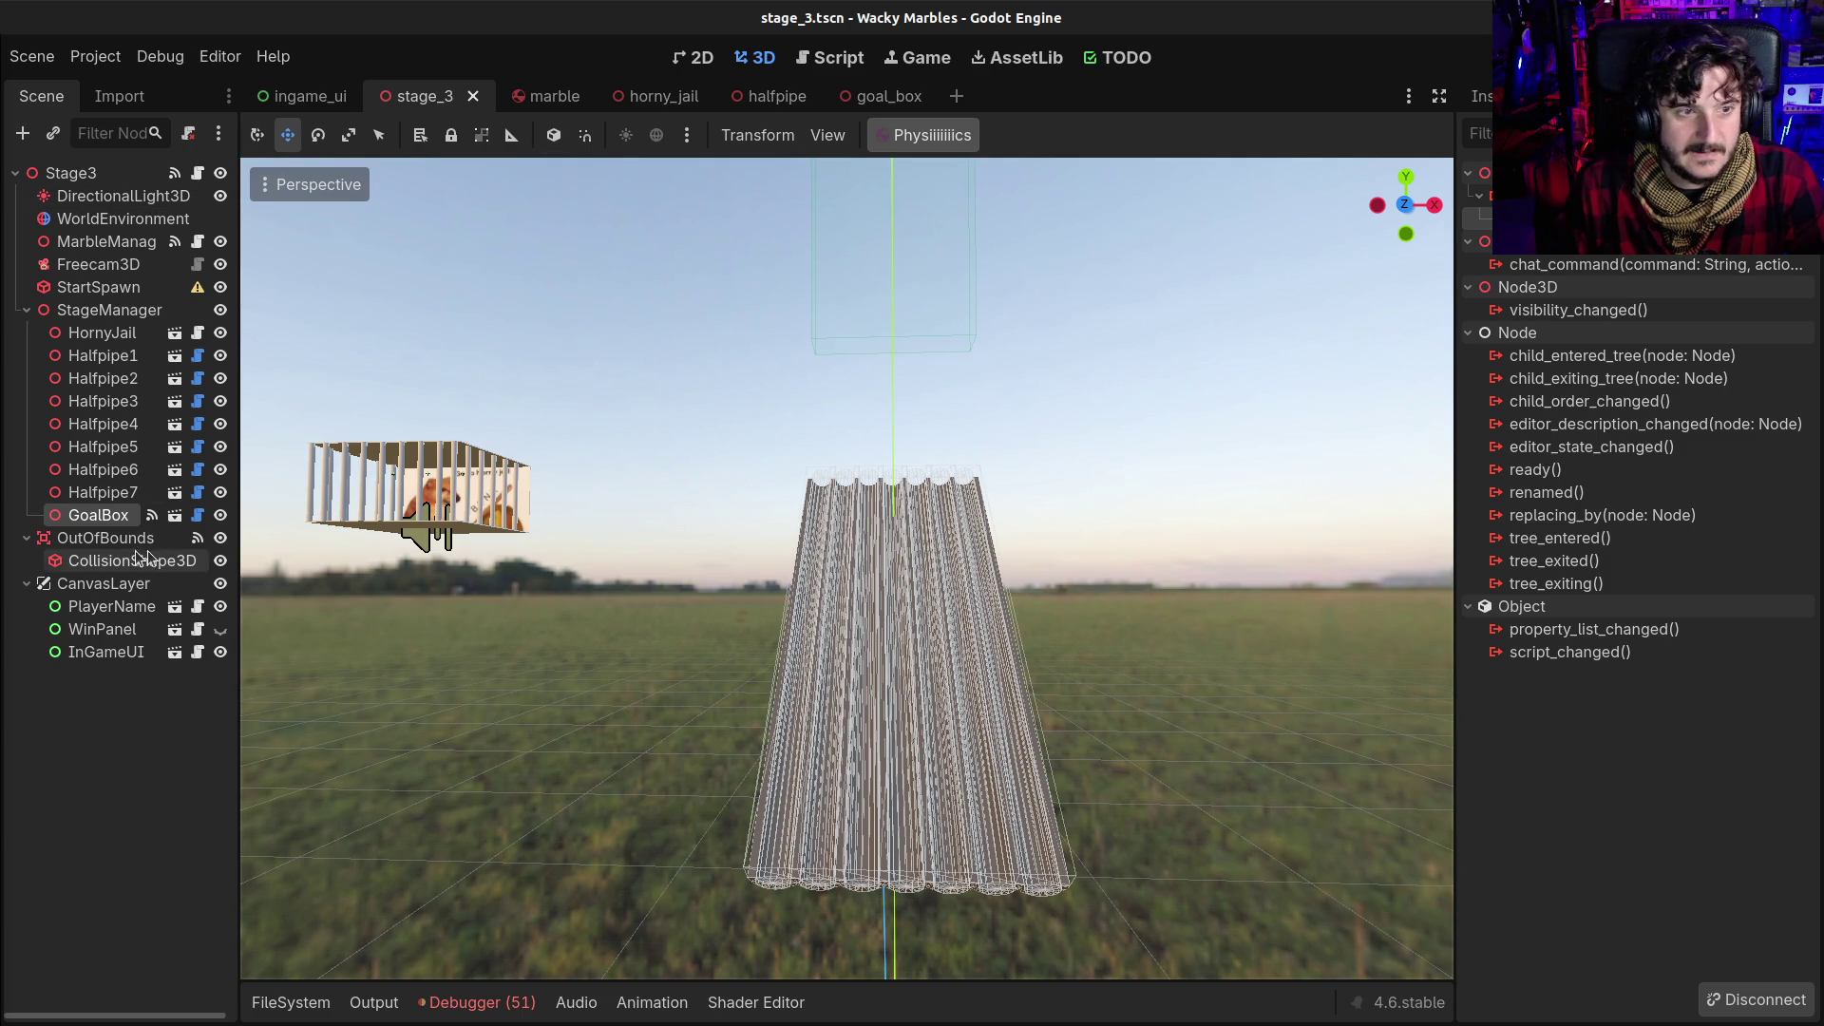
In goal_box, disconnect Goal's body_entered and reconnect it to _on_goal_body_entered, then save.
{"action": "left_click", "coordinate": [175, 515]}
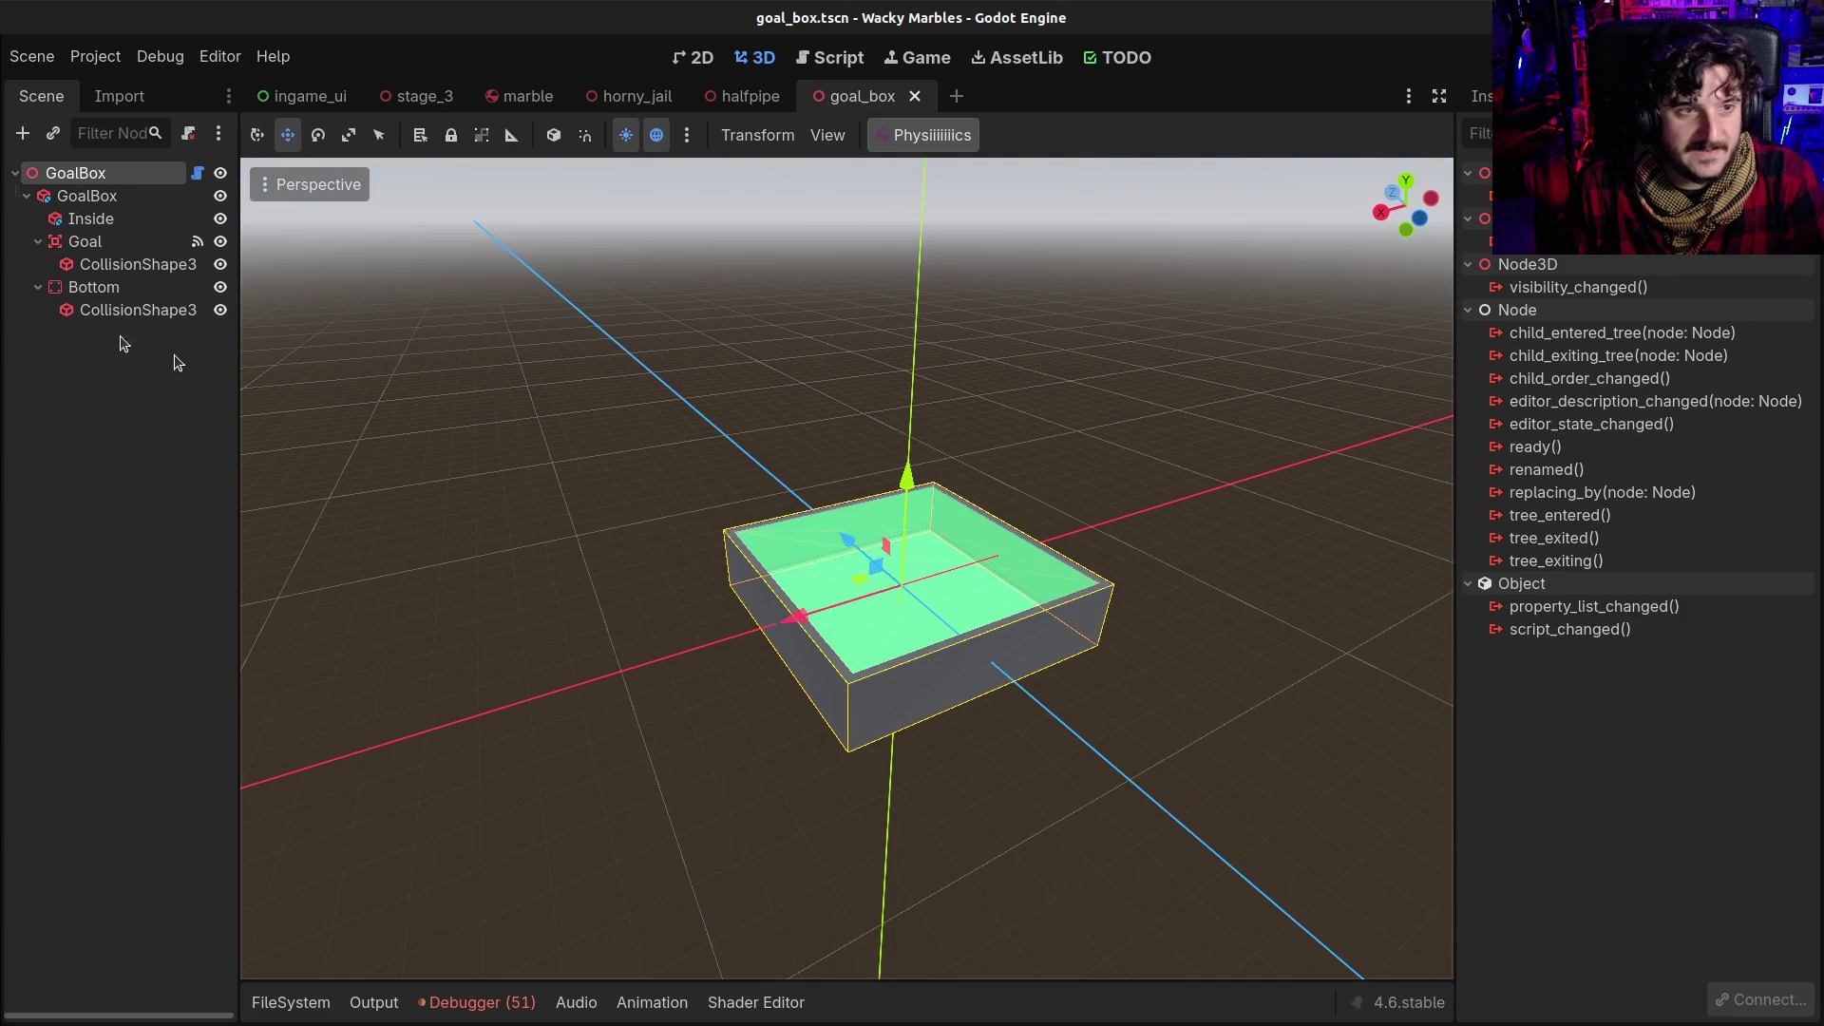
{"action": "left_click", "coordinate": [66, 283]}
{"action": "left_click", "coordinate": [70, 244]}
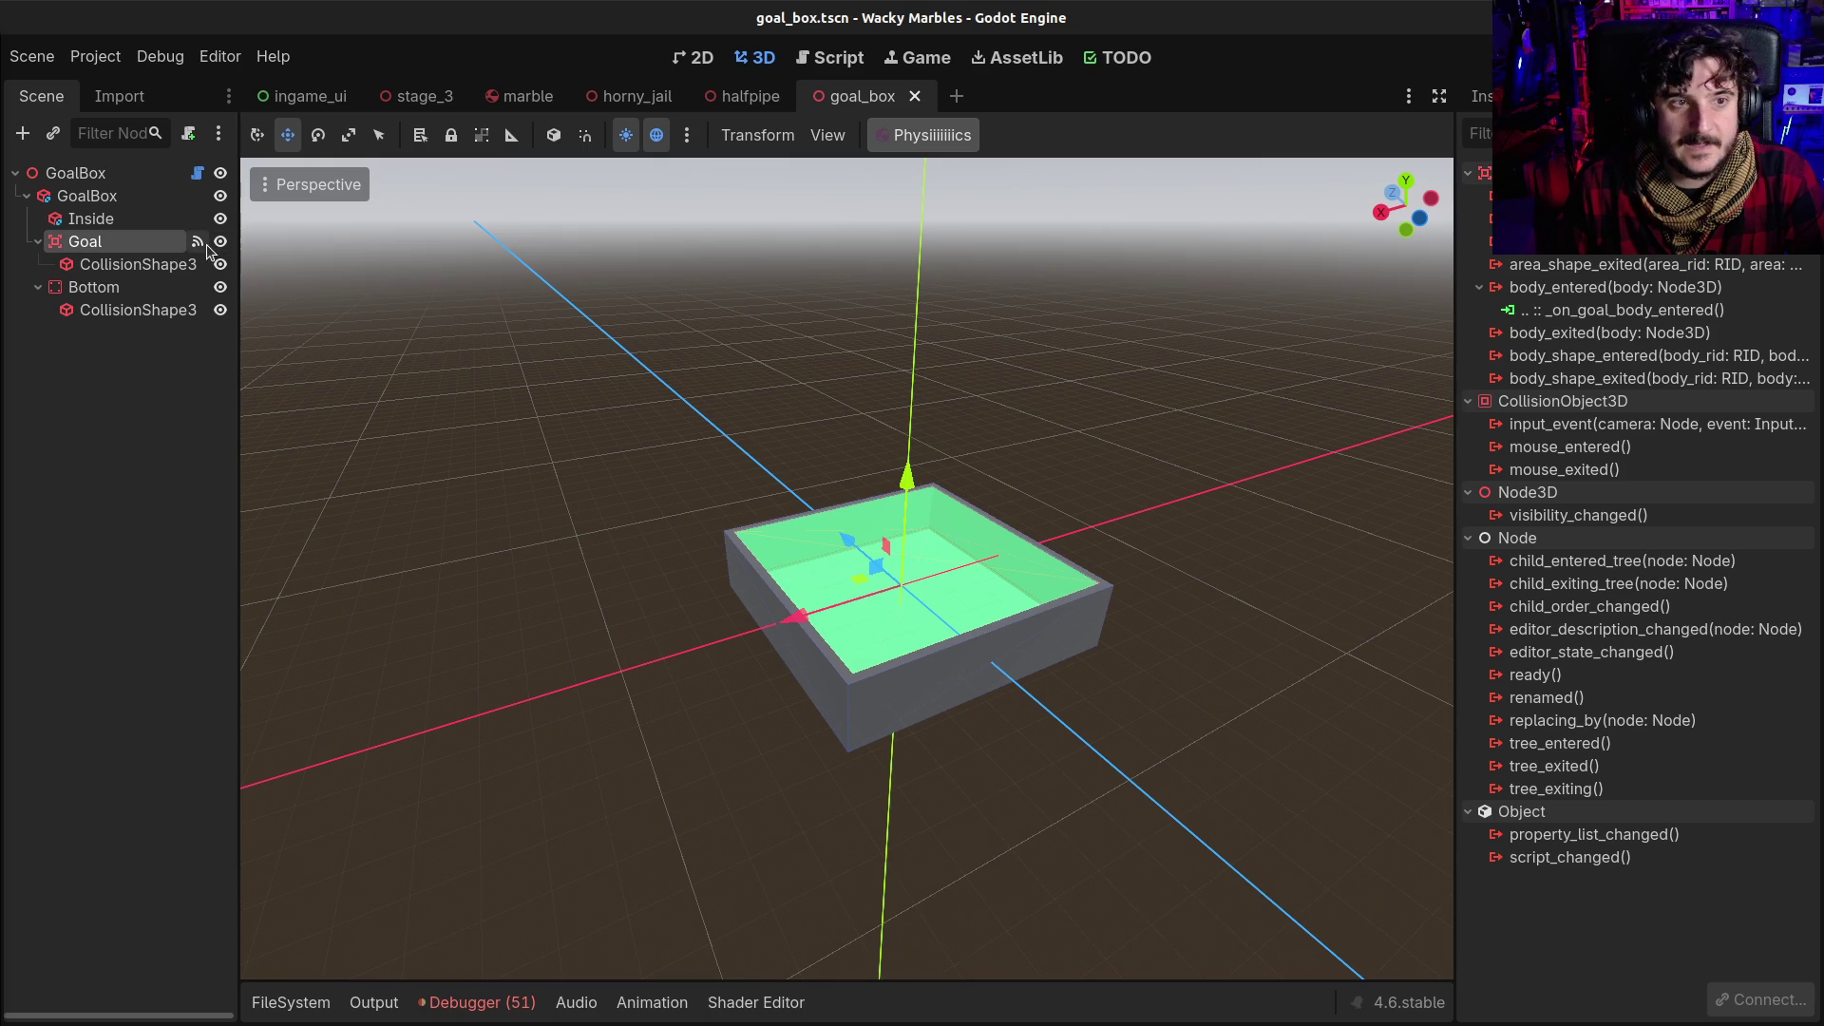
{"action": "left_click", "coordinate": [1618, 309]}
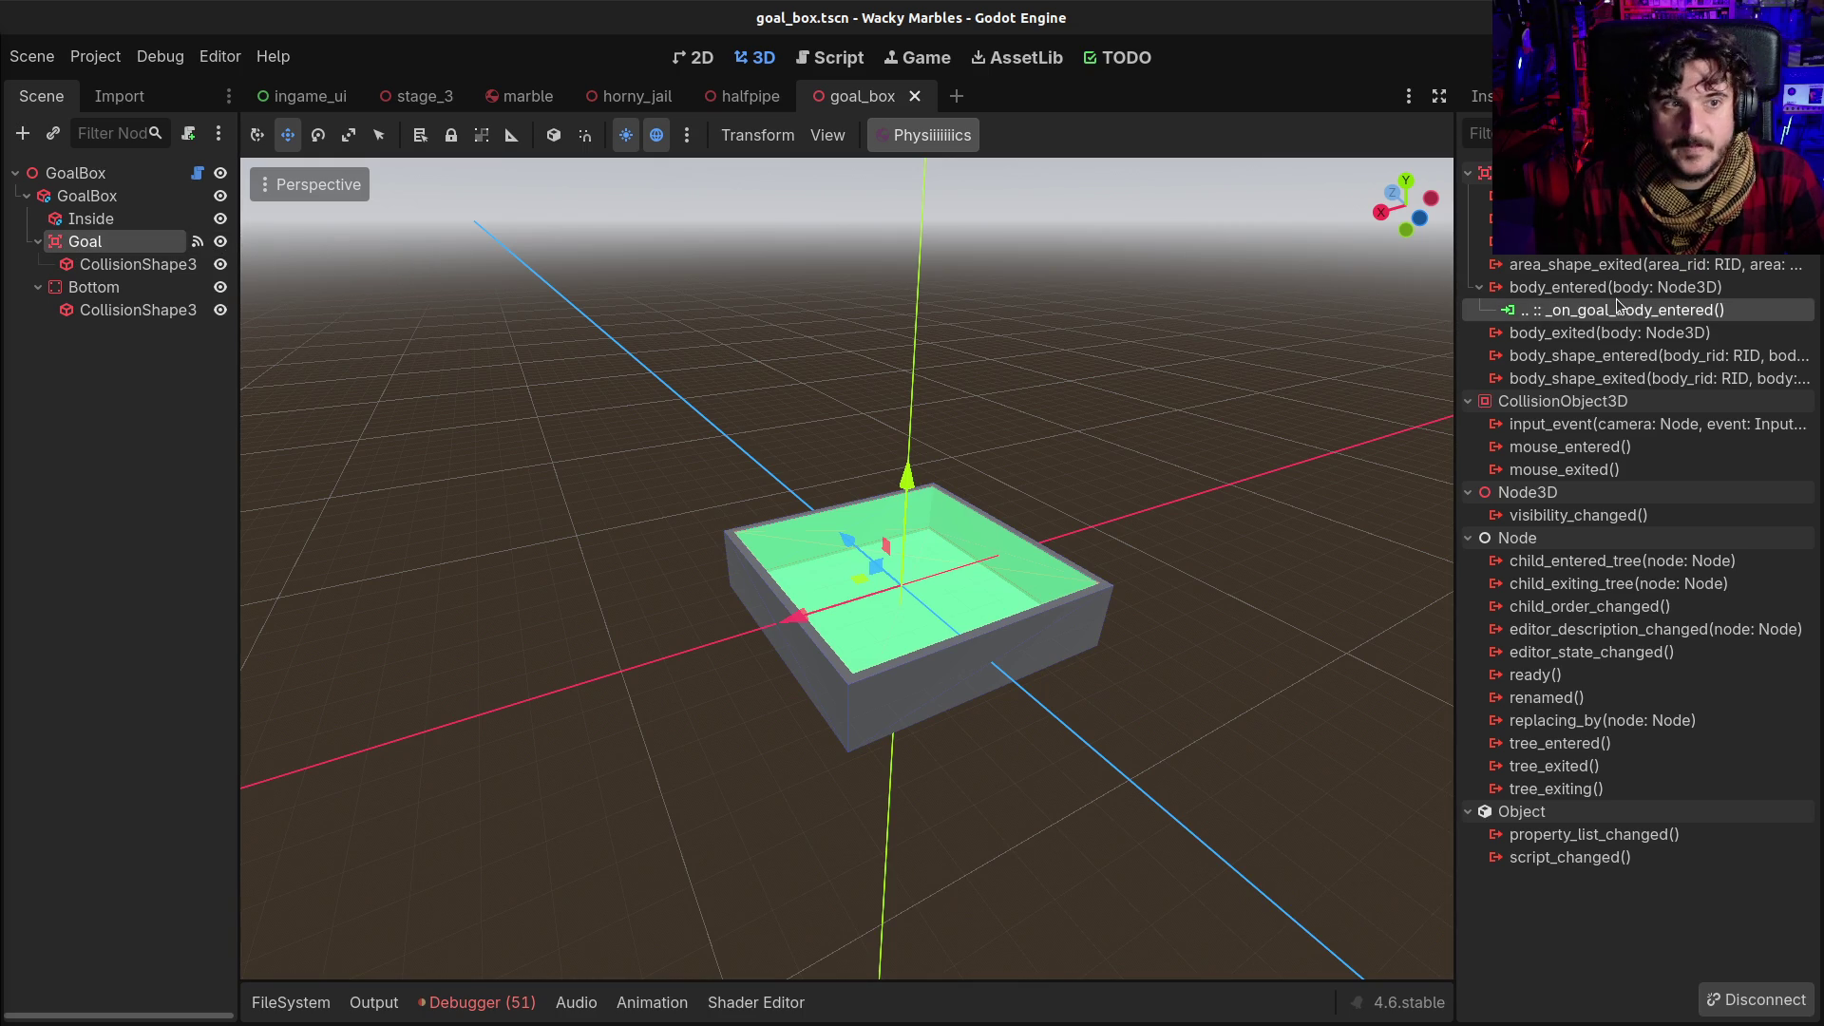
{"action": "right_click", "coordinate": [1618, 309]}
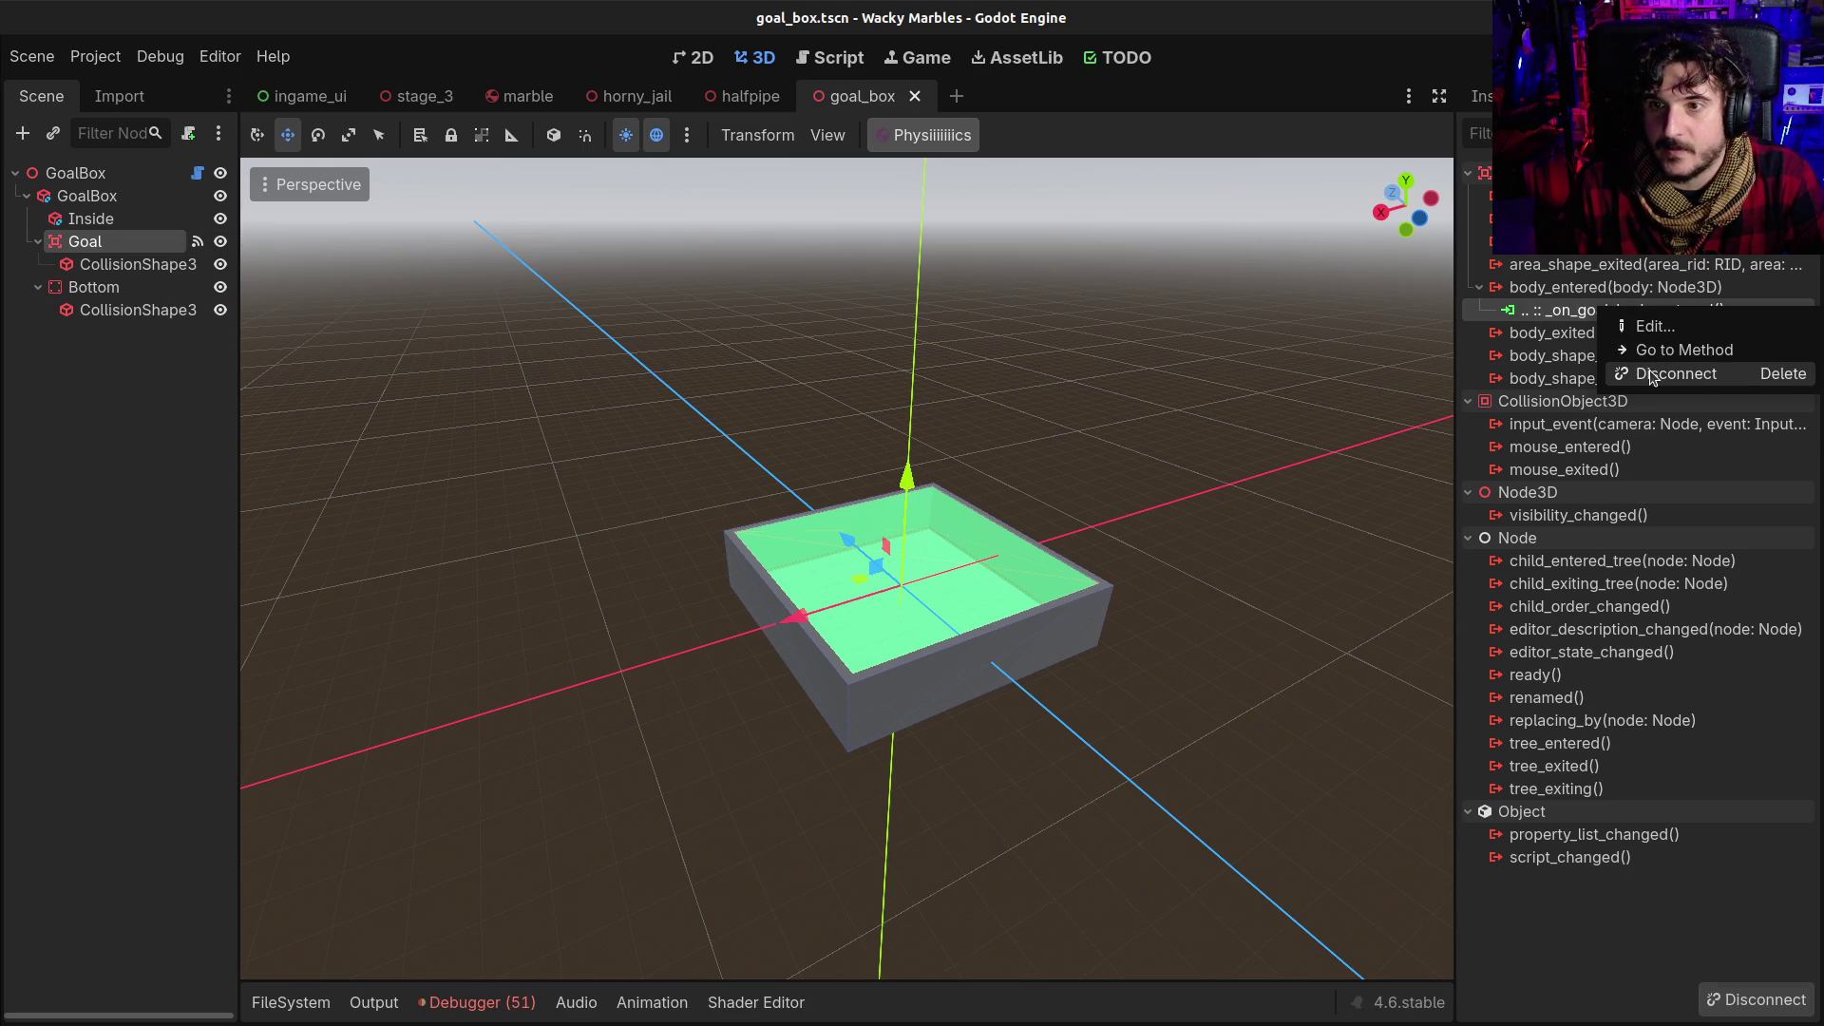
{"action": "left_click", "coordinate": [1625, 374]}
{"action": "left_click", "coordinate": [1608, 287]}
{"action": "double_click", "coordinate": [1606, 287]}
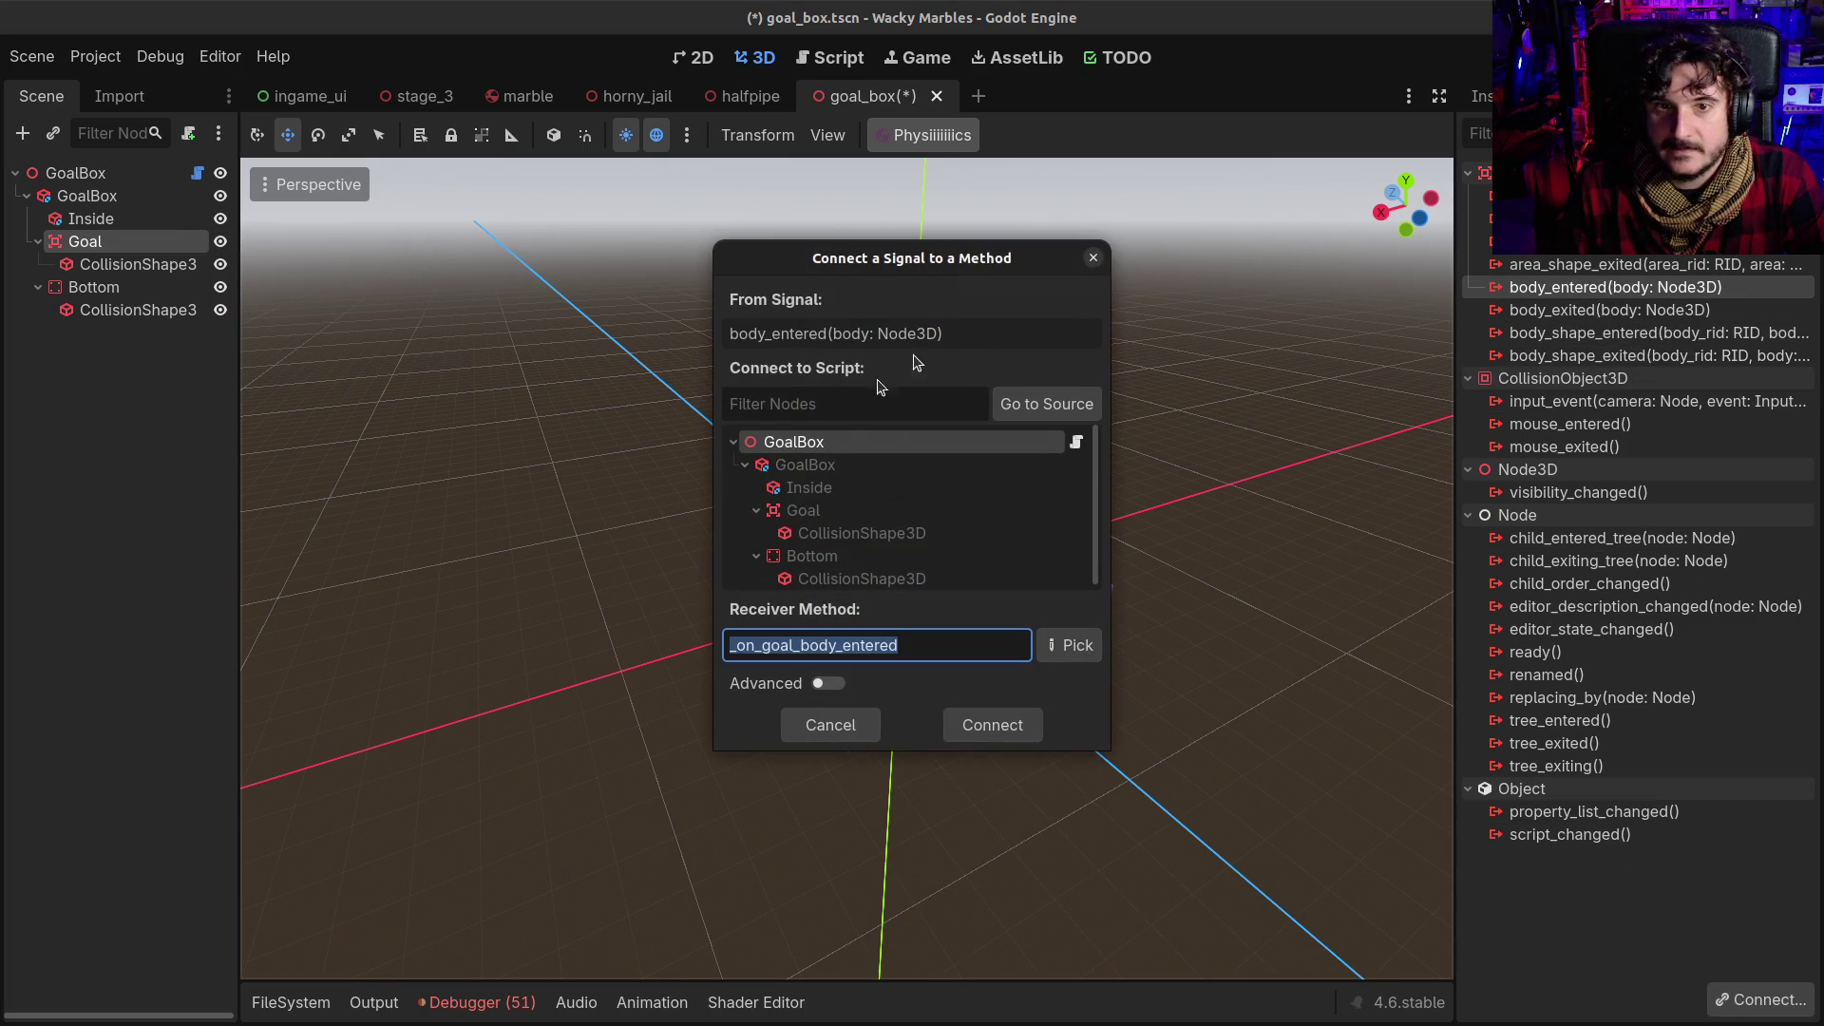
{"action": "left_click", "coordinate": [992, 725]}
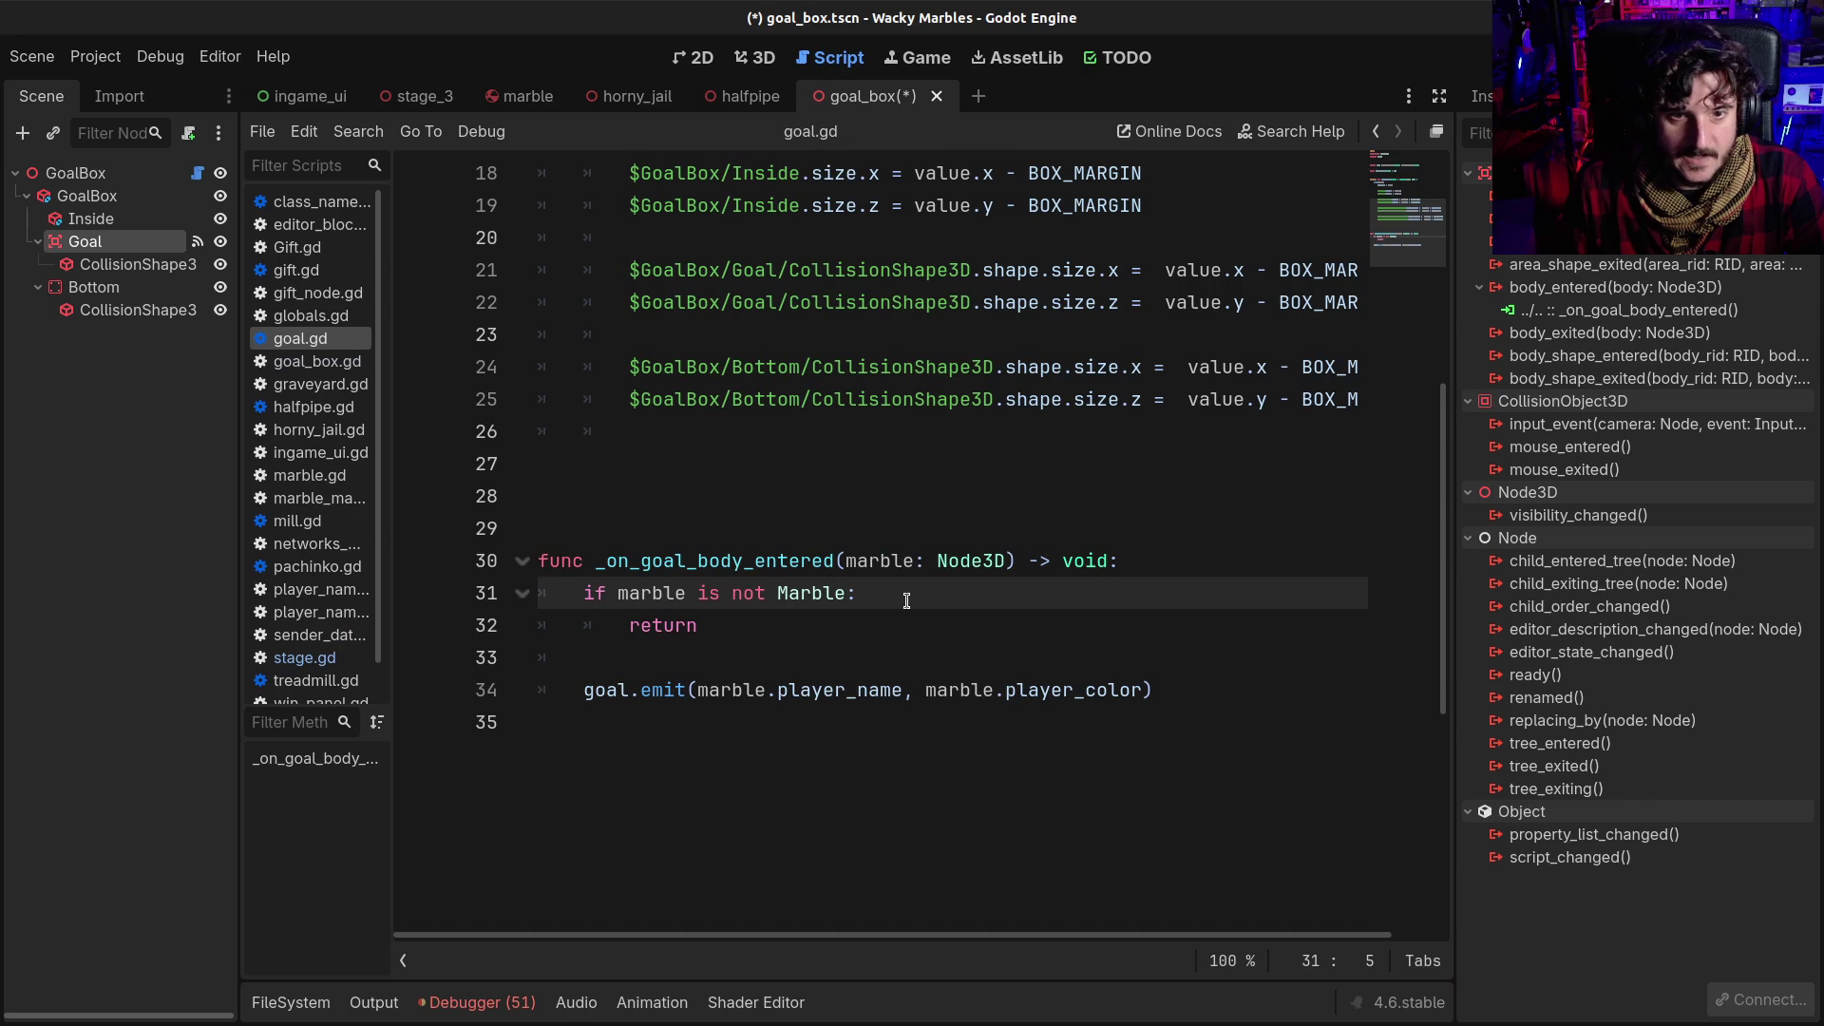
{"action": "left_click", "coordinate": [753, 568]}
{"action": "key", "text": "ctrl+s"}
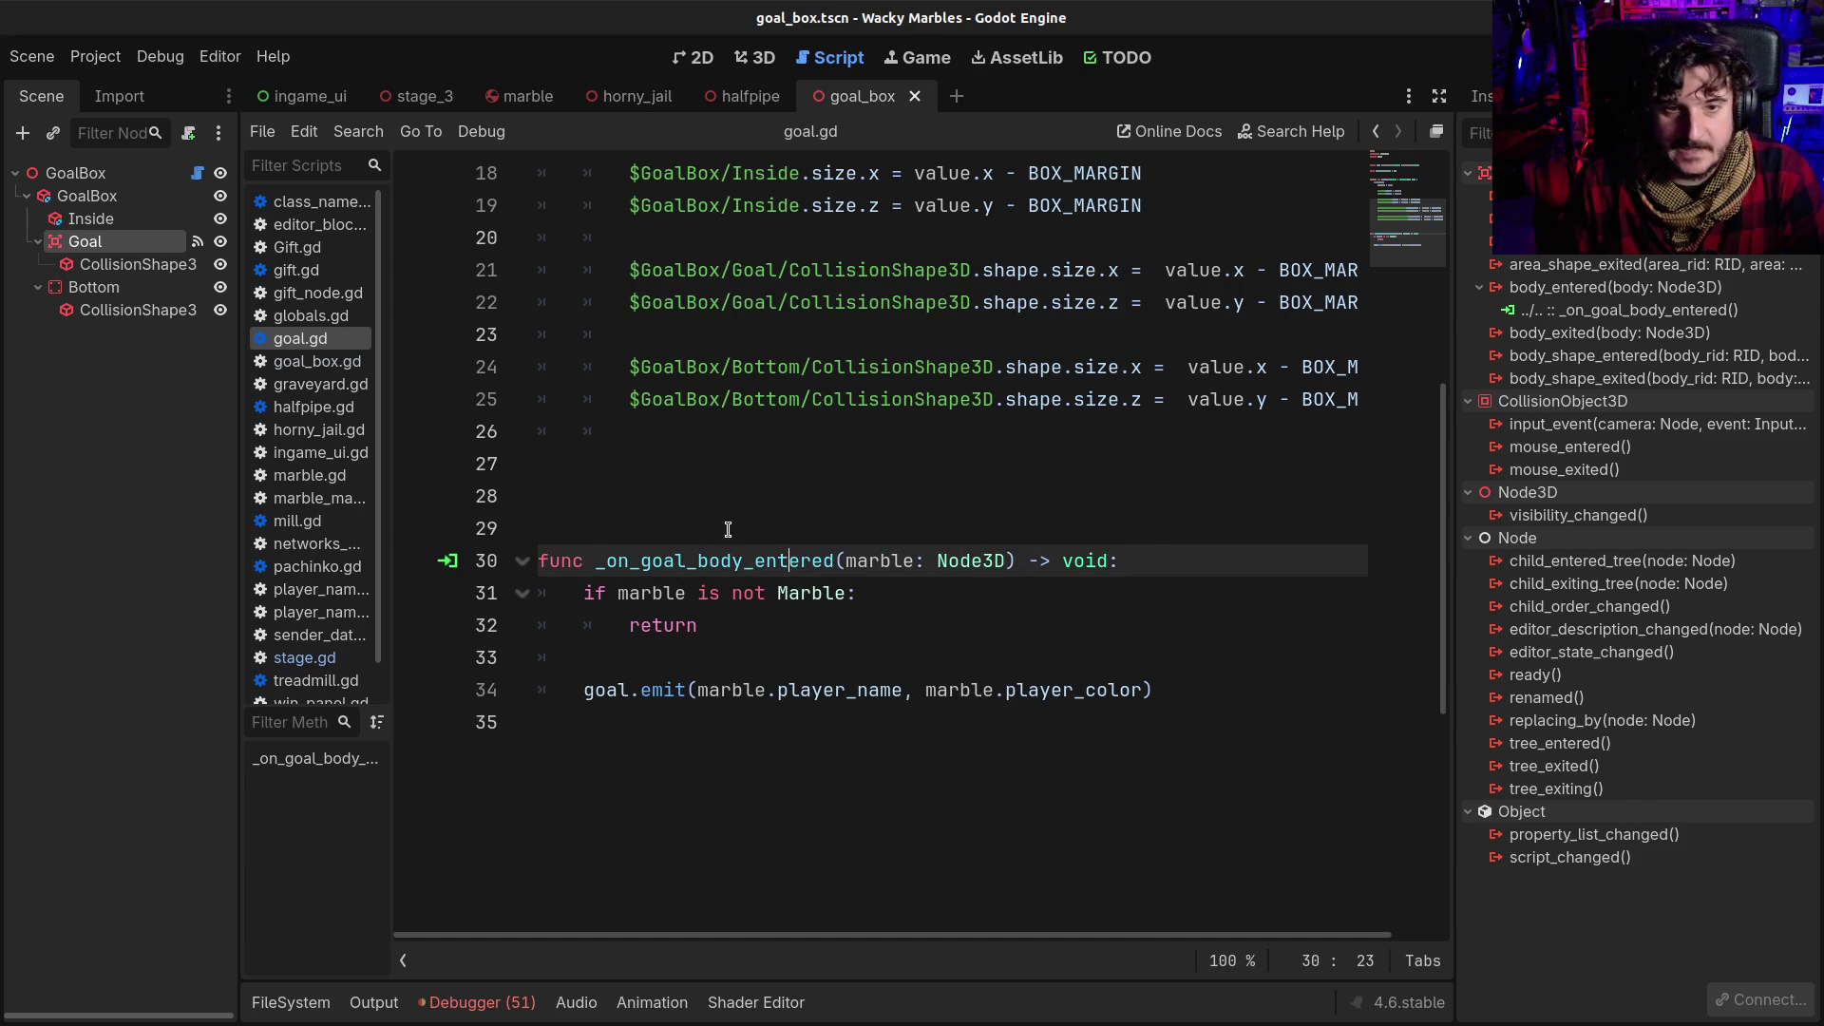
Check GoalBox's goal connection back in stage_3, then run the game with F5.
{"action": "left_click", "coordinate": [114, 173]}
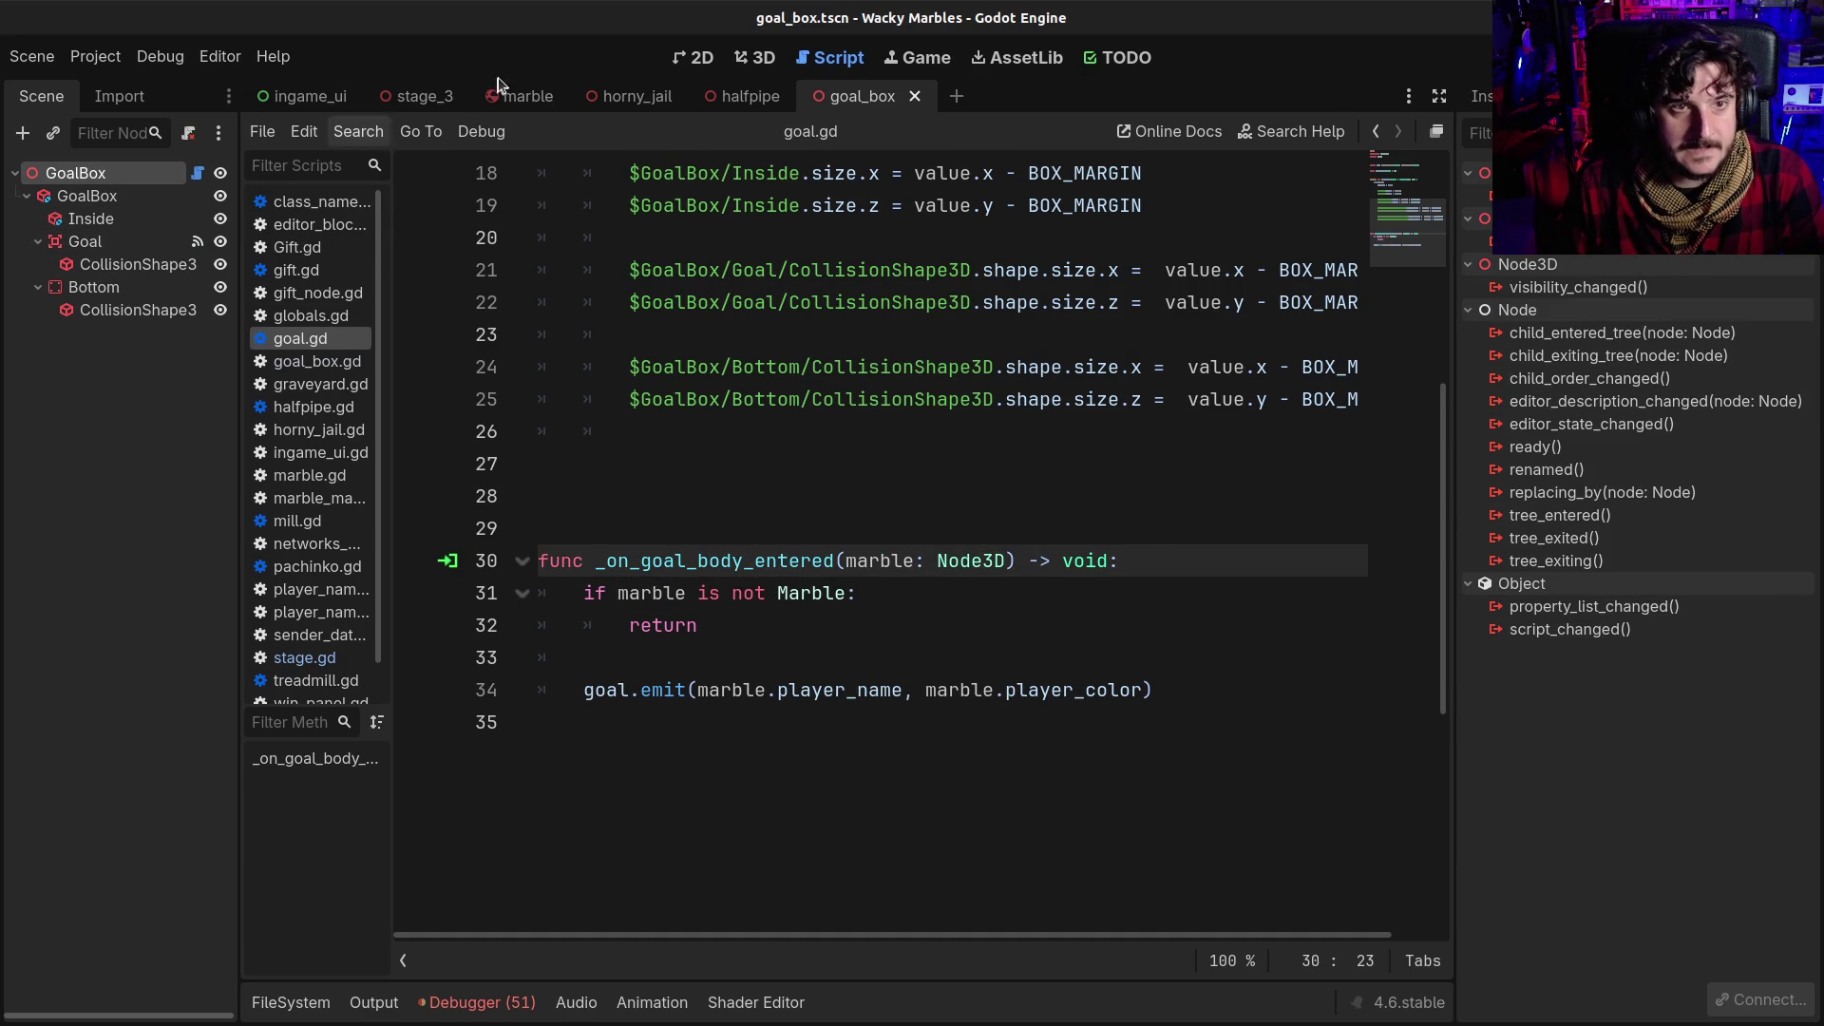
{"action": "left_click", "coordinate": [418, 95]}
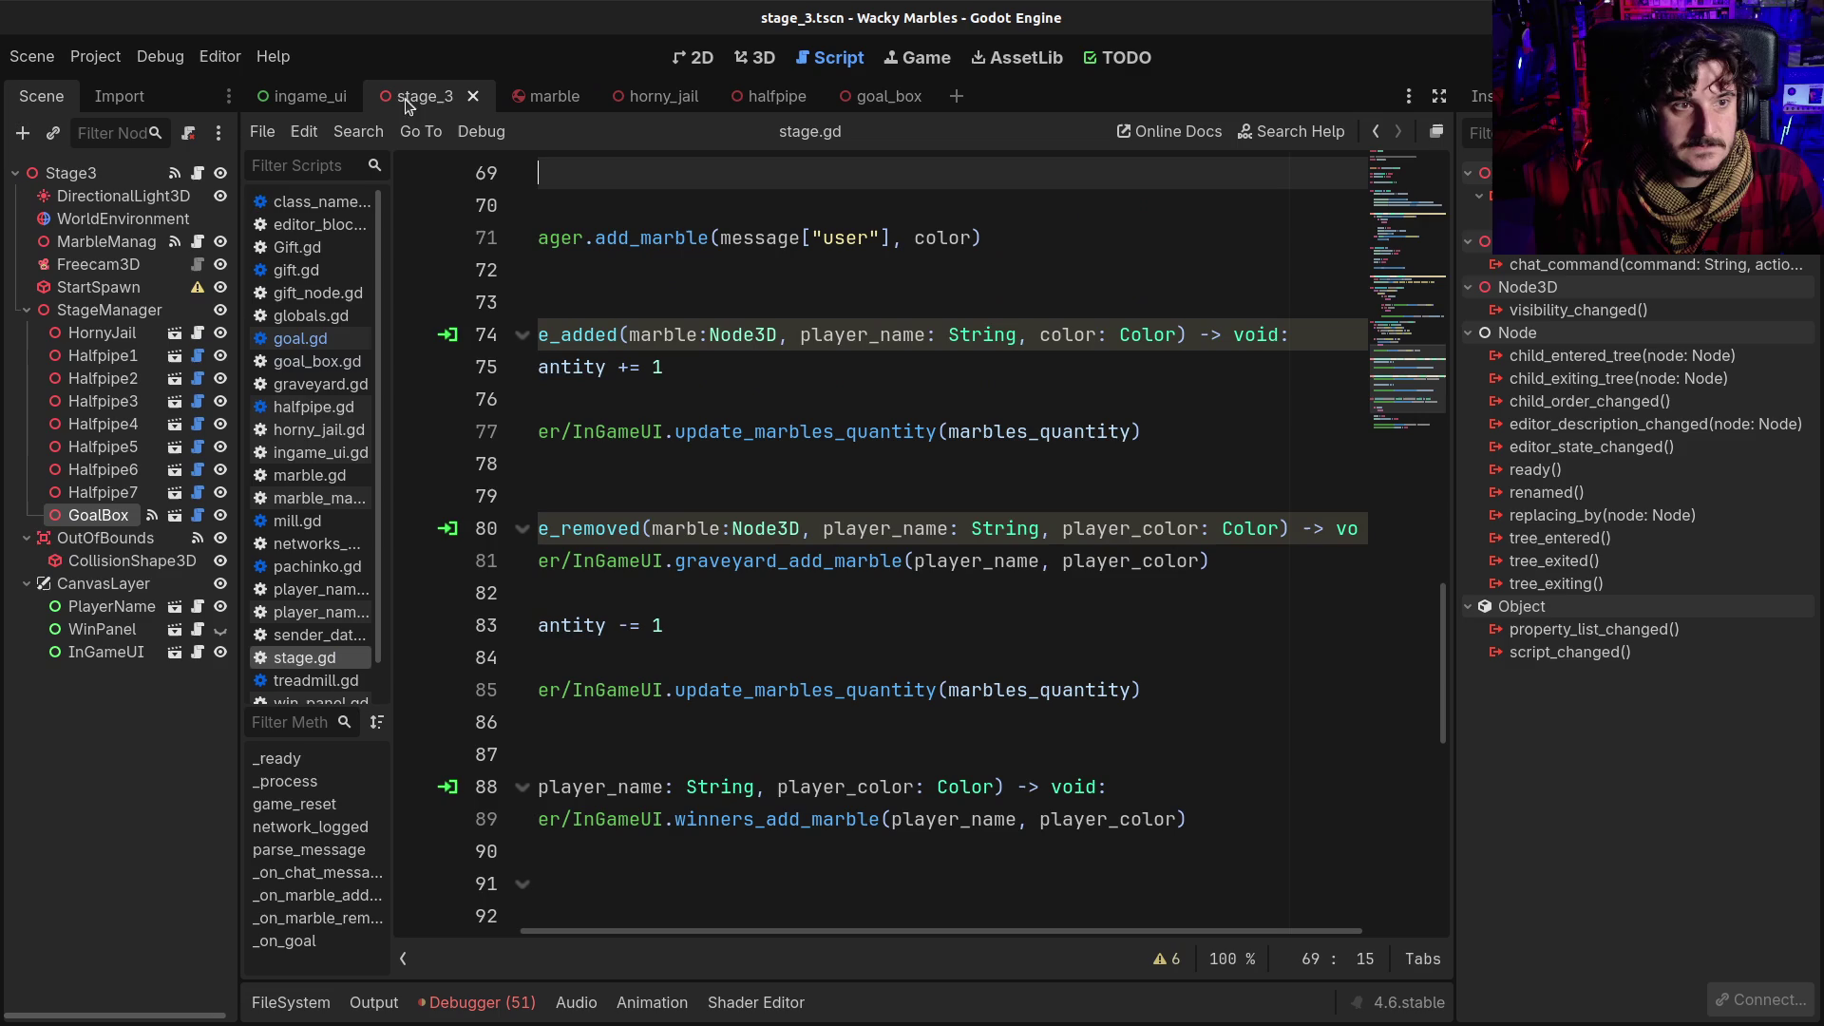
{"action": "left_click", "coordinate": [49, 545]}
{"action": "left_click", "coordinate": [95, 515]}
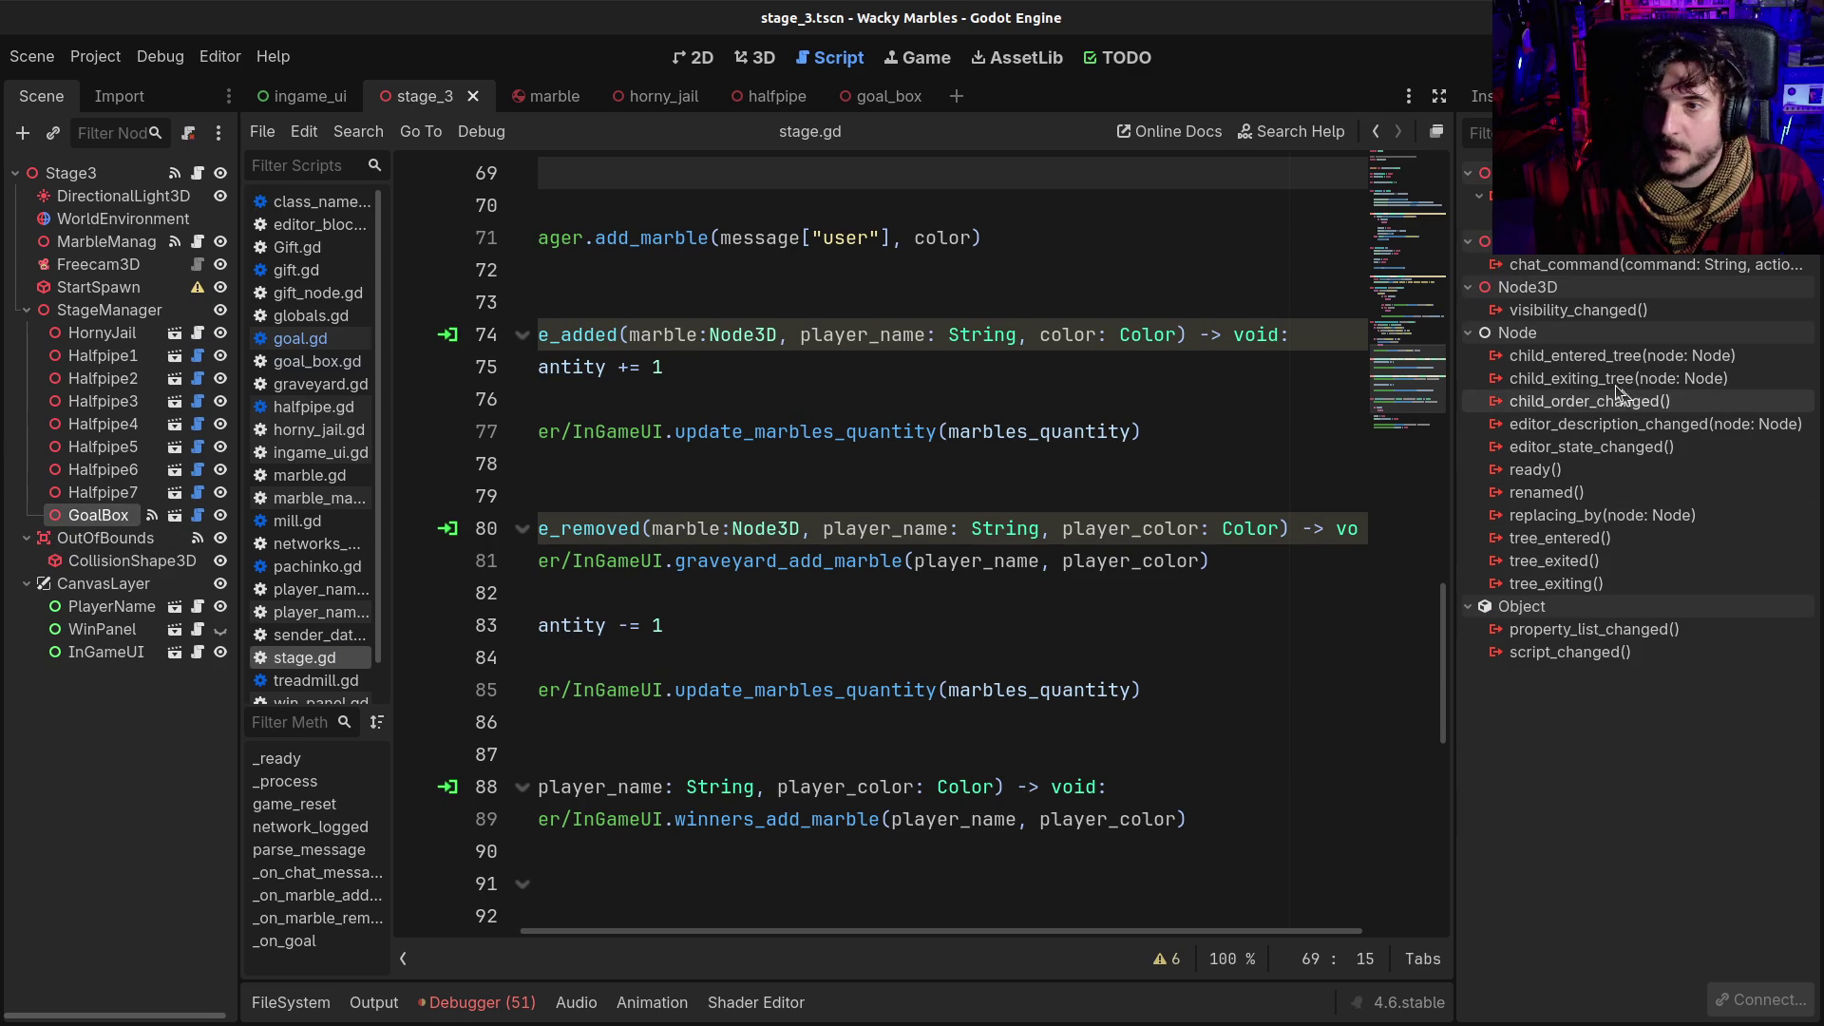
{"action": "left_click", "coordinate": [1567, 217]}
{"action": "scroll", "coordinate": [879, 600], "scroll_direction": "down", "scroll_amount": 1}
{"action": "scroll", "coordinate": [933, 636], "scroll_direction": "down", "scroll_amount": 4}
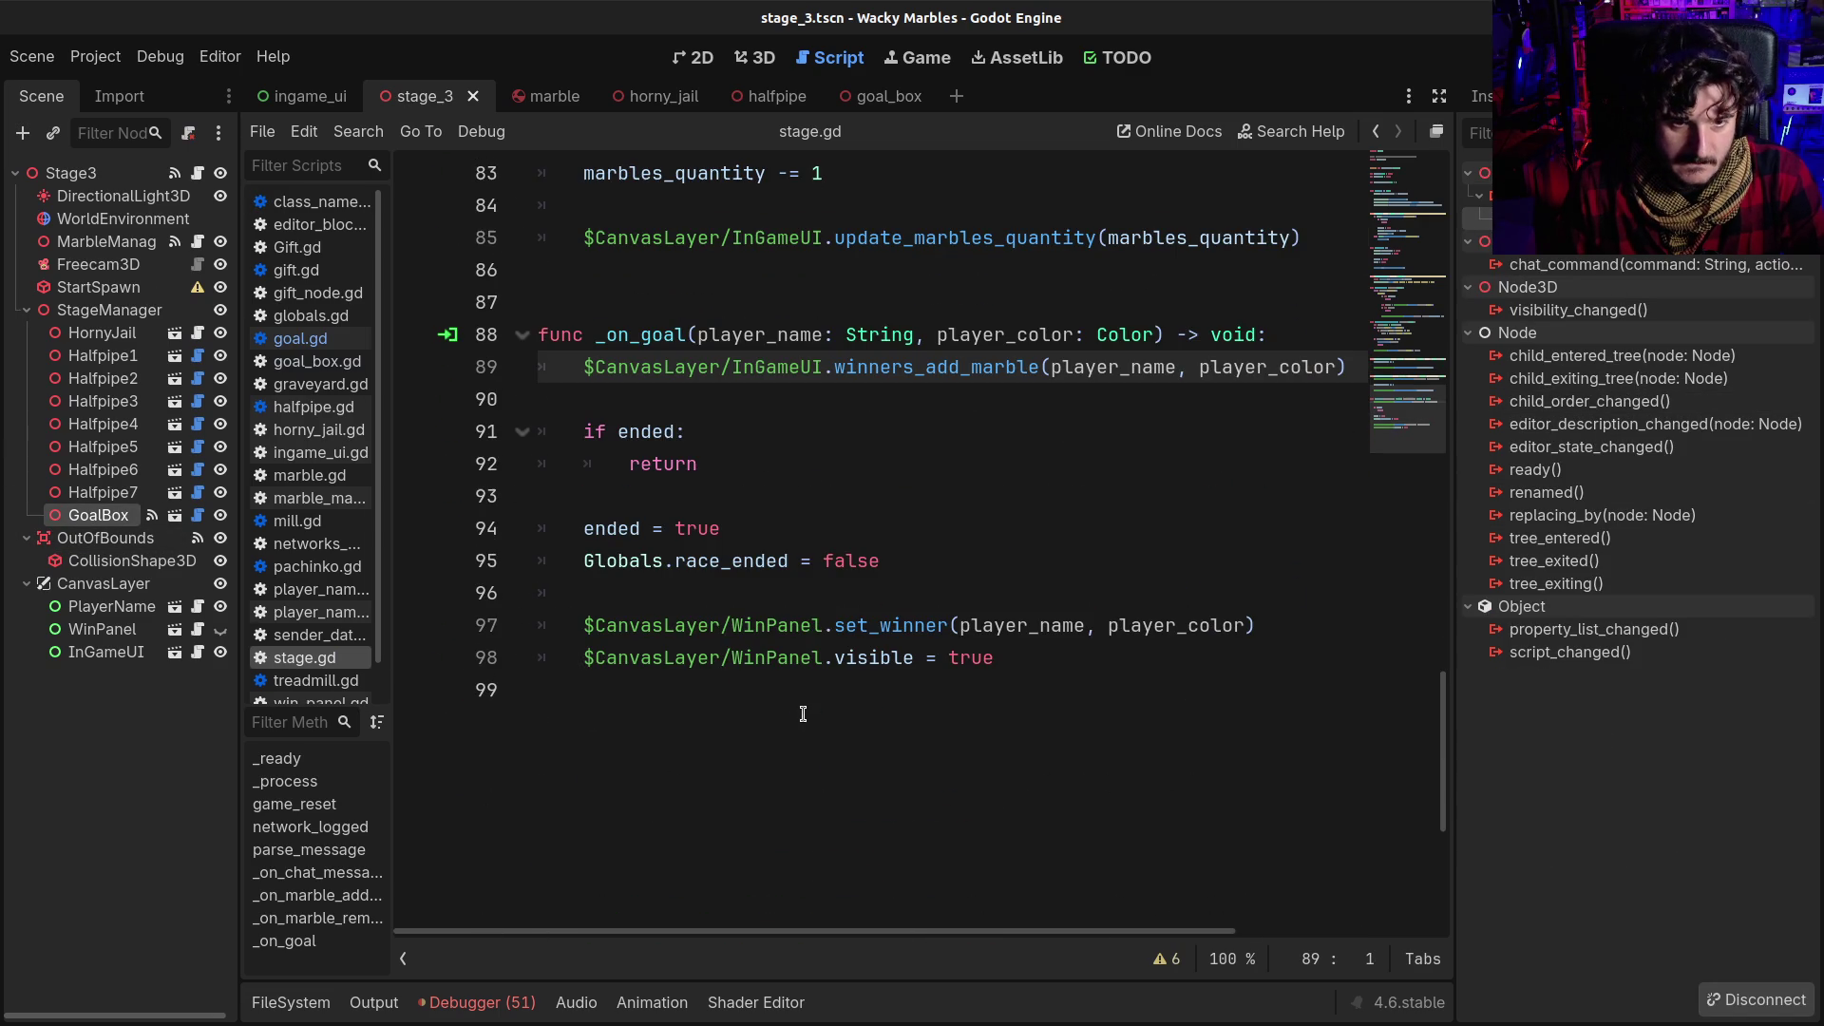
{"action": "left_click", "coordinate": [862, 472]}
{"action": "key", "text": "F5"}
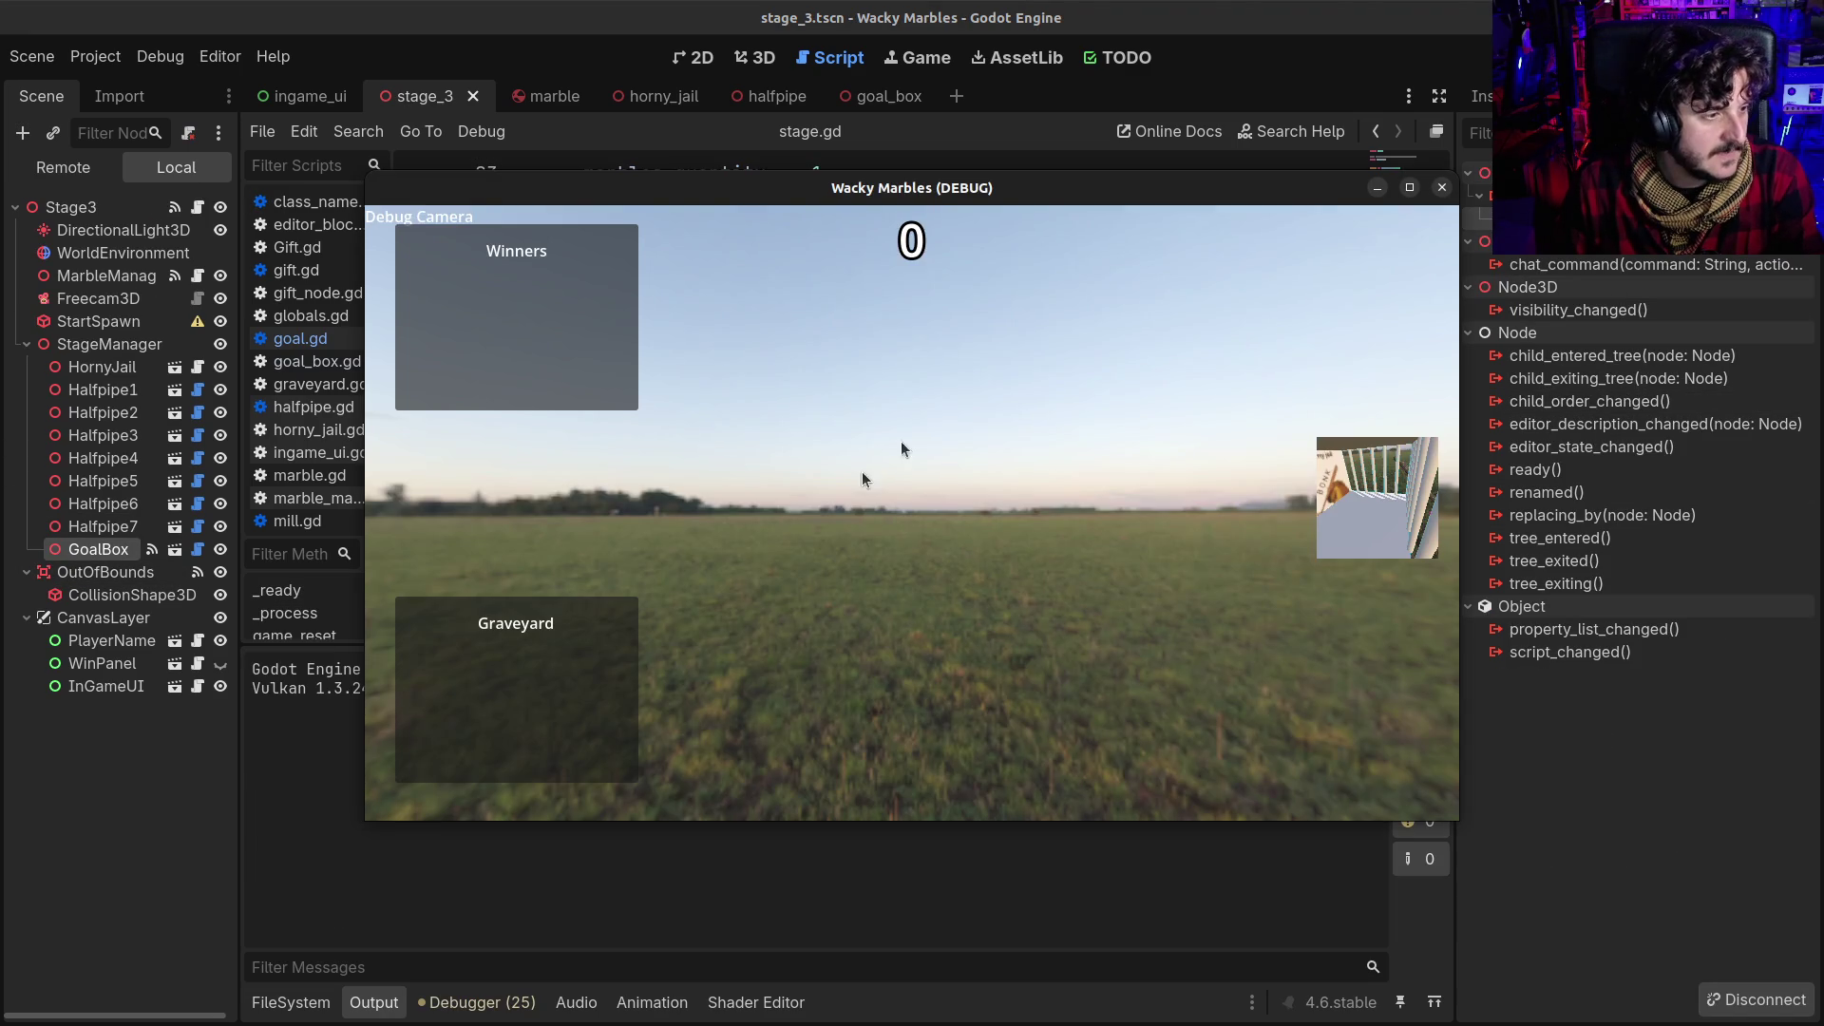
Maximize the game window, set system volume to about half, and switch to the OpenGameArt search page.
{"action": "left_click", "coordinate": [1409, 187]}
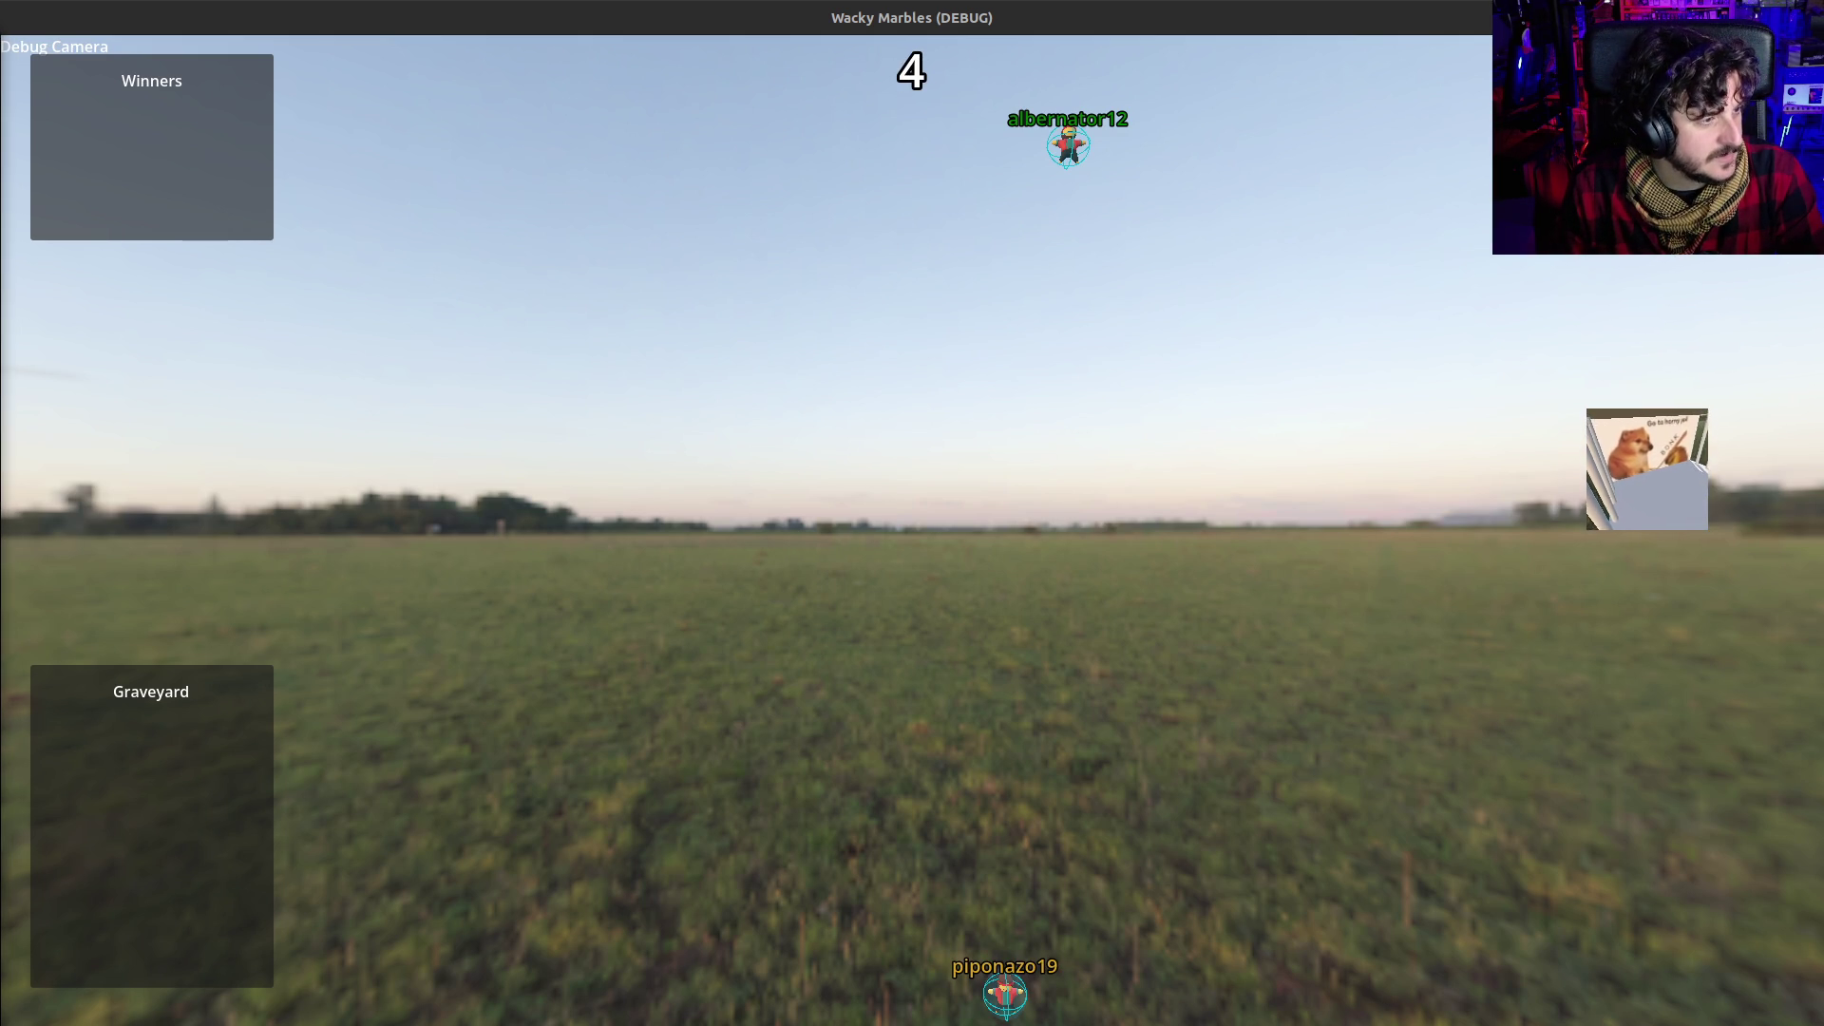
{"action": "key", "text": "XF86AudioRaiseVolume"}
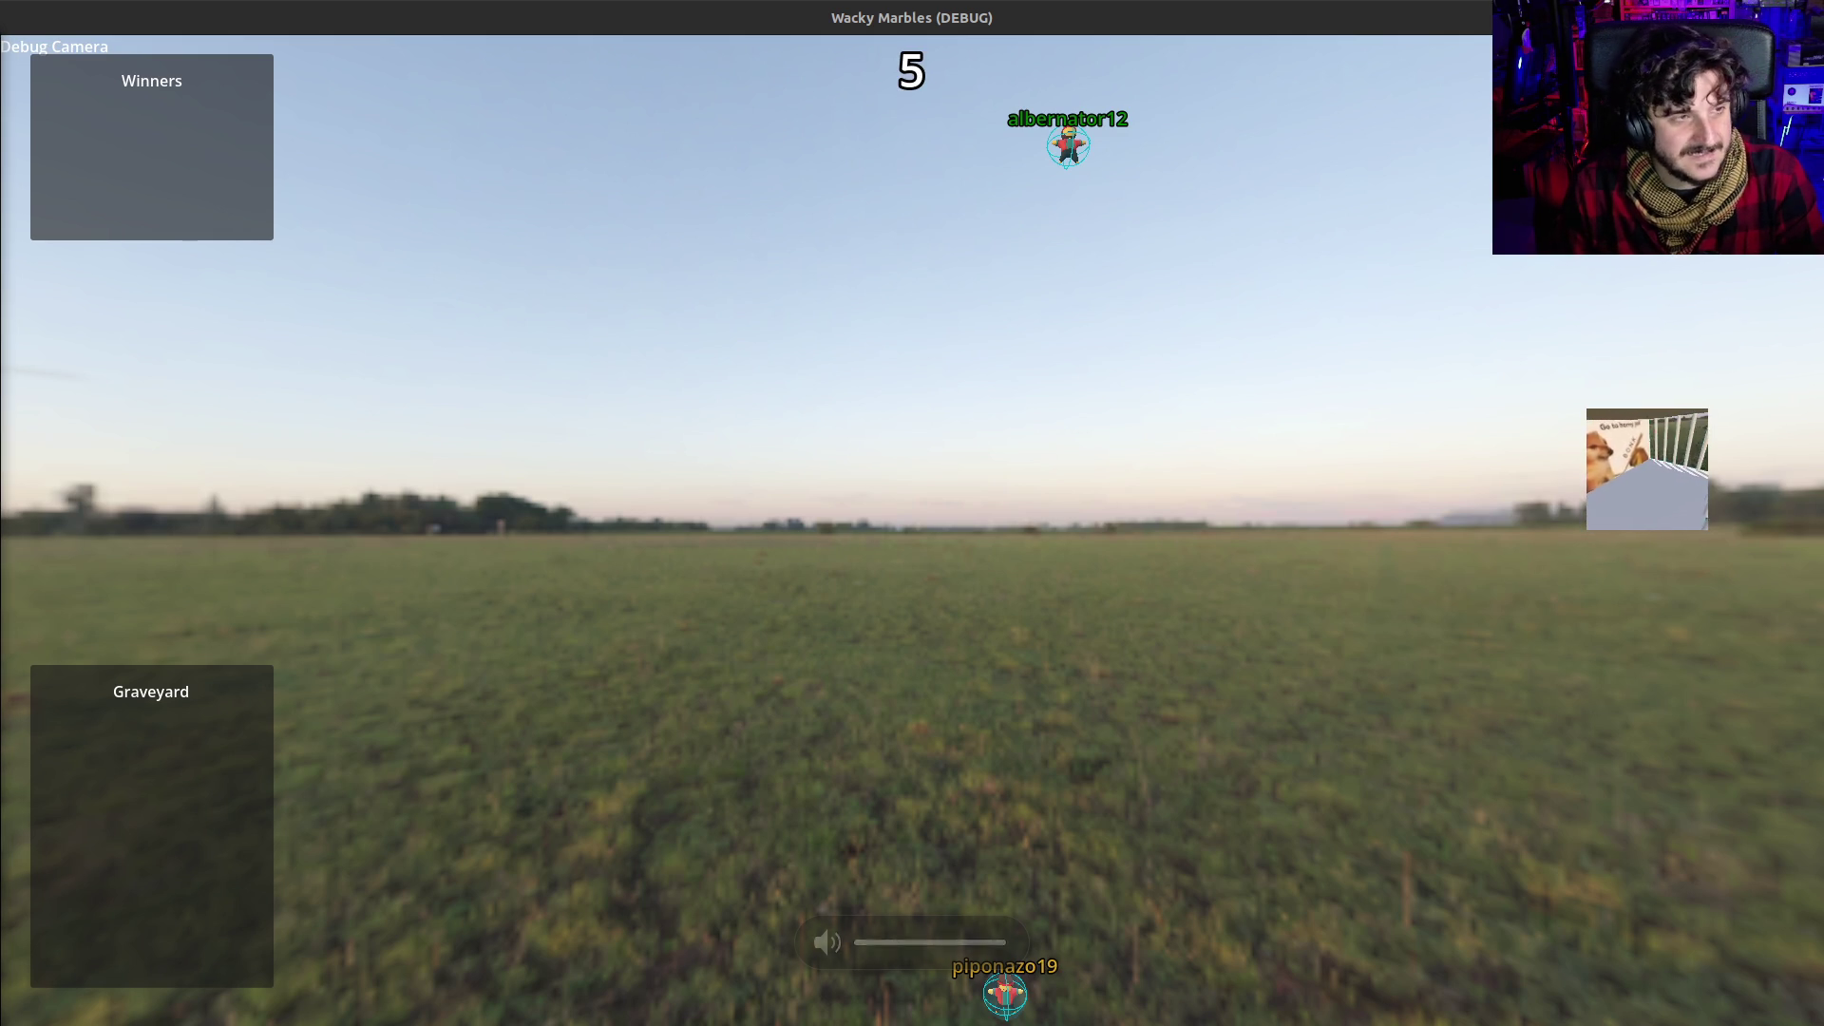
{"action": "key", "text": "XF86AudioLowerVolume"}
{"action": "key", "text": "XF86AudioLowerVolume"}
{"action": "key", "text": "XF86AudioLowerVolume"}
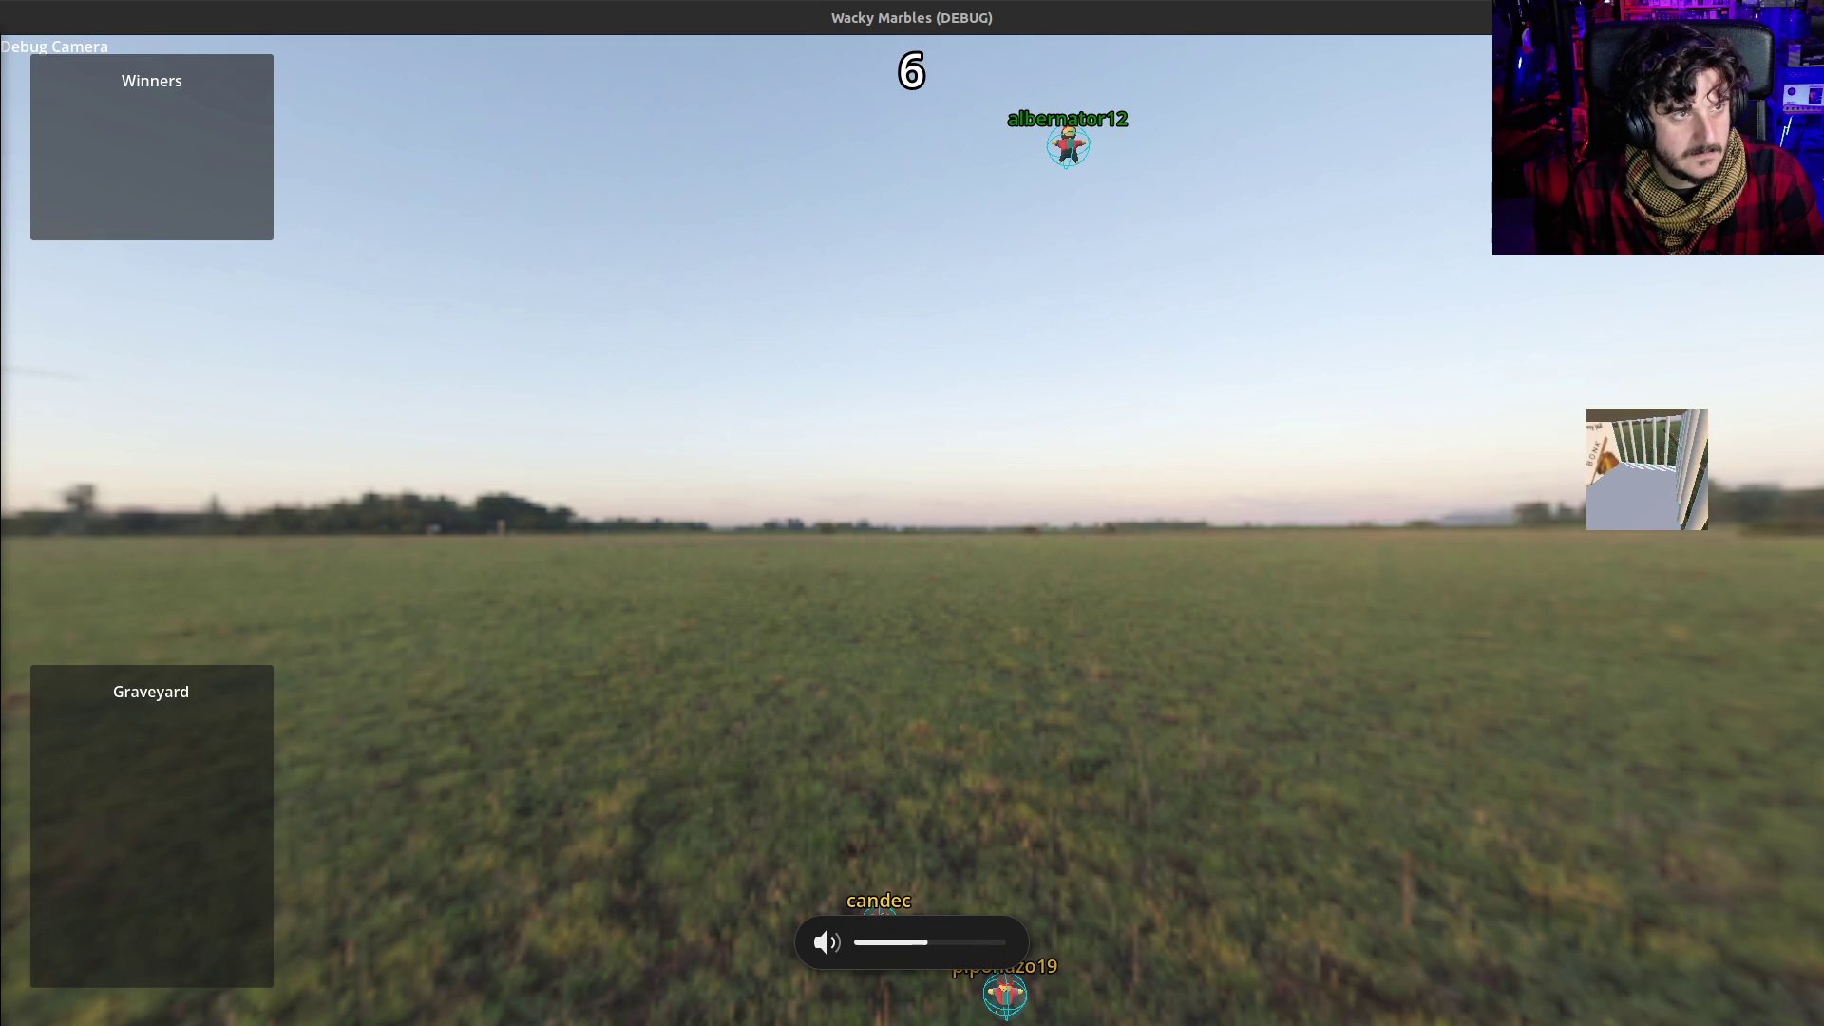
{"action": "key", "text": "XF86AudioLowerVolume"}
{"action": "key", "text": "XF86AudioLowerVolume"}
{"action": "key", "text": "XF86AudioLowerVolume"}
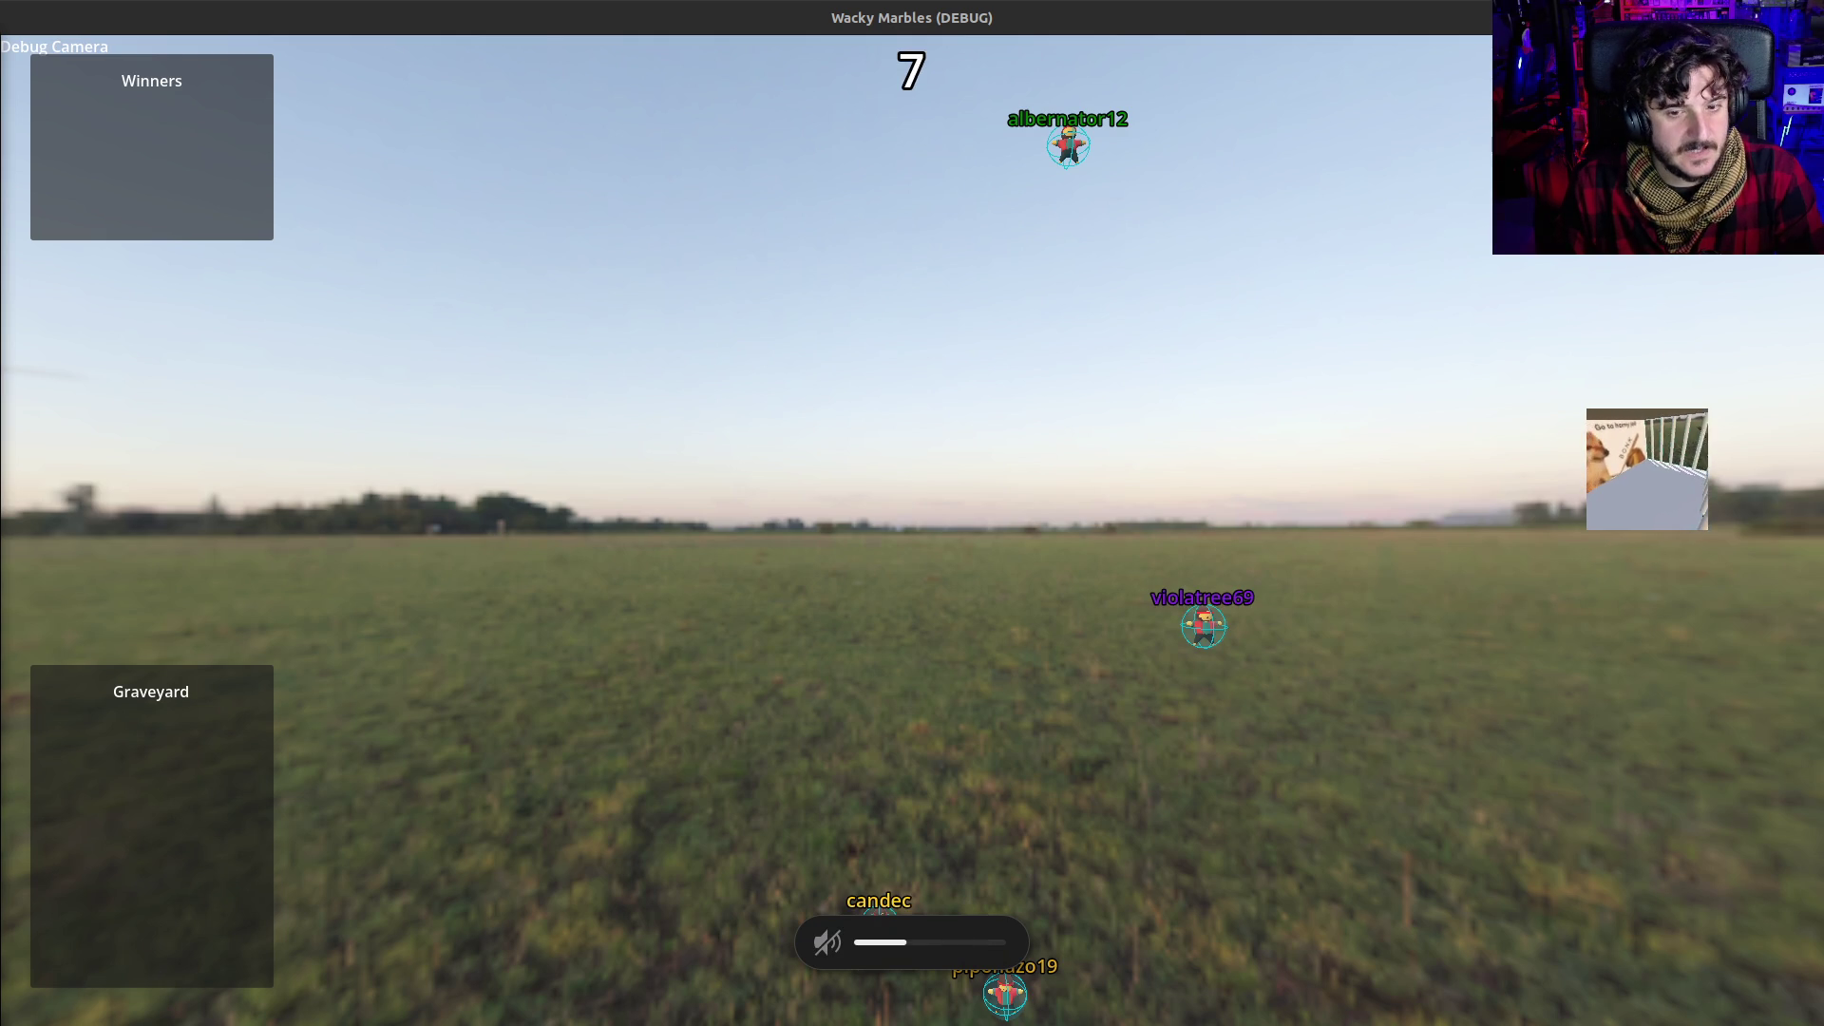
{"action": "key", "text": "XF86AudioRaiseVolume"}
{"action": "key", "text": "XF86AudioRaiseVolume"}
{"action": "key", "text": "XF86AudioRaiseVolume"}
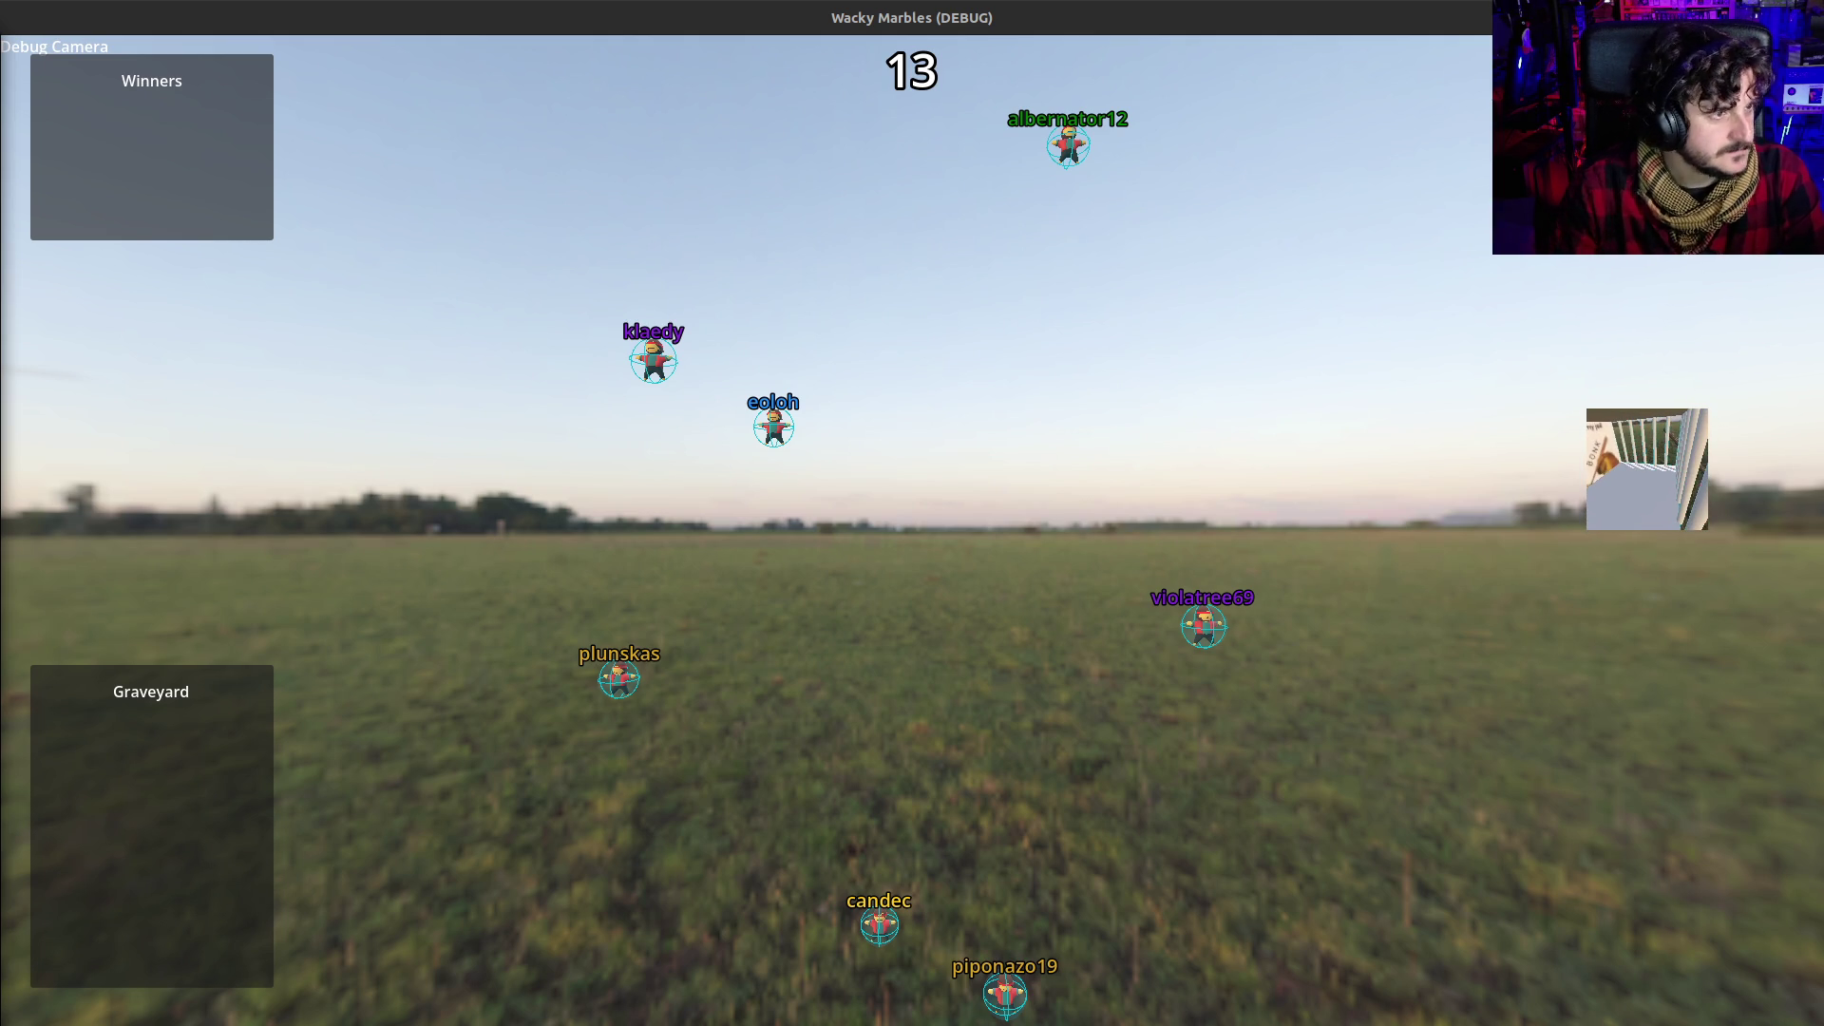
{"action": "key", "text": "alt+Tab"}
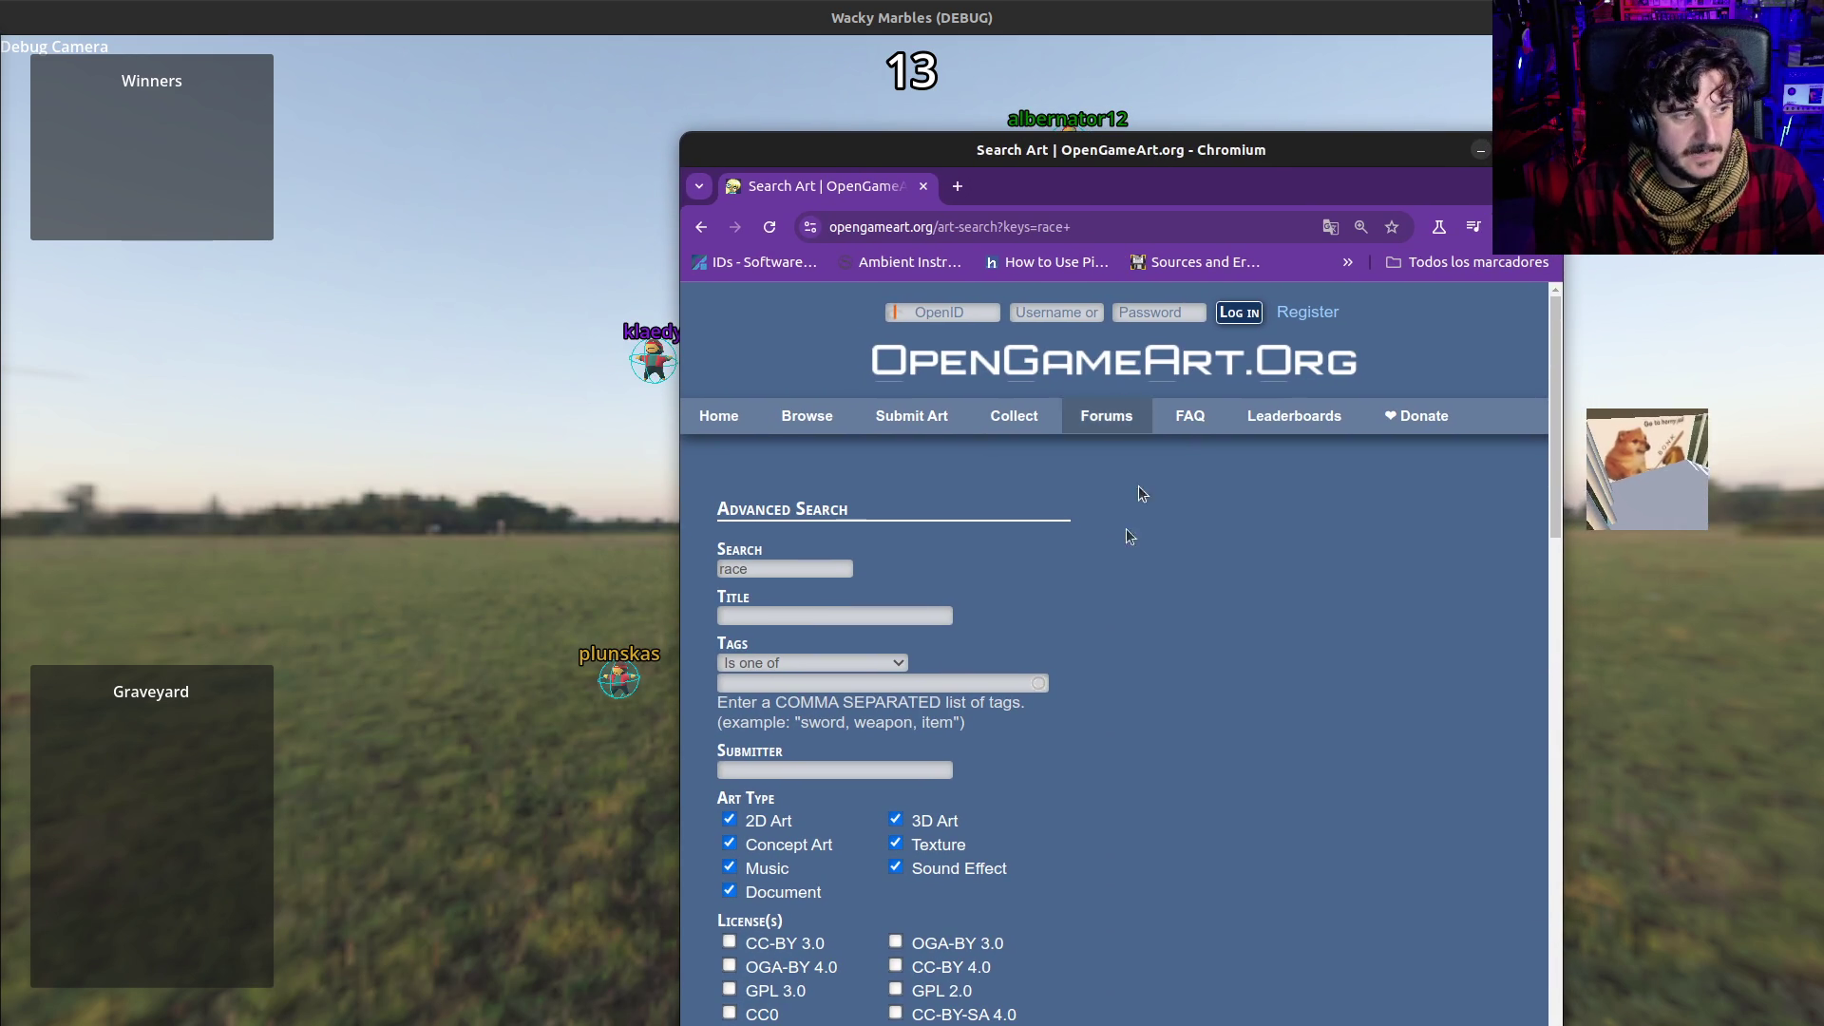
Widen the Chromium window so the OpenGameArt search form and results grid both fit.
{"action": "scroll", "coordinate": [1078, 691], "scroll_direction": "down", "scroll_amount": 3}
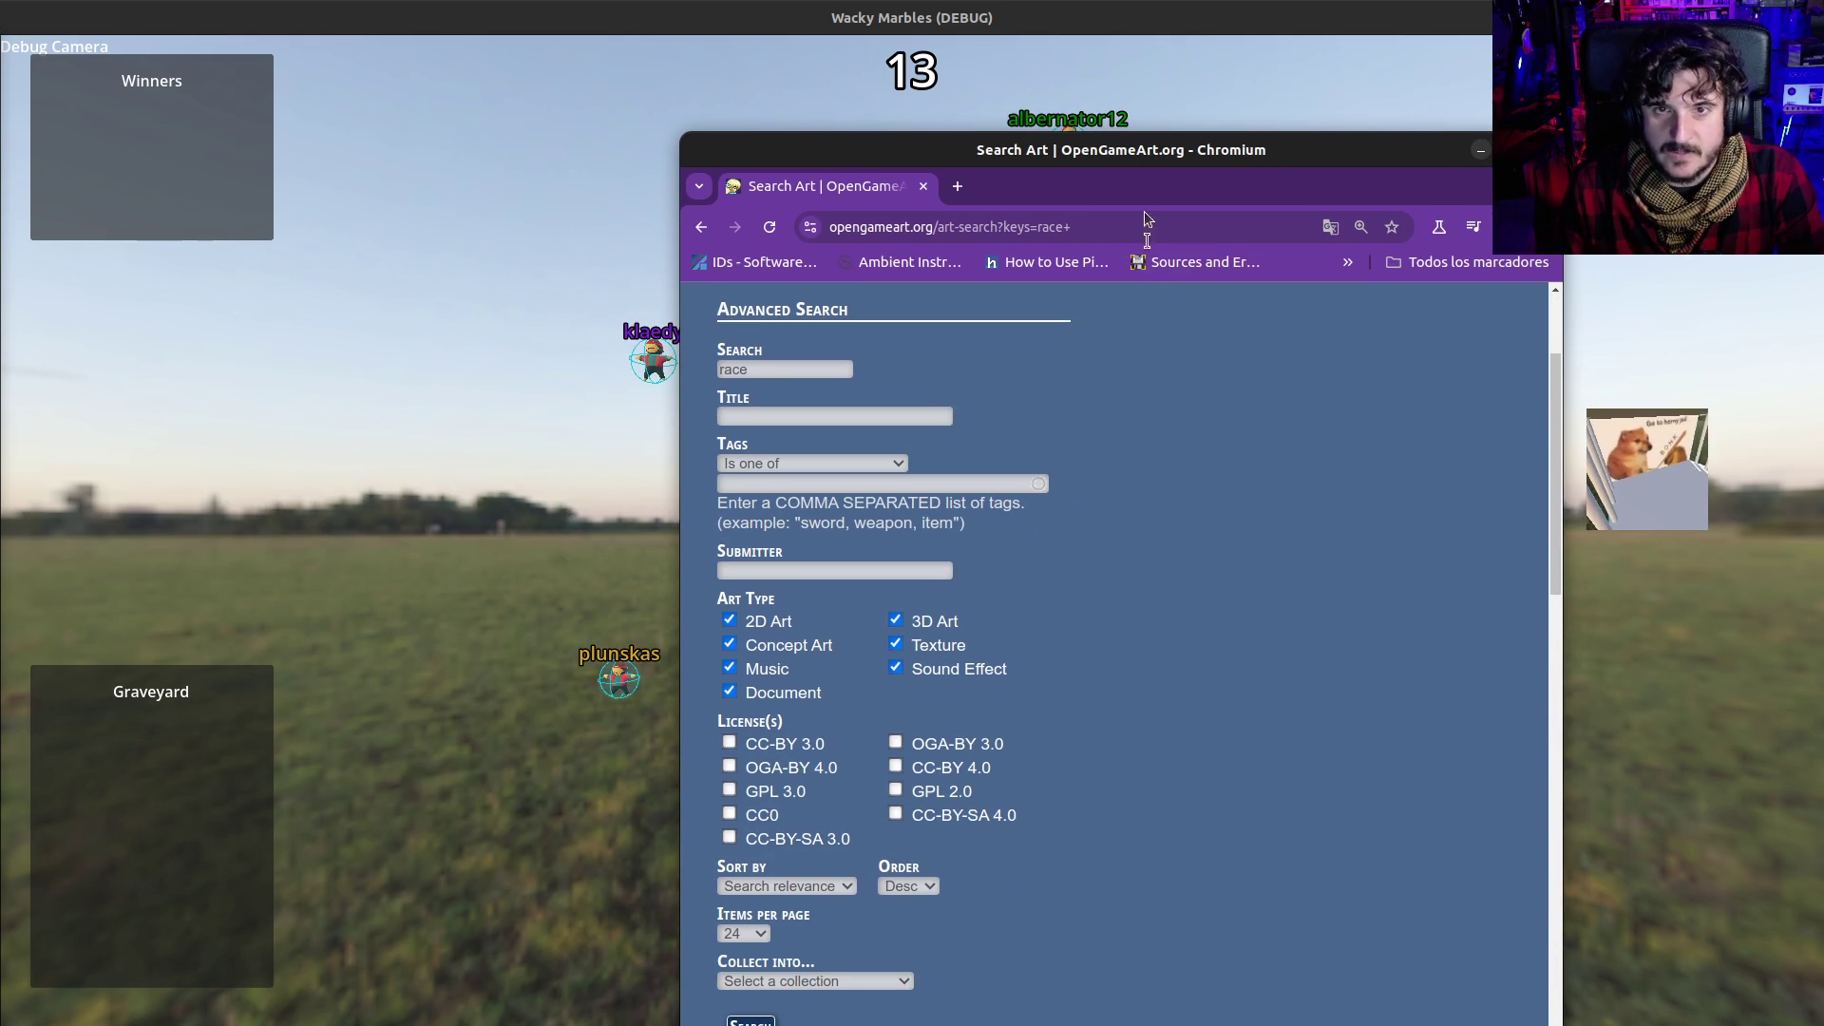
{"action": "mouse_move", "coordinate": [1120, 143]}
{"action": "left_mouse_down"}
{"action": "mouse_move", "coordinate": [1179, 343]}
{"action": "mouse_move", "coordinate": [1124, 177]}
{"action": "mouse_move", "coordinate": [1153, 184]}
{"action": "left_mouse_up"}
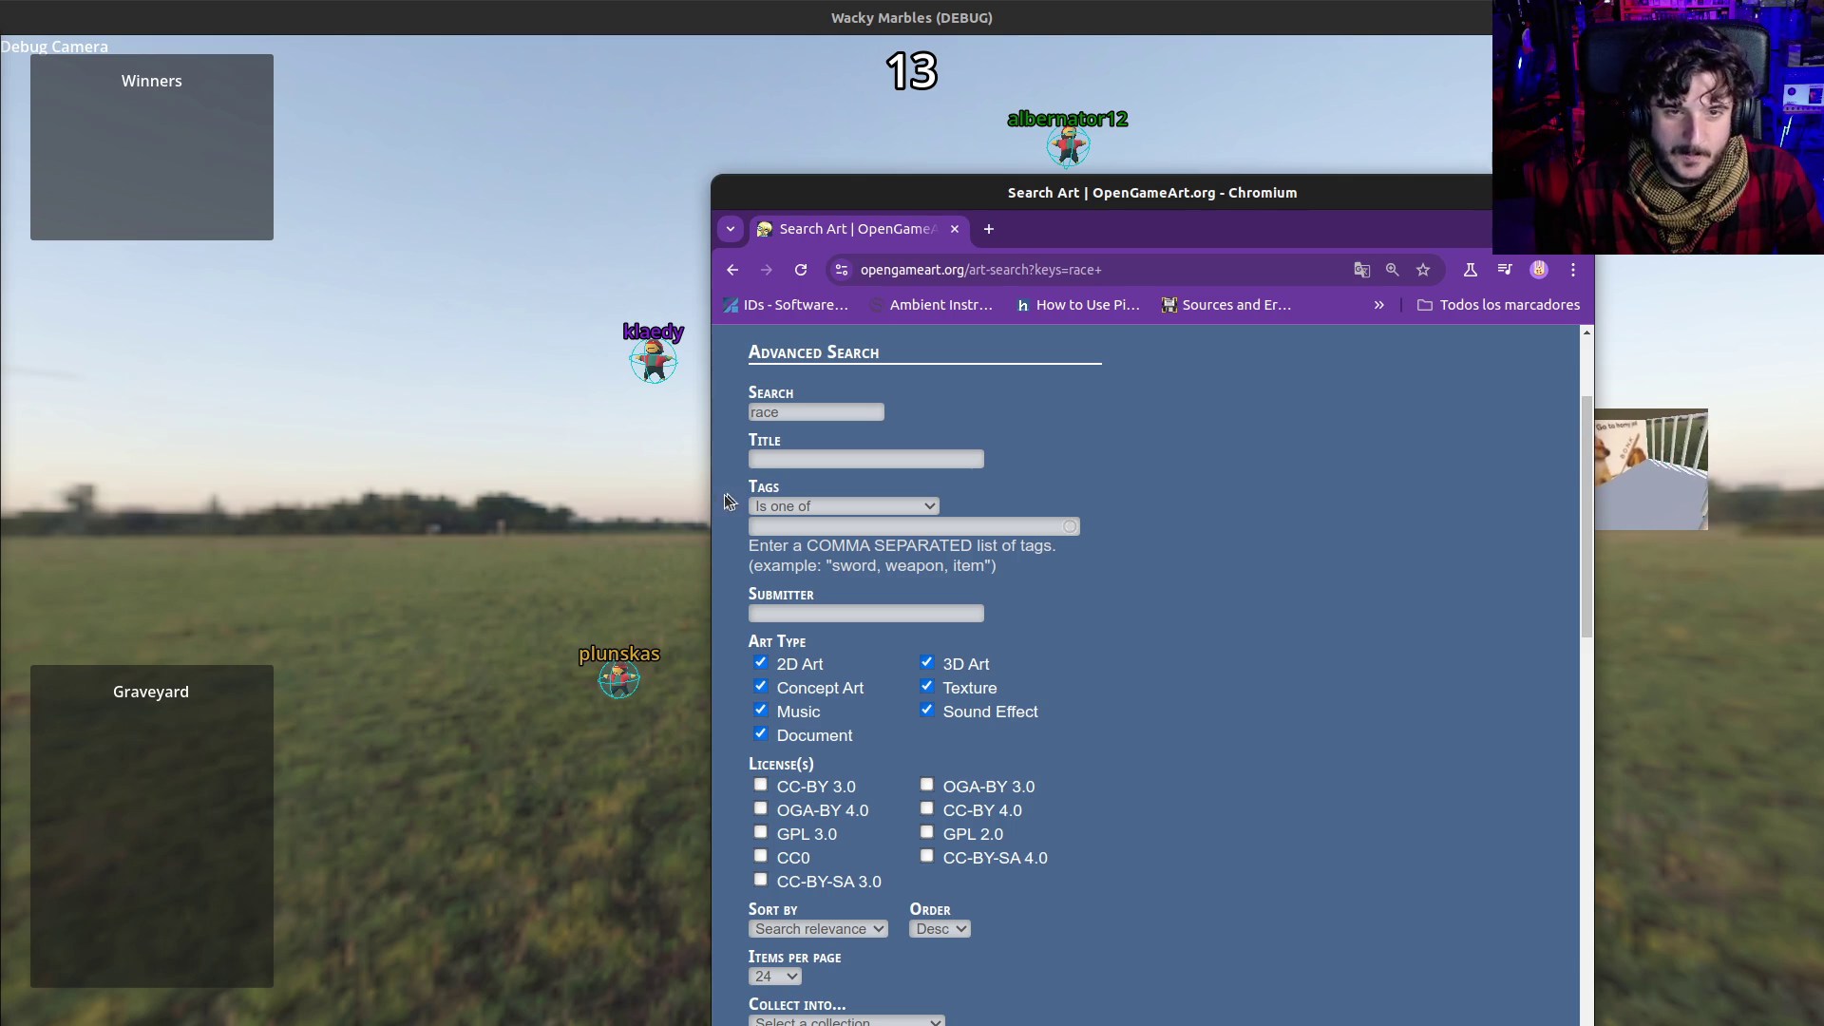
{"action": "left_click_drag", "start_coordinate": [708, 497], "coordinate": [571, 496]}
{"action": "left_click", "coordinate": [1603, 478]}
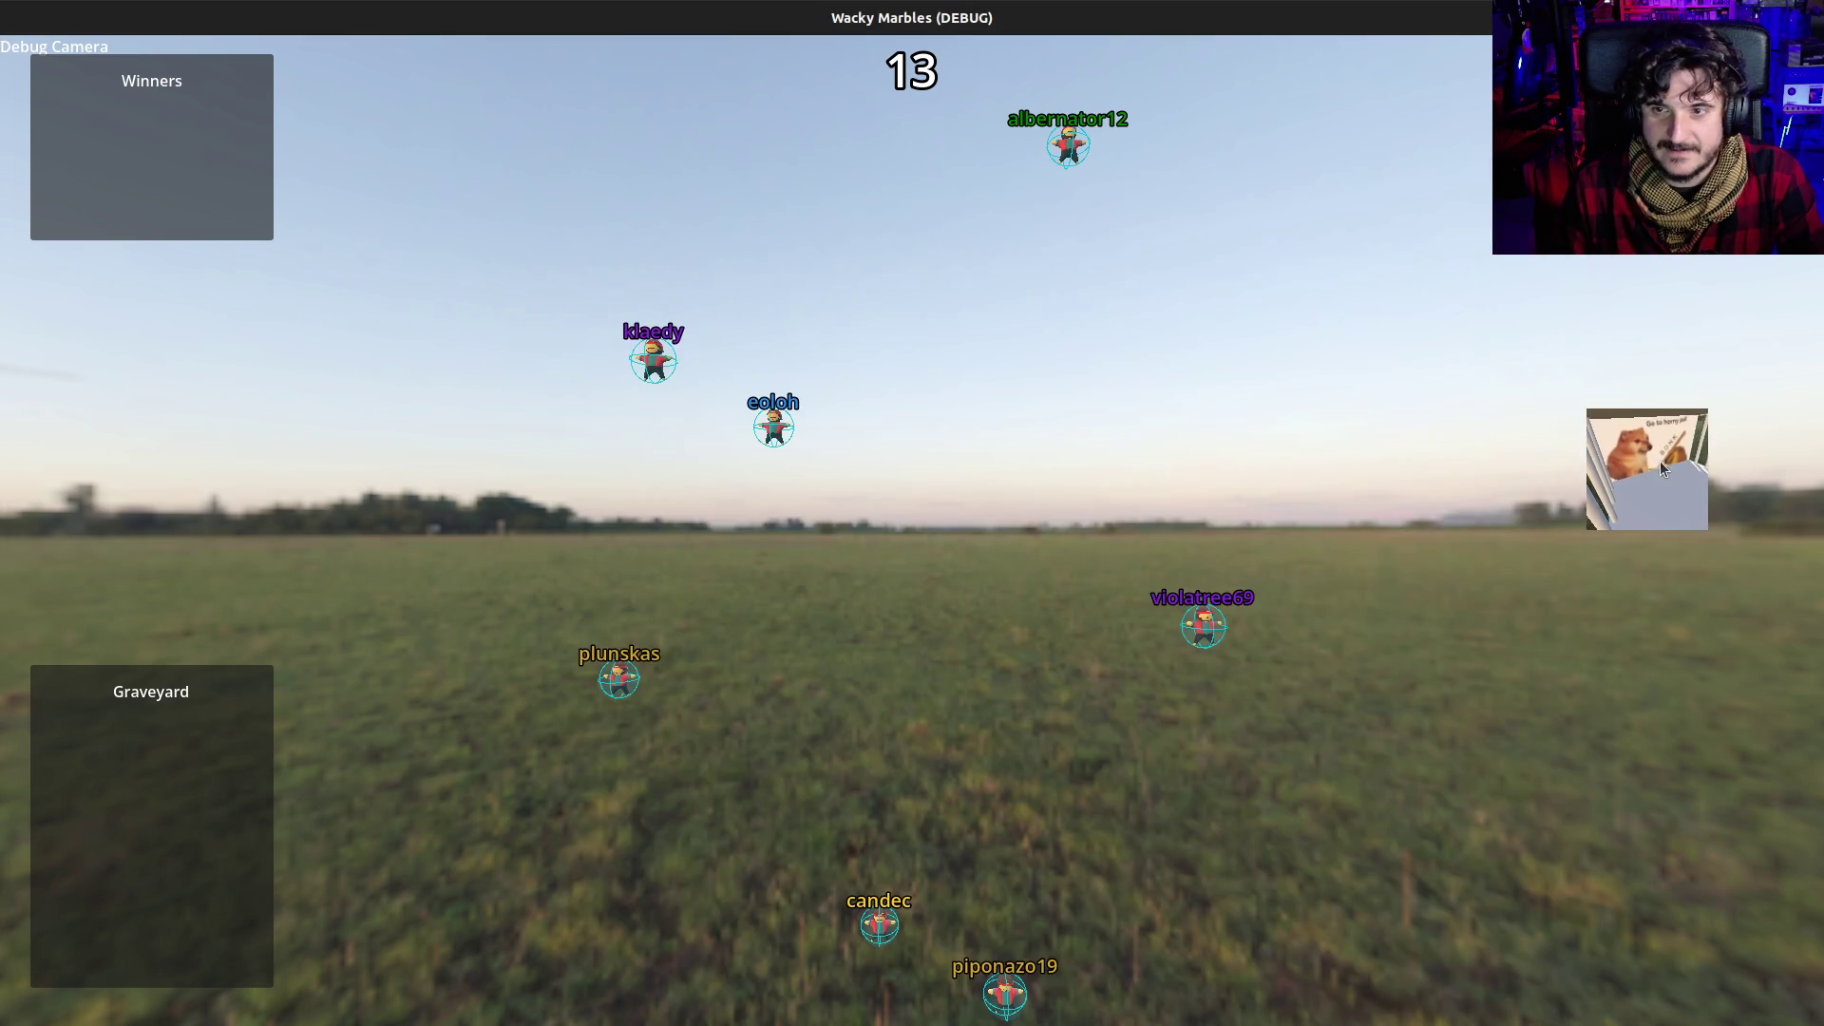
{"action": "key", "text": "alt+Tab"}
{"action": "left_click_drag", "start_coordinate": [1592, 425], "coordinate": [1777, 425]}
{"action": "left_click", "coordinate": [704, 457]}
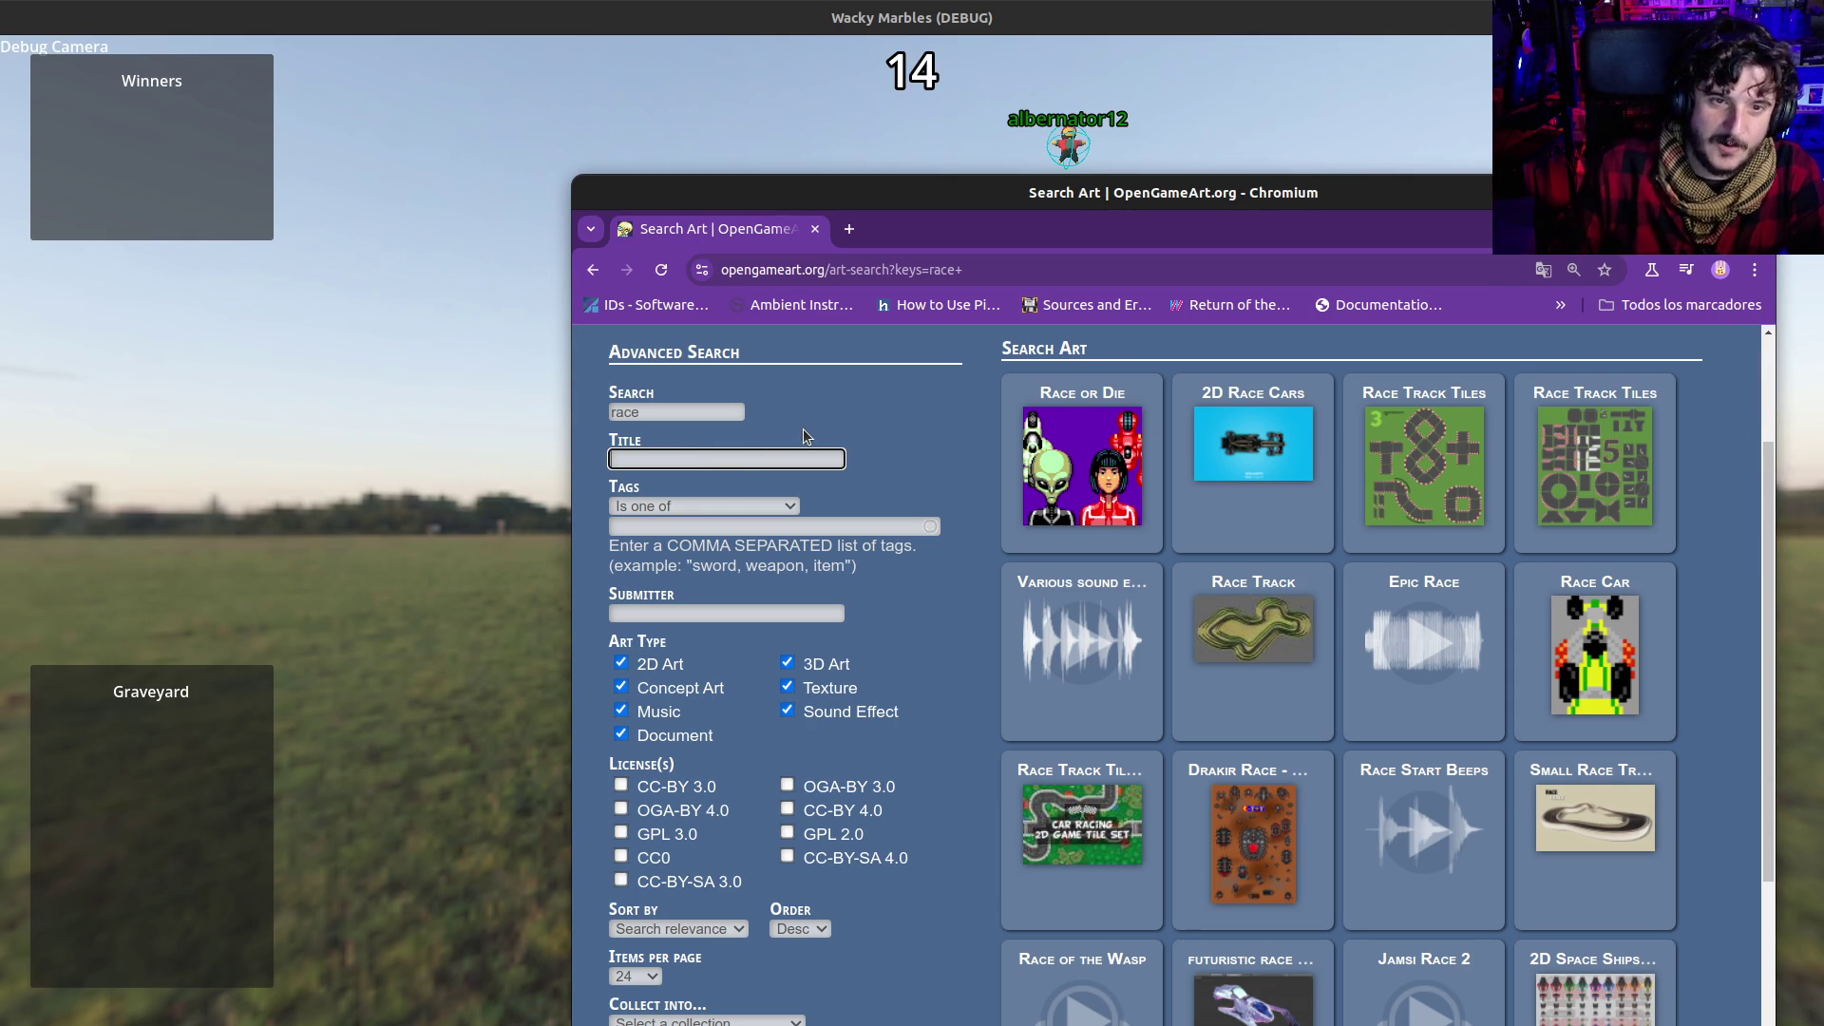
Uncheck Document, Concept Art, 2D Art, 3D Art, Texture and Sound Effect, leaving Music, and search.
{"action": "scroll", "coordinate": [751, 513], "scroll_direction": "down", "scroll_amount": 2}
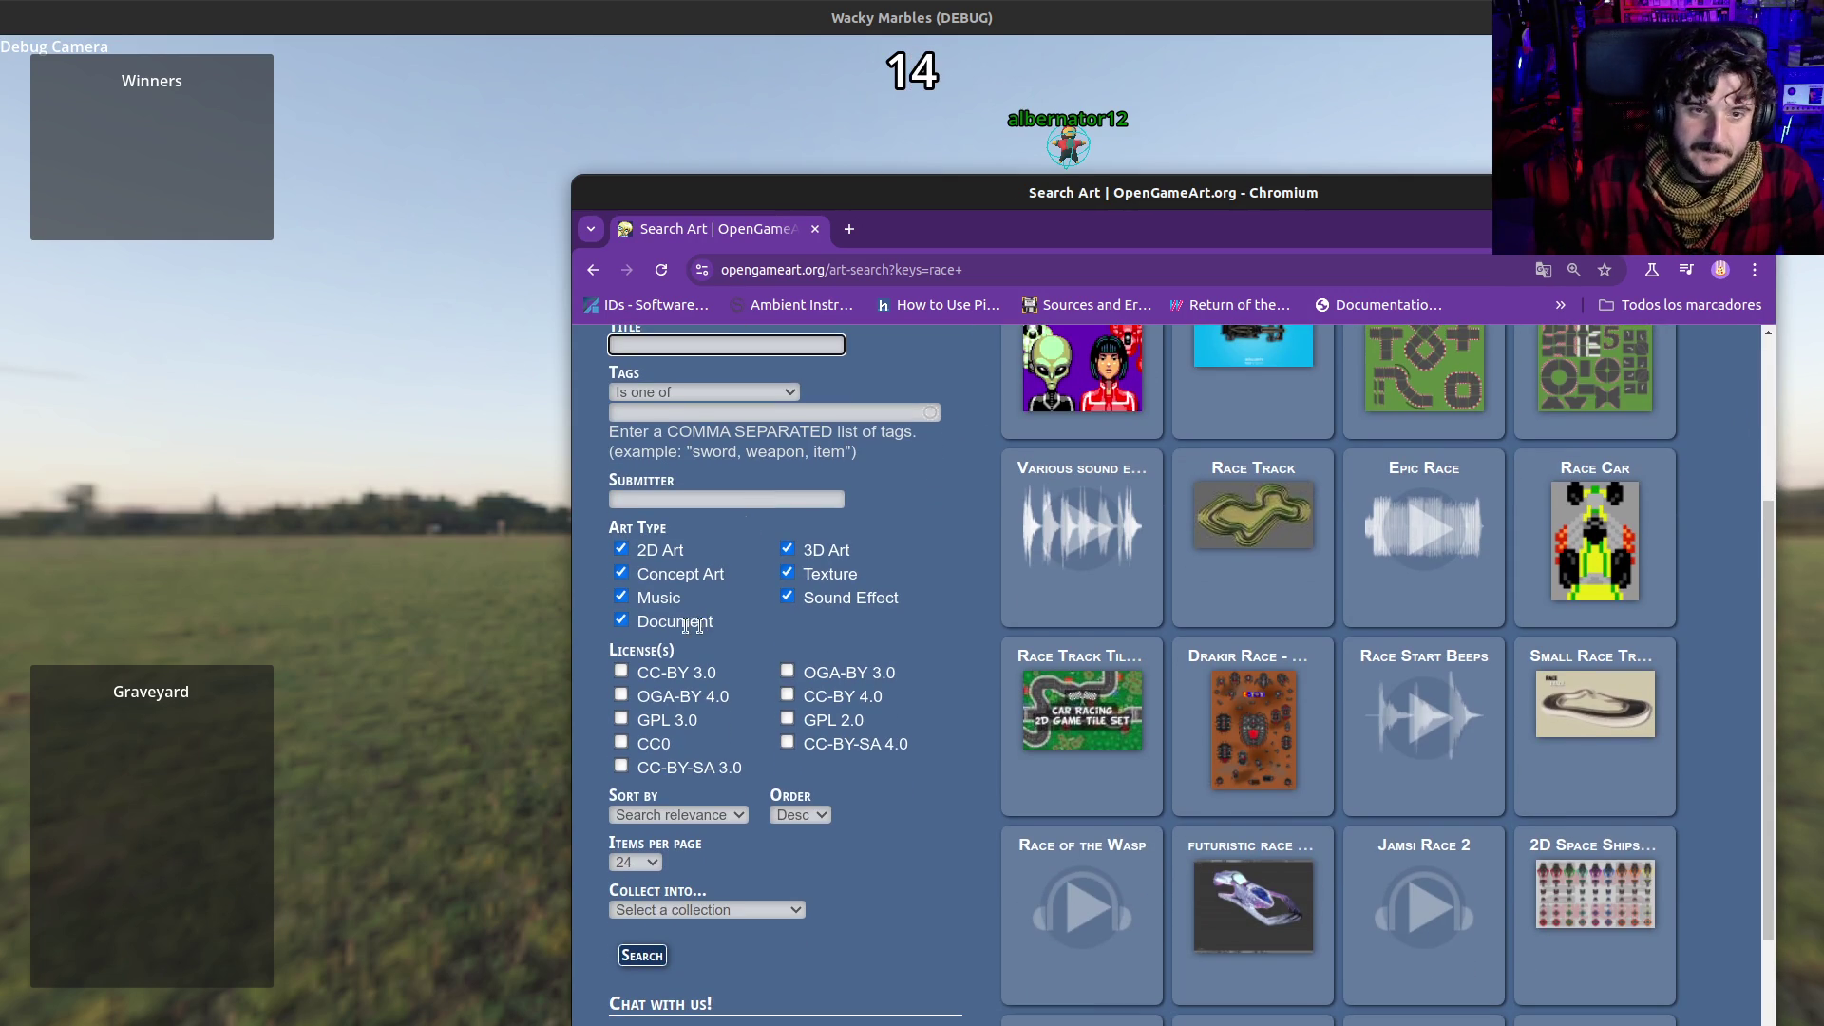
{"action": "left_click", "coordinate": [620, 620]}
{"action": "left_click", "coordinate": [622, 572]}
{"action": "left_click", "coordinate": [621, 548]}
{"action": "left_click", "coordinate": [787, 549]}
{"action": "left_click", "coordinate": [788, 573]}
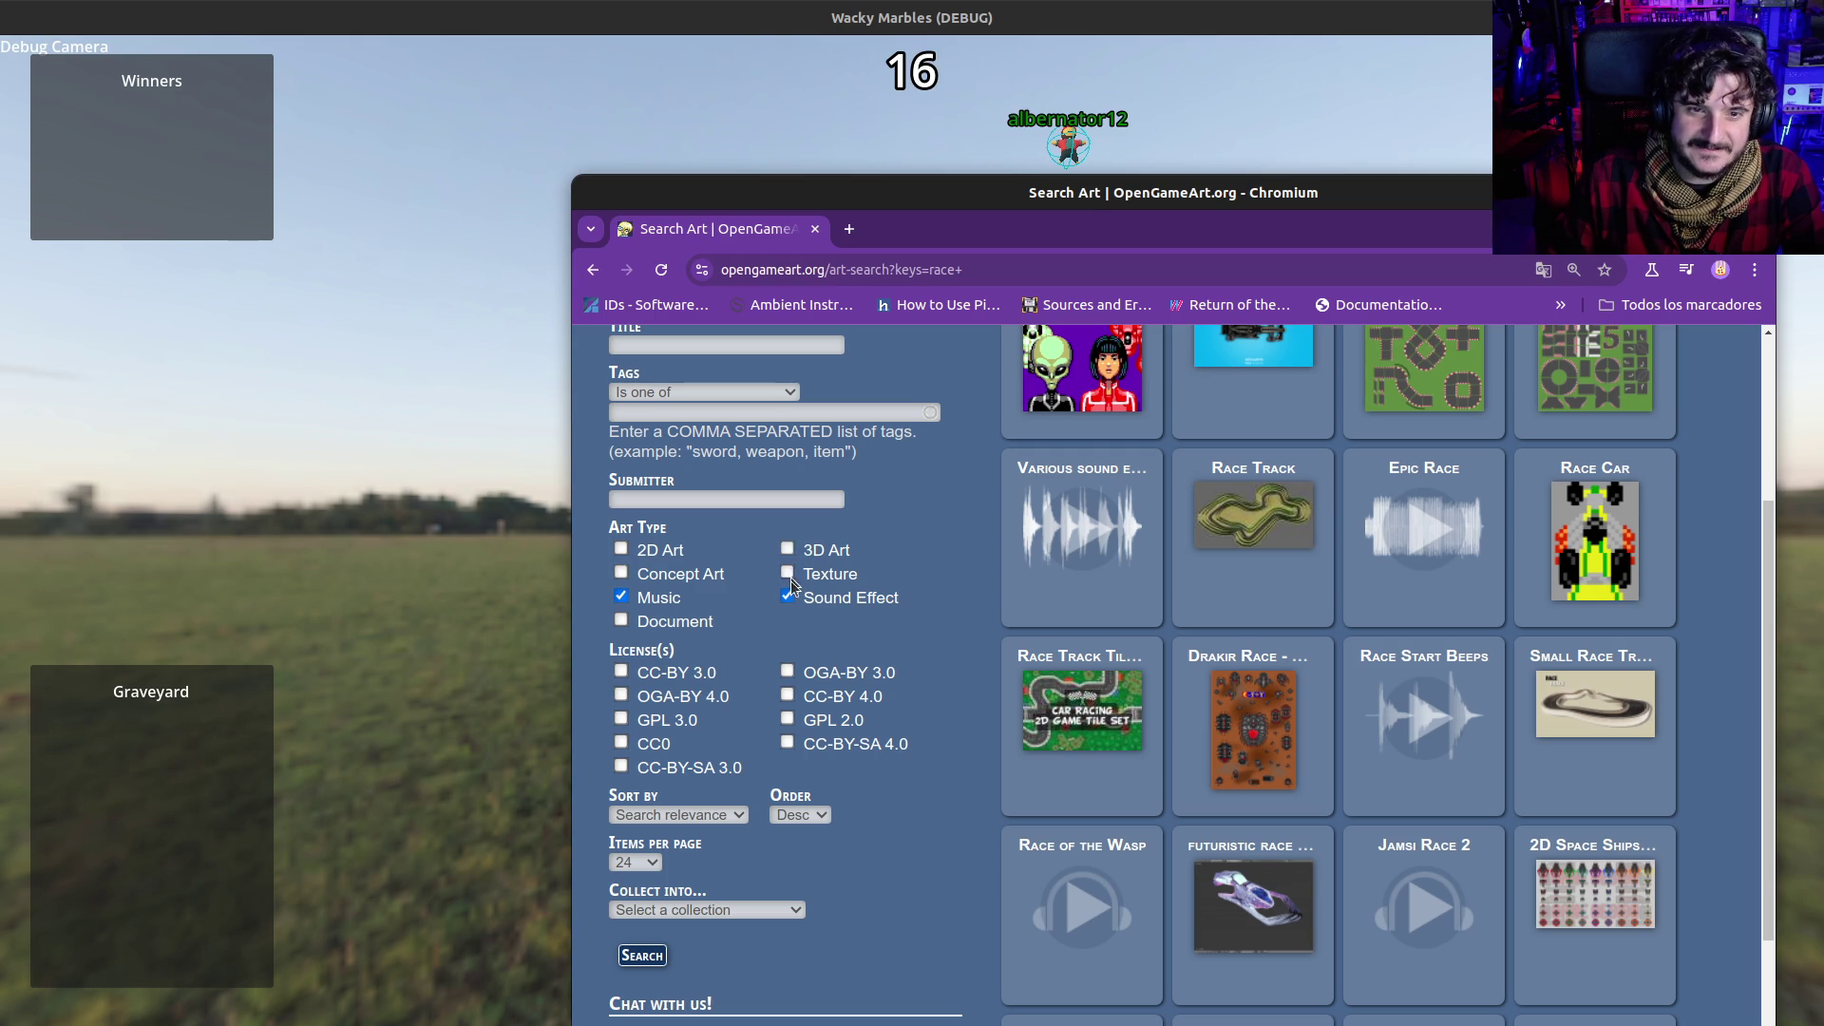
{"action": "left_click", "coordinate": [788, 596]}
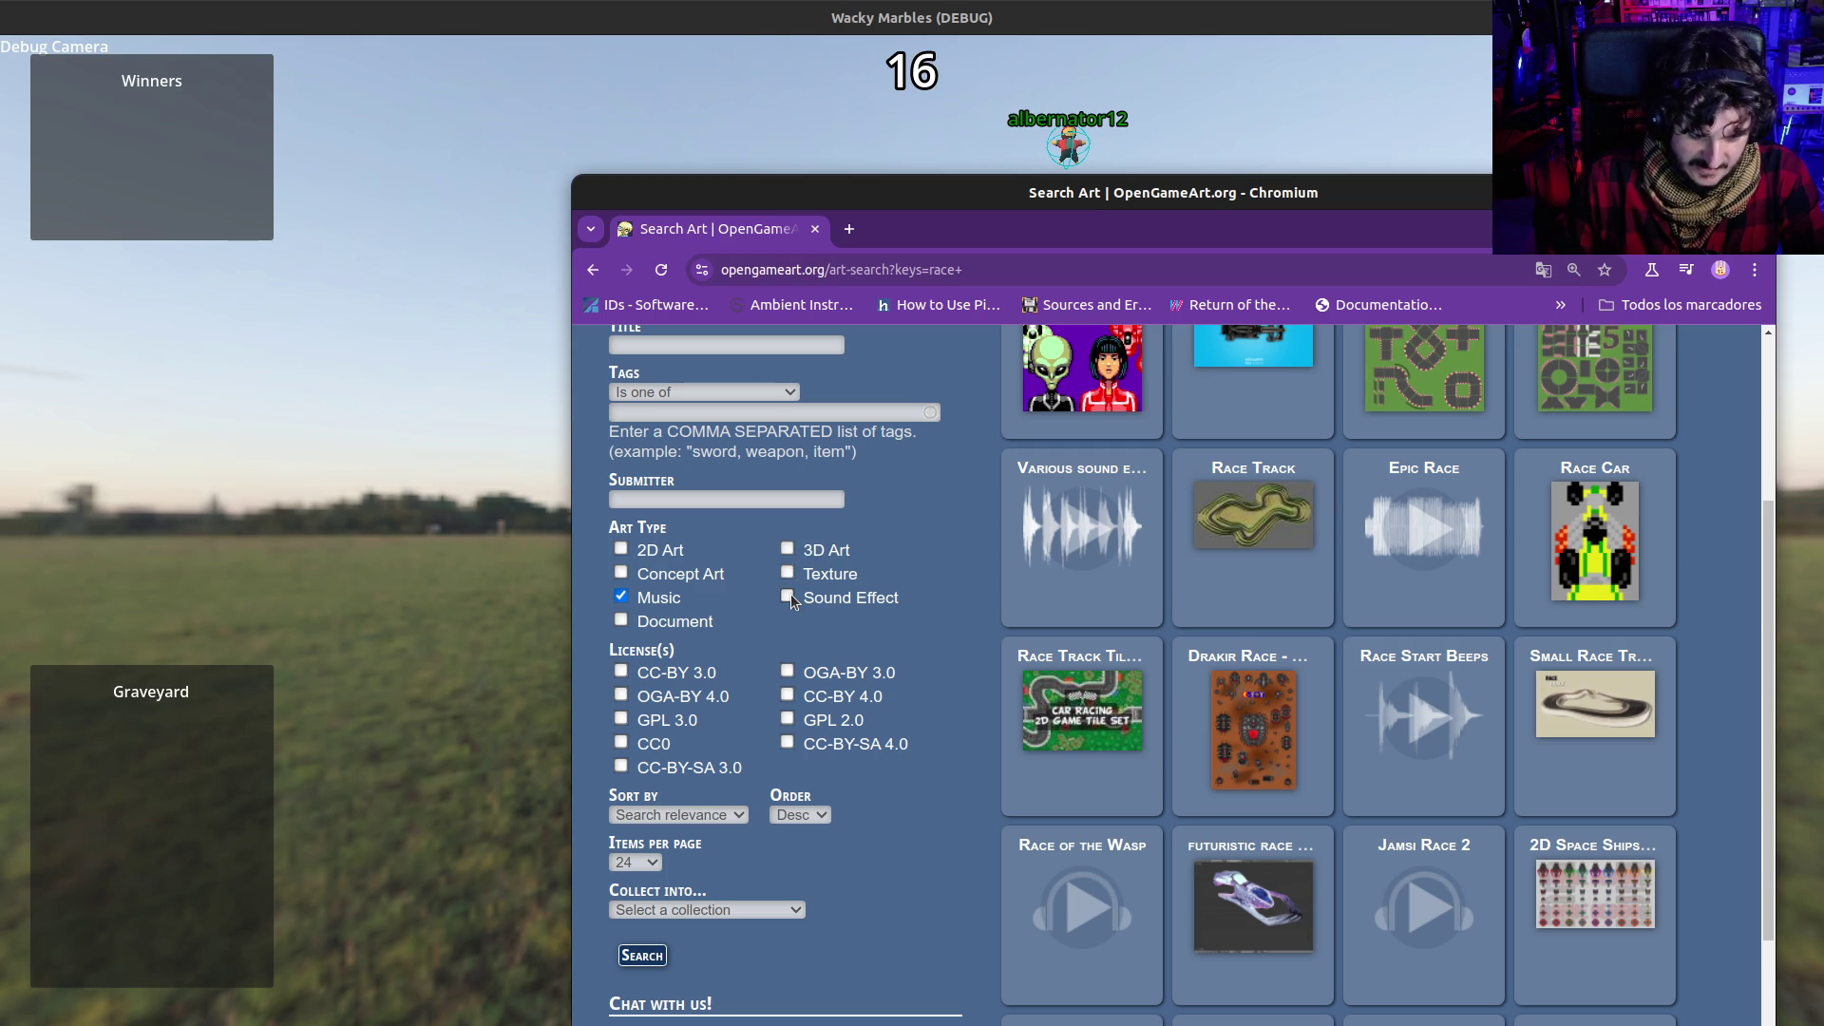
{"action": "scroll", "coordinate": [672, 869], "scroll_direction": "down", "scroll_amount": 2}
{"action": "left_click", "coordinate": [642, 857]}
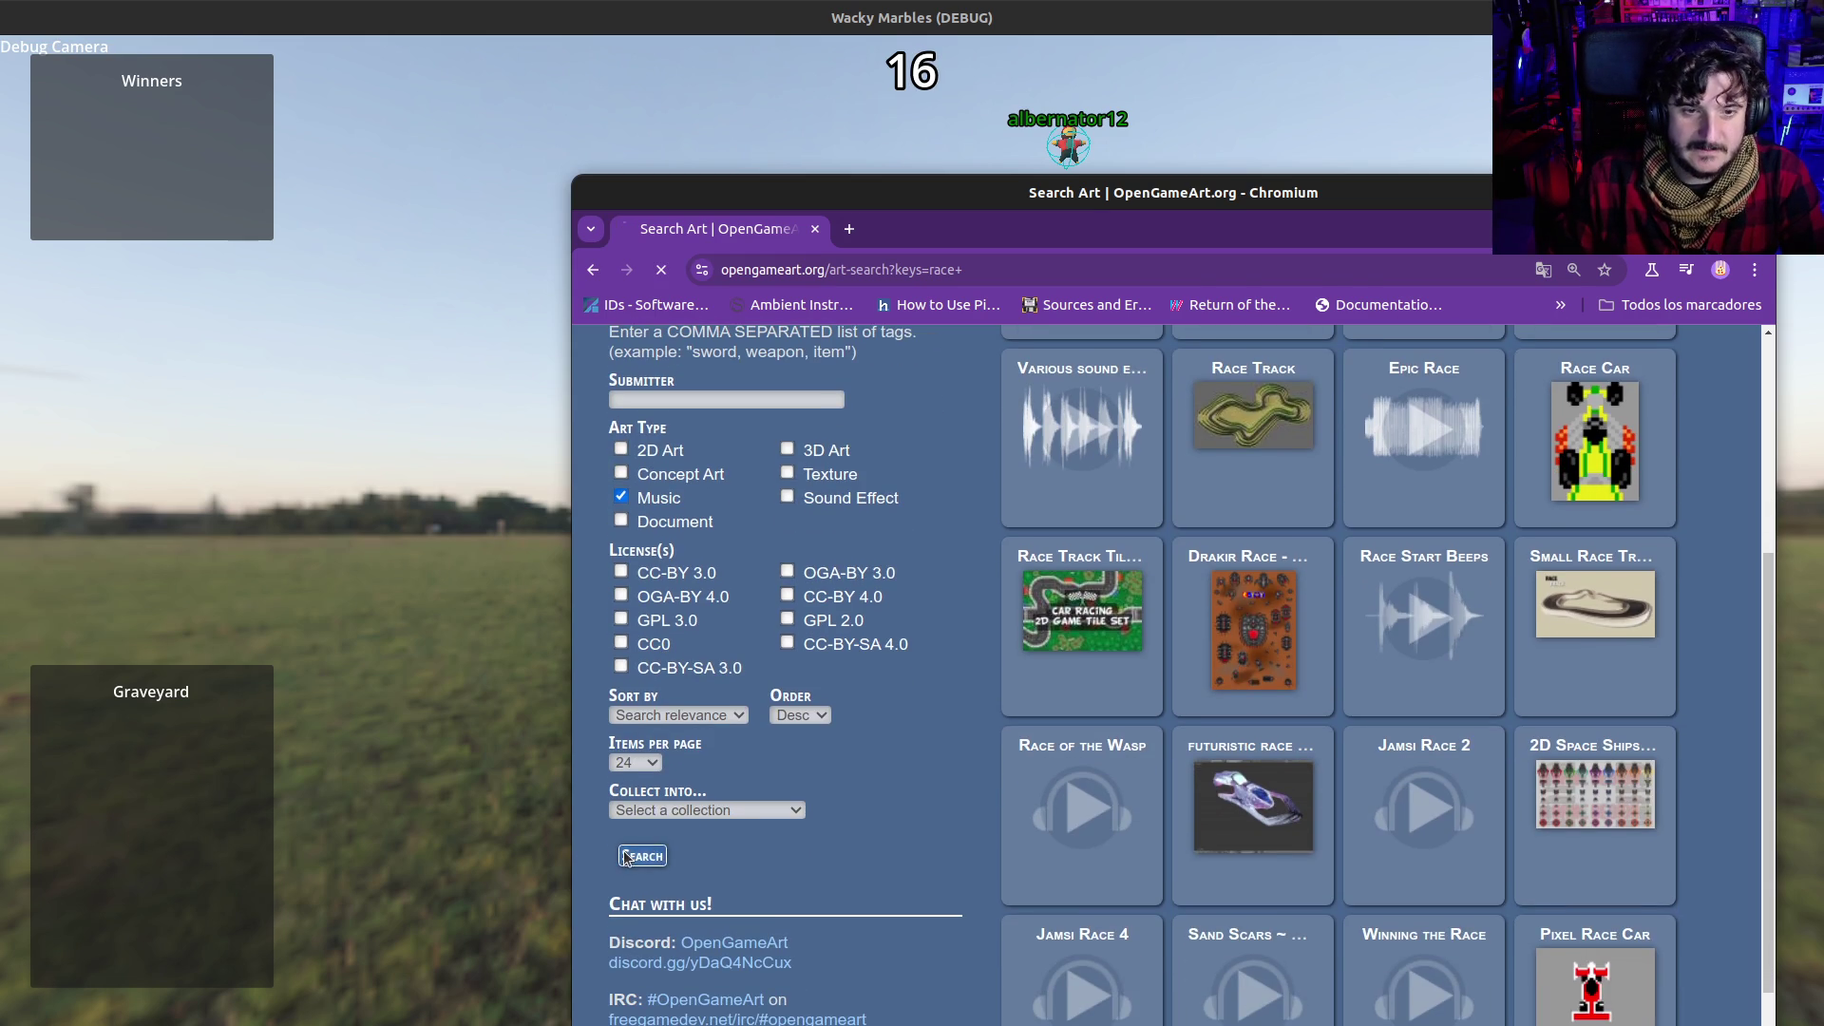
{"action": "scroll", "coordinate": [1023, 629], "scroll_direction": "down", "scroll_amount": 2}
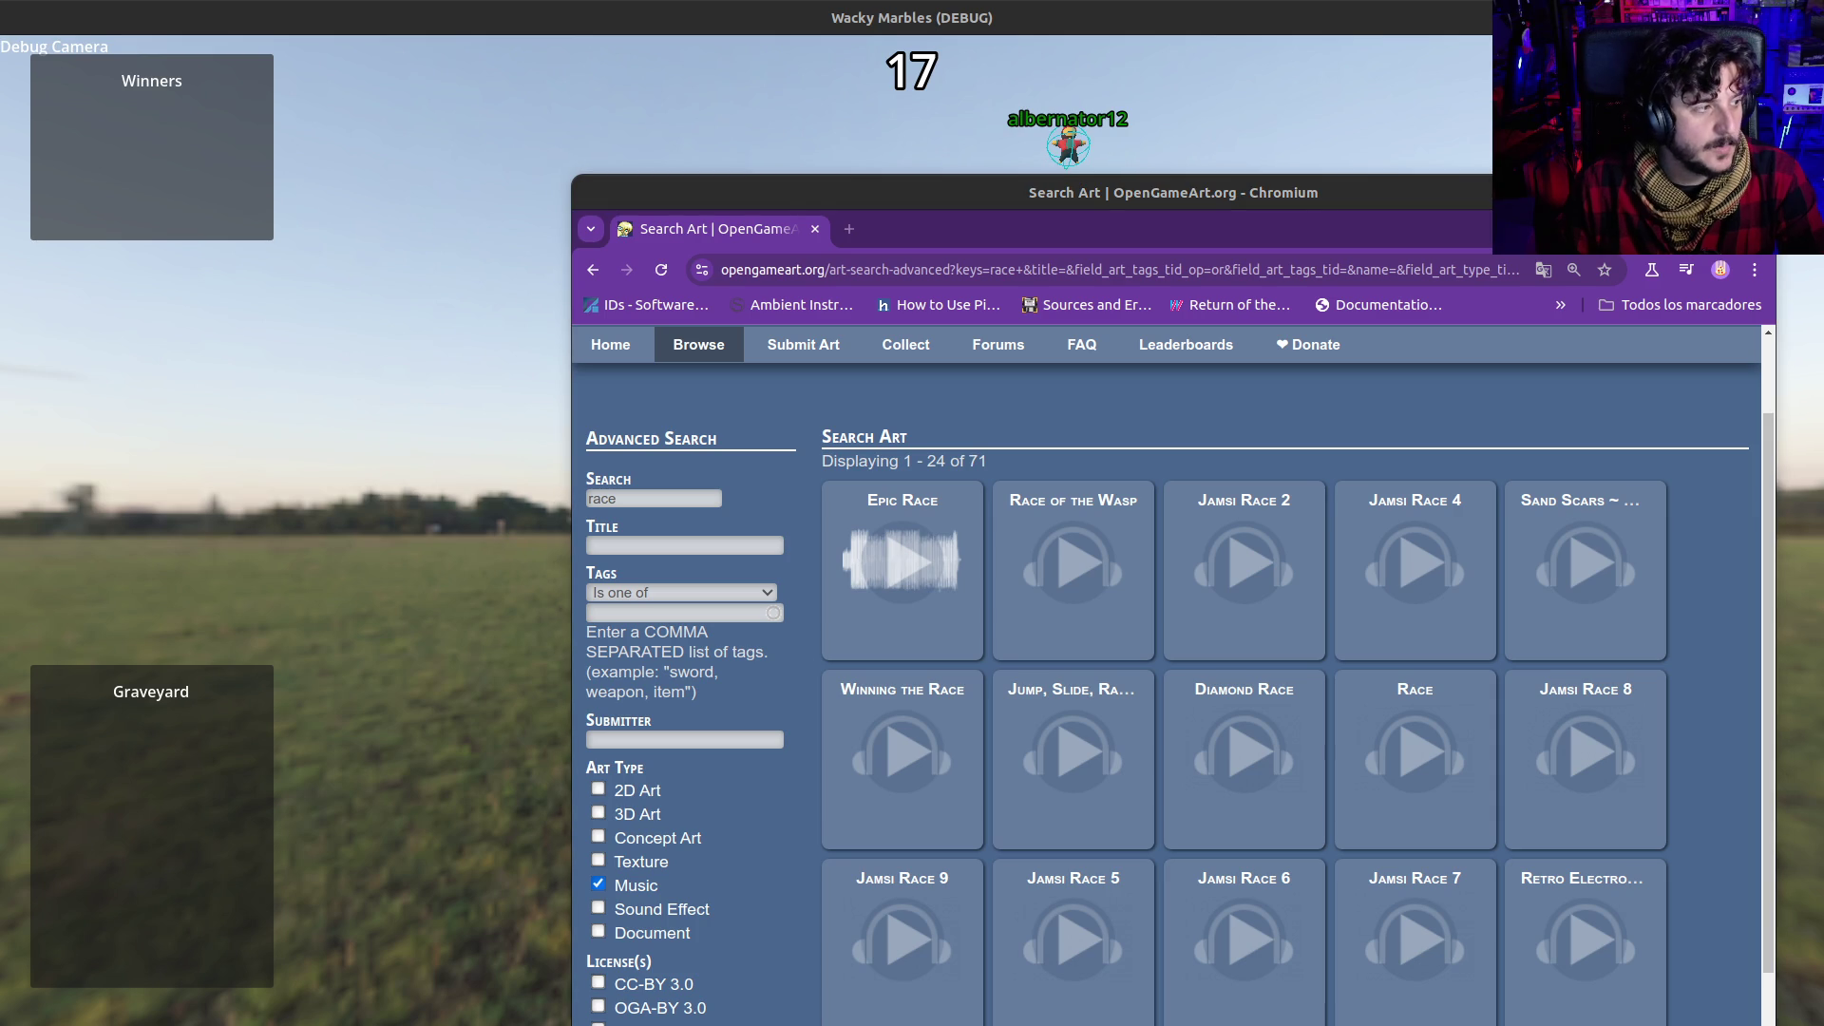
Preview Epic Race, Race of the Wasp, Jamsi Race 2 and Sand Scars, lowering the volume.
{"action": "left_click", "coordinate": [903, 555]}
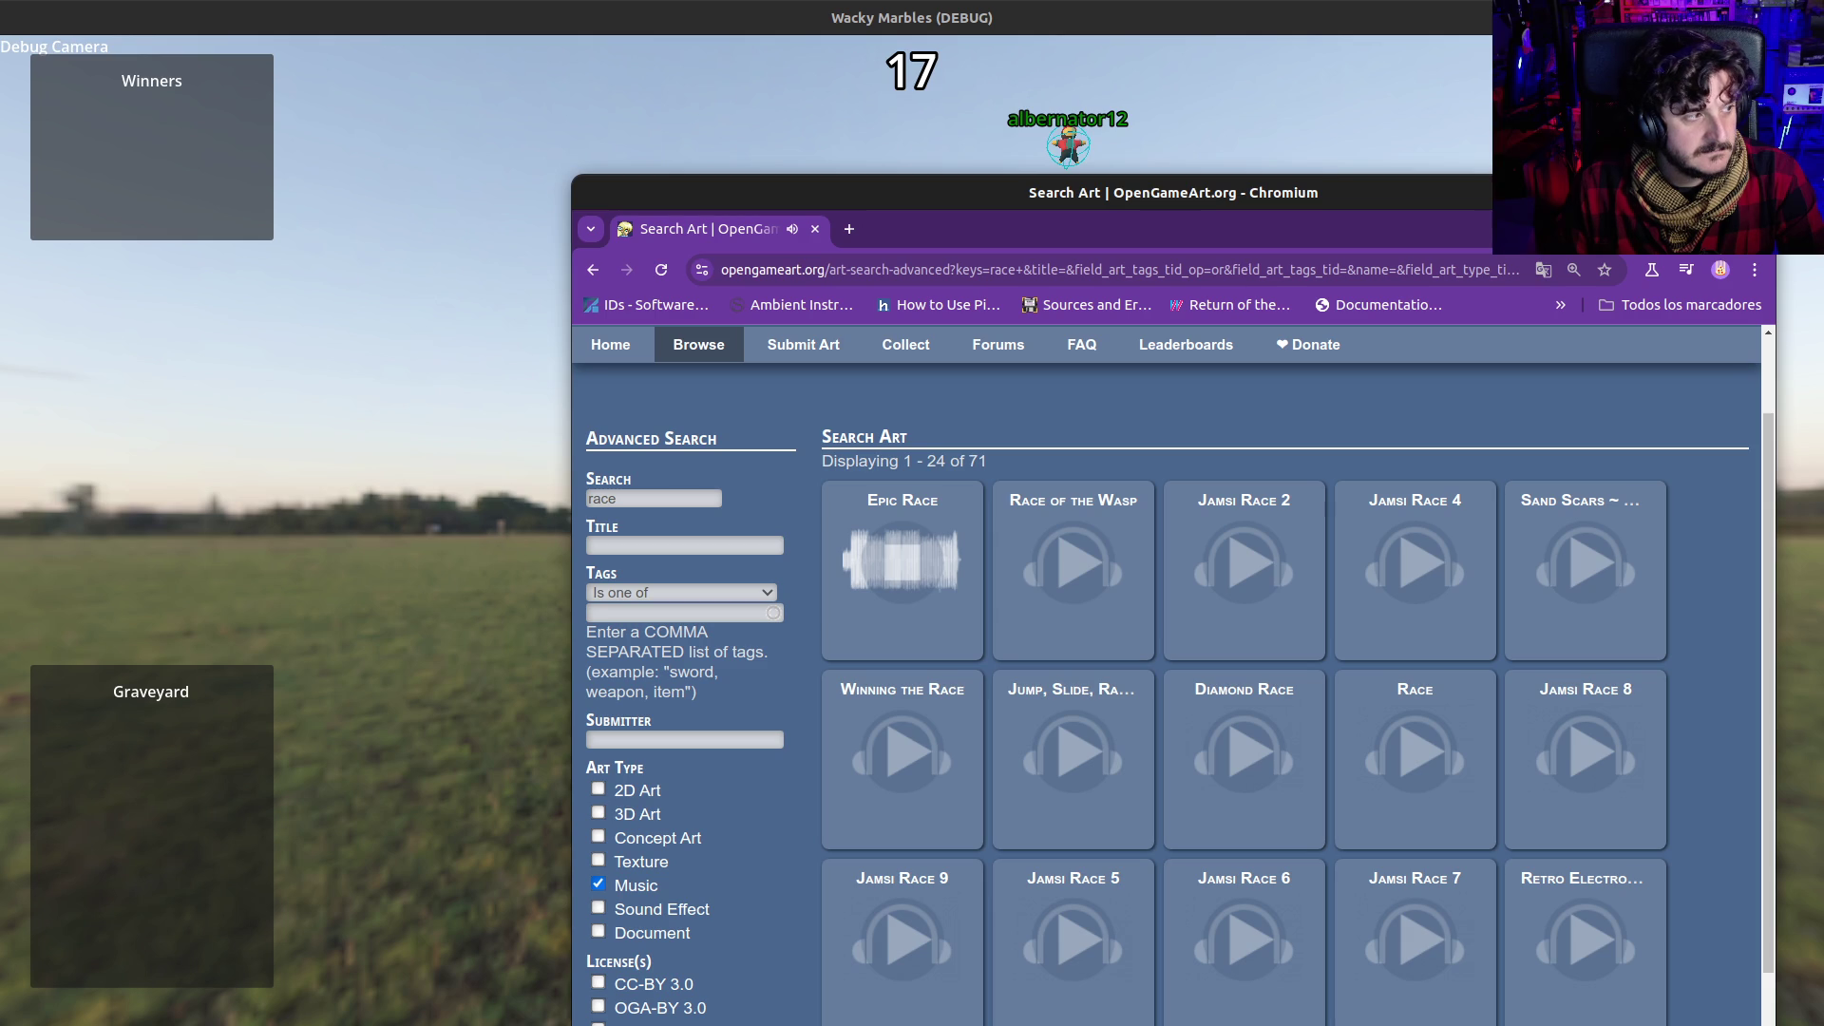
{"action": "key", "text": "XF86AudioLowerVolume"}
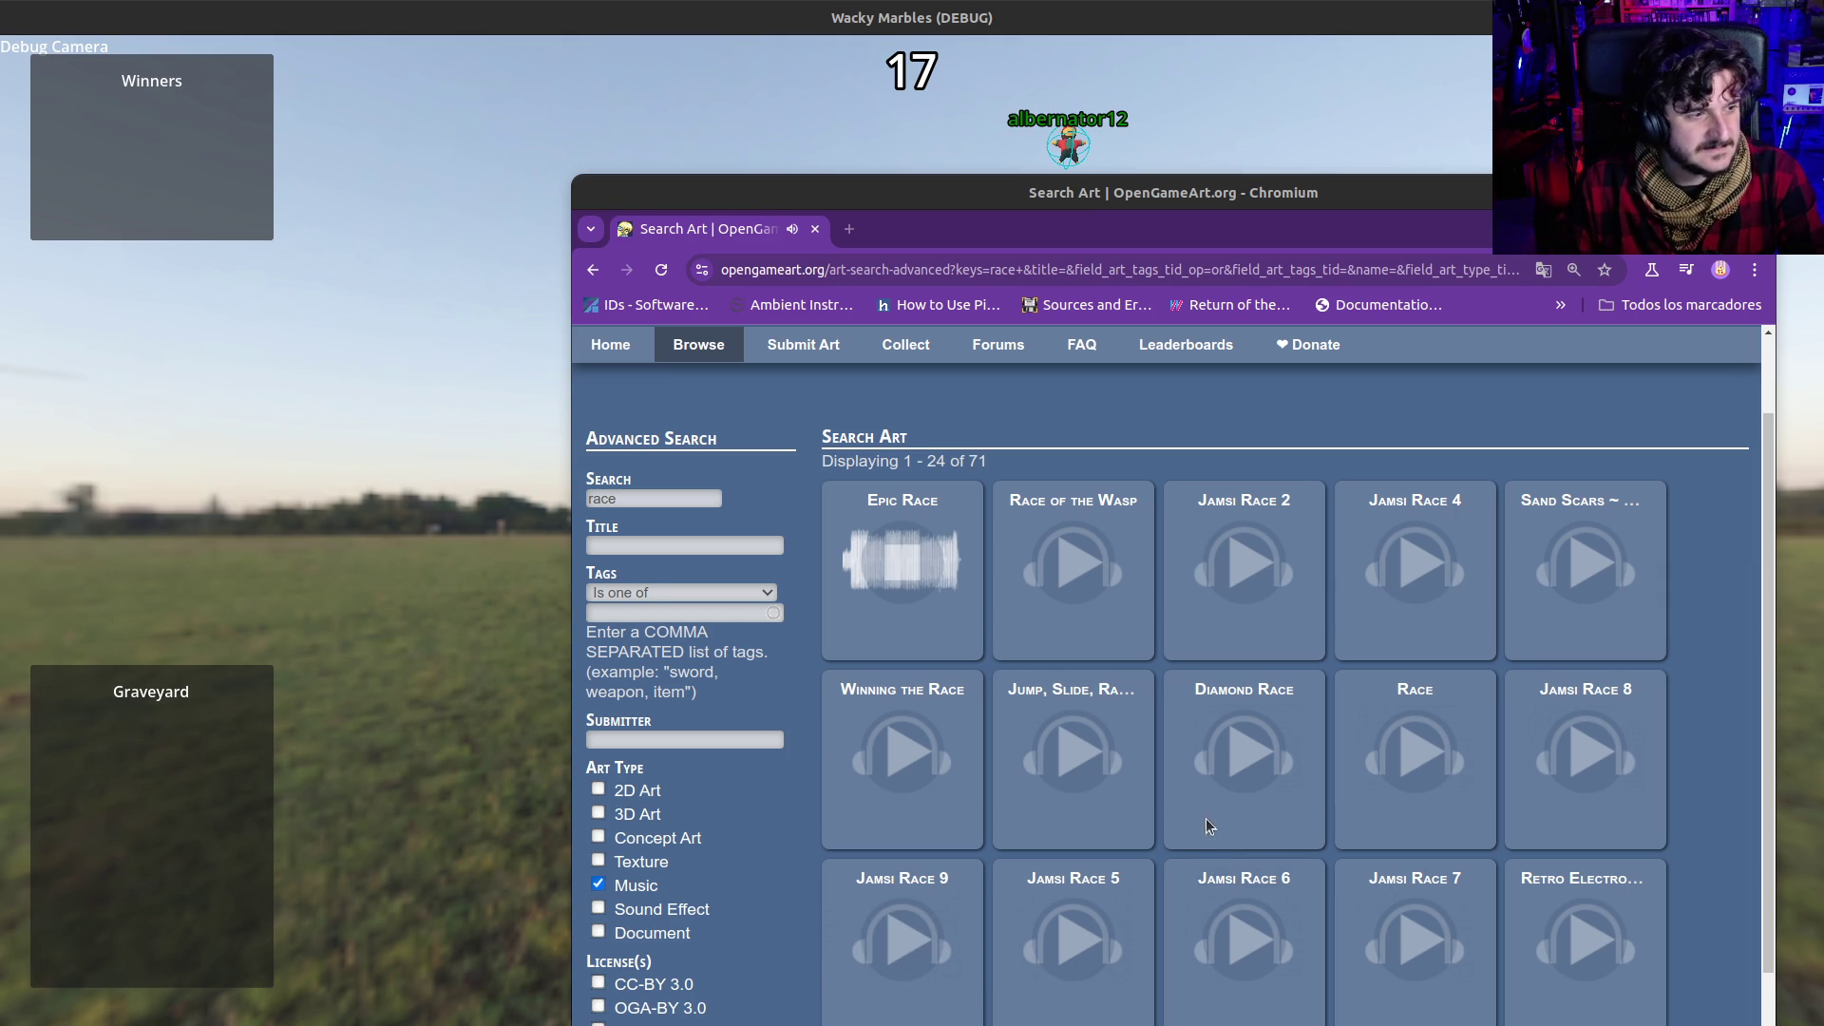
{"action": "left_click", "coordinate": [1071, 569]}
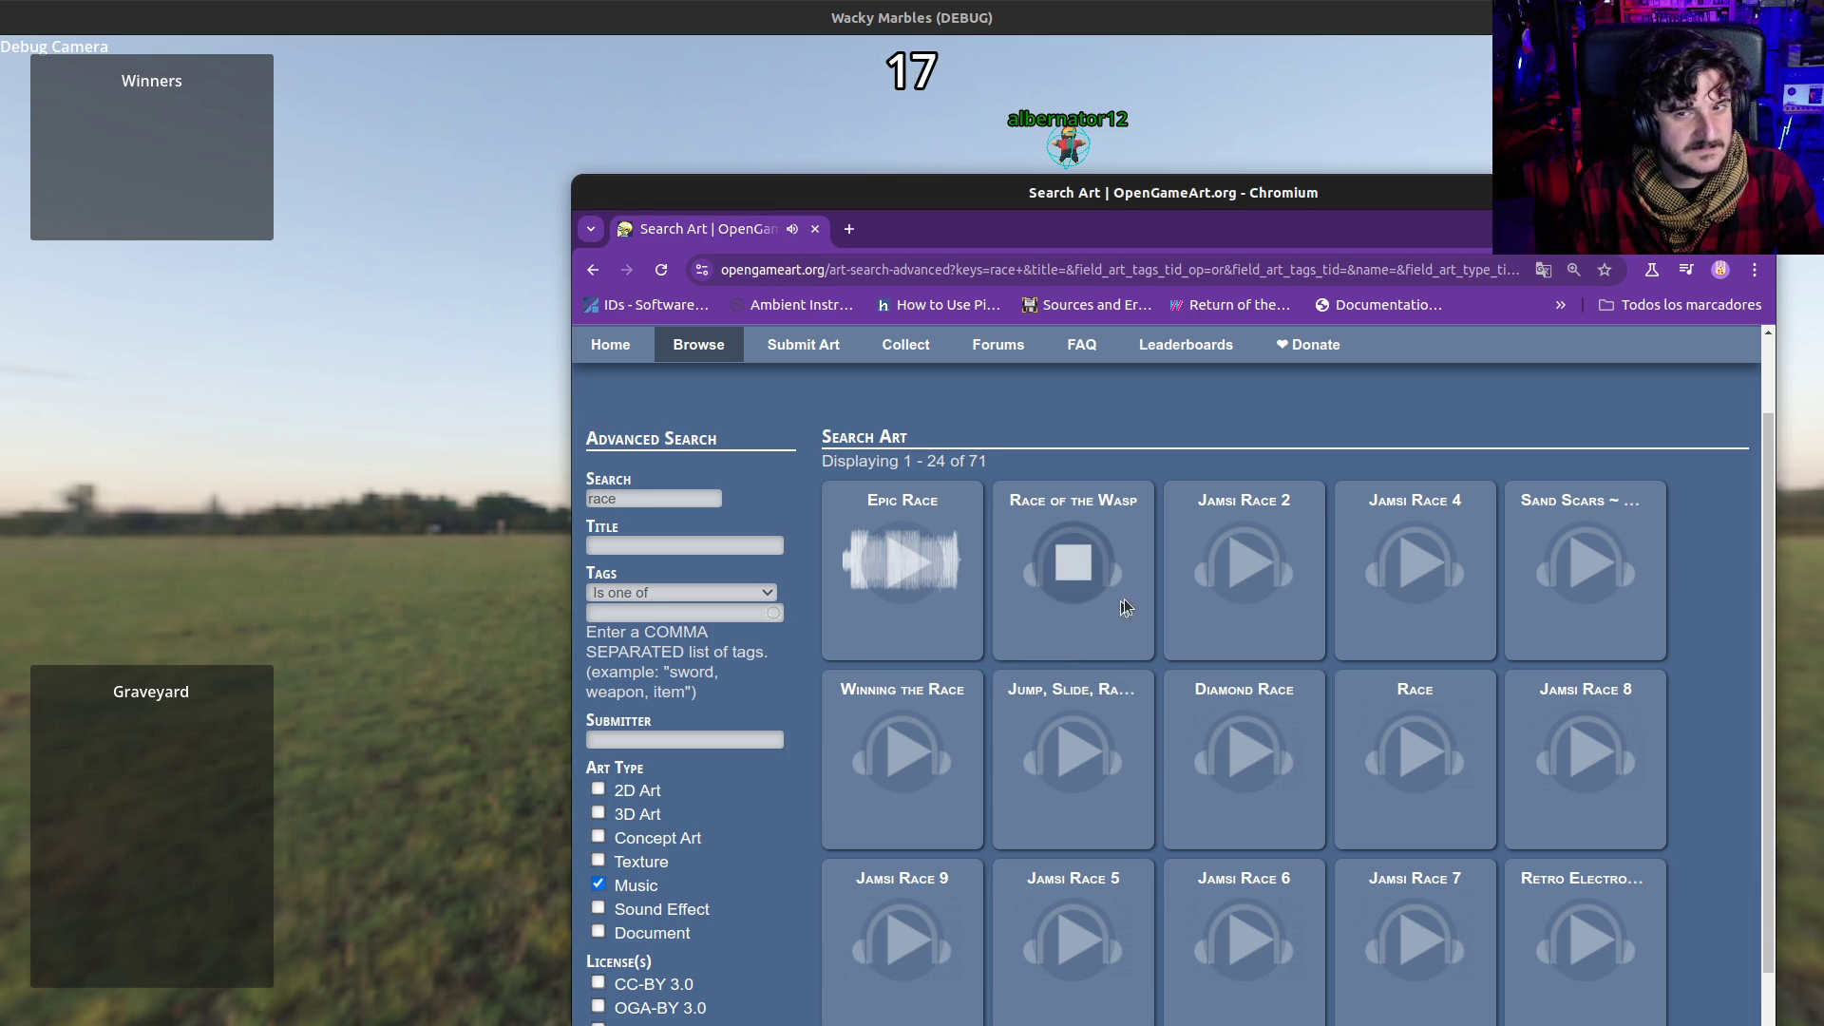
{"action": "left_click", "coordinate": [1231, 578]}
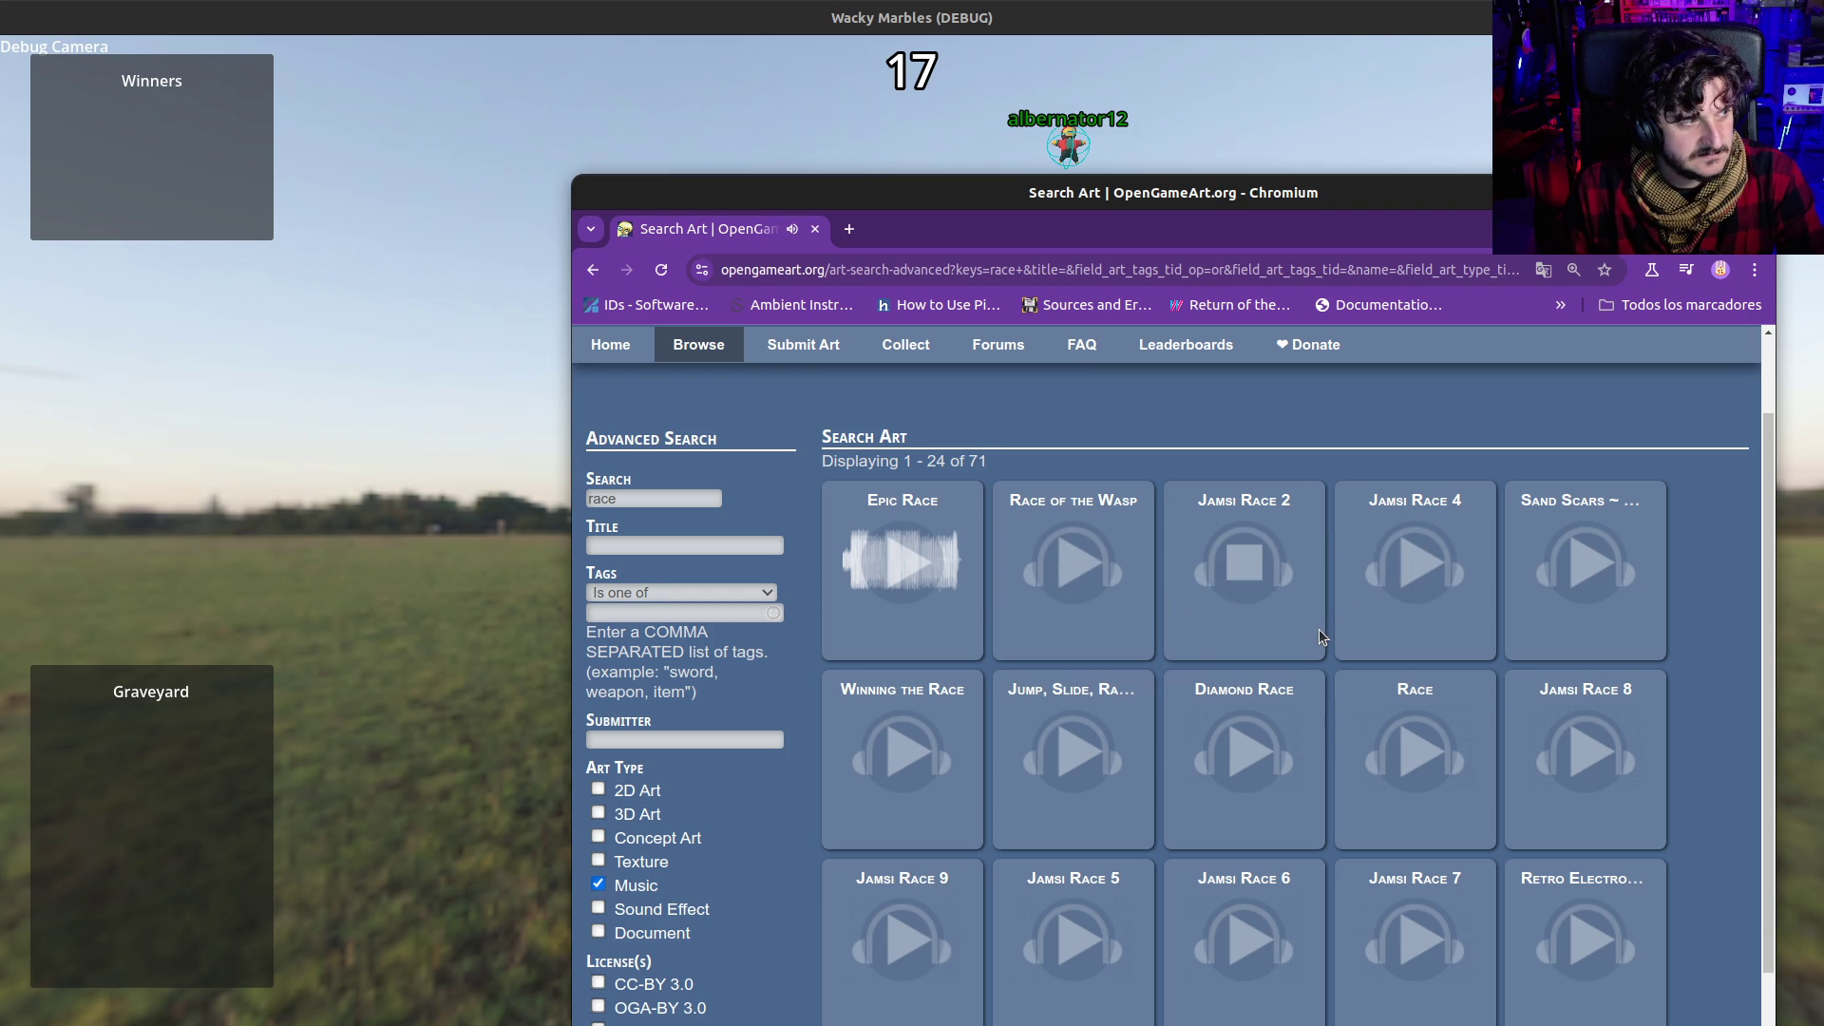
{"action": "left_click", "coordinate": [1587, 583]}
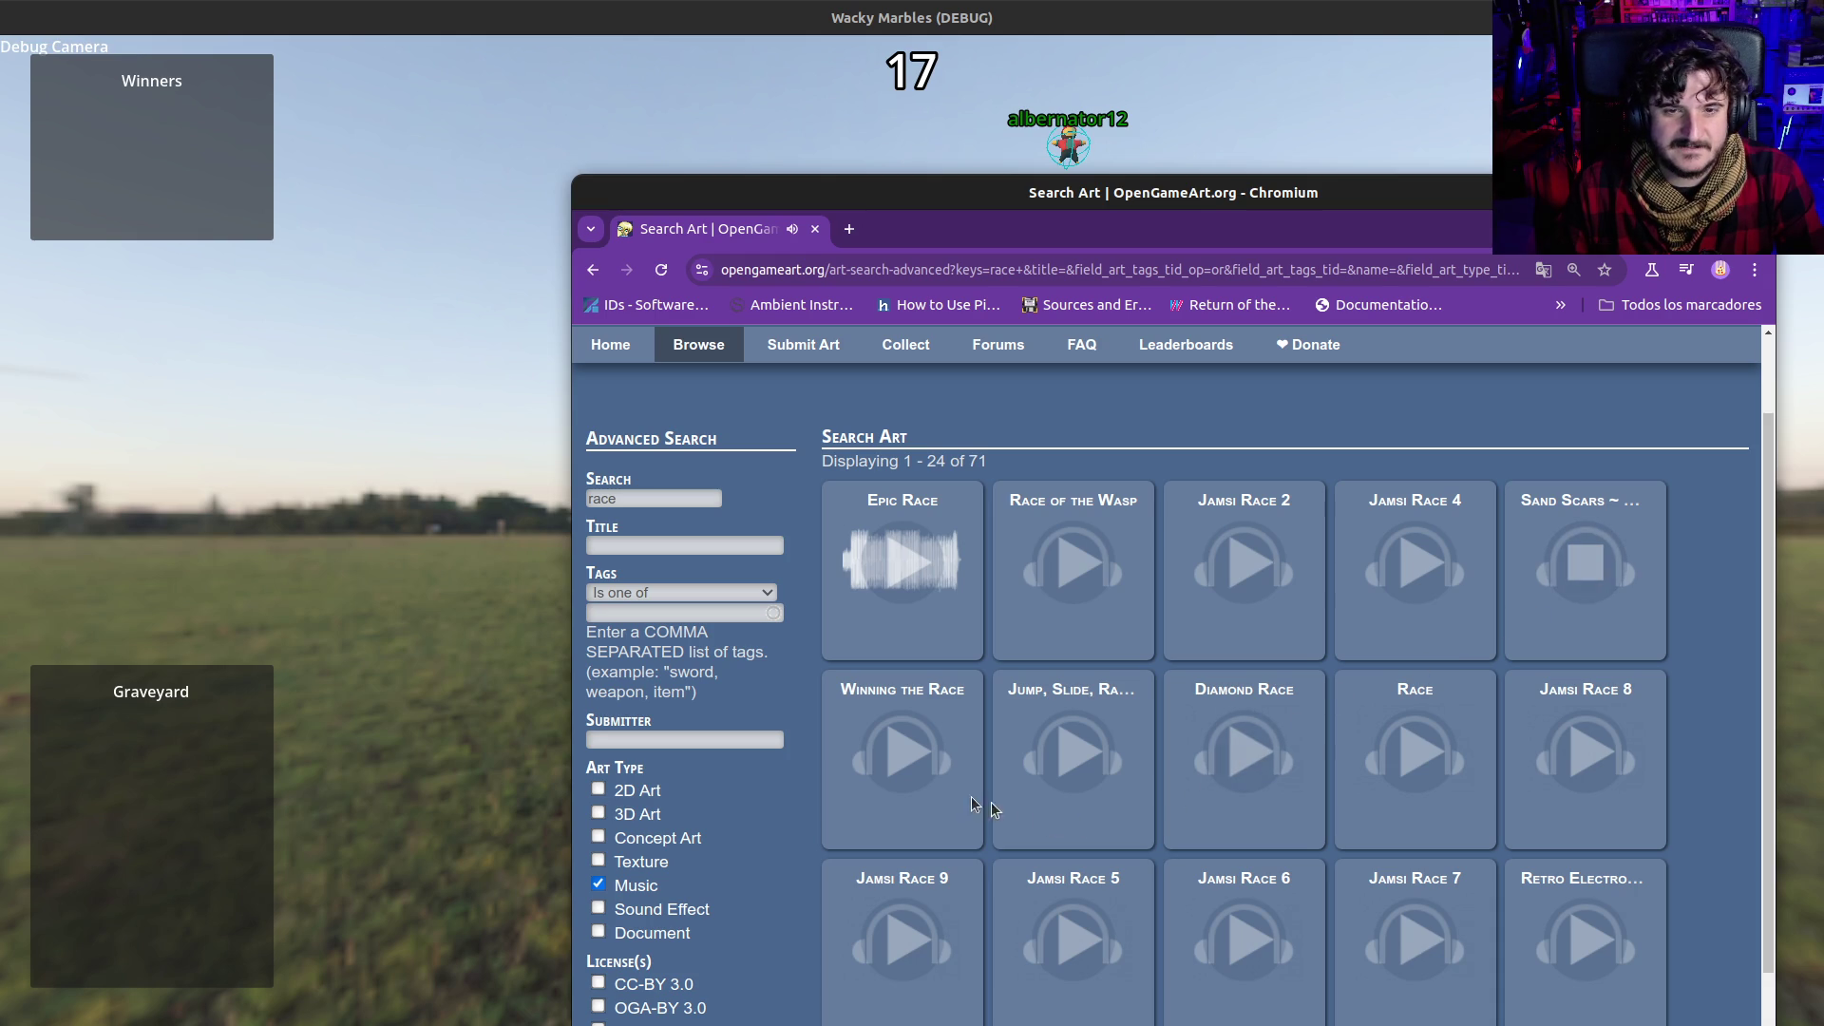
{"action": "scroll", "coordinate": [914, 817], "scroll_direction": "down", "scroll_amount": 2}
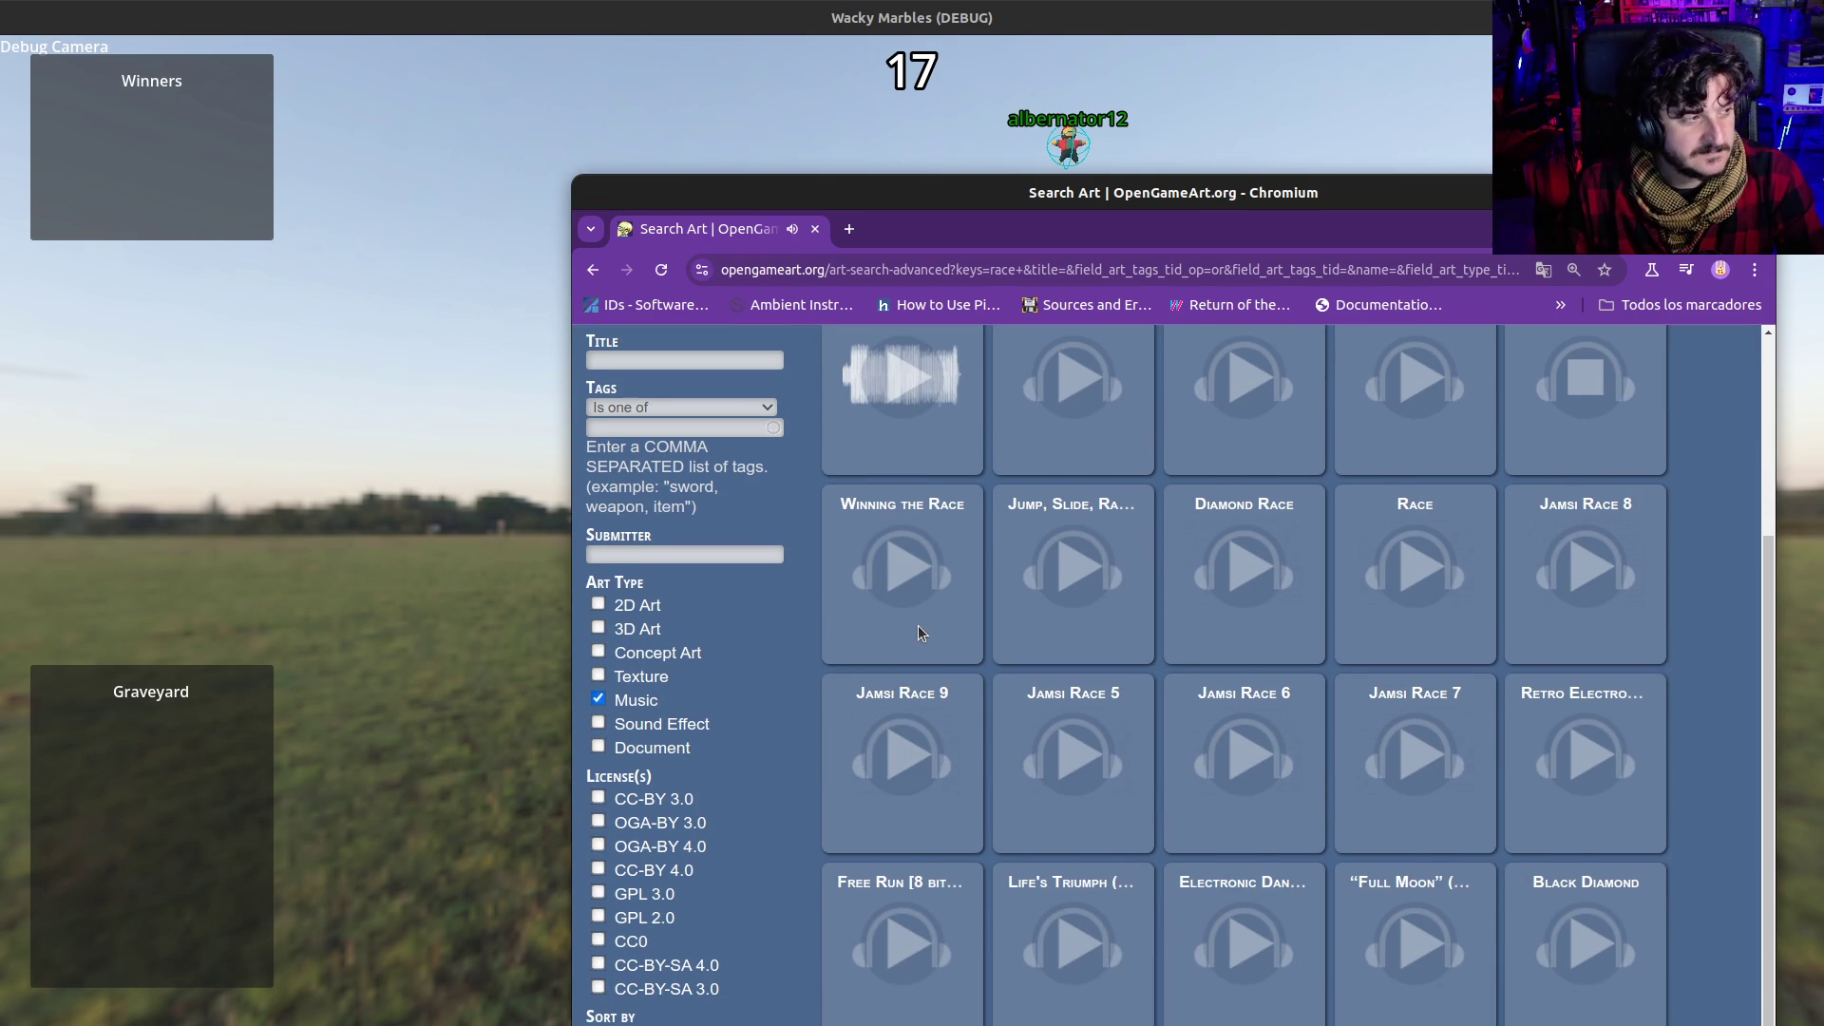
Preview Winning the Race, its neighbouring track, Diamond Race and the track named Race.
{"action": "left_click", "coordinate": [906, 566]}
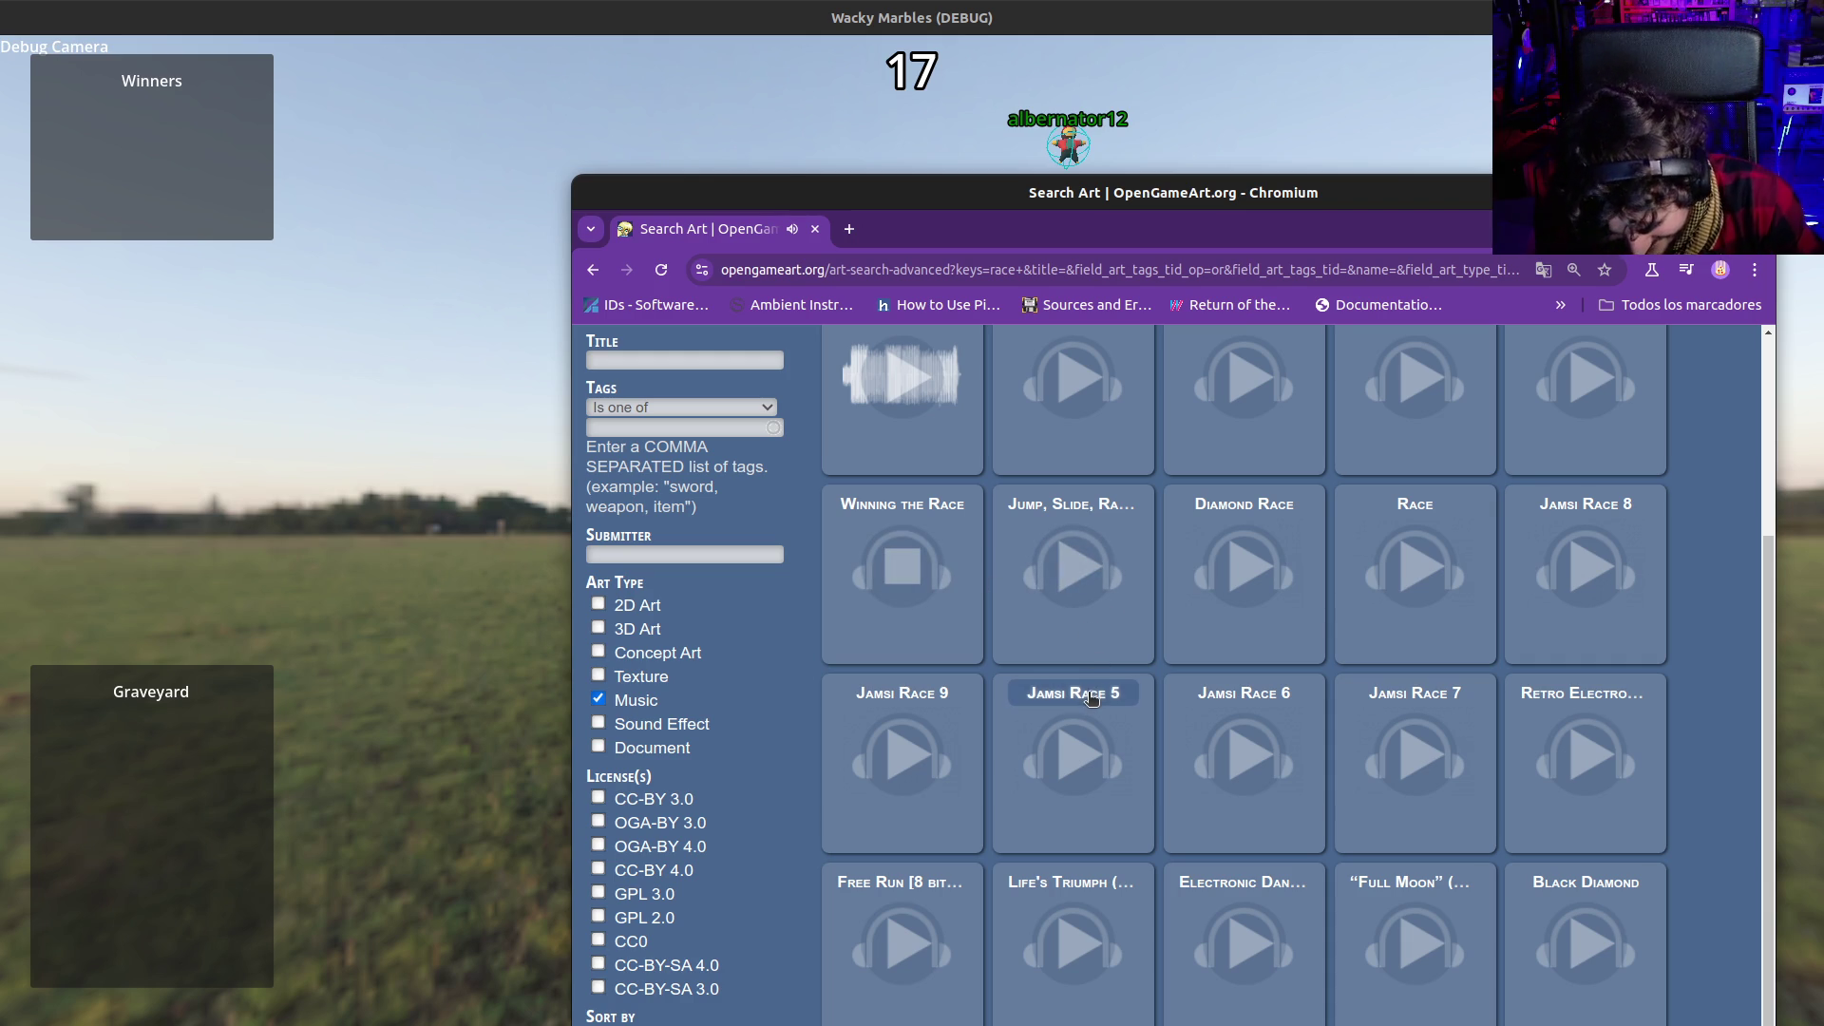
{"action": "left_click", "coordinate": [931, 551]}
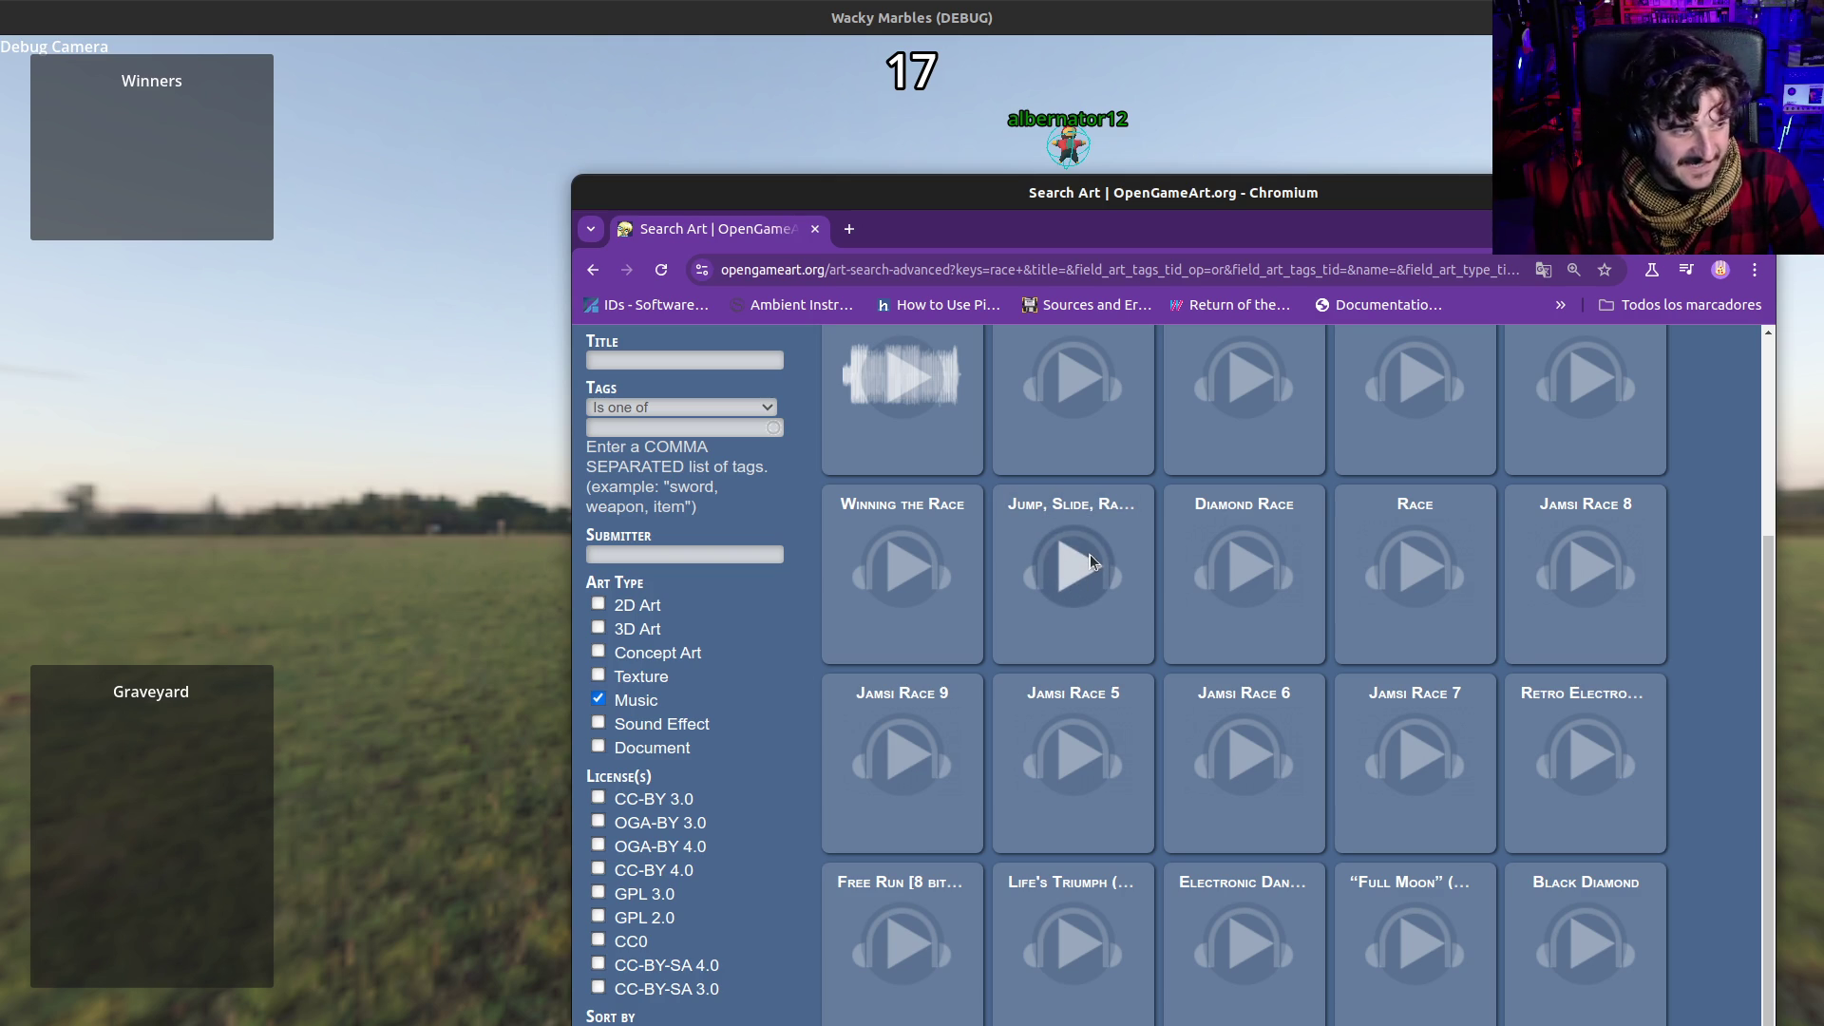
{"action": "left_click", "coordinate": [1091, 557]}
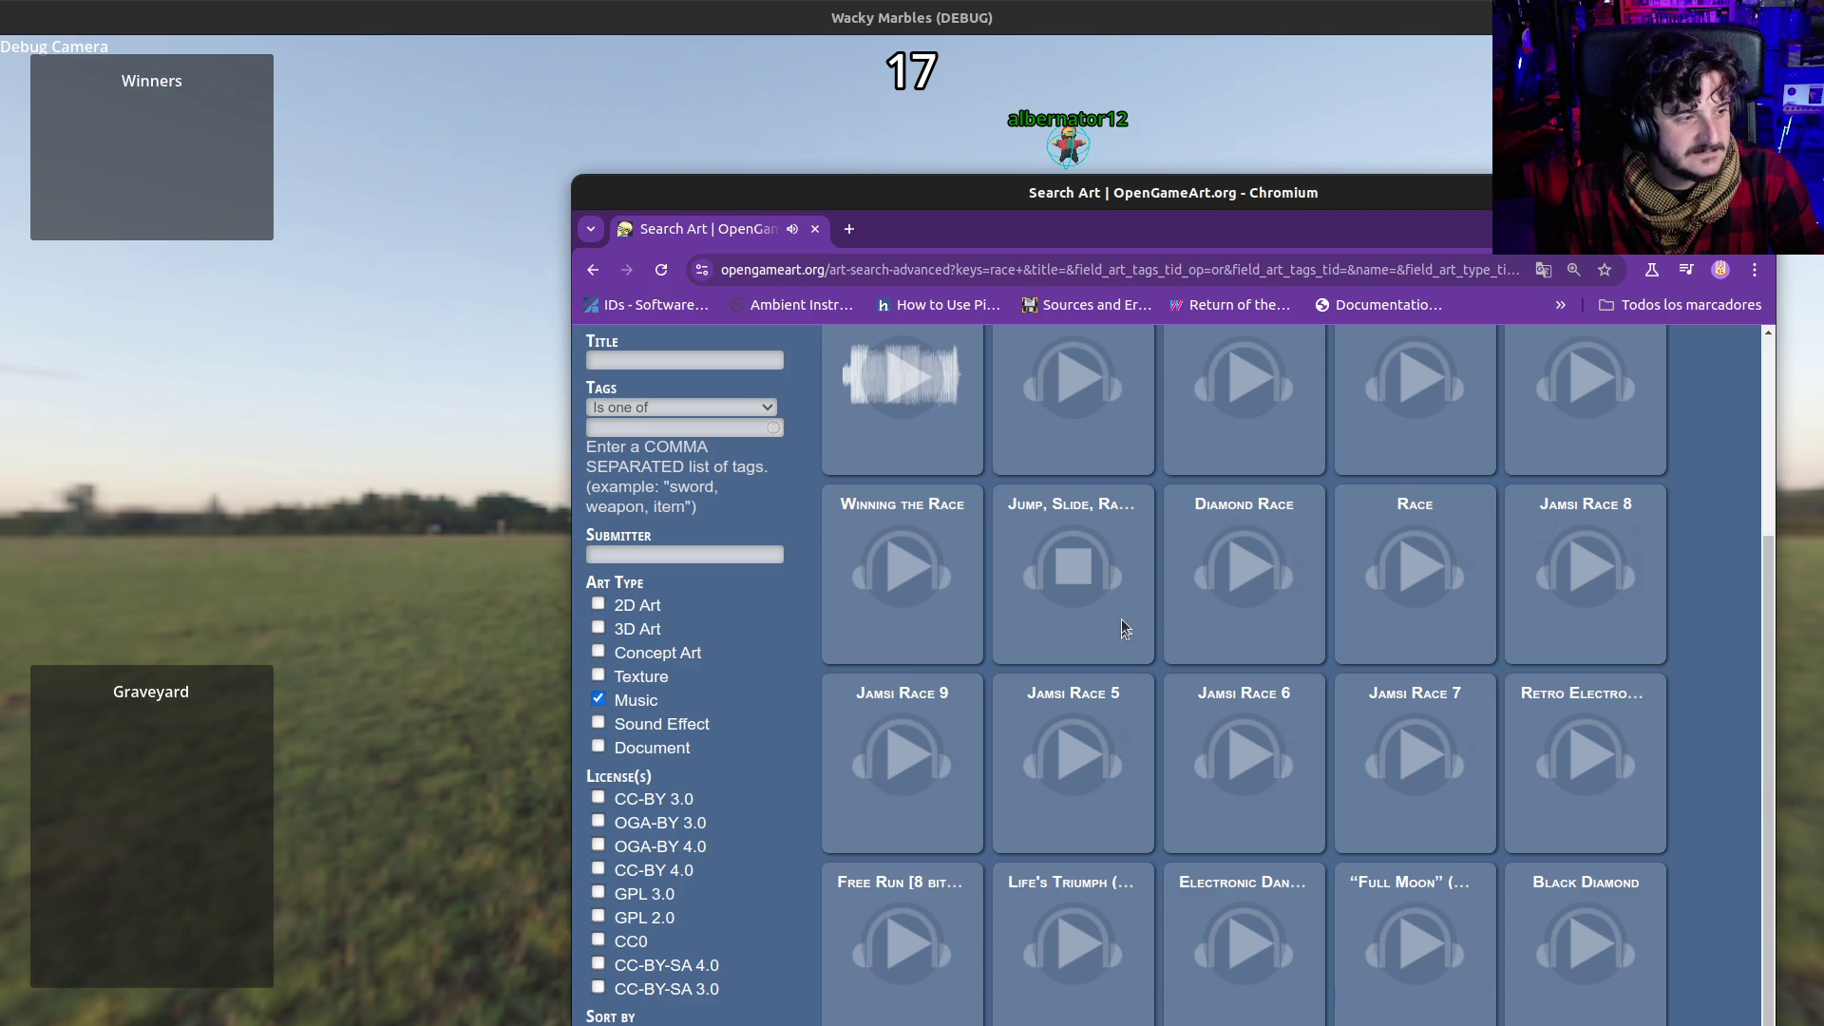
{"action": "left_click", "coordinate": [1252, 564]}
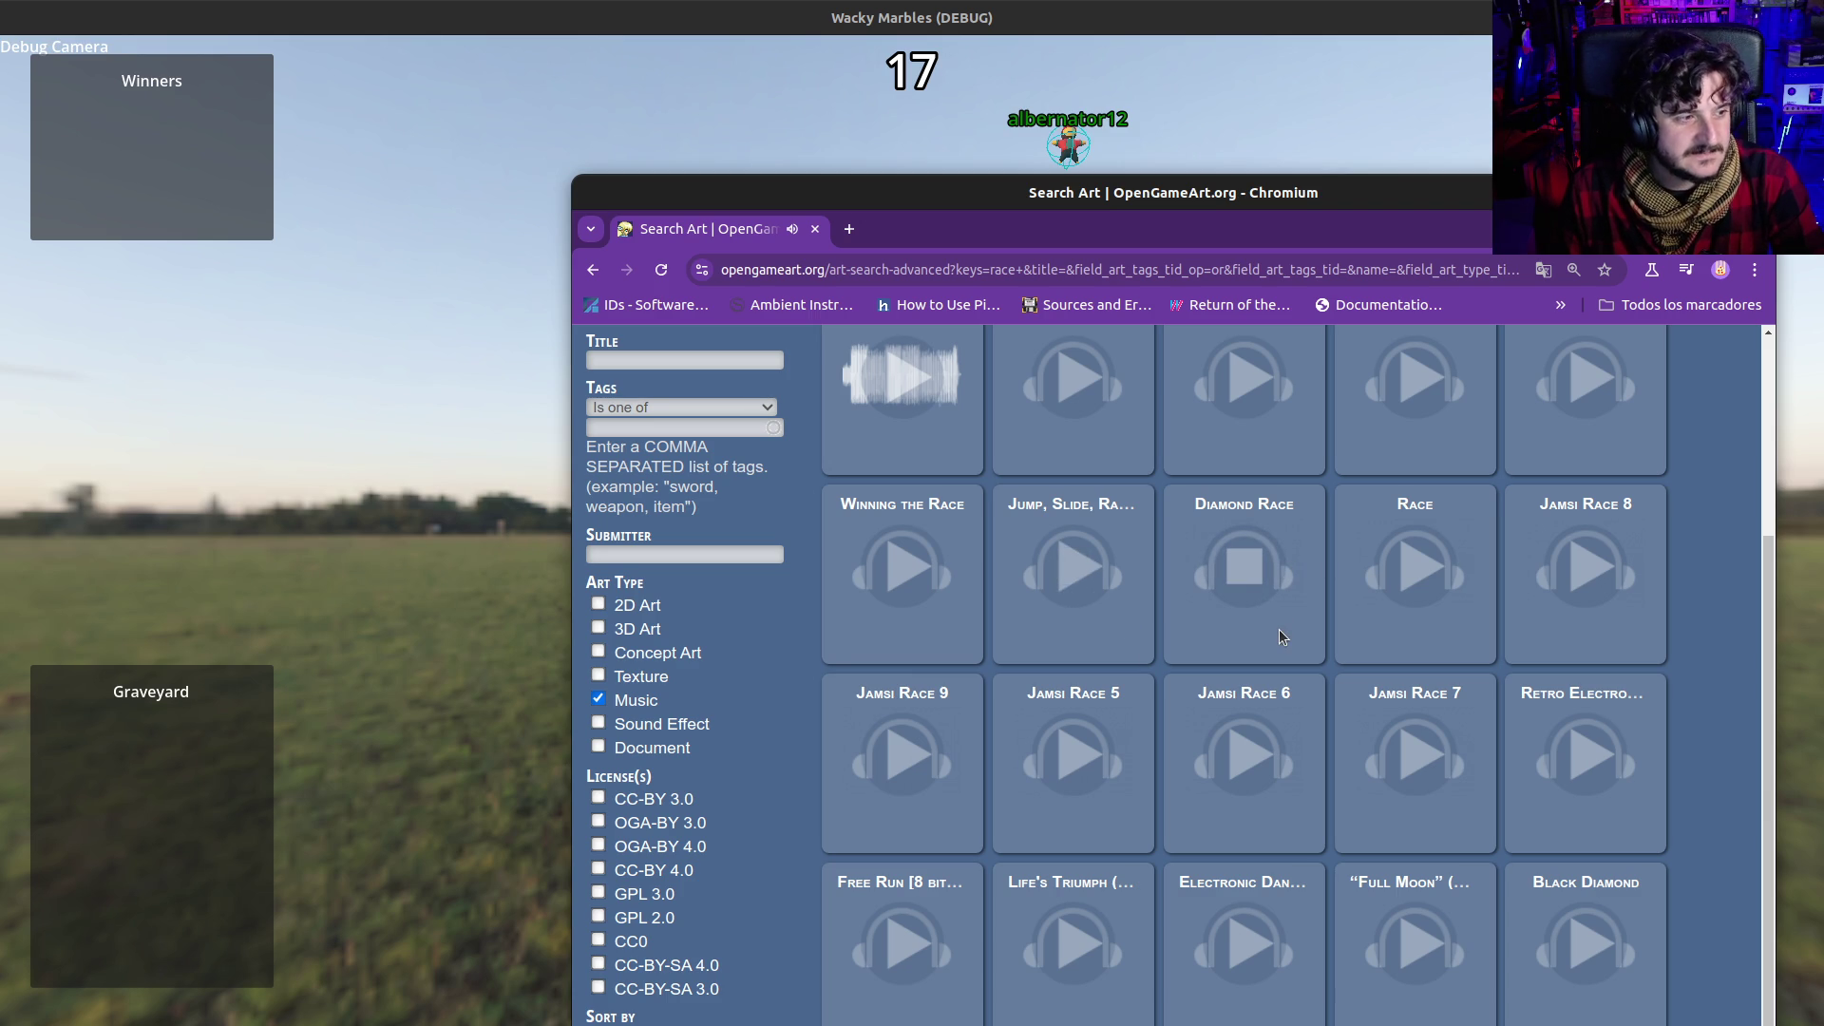
{"action": "left_click", "coordinate": [1425, 566]}
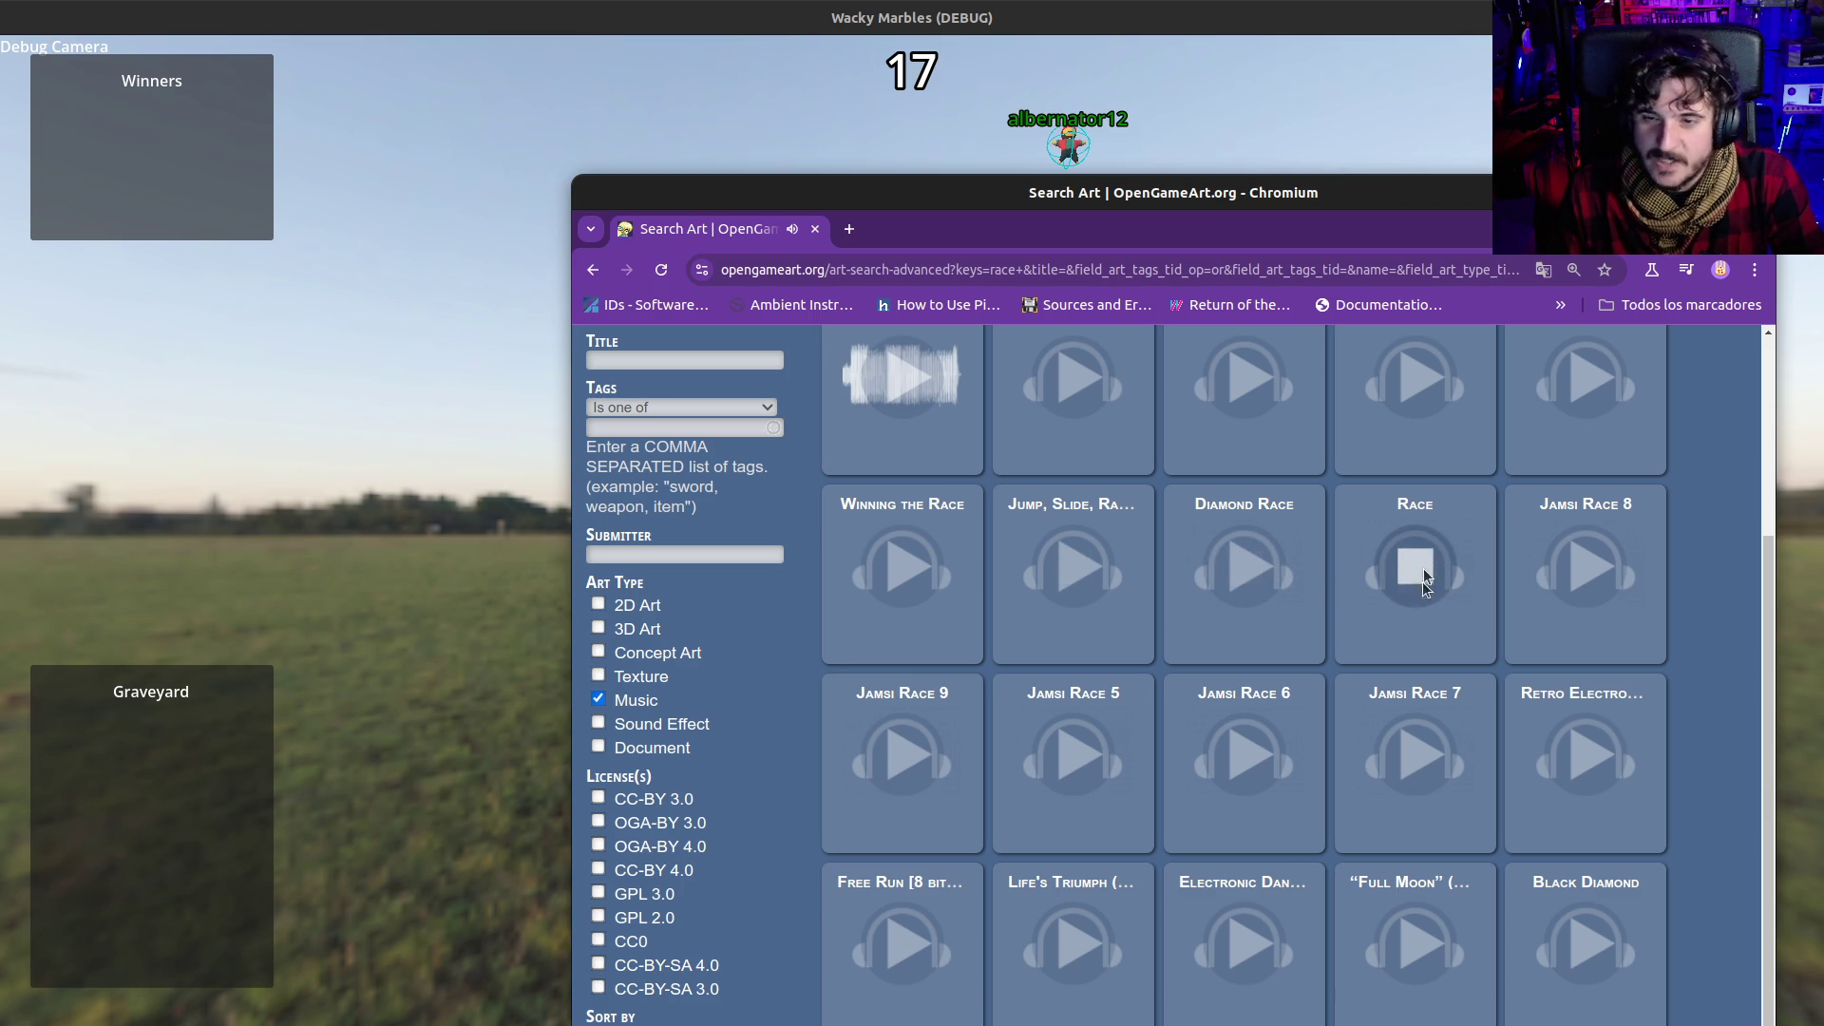
{"action": "scroll", "coordinate": [1415, 637], "scroll_direction": "down", "scroll_amount": 2}
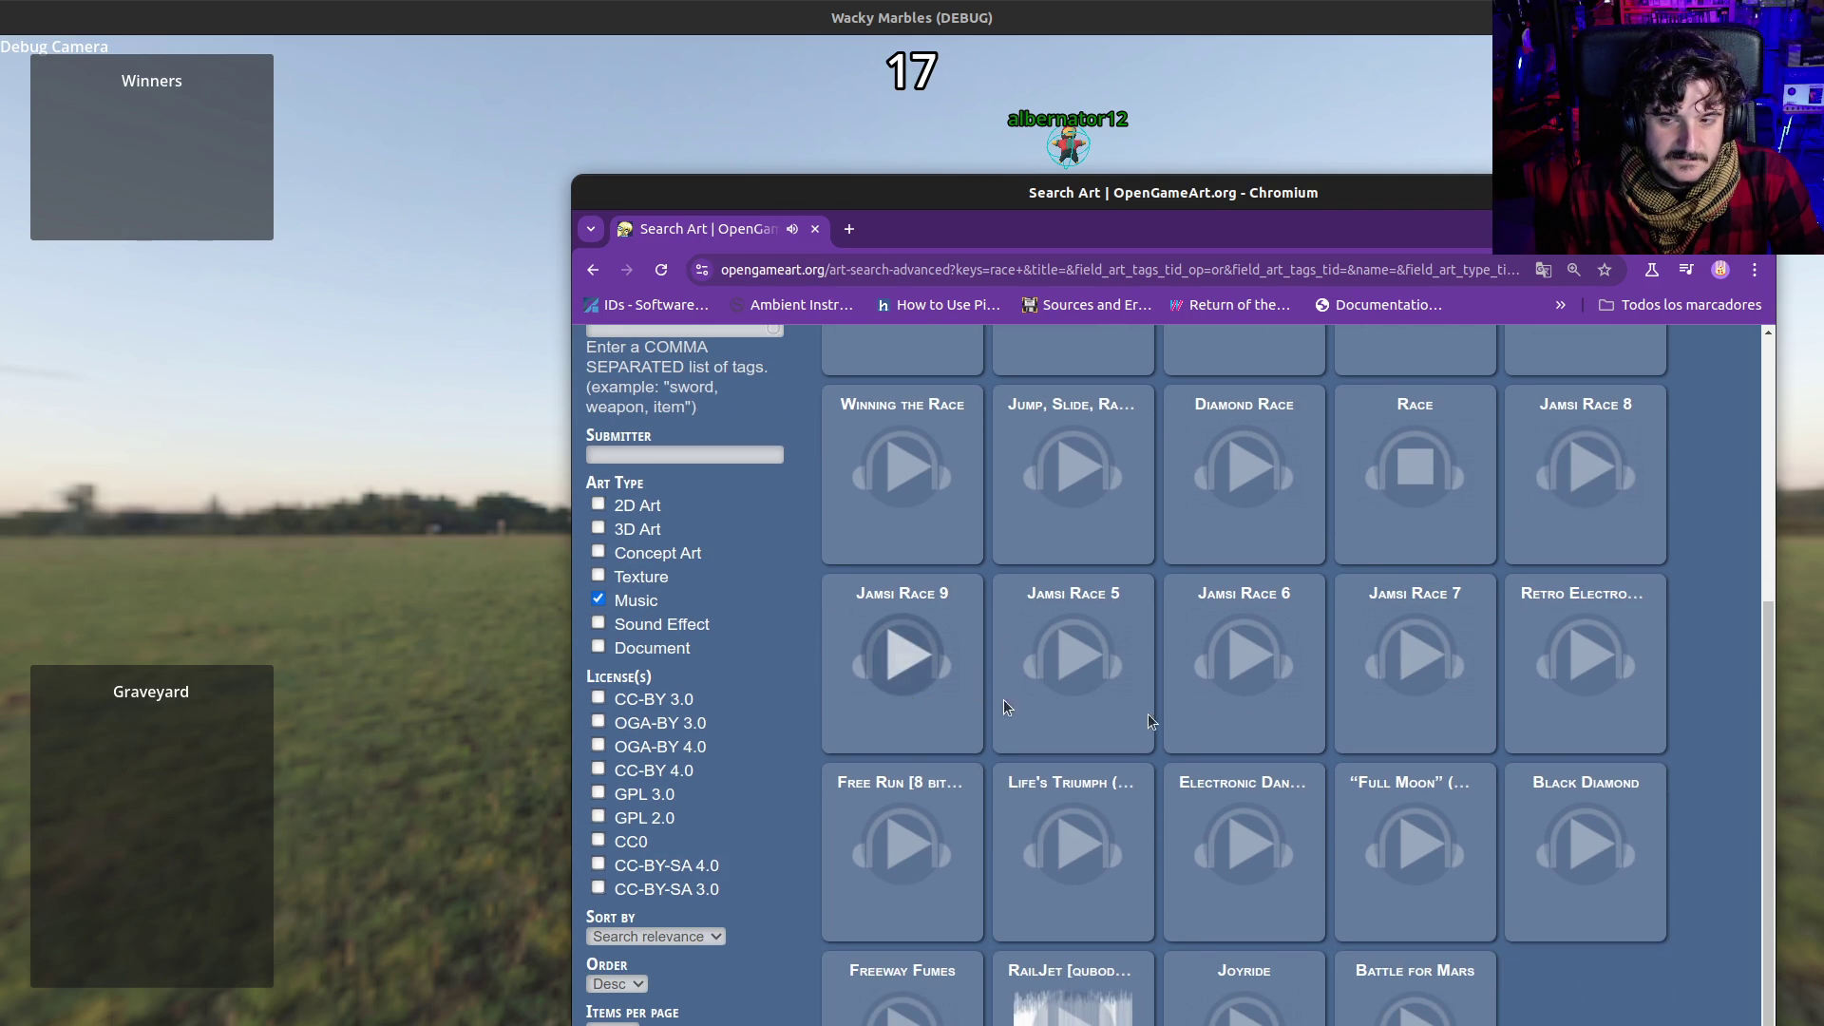
Play Retro Electronica New Classical Dance with Vocal and open its page in a new tab.
{"action": "left_click", "coordinate": [1582, 650]}
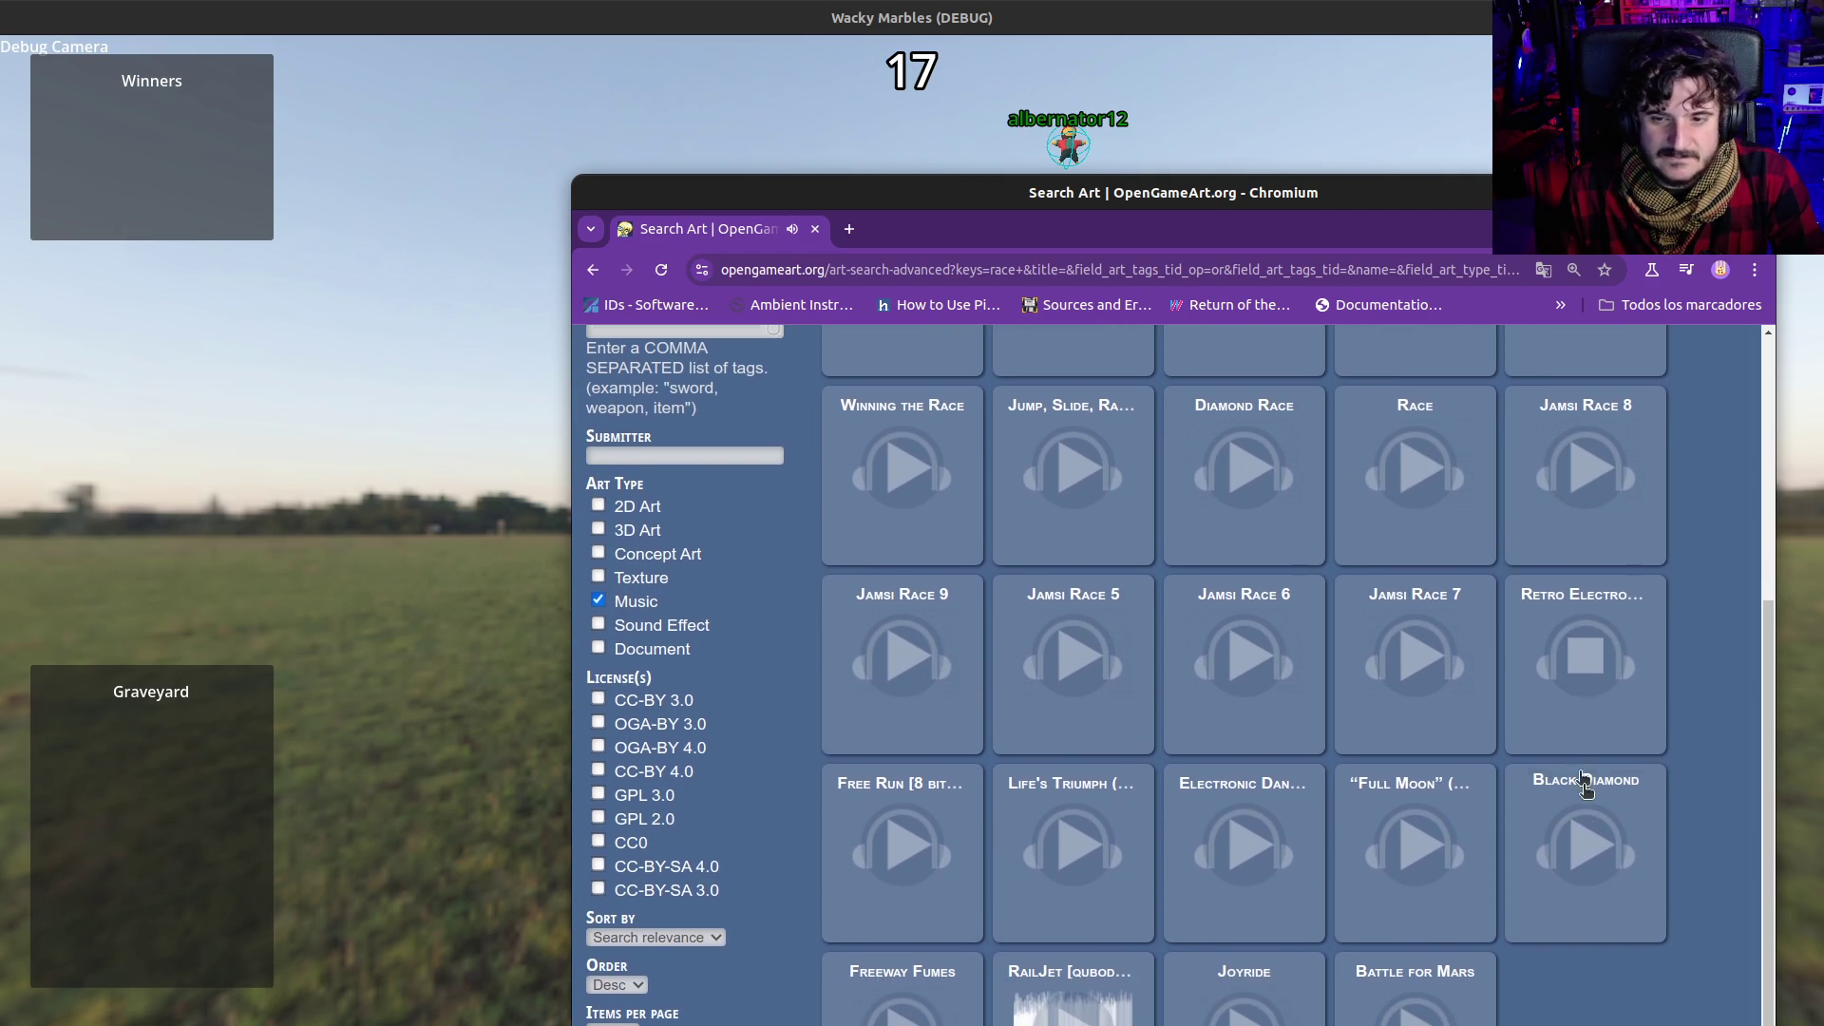
{"action": "mouse_move", "coordinate": [1332, 194]}
{"action": "left_mouse_down"}
{"action": "mouse_move", "coordinate": [1333, 299]}
{"action": "mouse_move", "coordinate": [1202, 119]}
{"action": "left_mouse_up"}
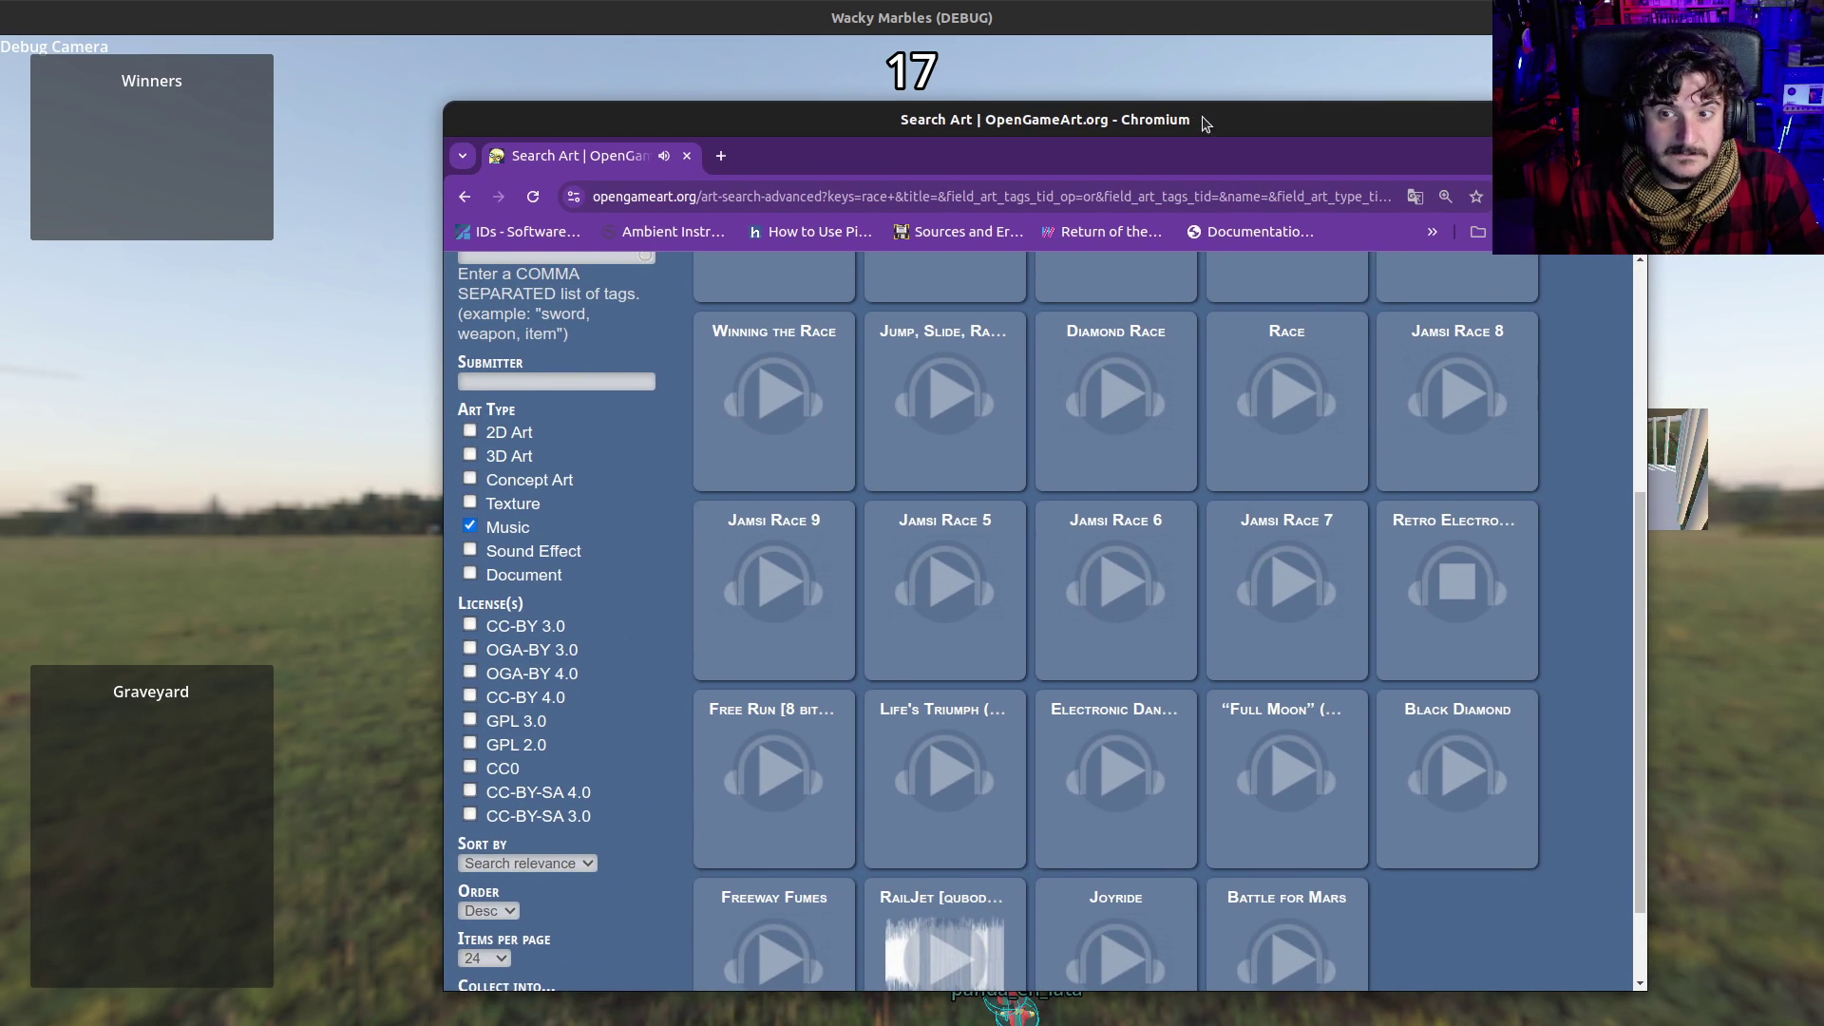
{"action": "scroll", "coordinate": [1564, 542], "scroll_direction": "down", "scroll_amount": 2}
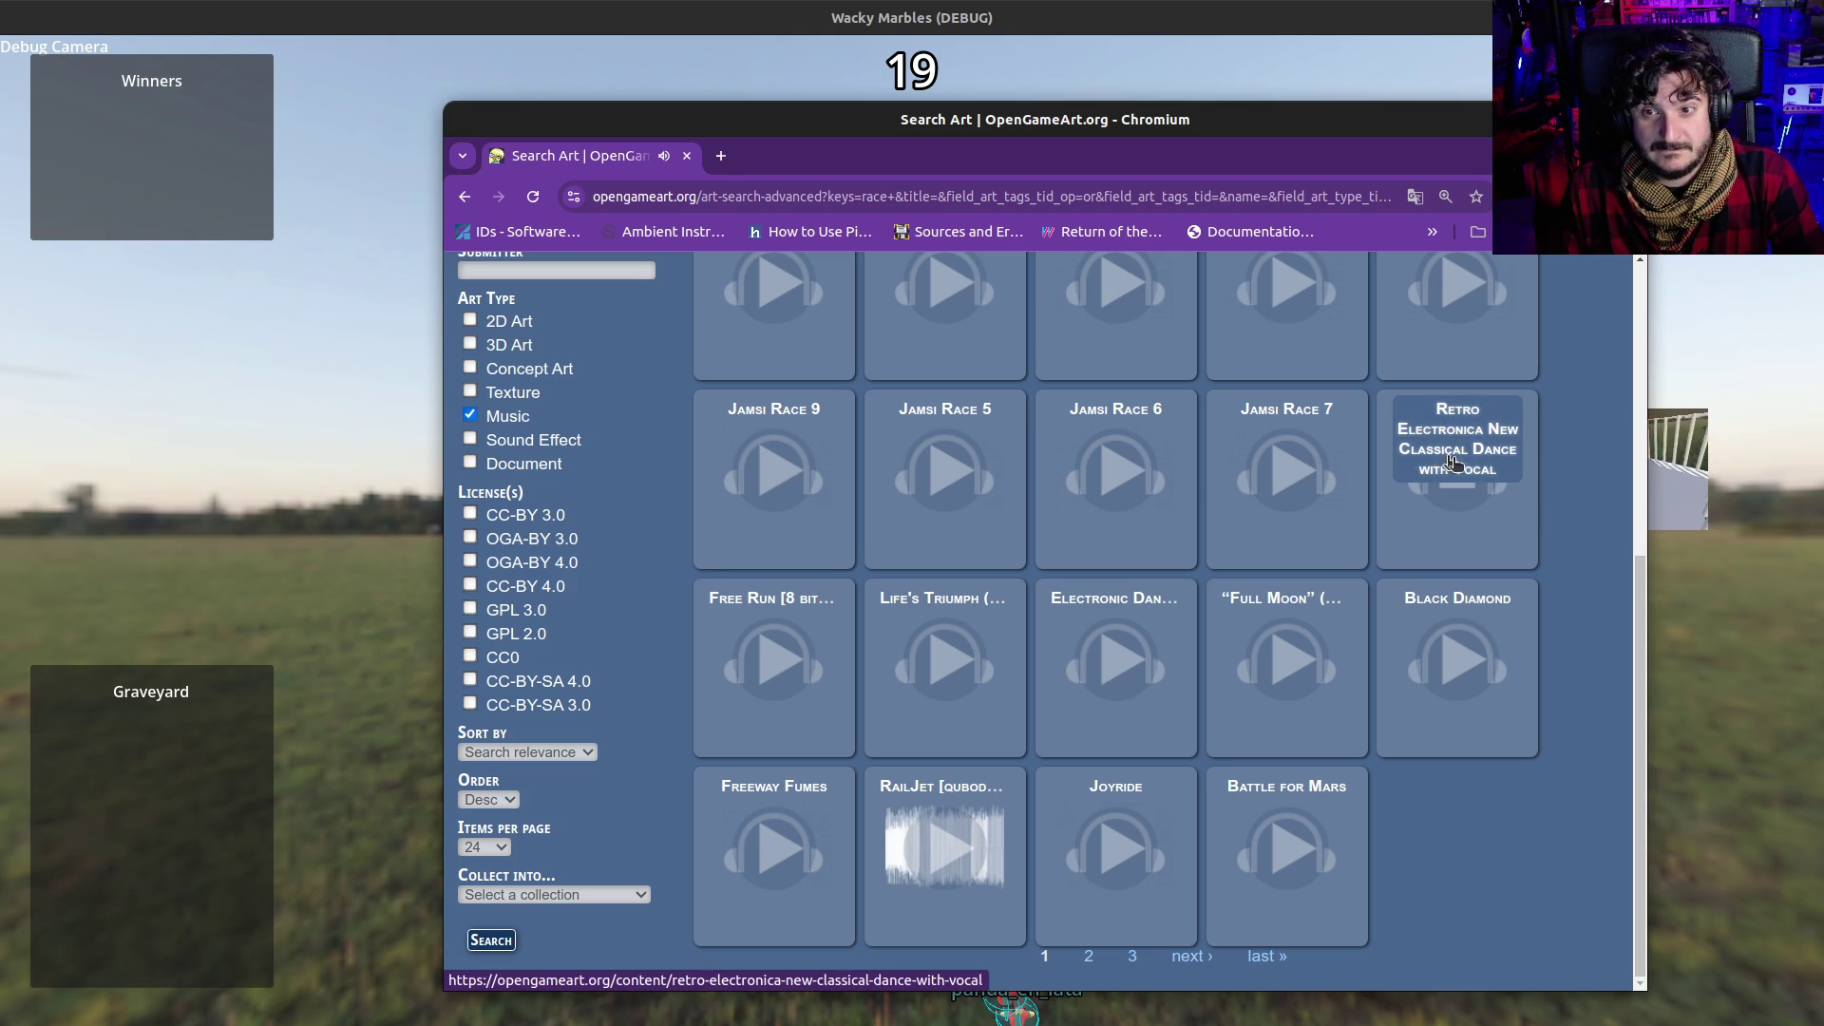
{"action": "middle_click", "coordinate": [1472, 415]}
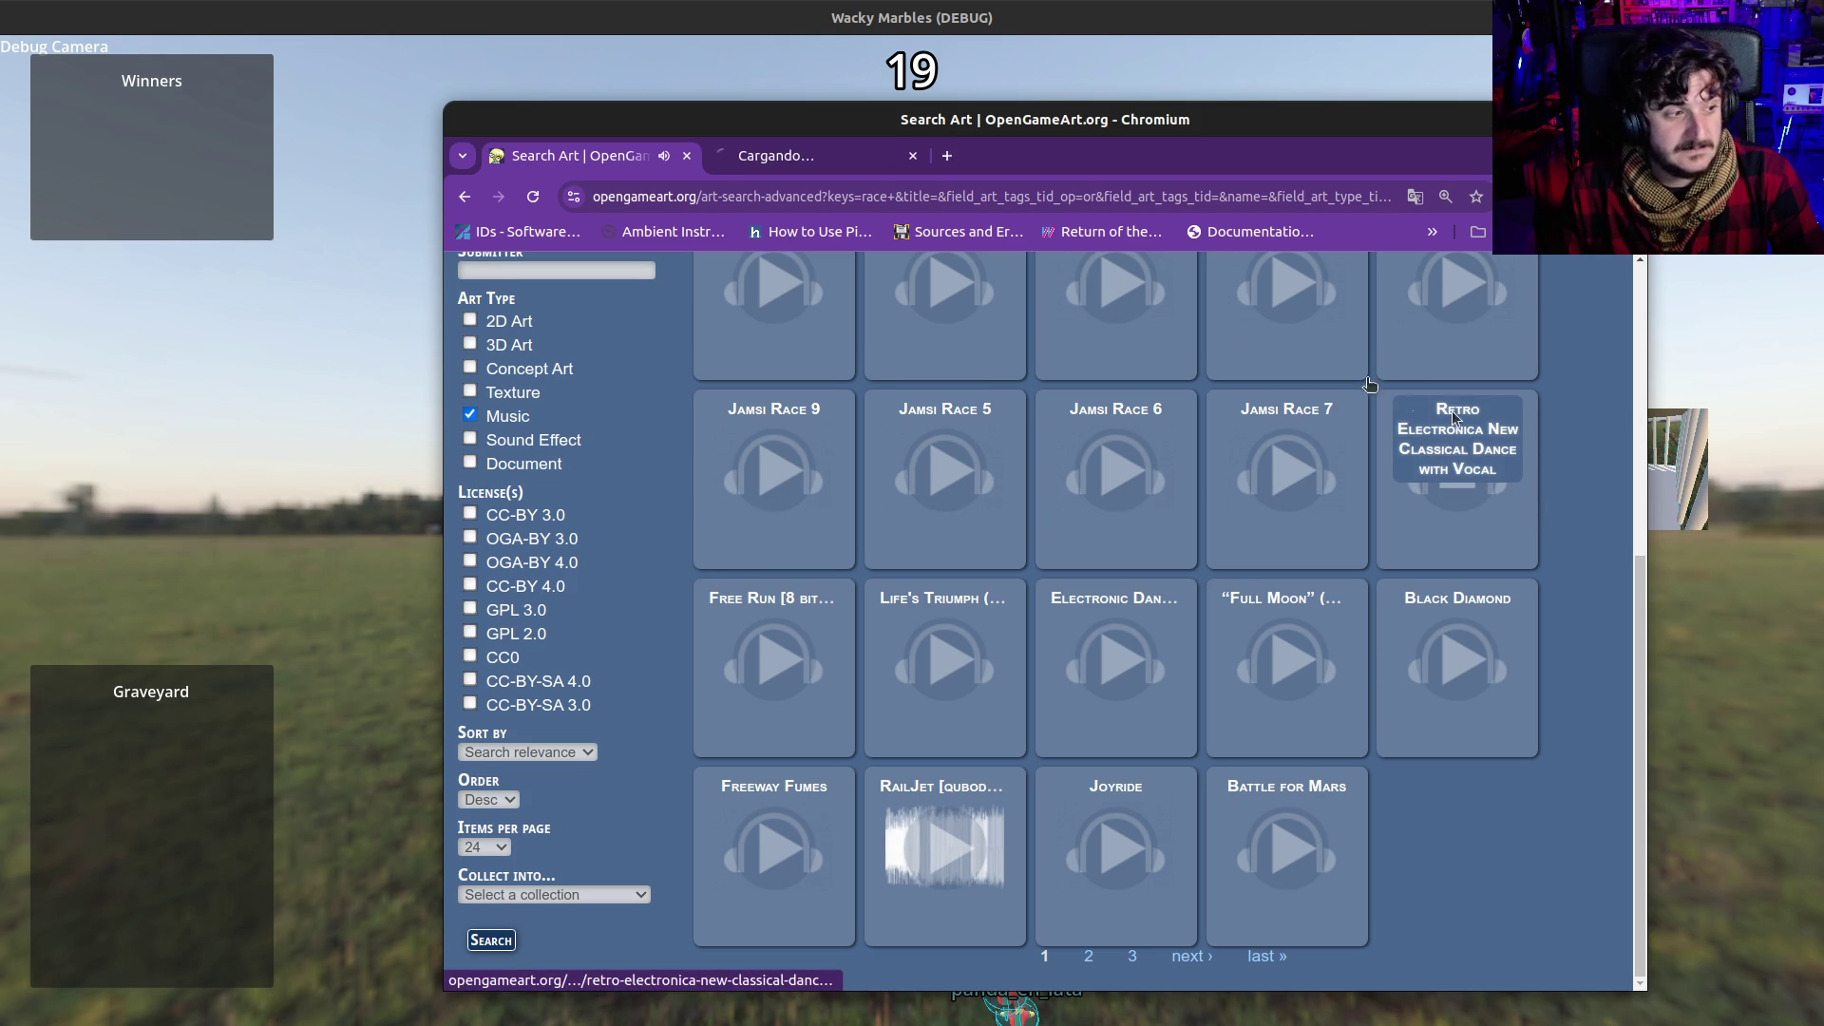
Check the Retro Electronica page's OGA-BY 3.0 license, then return to results and stop its preview.
{"action": "left_click", "coordinate": [808, 155]}
{"action": "scroll", "coordinate": [1171, 641], "scroll_direction": "down", "scroll_amount": 3}
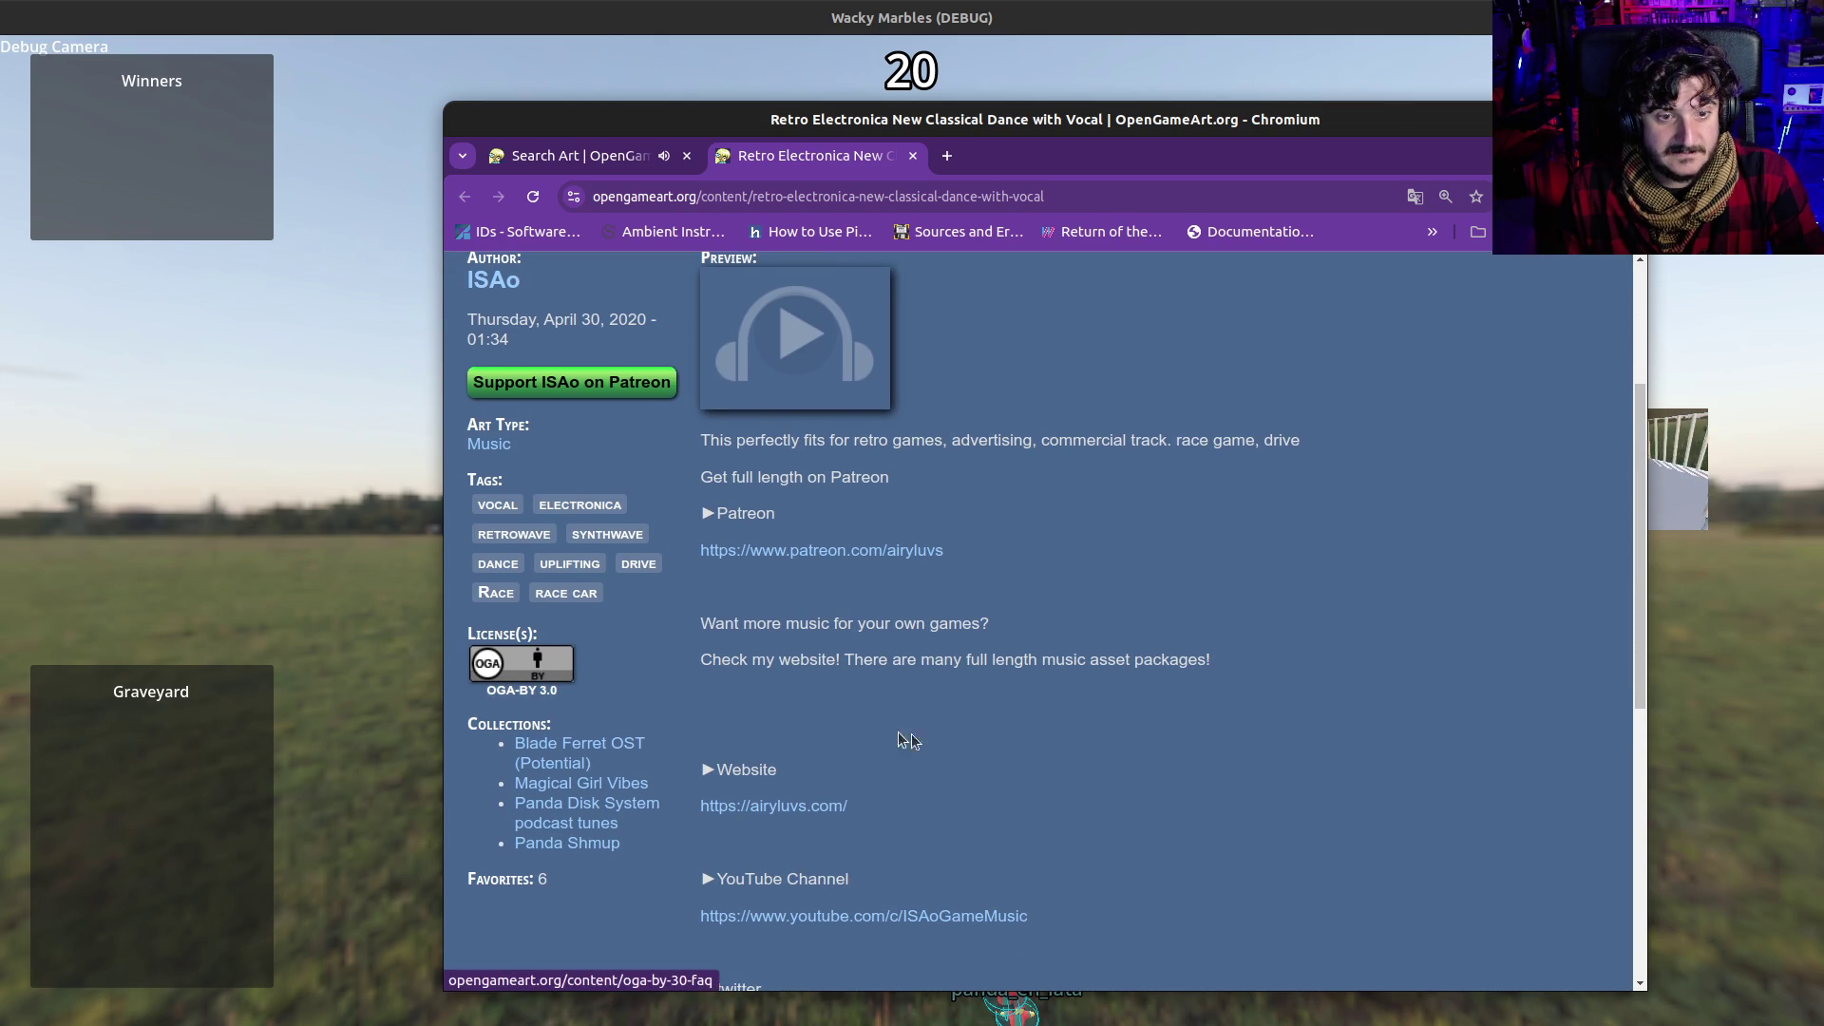
{"action": "scroll", "coordinate": [955, 745], "scroll_direction": "up", "scroll_amount": 1}
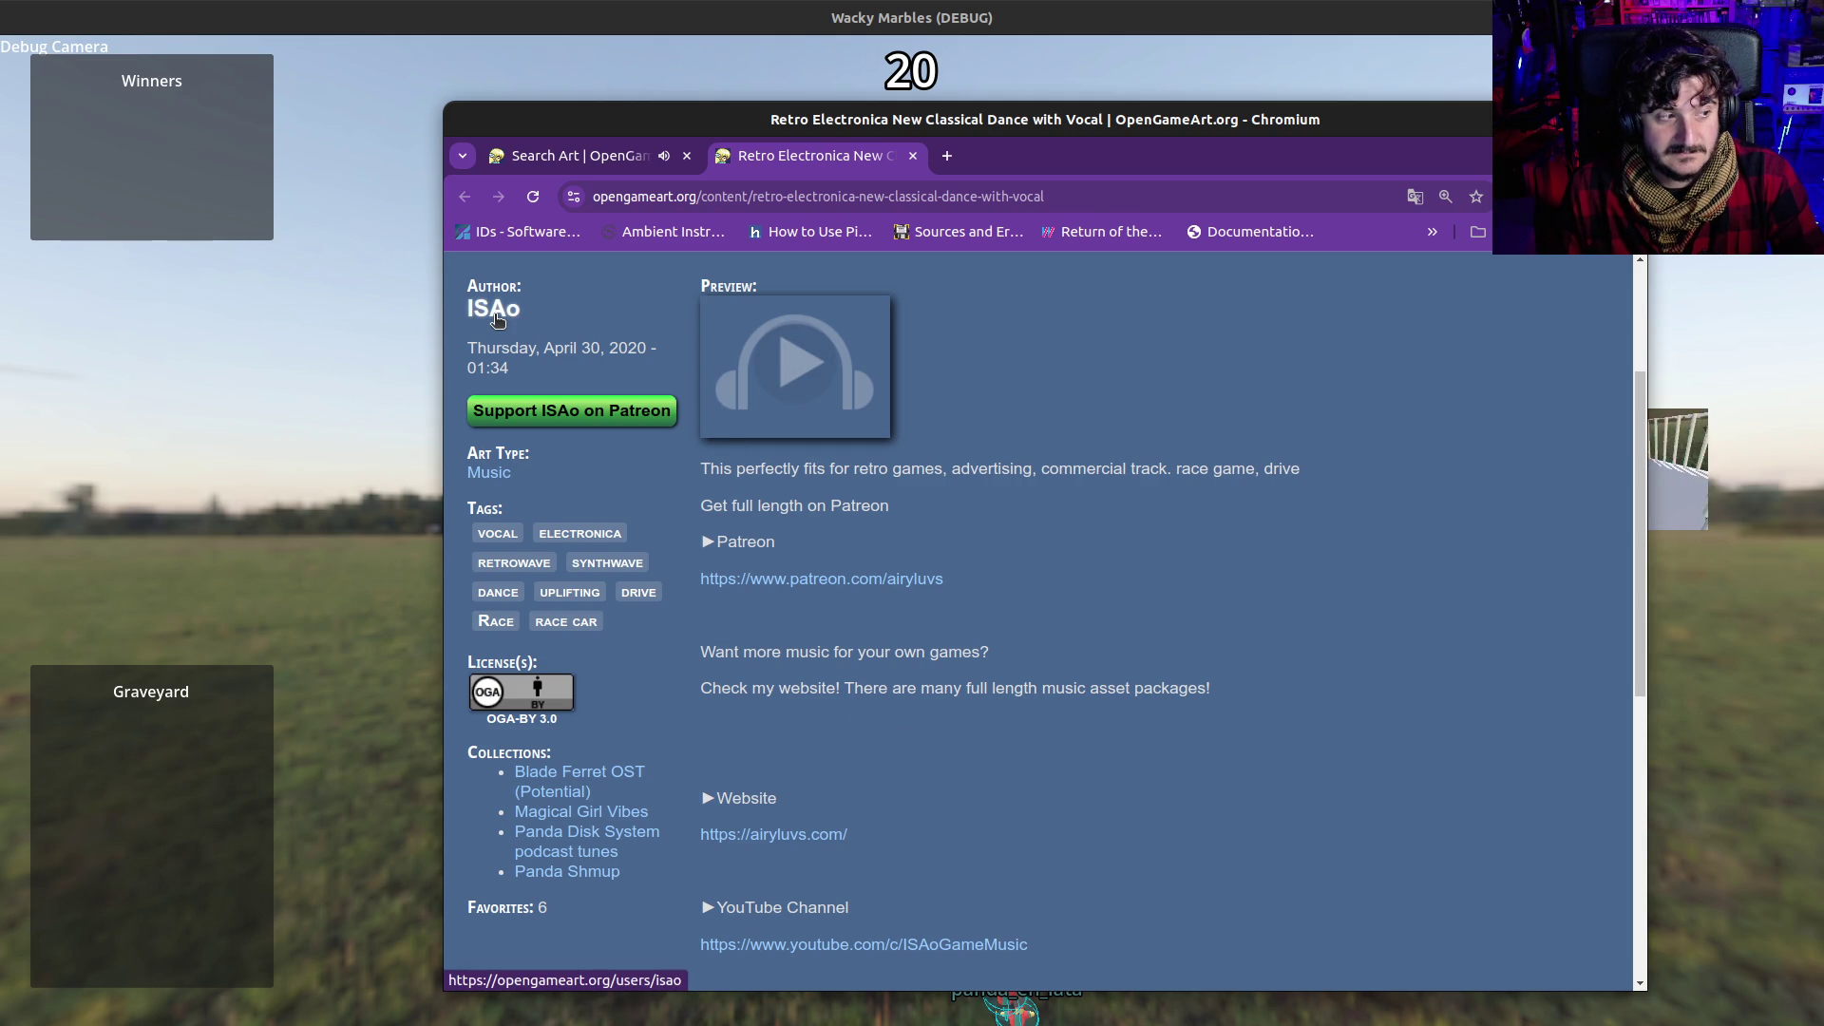
{"action": "left_click", "coordinate": [582, 157]}
{"action": "left_click", "coordinate": [1456, 533]}
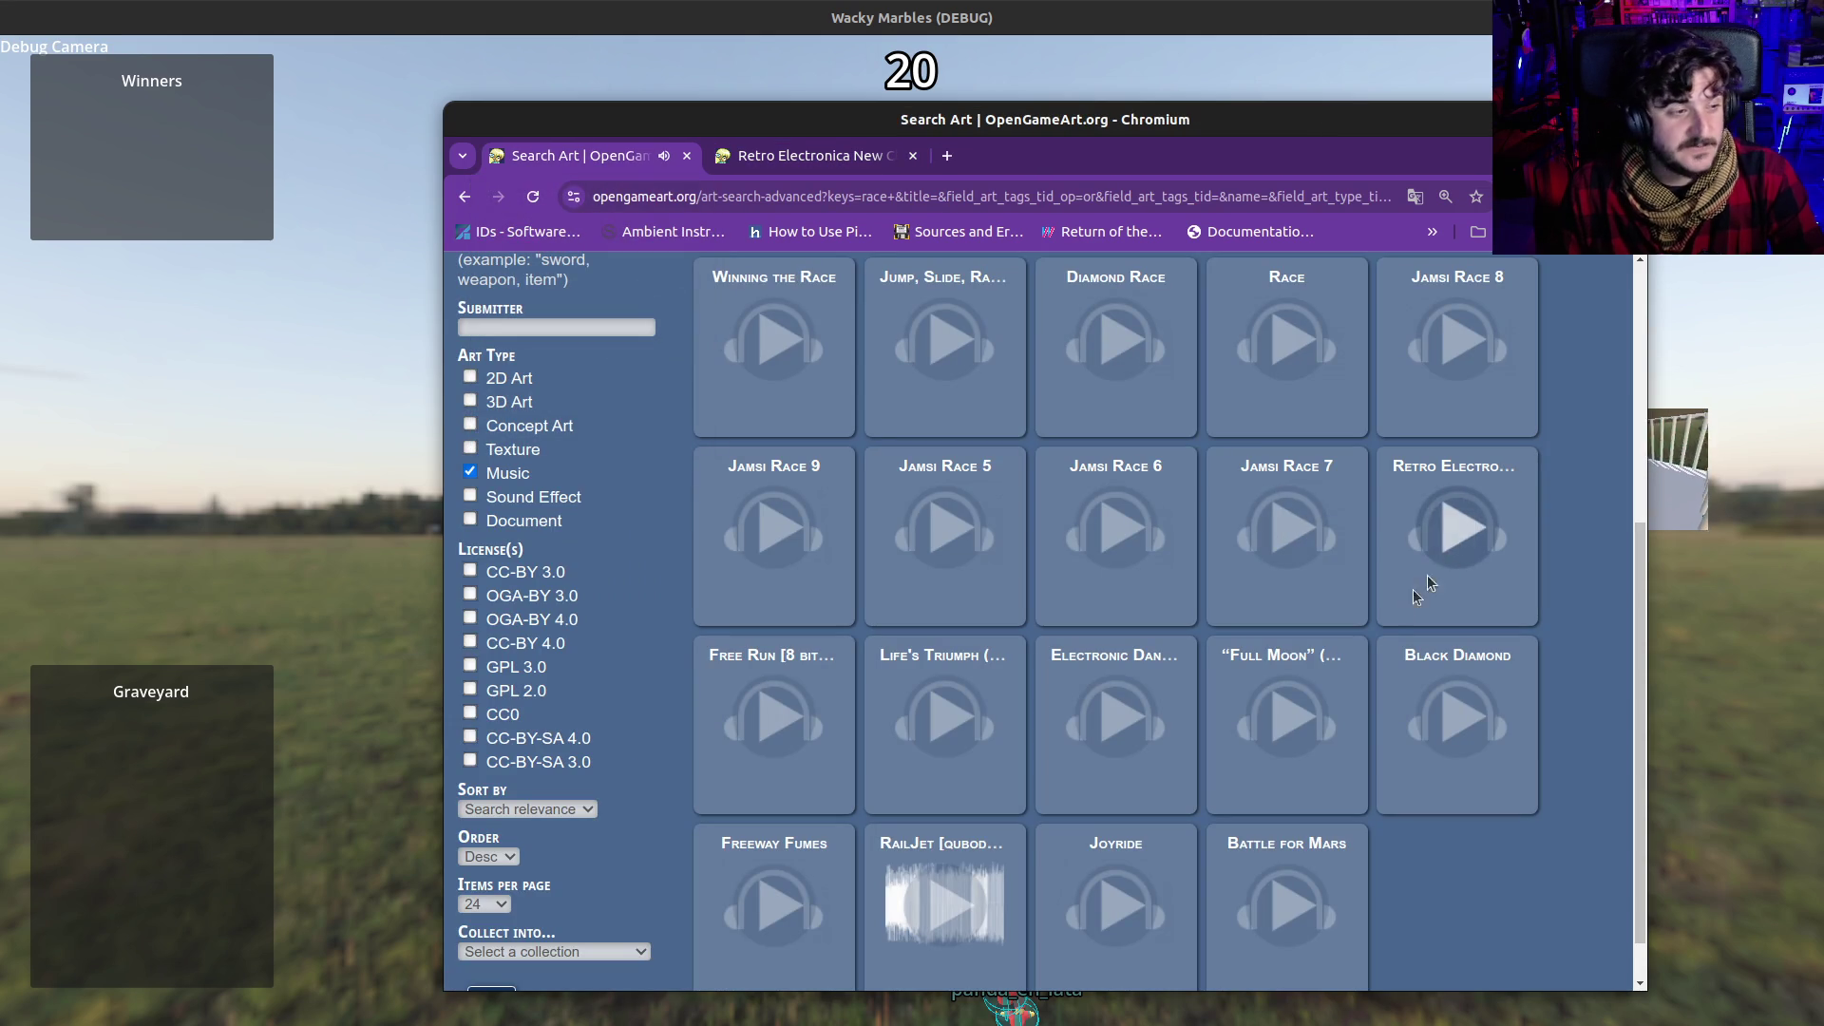
Preview Life's Triumph, the electronic dance track, Full Moon and Joyride, leaving Joyride playing.
{"action": "scroll", "coordinate": [784, 701], "scroll_direction": "down", "scroll_amount": 1}
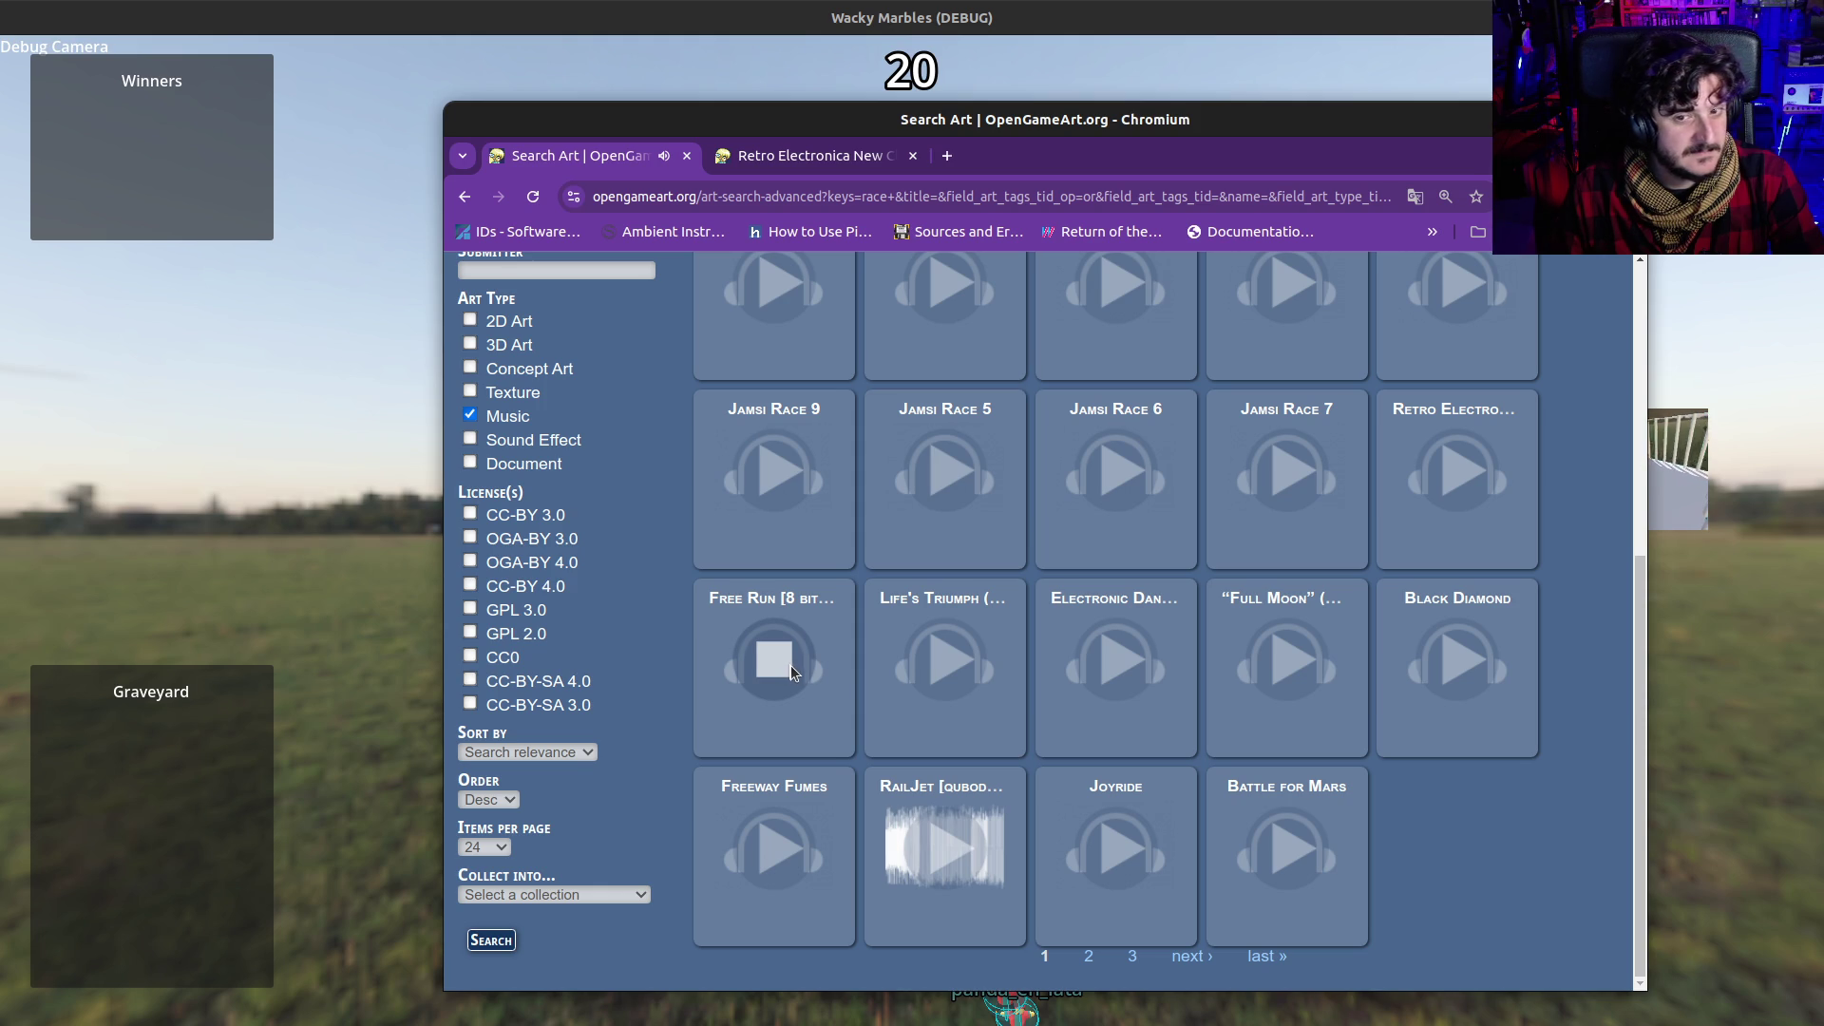
{"action": "left_click", "coordinate": [959, 664]}
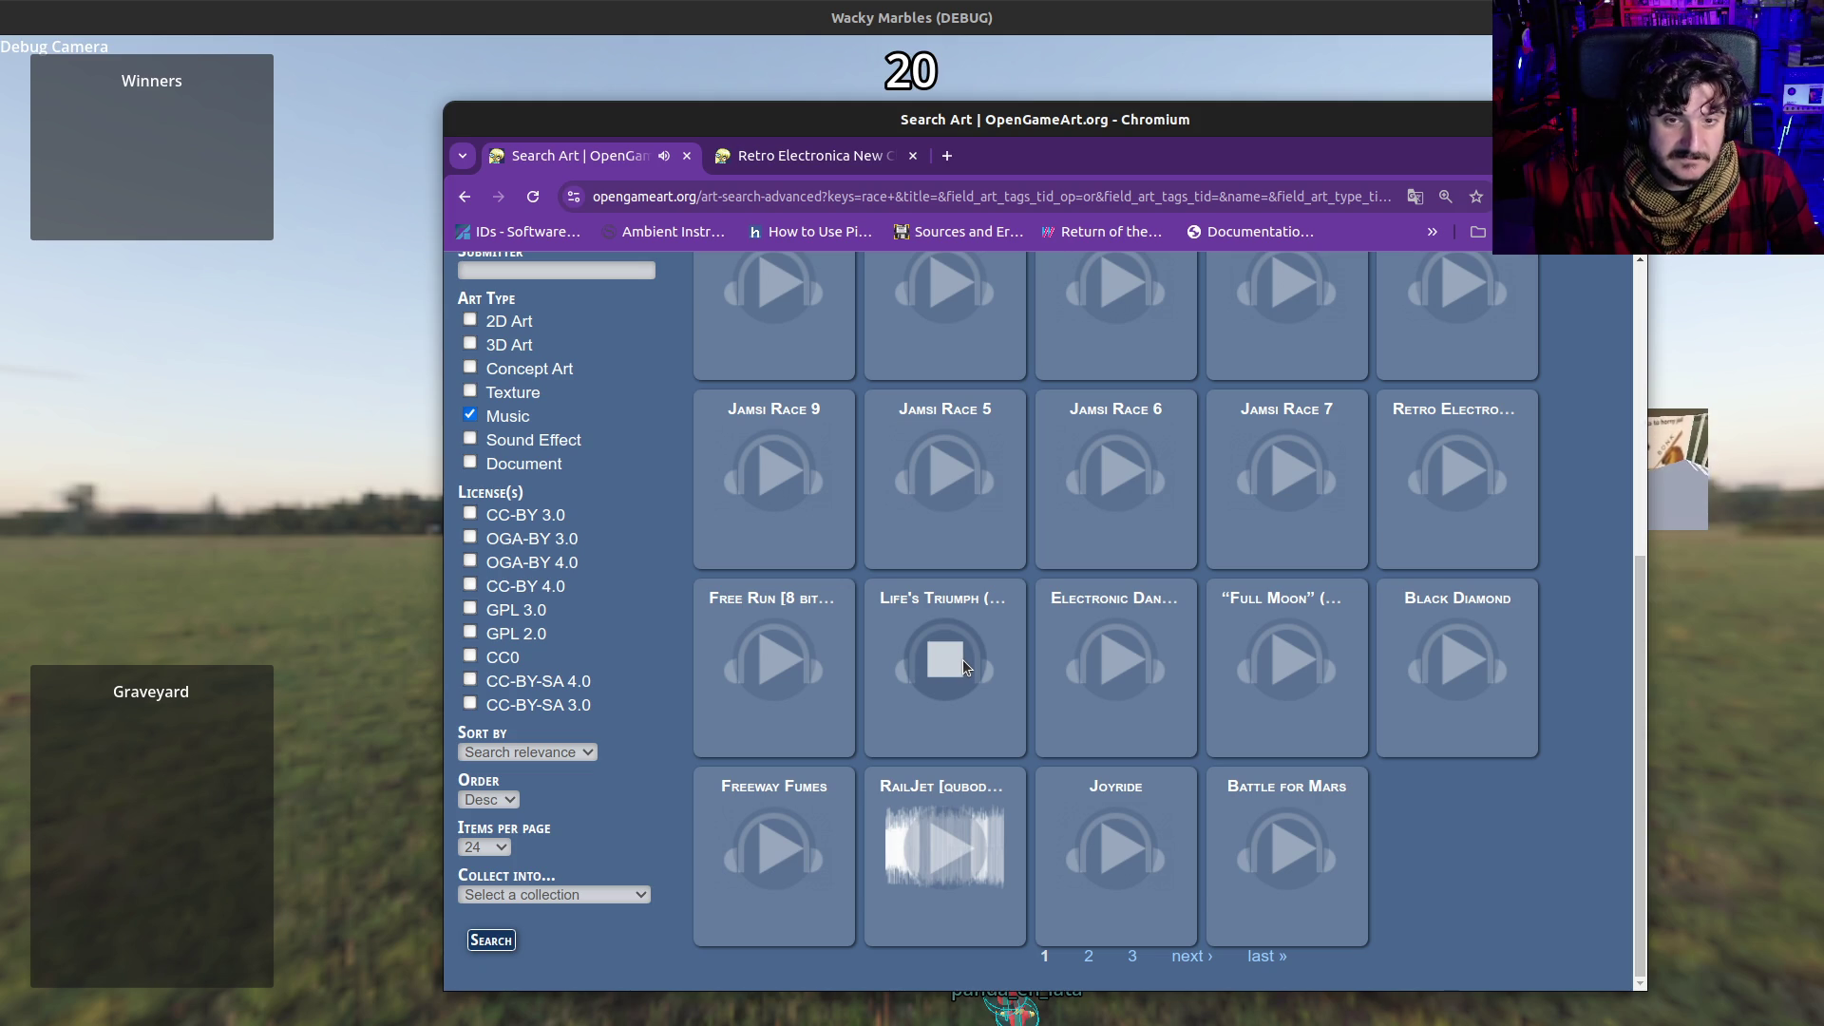
{"action": "left_click", "coordinate": [1125, 667]}
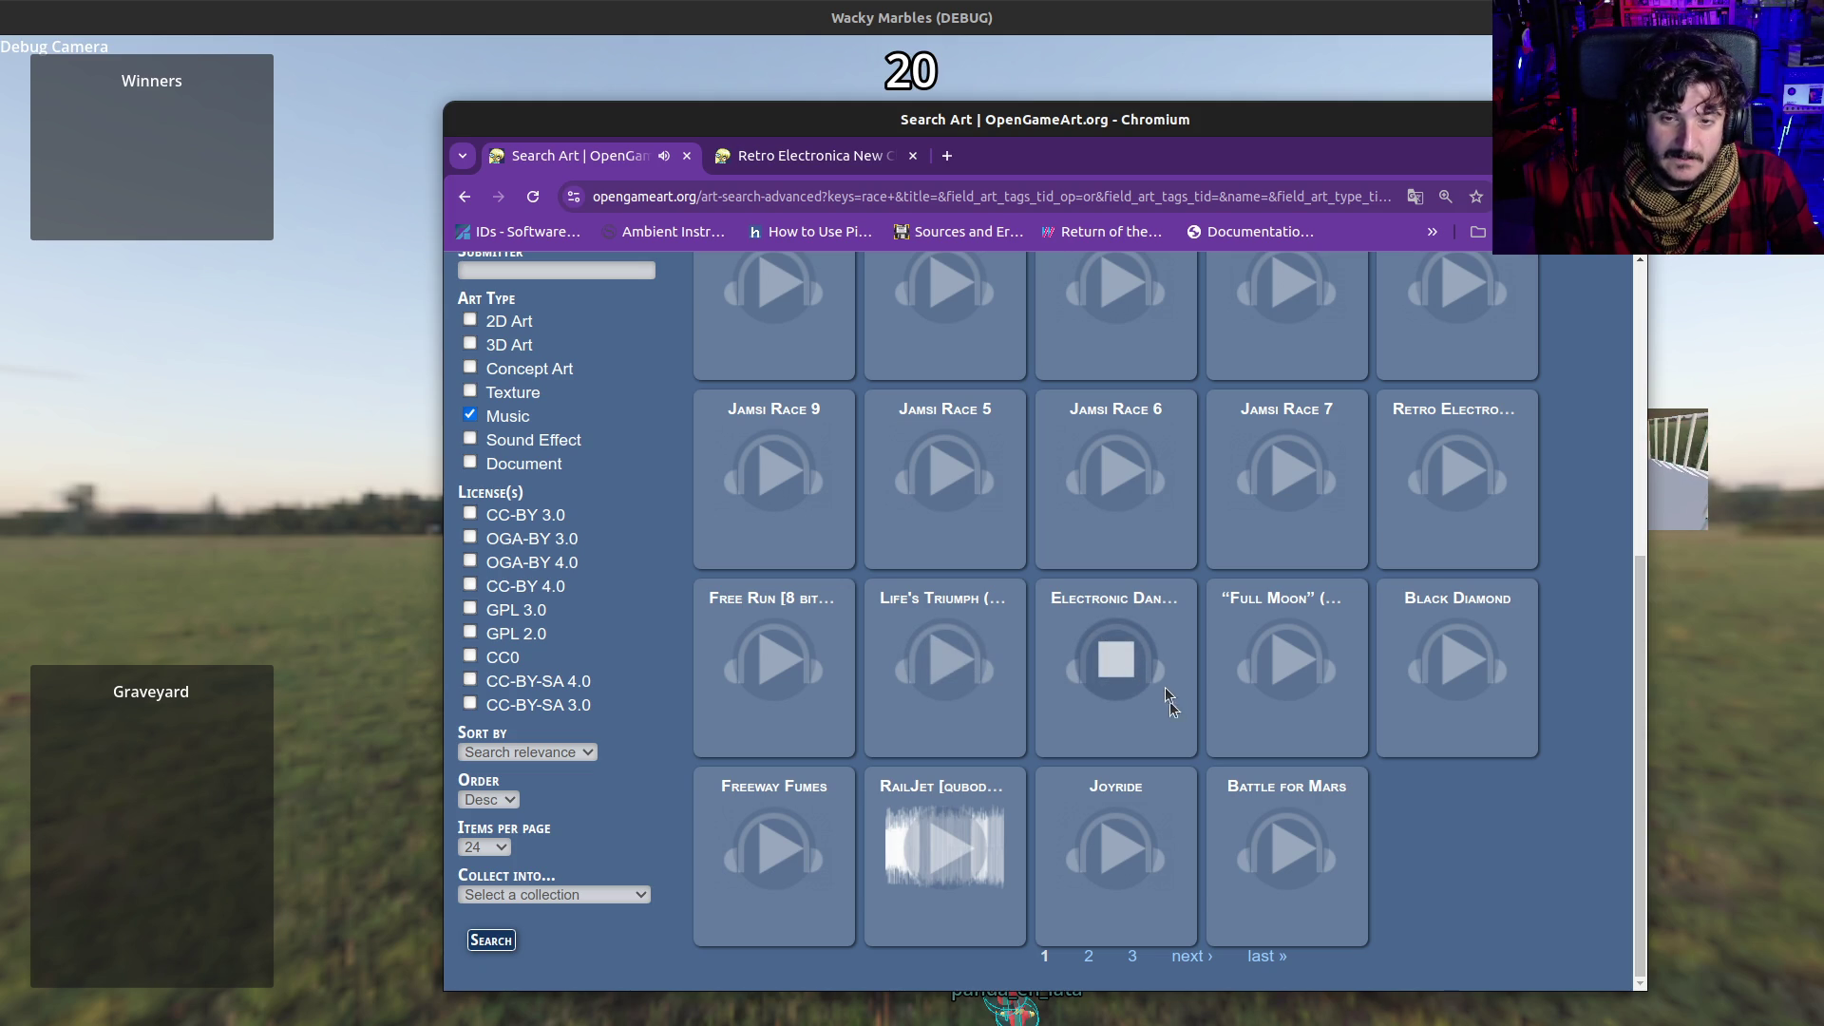
{"action": "left_click", "coordinate": [1286, 658]}
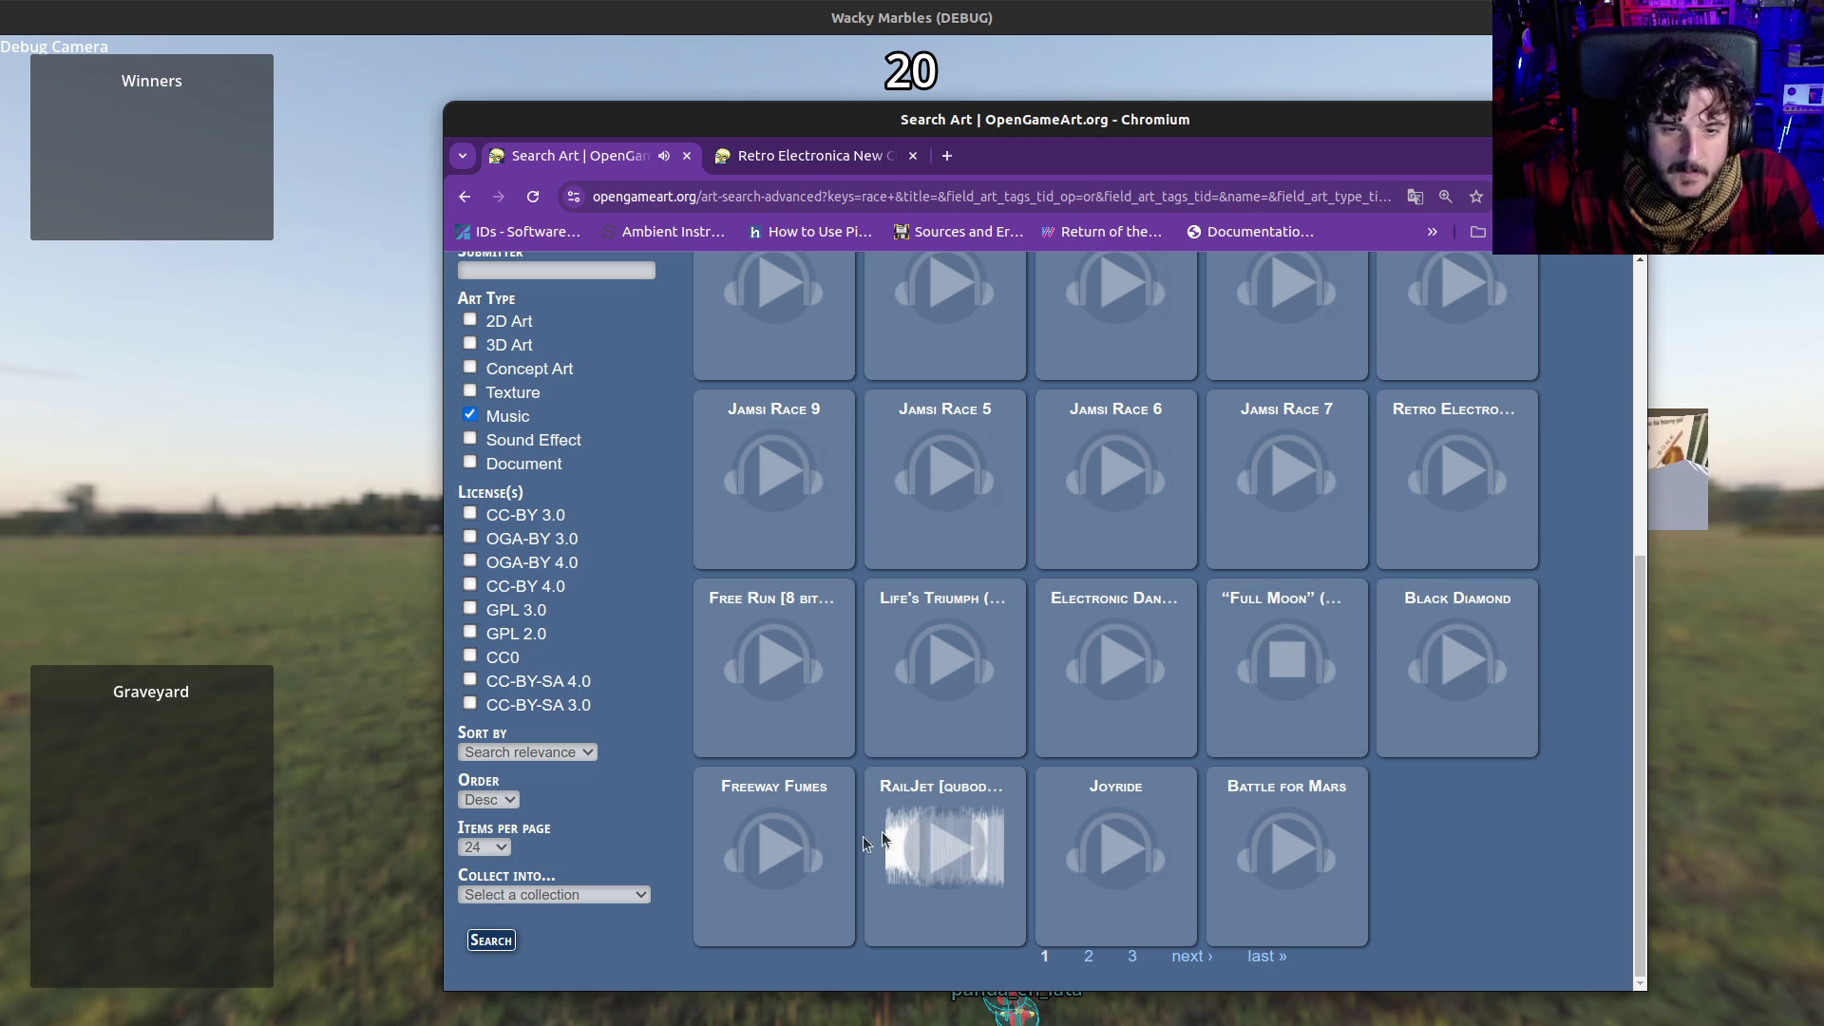
{"action": "left_click", "coordinate": [1124, 851]}
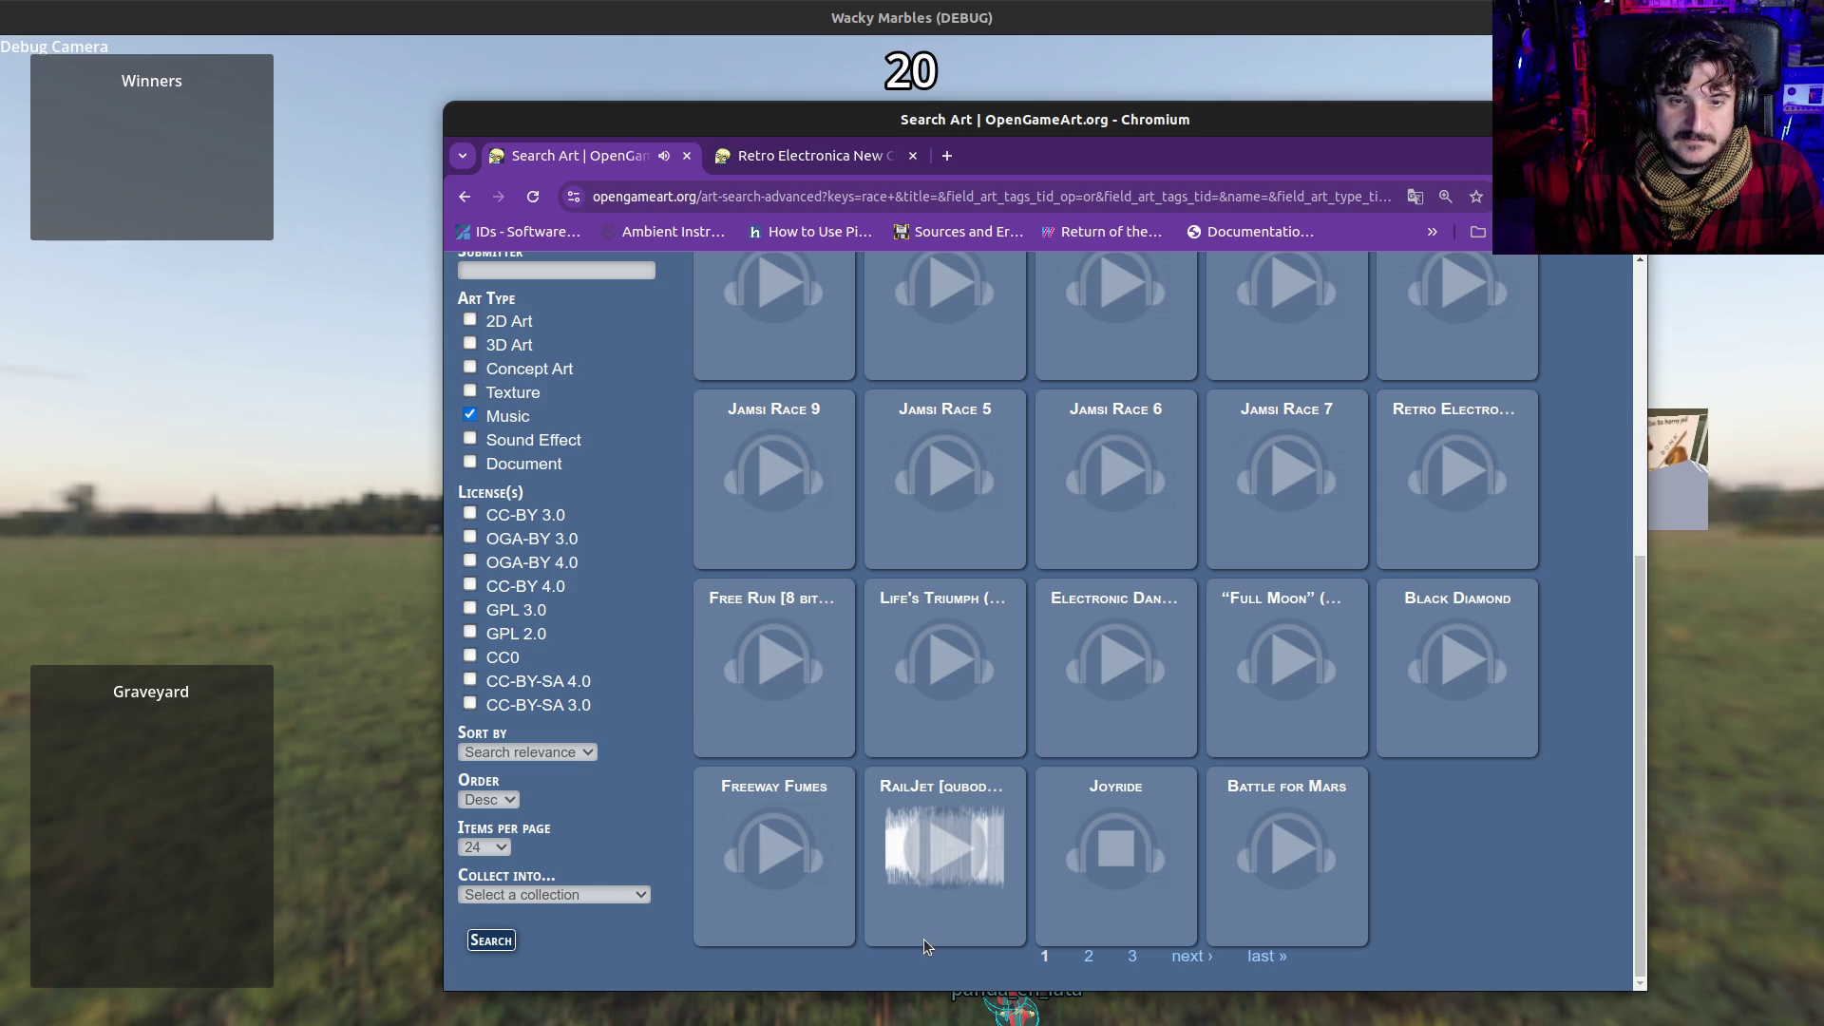
Open Joyride's page in a background tab, discarding an accidental RailJet tab, and go to results page 2.
{"action": "middle_click", "coordinate": [945, 789]}
{"action": "scroll", "coordinate": [1115, 813], "scroll_direction": "up", "scroll_amount": 2}
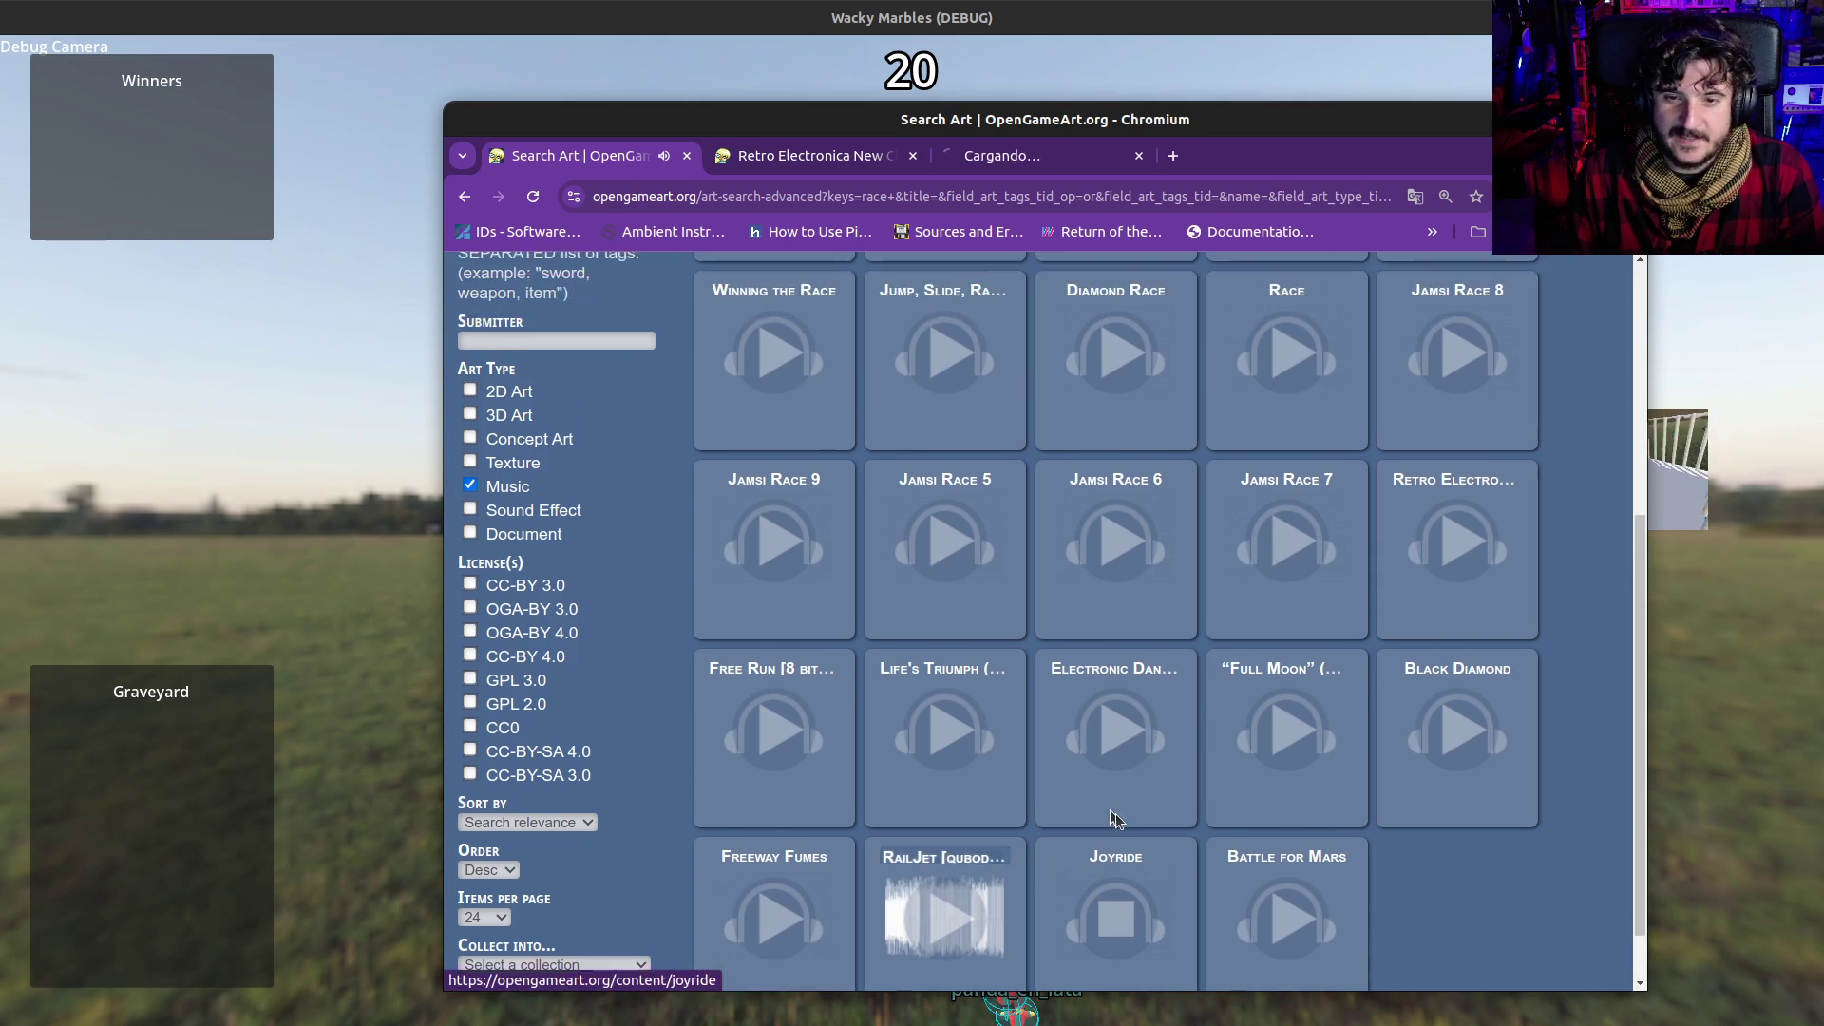
{"action": "scroll", "coordinate": [1102, 959], "scroll_direction": "down", "scroll_amount": 2}
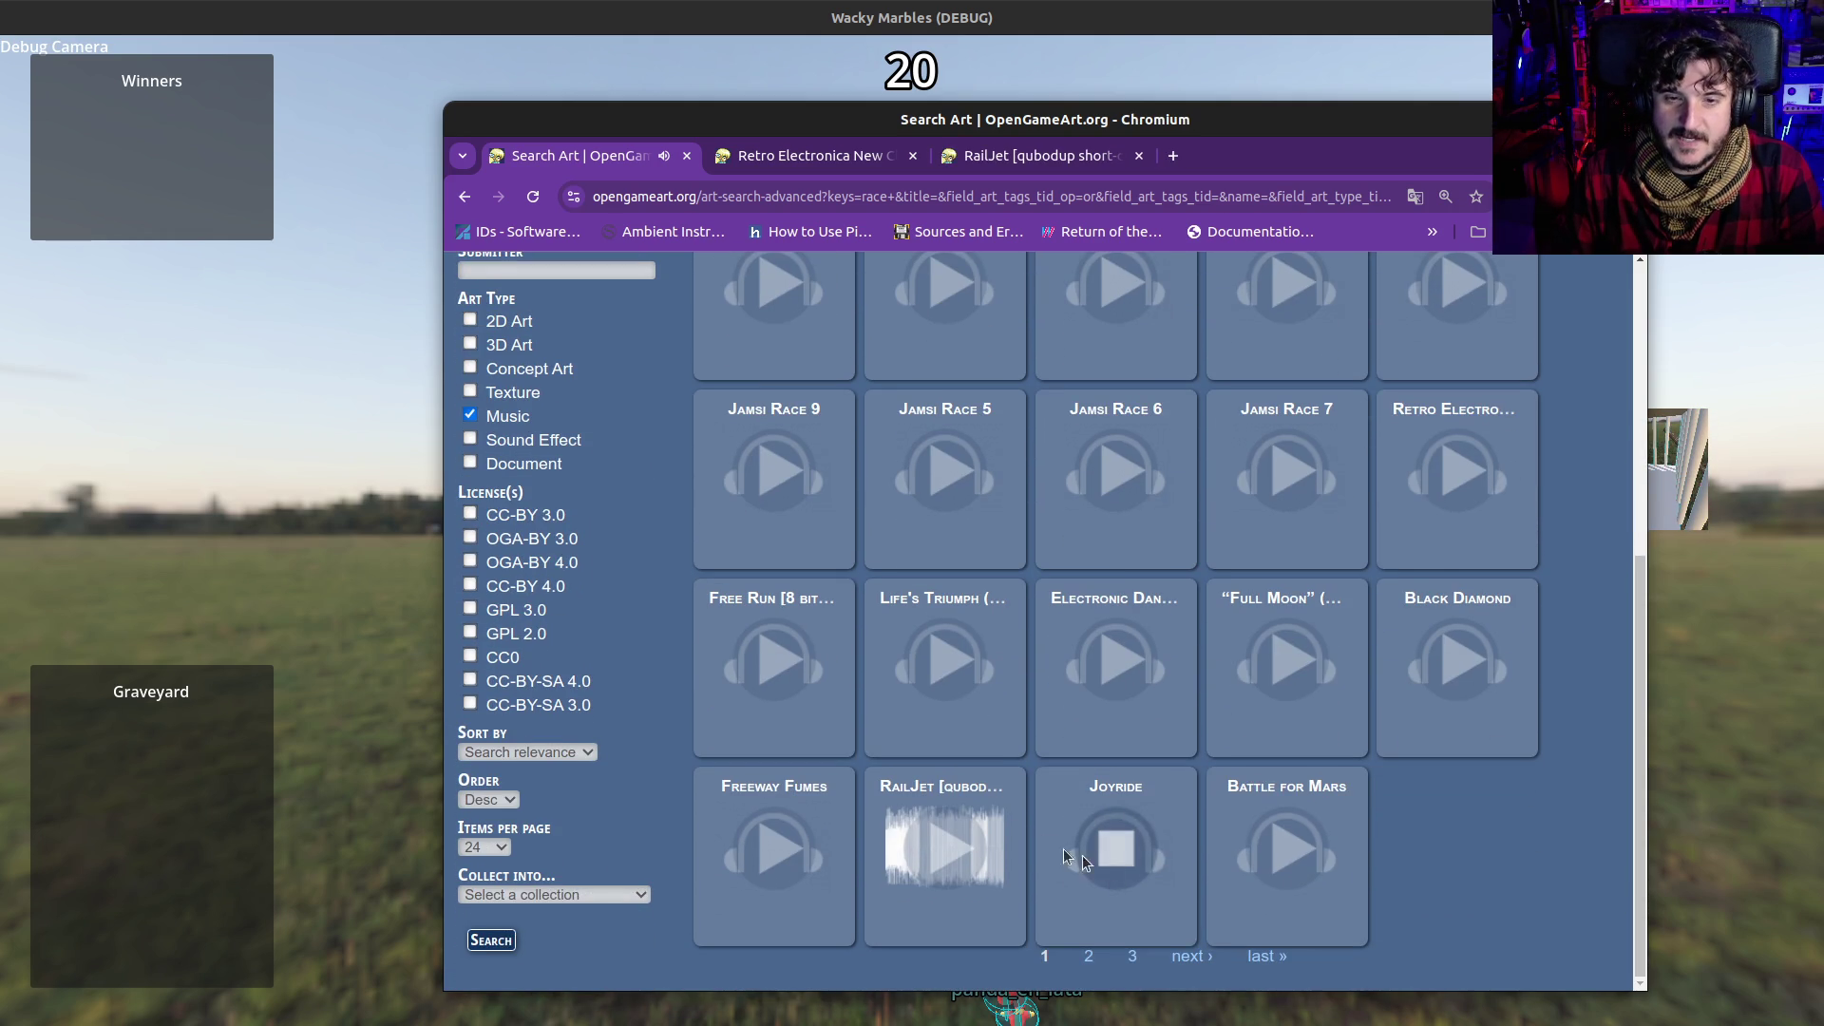
{"action": "middle_click", "coordinate": [995, 169]}
{"action": "scroll", "coordinate": [1184, 939], "scroll_direction": "up", "scroll_amount": 2}
{"action": "scroll", "coordinate": [1132, 887], "scroll_direction": "down", "scroll_amount": 2}
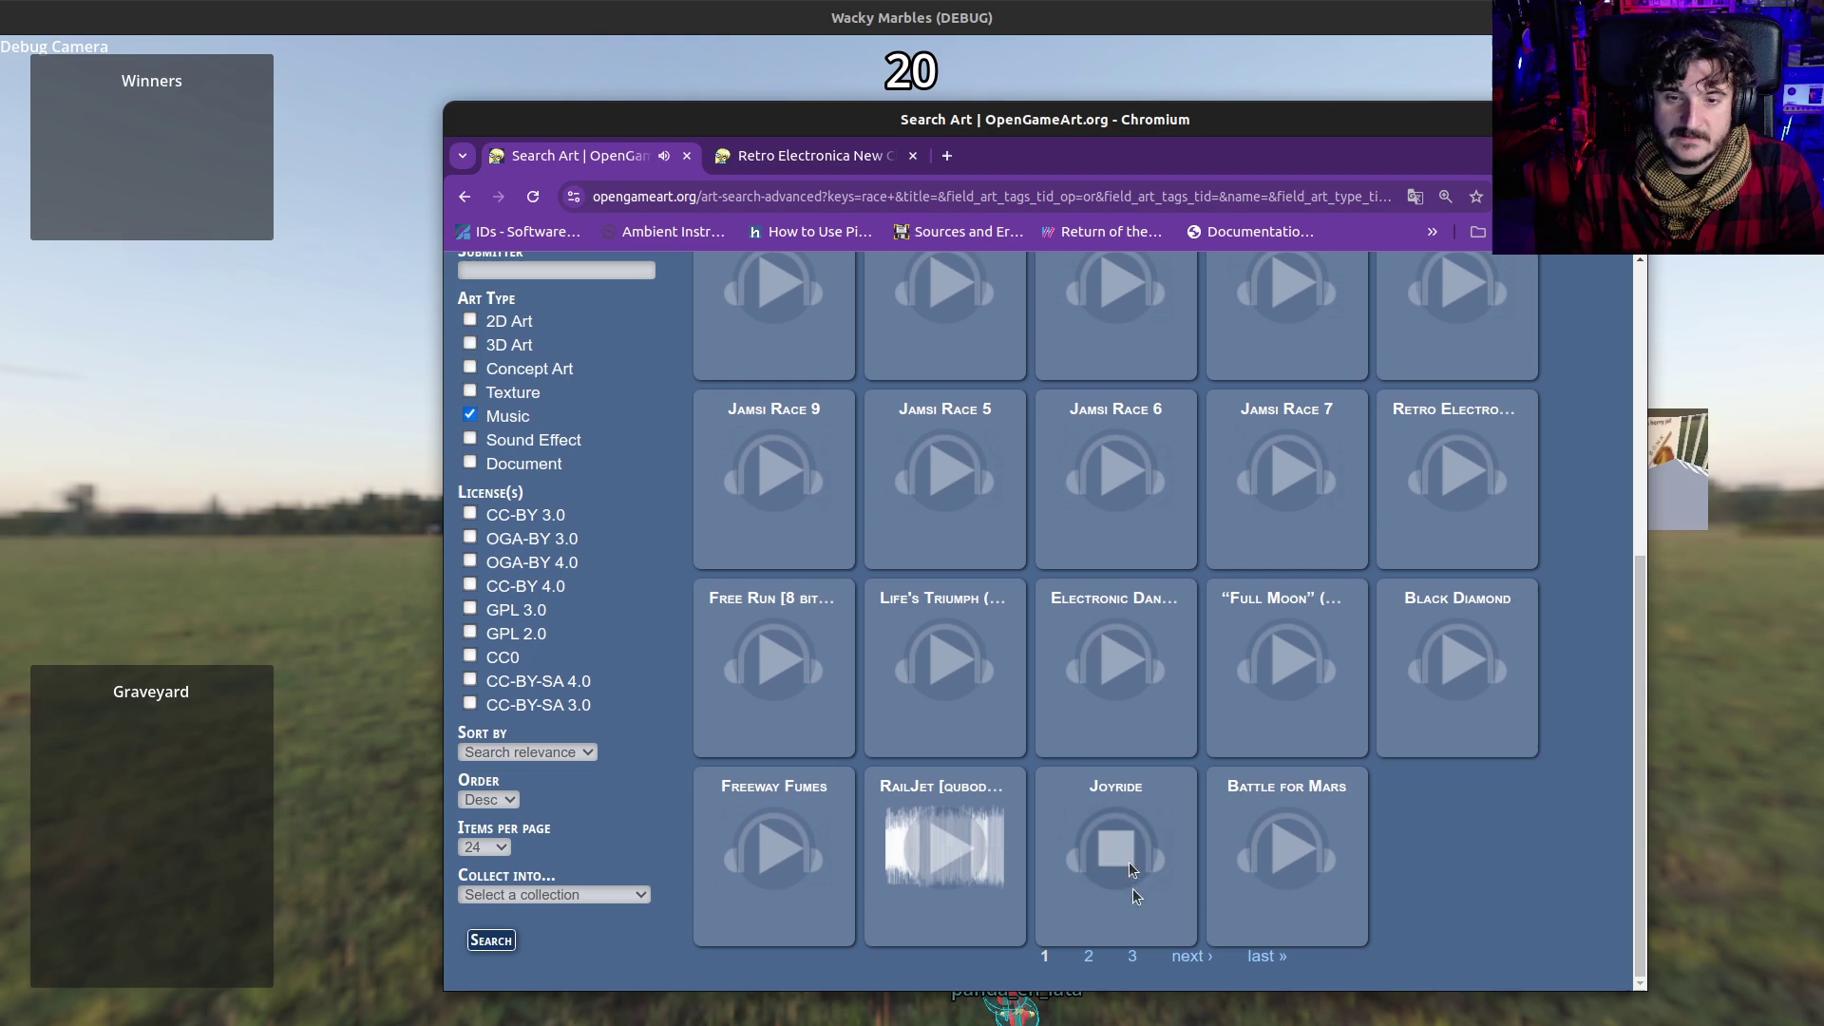
{"action": "middle_click", "coordinate": [1102, 784]}
{"action": "scroll", "coordinate": [1296, 912], "scroll_direction": "up", "scroll_amount": 1}
{"action": "scroll", "coordinate": [1296, 912], "scroll_direction": "down", "scroll_amount": 1}
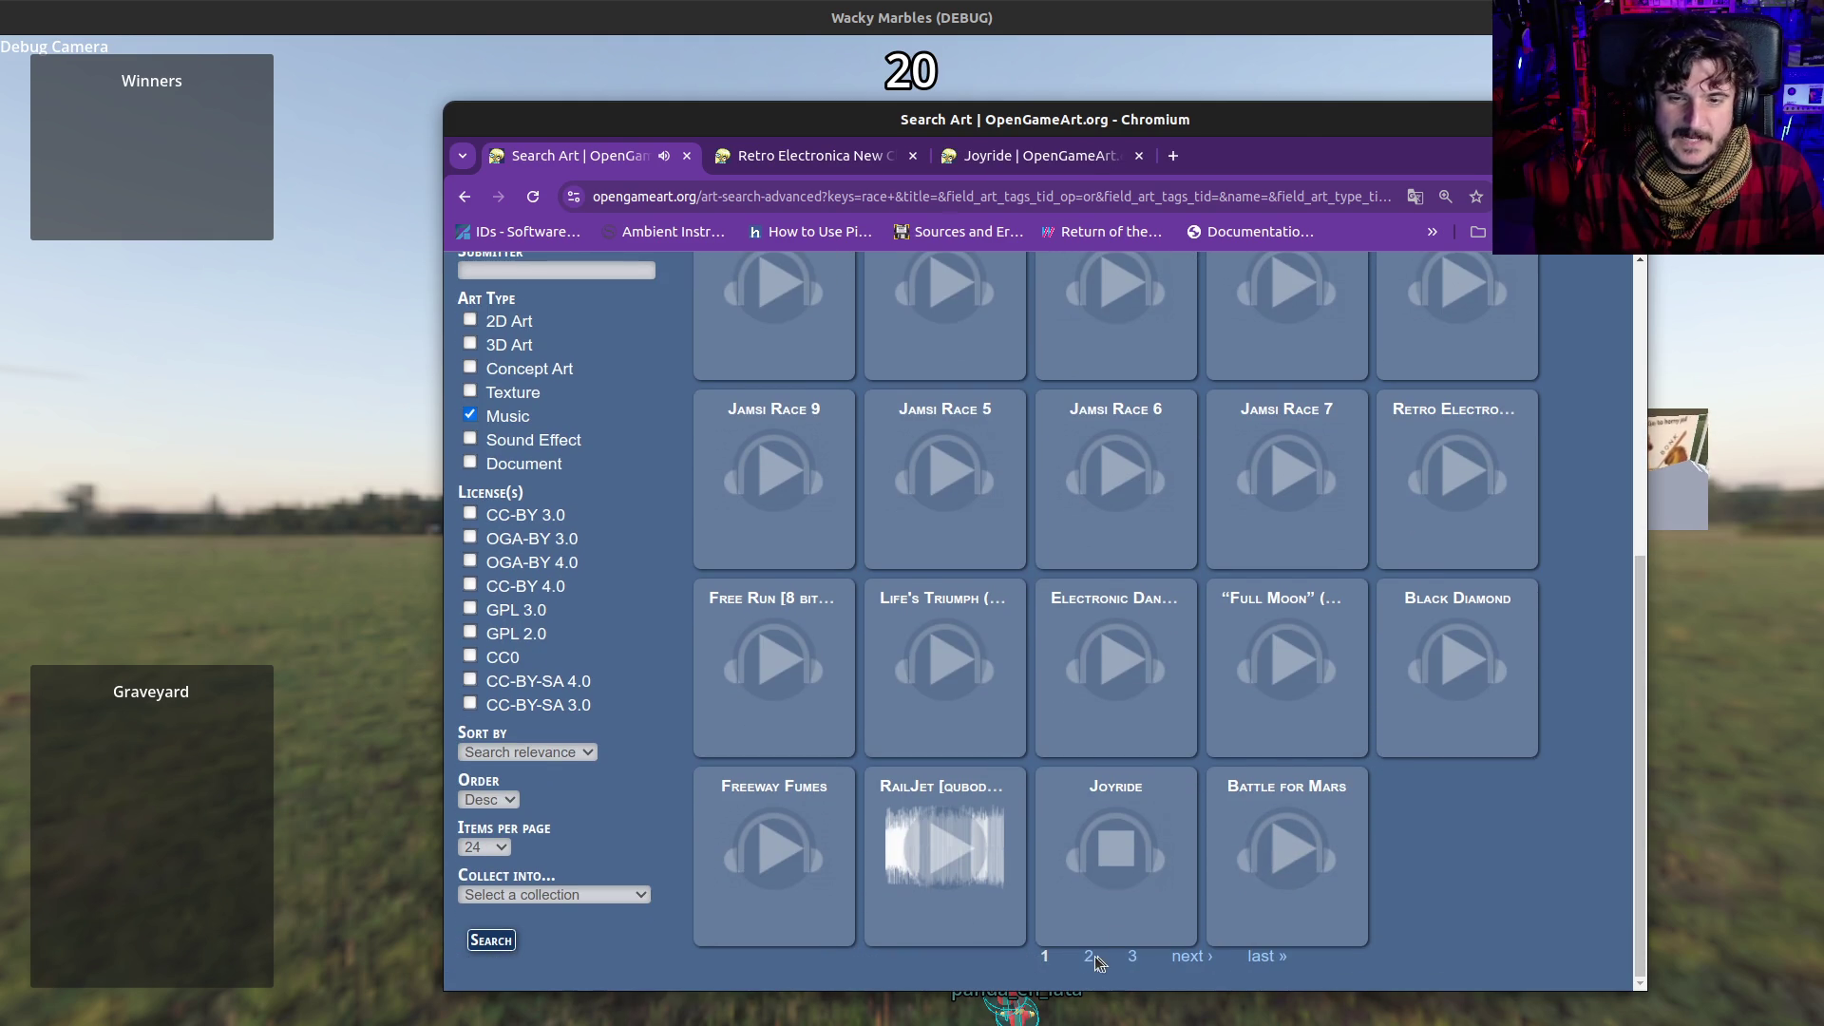
{"action": "left_click", "coordinate": [1087, 959]}
Play and stop Hot Roadway and Dizzy Racing, opening Dizzy Racing's page in a background tab.
{"action": "scroll", "coordinate": [914, 484], "scroll_direction": "down", "scroll_amount": 1}
{"action": "scroll", "coordinate": [914, 480], "scroll_direction": "down", "scroll_amount": 1}
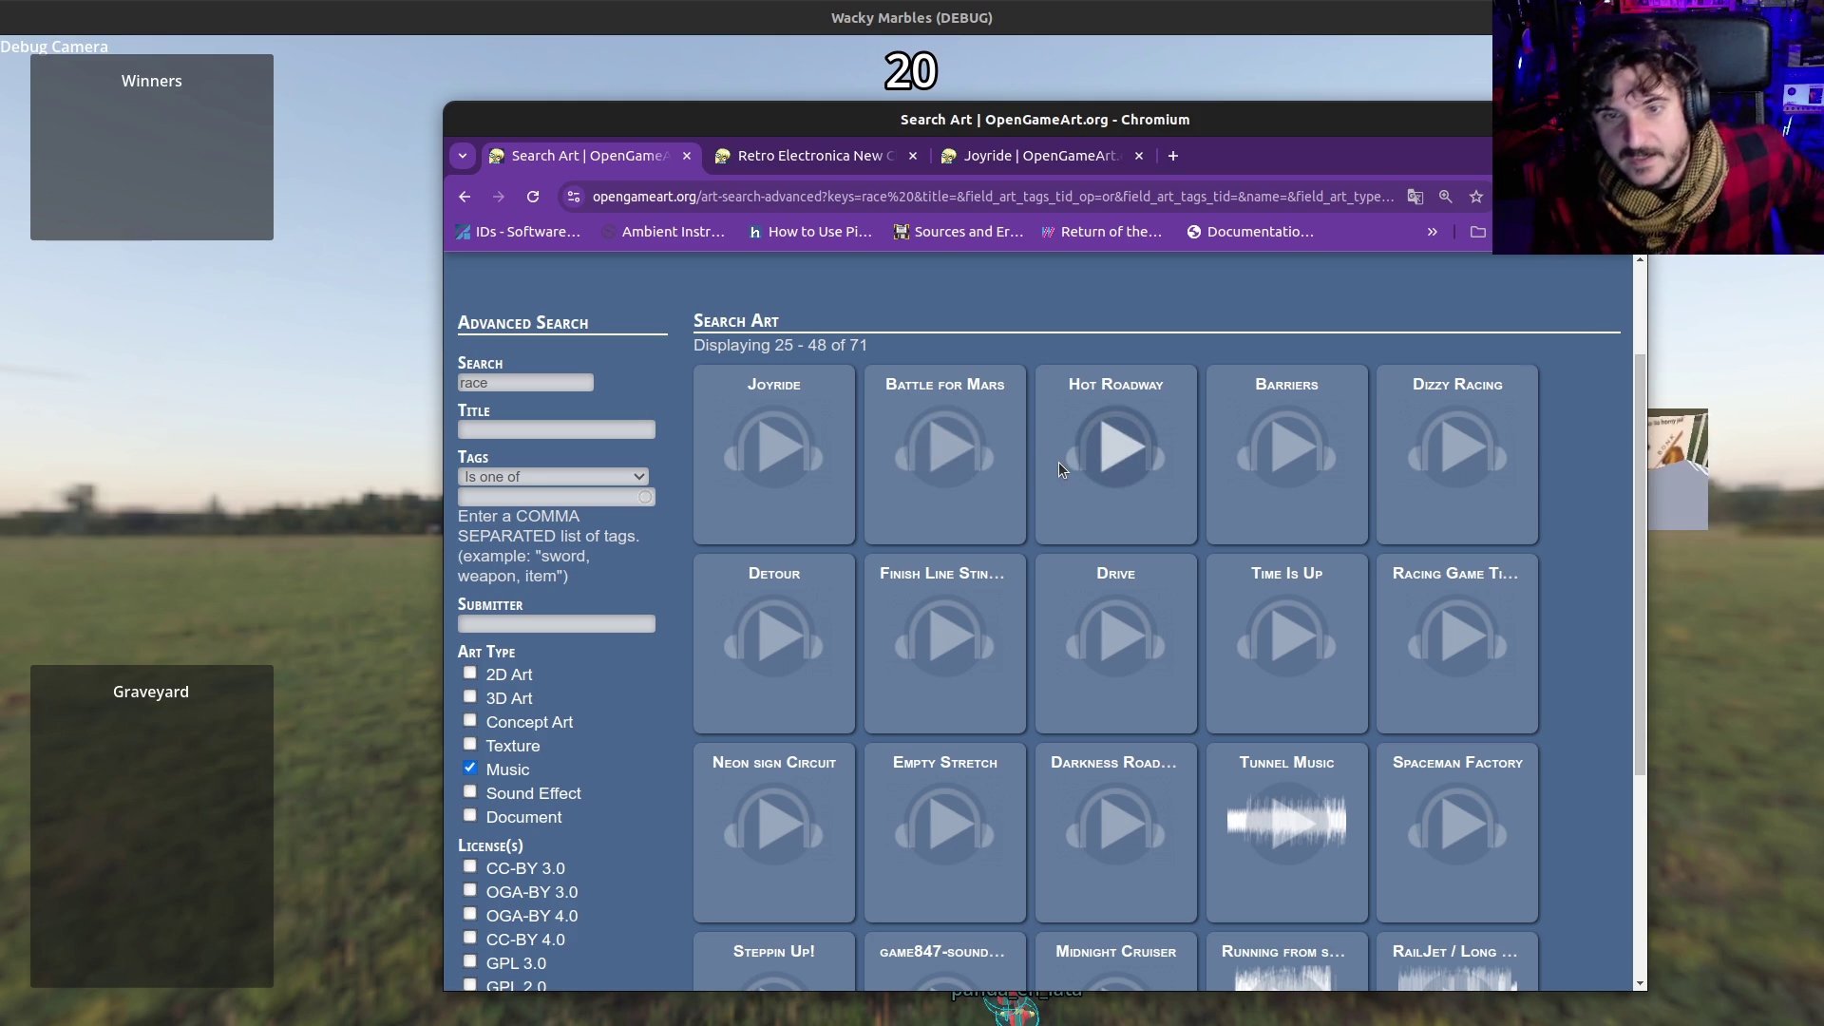
{"action": "left_click", "coordinate": [1127, 452]}
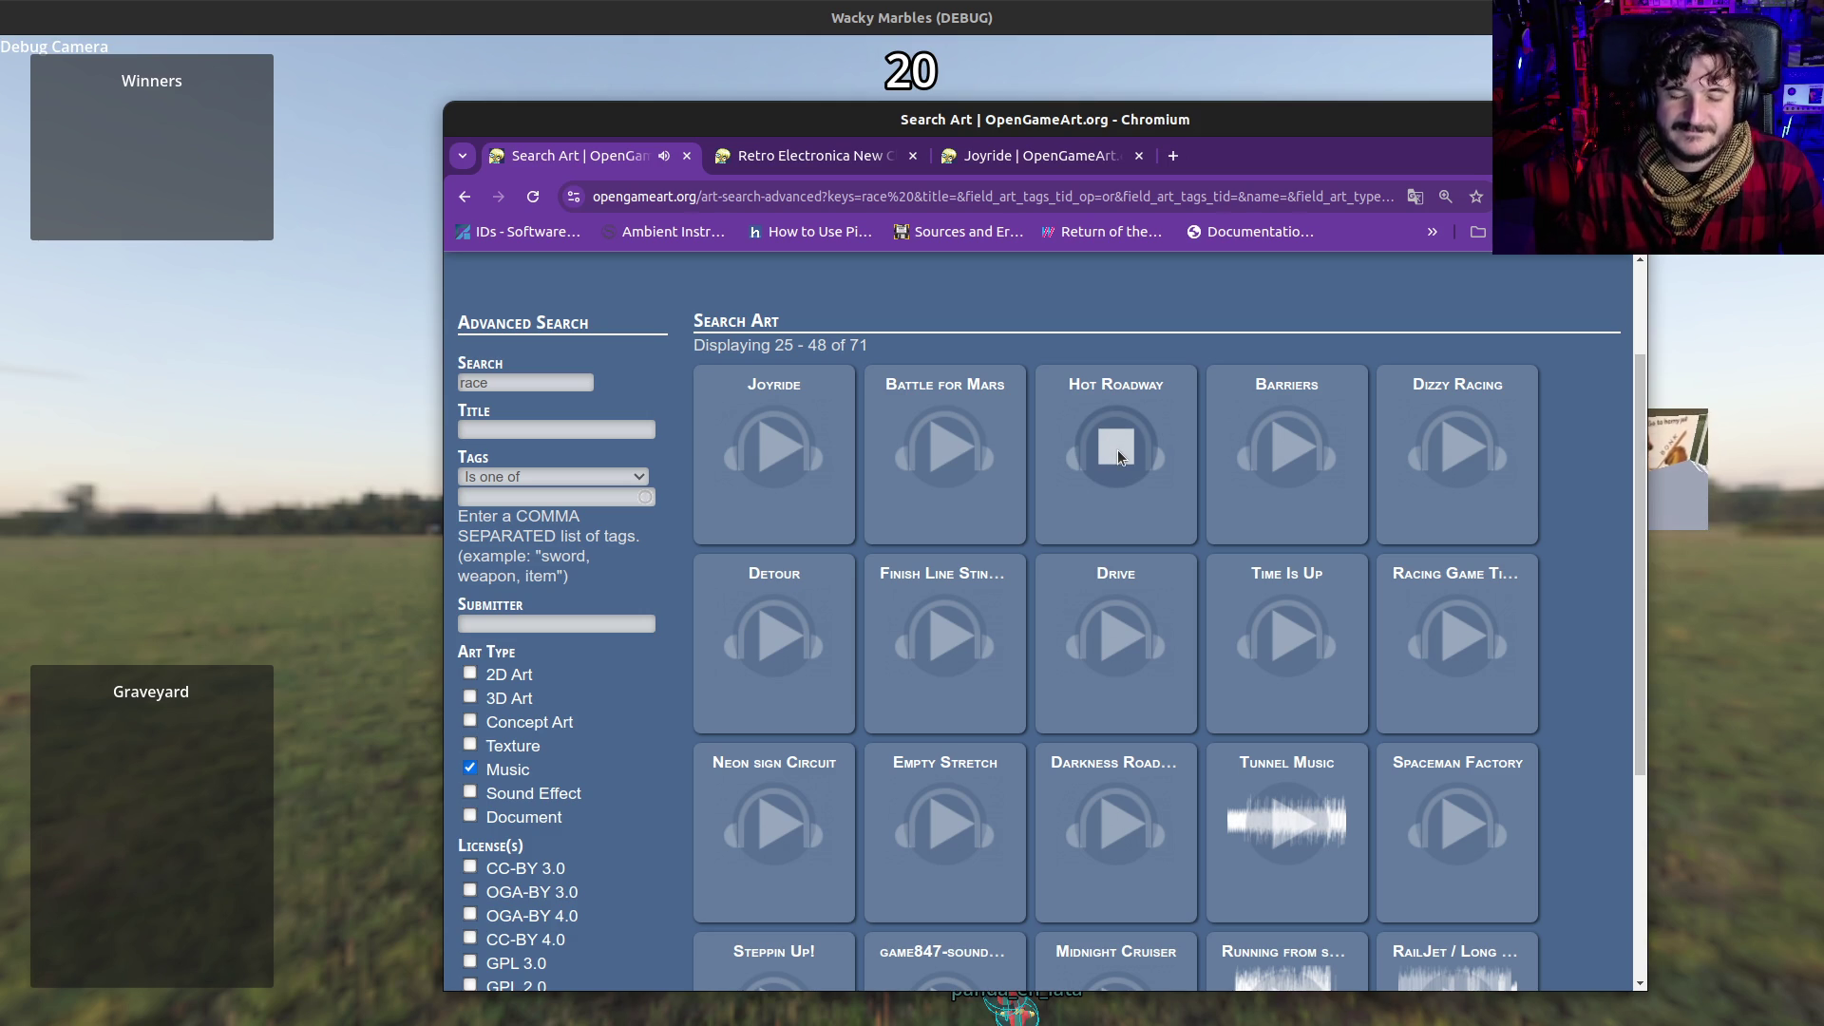
{"action": "left_click", "coordinate": [1117, 448]}
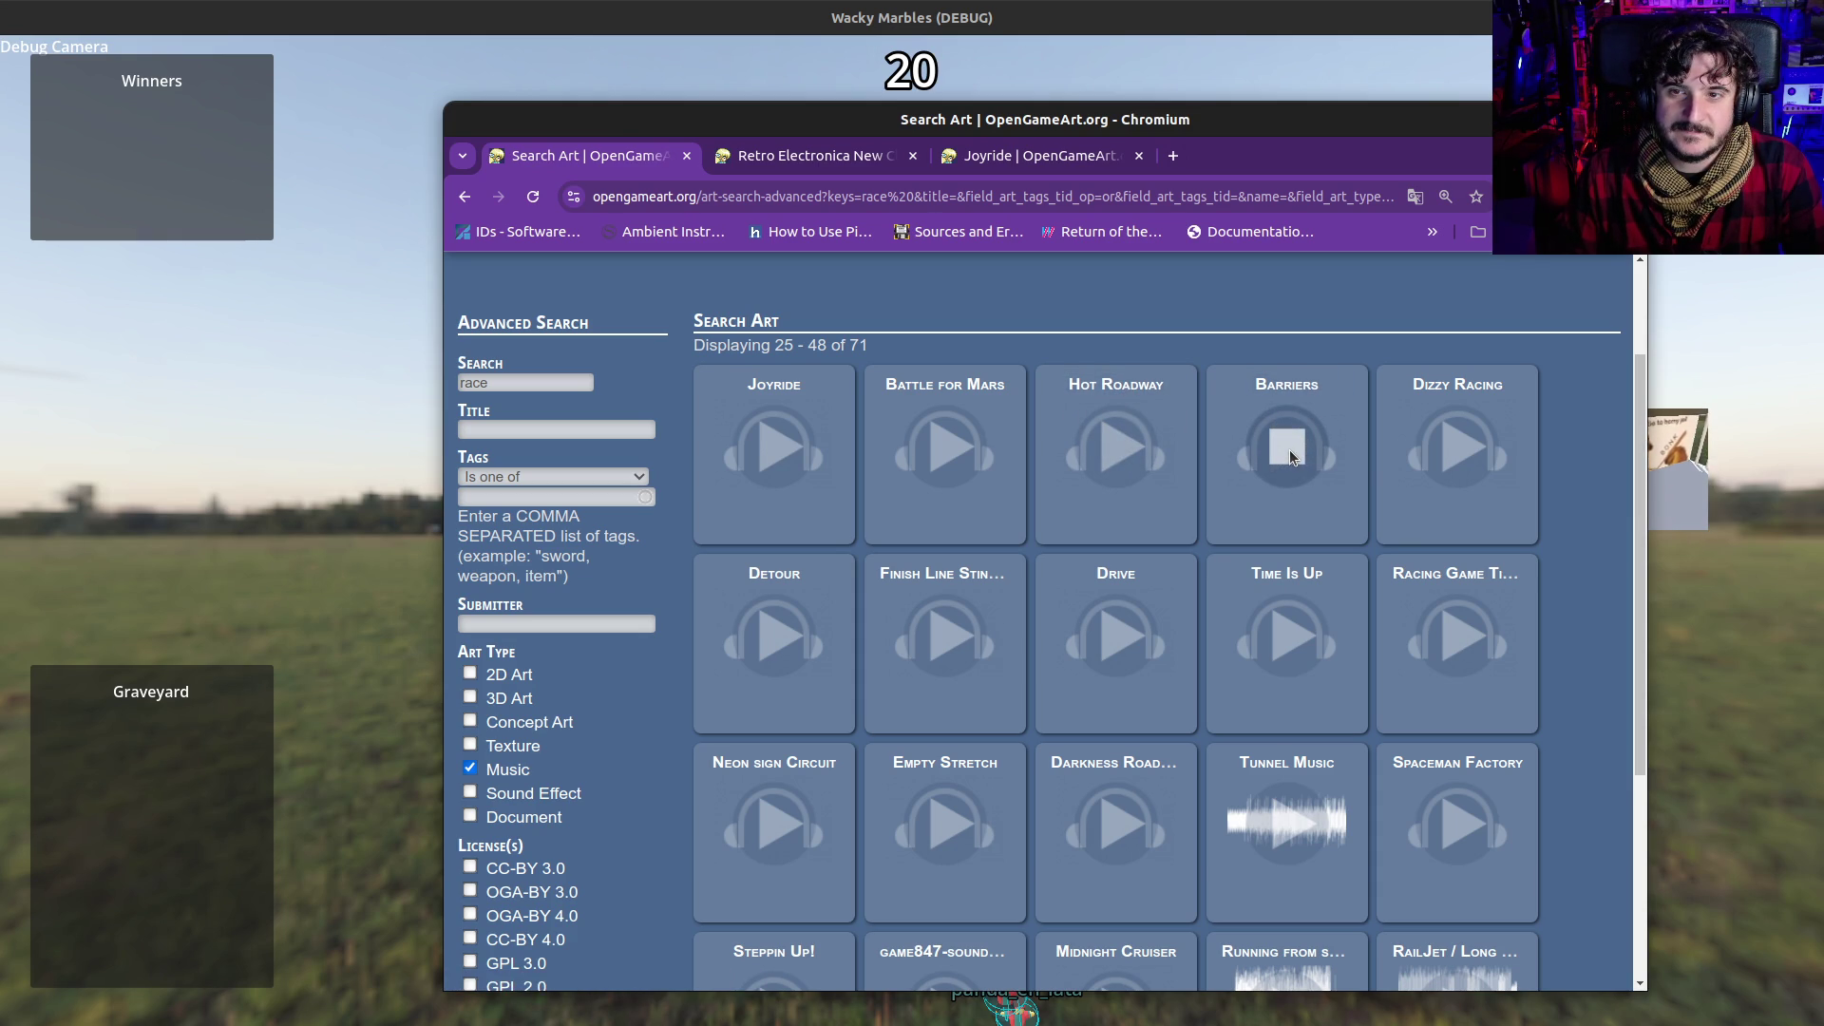
{"action": "left_click", "coordinate": [1459, 451]}
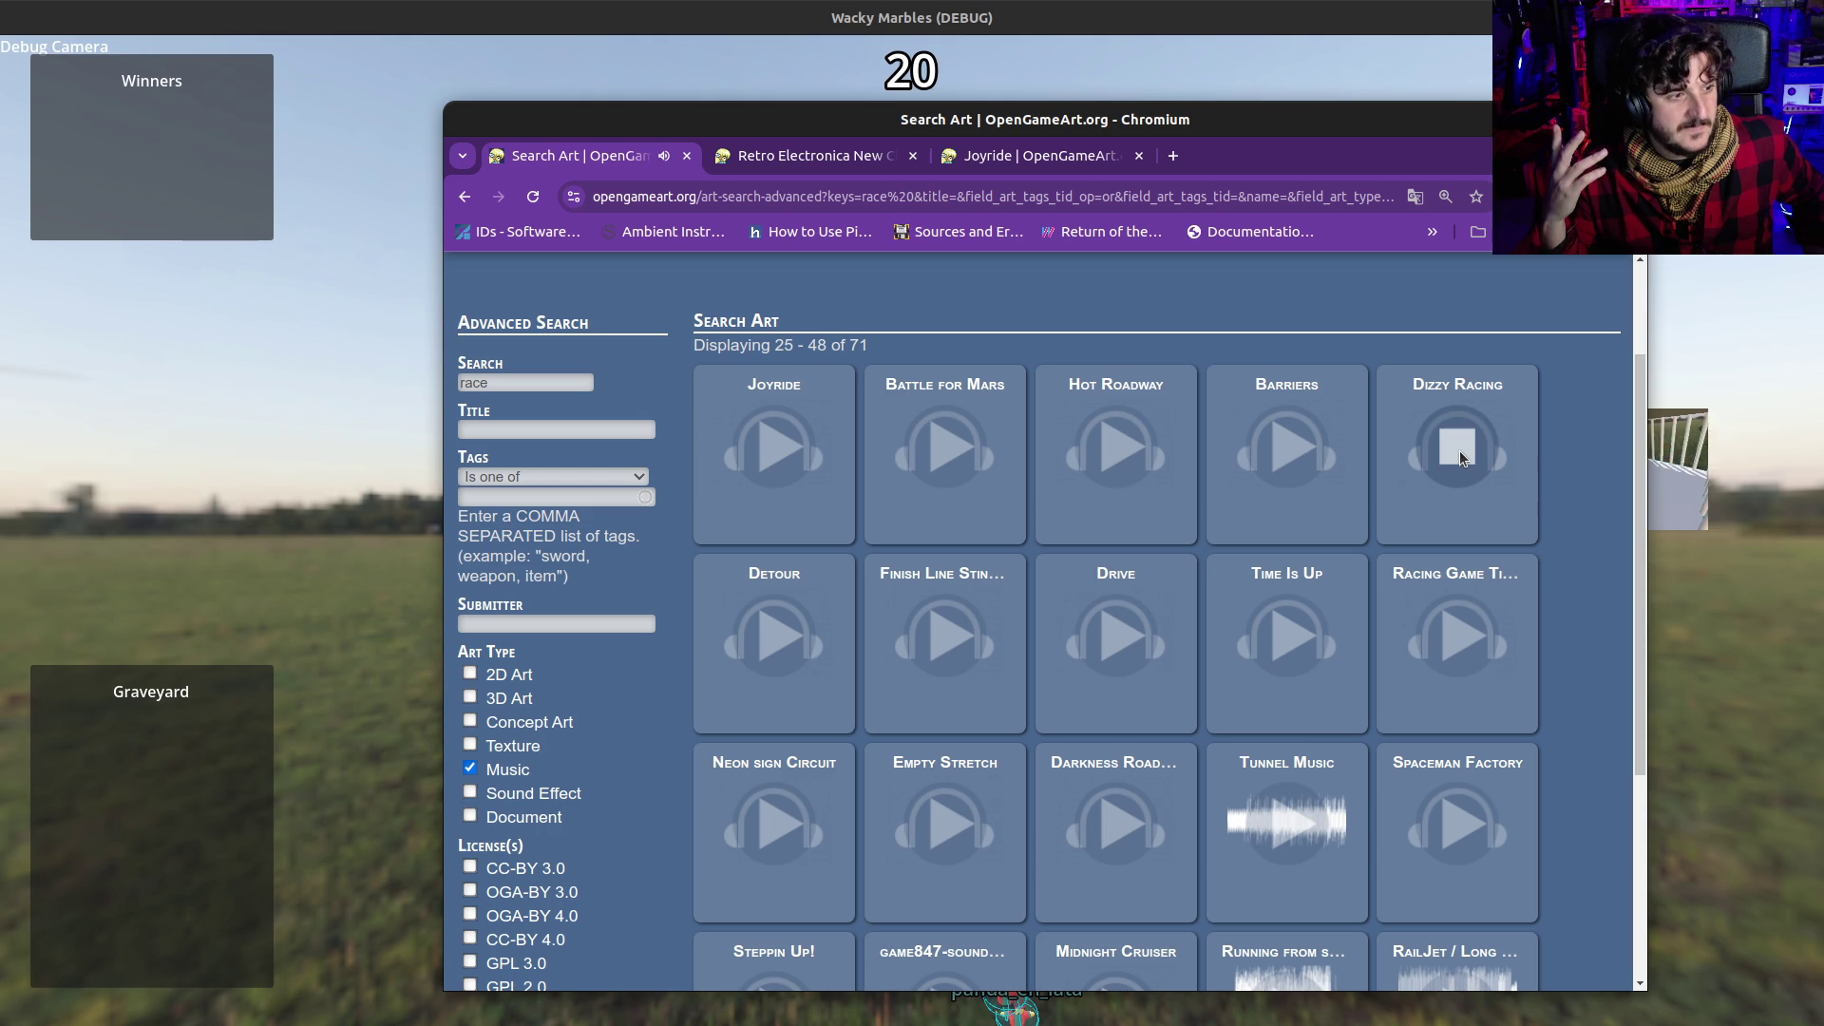
{"action": "middle_click", "coordinate": [1452, 388]}
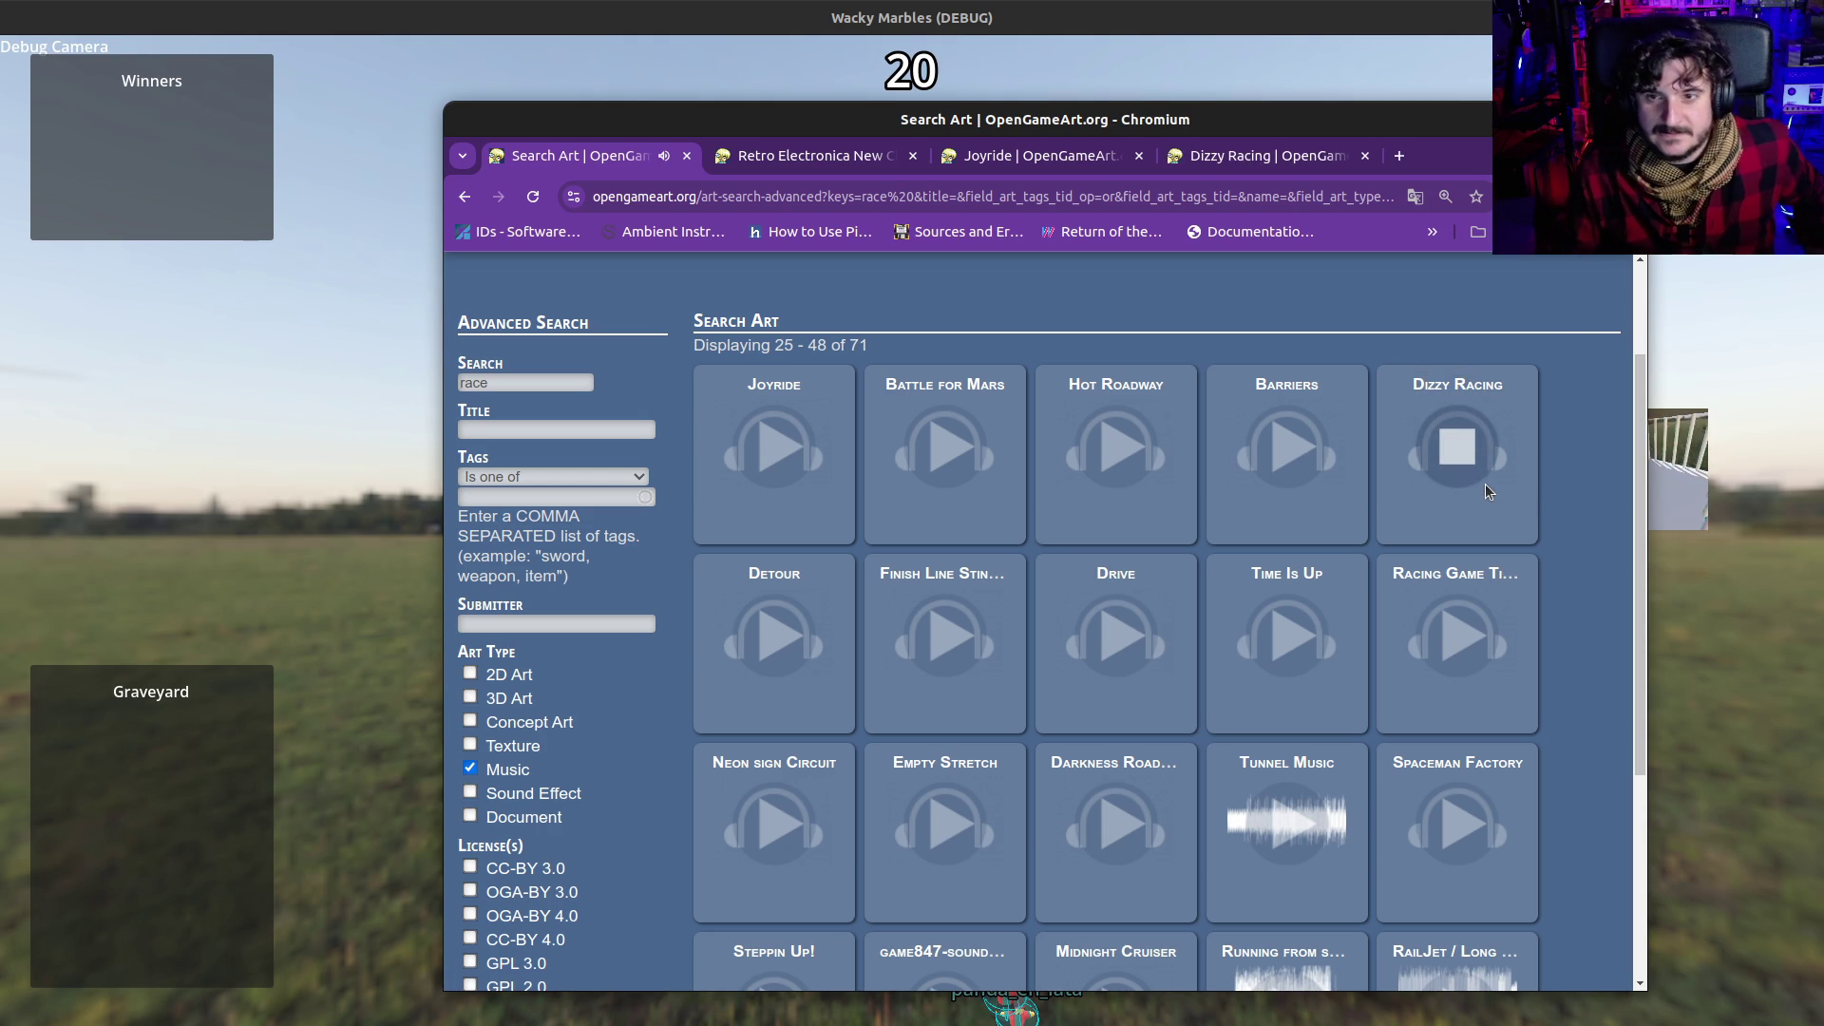
{"action": "left_click", "coordinate": [1444, 446]}
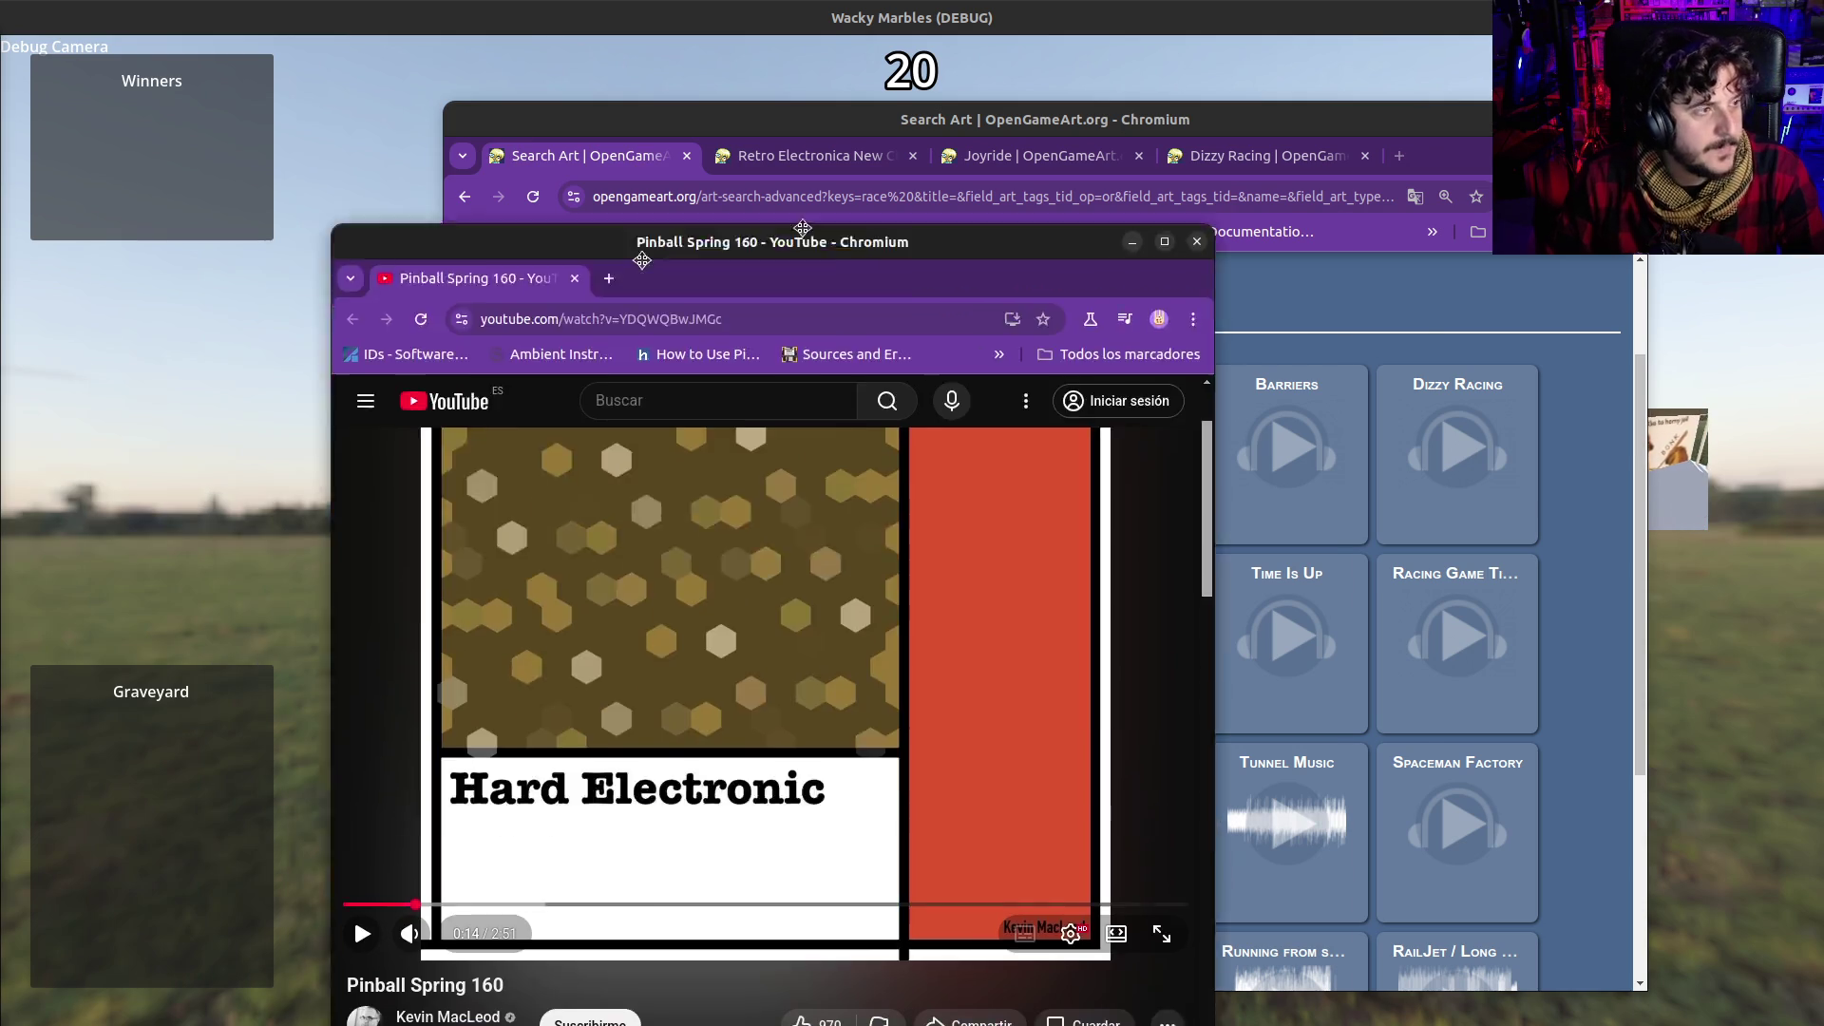
Scroll to the Pinball Spring 160 description and highlight its track credit lines.
{"action": "scroll", "coordinate": [862, 585], "scroll_direction": "down", "scroll_amount": 3}
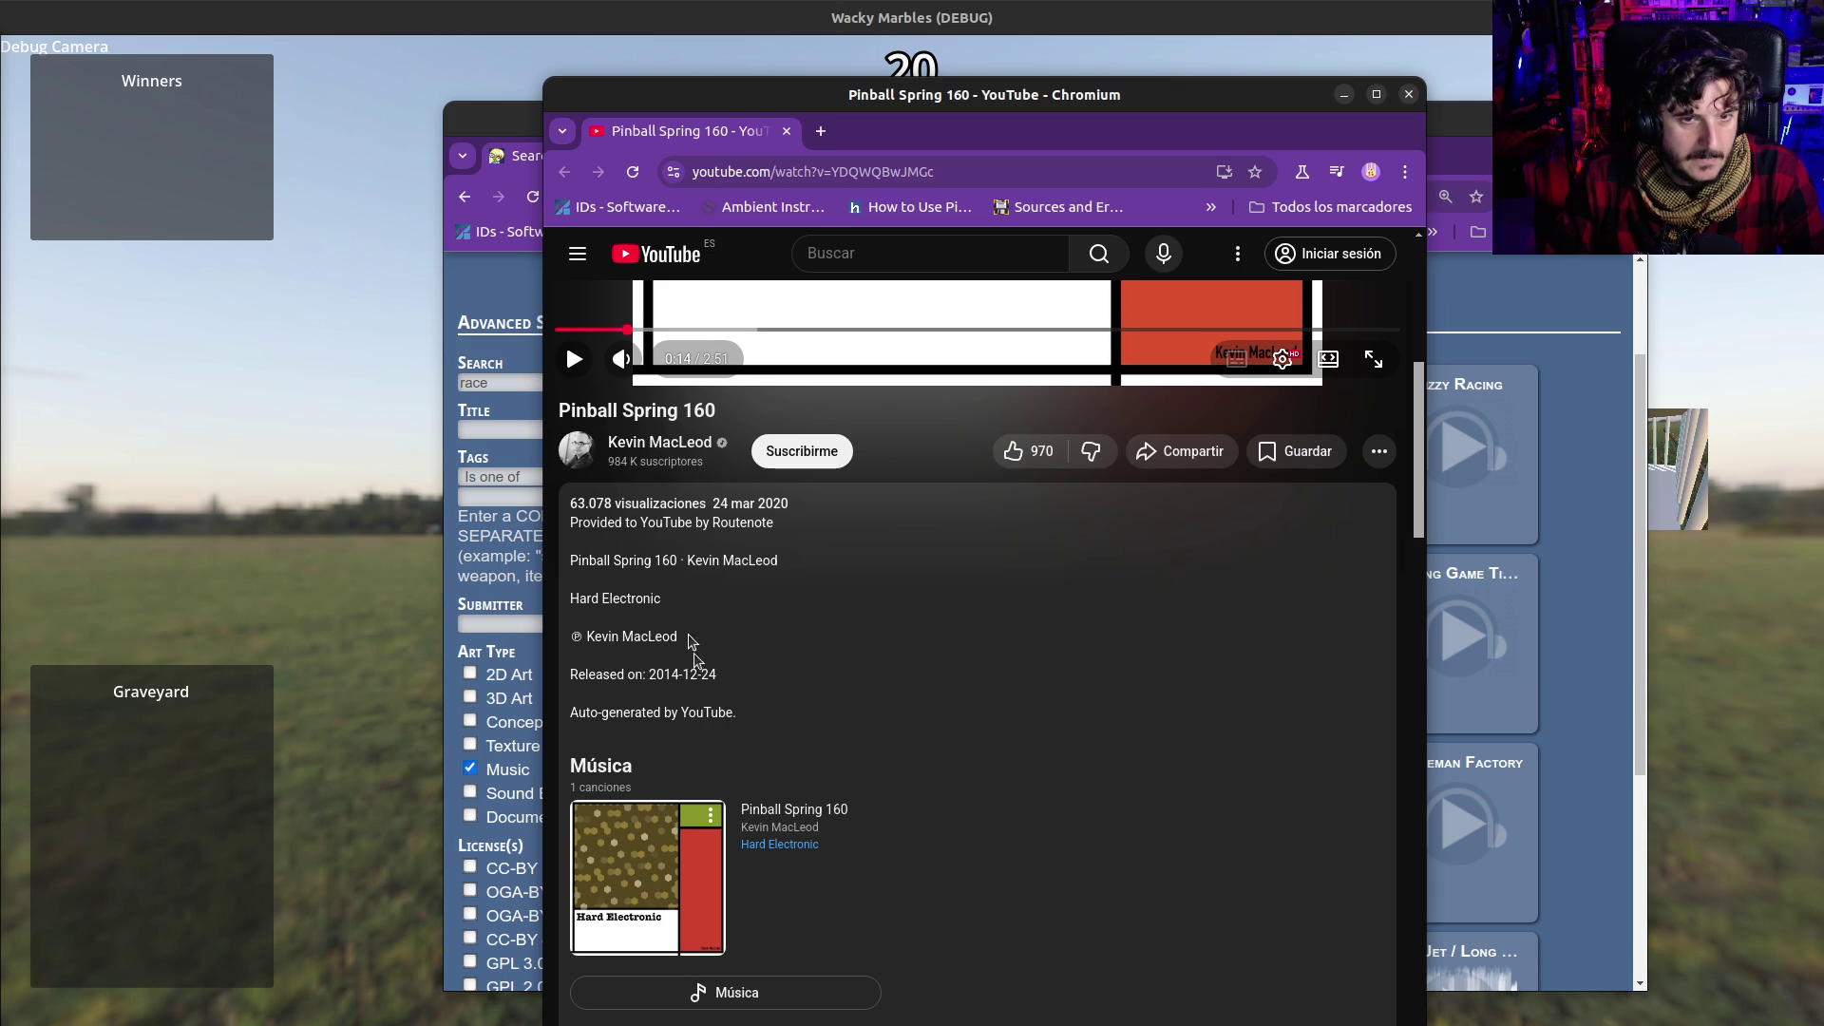
{"action": "scroll", "coordinate": [1030, 798], "scroll_direction": "down", "scroll_amount": 4}
{"action": "scroll", "coordinate": [1034, 799], "scroll_direction": "down", "scroll_amount": 2}
{"action": "scroll", "coordinate": [1036, 802], "scroll_direction": "up", "scroll_amount": 3}
{"action": "scroll", "coordinate": [1040, 808], "scroll_direction": "down", "scroll_amount": 7}
{"action": "scroll", "coordinate": [1045, 819], "scroll_direction": "down", "scroll_amount": 5}
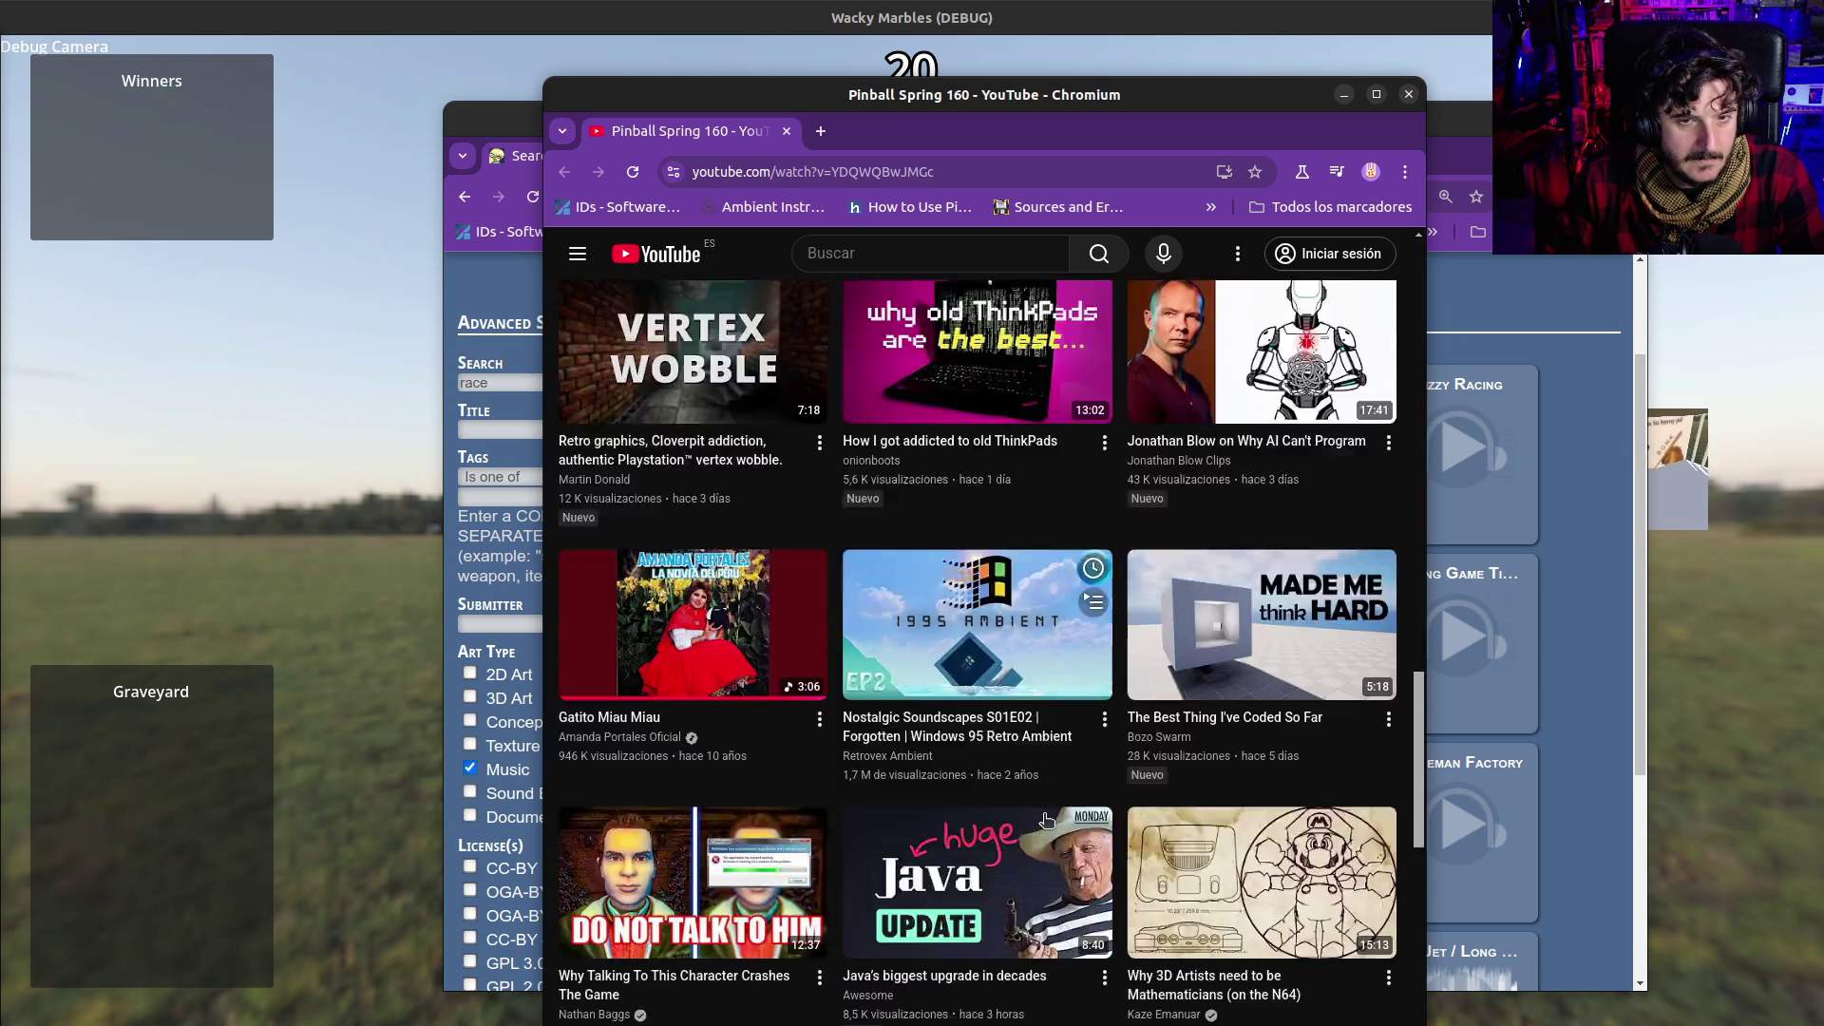
{"action": "scroll", "coordinate": [1043, 821], "scroll_direction": "up", "scroll_amount": 12}
{"action": "scroll", "coordinate": [1041, 825], "scroll_direction": "down", "scroll_amount": 1}
{"action": "scroll", "coordinate": [1041, 818], "scroll_direction": "down", "scroll_amount": 3}
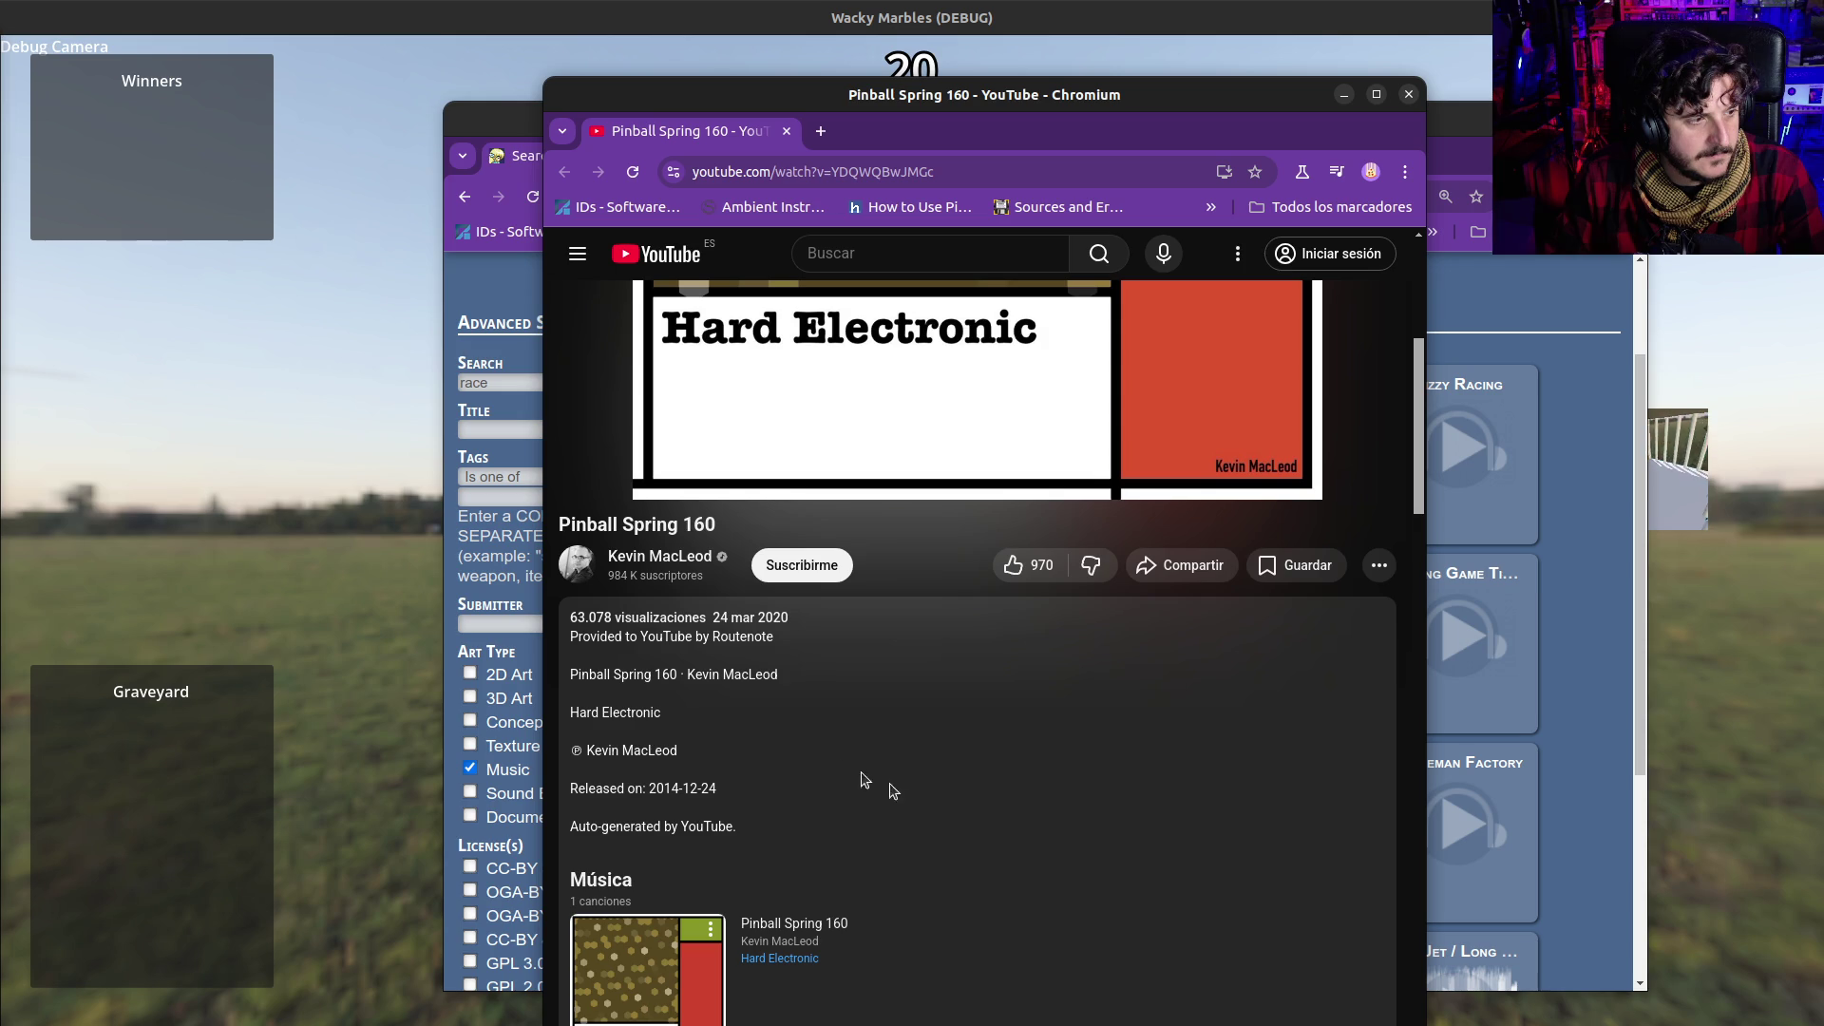
{"action": "mouse_move", "coordinate": [606, 675]}
{"action": "left_mouse_down"}
{"action": "mouse_move", "coordinate": [701, 753]}
{"action": "mouse_move", "coordinate": [725, 823]}
{"action": "left_mouse_up"}
{"action": "left_click", "coordinate": [725, 823]}
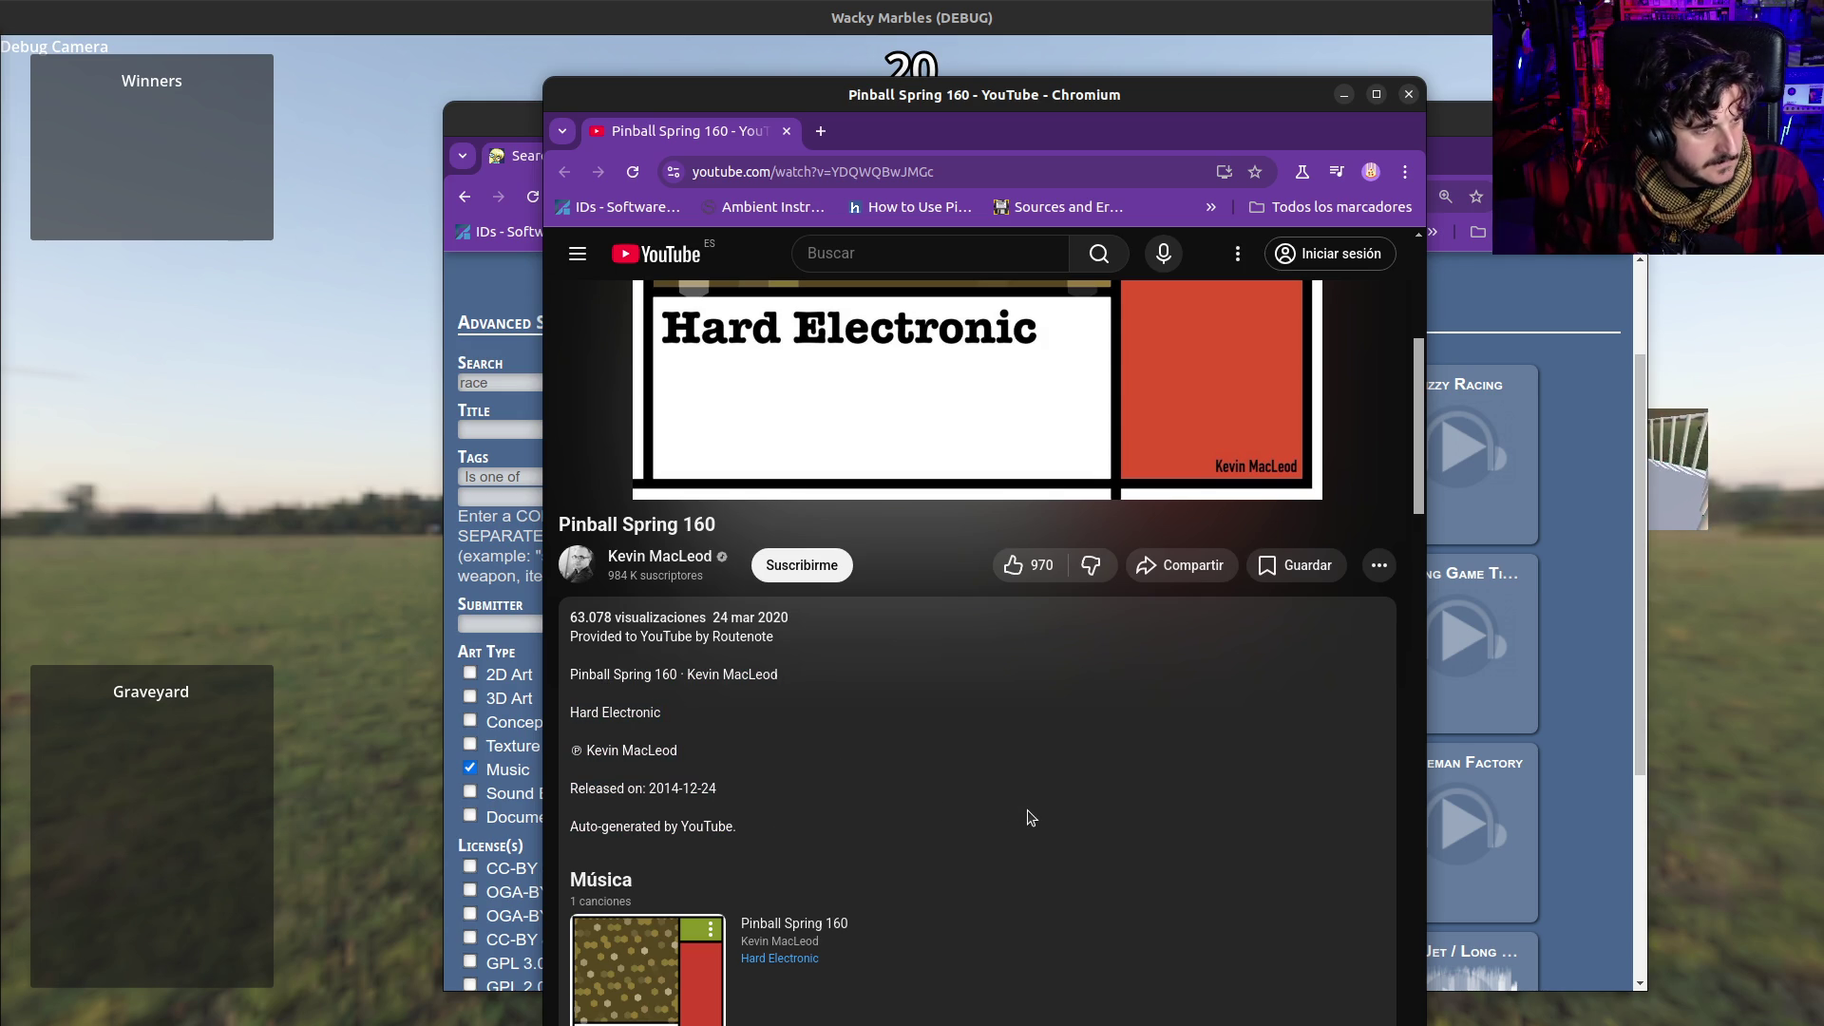
Reread the release credits, then scroll down to the Música track card.
{"action": "scroll", "coordinate": [900, 750], "scroll_direction": "up", "scroll_amount": 3}
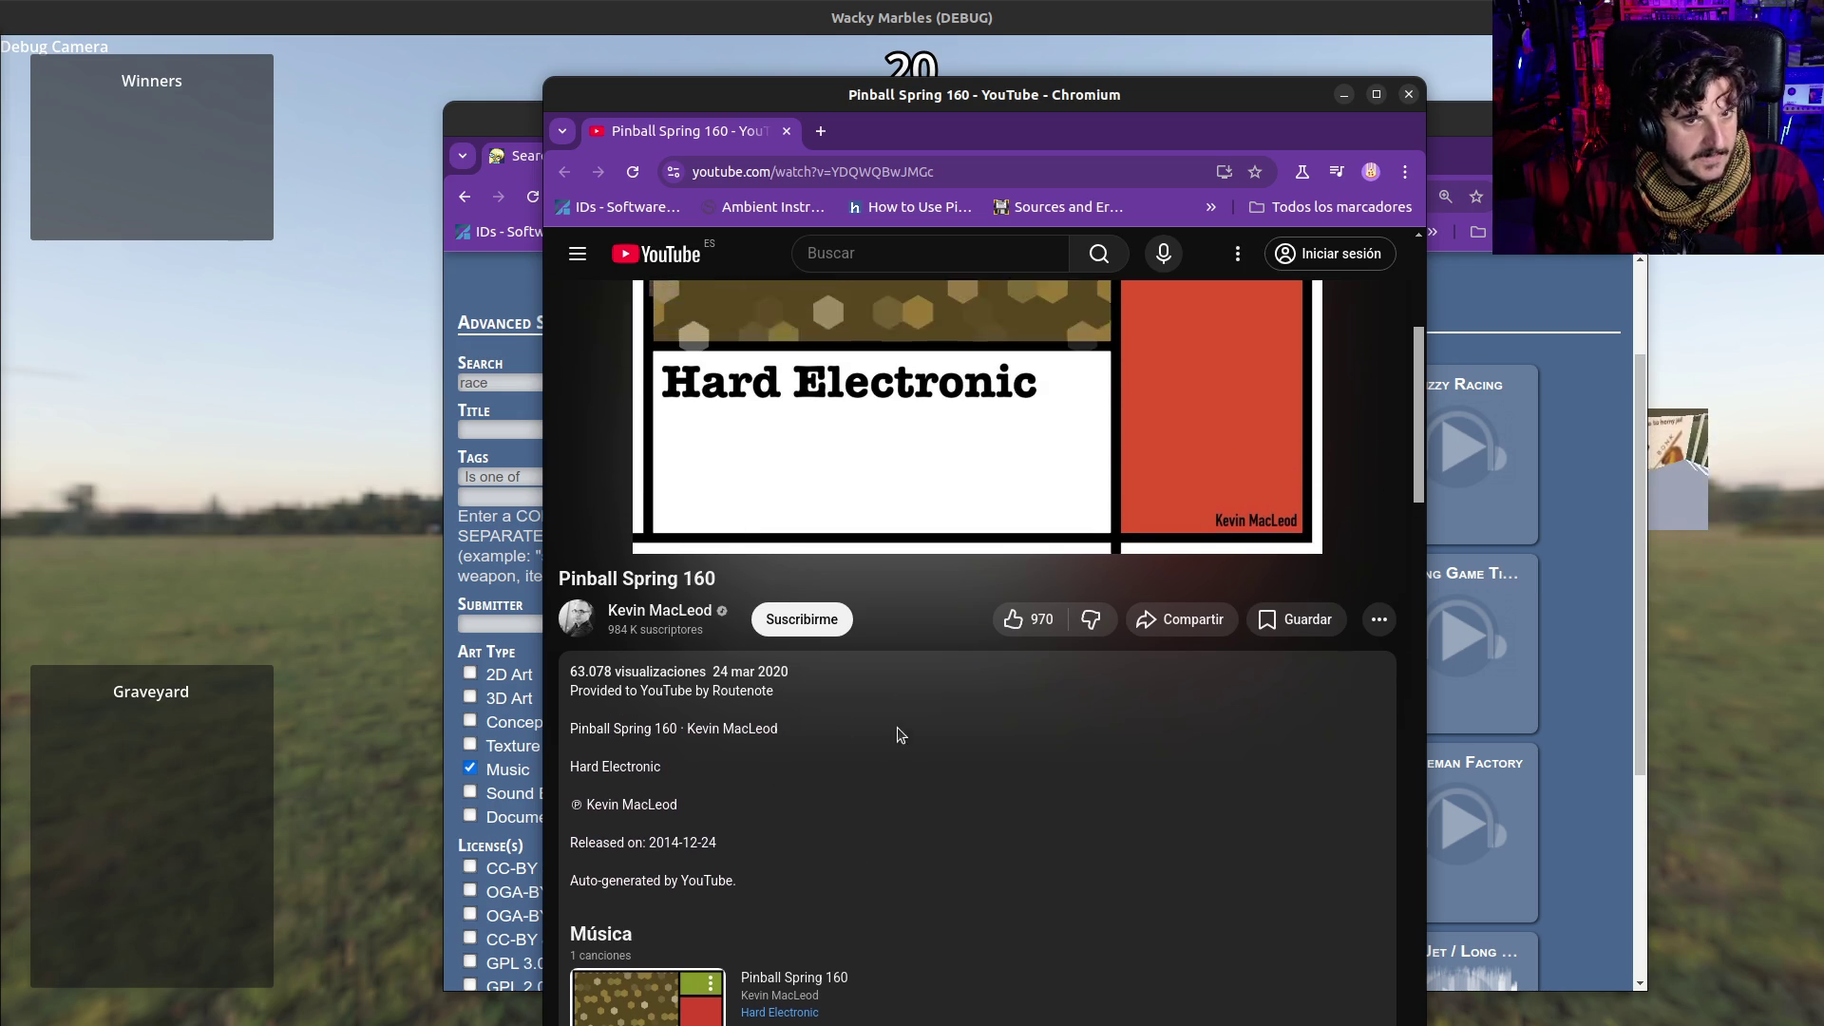
{"action": "scroll", "coordinate": [916, 779], "scroll_direction": "down", "scroll_amount": 2}
{"action": "scroll", "coordinate": [855, 760], "scroll_direction": "up", "scroll_amount": 1}
{"action": "mouse_move", "coordinate": [568, 768]}
{"action": "left_mouse_down"}
{"action": "mouse_move", "coordinate": [684, 798]}
{"action": "mouse_move", "coordinate": [677, 855]}
{"action": "left_mouse_up"}
{"action": "left_click", "coordinate": [677, 856]}
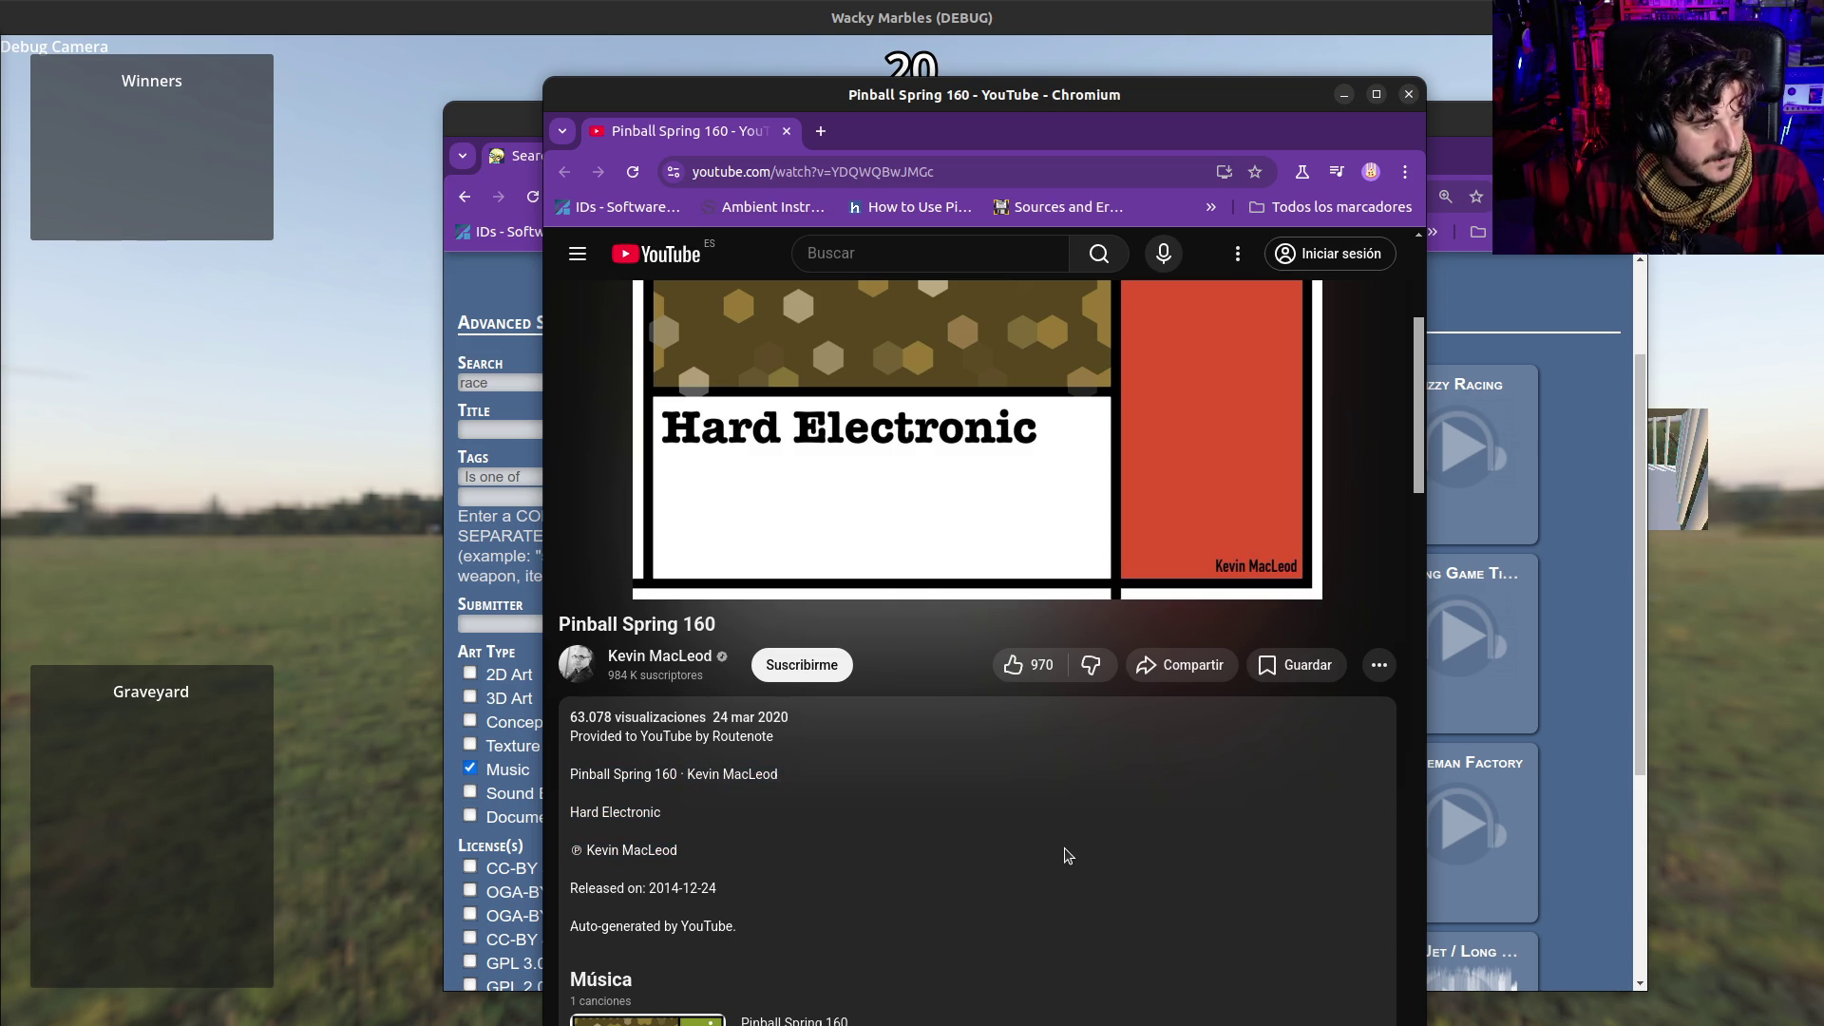
{"action": "scroll", "coordinate": [1067, 855], "scroll_direction": "down", "scroll_amount": 3}
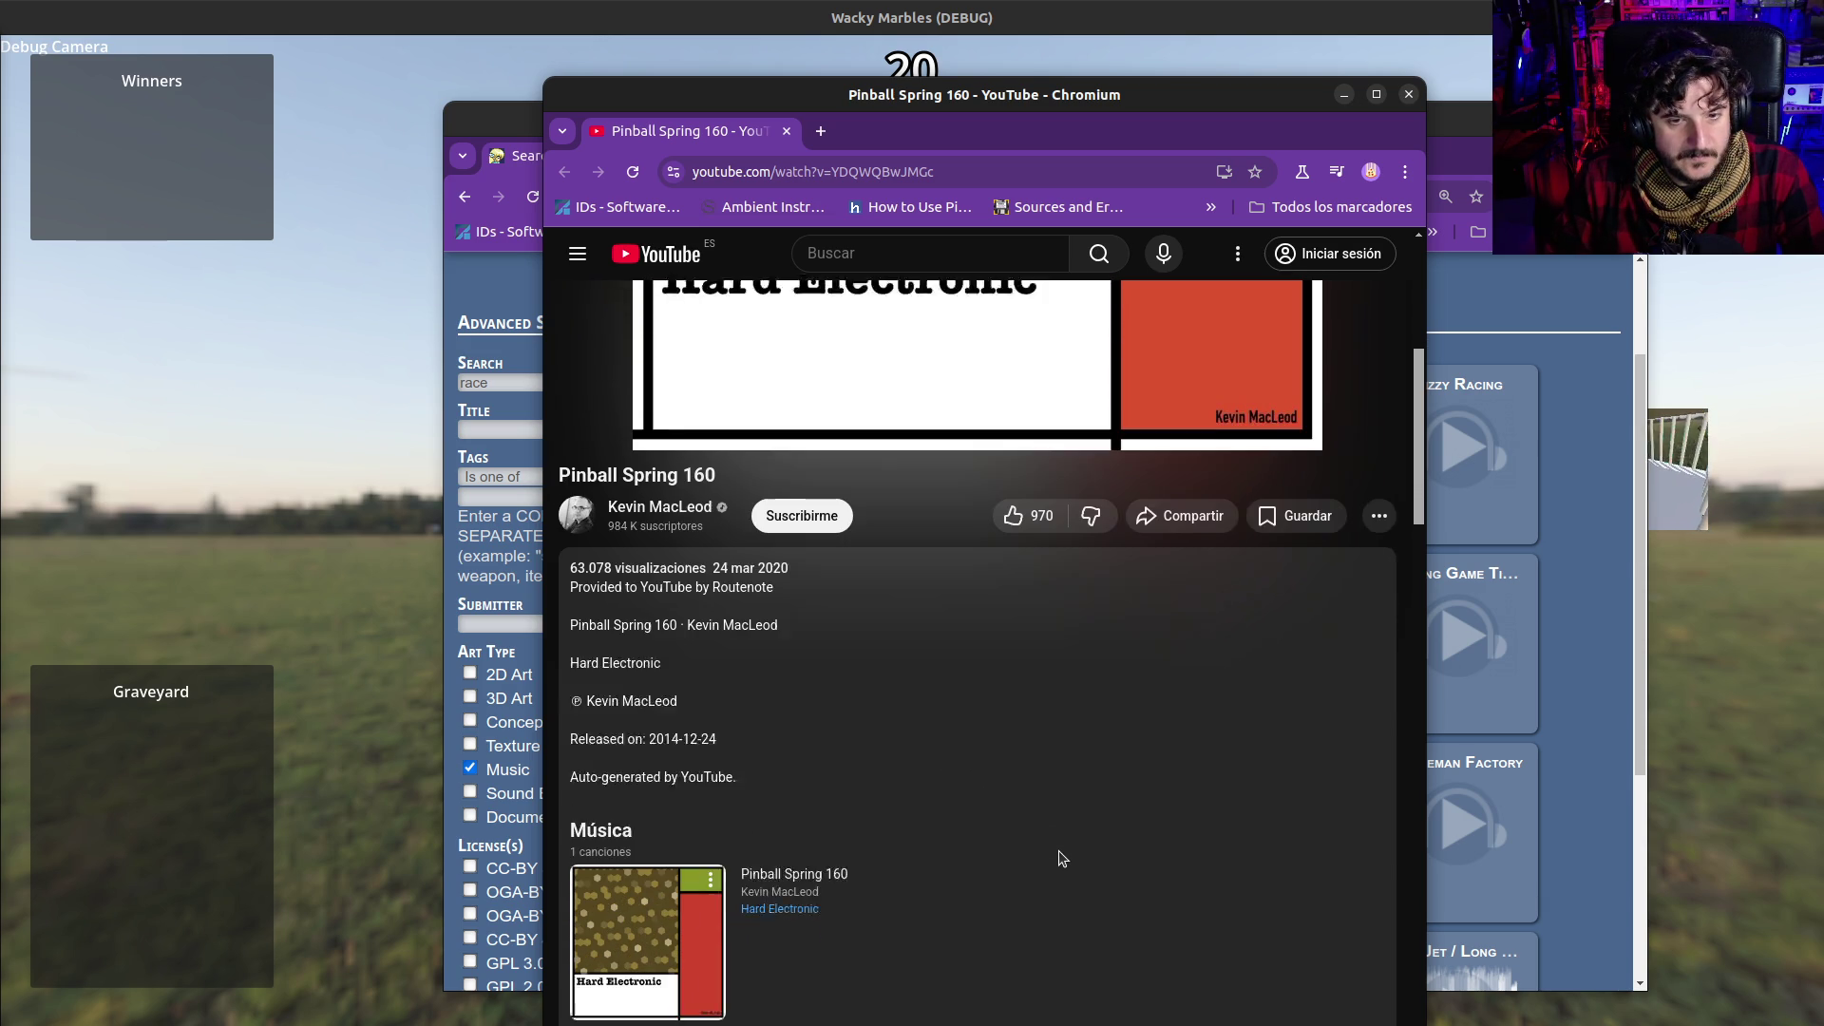
{"action": "scroll", "coordinate": [1062, 858], "scroll_direction": "down", "scroll_amount": 1}
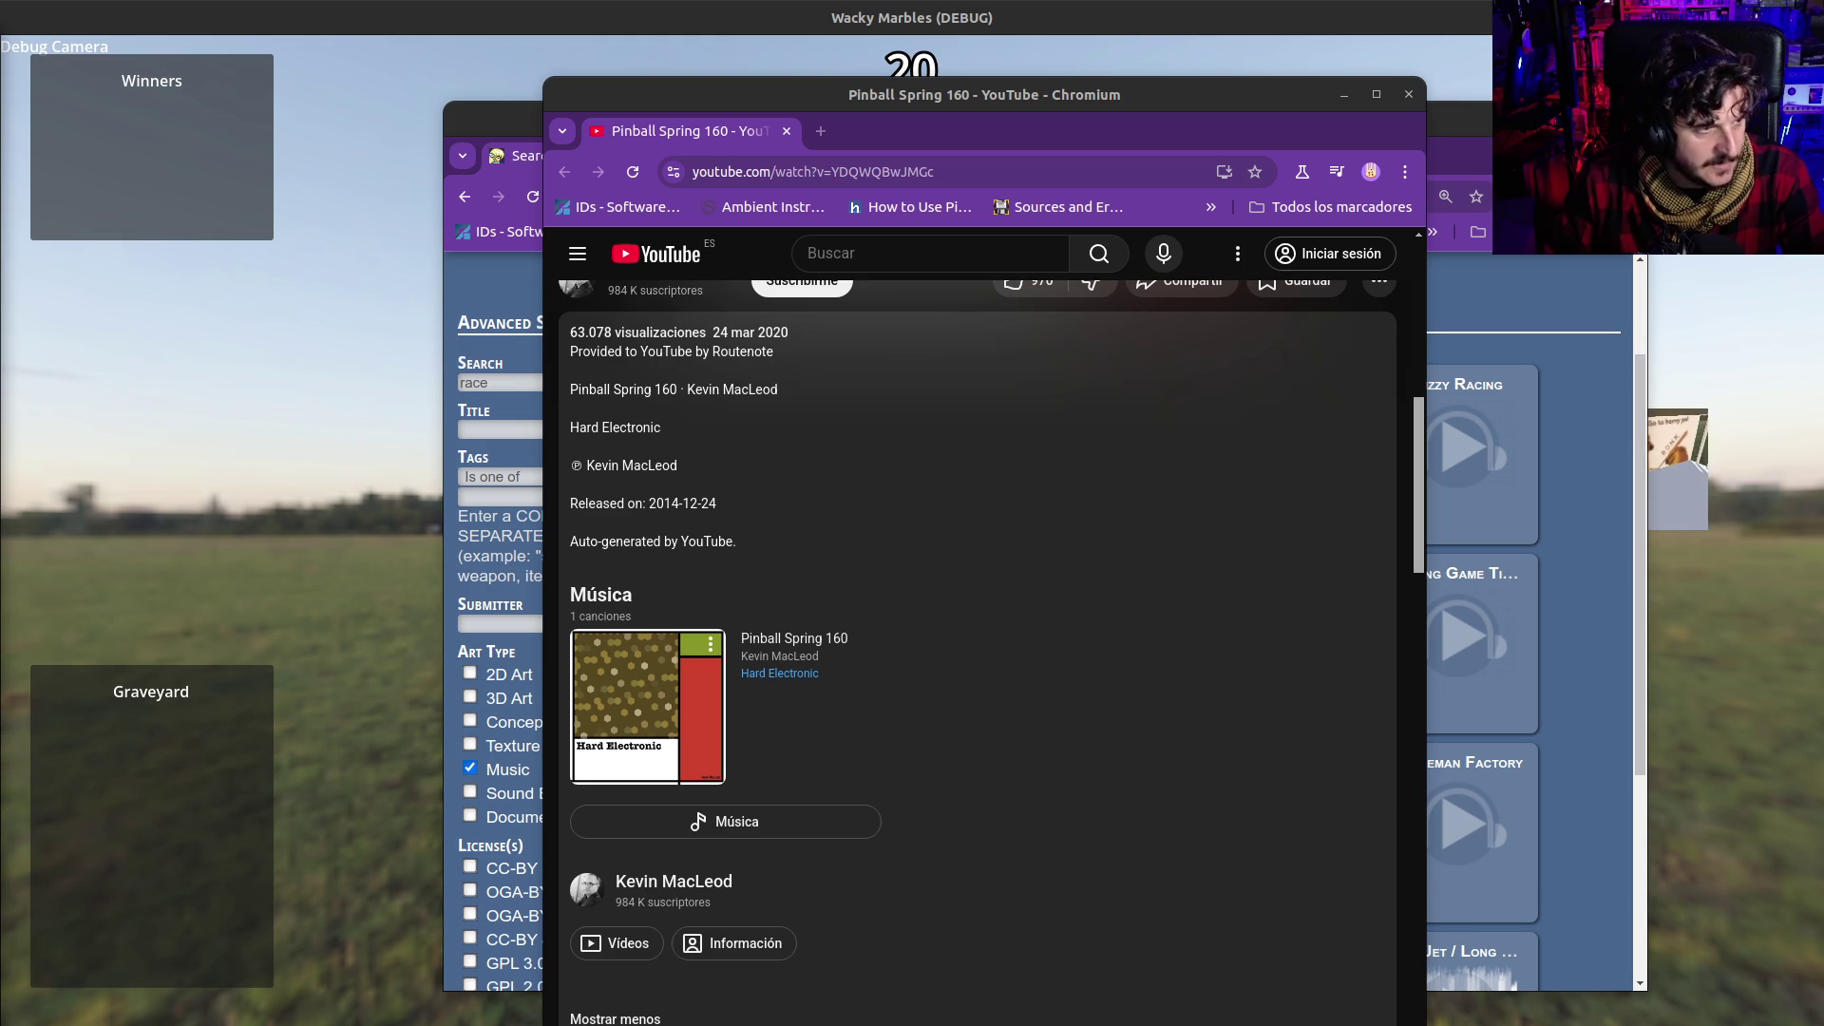
{"action": "key", "text": "alt+Tab"}
Move the incompetech window up and left, glancing at the YouTube window behind it.
{"action": "mouse_move", "coordinate": [788, 306]}
{"action": "left_mouse_down"}
{"action": "mouse_move", "coordinate": [756, 191]}
{"action": "mouse_move", "coordinate": [615, 172]}
{"action": "left_mouse_up"}
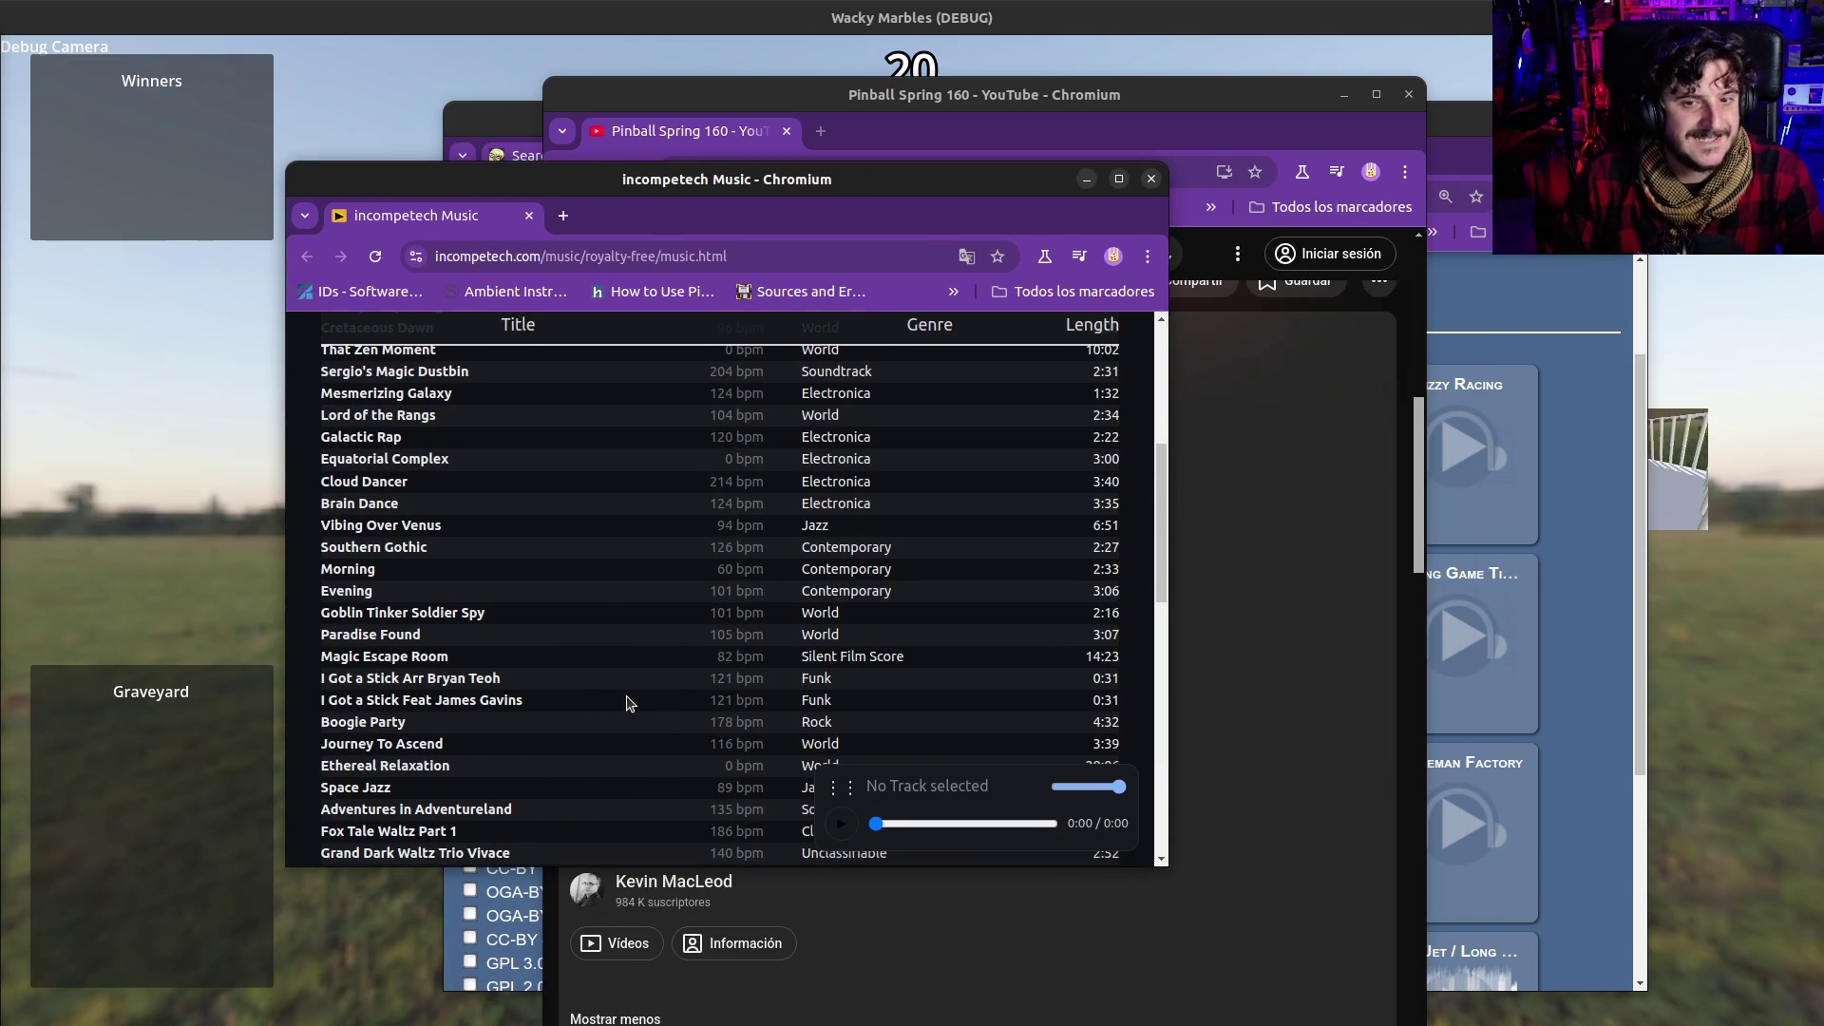
{"action": "left_click", "coordinate": [936, 989]}
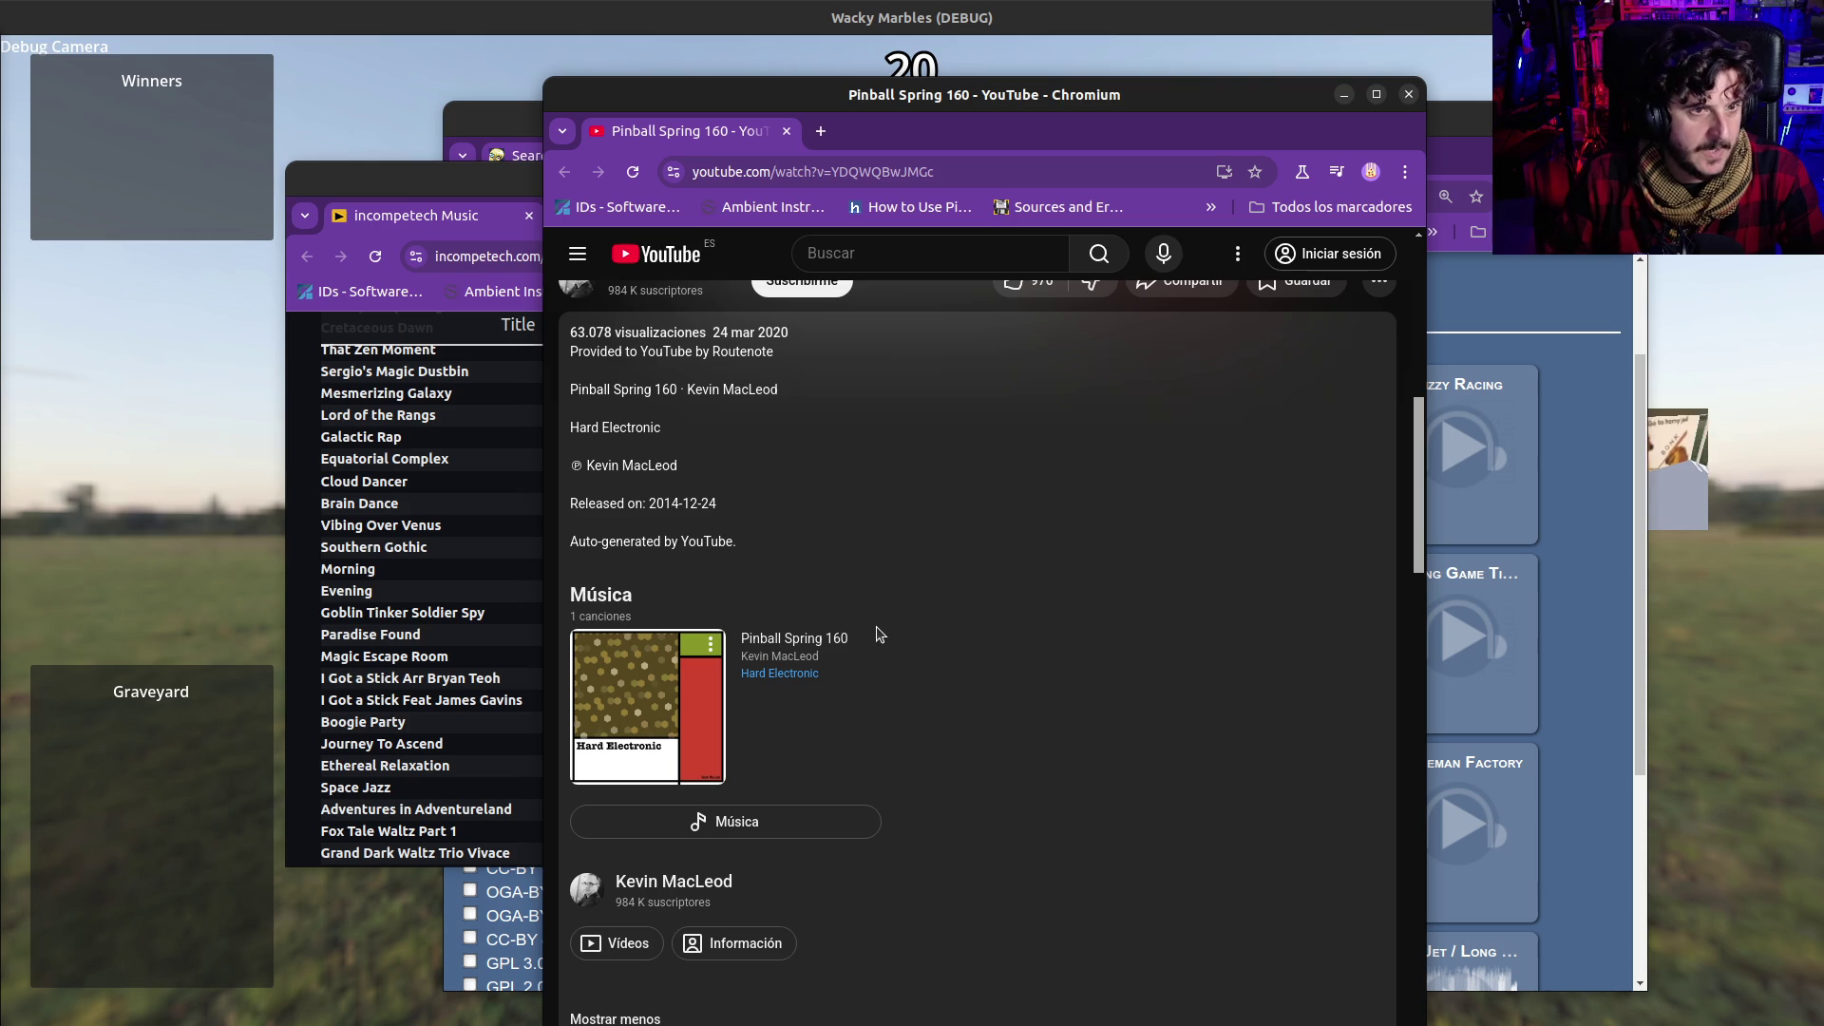
{"action": "left_click", "coordinate": [301, 594]}
Scroll through the incompetech track list, then minimize it to reveal the Pinball Spring 160 page.
{"action": "scroll", "coordinate": [622, 638], "scroll_direction": "up", "scroll_amount": 4}
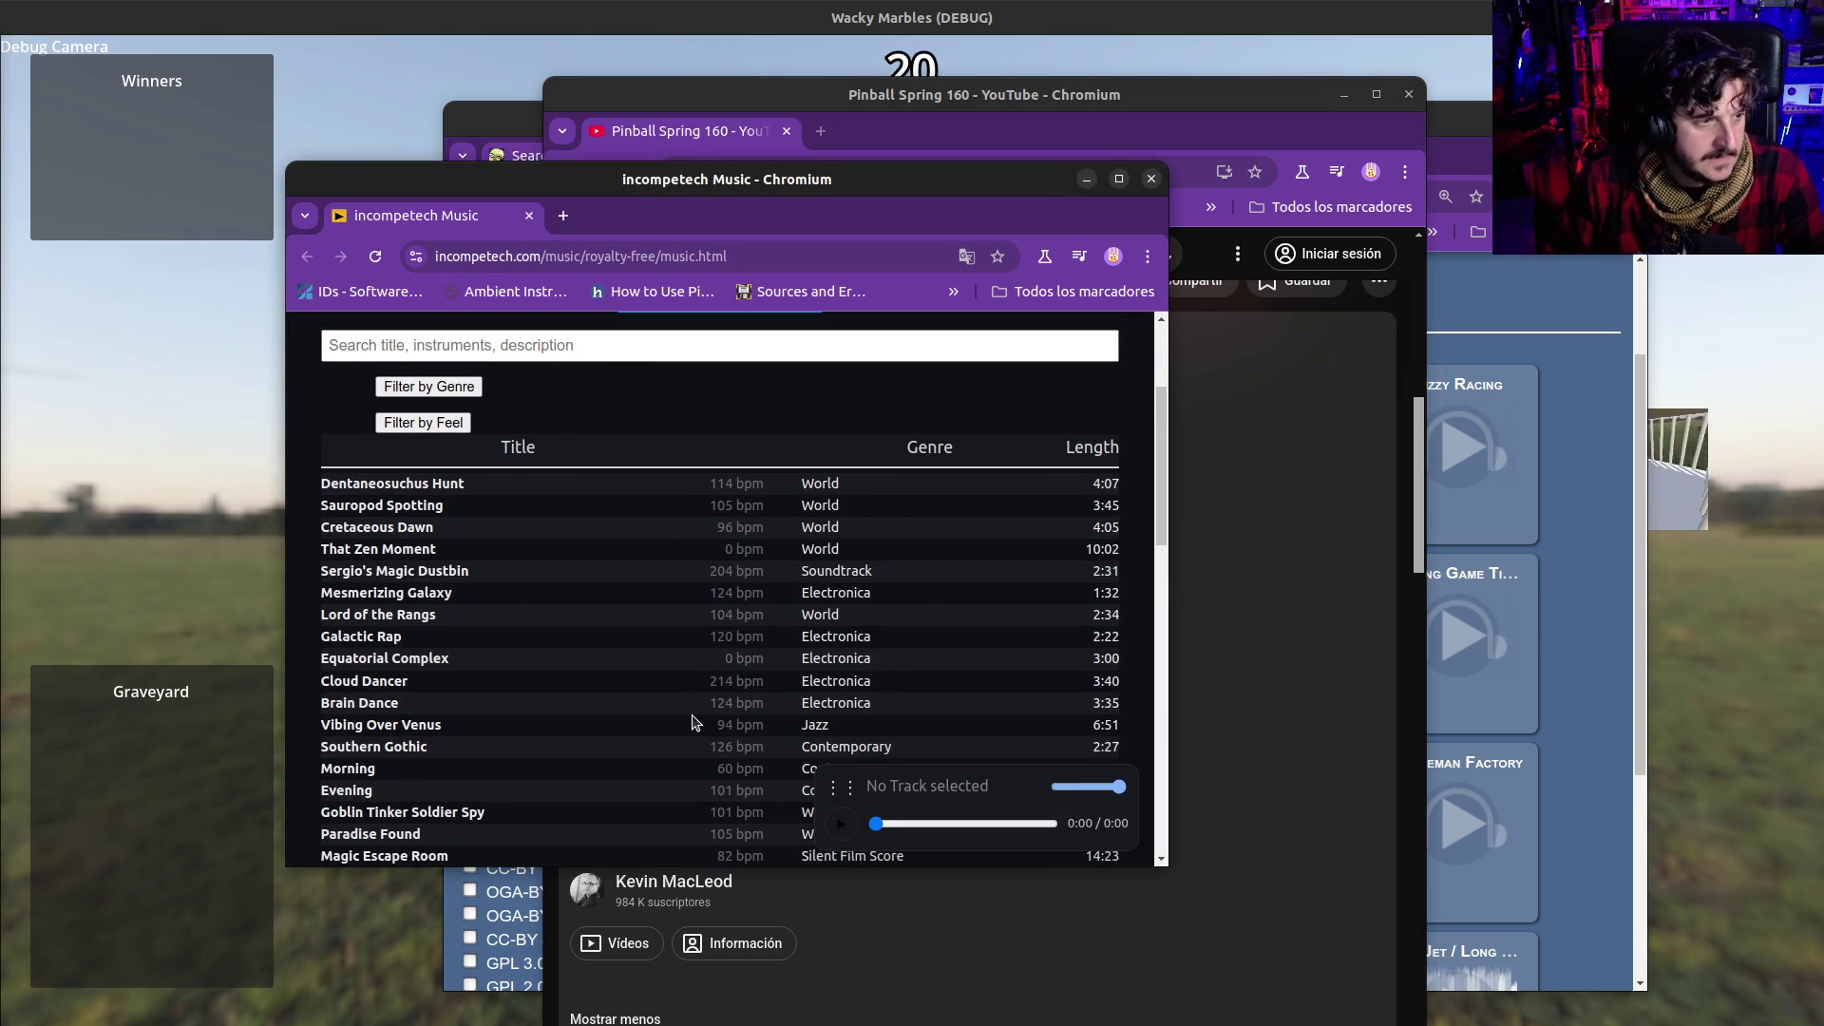
{"action": "scroll", "coordinate": [651, 710], "scroll_direction": "down", "scroll_amount": 3}
{"action": "scroll", "coordinate": [651, 710], "scroll_direction": "down", "scroll_amount": 15}
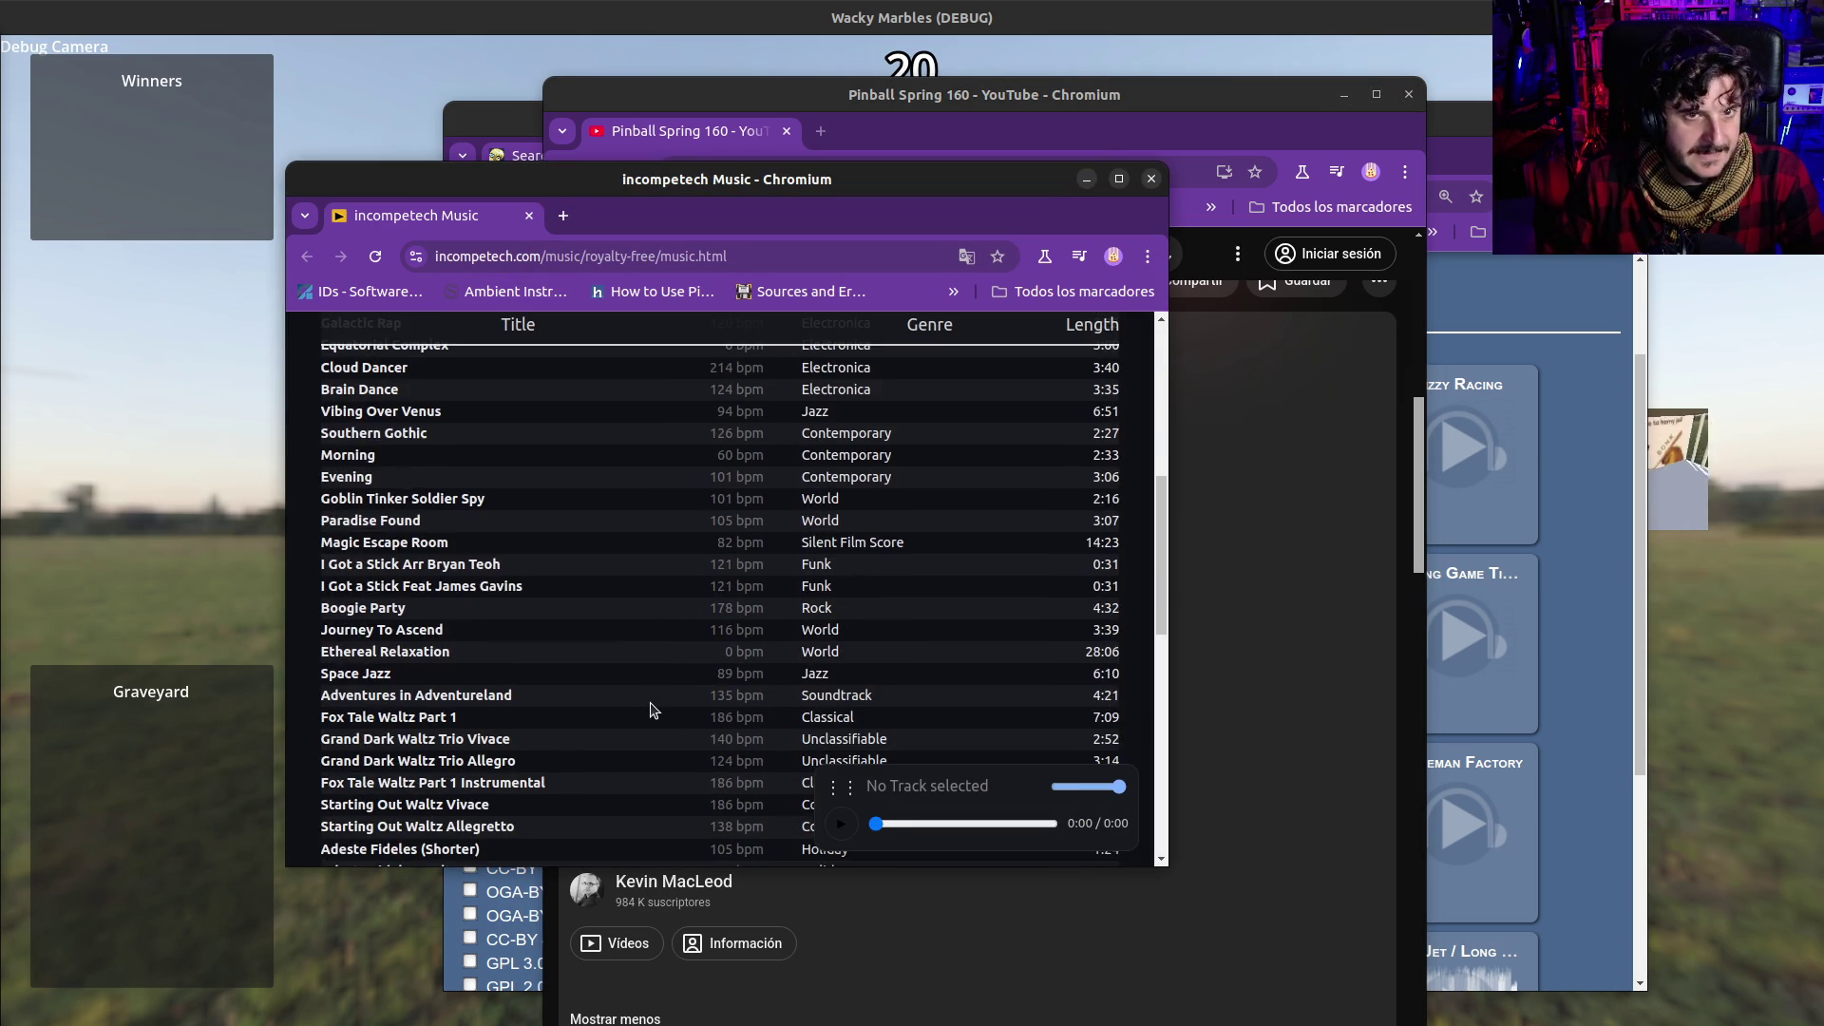
{"action": "scroll", "coordinate": [650, 710], "scroll_direction": "up", "scroll_amount": 8}
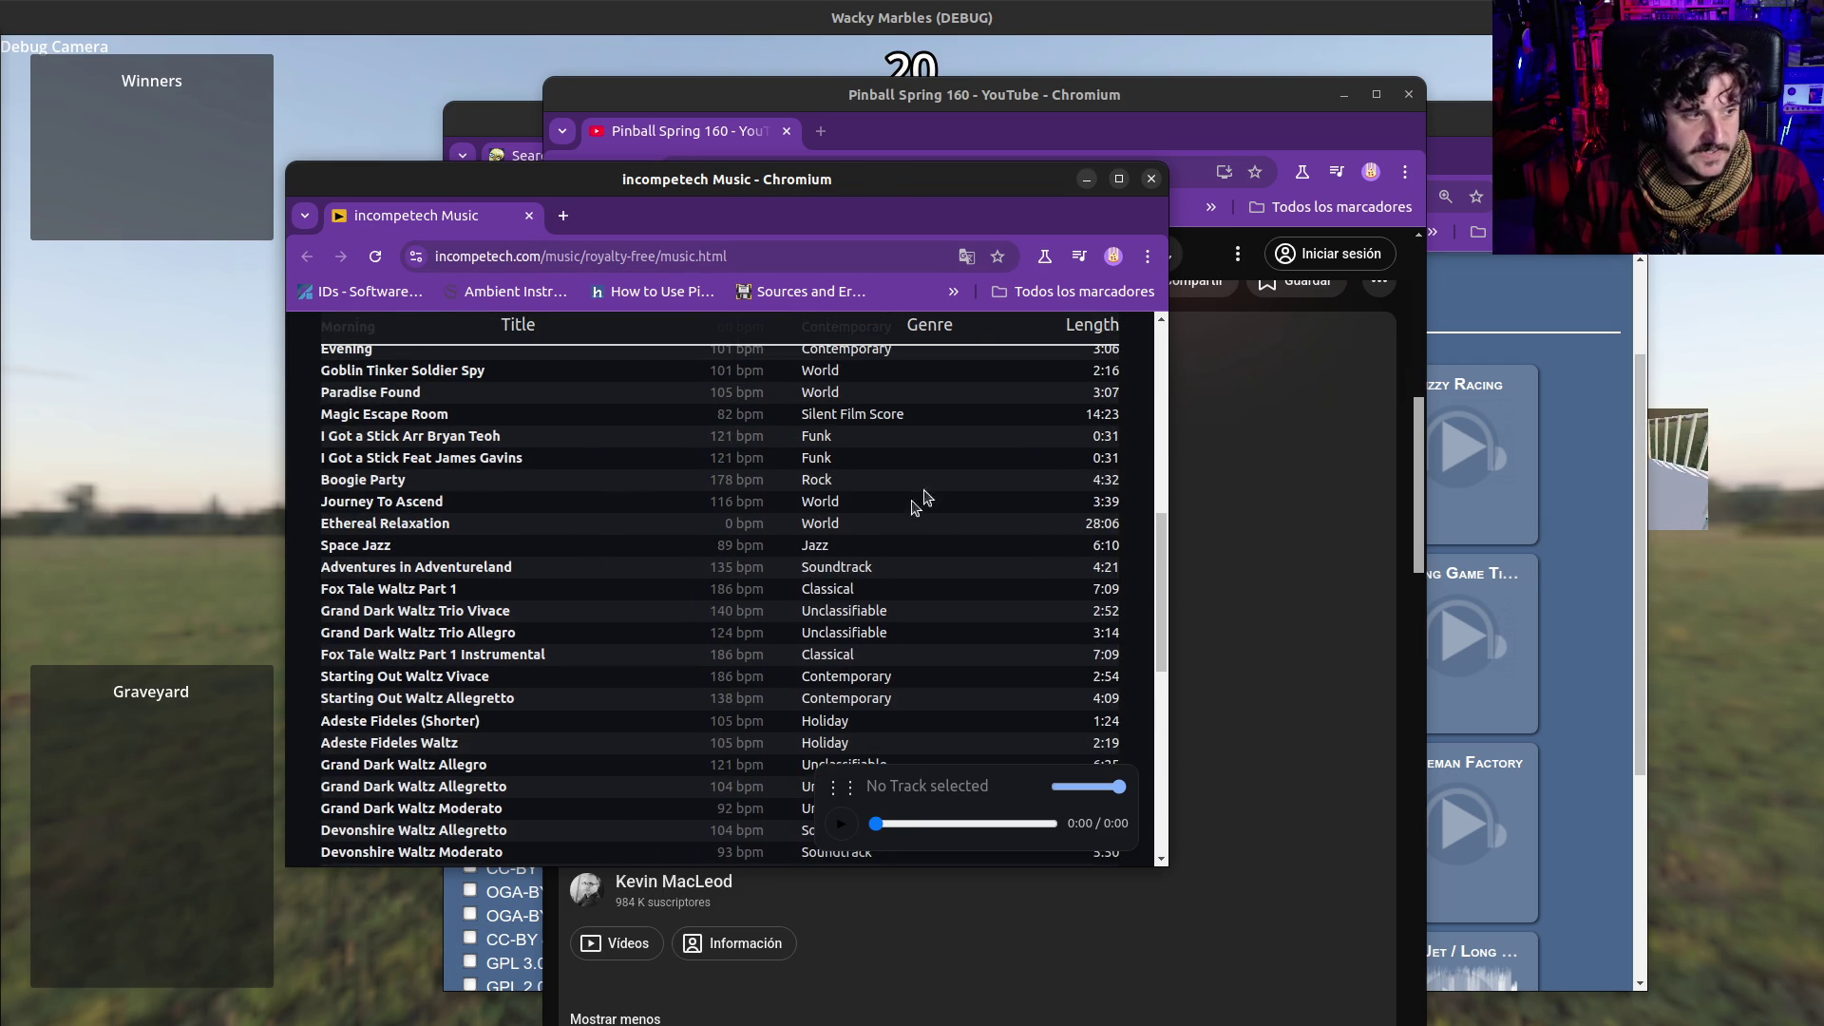
{"action": "scroll", "coordinate": [493, 692], "scroll_direction": "up", "scroll_amount": 2}
{"action": "scroll", "coordinate": [493, 692], "scroll_direction": "up", "scroll_amount": 12}
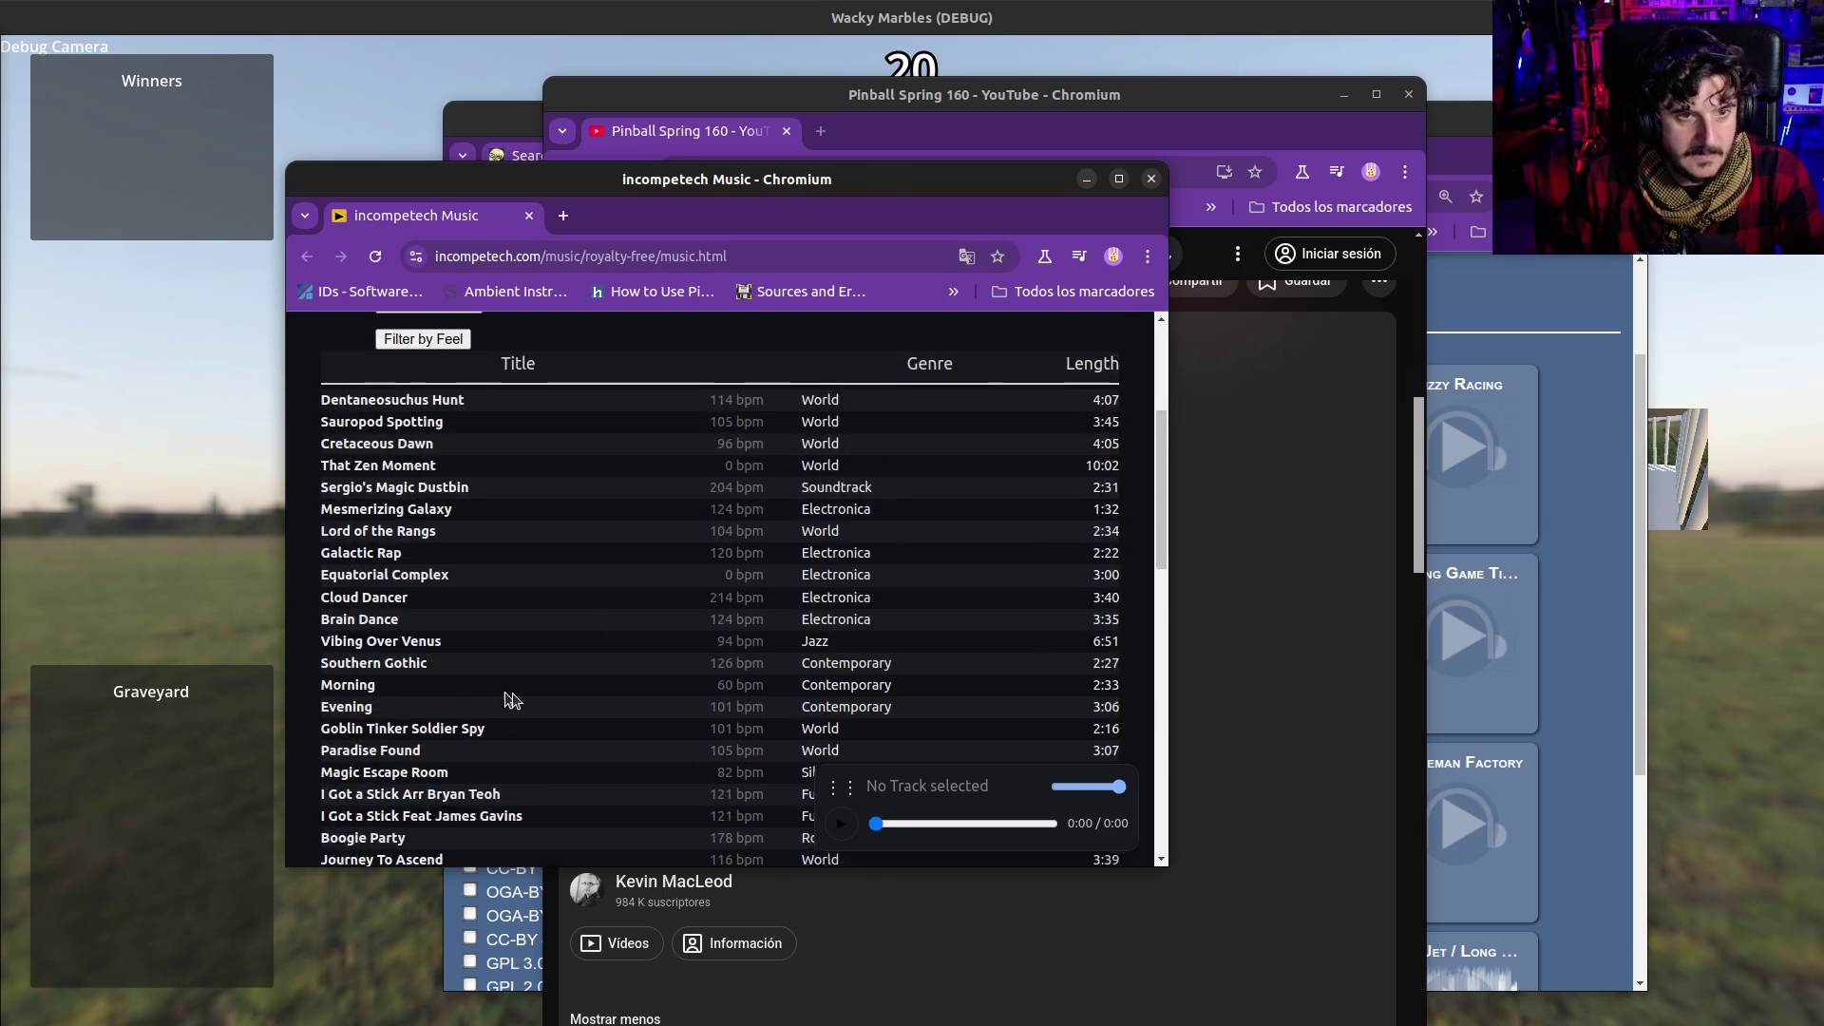
{"action": "scroll", "coordinate": [557, 750], "scroll_direction": "down", "scroll_amount": 3}
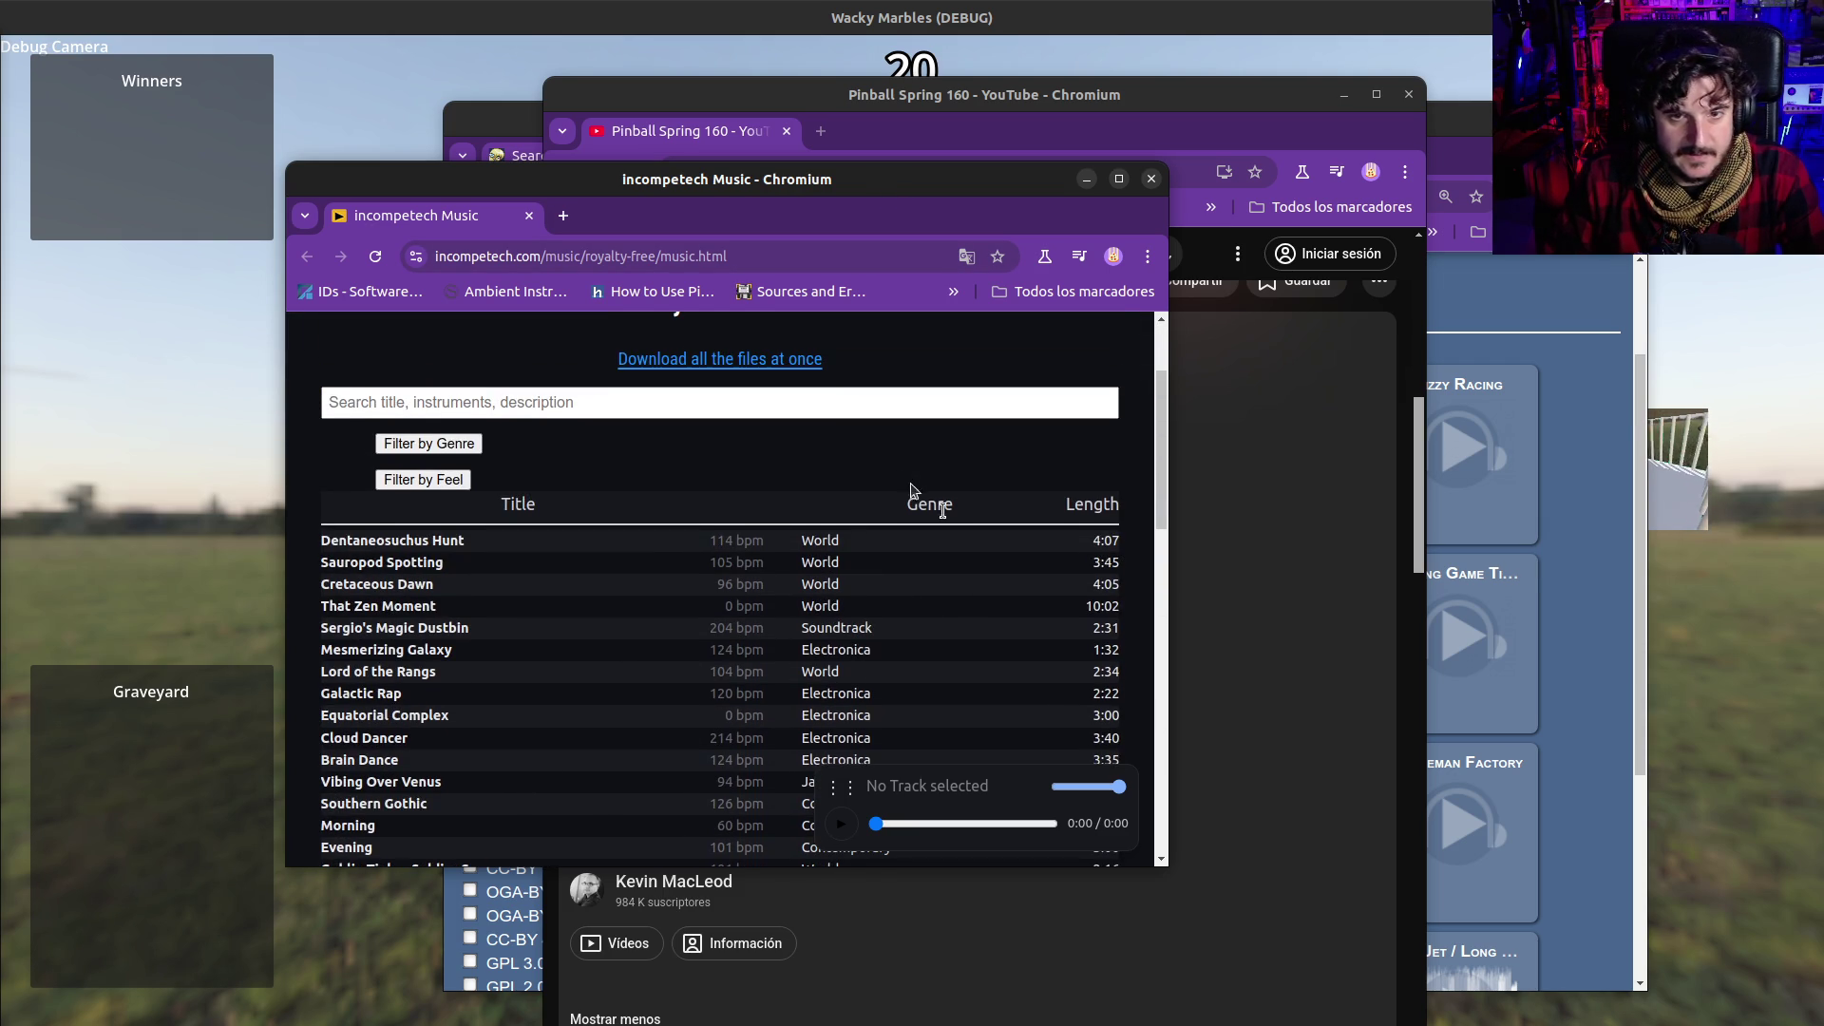
{"action": "scroll", "coordinate": [627, 582], "scroll_direction": "down", "scroll_amount": 2}
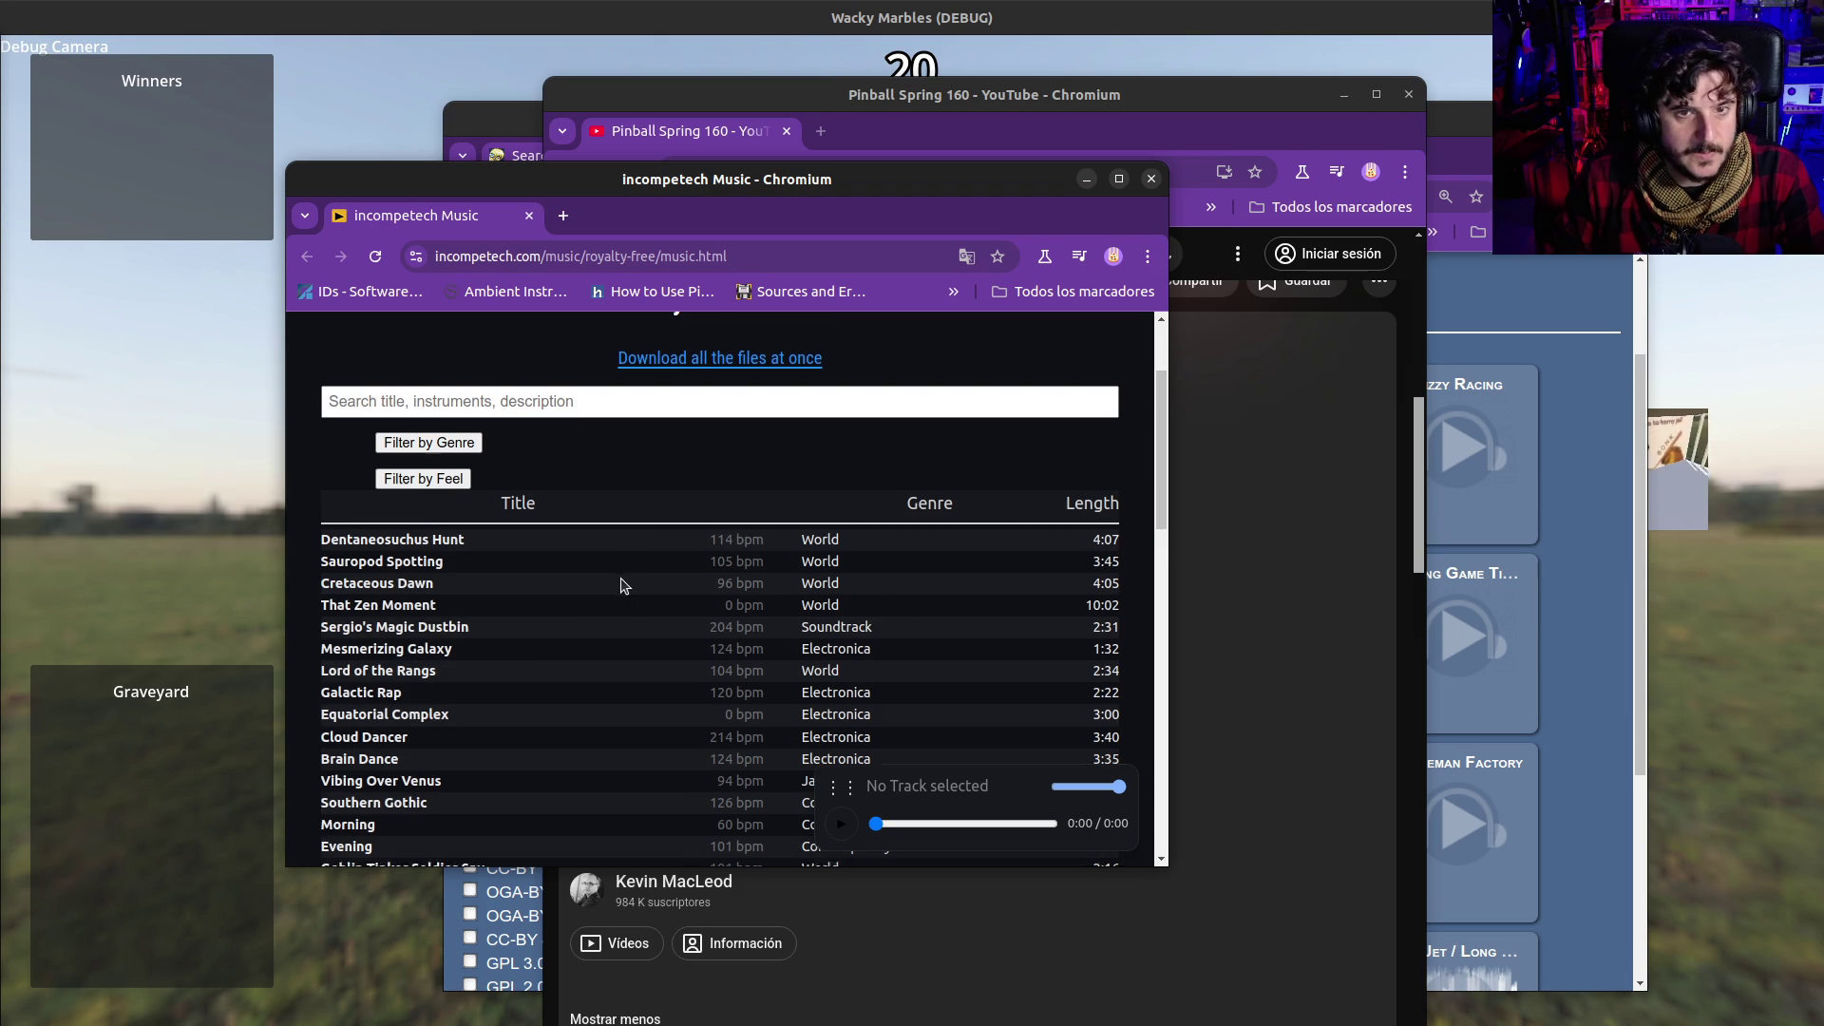
{"action": "scroll", "coordinate": [656, 561], "scroll_direction": "up", "scroll_amount": 4}
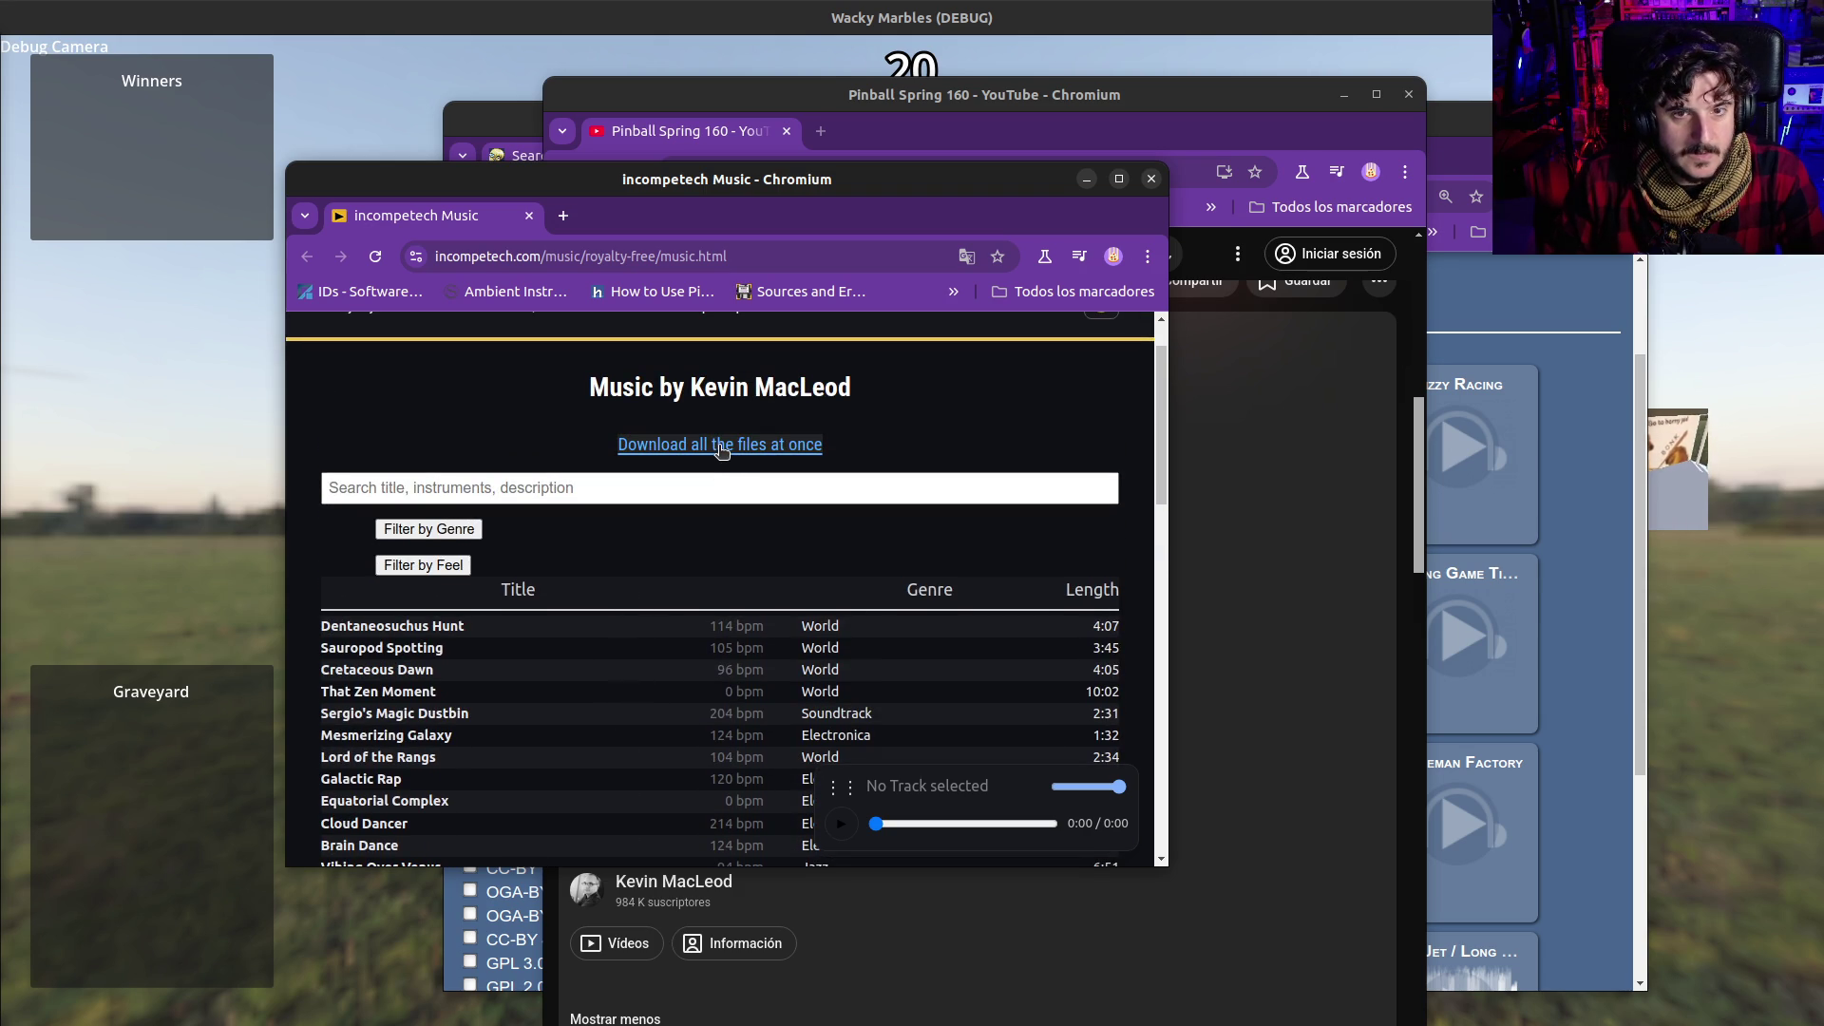
{"action": "scroll", "coordinate": [652, 750], "scroll_direction": "down", "scroll_amount": 15}
{"action": "scroll", "coordinate": [651, 753], "scroll_direction": "down", "scroll_amount": 2}
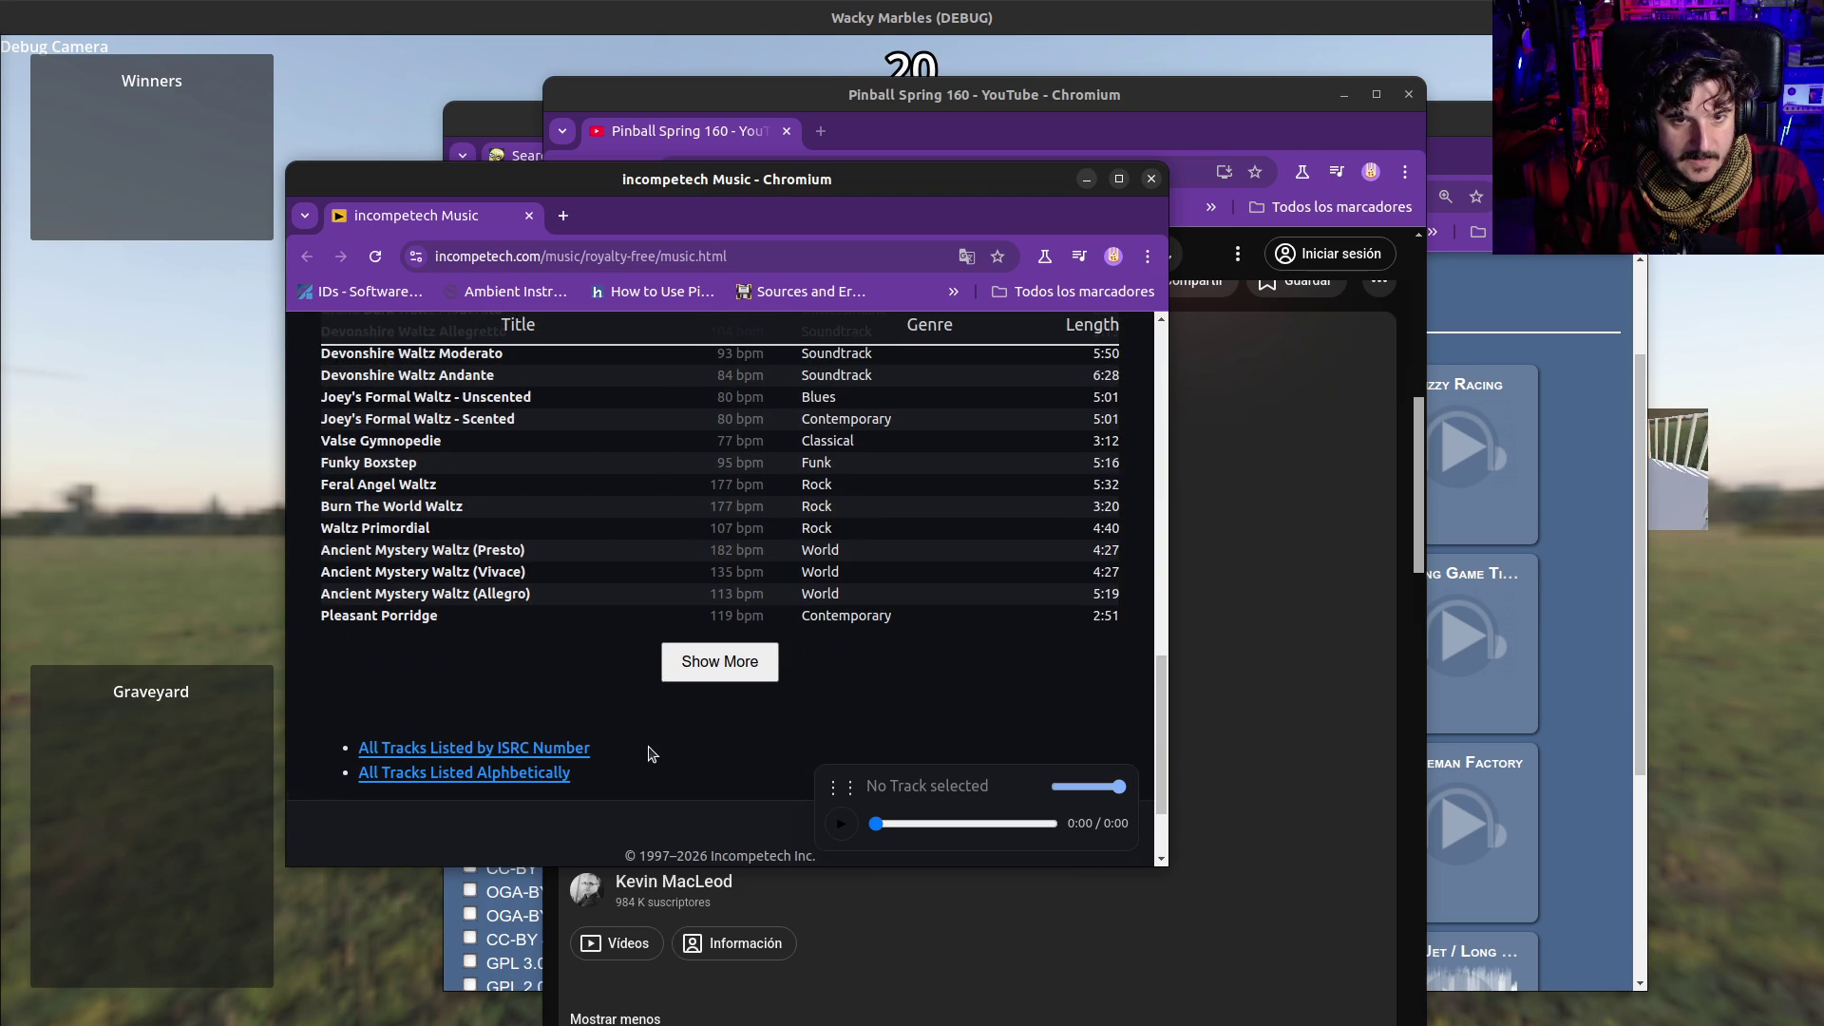
{"action": "scroll", "coordinate": [656, 720], "scroll_direction": "up", "scroll_amount": 3}
{"action": "scroll", "coordinate": [654, 717], "scroll_direction": "up", "scroll_amount": 4}
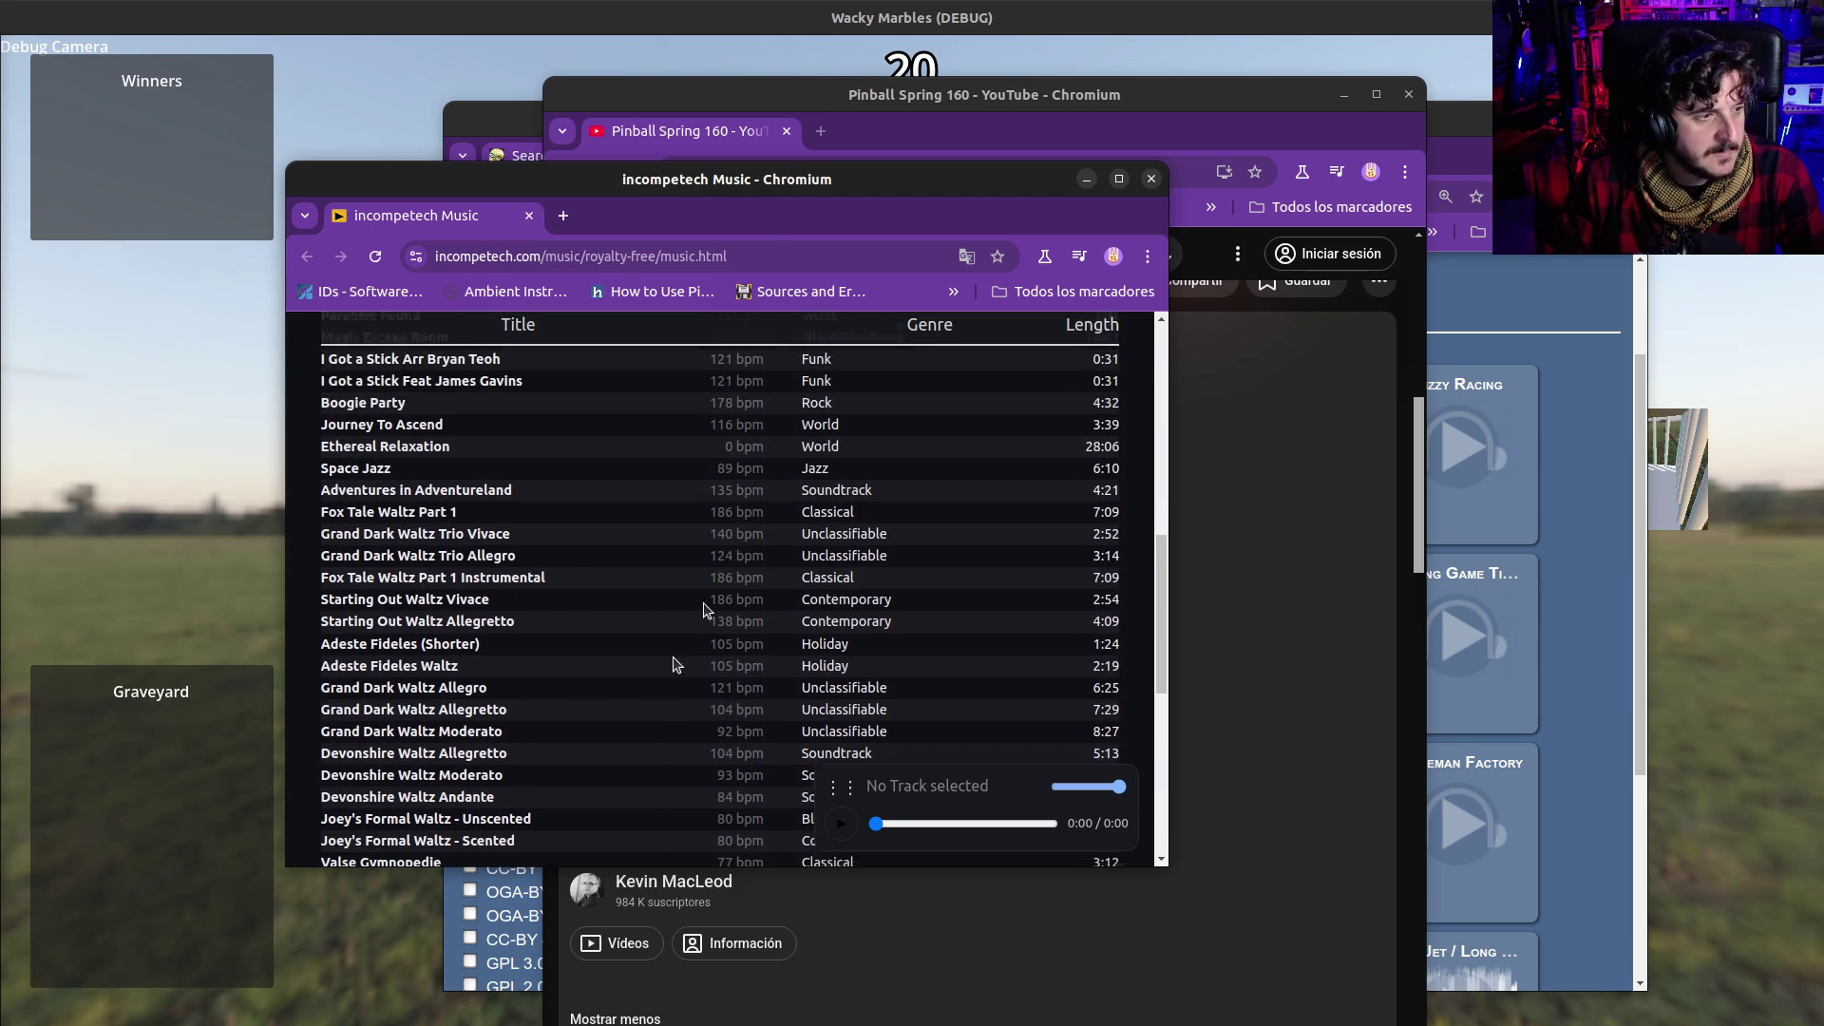
{"action": "left_click", "coordinate": [1087, 179]}
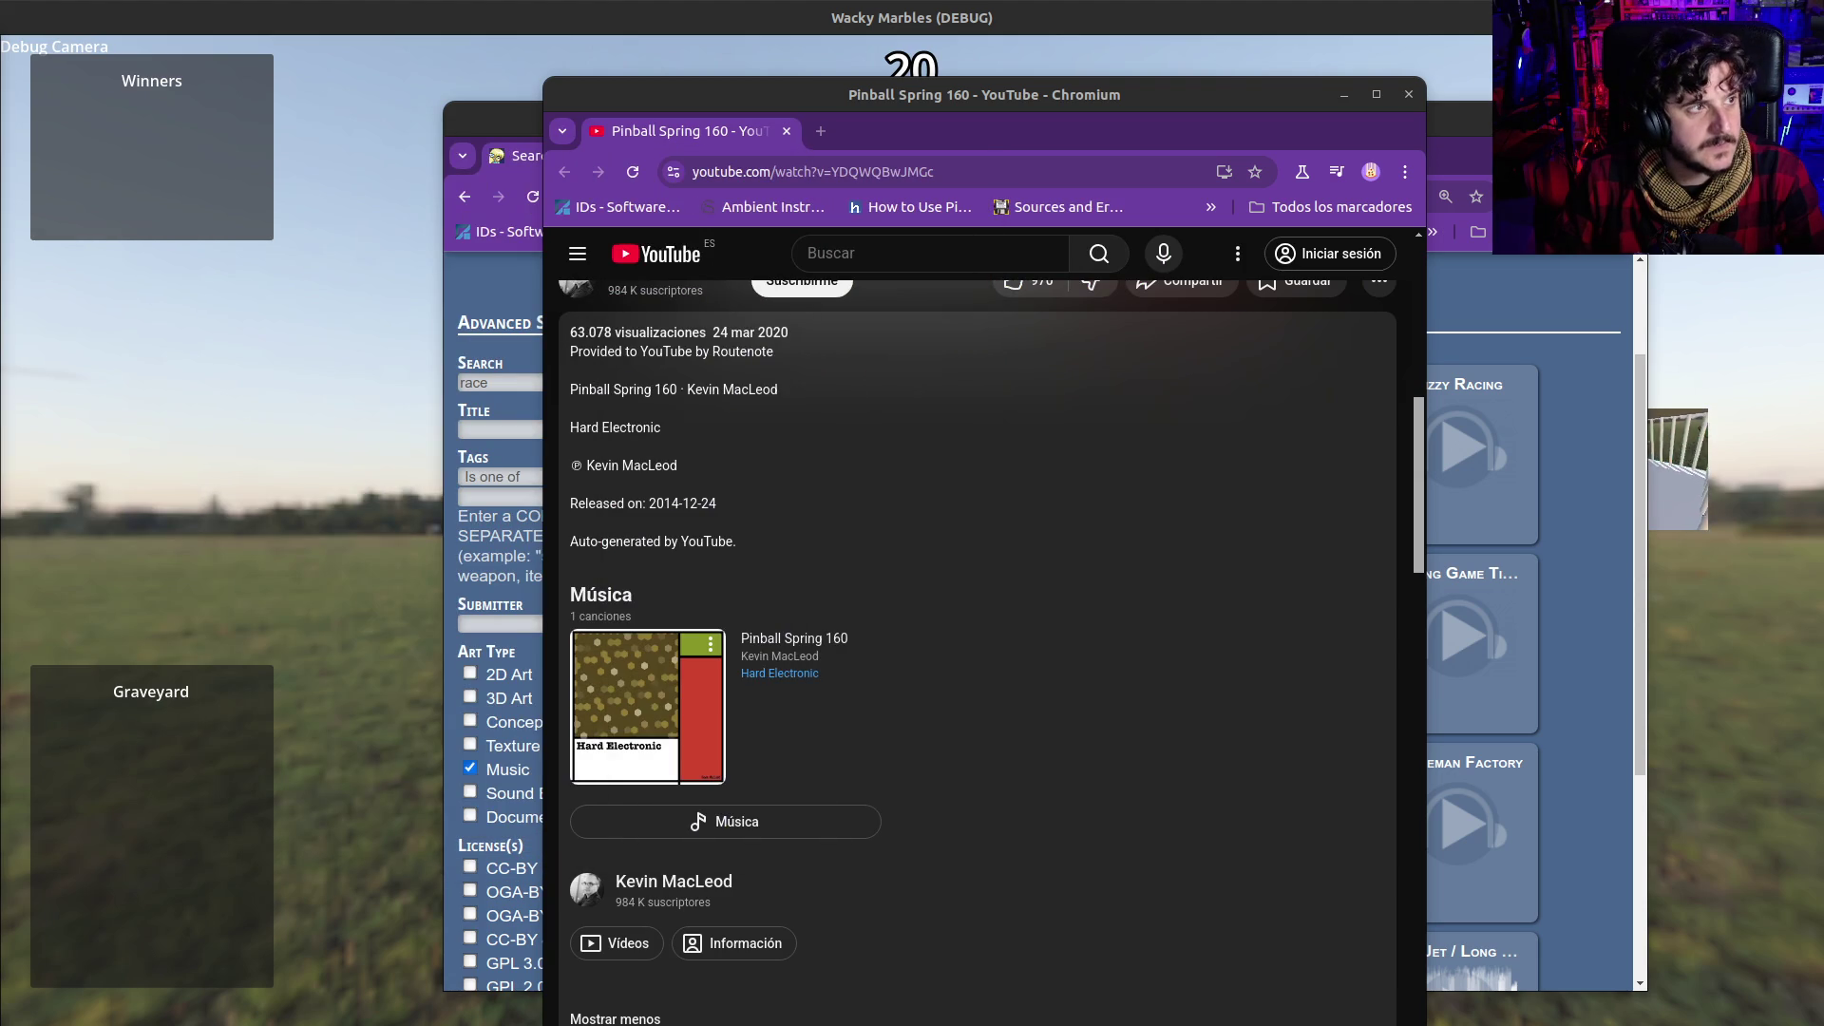
Play part of the Pinball Spring 160 video on YouTube, then pause it.
{"action": "scroll", "coordinate": [1006, 655], "scroll_direction": "up", "scroll_amount": 6}
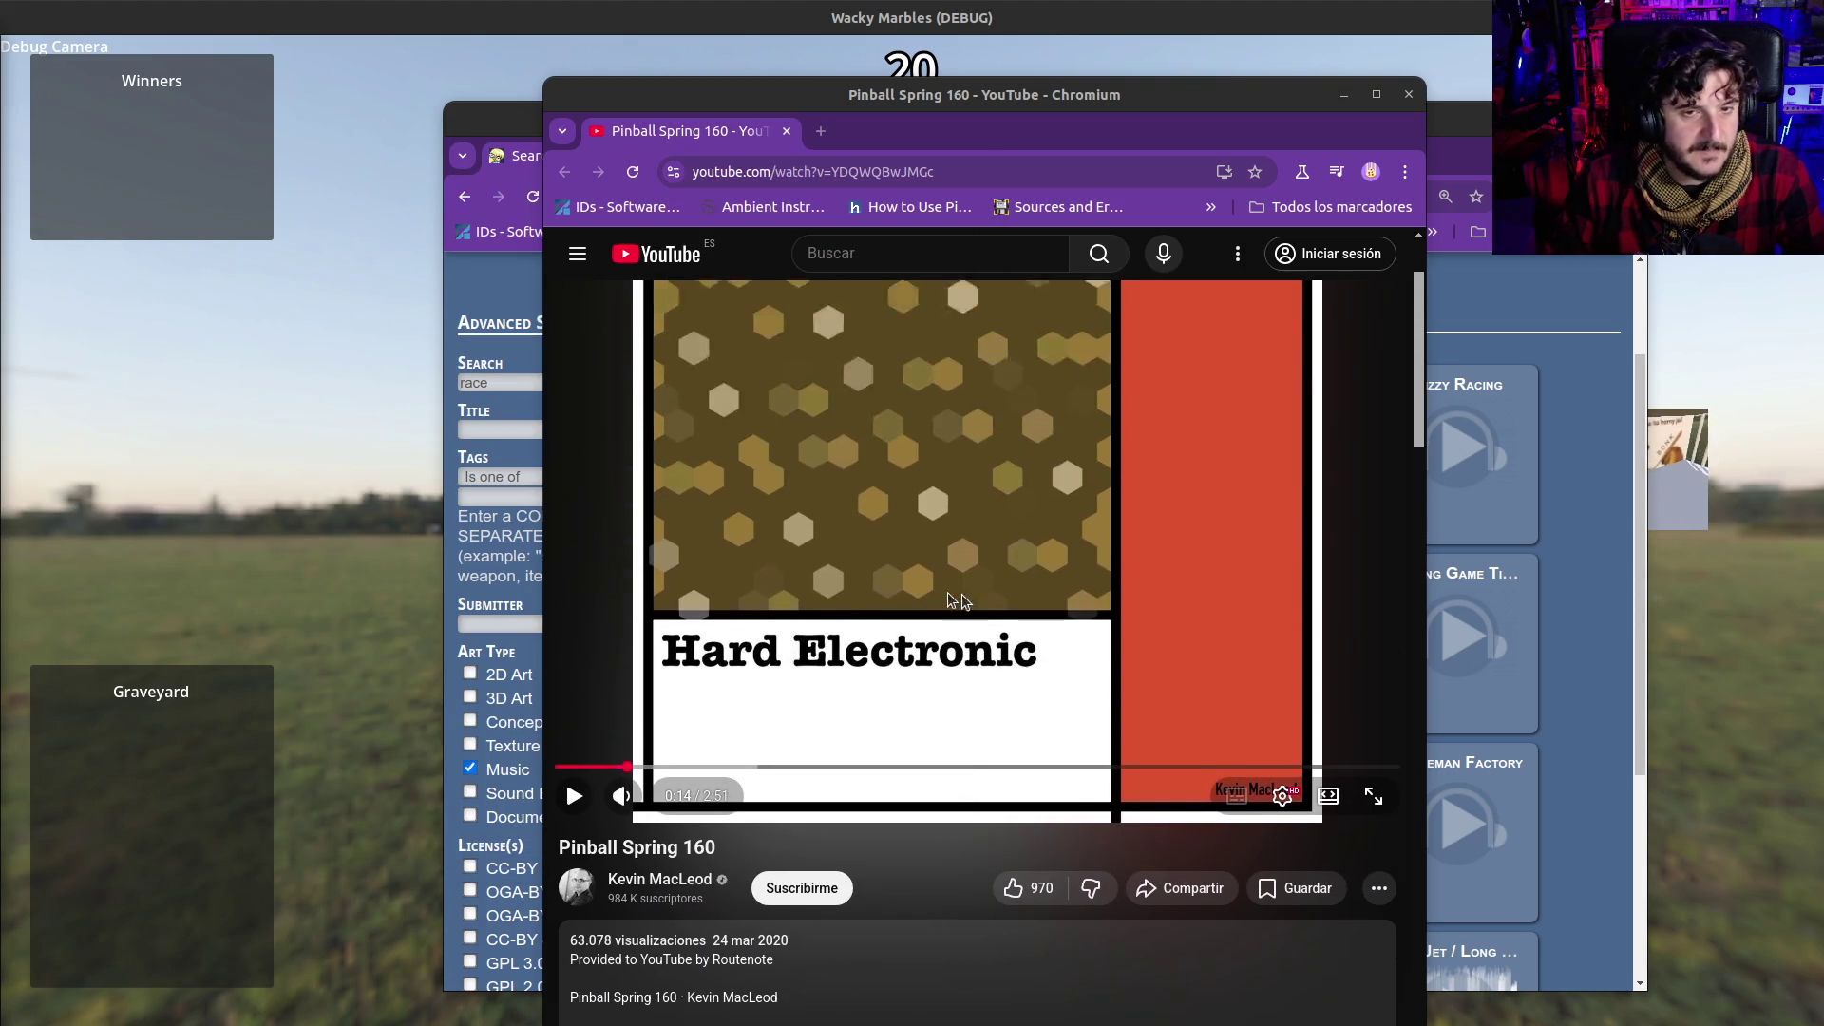
{"action": "scroll", "coordinate": [950, 597], "scroll_direction": "up", "scroll_amount": 2}
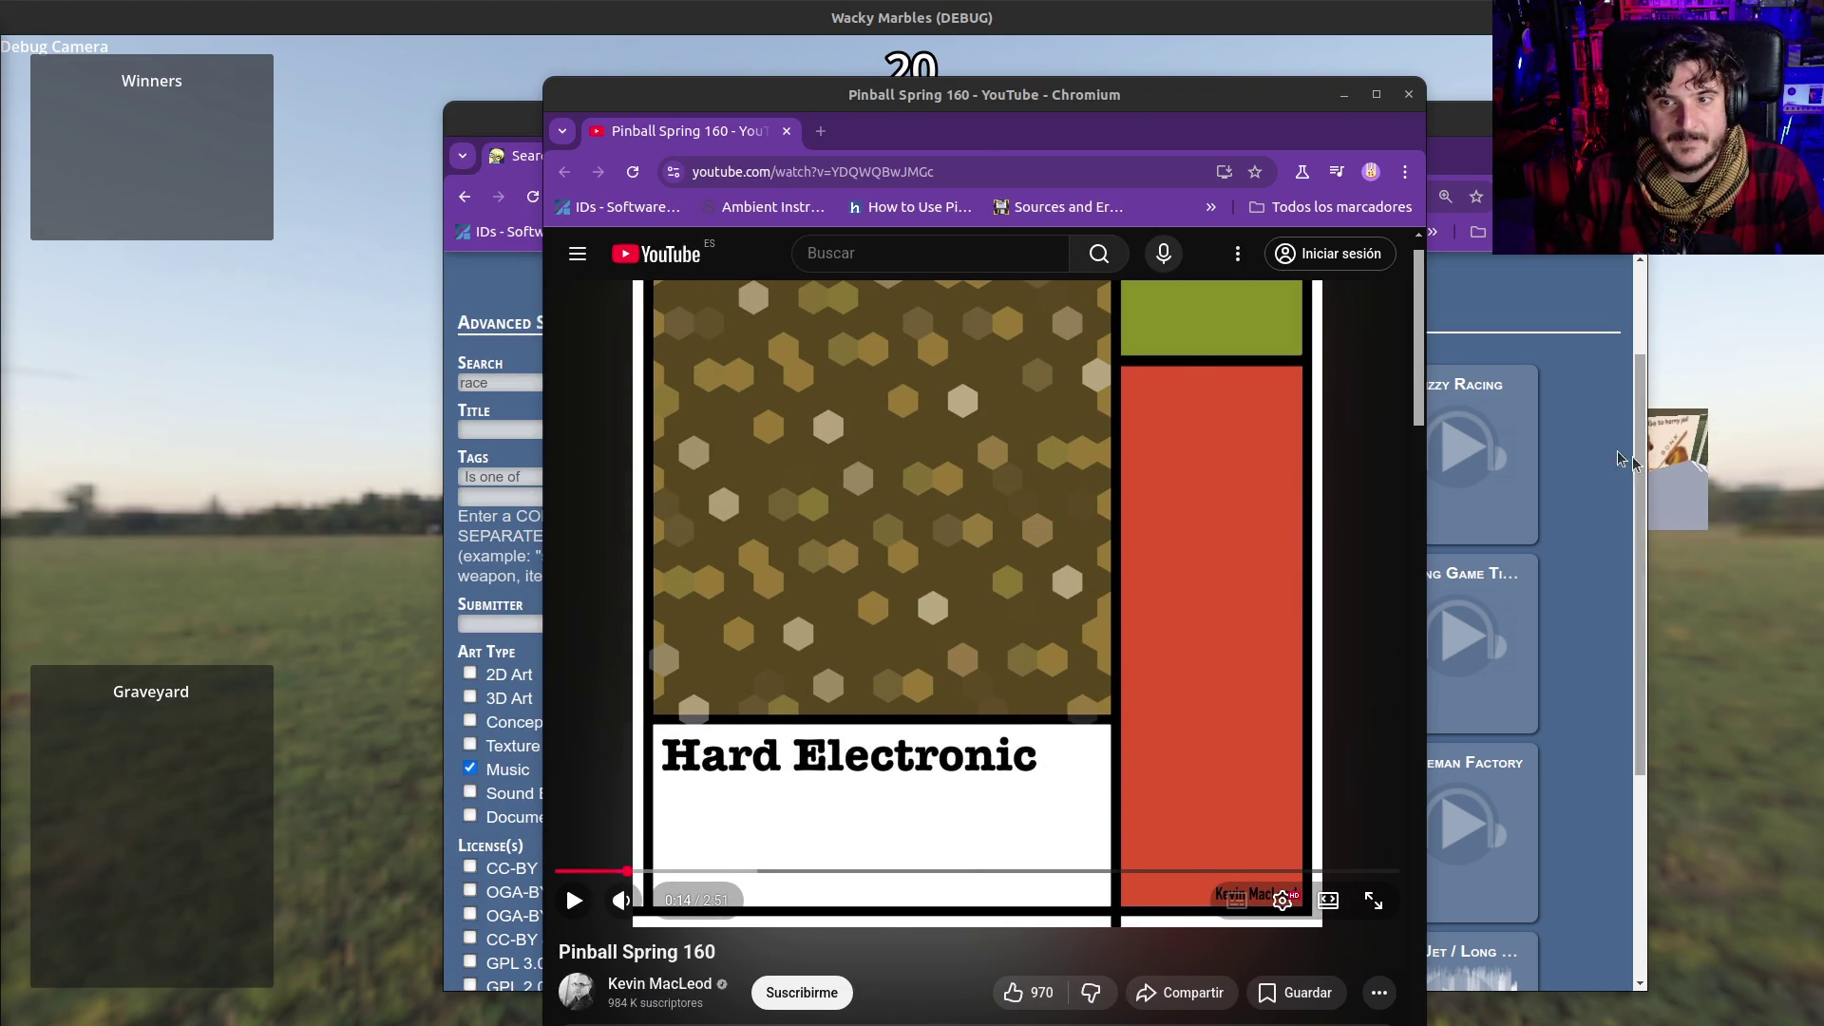
{"action": "left_click", "coordinate": [1620, 459]}
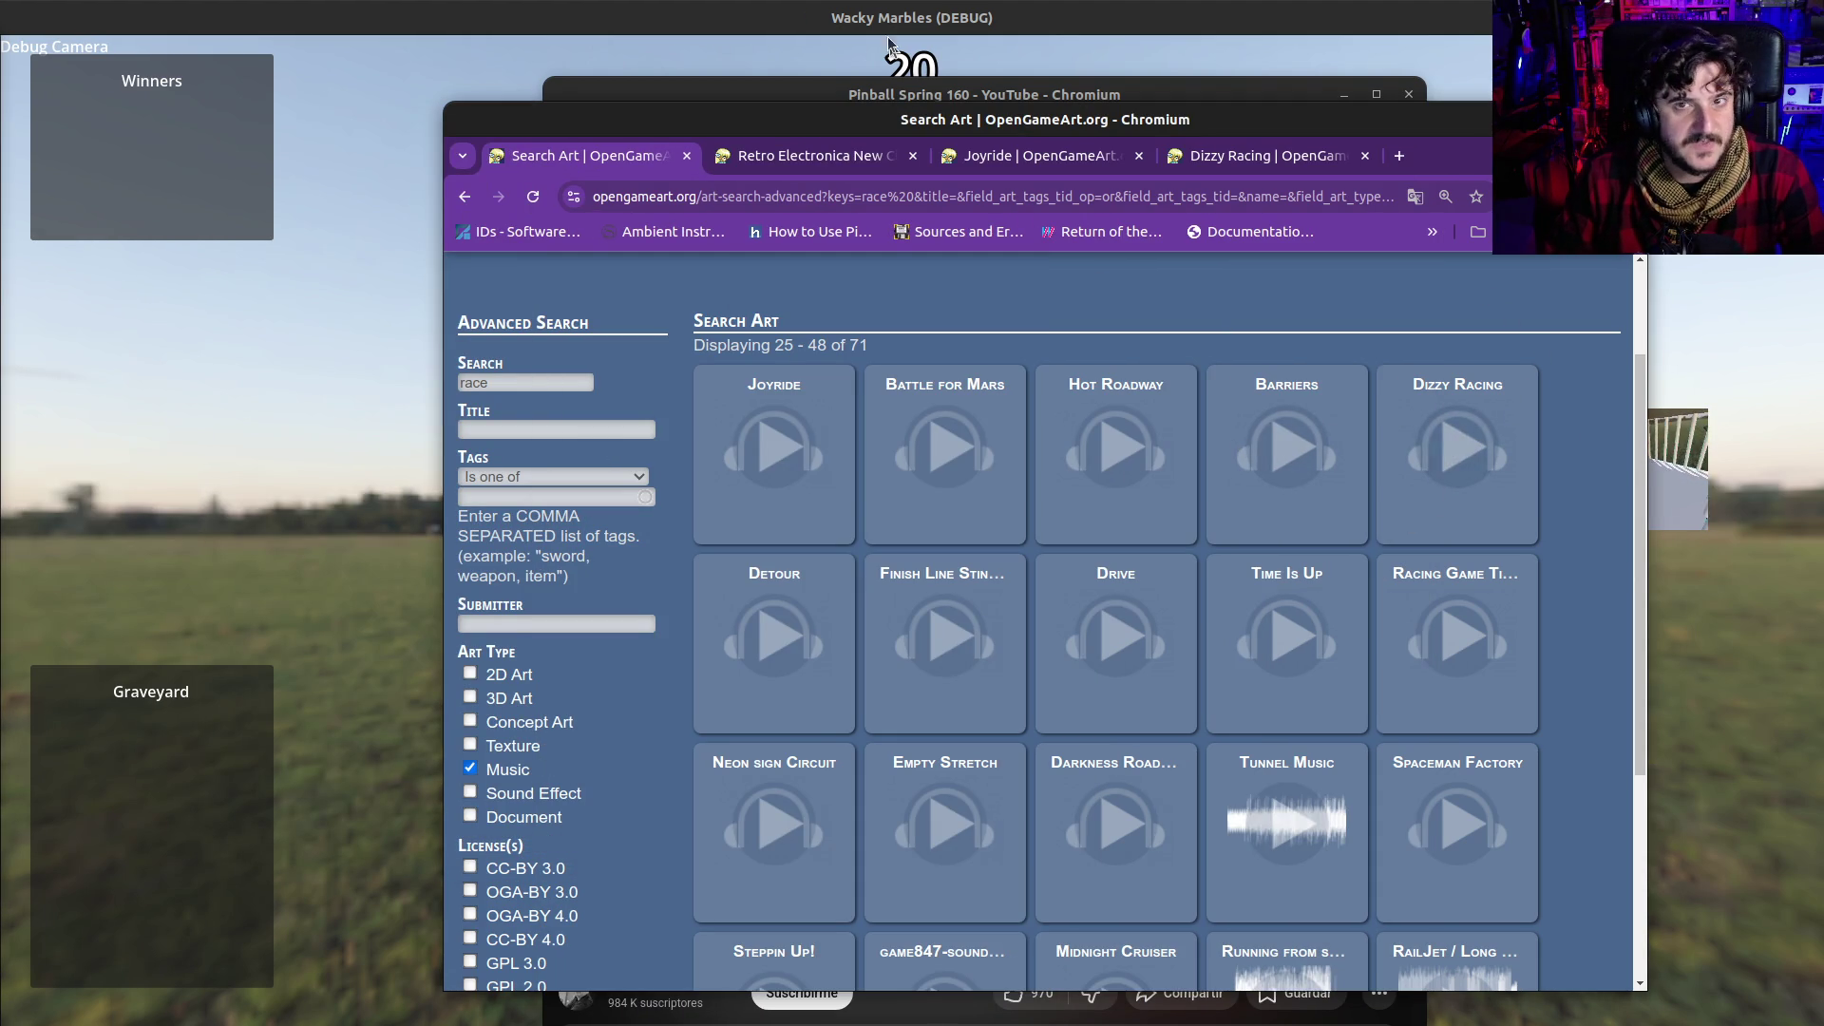
{"action": "left_click", "coordinate": [876, 90]}
{"action": "left_click", "coordinate": [1009, 832]}
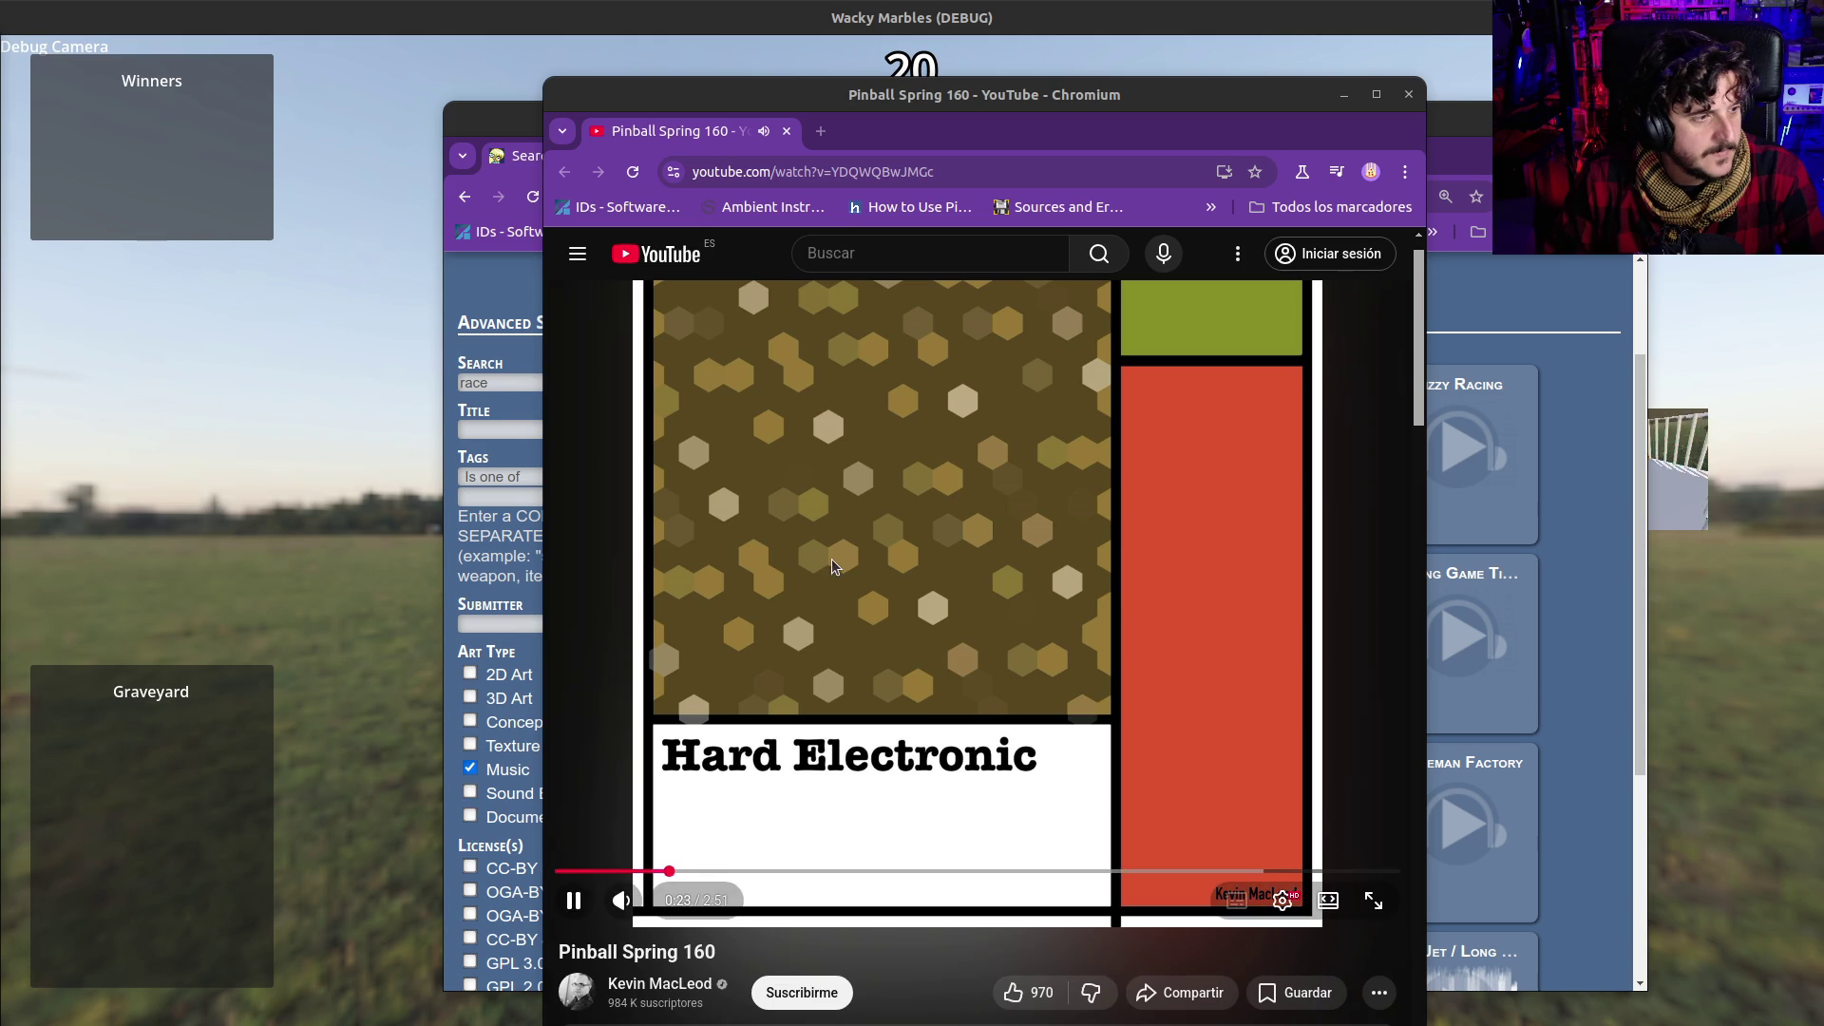
{"action": "left_click", "coordinate": [1009, 832]}
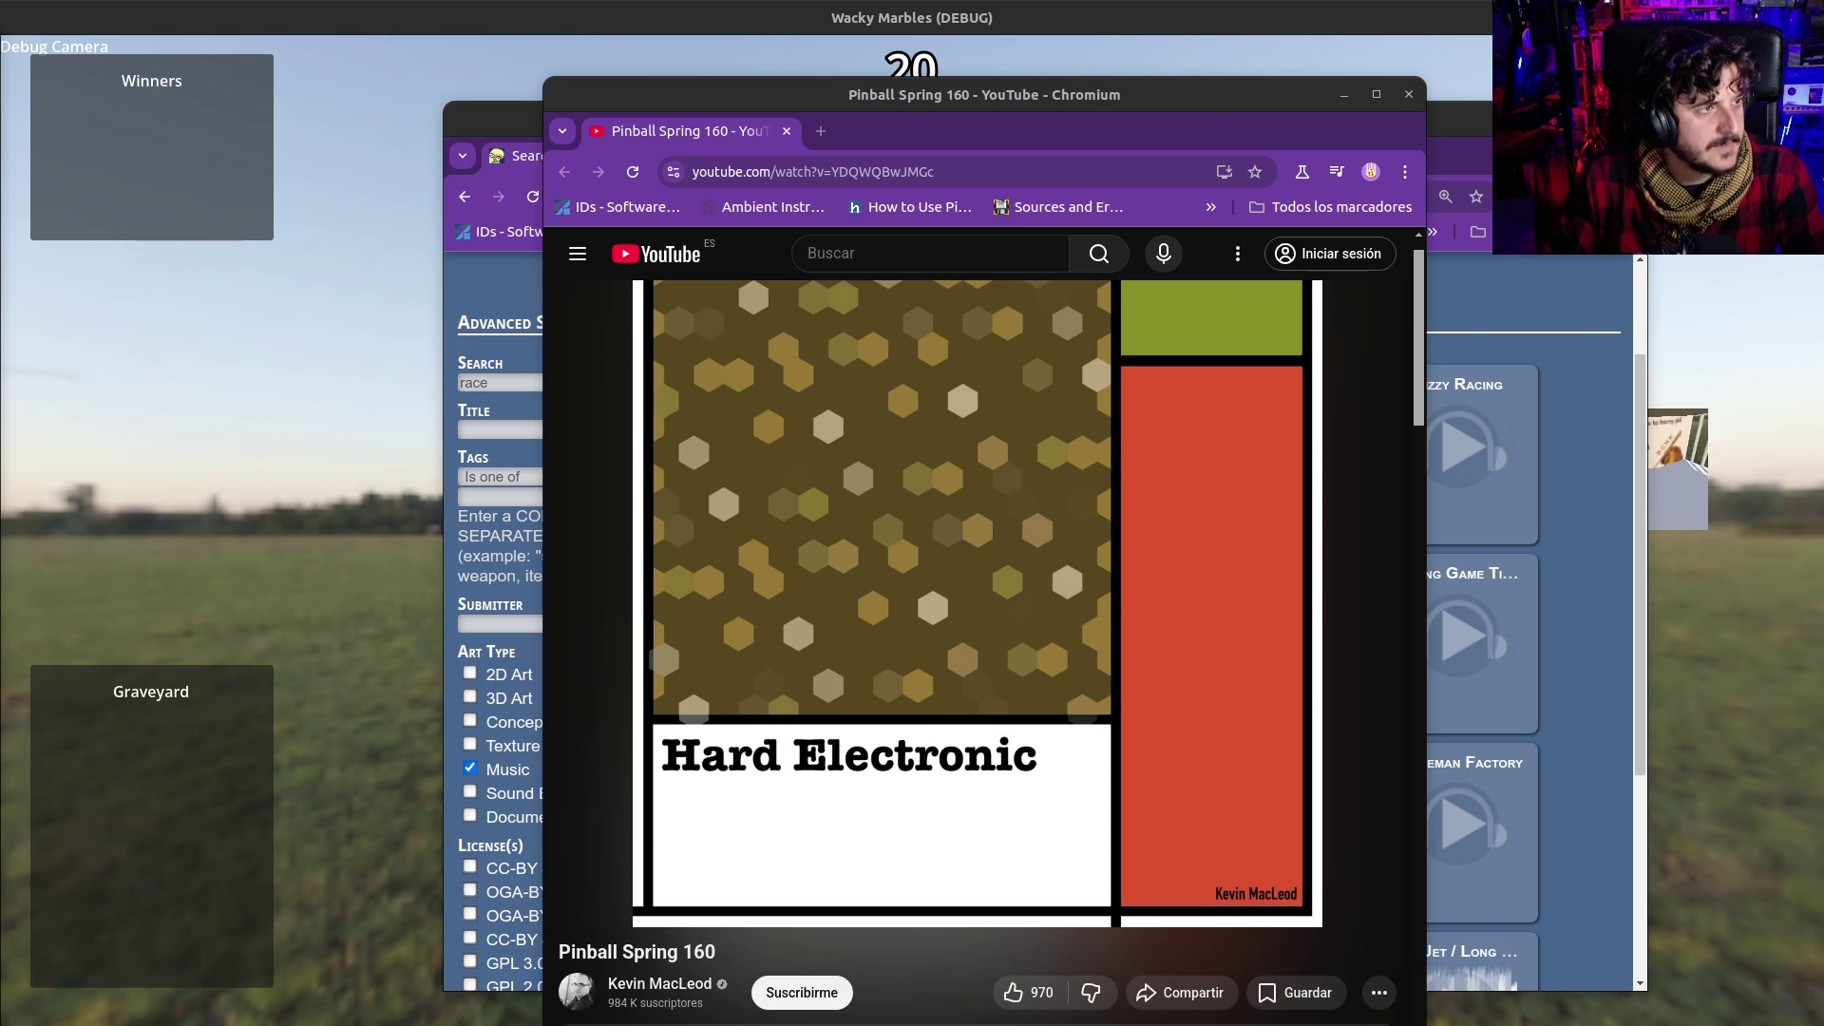
Bring the incompetech catalogue window back to the centre of the screen.
{"action": "key", "text": "alt+Tab"}
{"action": "mouse_move", "coordinate": [964, 297]}
{"action": "left_mouse_down"}
{"action": "mouse_move", "coordinate": [903, 252]}
{"action": "mouse_move", "coordinate": [0, 193]}
{"action": "left_mouse_up"}
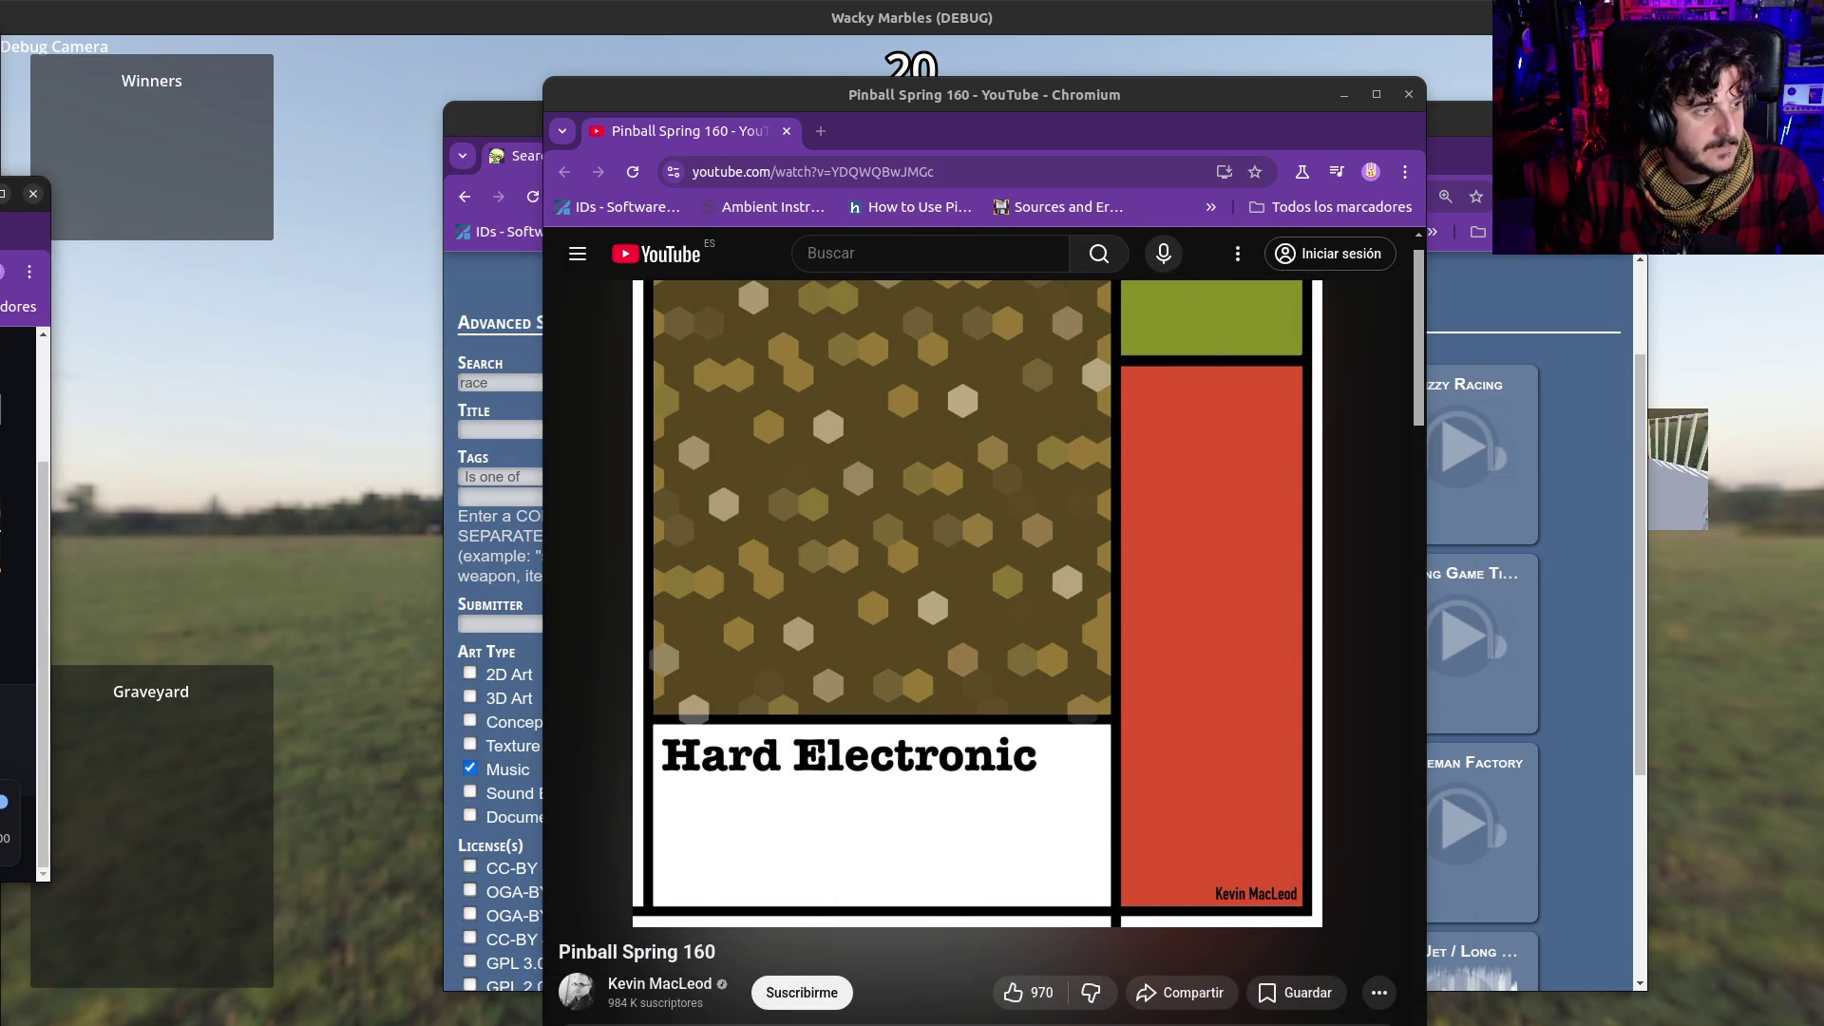
{"action": "left_click_drag", "start_coordinate": [10, 193], "coordinate": [964, 212]}
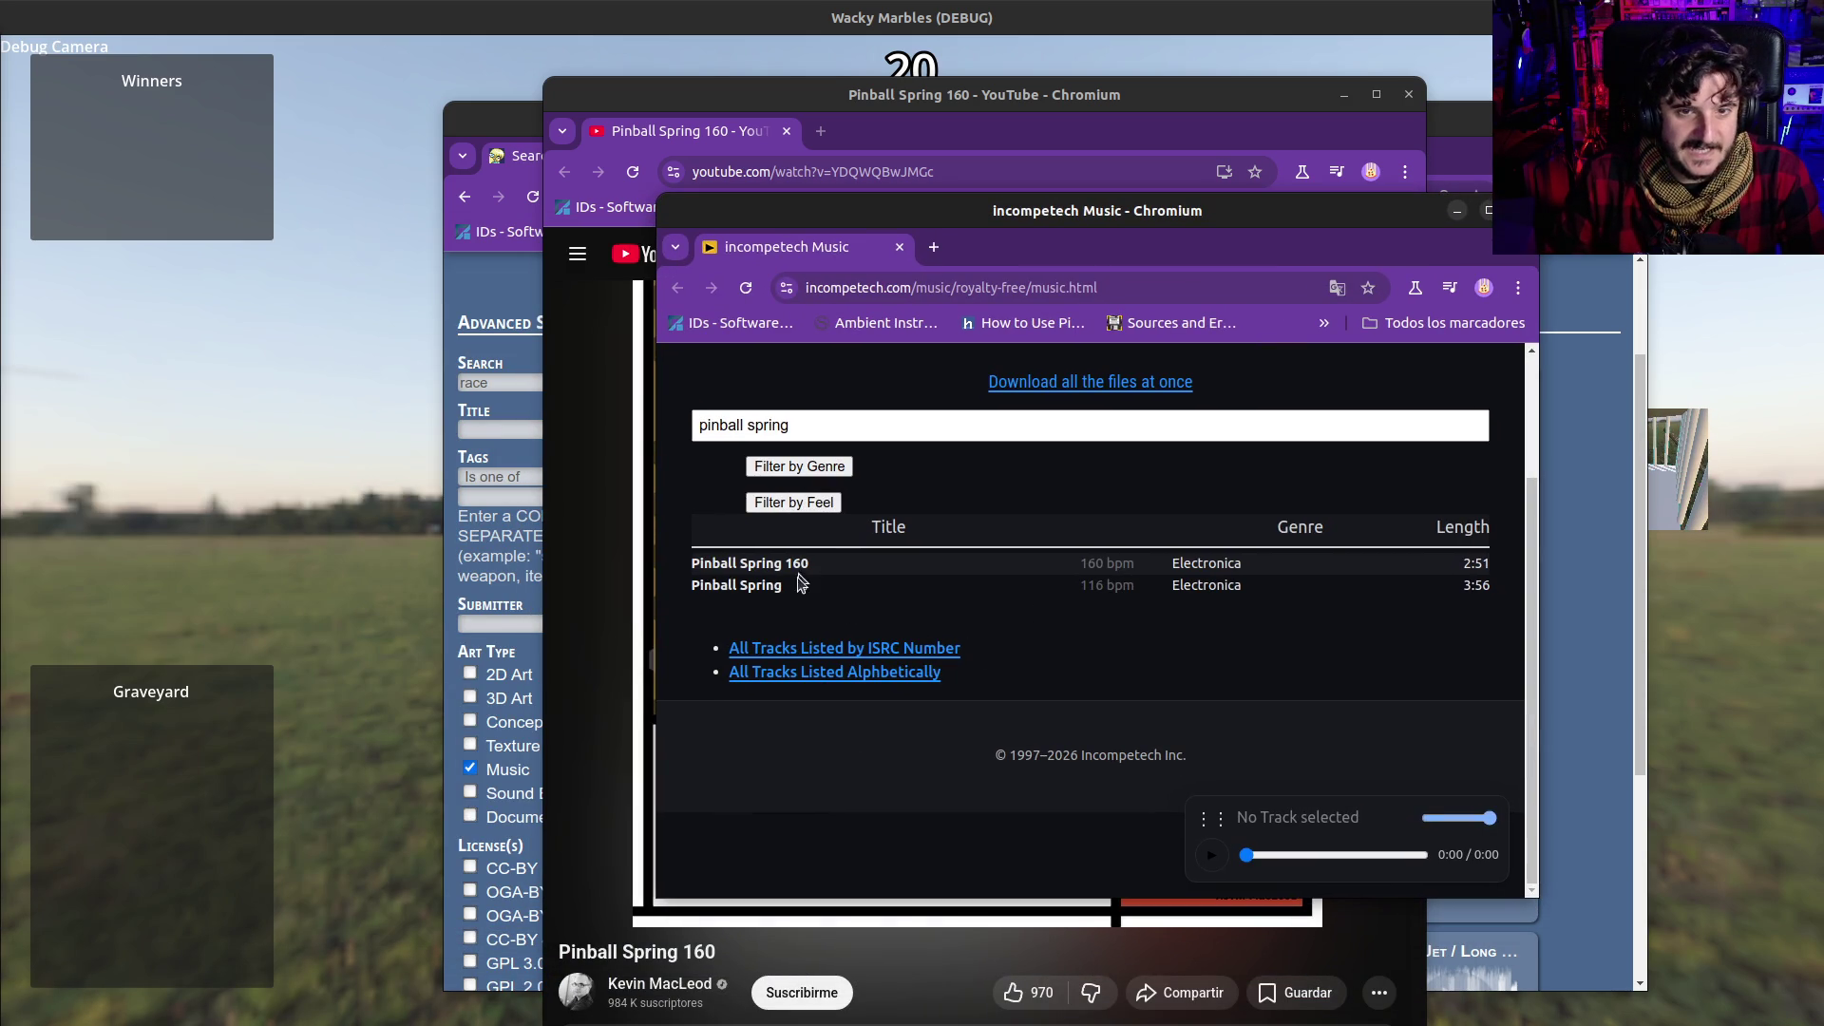
Expand the Pinball Spring 160 details, then minimize the incompetech, YouTube and OpenGameArt windows.
{"action": "left_click", "coordinate": [901, 566]}
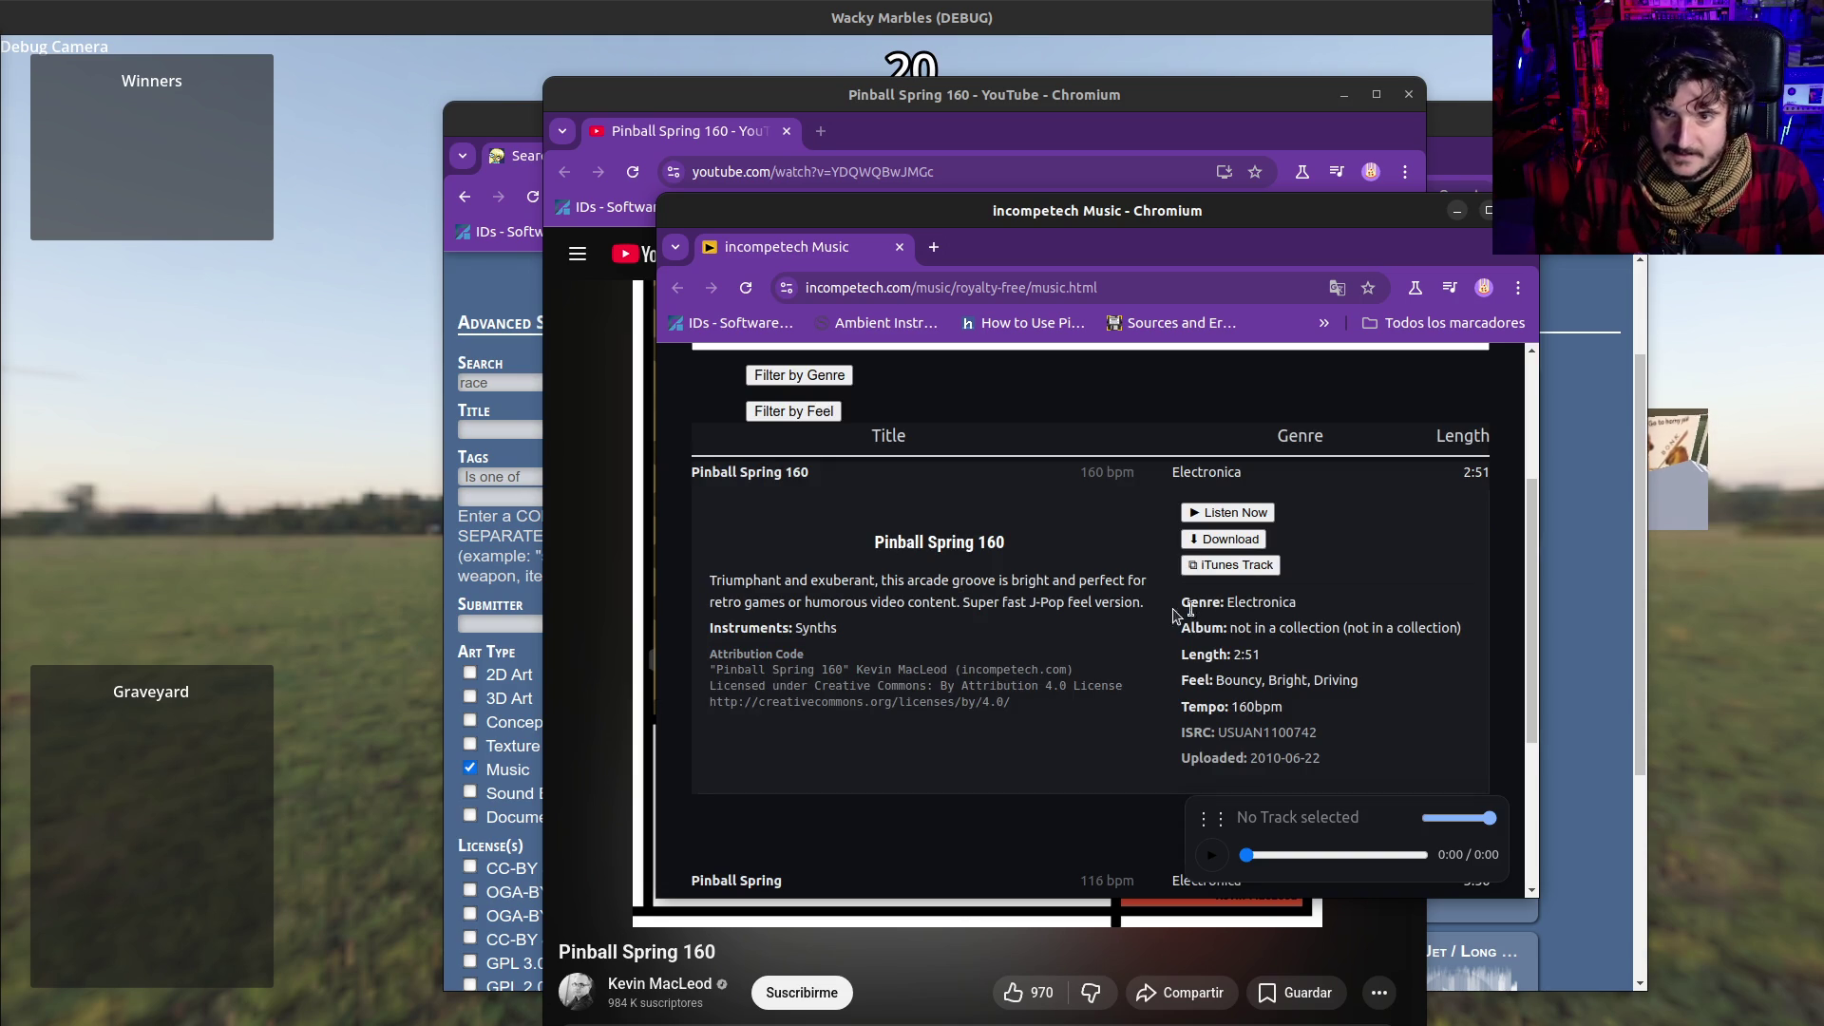
{"action": "left_click", "coordinate": [1456, 210]}
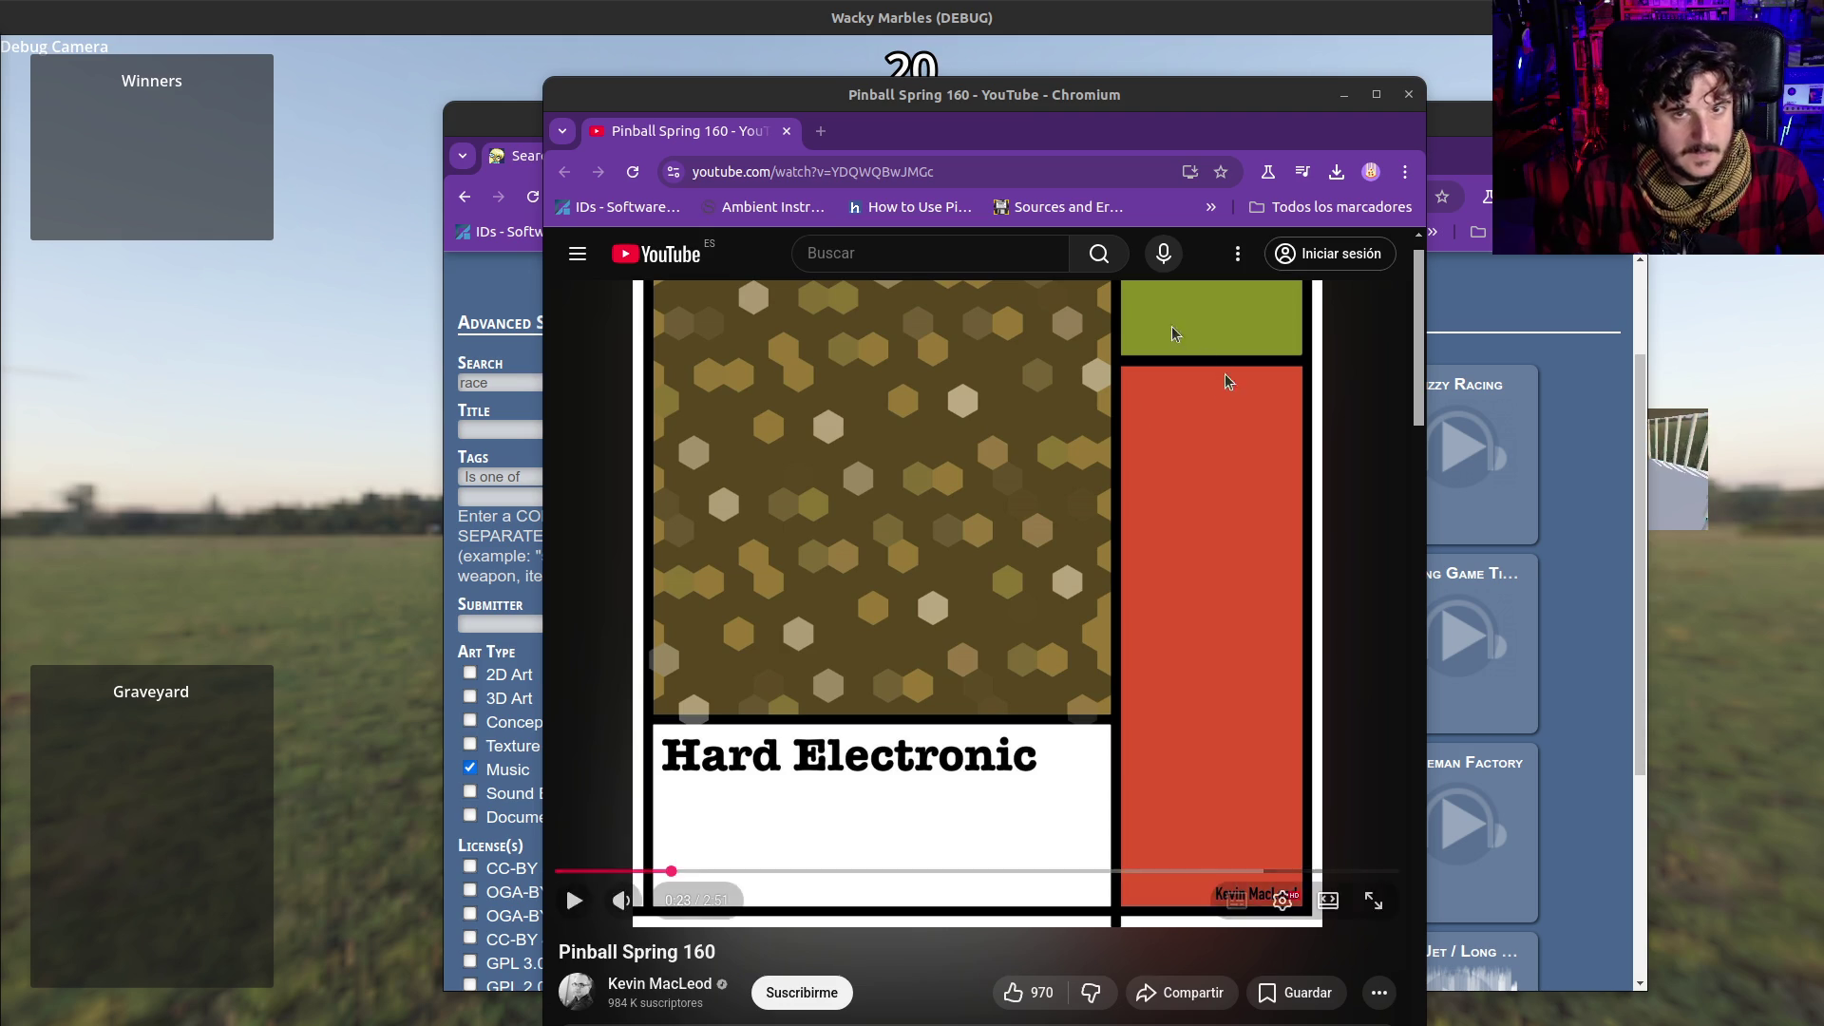
{"action": "key", "text": "super+h"}
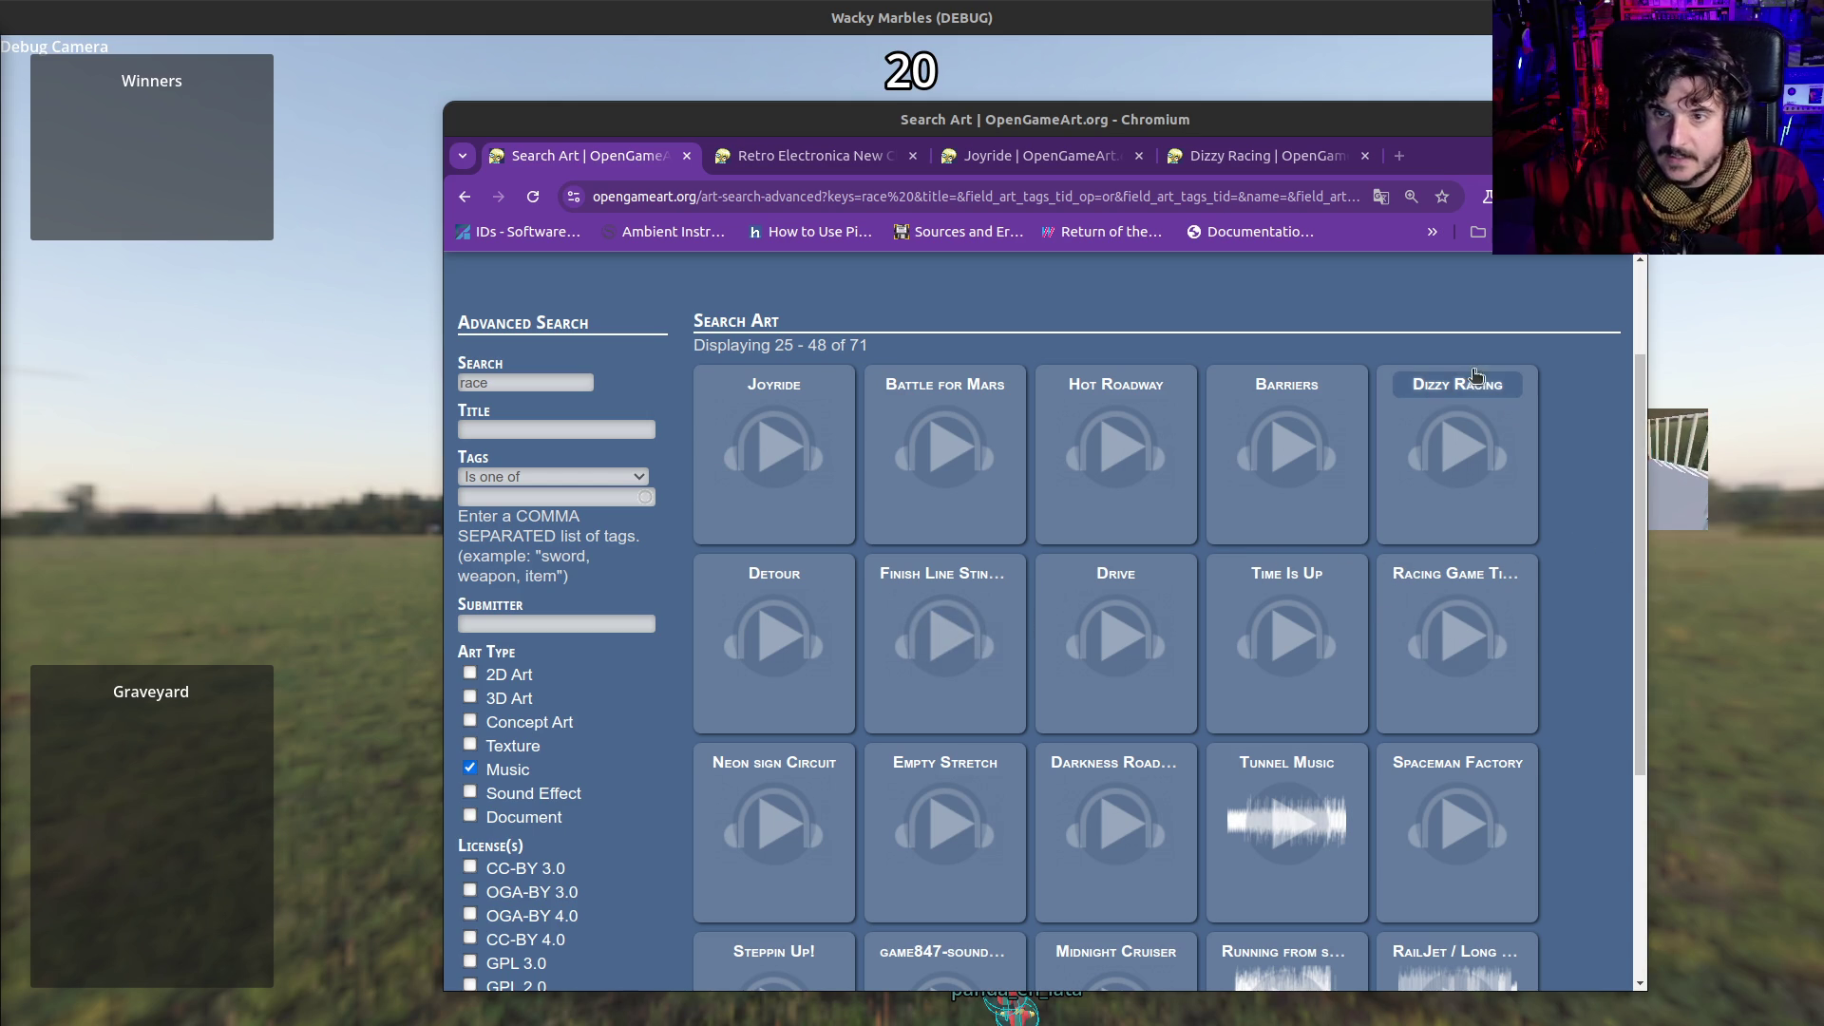
{"action": "middle_click", "coordinate": [1368, 123]}
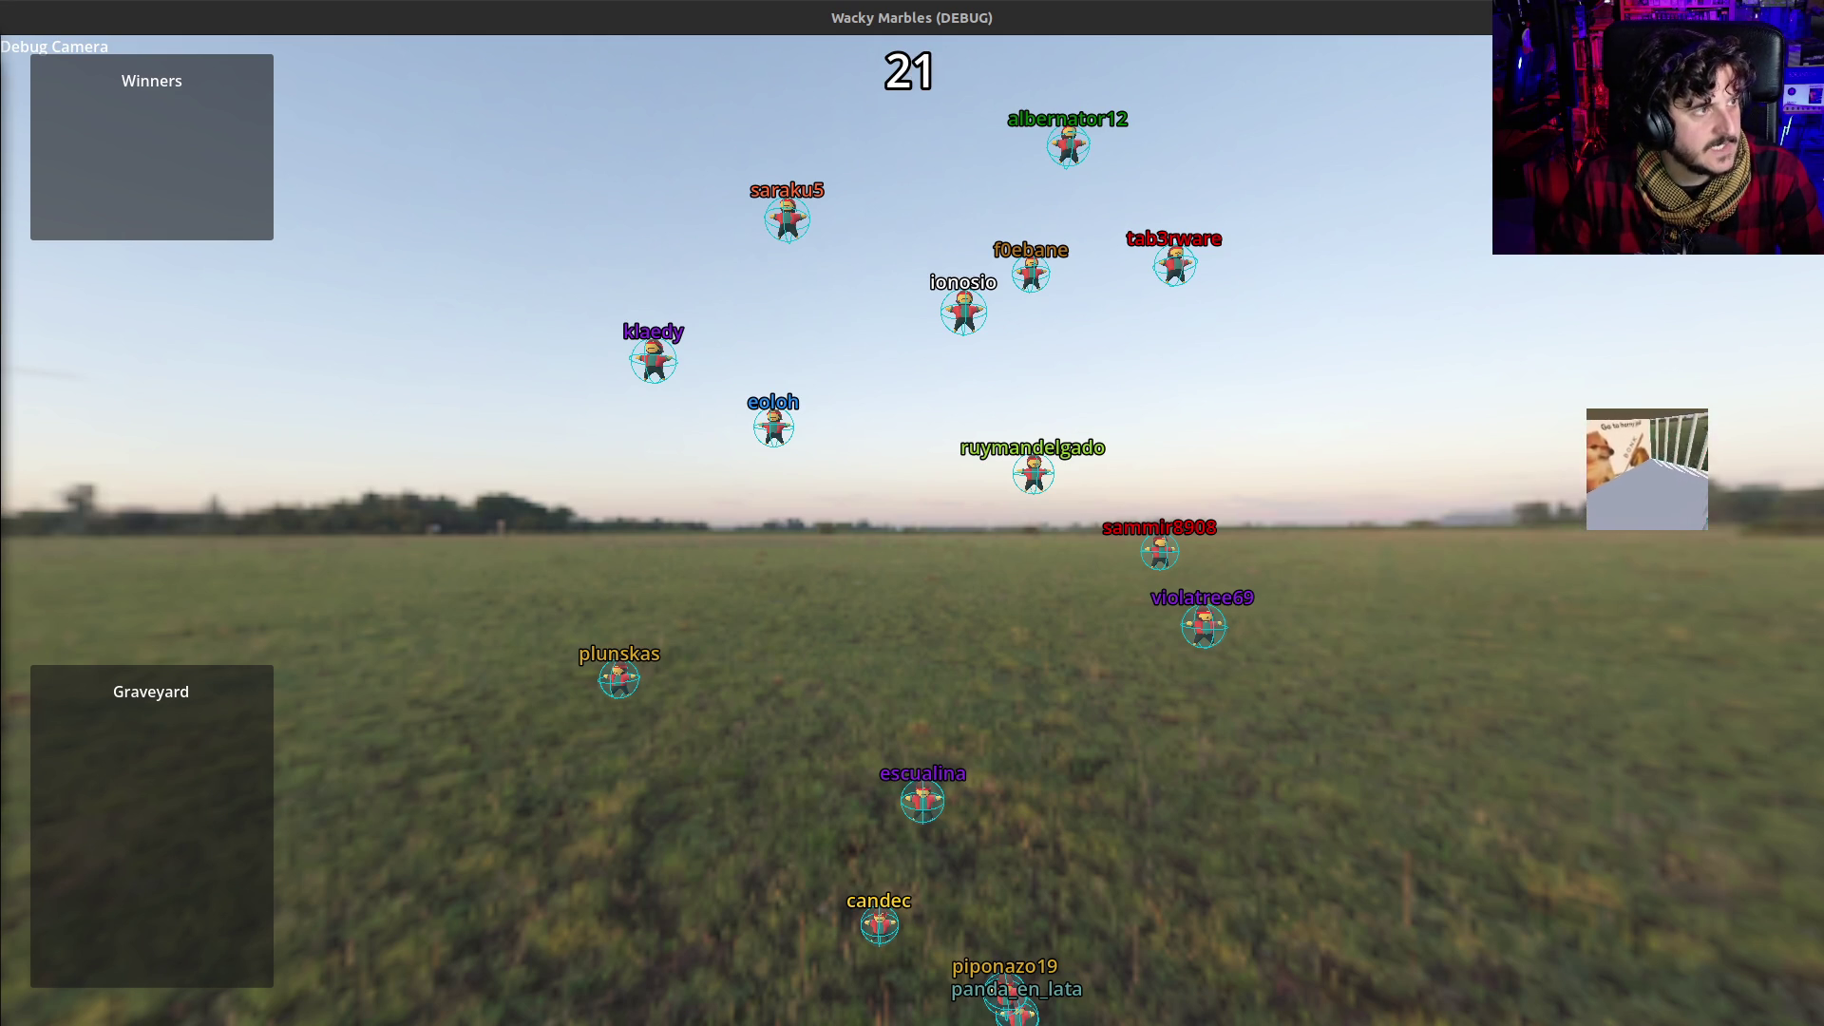
Open a terminal in the music folder and convert dizzy_racing.wav to dizzy_racing.ogg with ffmpeg.
{"action": "key", "text": "alt+Tab"}
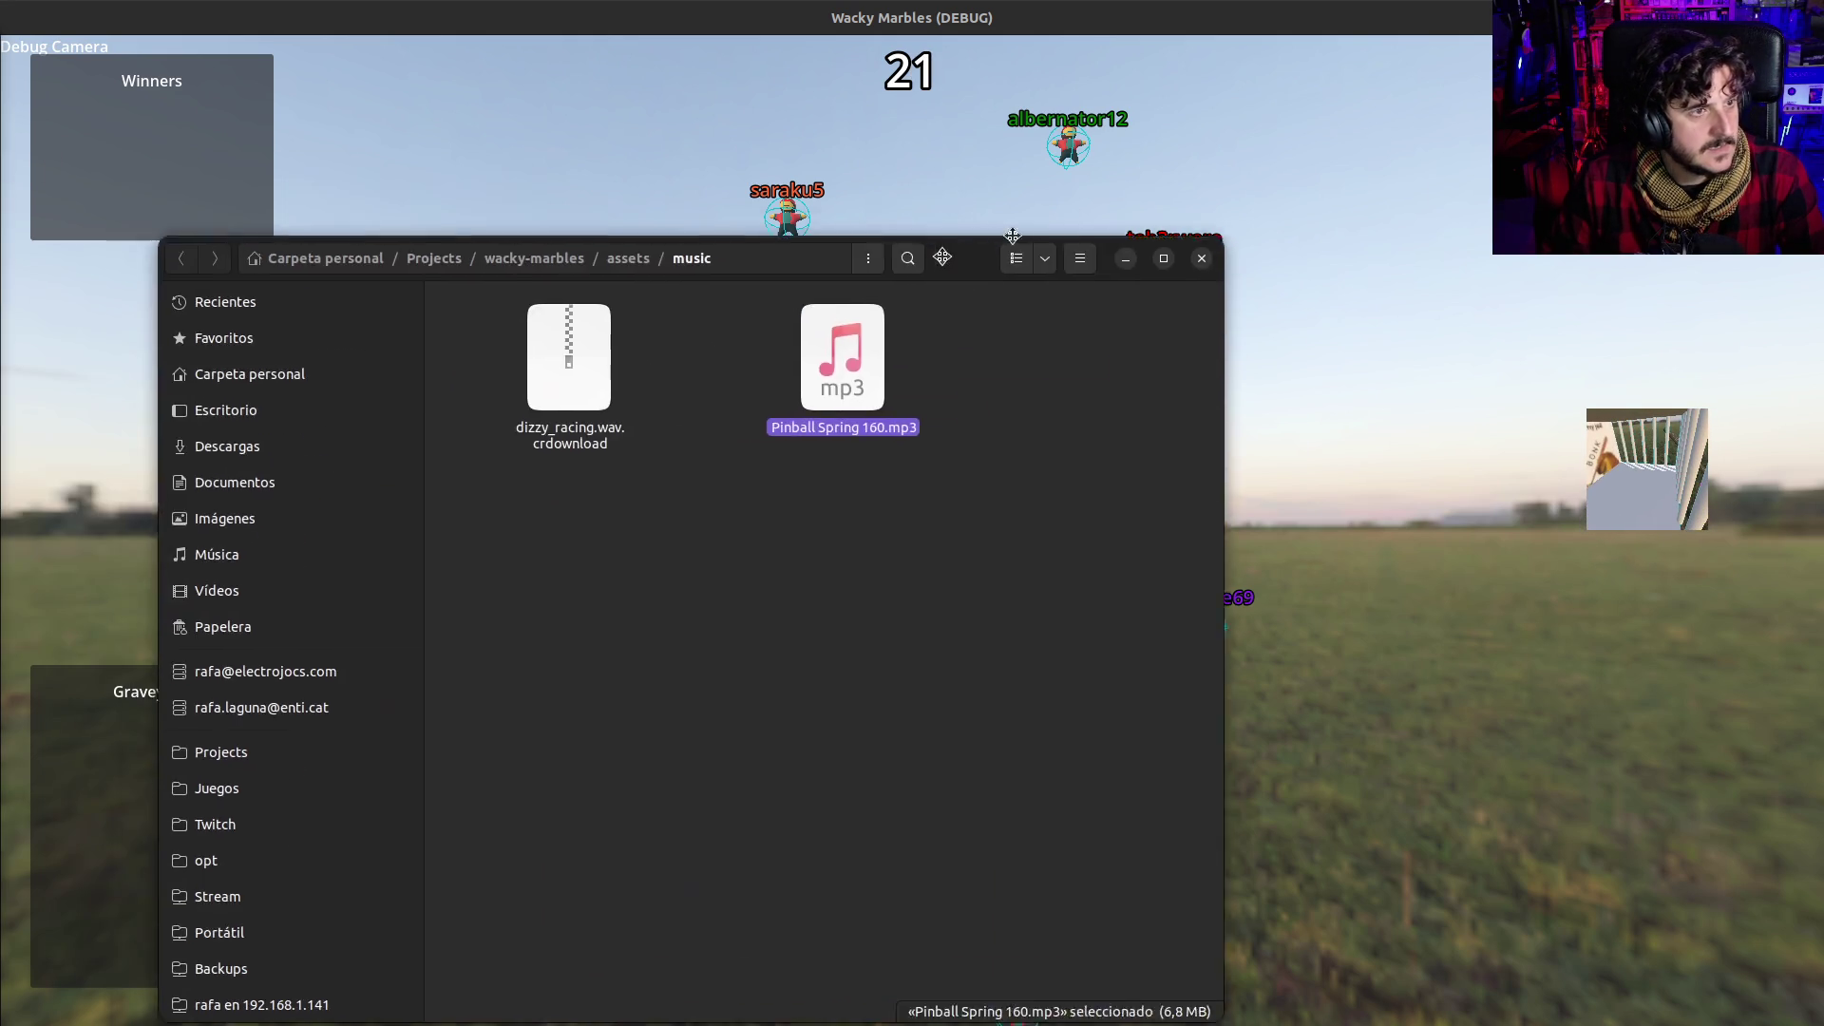
{"action": "right_click", "coordinate": [1298, 639]}
{"action": "left_click", "coordinate": [1351, 748]}
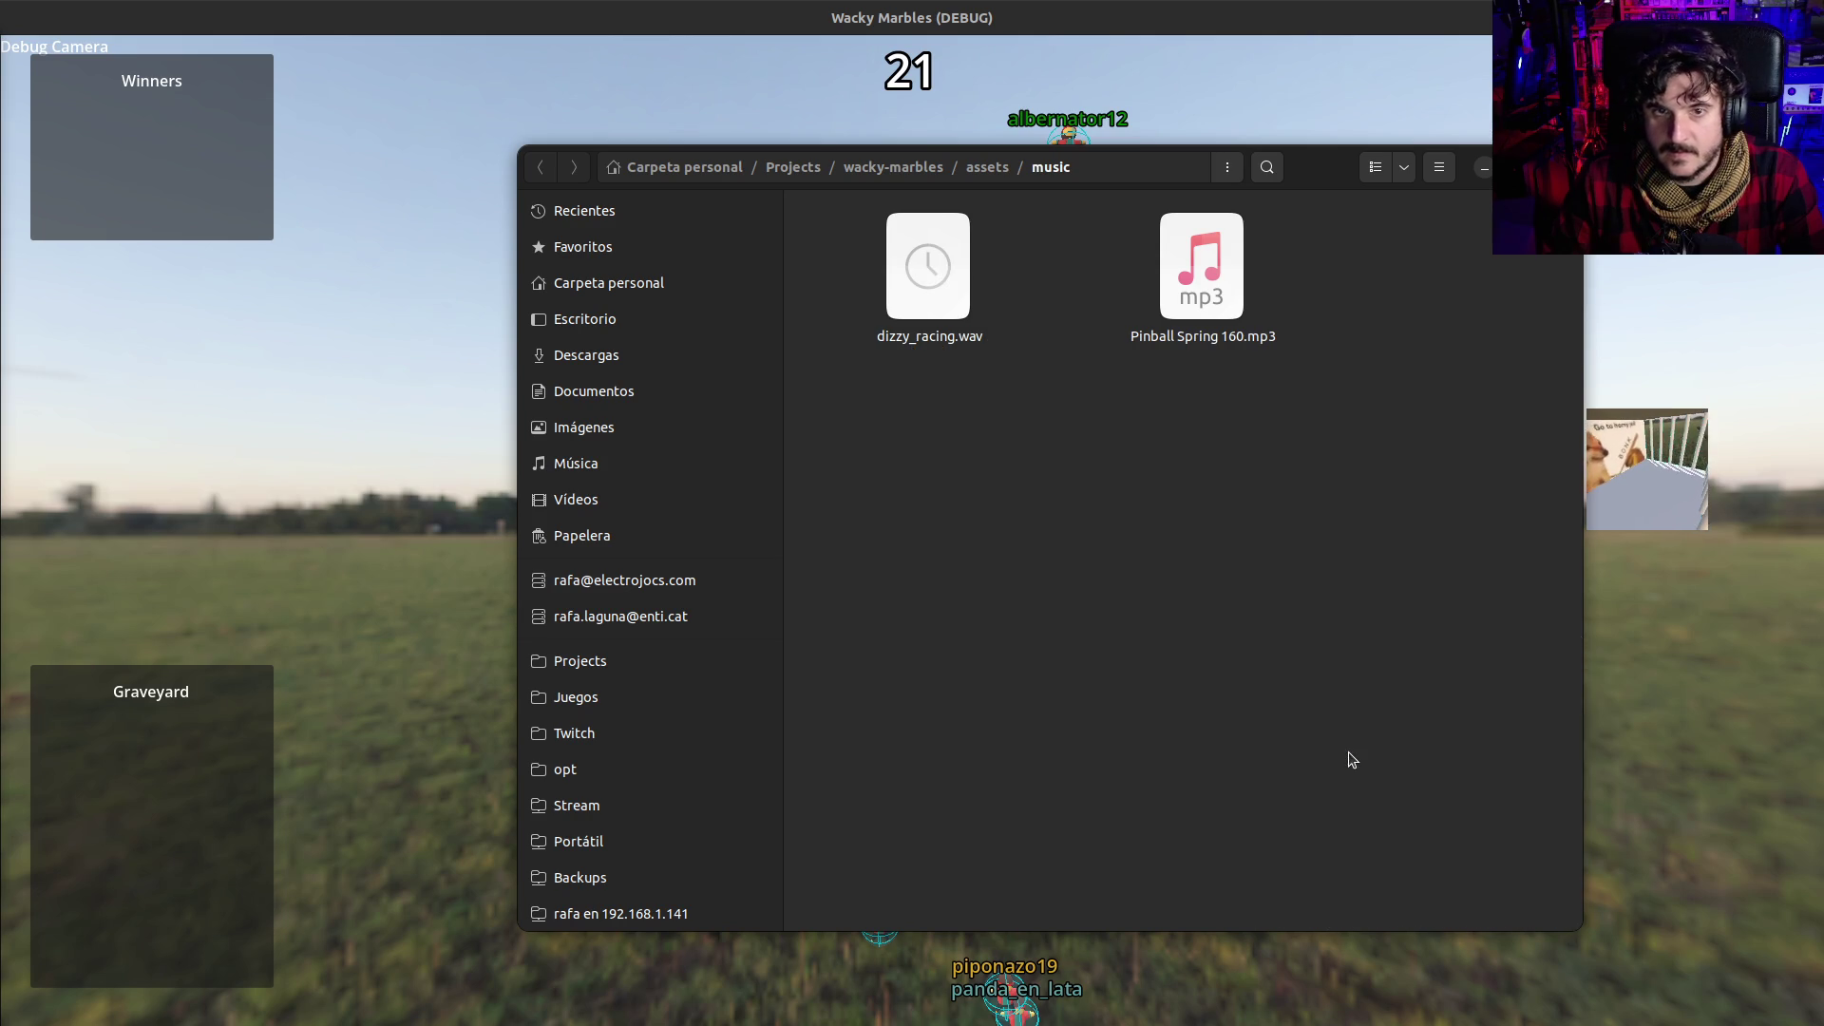
{"action": "type", "text": "ffmpeg -i"}
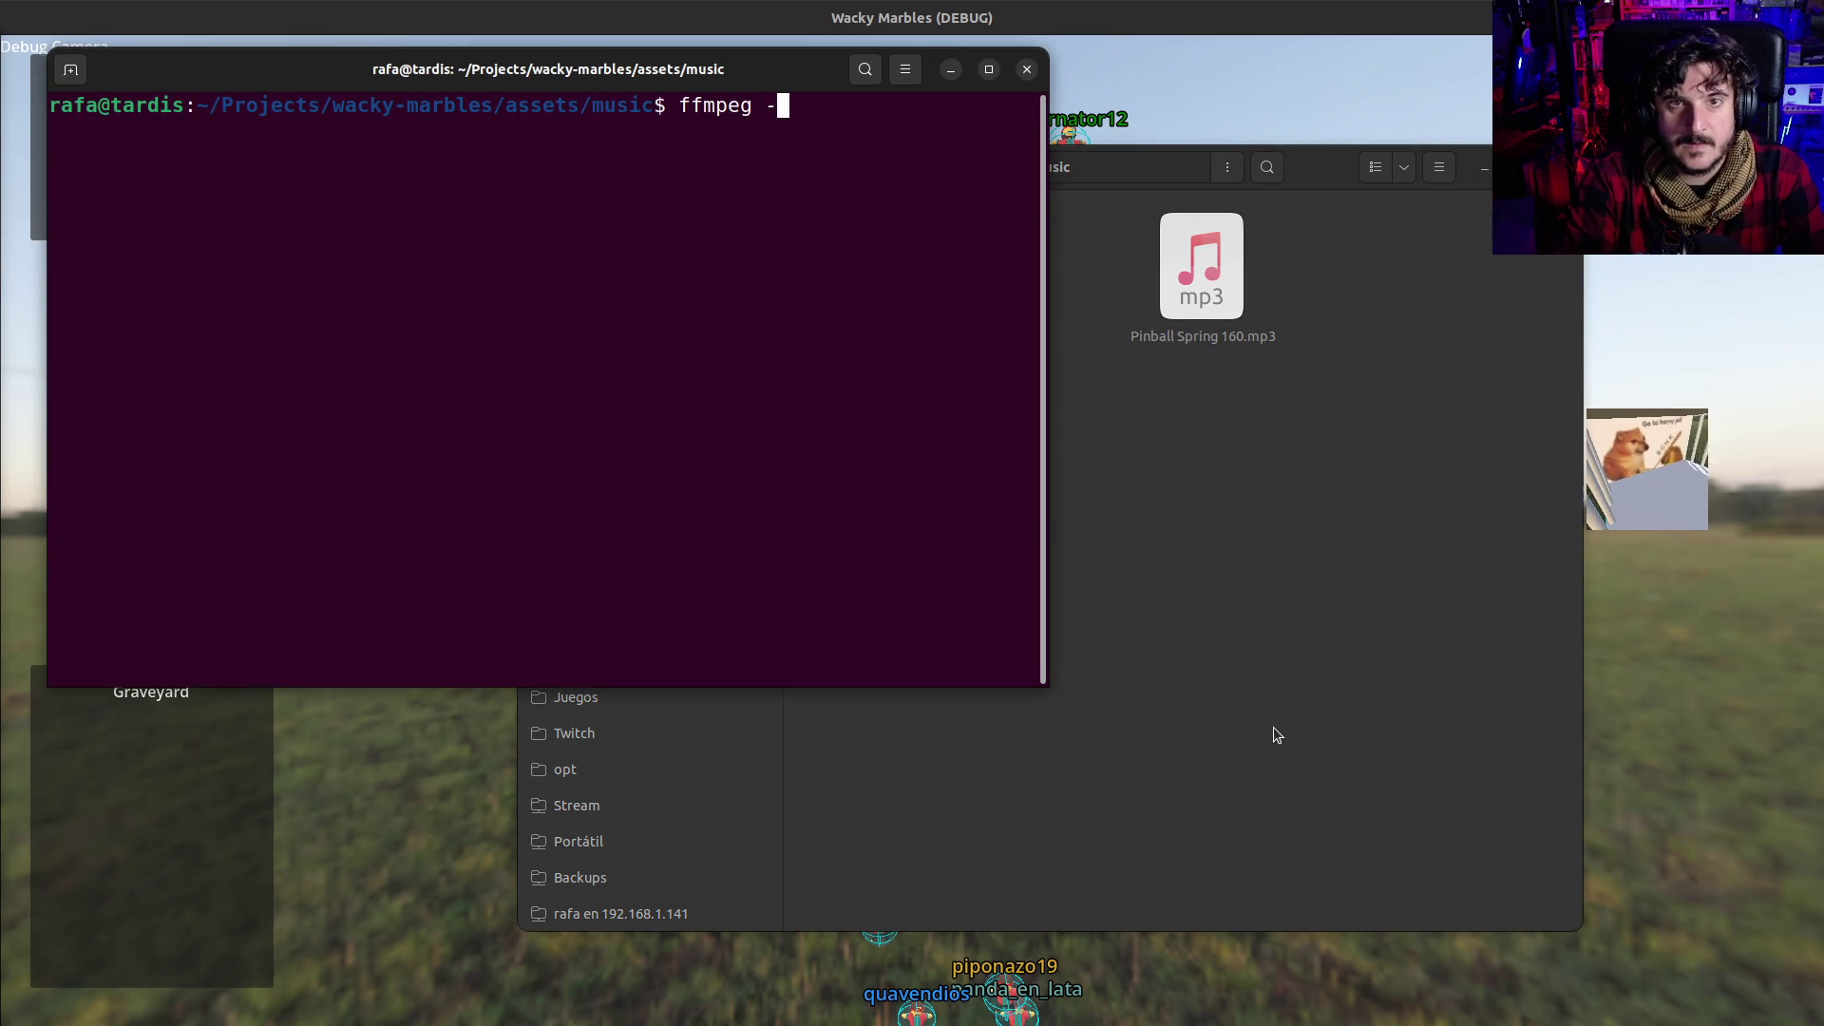
{"action": "key", "text": "Tab"}
{"action": "key", "text": "Tab"}
{"action": "type", "text": "d"}
{"action": "key", "text": "Tab"}
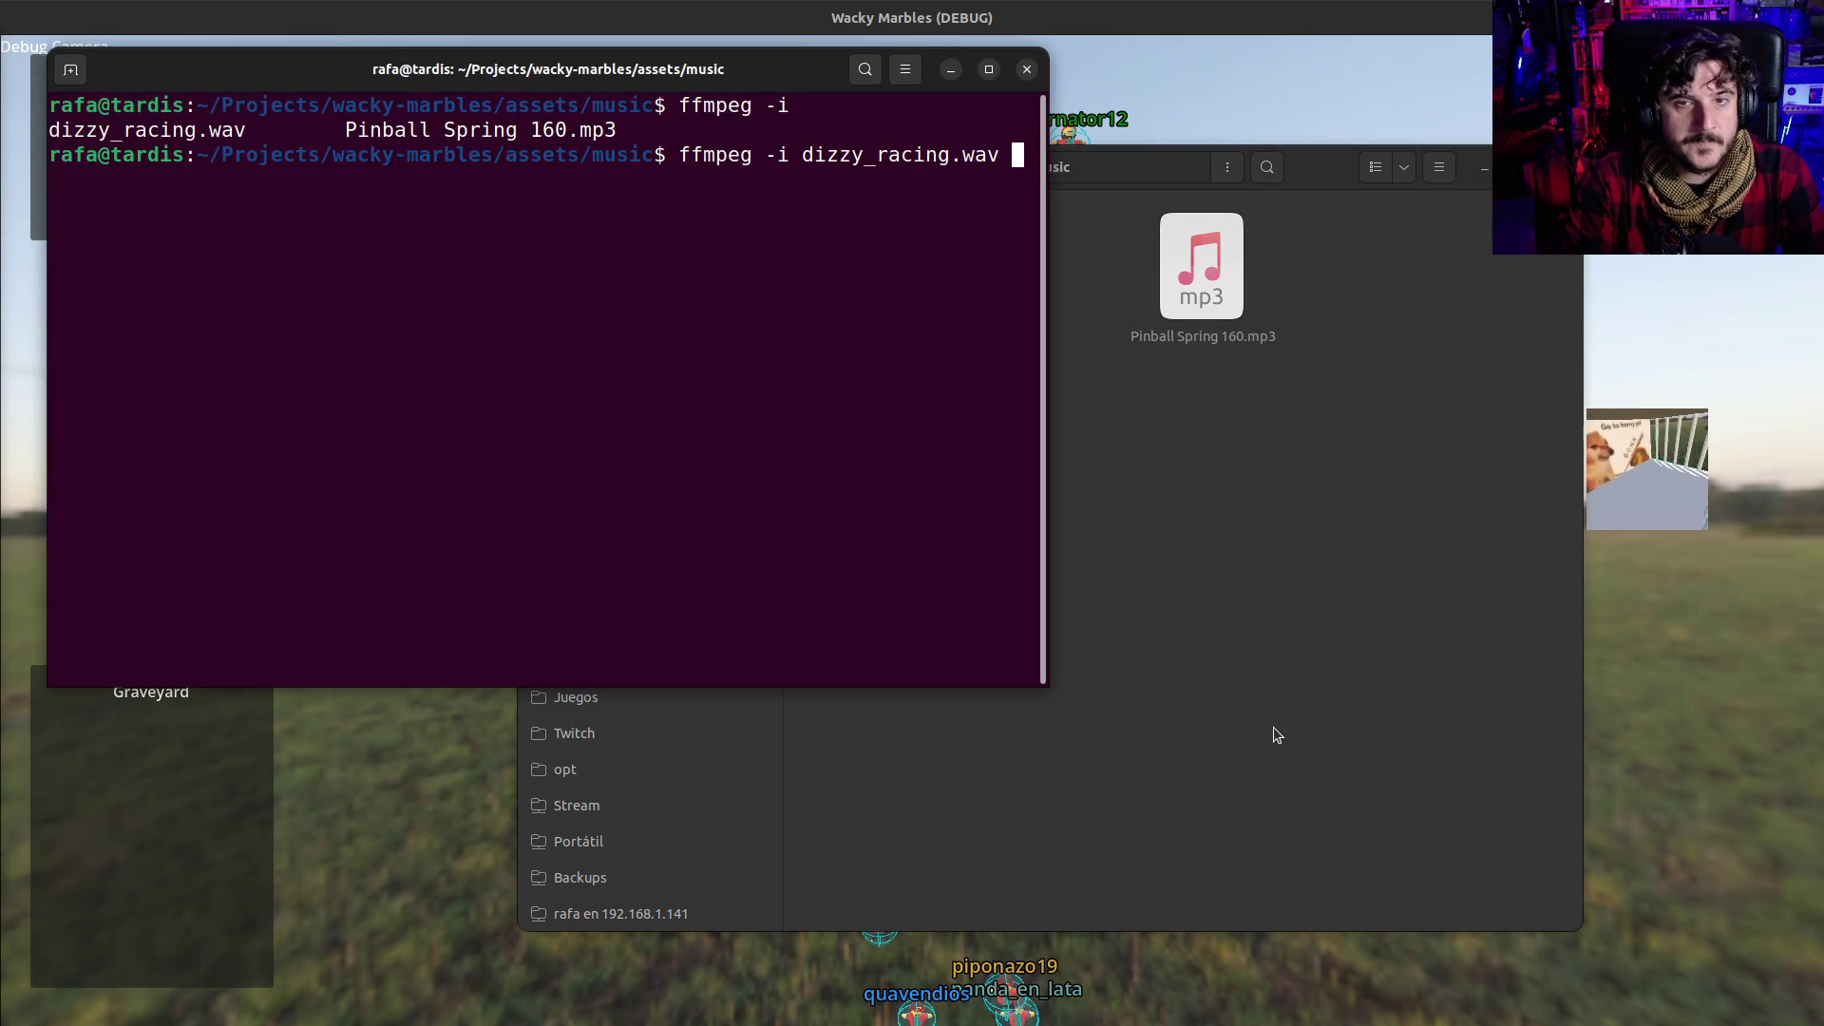
{"action": "type", "text": "di"}
{"action": "key", "text": "Tab"}
{"action": "key", "text": "BackSpace"}
{"action": "key", "text": "BackSpace"}
{"action": "key", "text": "BackSpace"}
{"action": "type", "text": "ogg"}
{"action": "key", "text": "Return"}
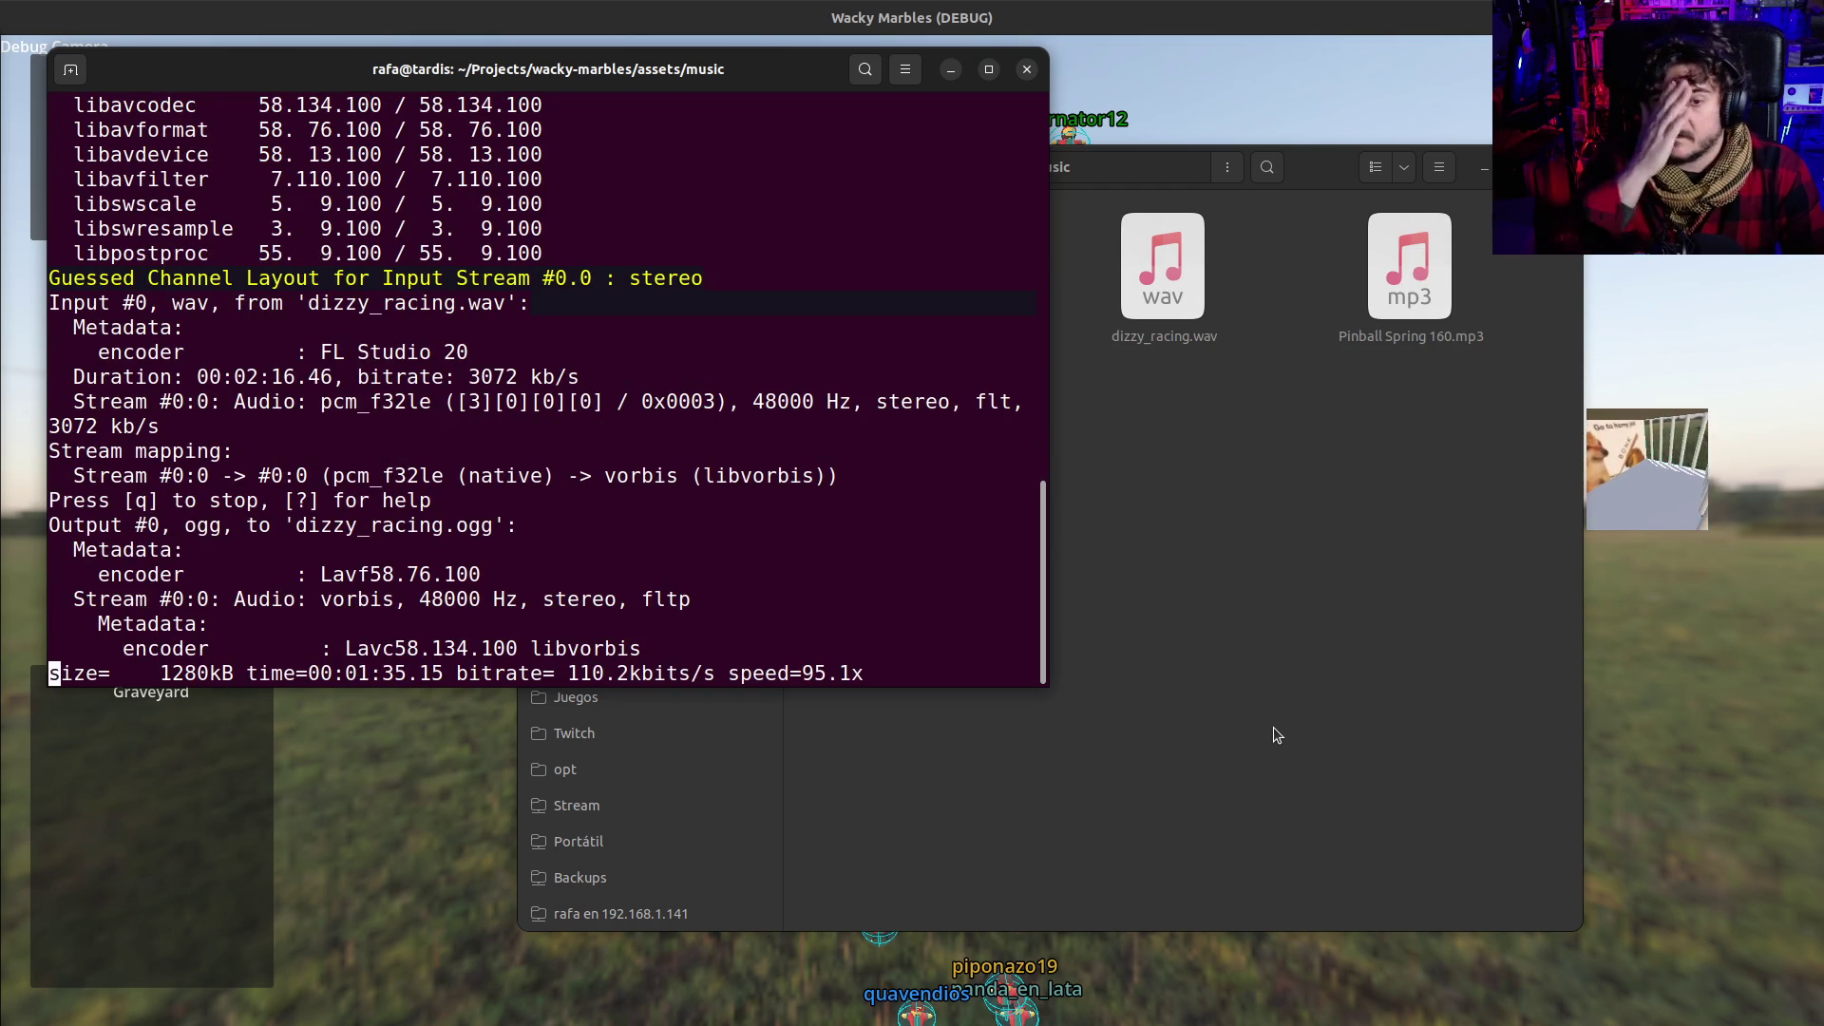
Delete the original dizzy_racing.wav with rm and exit the terminal.
{"action": "type", "text": "rm di"}
{"action": "key", "text": "Tab"}
{"action": "type", "text": "wav"}
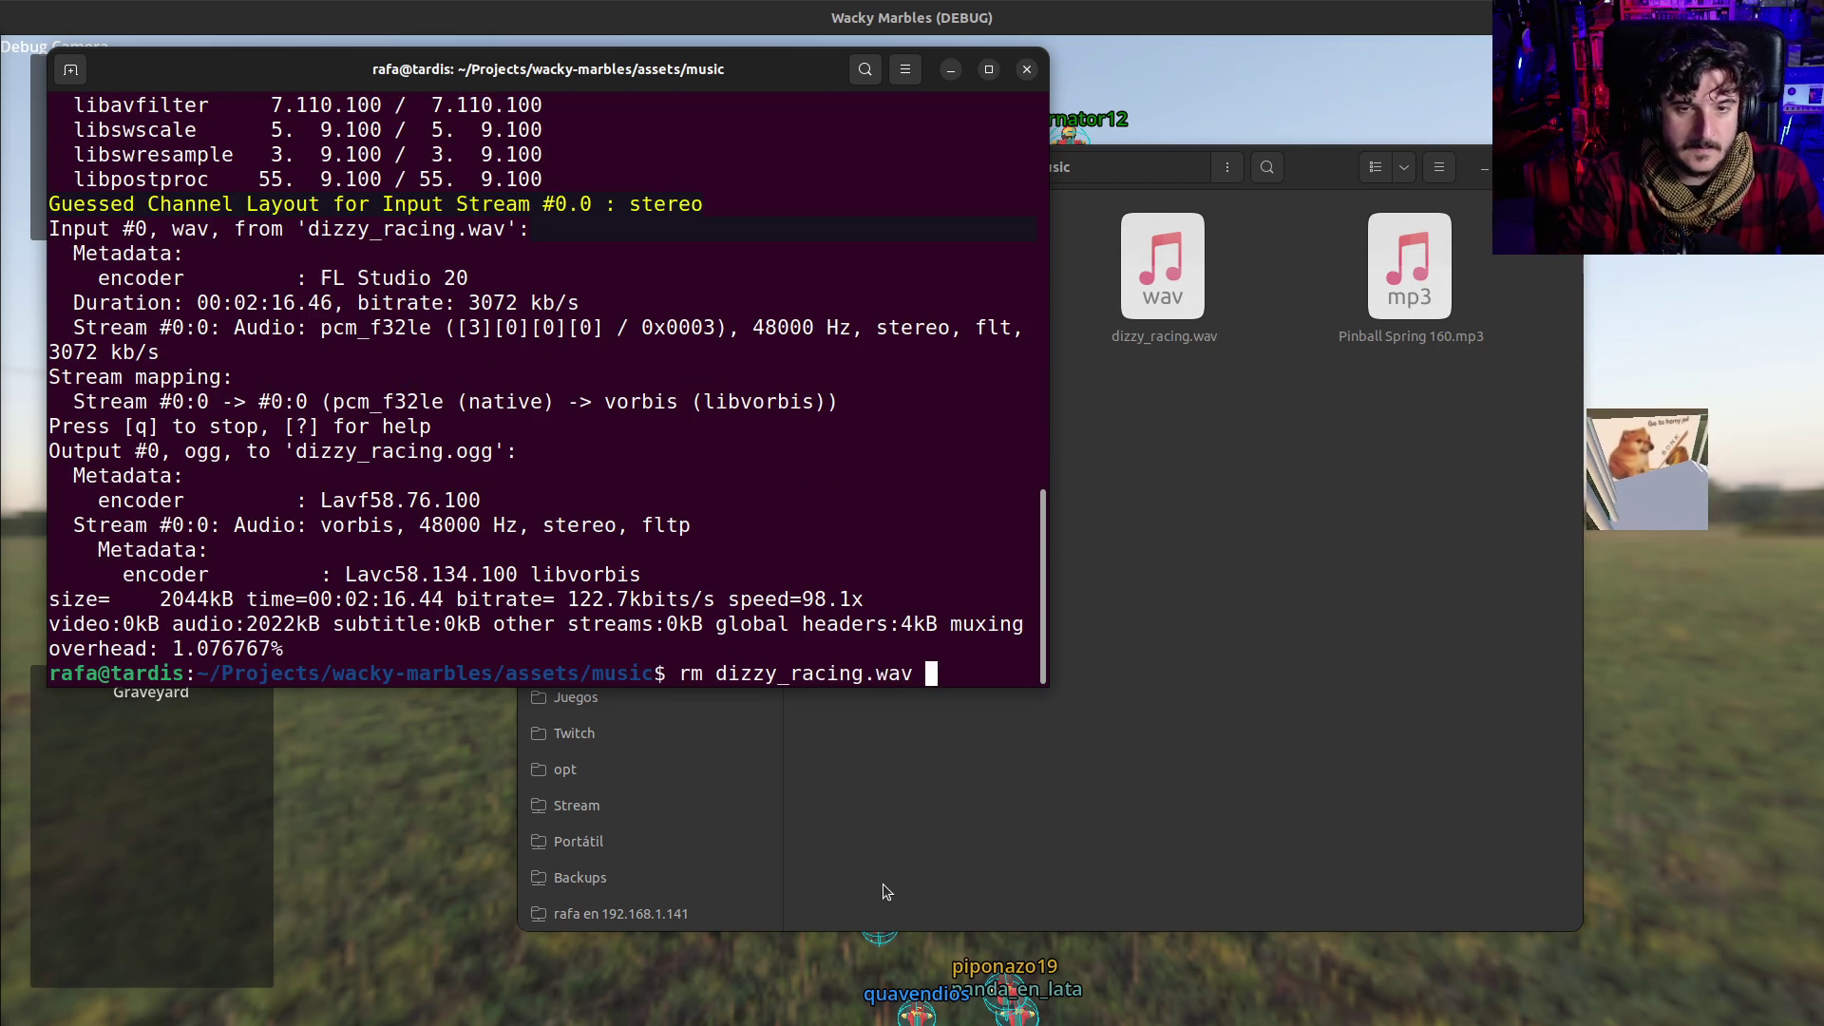
{"action": "key", "text": "Return"}
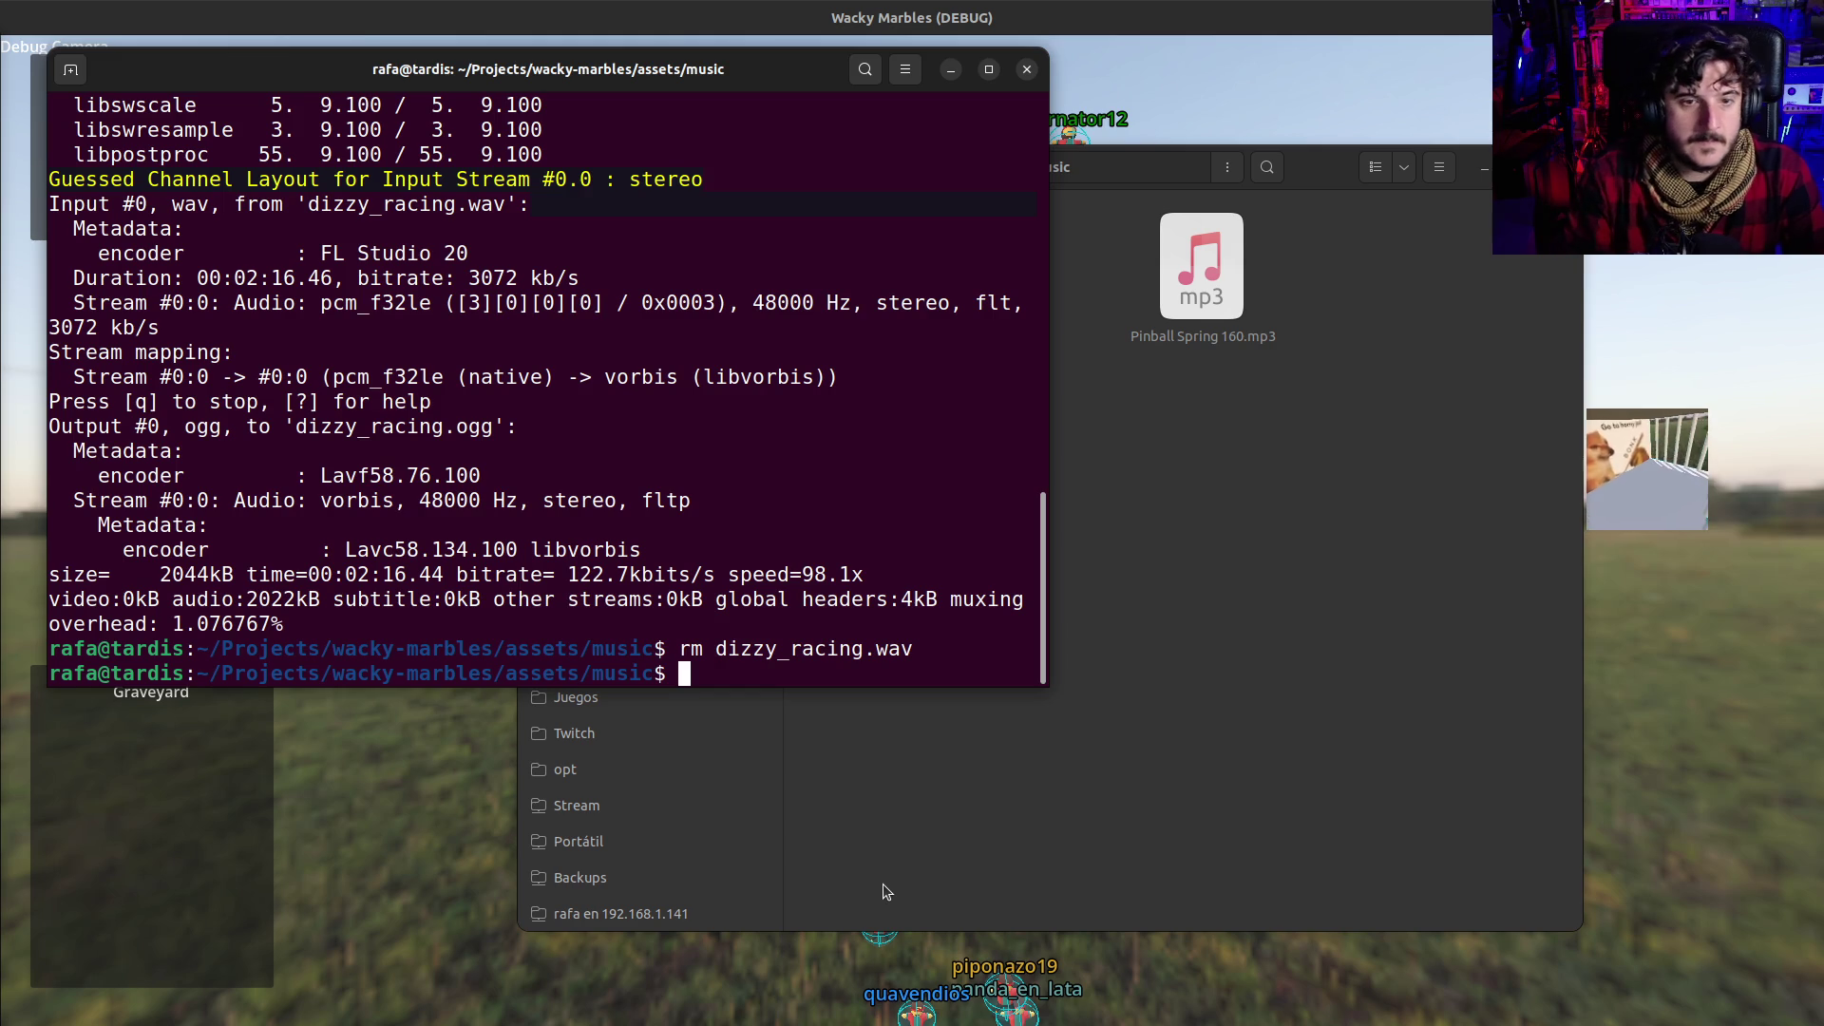
{"action": "key", "text": "ctrl+d"}
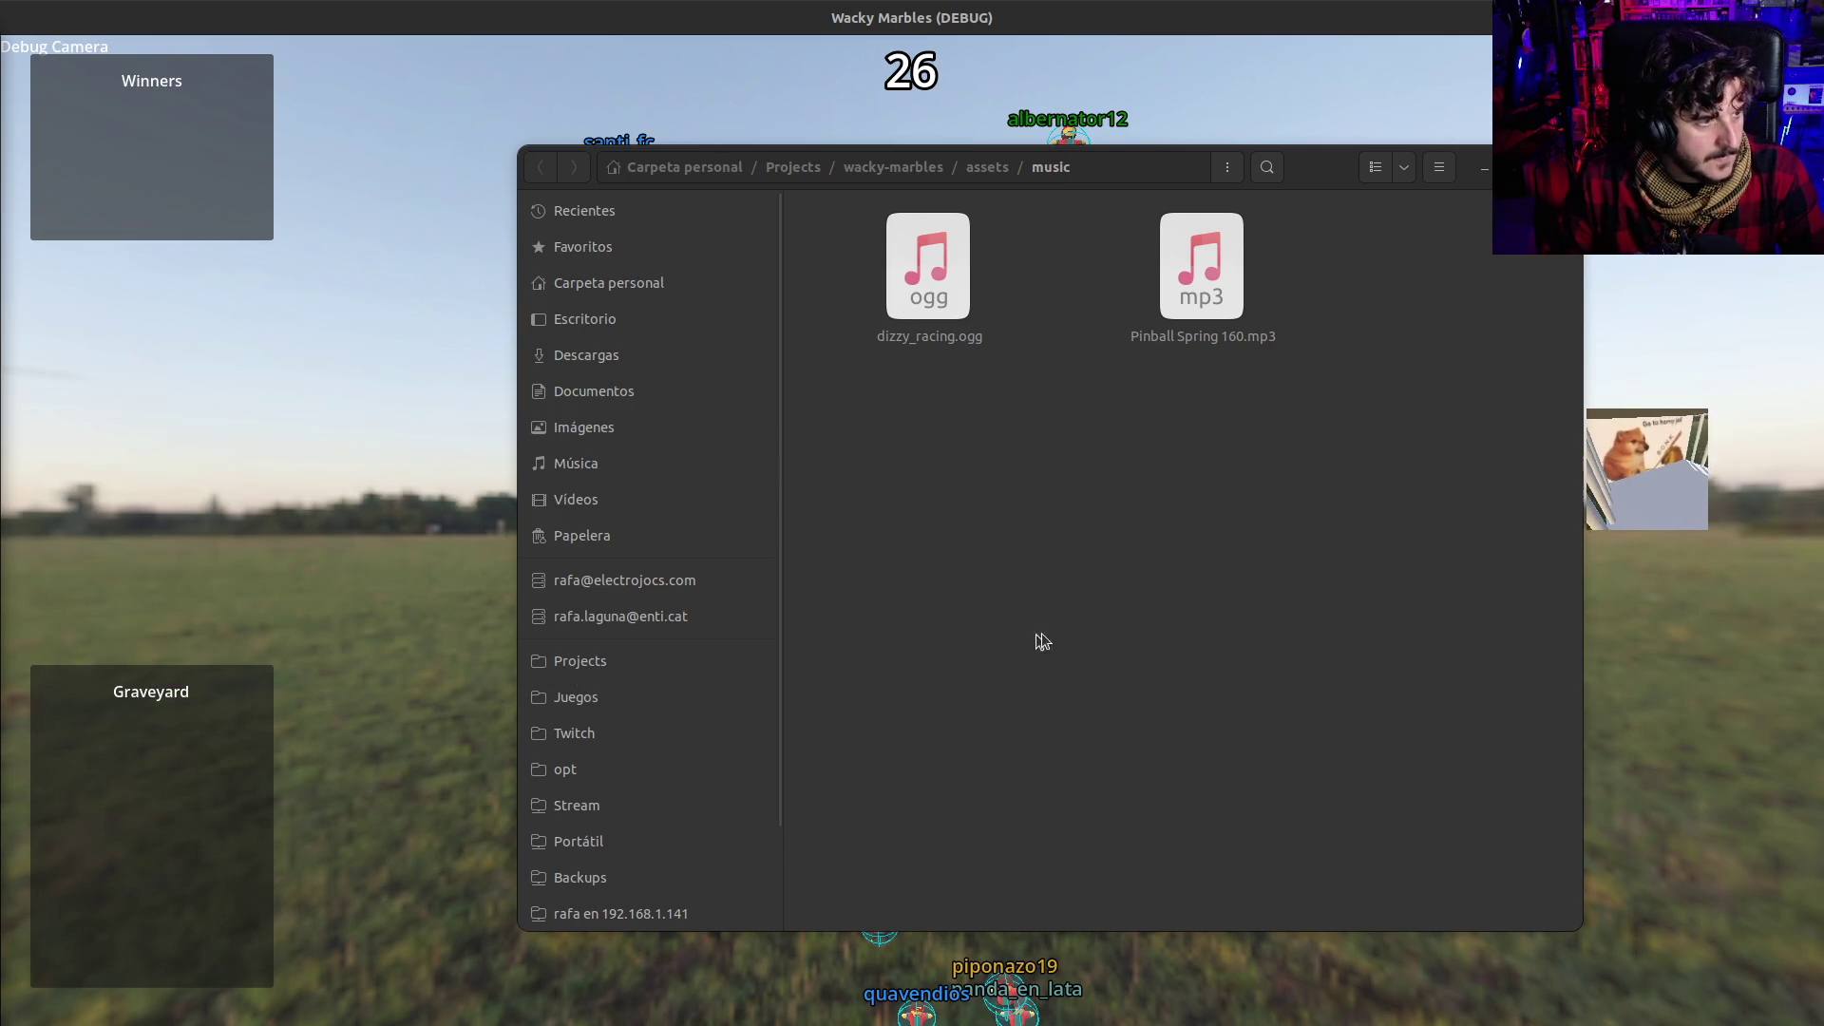
Close the music folder and fly the debug camera backward to watch the race finish.
{"action": "left_click", "coordinate": [374, 396]}
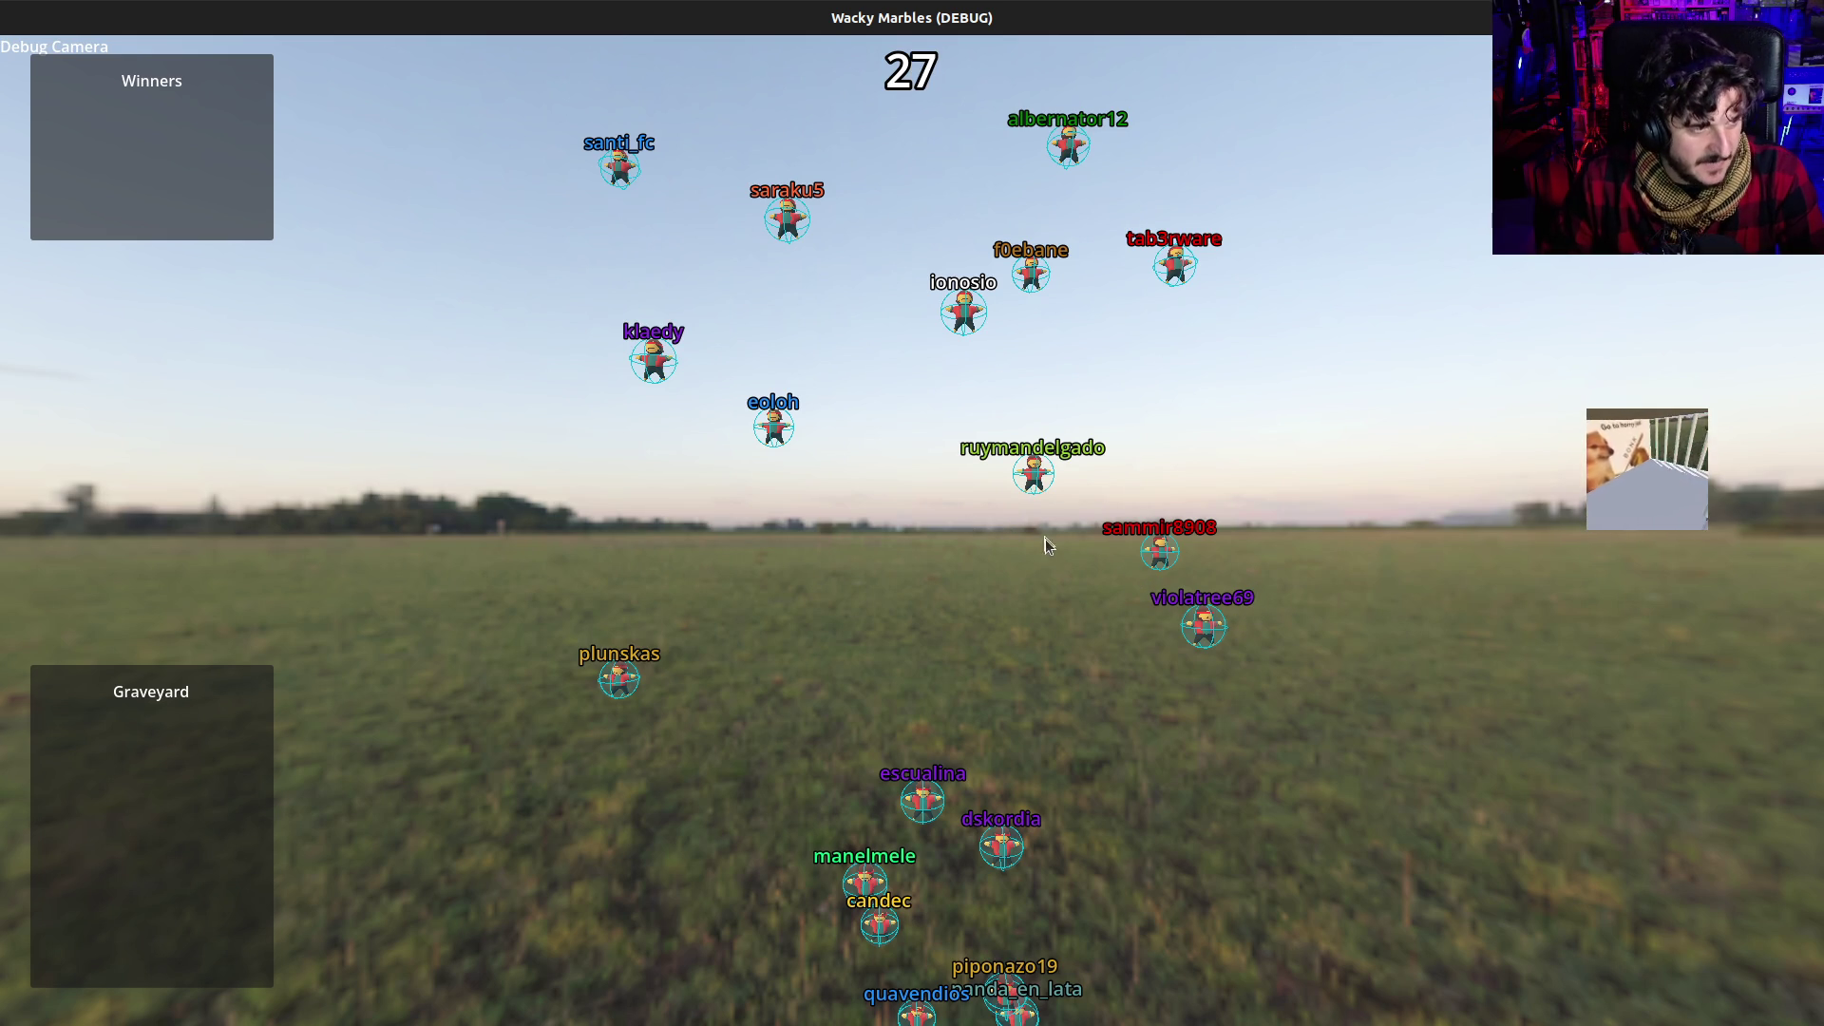
{"action": "left_click", "coordinate": [1087, 595]}
{"action": "key", "text": "s"}
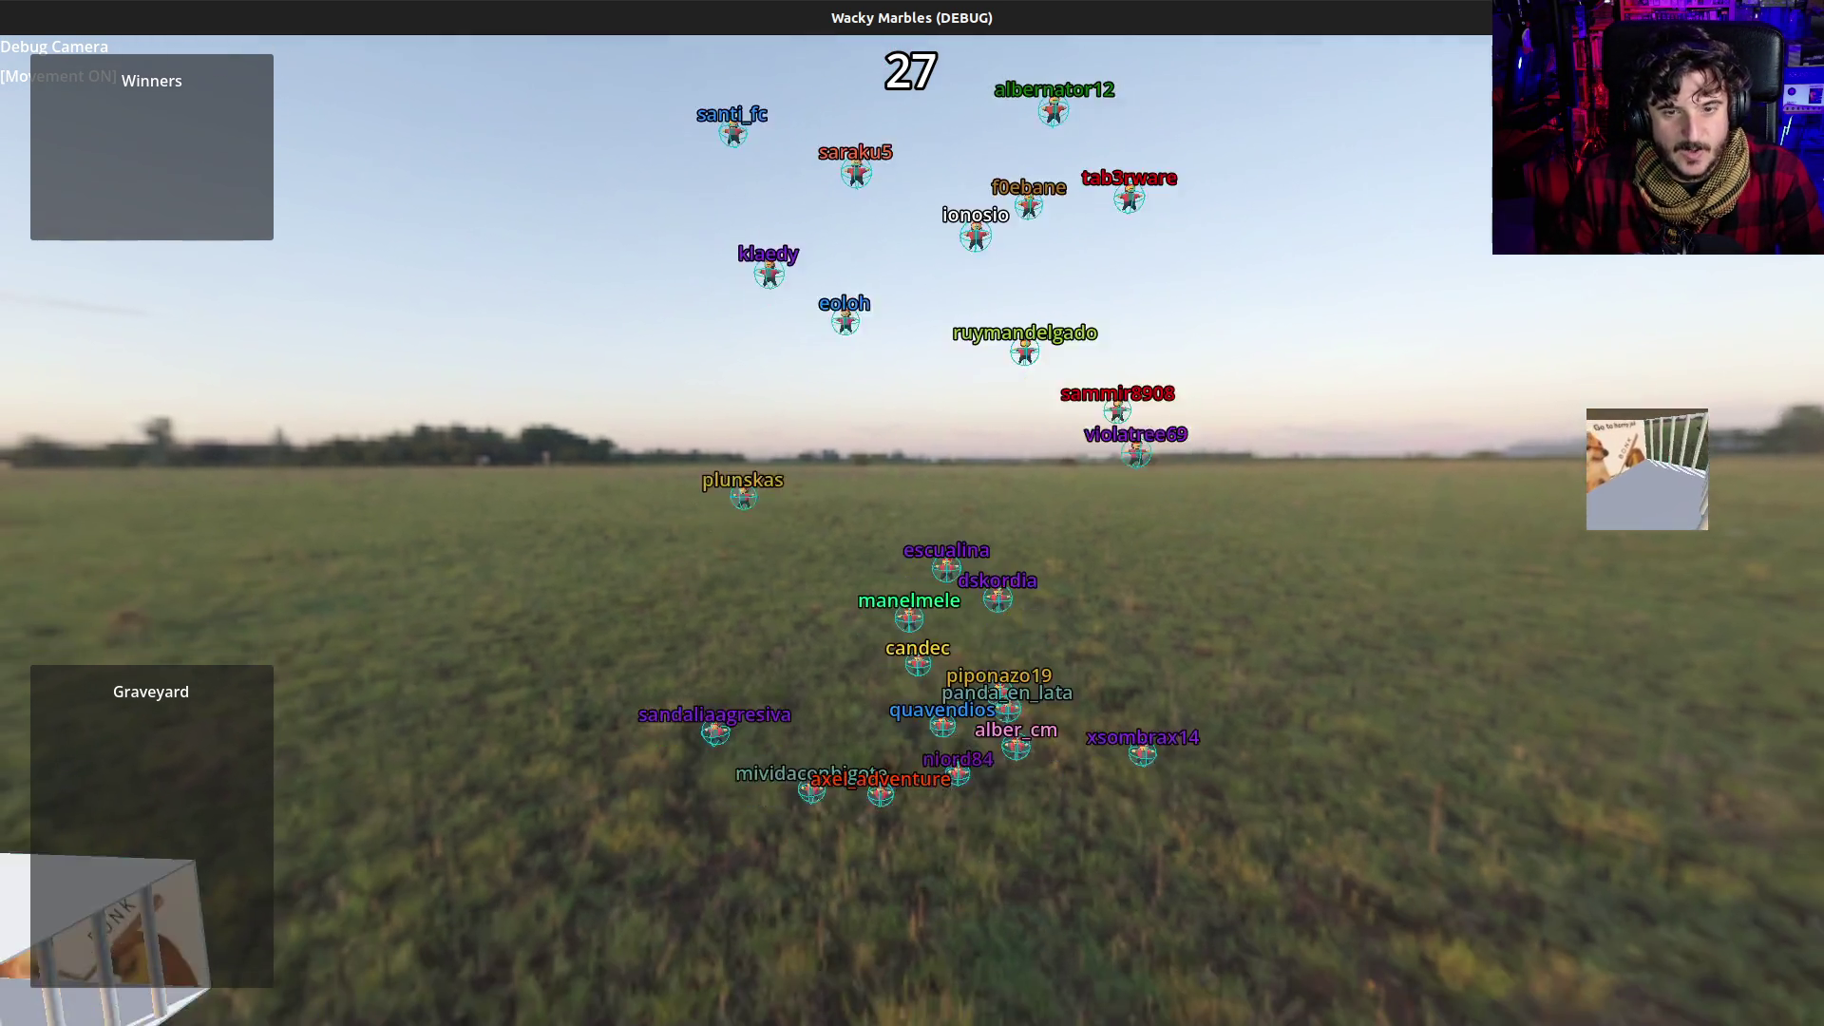
{"action": "key", "text": "s"}
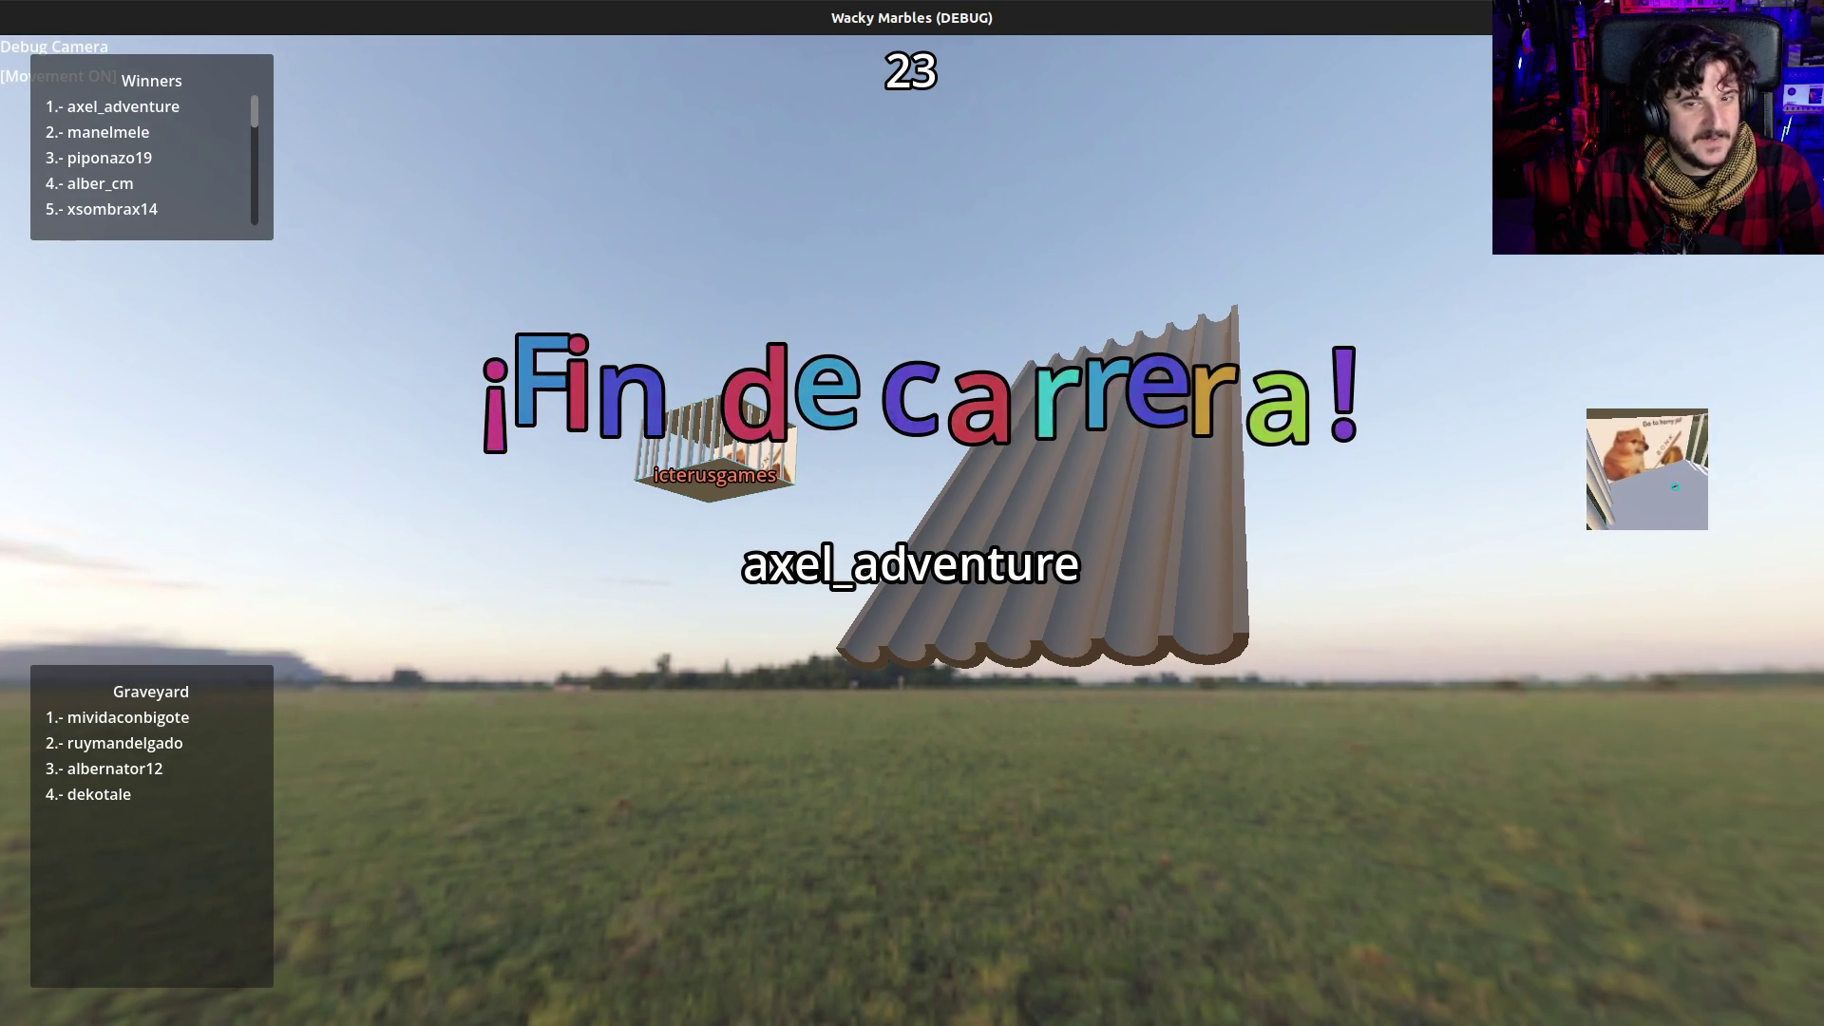
Close the running Wacky Marbles game with Alt+F4 and return to the Godot editor.
{"action": "key", "text": "alt+Tab"}
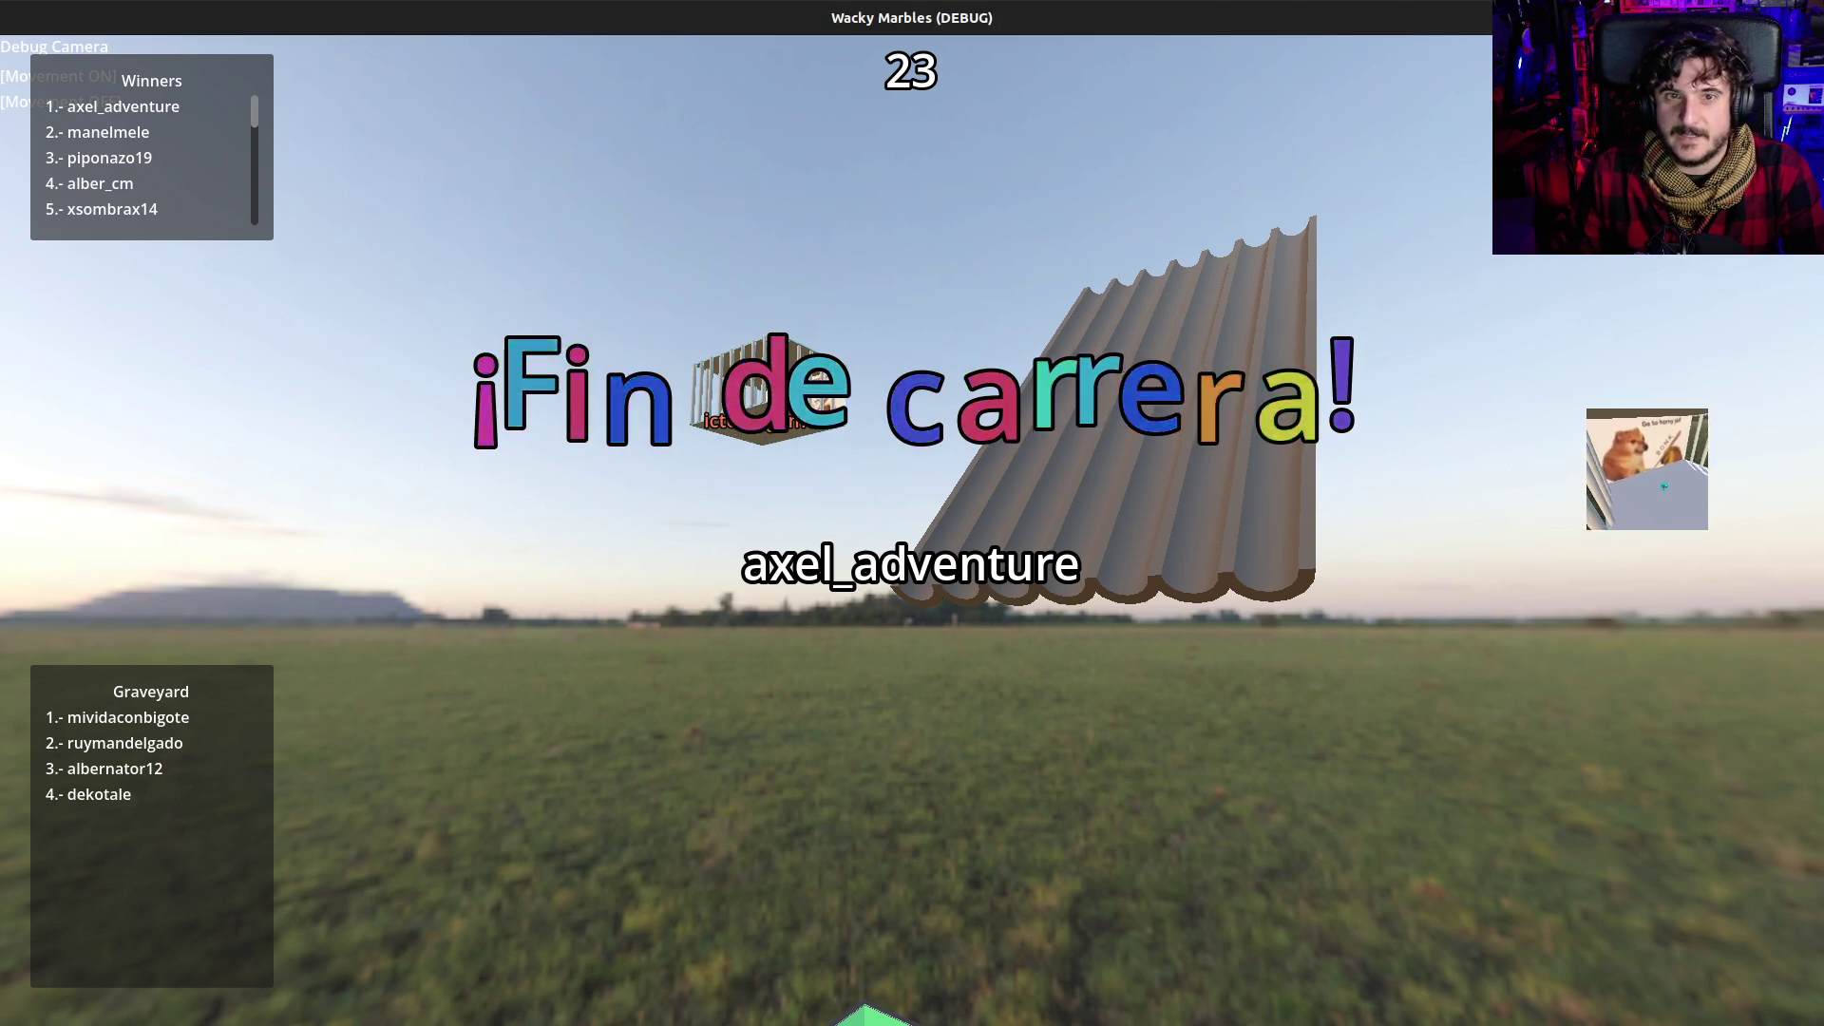
{"action": "key", "text": "alt+F4"}
{"action": "left_click", "coordinate": [651, 84]}
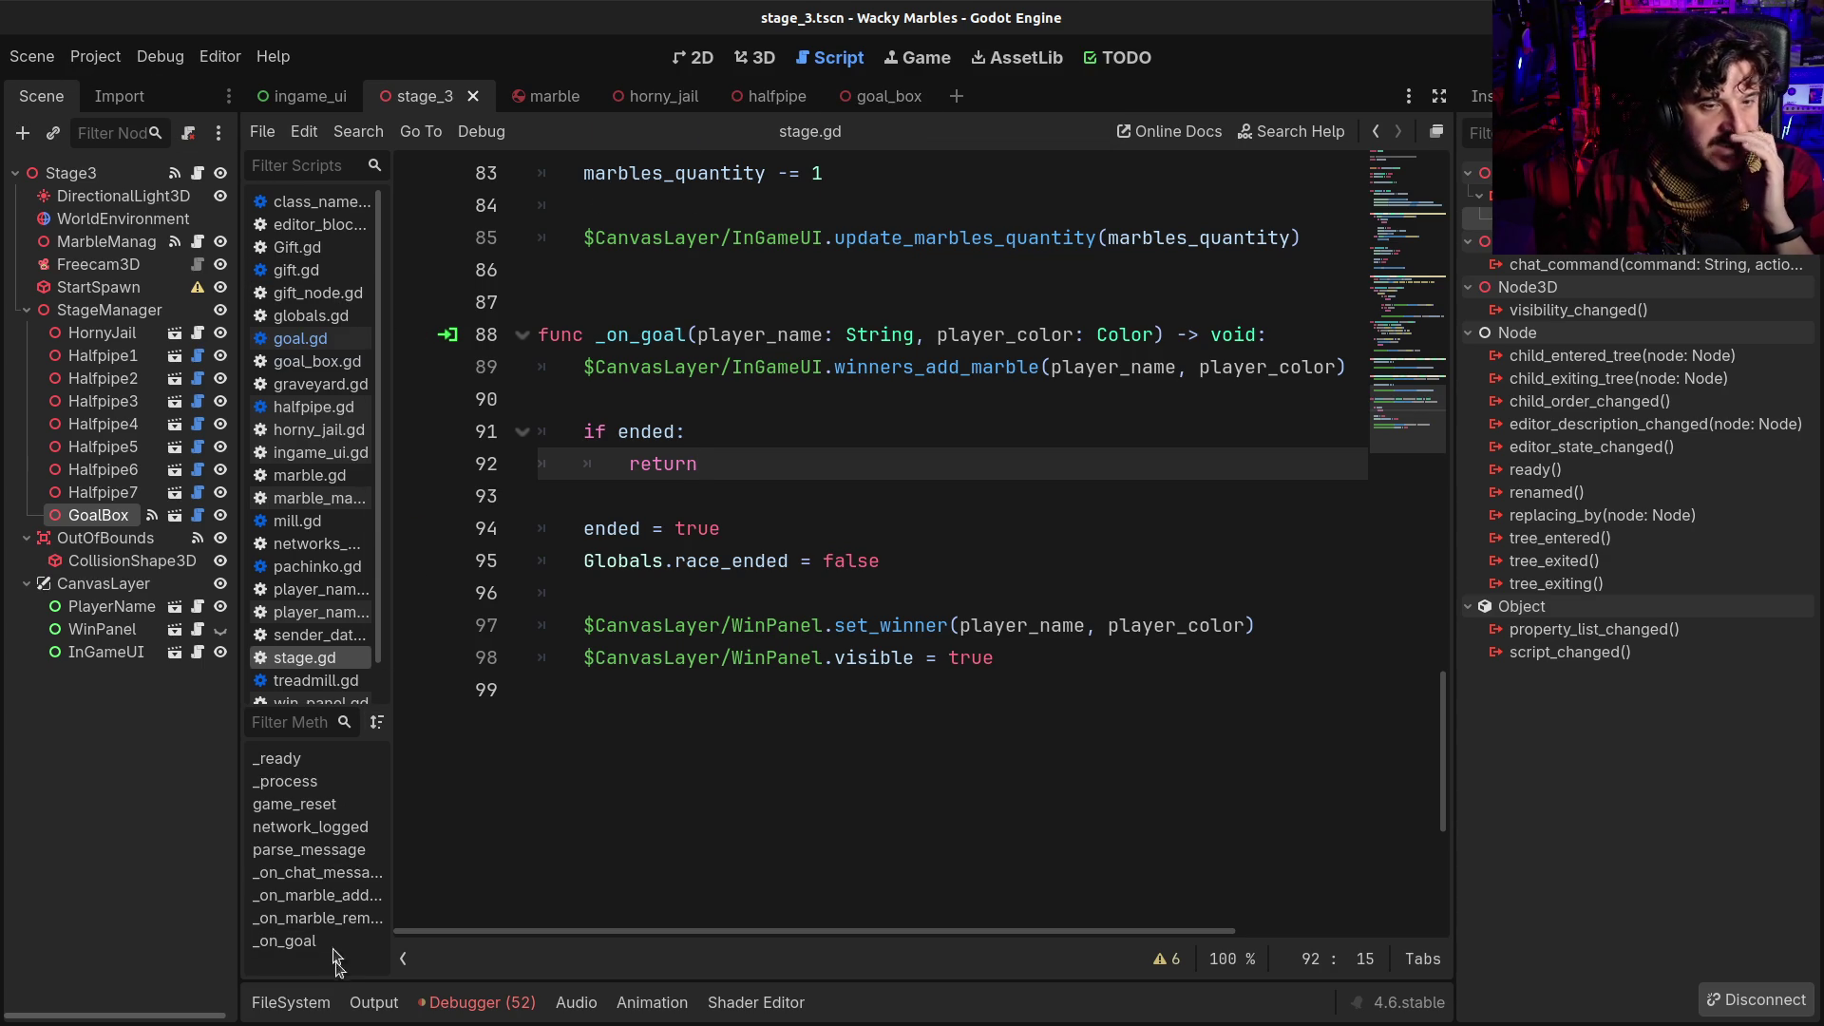
Start a new scene with a plain Node as its root.
{"action": "left_click", "coordinate": [292, 1002]}
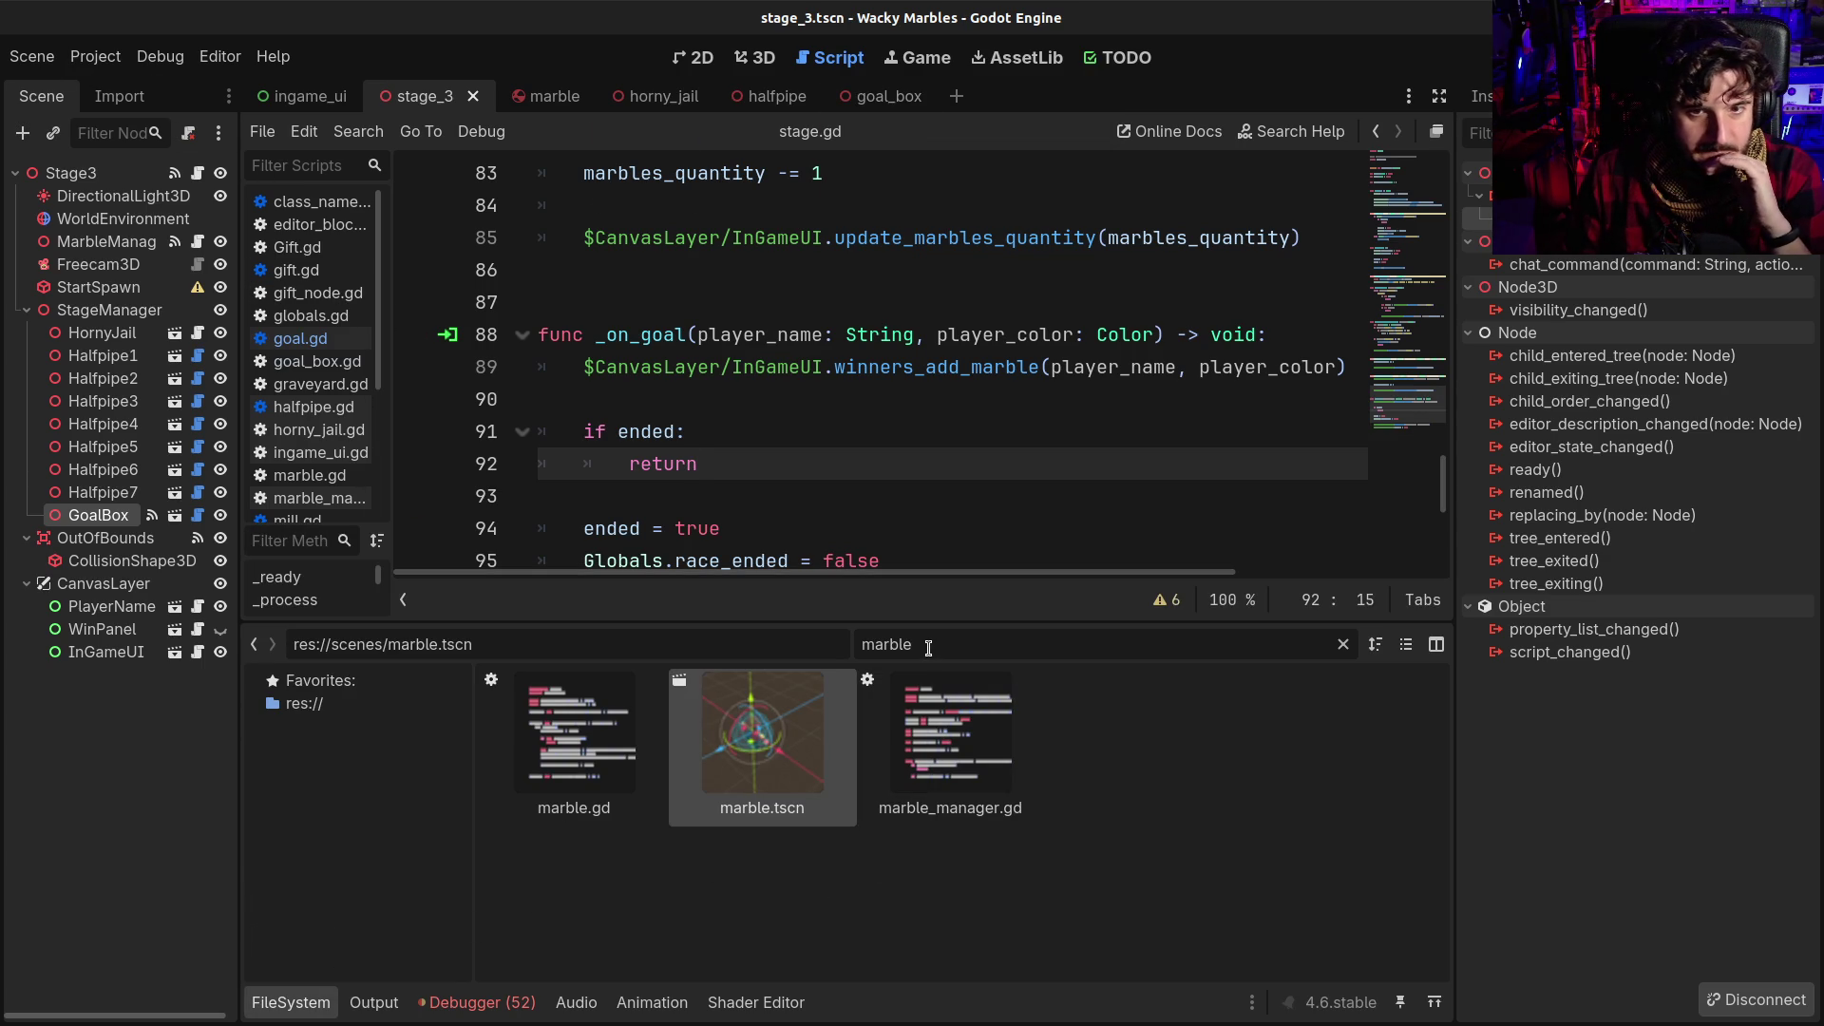
{"action": "left_click", "coordinate": [956, 98]}
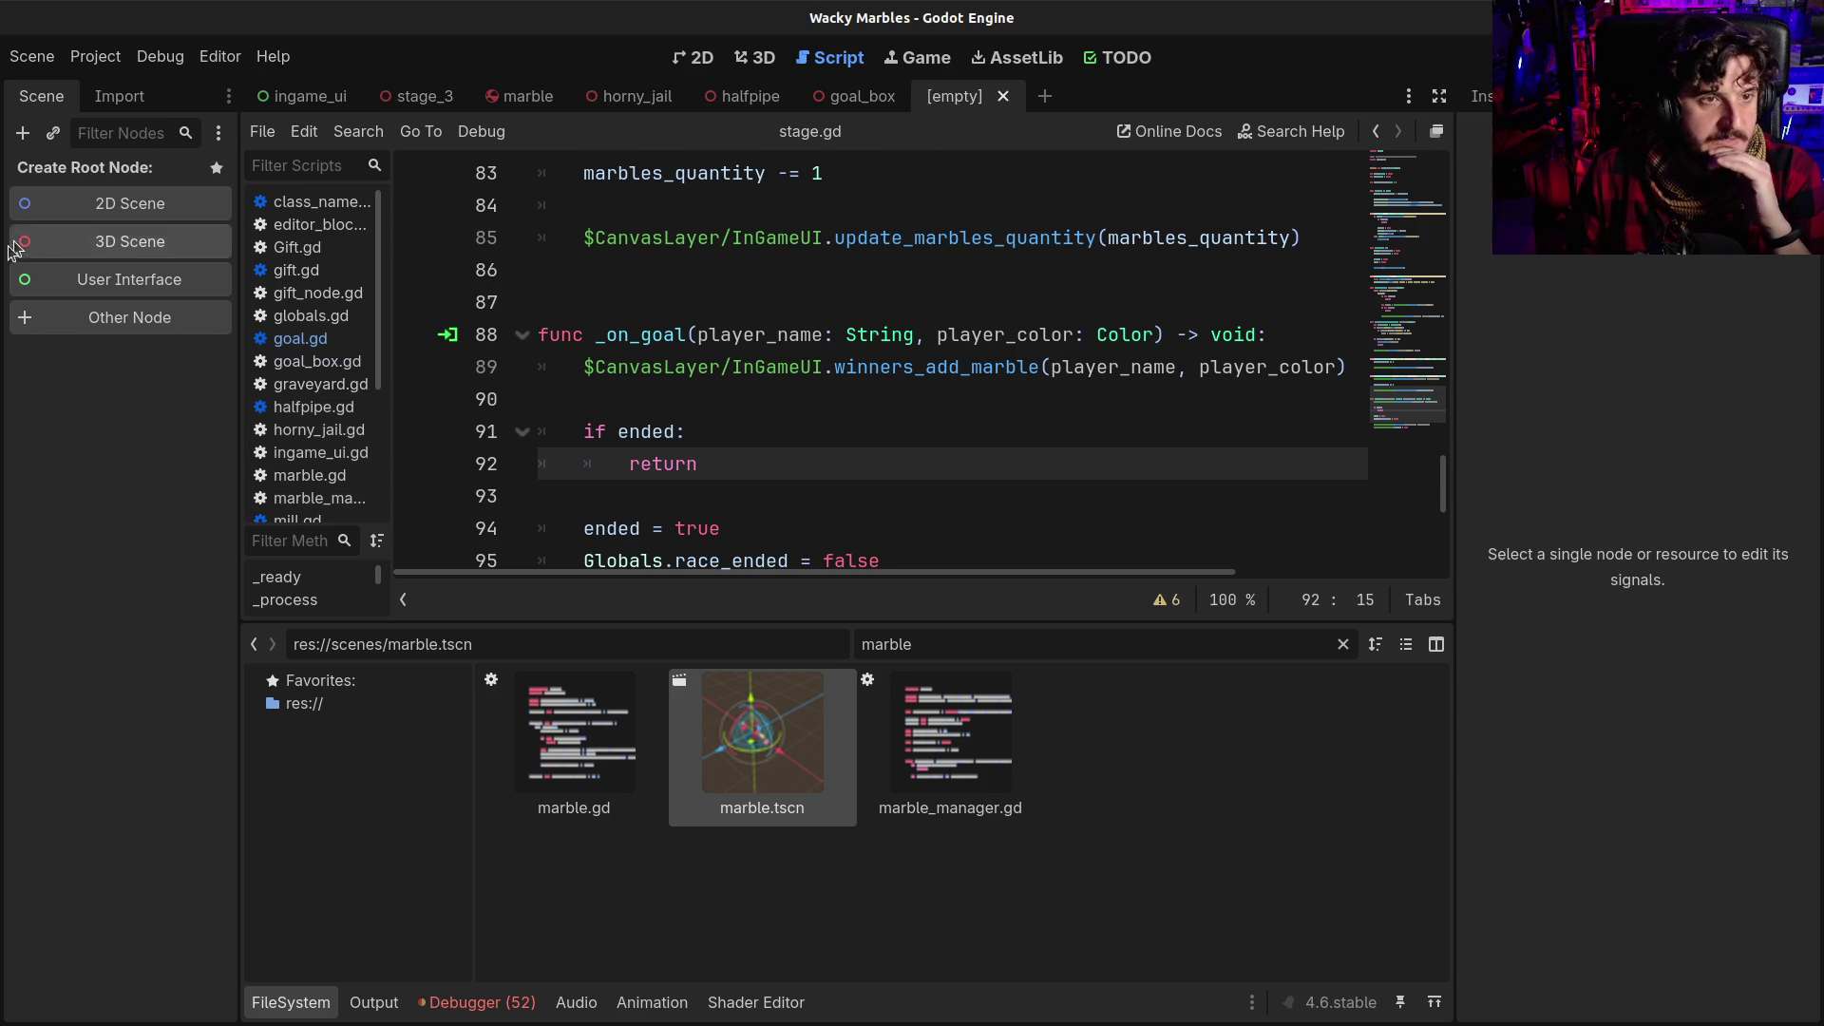
{"action": "left_click", "coordinate": [59, 323]}
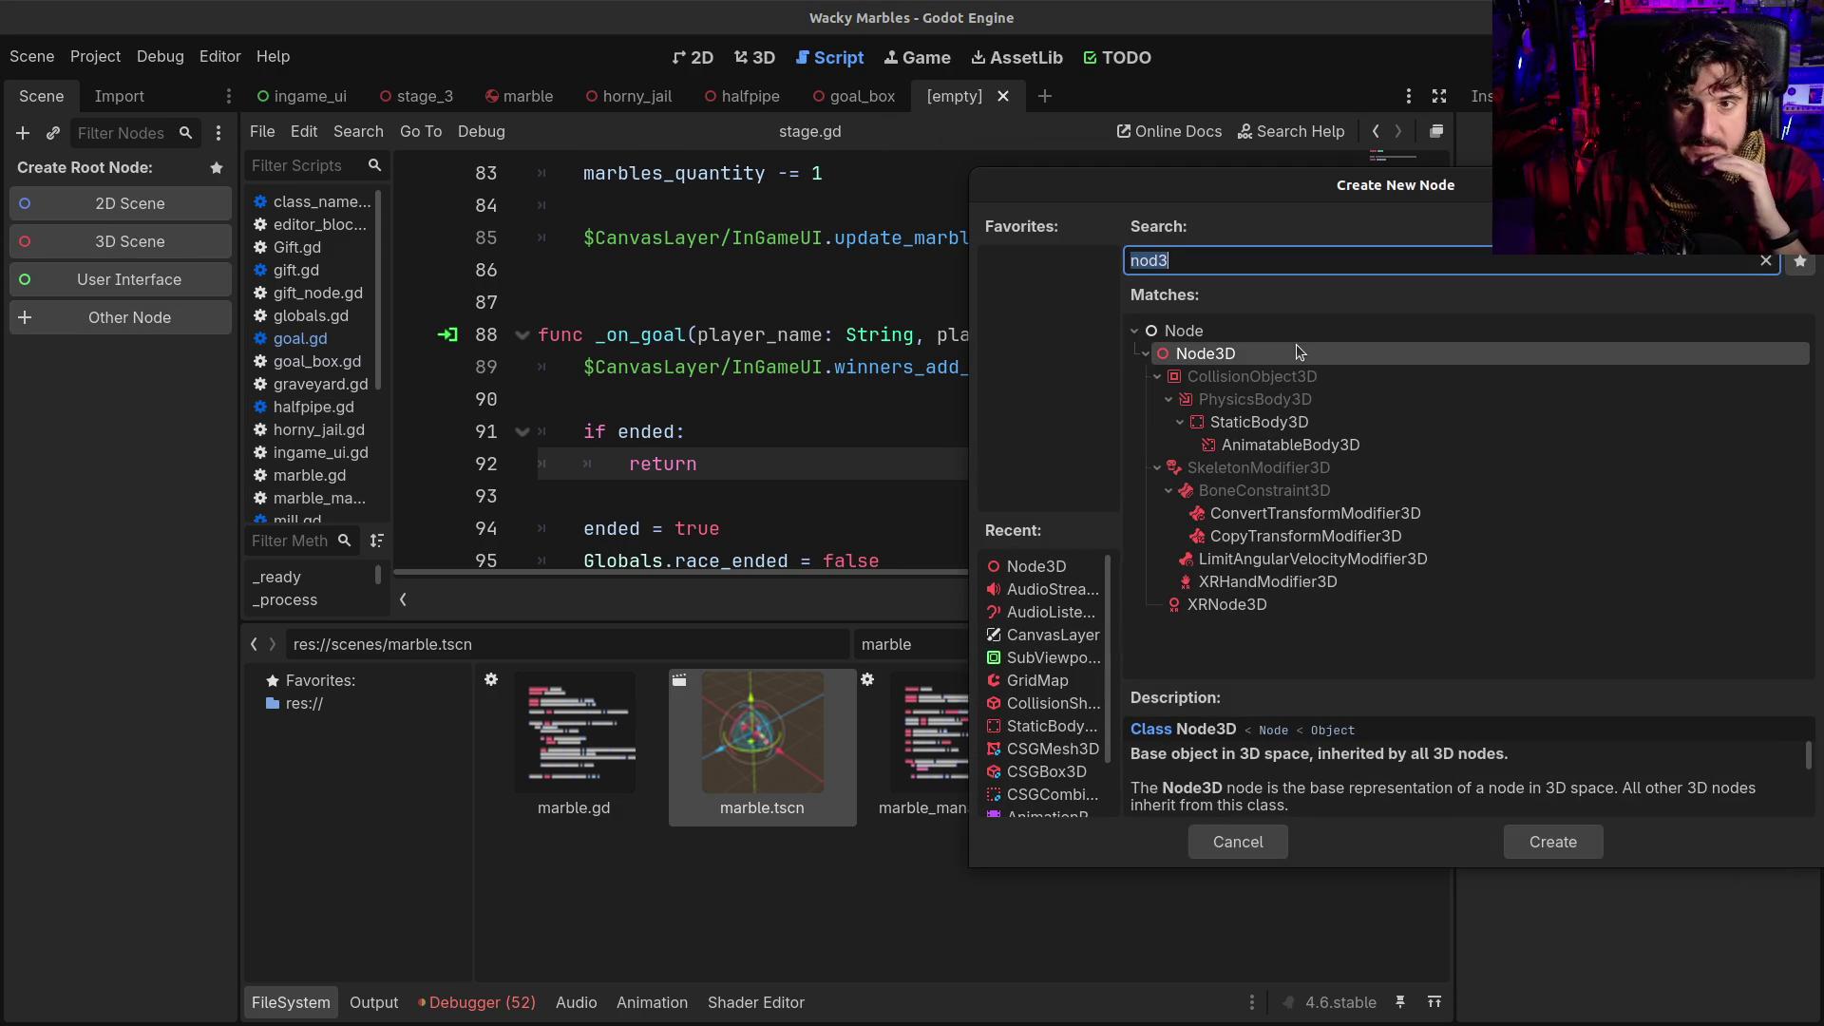
{"action": "left_click", "coordinate": [1214, 260]}
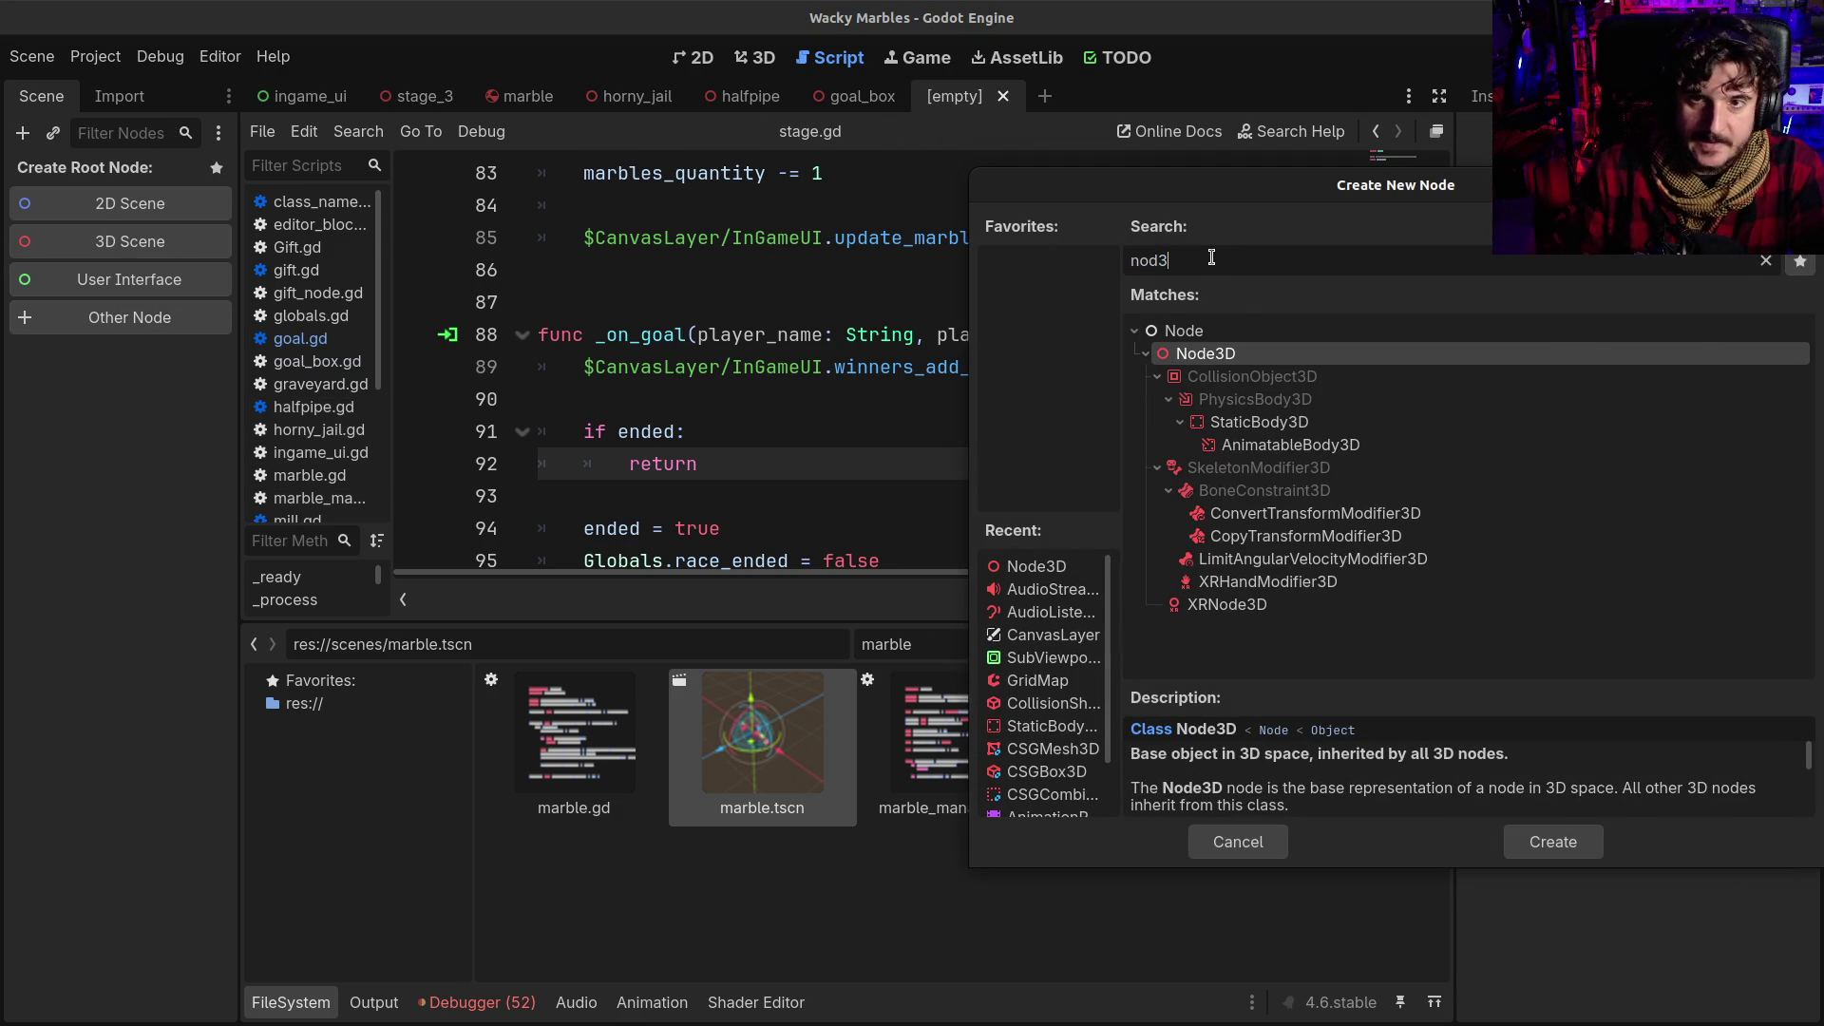
{"action": "key", "text": "BackSpace"}
{"action": "type", "text": "e2"}
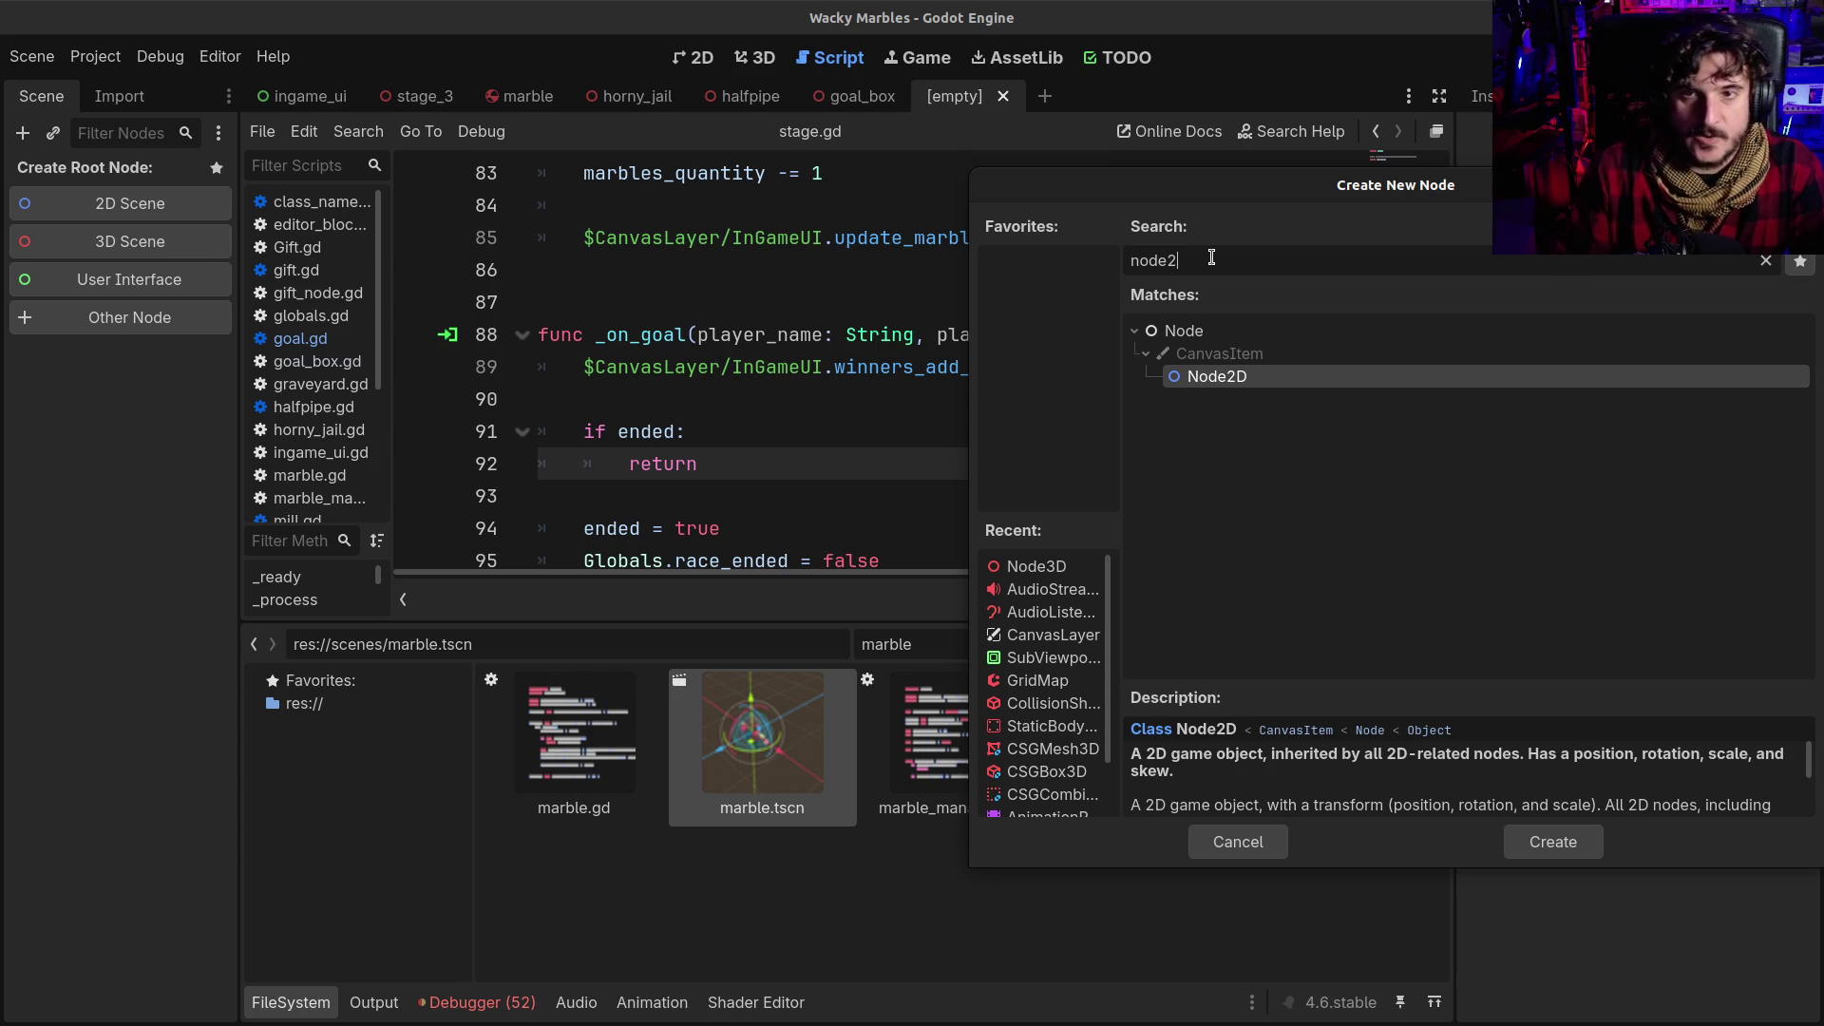
{"action": "double_click", "coordinate": [1214, 332]}
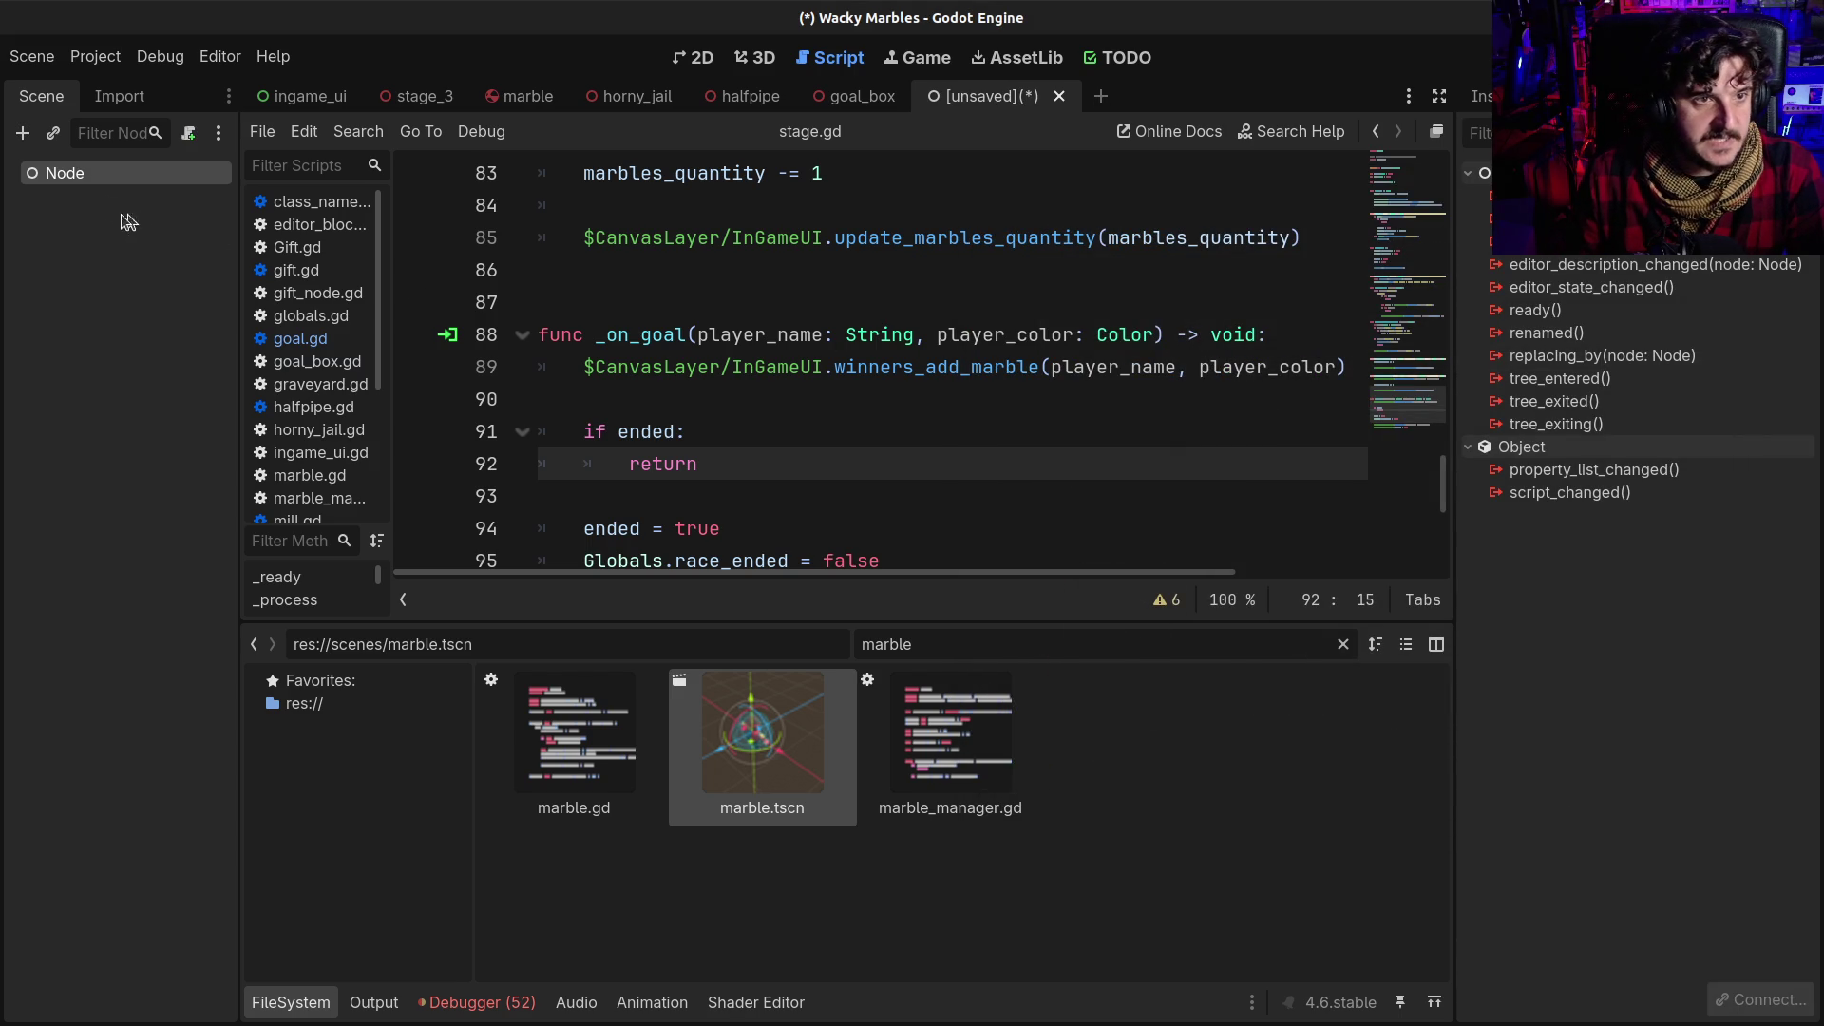
Rename the root MusicManager and save it as res://scripts/music_manager.tscn.
{"action": "double_click", "coordinate": [81, 173]}
{"action": "type", "text": "Music"}
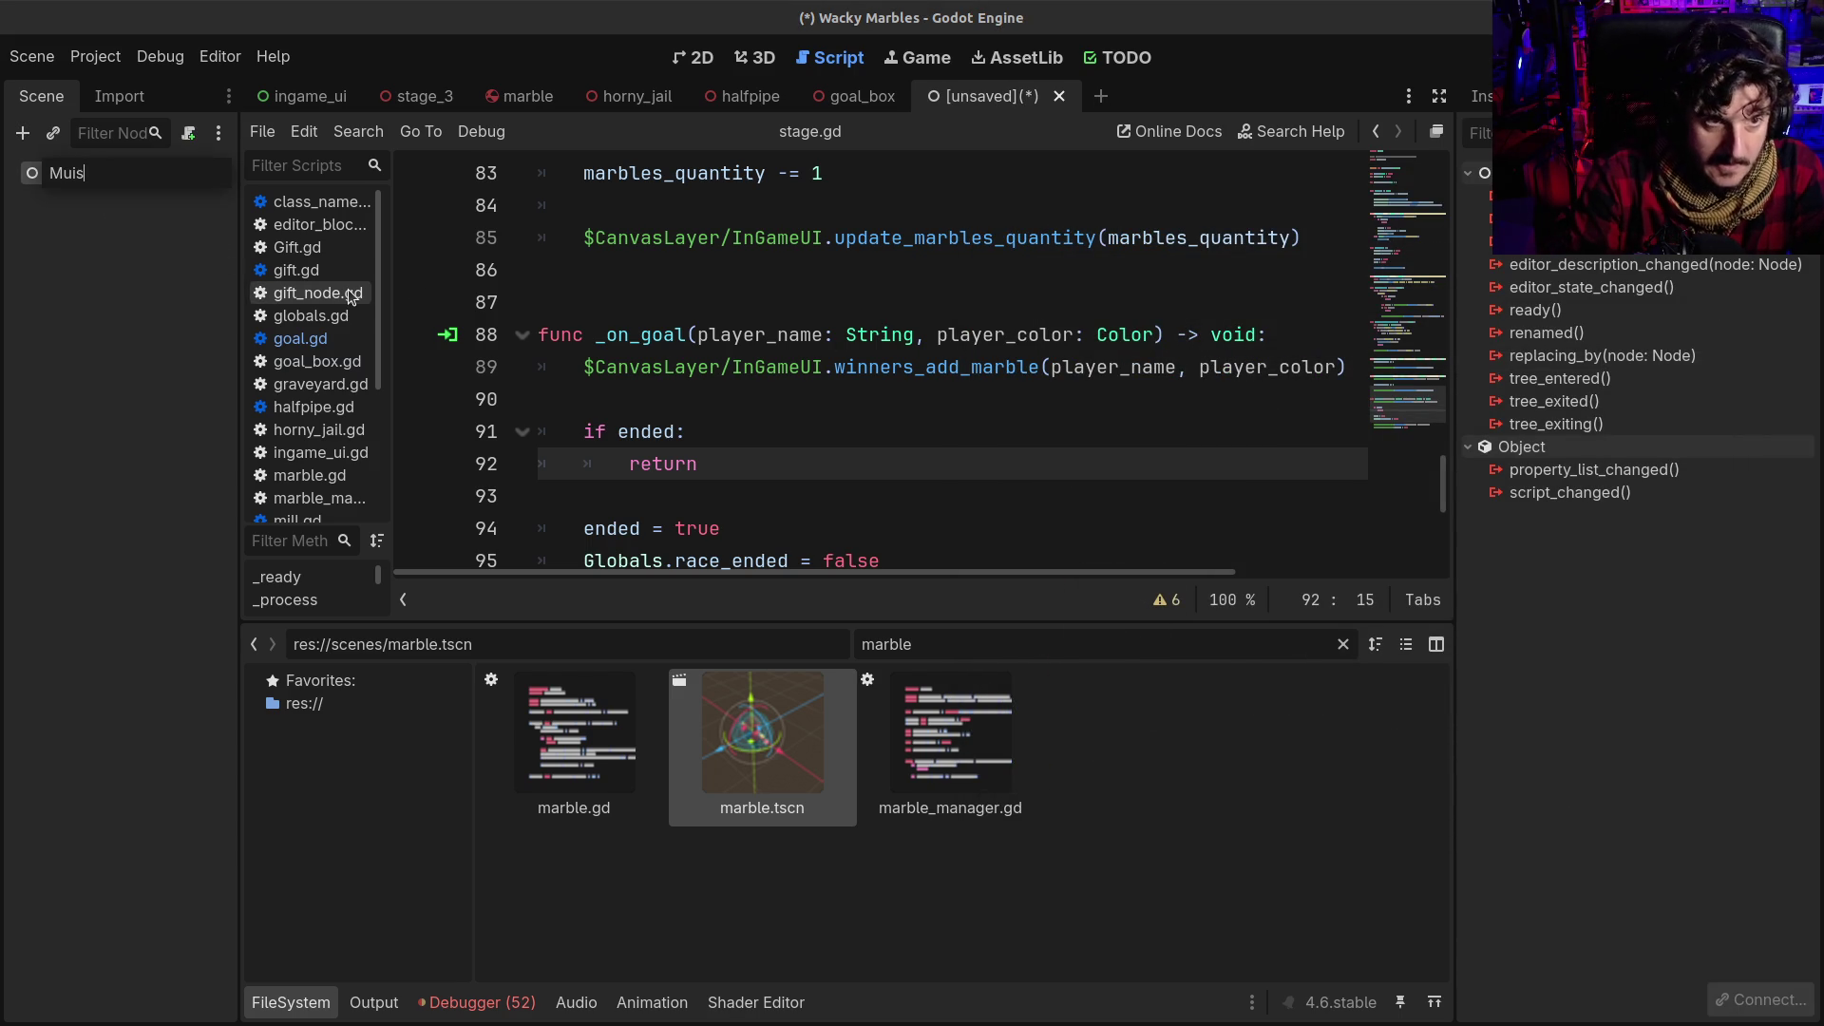
{"action": "type", "text": "Manager"}
{"action": "key", "text": "Return"}
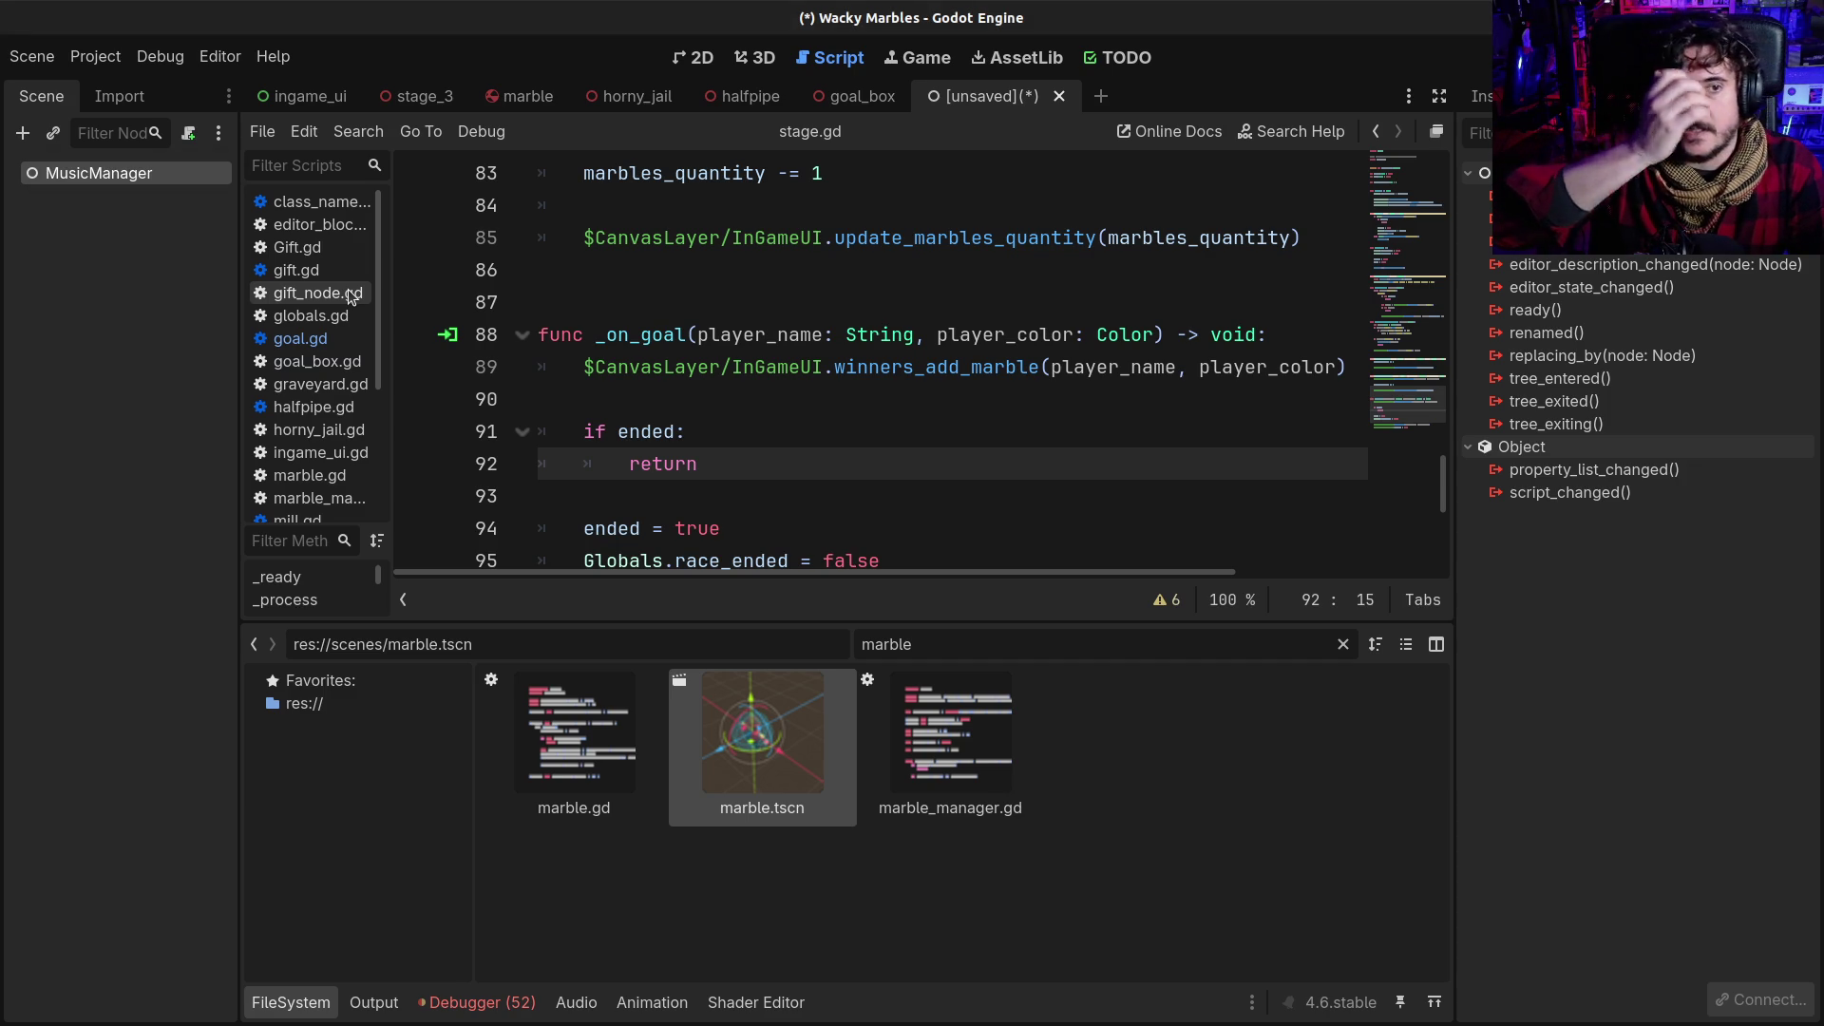
{"action": "key", "text": "ctrl+s"}
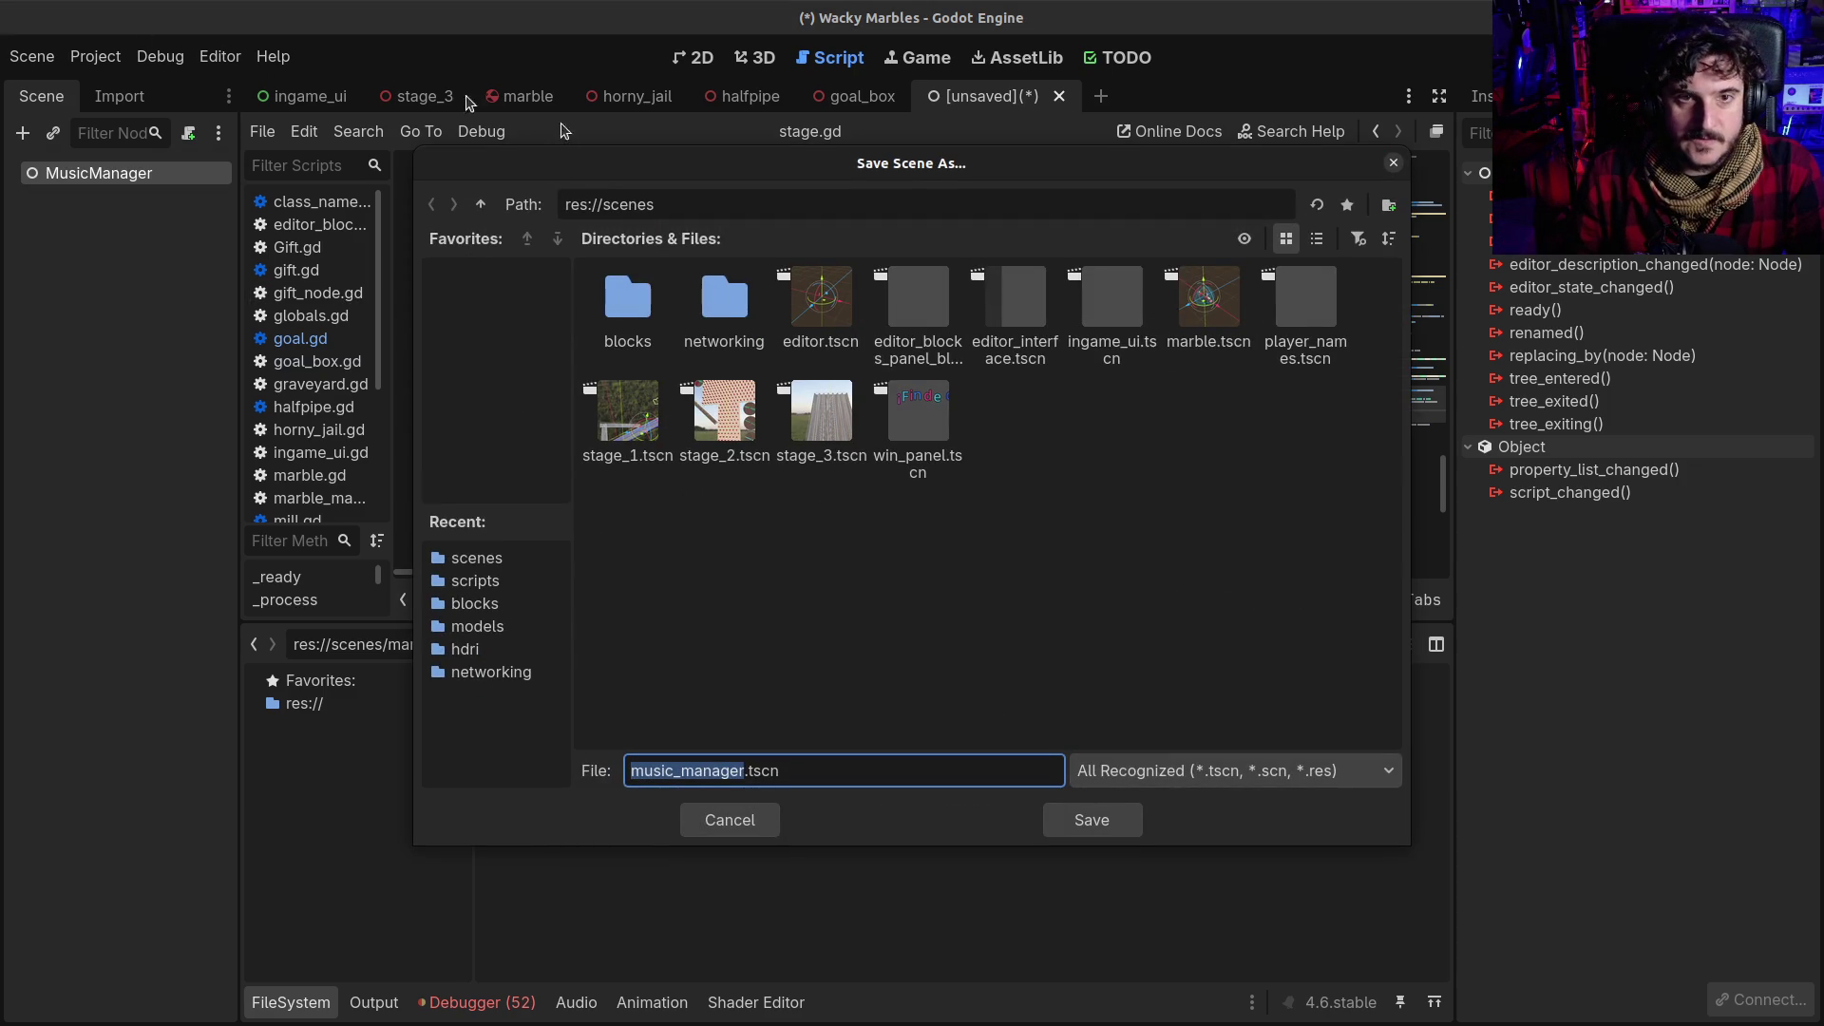
{"action": "left_click", "coordinate": [481, 204]}
{"action": "double_click", "coordinate": [899, 323]}
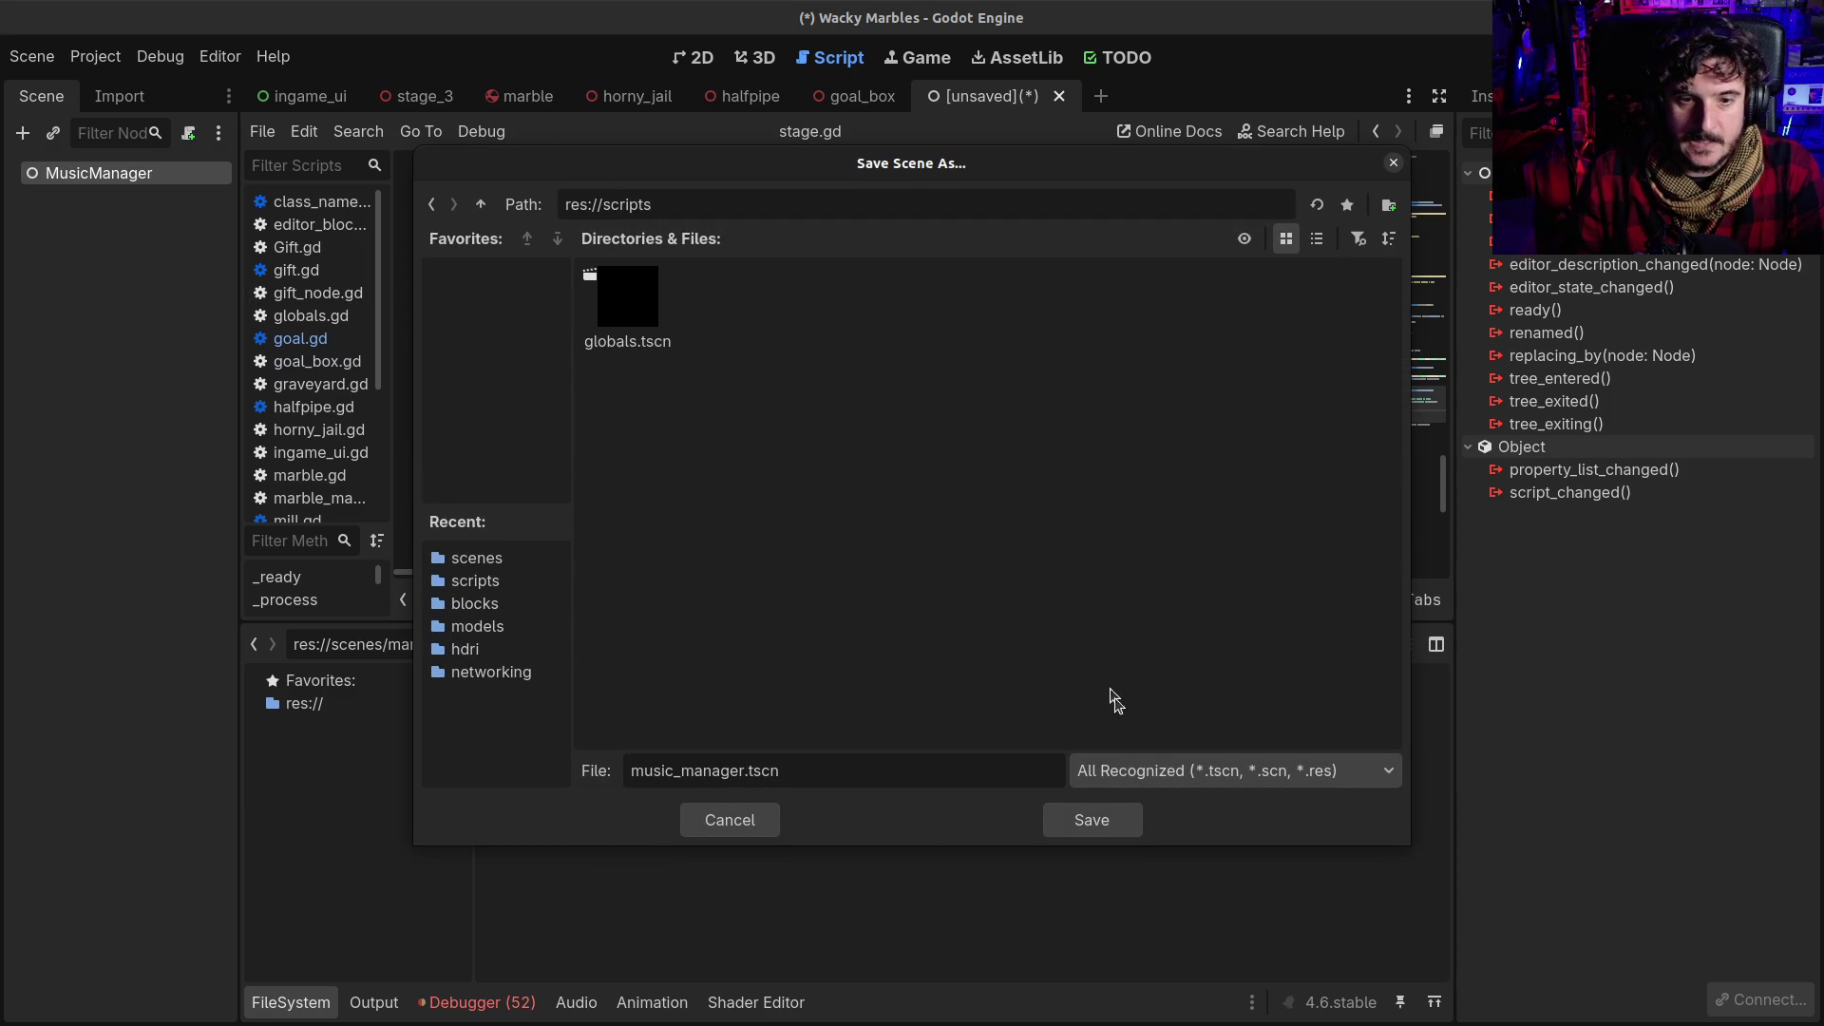
{"action": "left_click", "coordinate": [1092, 820]}
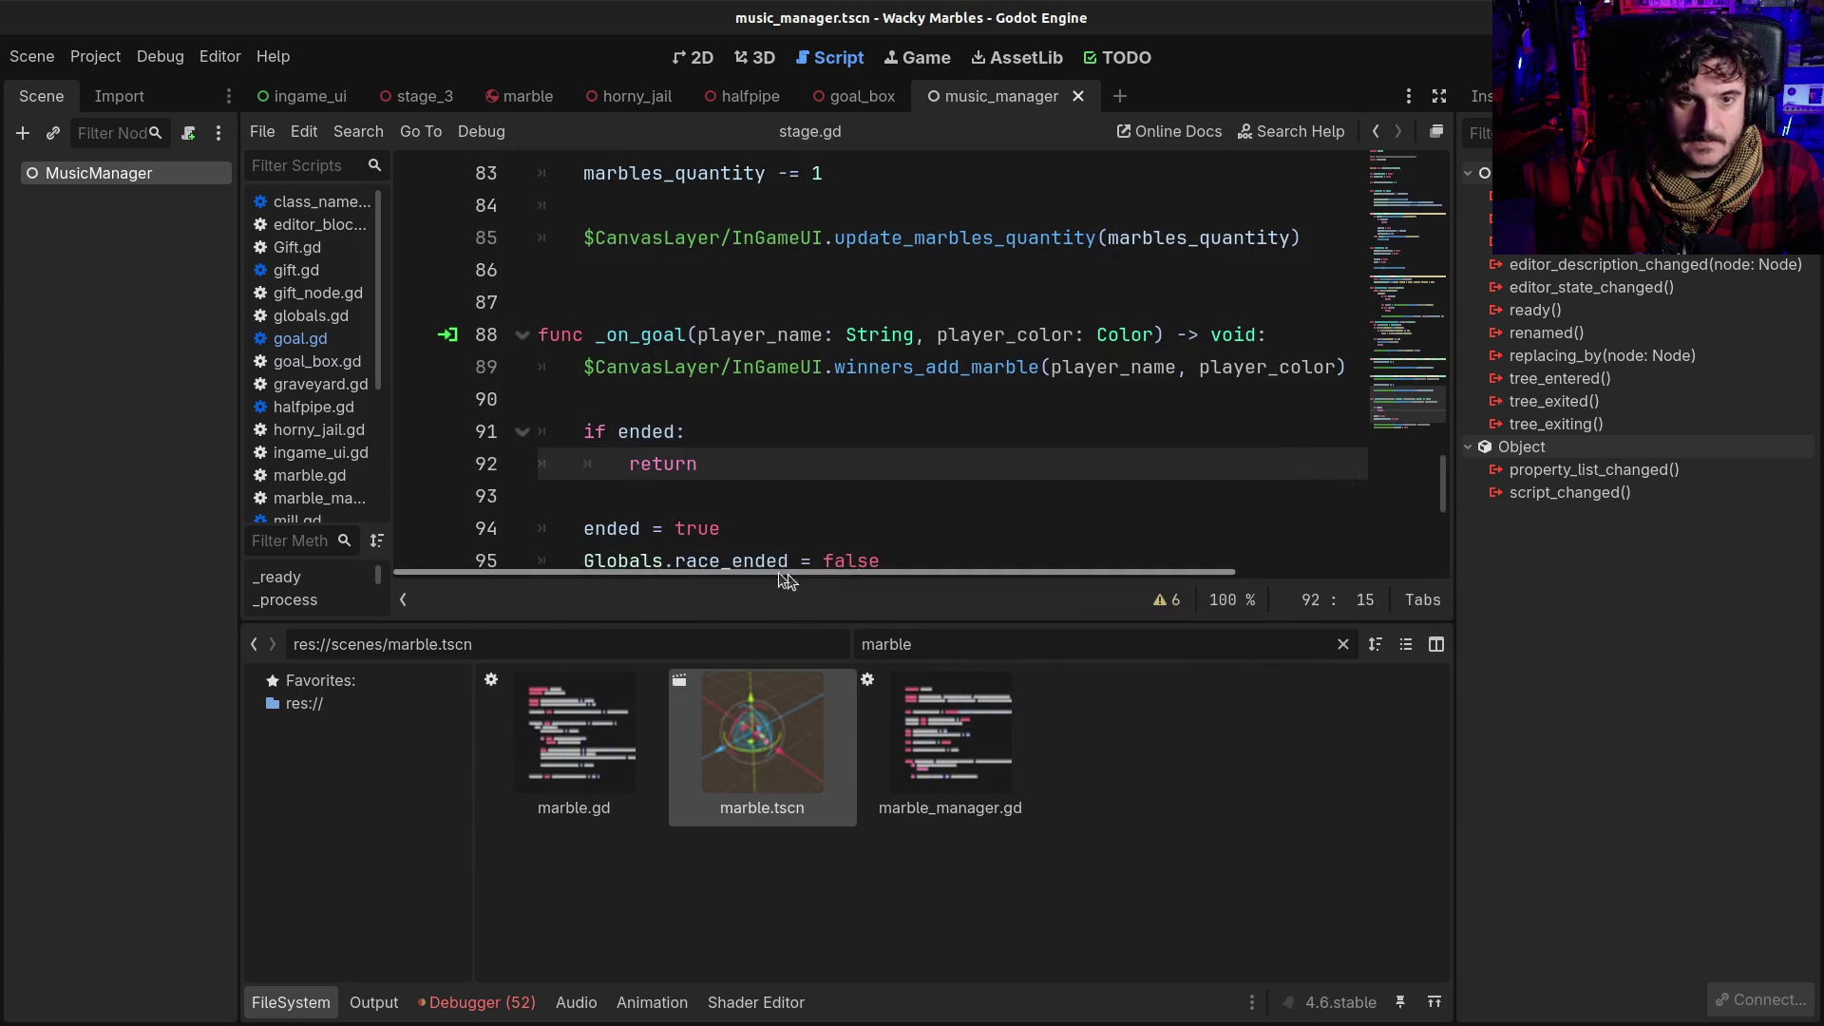
Collapse the file browser panel and reselect the MusicManager root node.
{"action": "left_click", "coordinate": [292, 1003]}
{"action": "left_click", "coordinate": [292, 1004]}
{"action": "left_click", "coordinate": [292, 1003]}
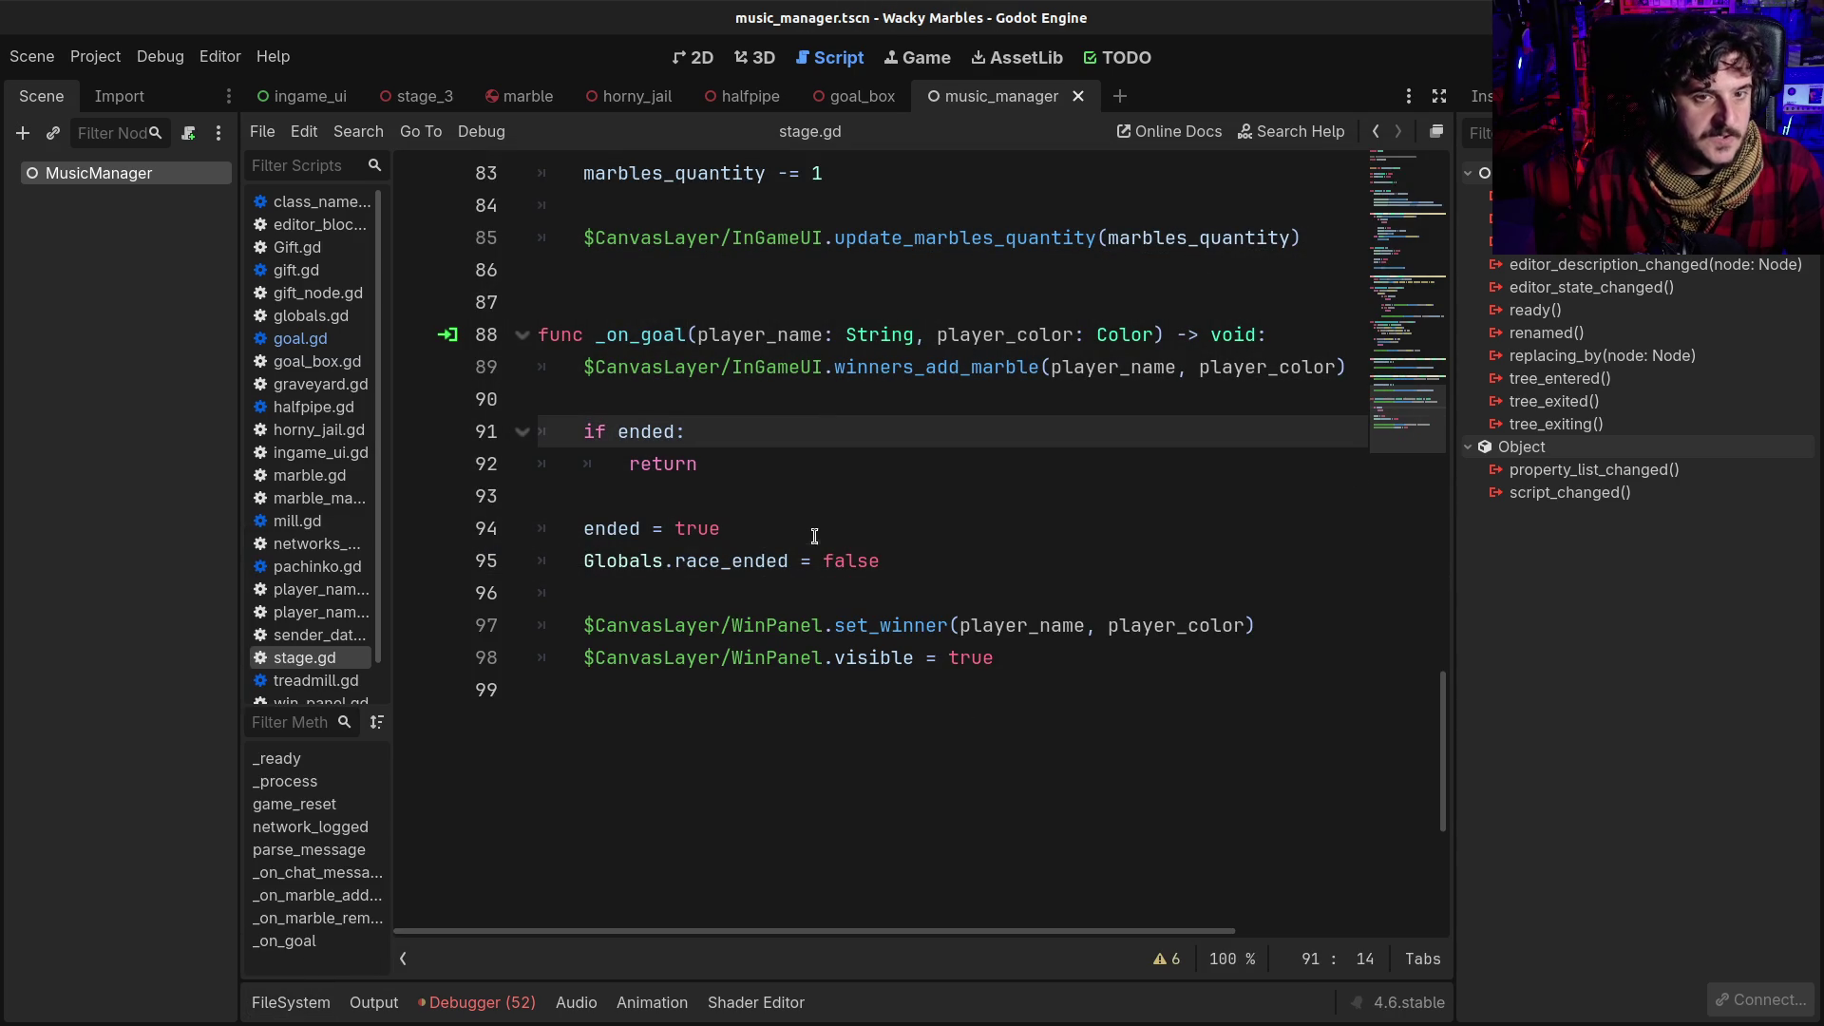
{"action": "left_click", "coordinate": [814, 536]}
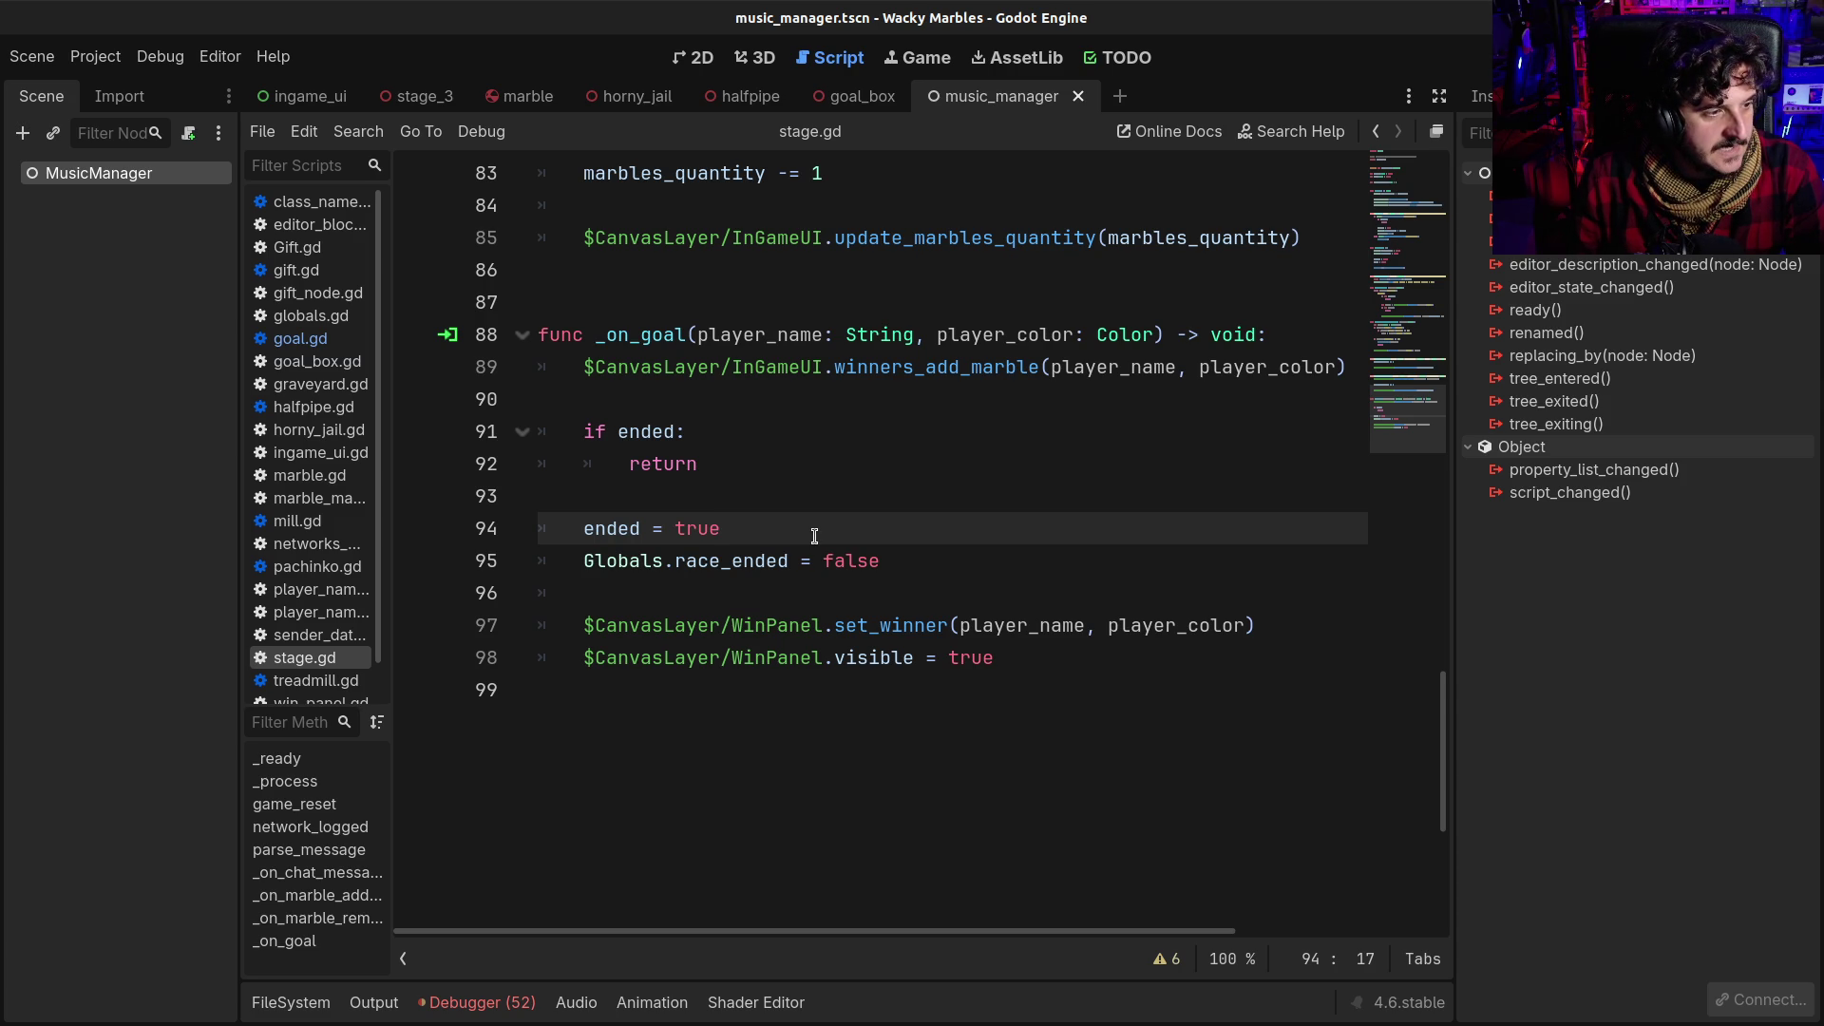
{"action": "left_click", "coordinate": [173, 311]}
{"action": "left_click", "coordinate": [74, 171]}
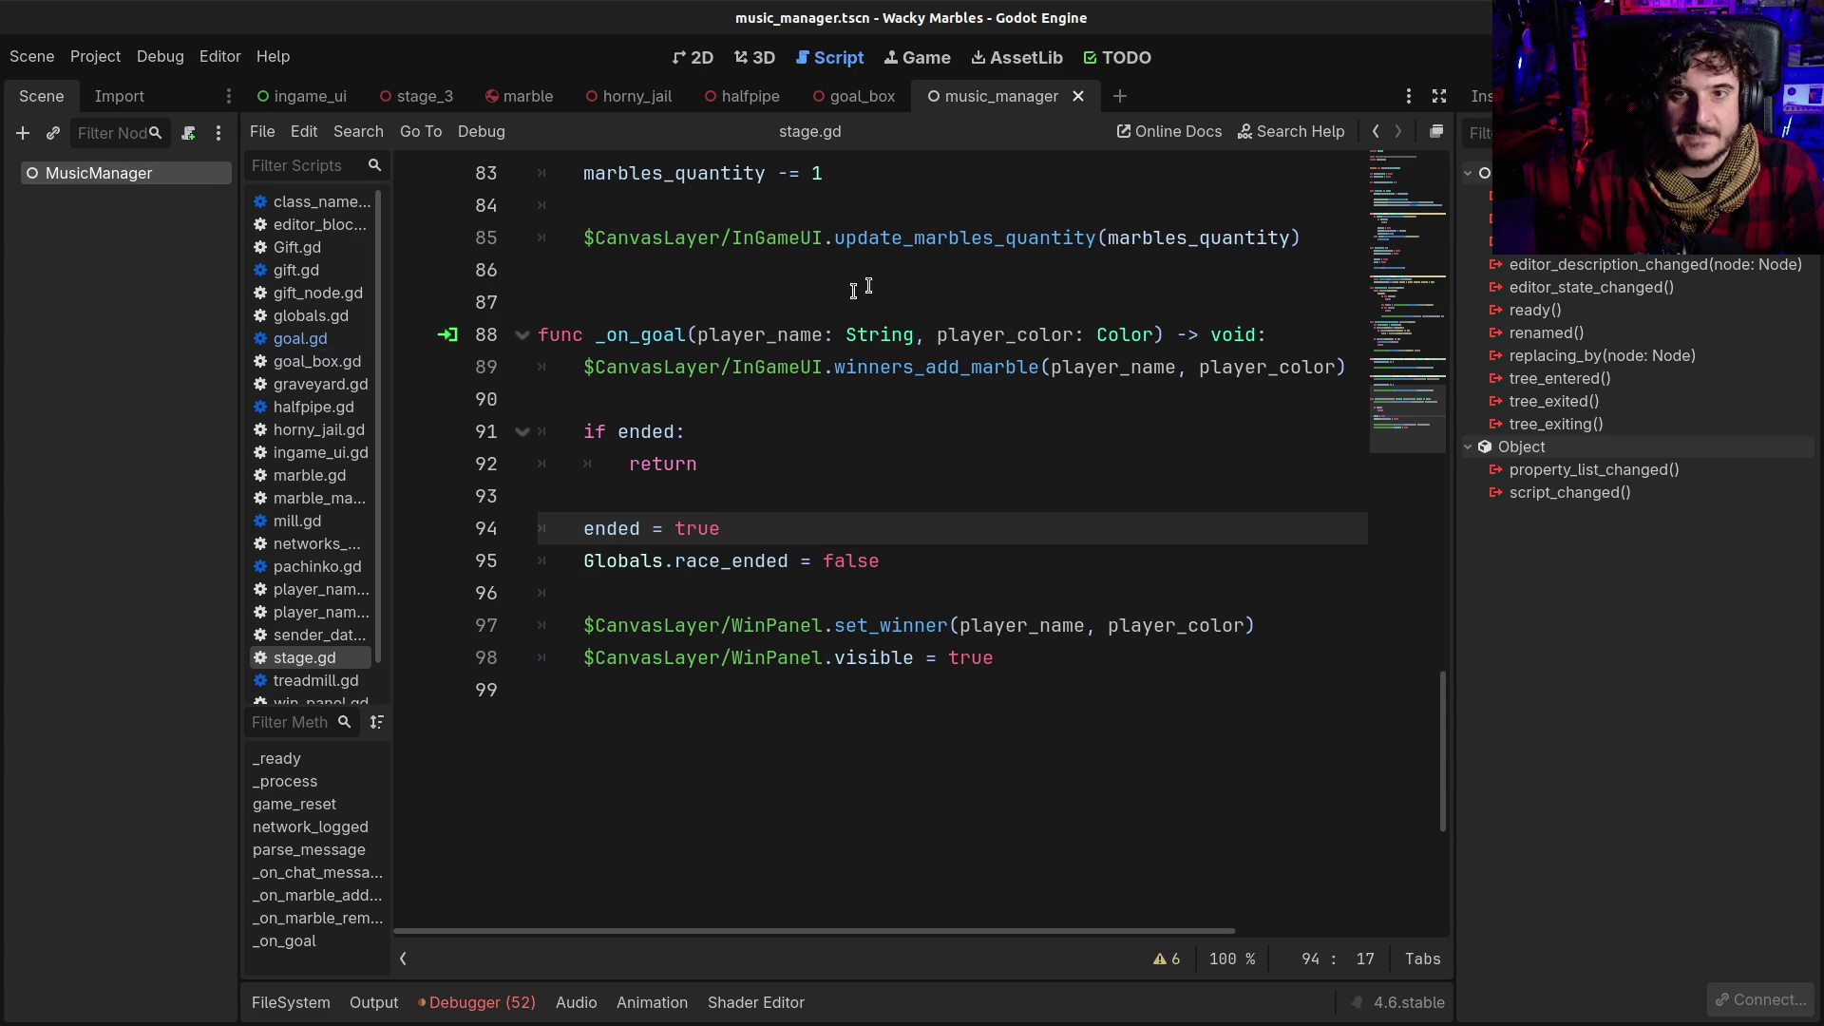
{"action": "key", "text": "ctrl+a"}
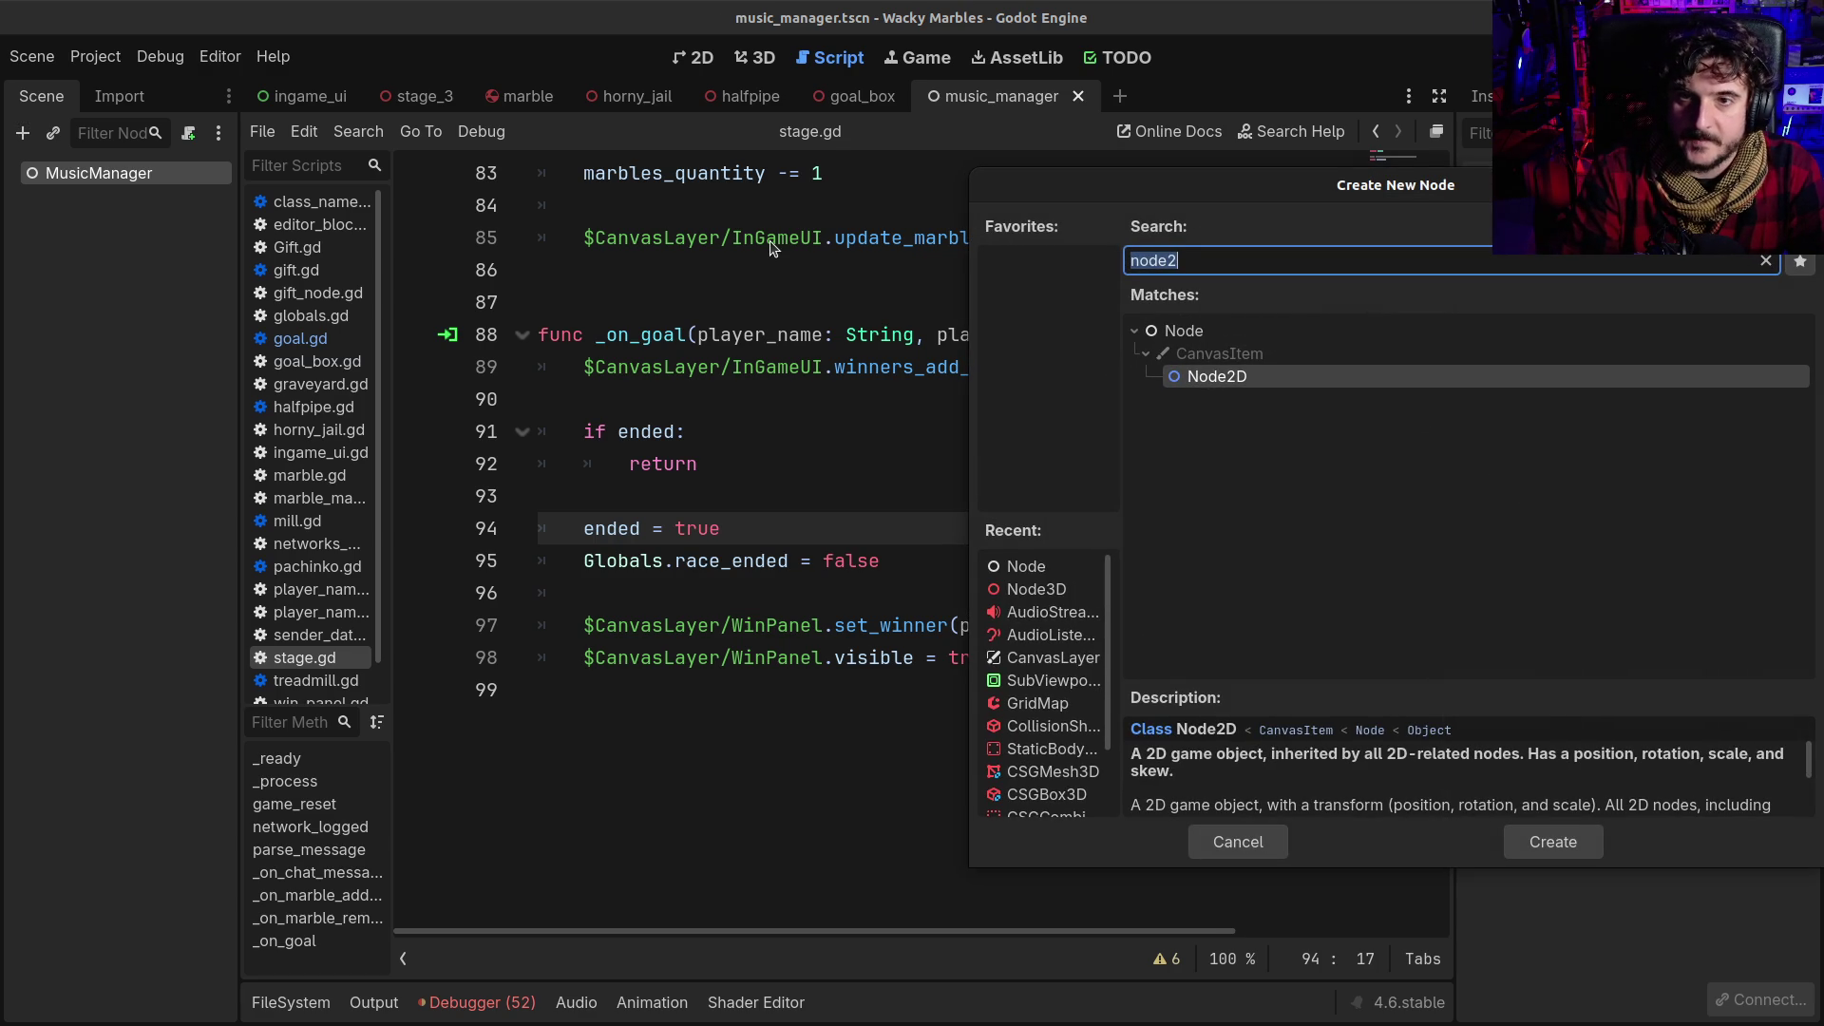
Add an AudioStreamPlayer child, rename it IngameTrack, and save music_manager.tscn.
{"action": "type", "text": "audio"}
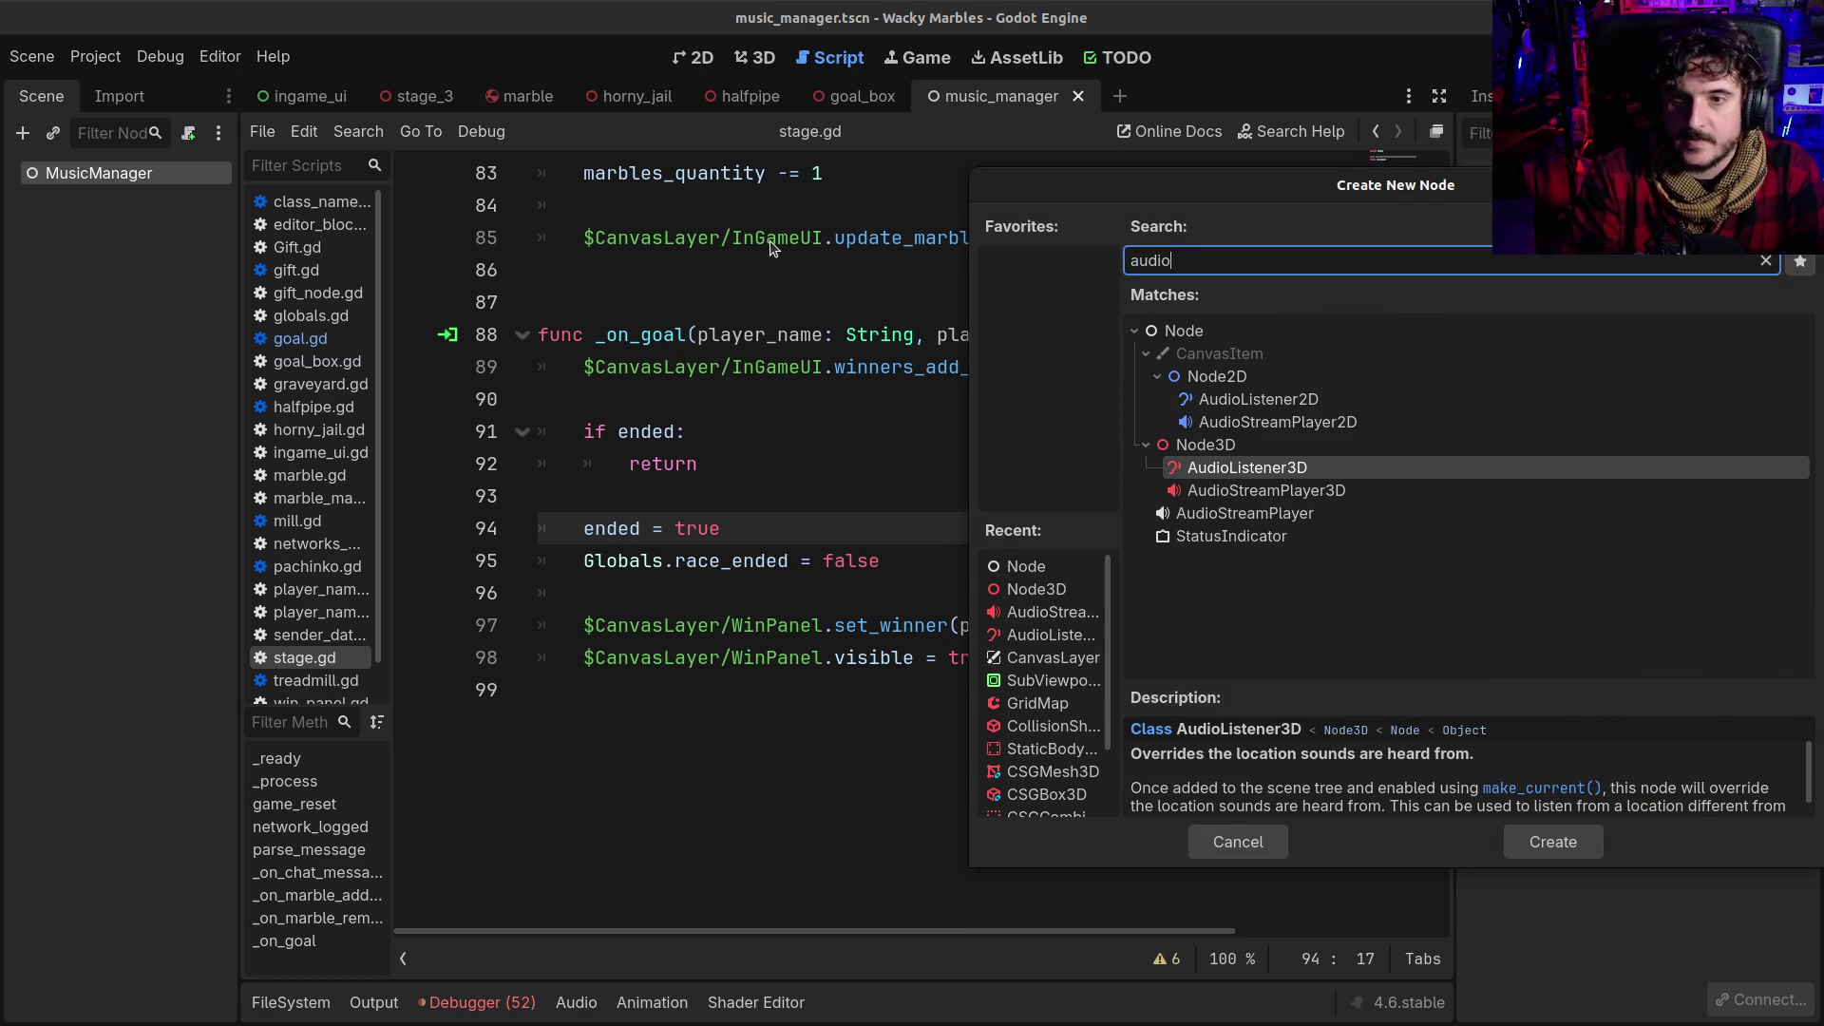
{"action": "key", "text": "Down"}
{"action": "key", "text": "Down"}
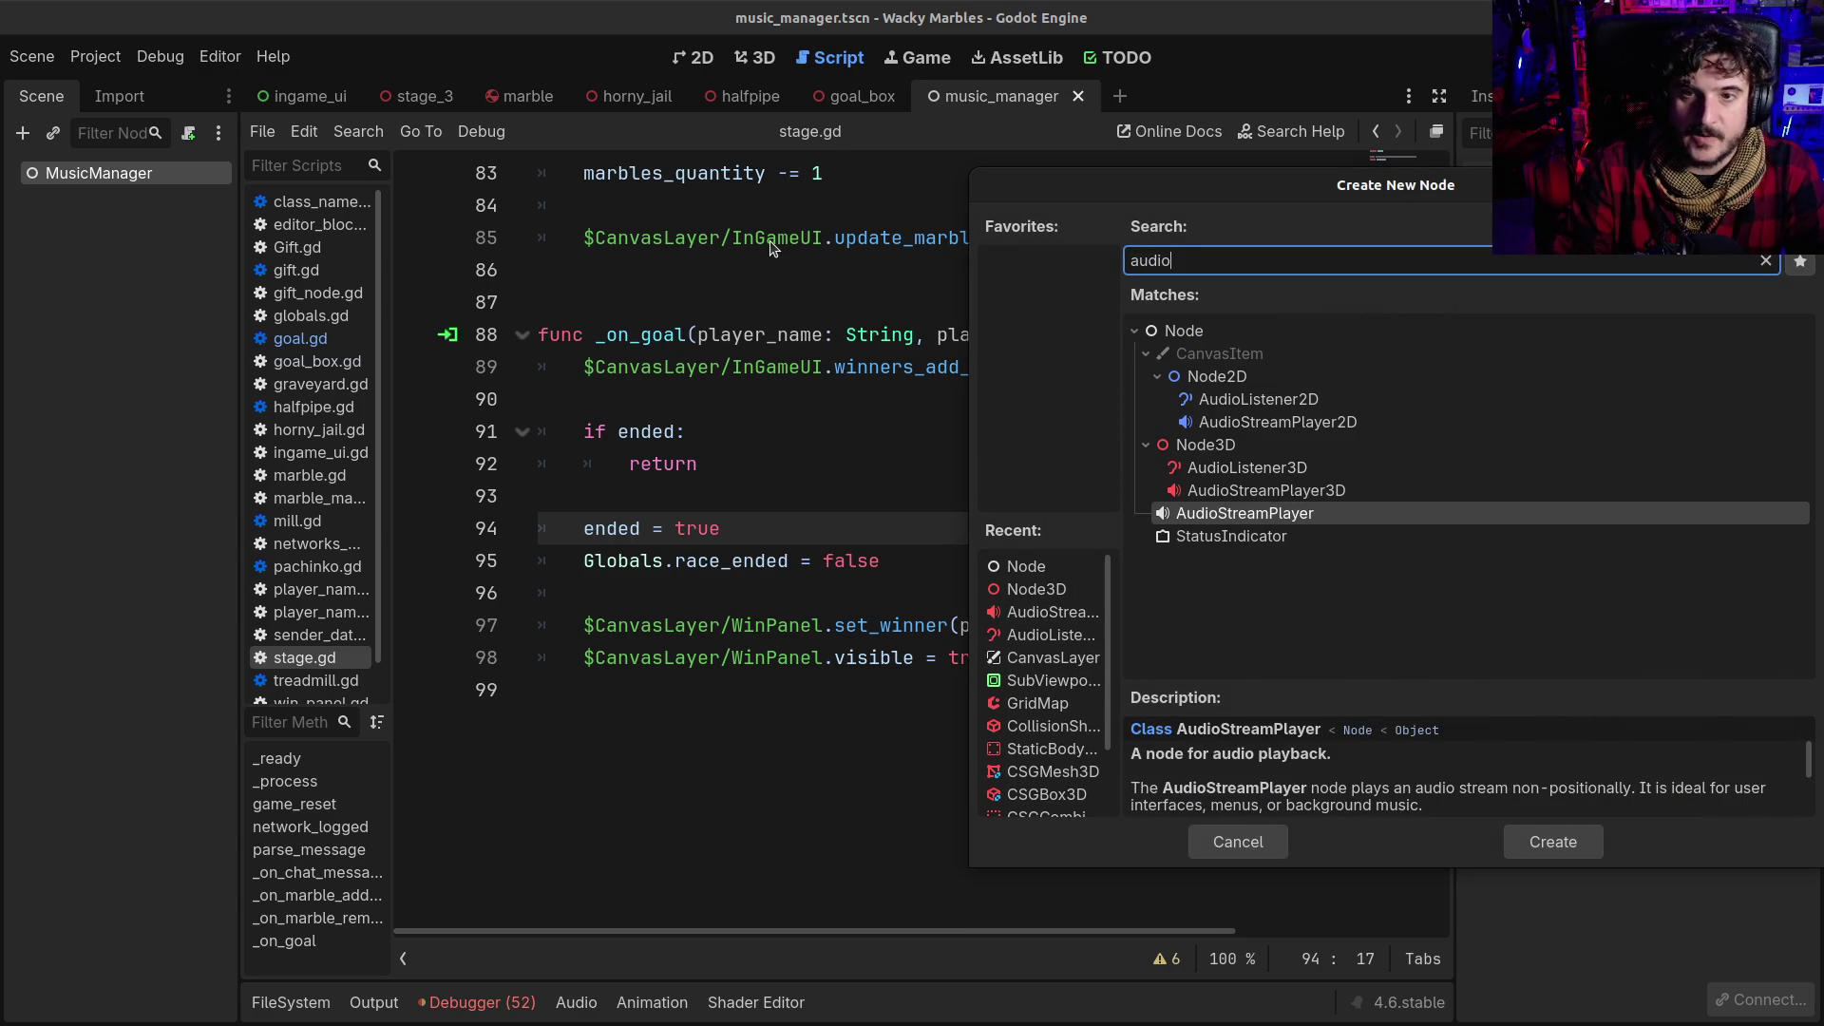
{"action": "key", "text": "Return"}
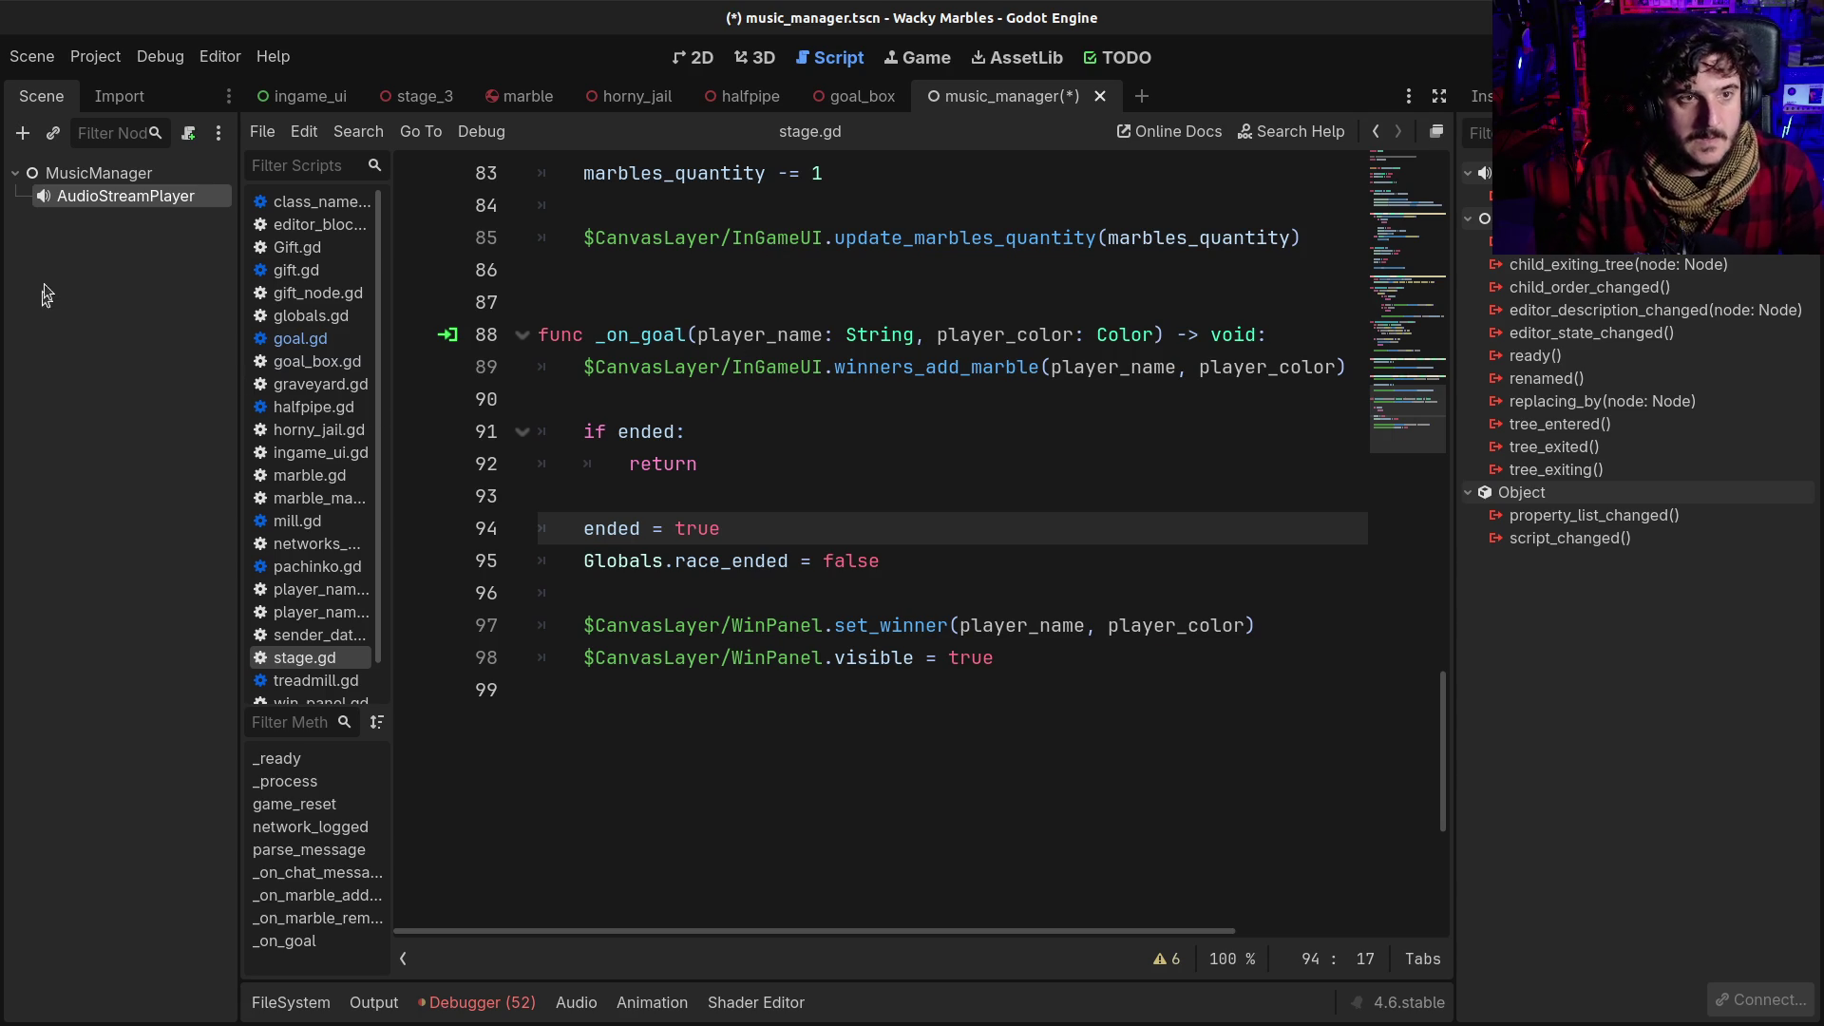
{"action": "key", "text": "F2"}
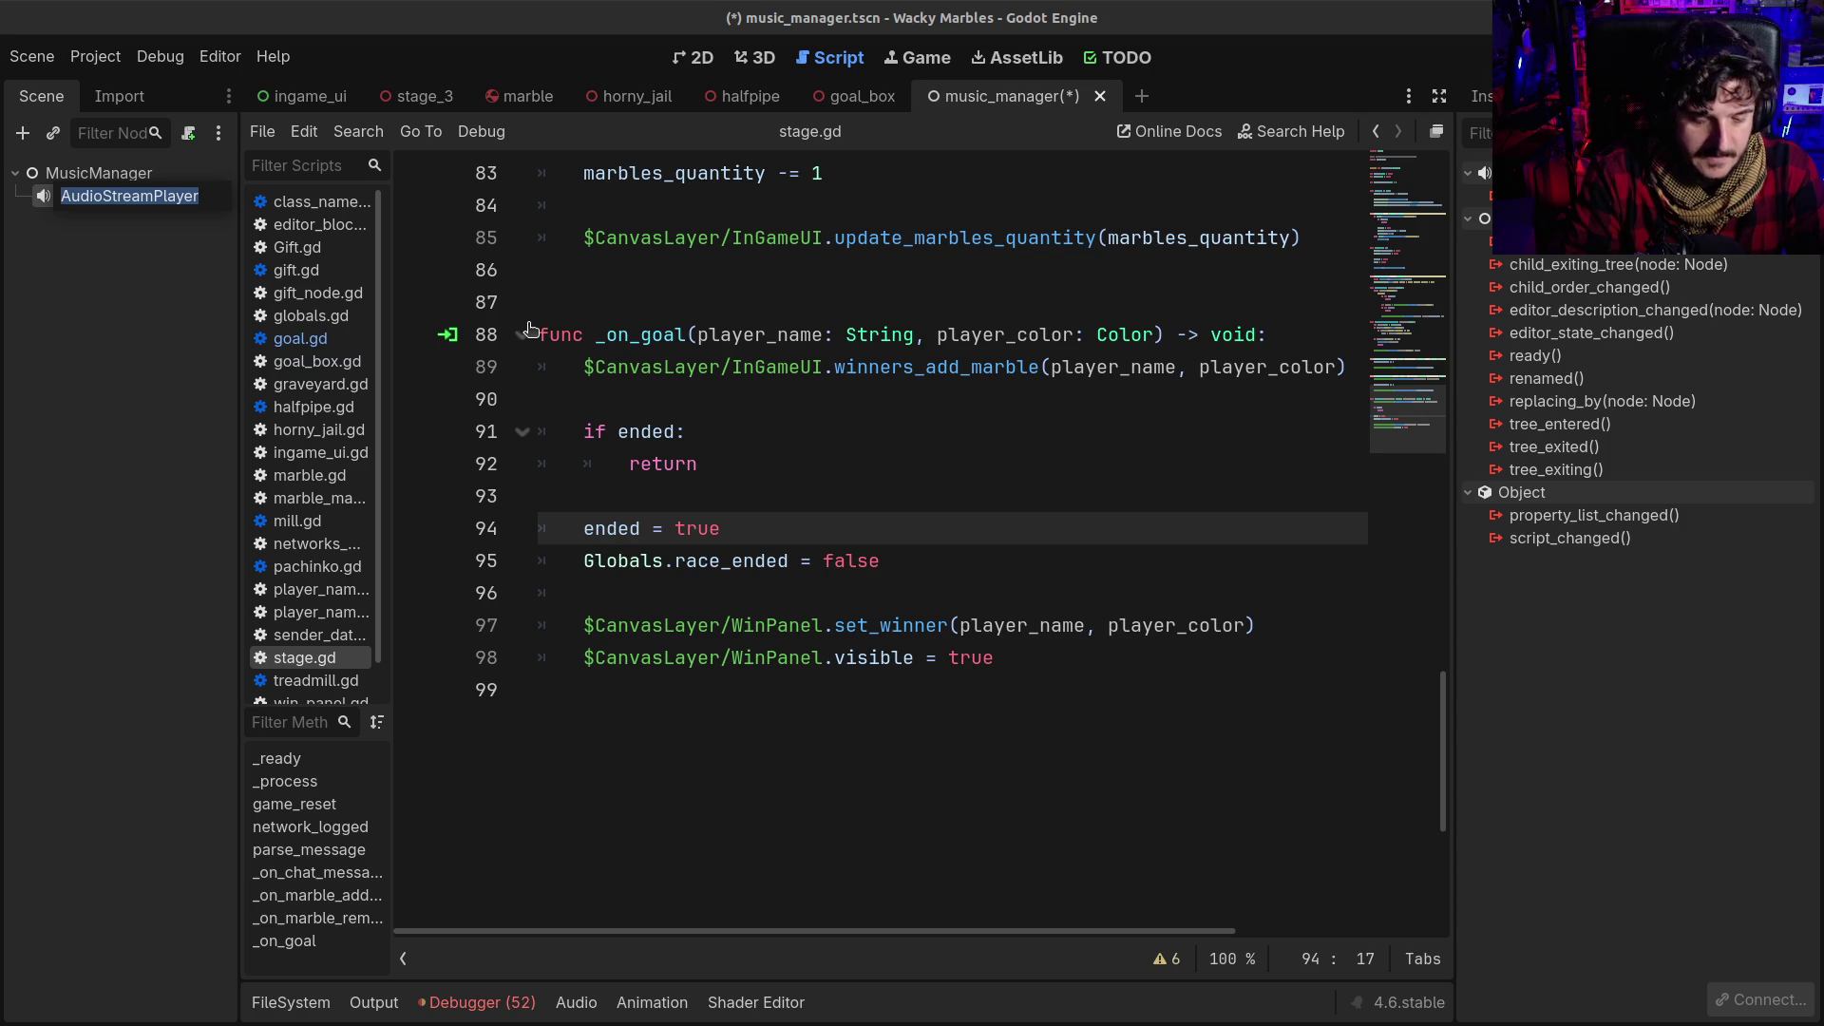
{"action": "key", "text": "BackSpace"}
{"action": "type", "text": "gameTrack"}
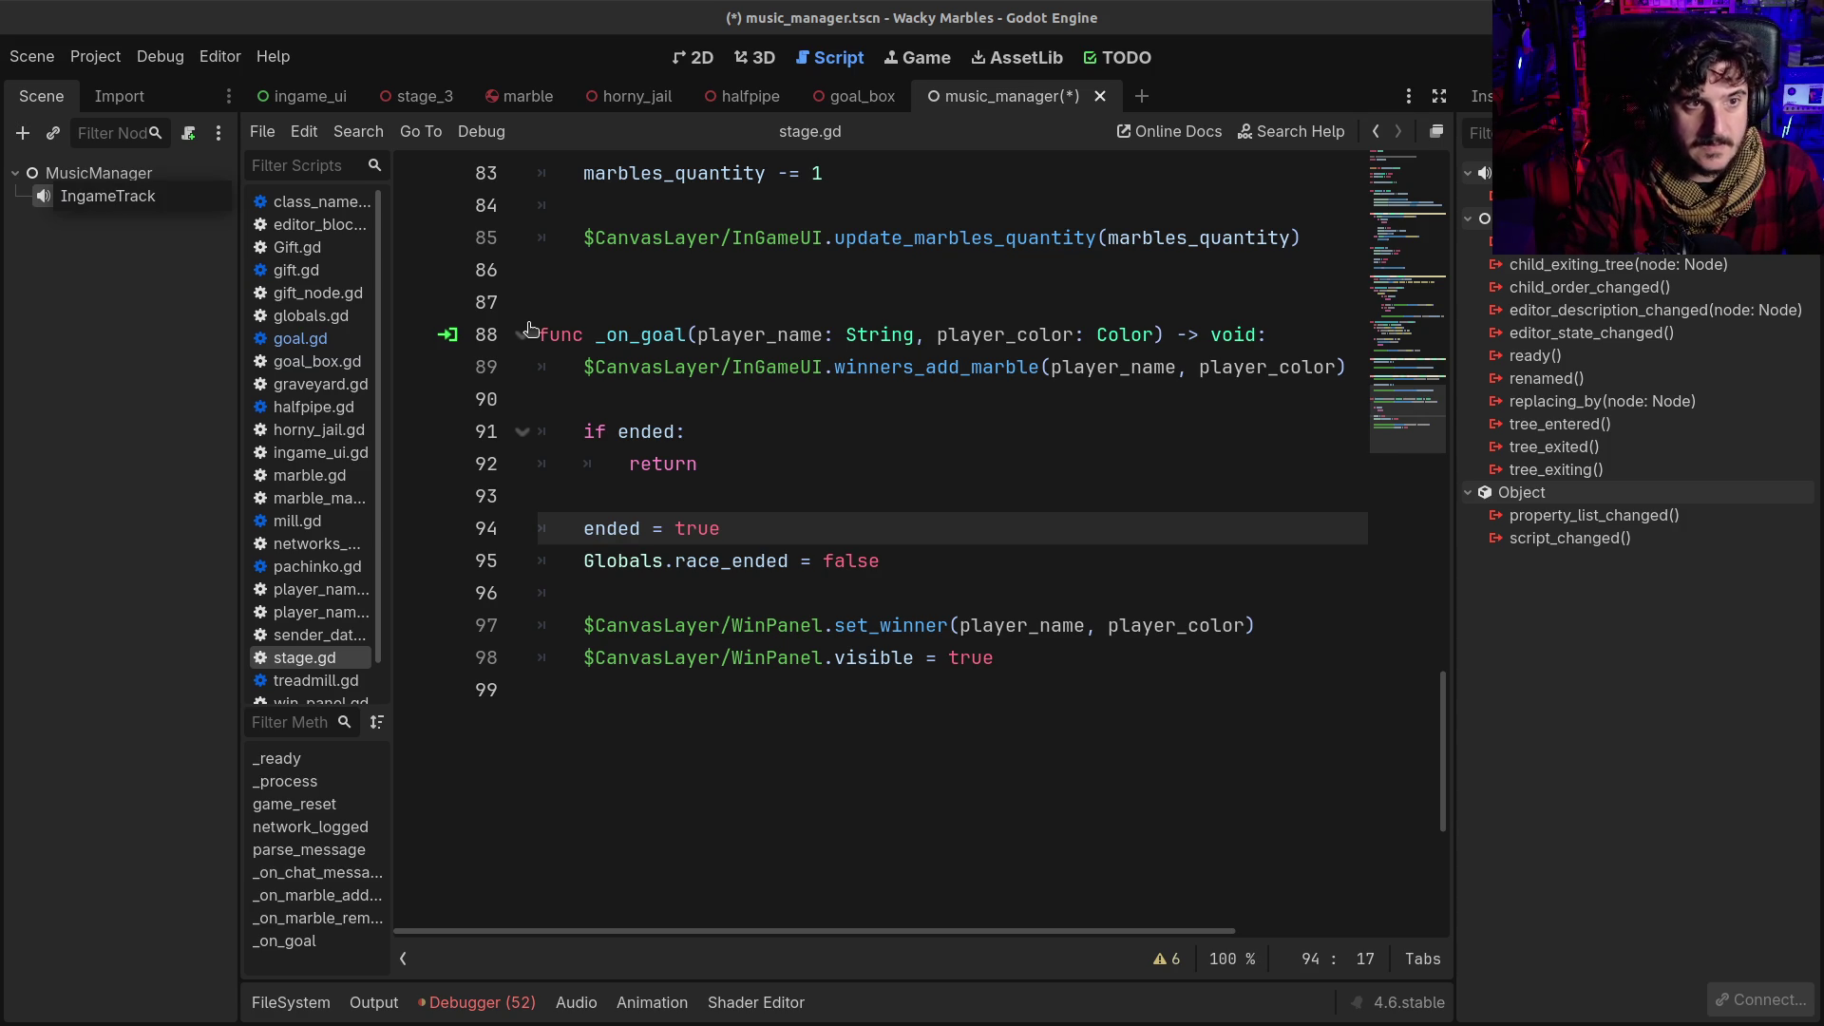
{"action": "key", "text": "Return"}
{"action": "key", "text": "ctrl+s"}
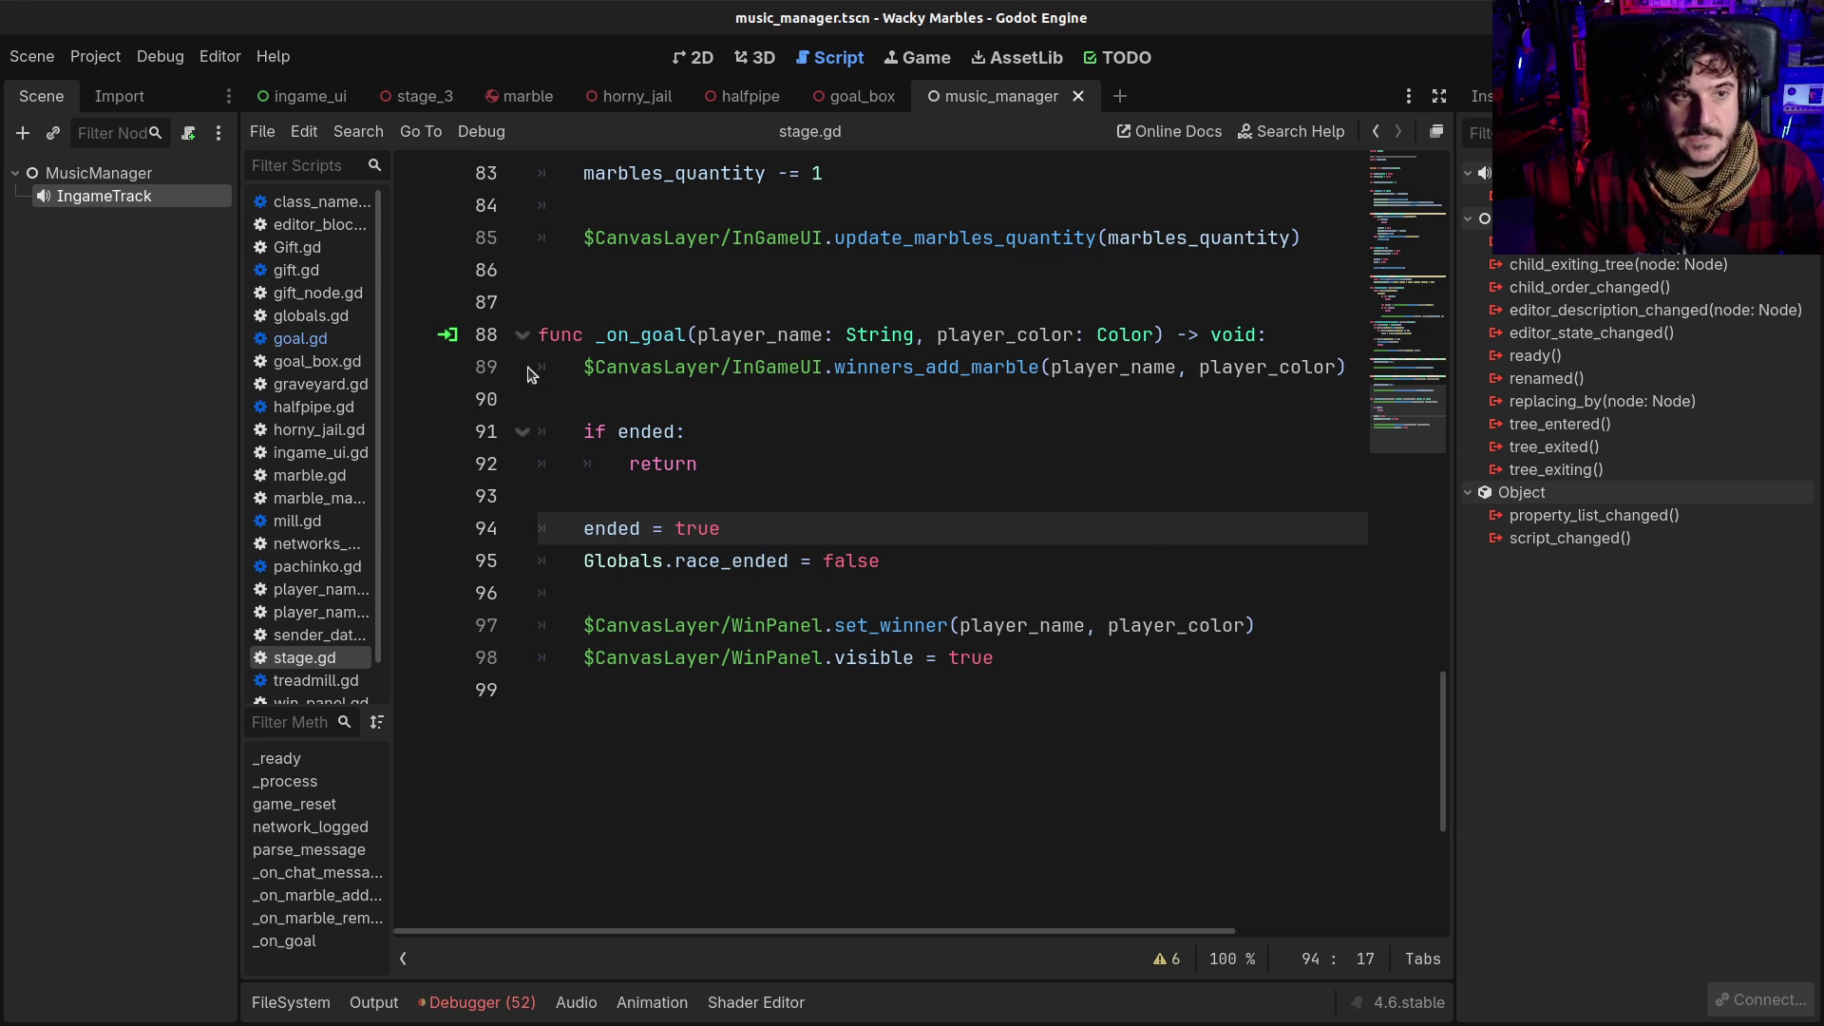
{"action": "left_click", "coordinate": [1480, 96]}
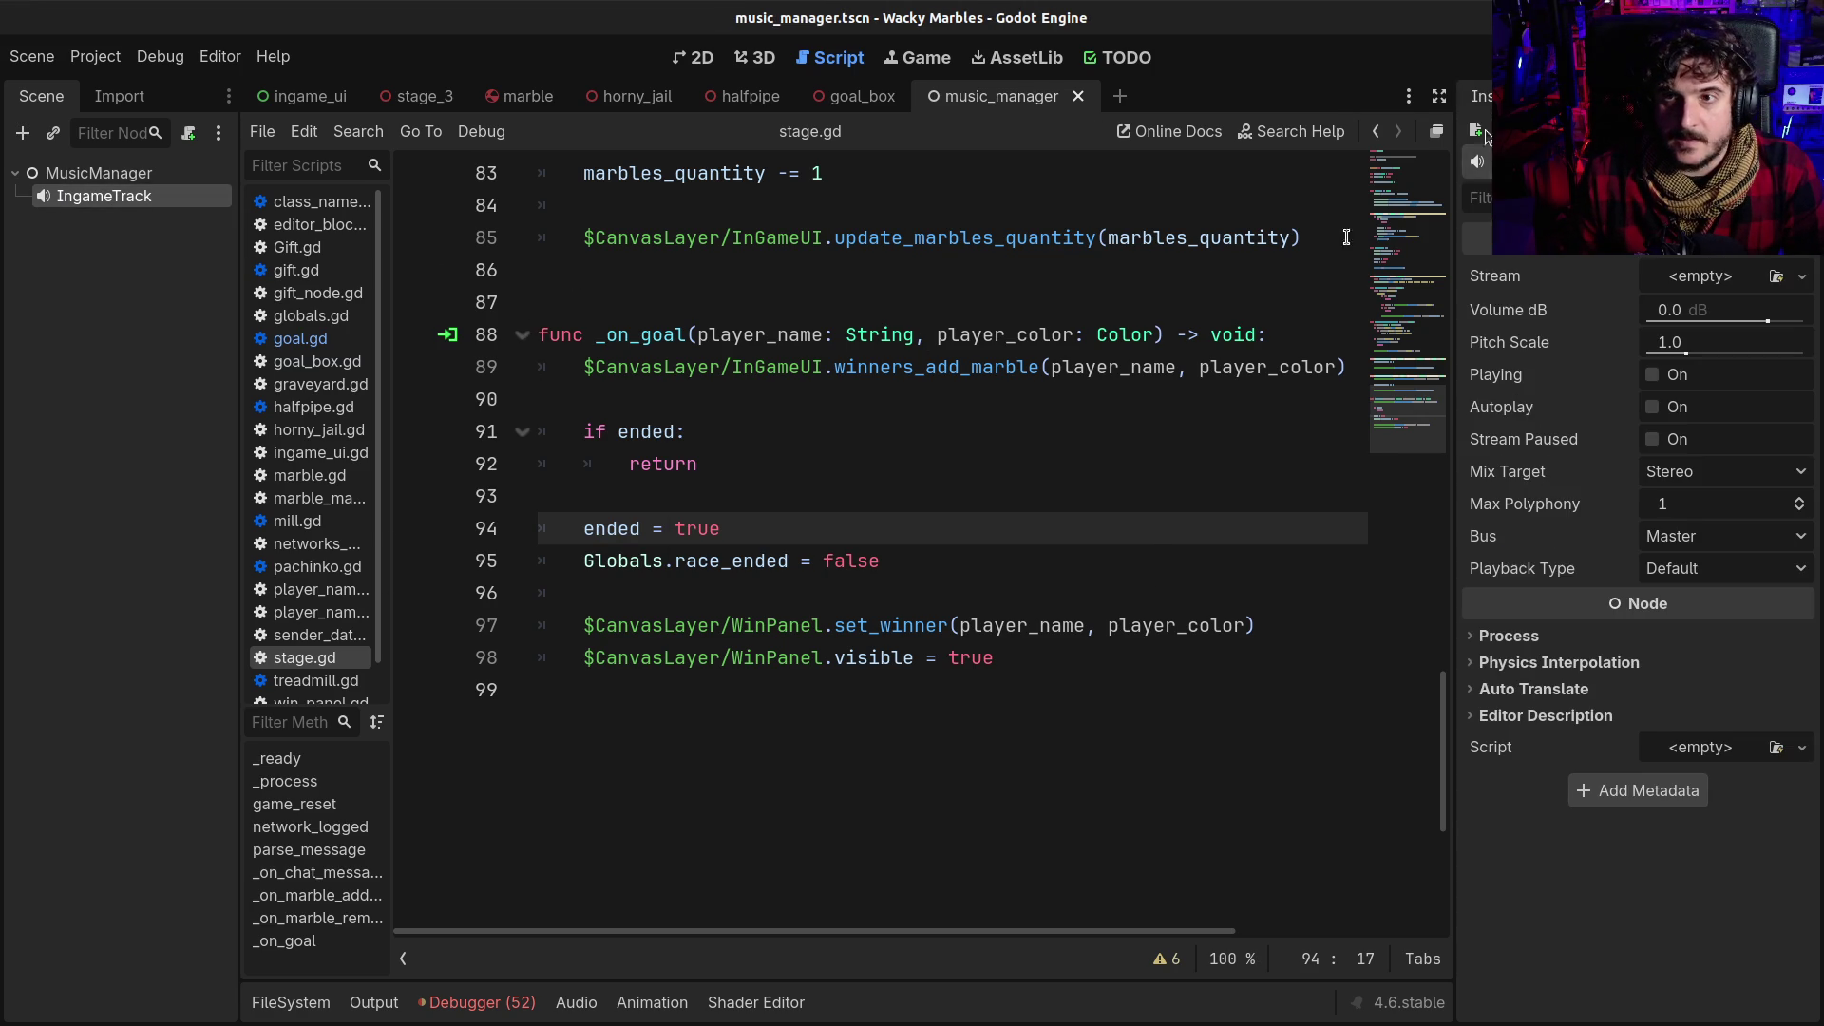
Clear the FileSystem filter and assign assets/music/Pinball Spring 160.mp3 as IngameTrack's stream.
{"action": "left_click", "coordinate": [290, 1002]}
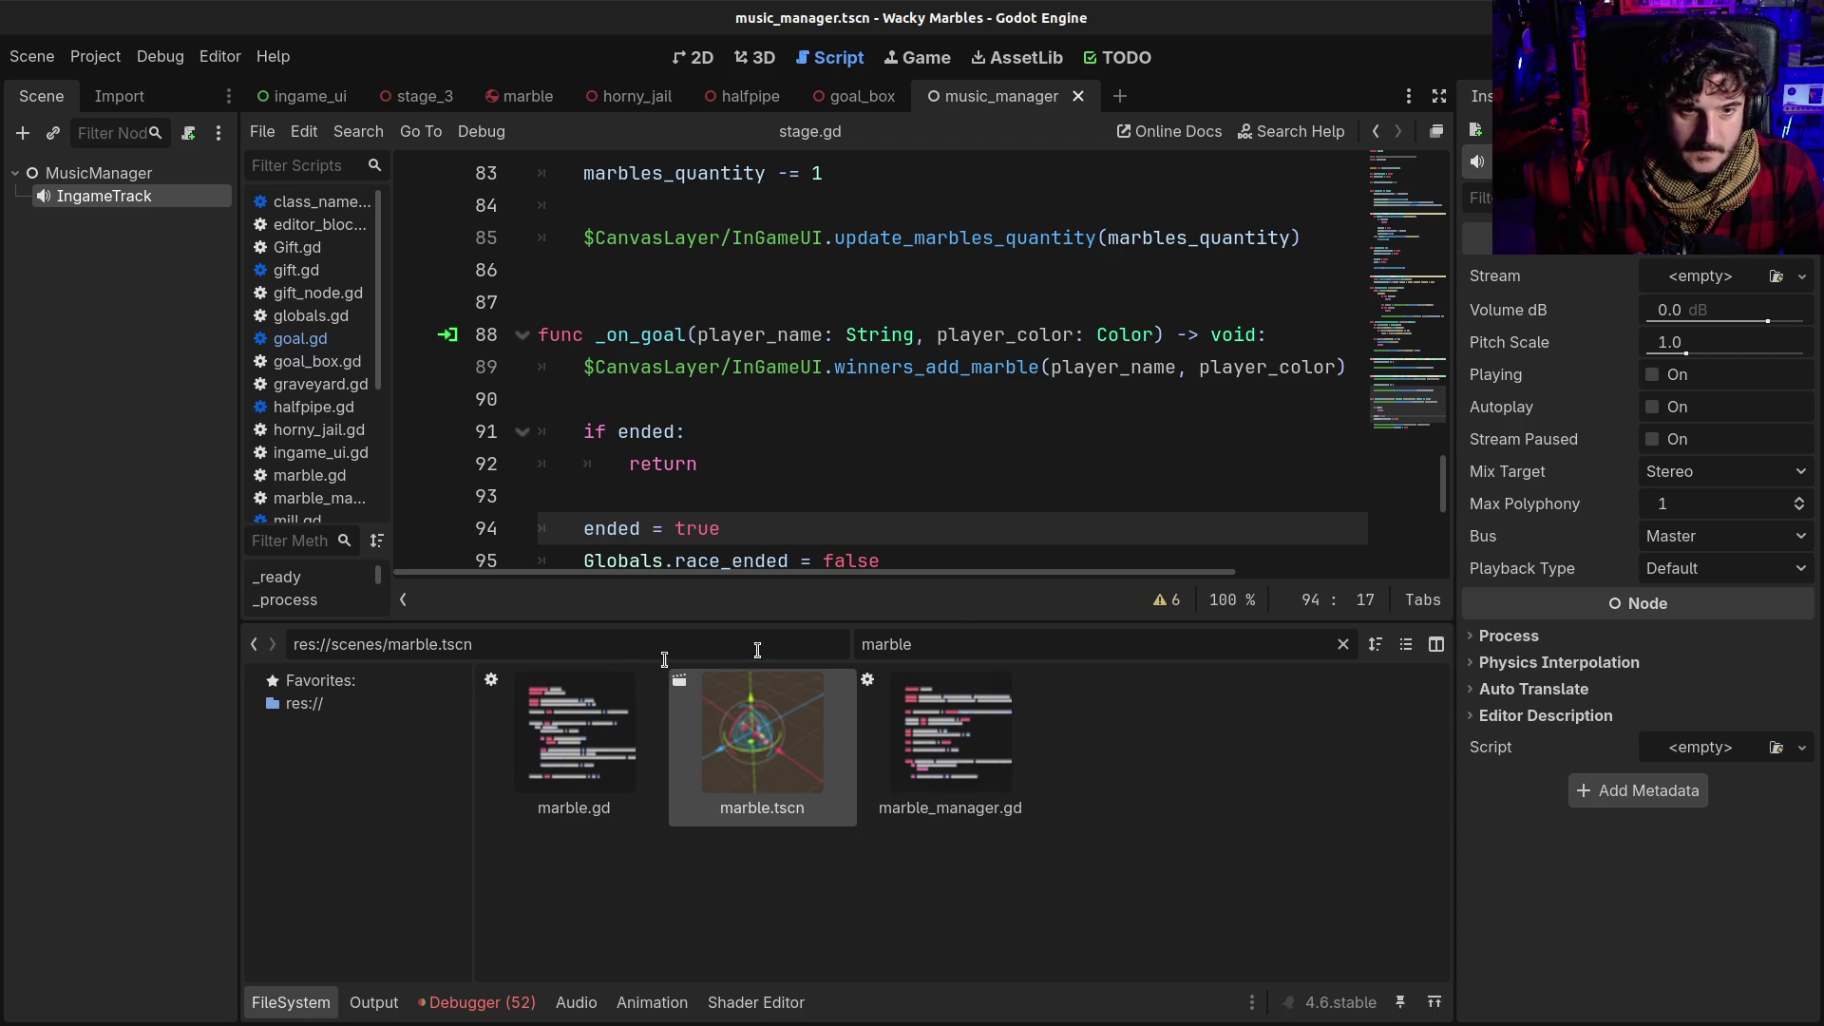
{"action": "double_click", "coordinate": [955, 644]}
{"action": "type", "text": "og"}
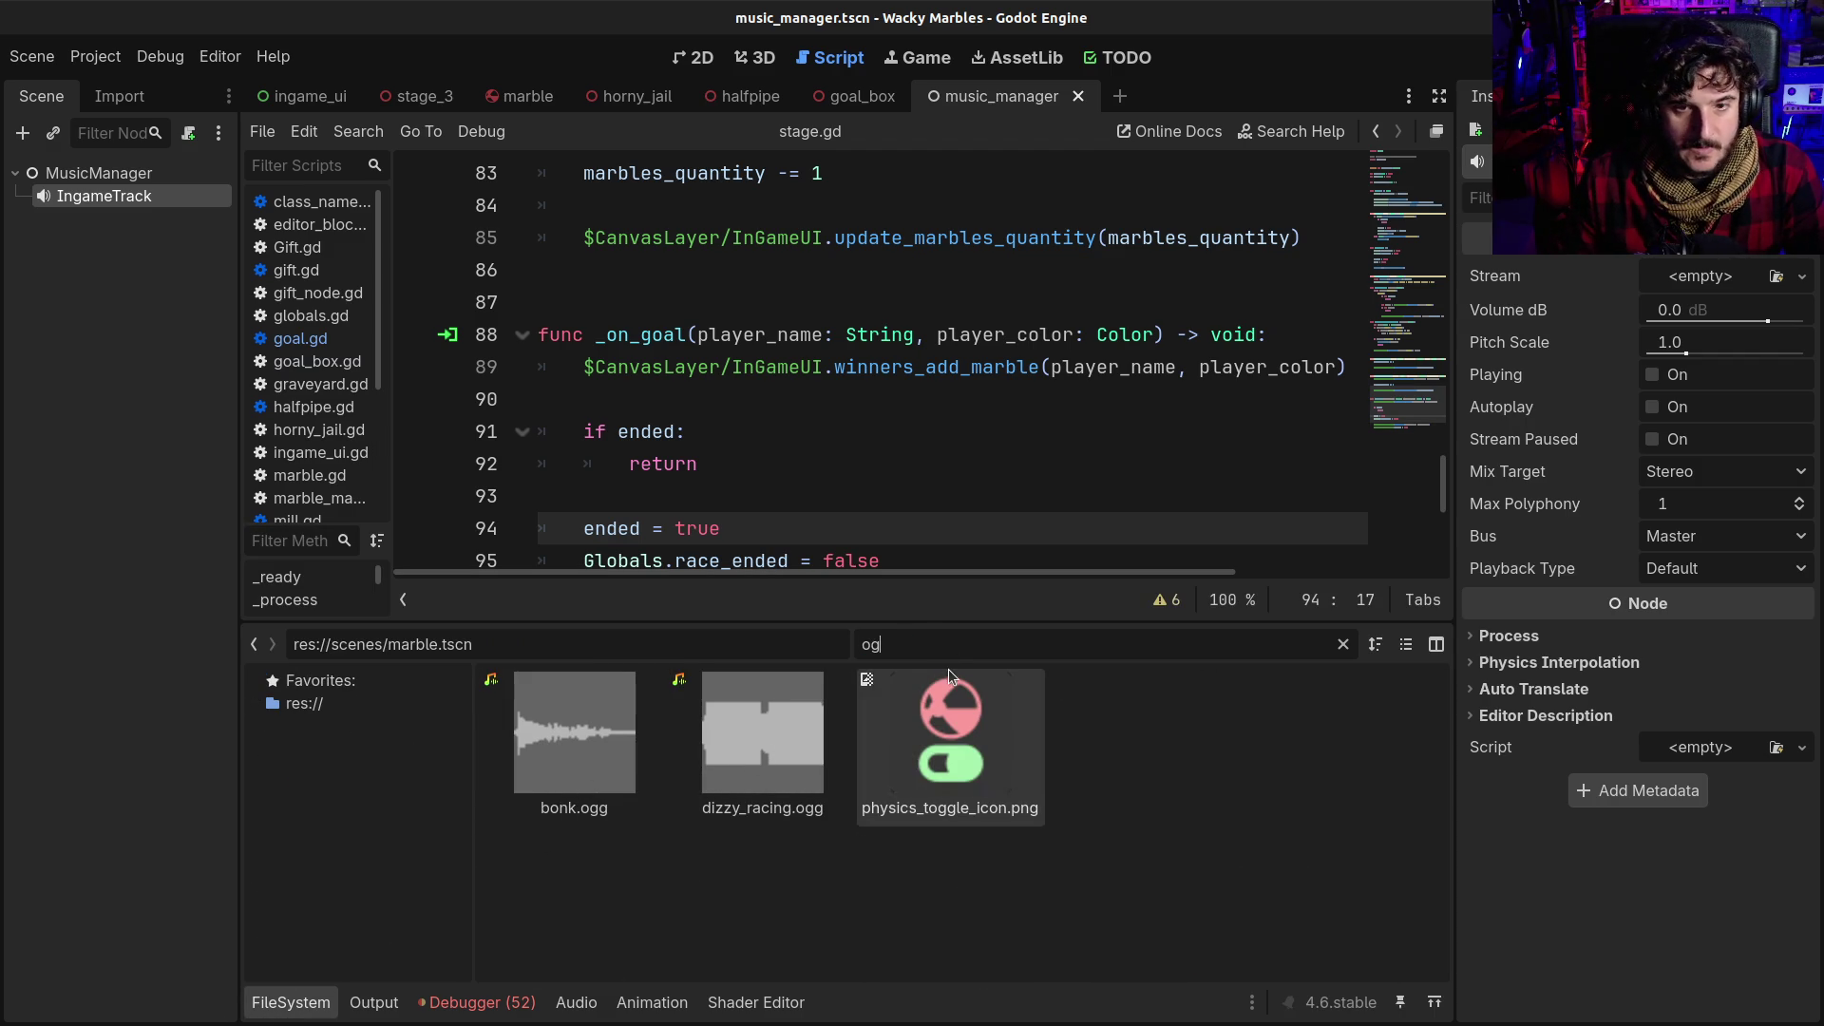
{"action": "key", "text": "ctrl+a"}
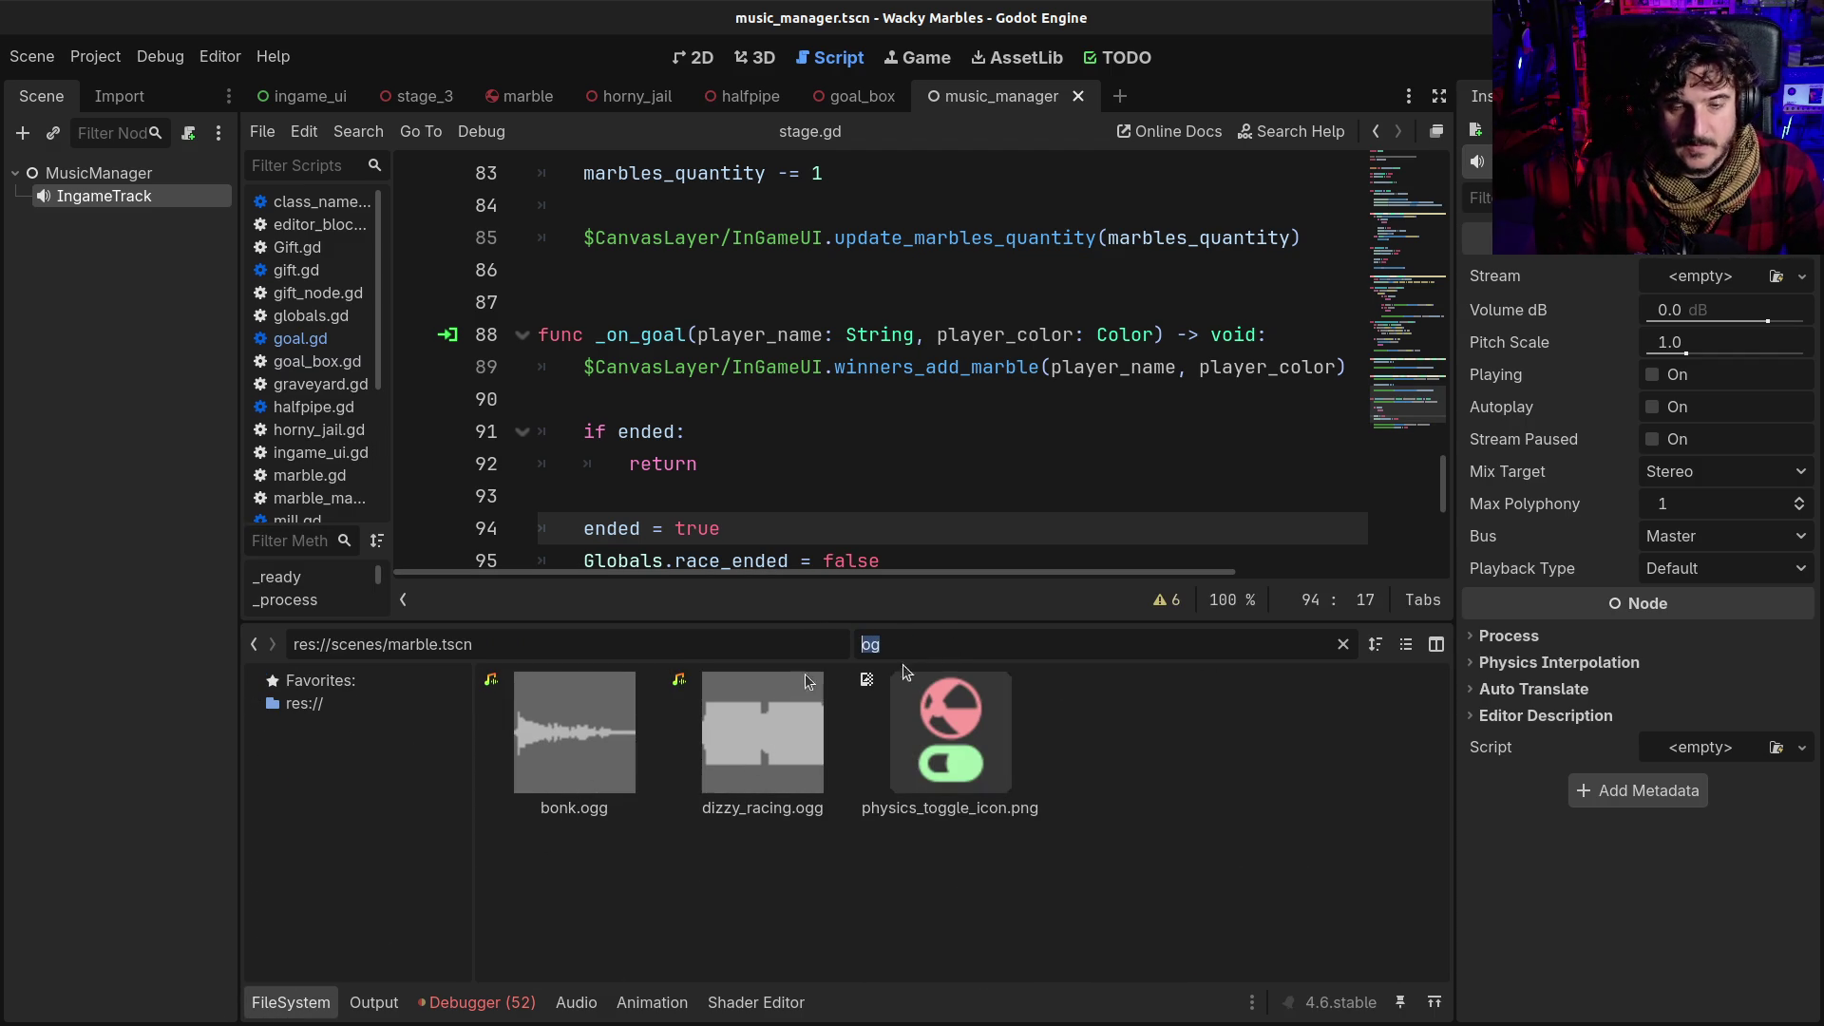
{"action": "key", "text": "BackSpace"}
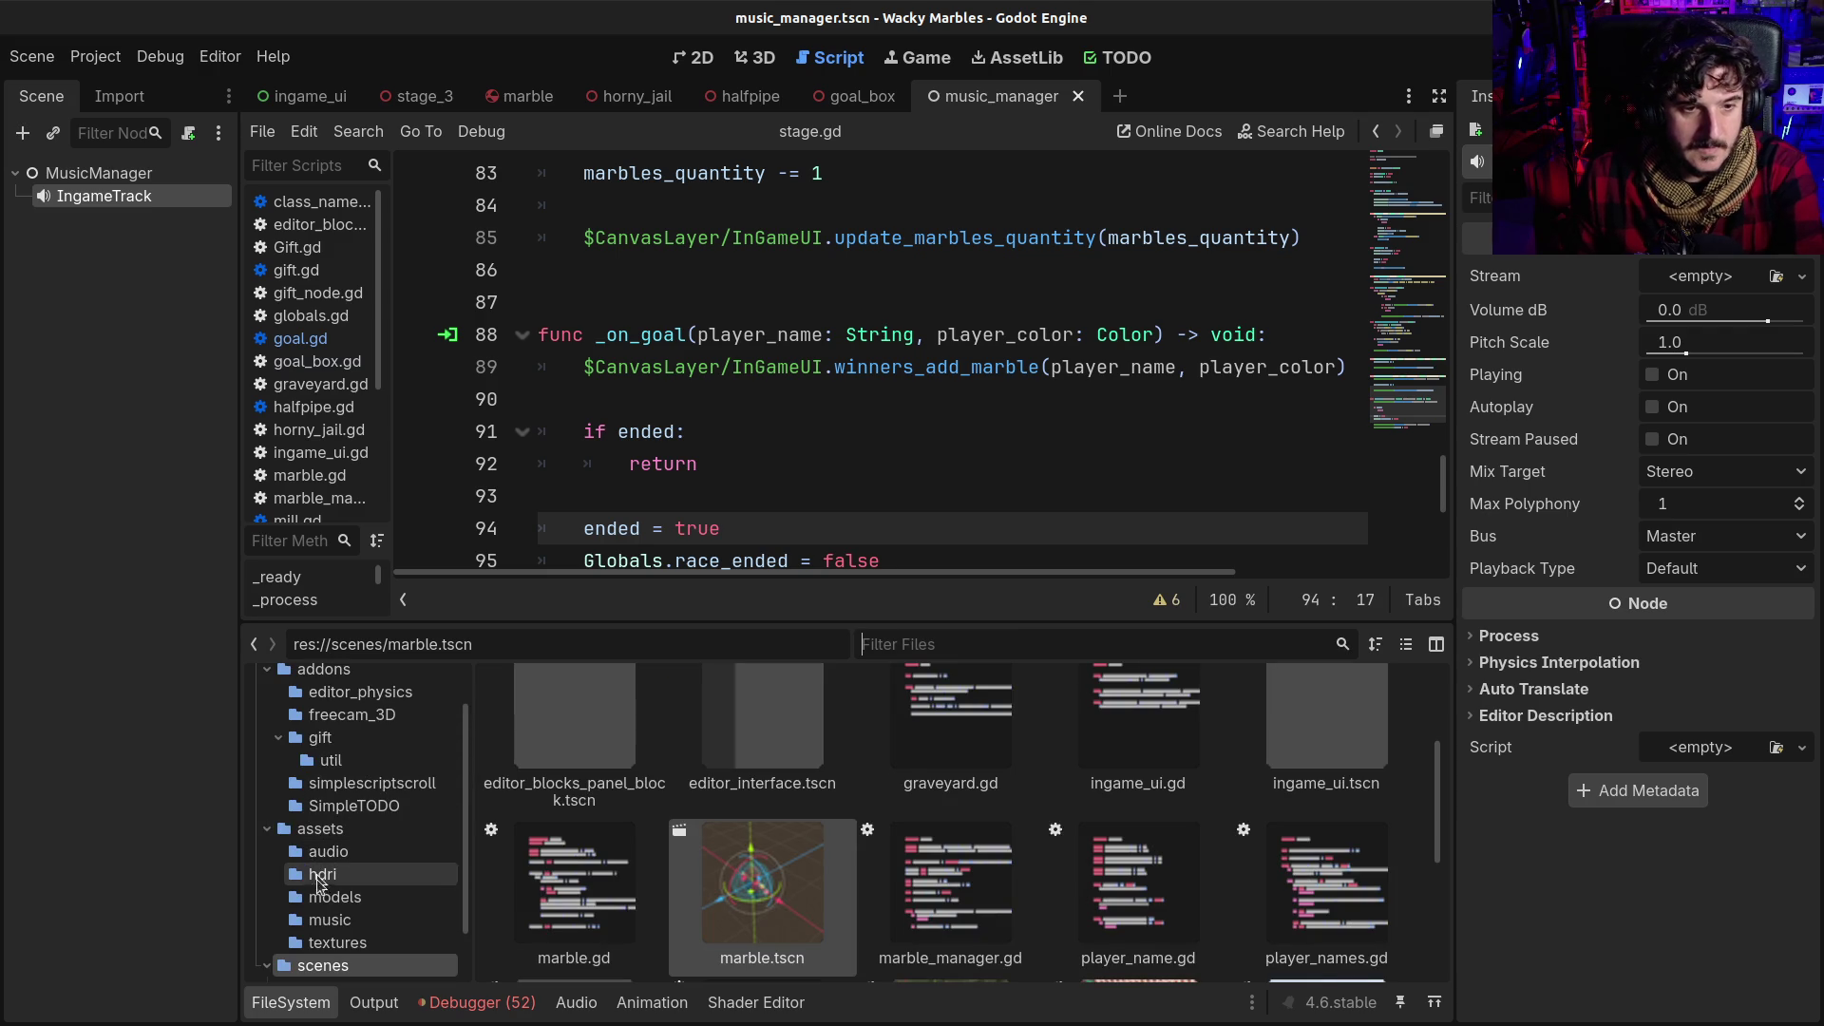
{"action": "left_click", "coordinate": [327, 920]}
{"action": "left_click", "coordinate": [937, 750]}
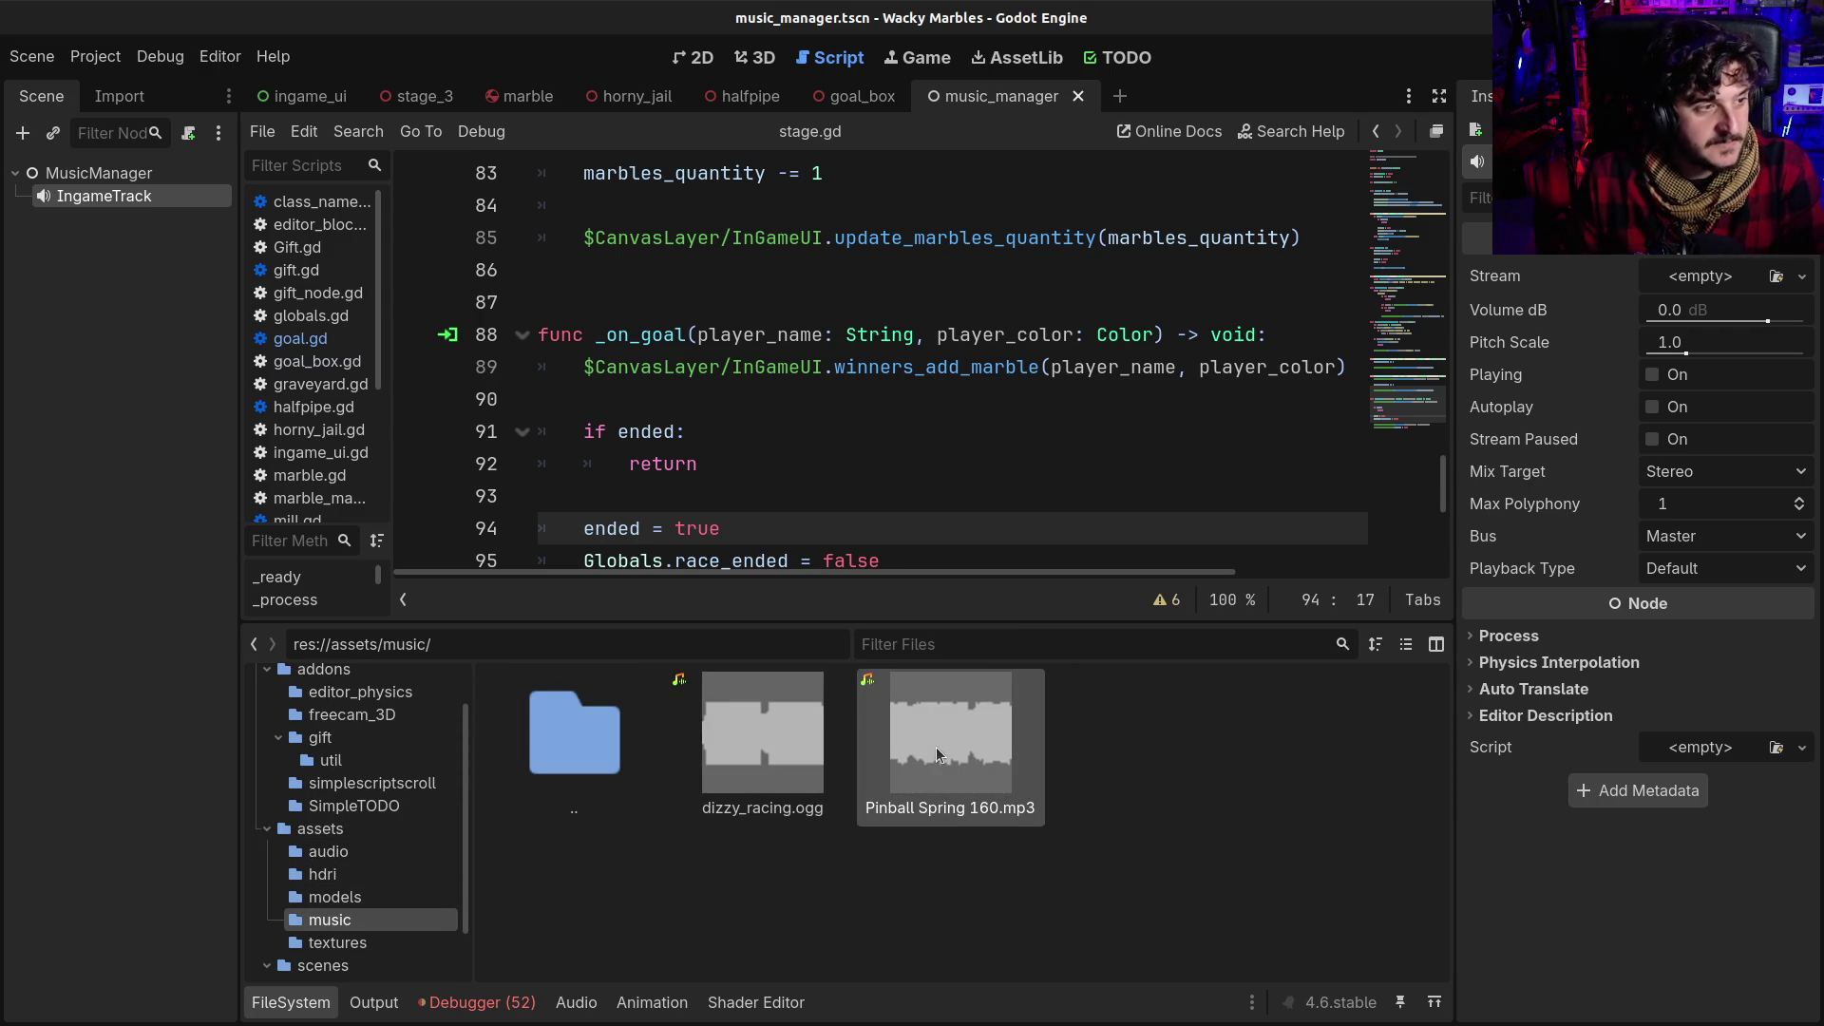
{"action": "mouse_move", "coordinate": [937, 750]}
{"action": "mouse_move", "coordinate": [936, 756]}
{"action": "left_mouse_down"}
{"action": "mouse_move", "coordinate": [1520, 475]}
{"action": "mouse_move", "coordinate": [1682, 285]}
{"action": "left_mouse_up"}
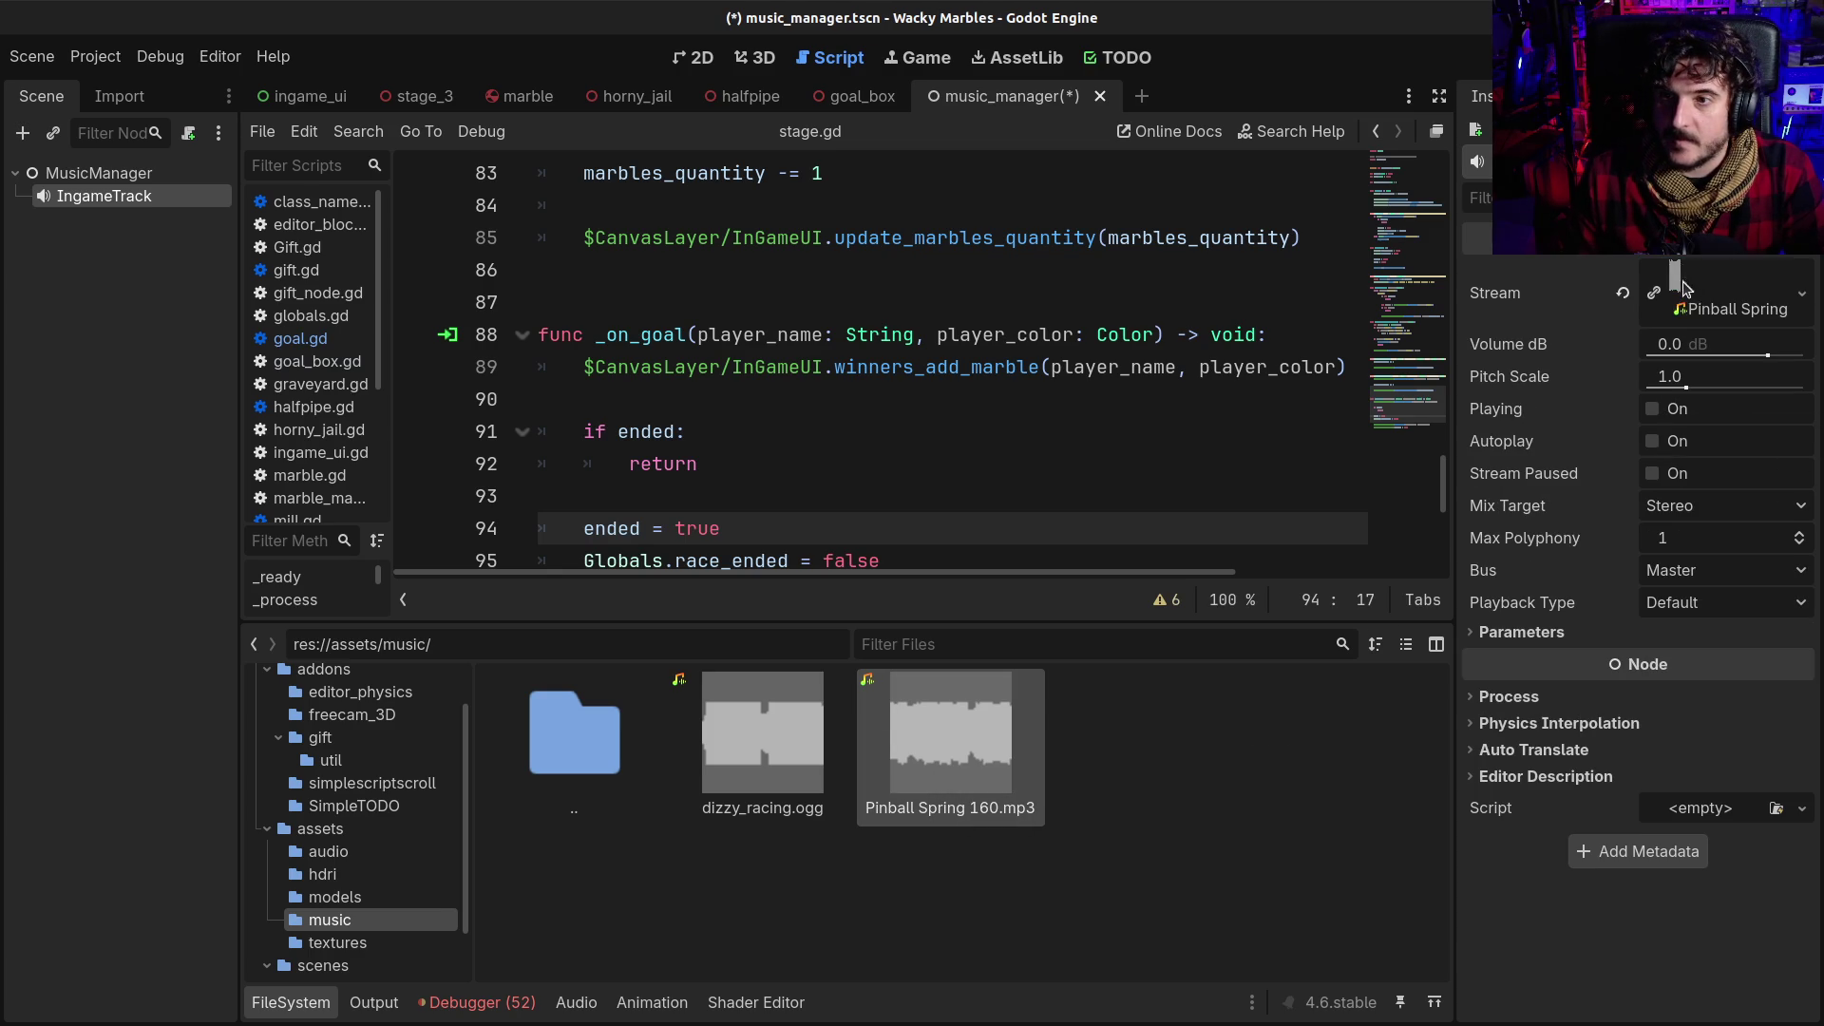
Turn on Playing and lower IngameTrack's volume to -16 dB while previewing.
{"action": "left_click", "coordinate": [1729, 296]}
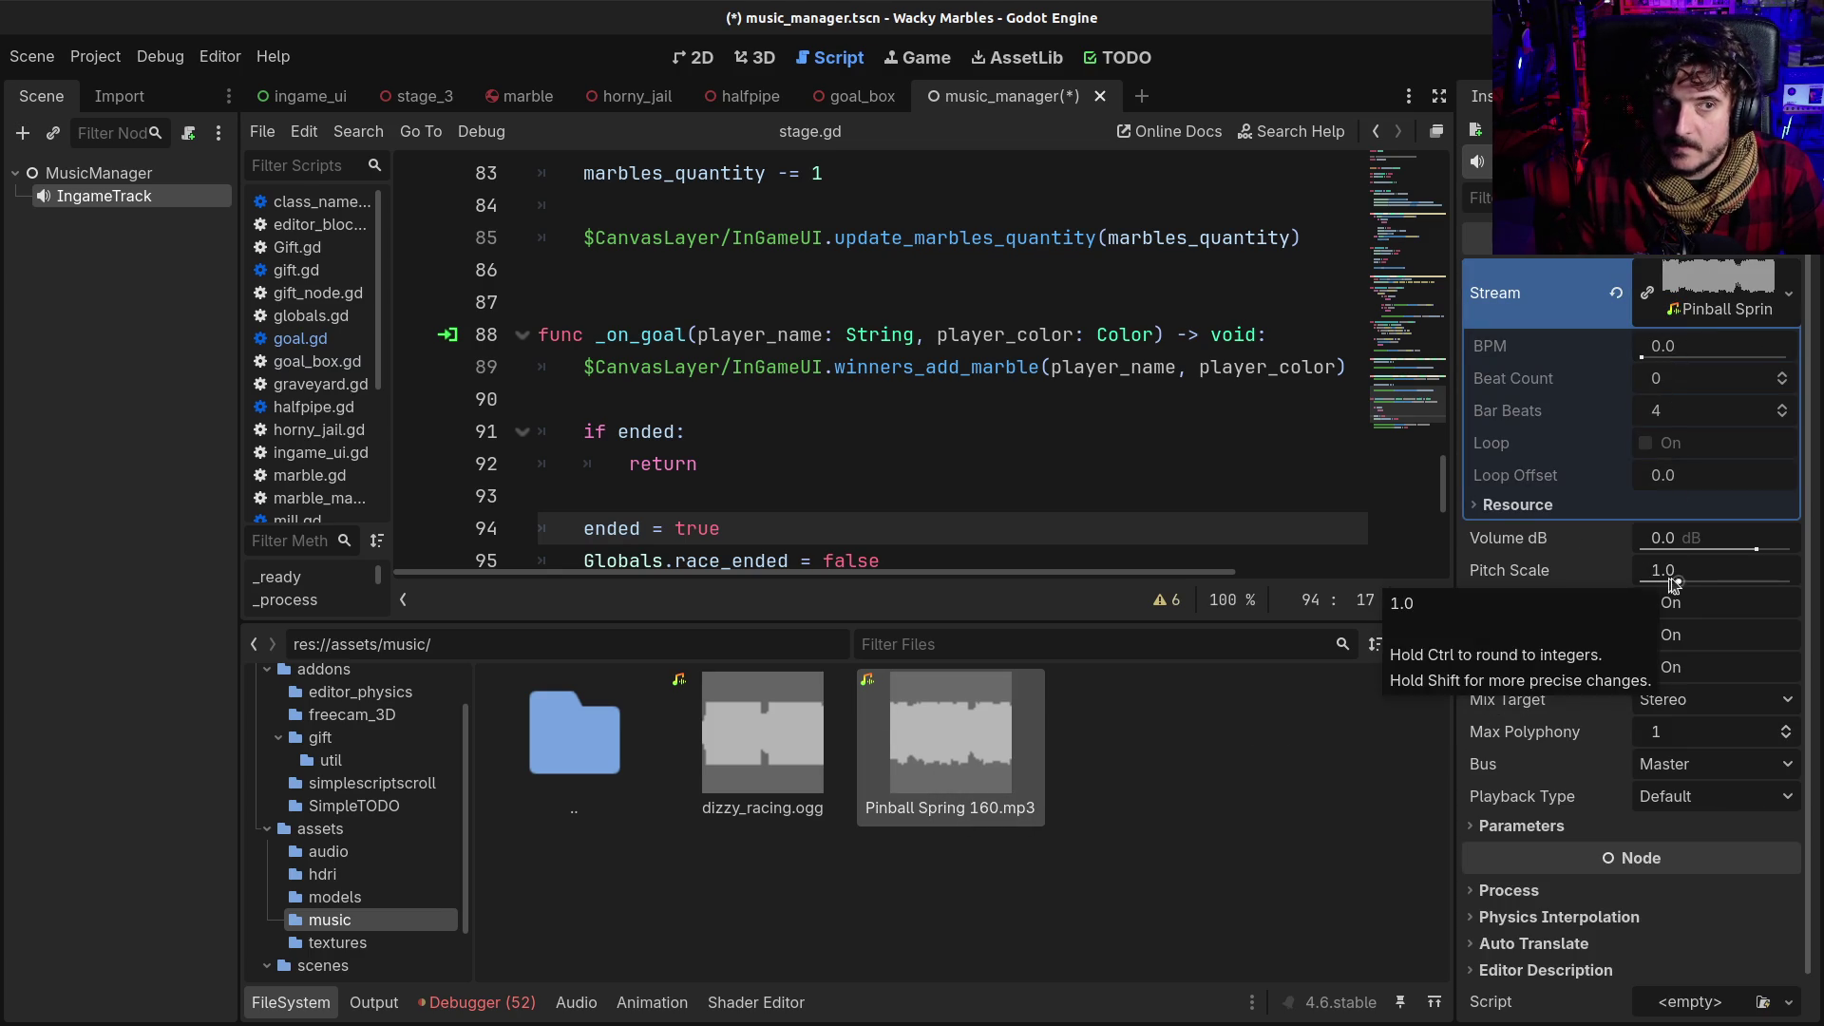
{"action": "left_click_drag", "start_coordinate": [1755, 550], "coordinate": [1735, 550]}
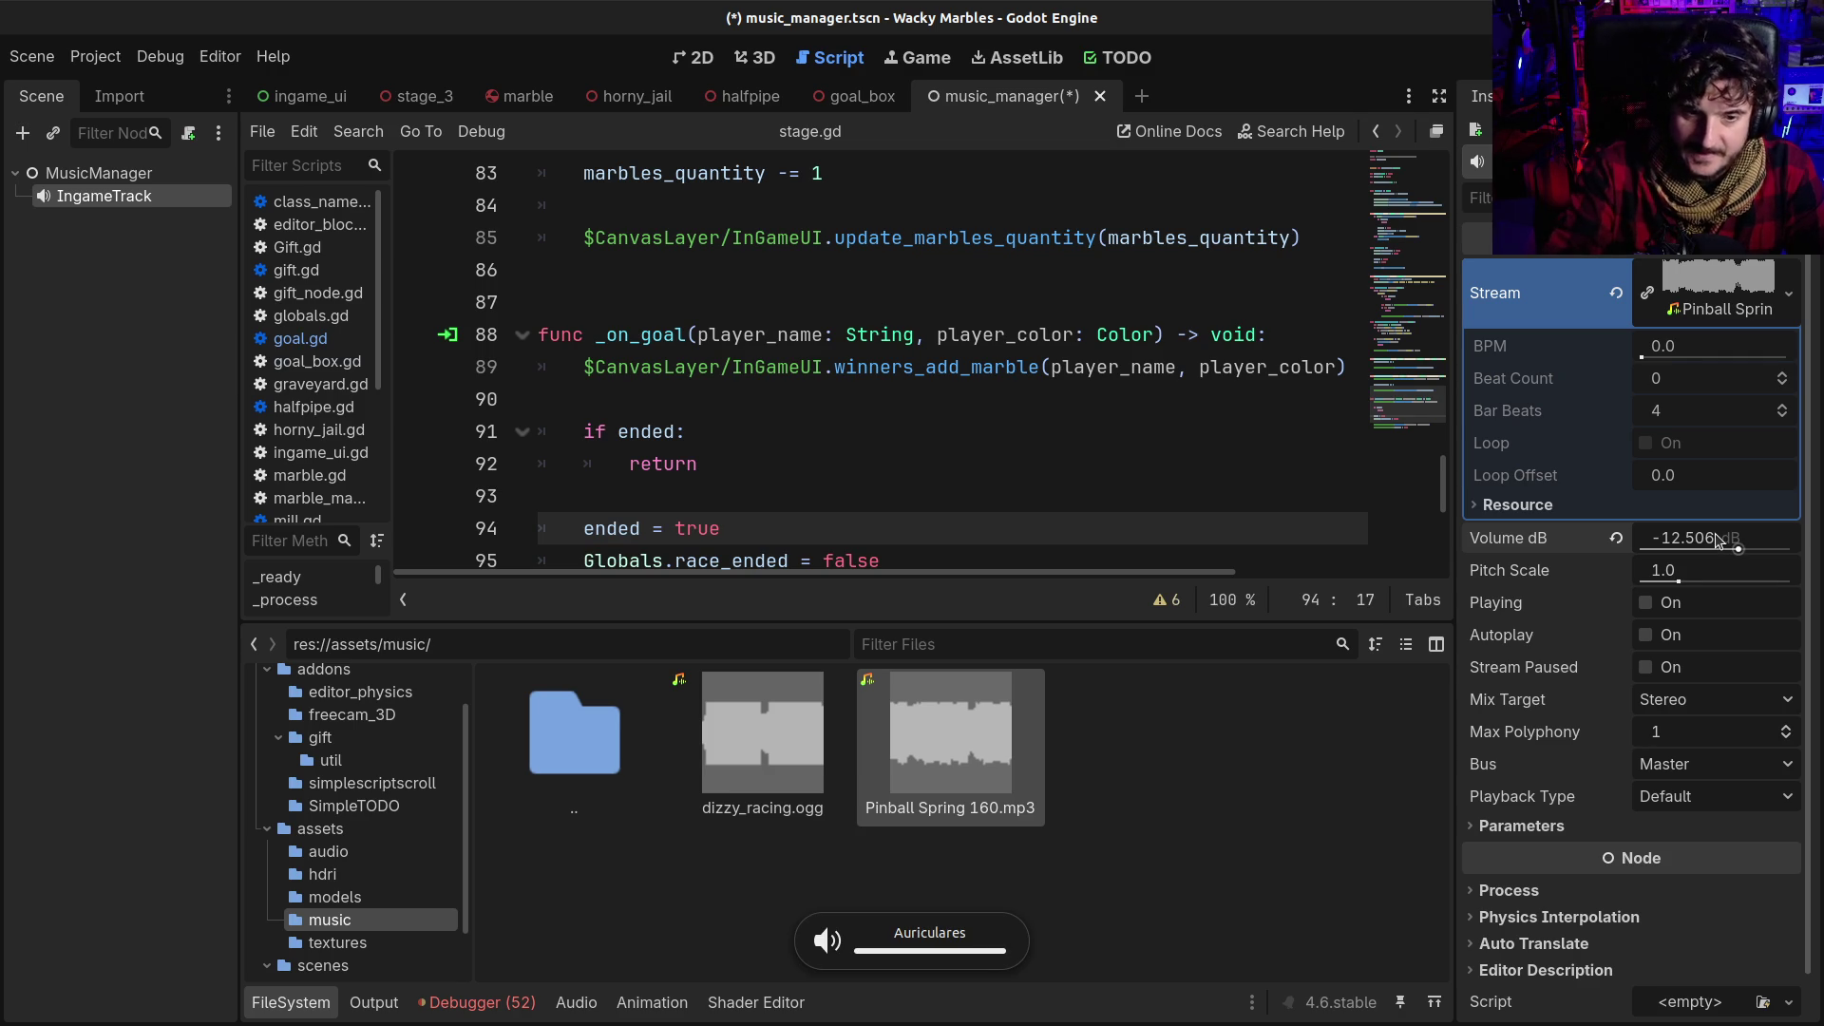
{"action": "left_click", "coordinate": [1645, 600]}
{"action": "left_click_drag", "start_coordinate": [1739, 551], "coordinate": [1733, 550]}
{"action": "left_click", "coordinate": [1731, 544]}
{"action": "type", "text": "-16"}
{"action": "key", "text": "Return"}
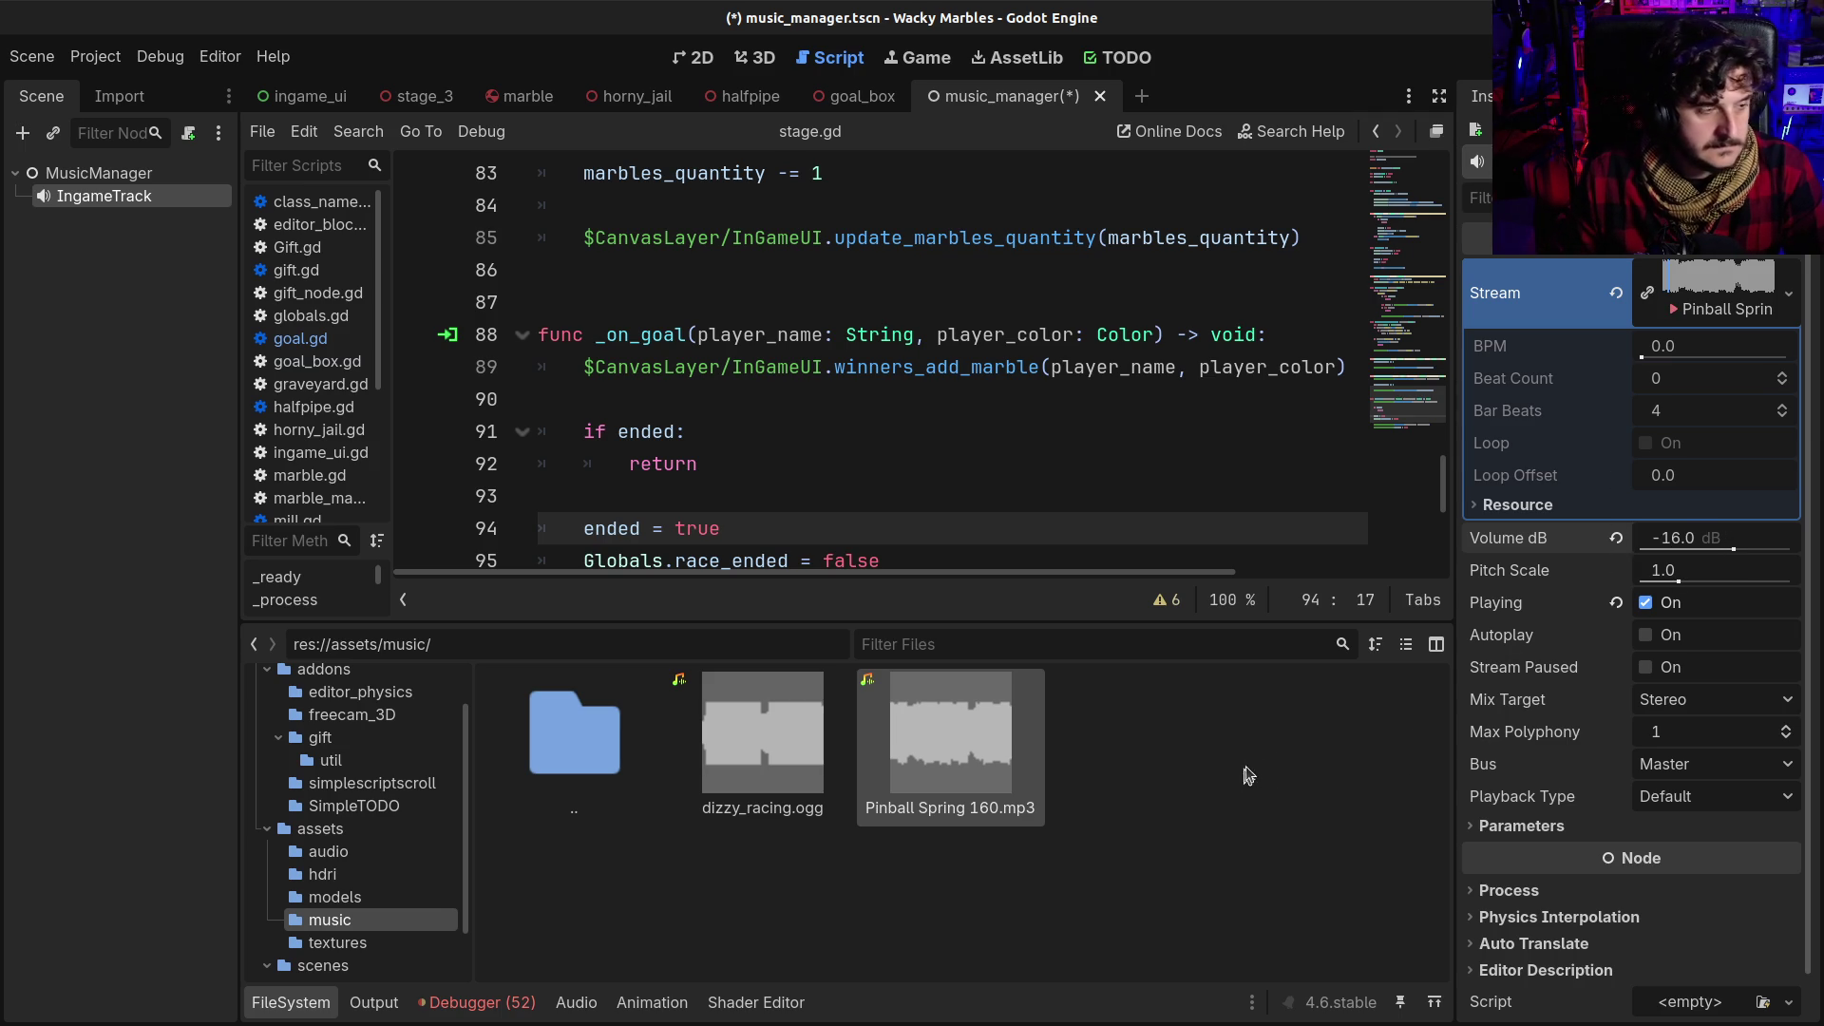
Settle IngameTrack's volume at -24 dB and save the music_manager scene.
{"action": "left_click", "coordinate": [1690, 544]}
{"action": "type", "text": "-20"}
{"action": "key", "text": "Return"}
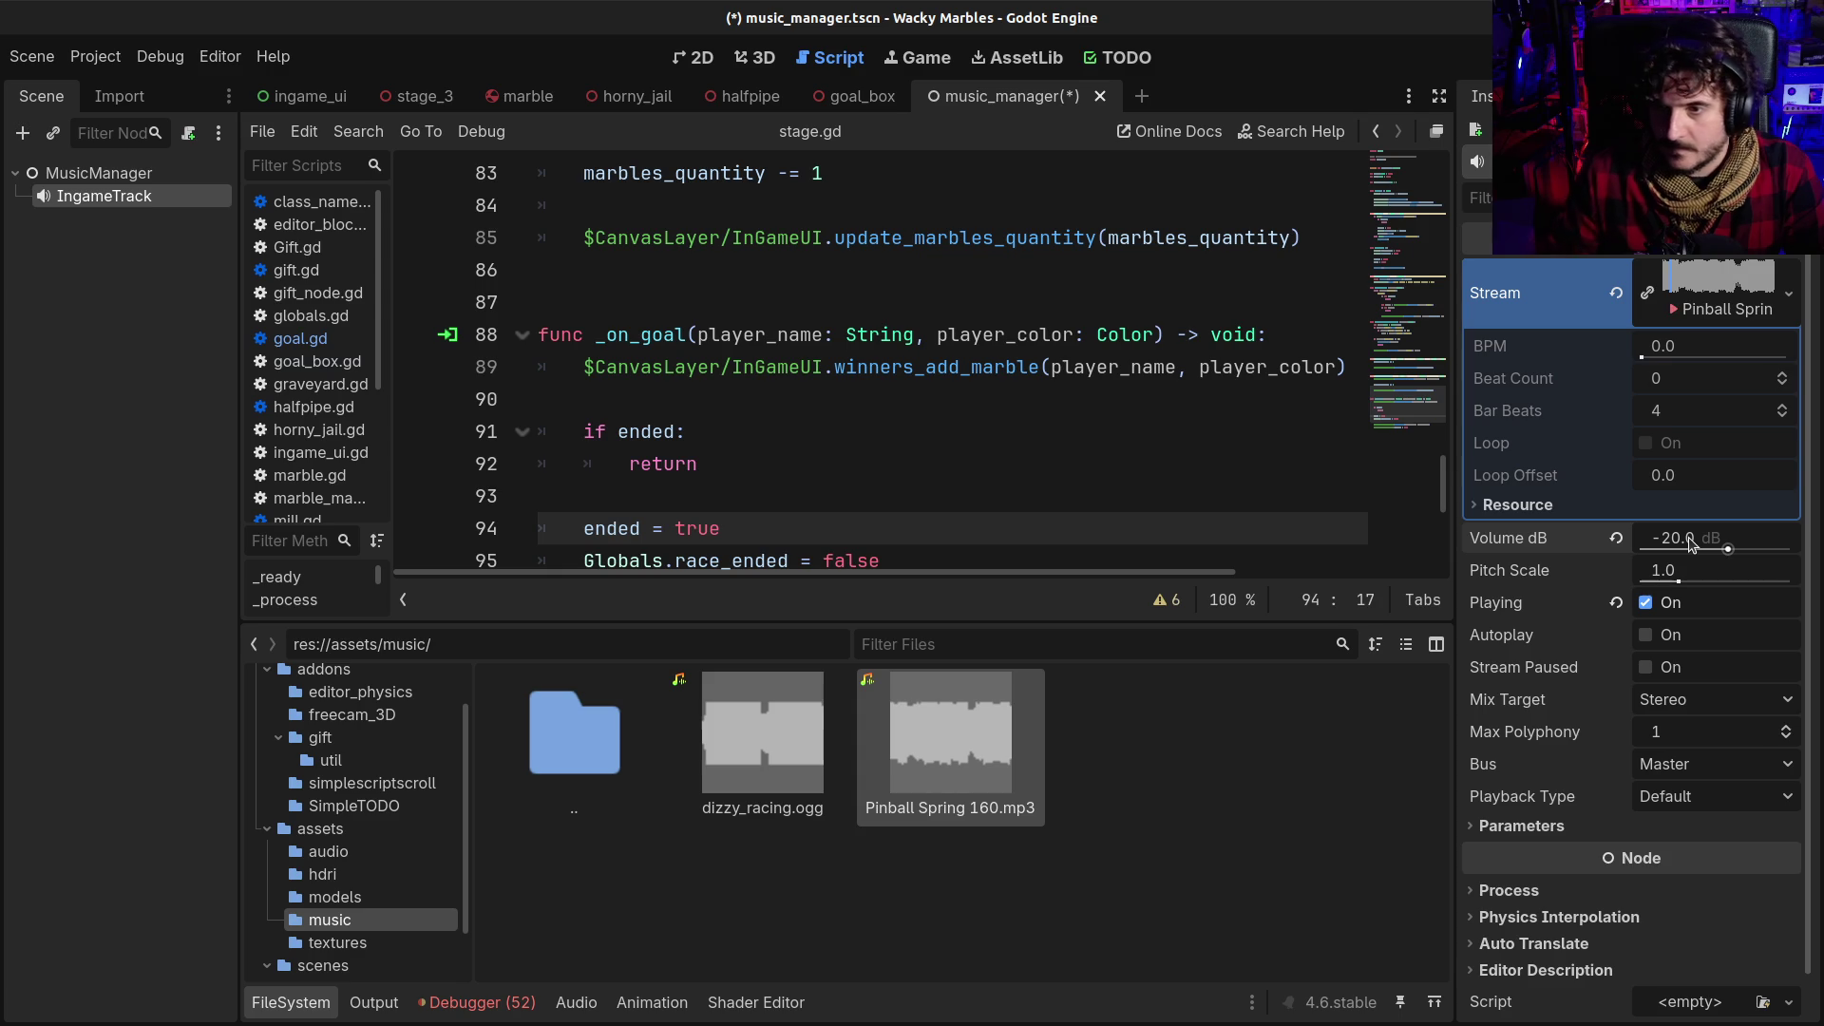
{"action": "left_click", "coordinate": [1693, 544]}
{"action": "type", "text": "-24"}
{"action": "key", "text": "Return"}
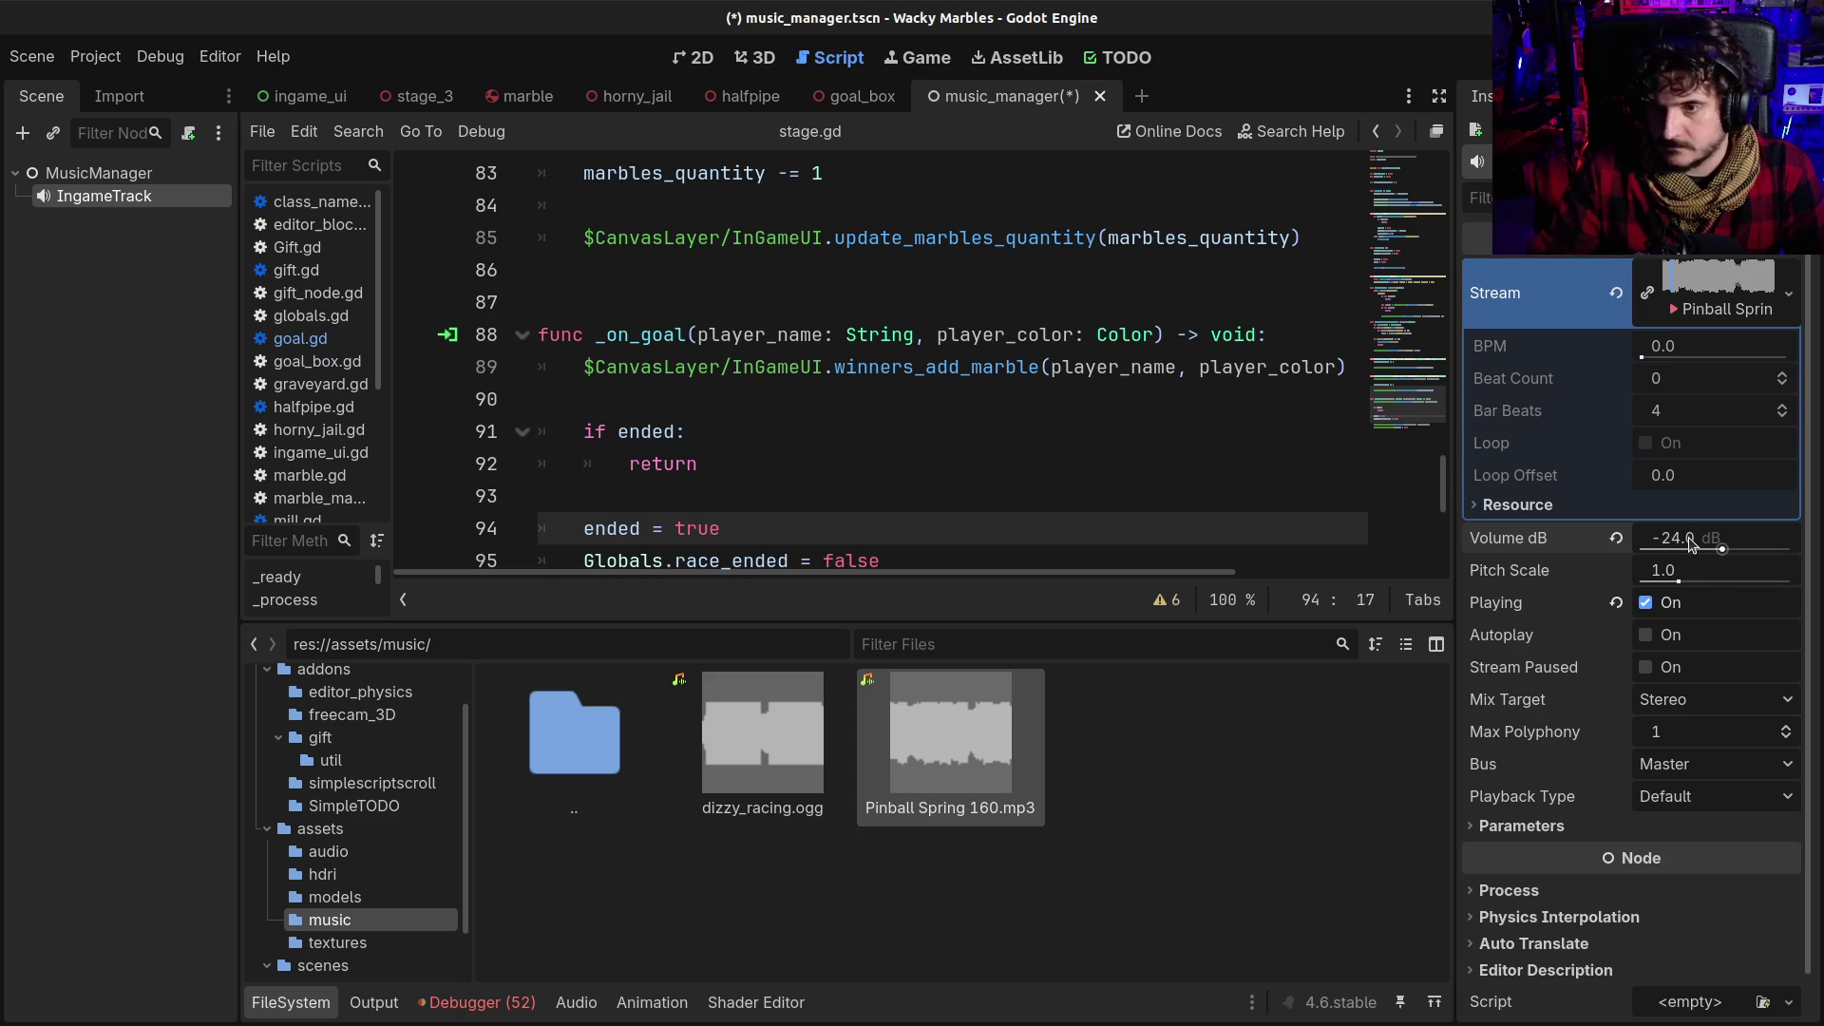
{"action": "key", "text": "ctrl+s"}
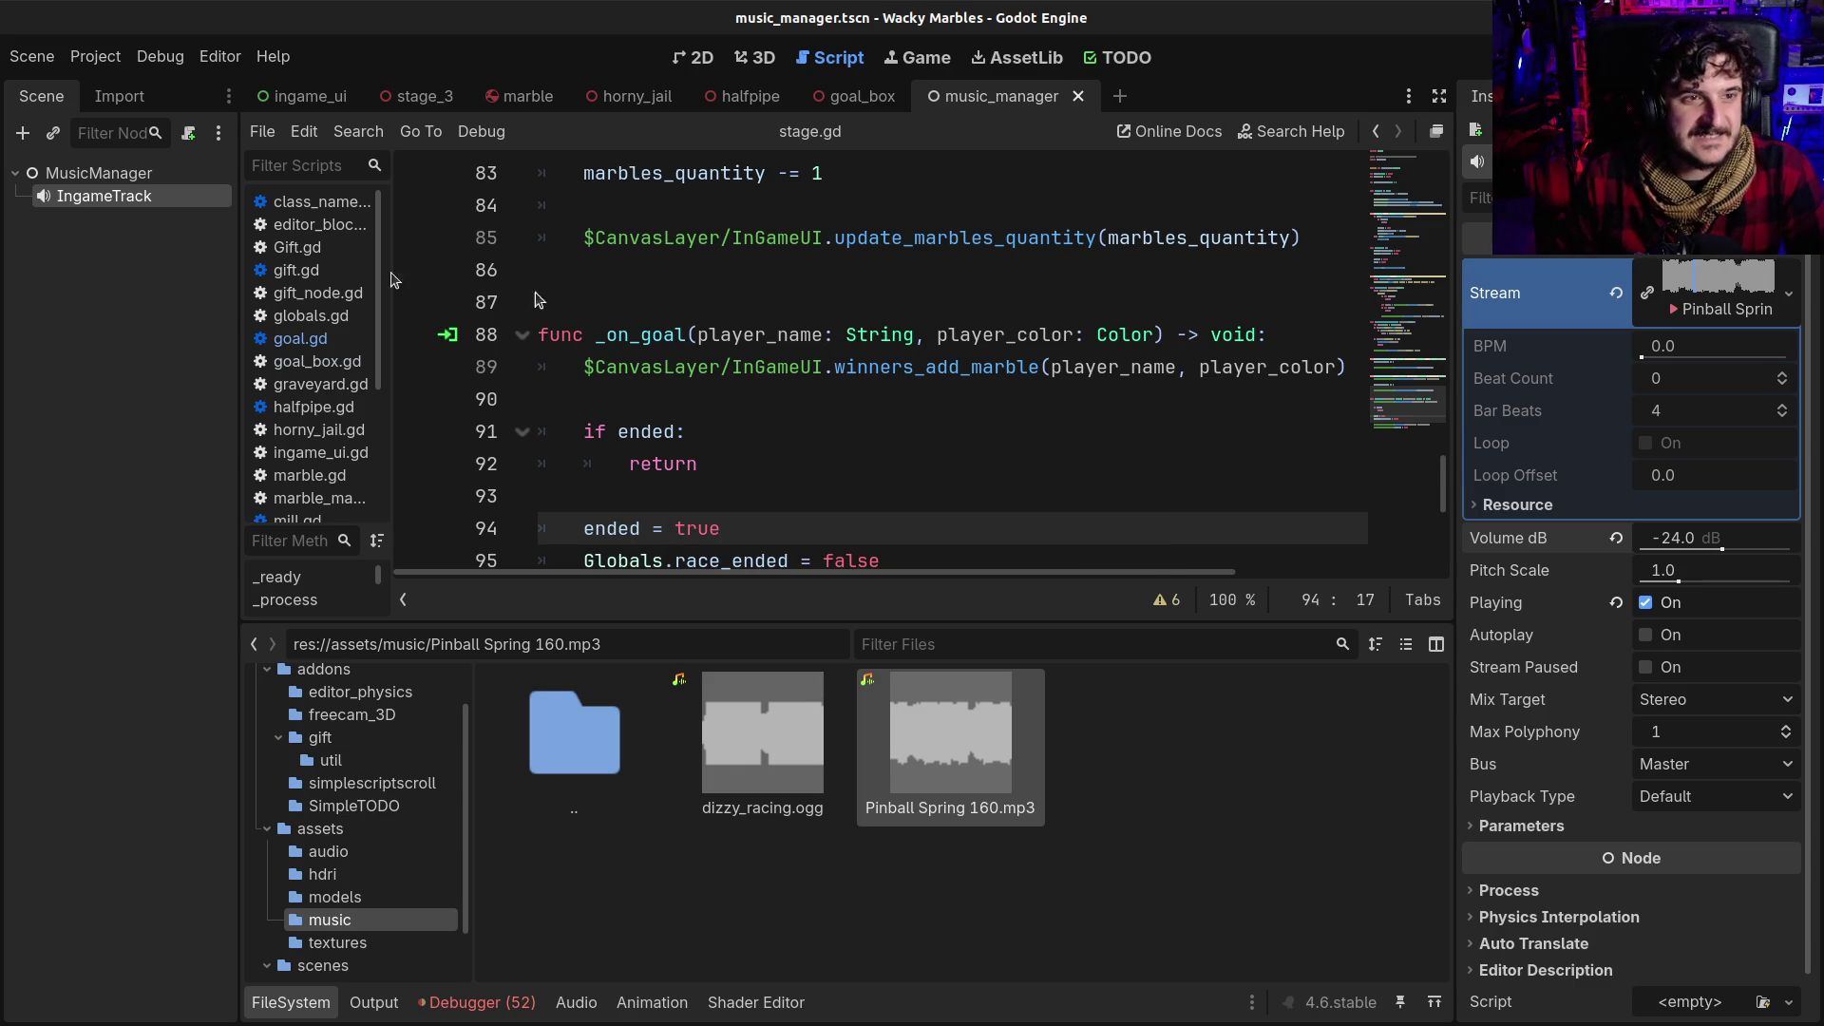
{"action": "left_click", "coordinate": [106, 59]}
Register res://scripts/music_manager.tscn as the MusicManager autoload, then close Project Settings.
{"action": "left_click", "coordinate": [113, 91]}
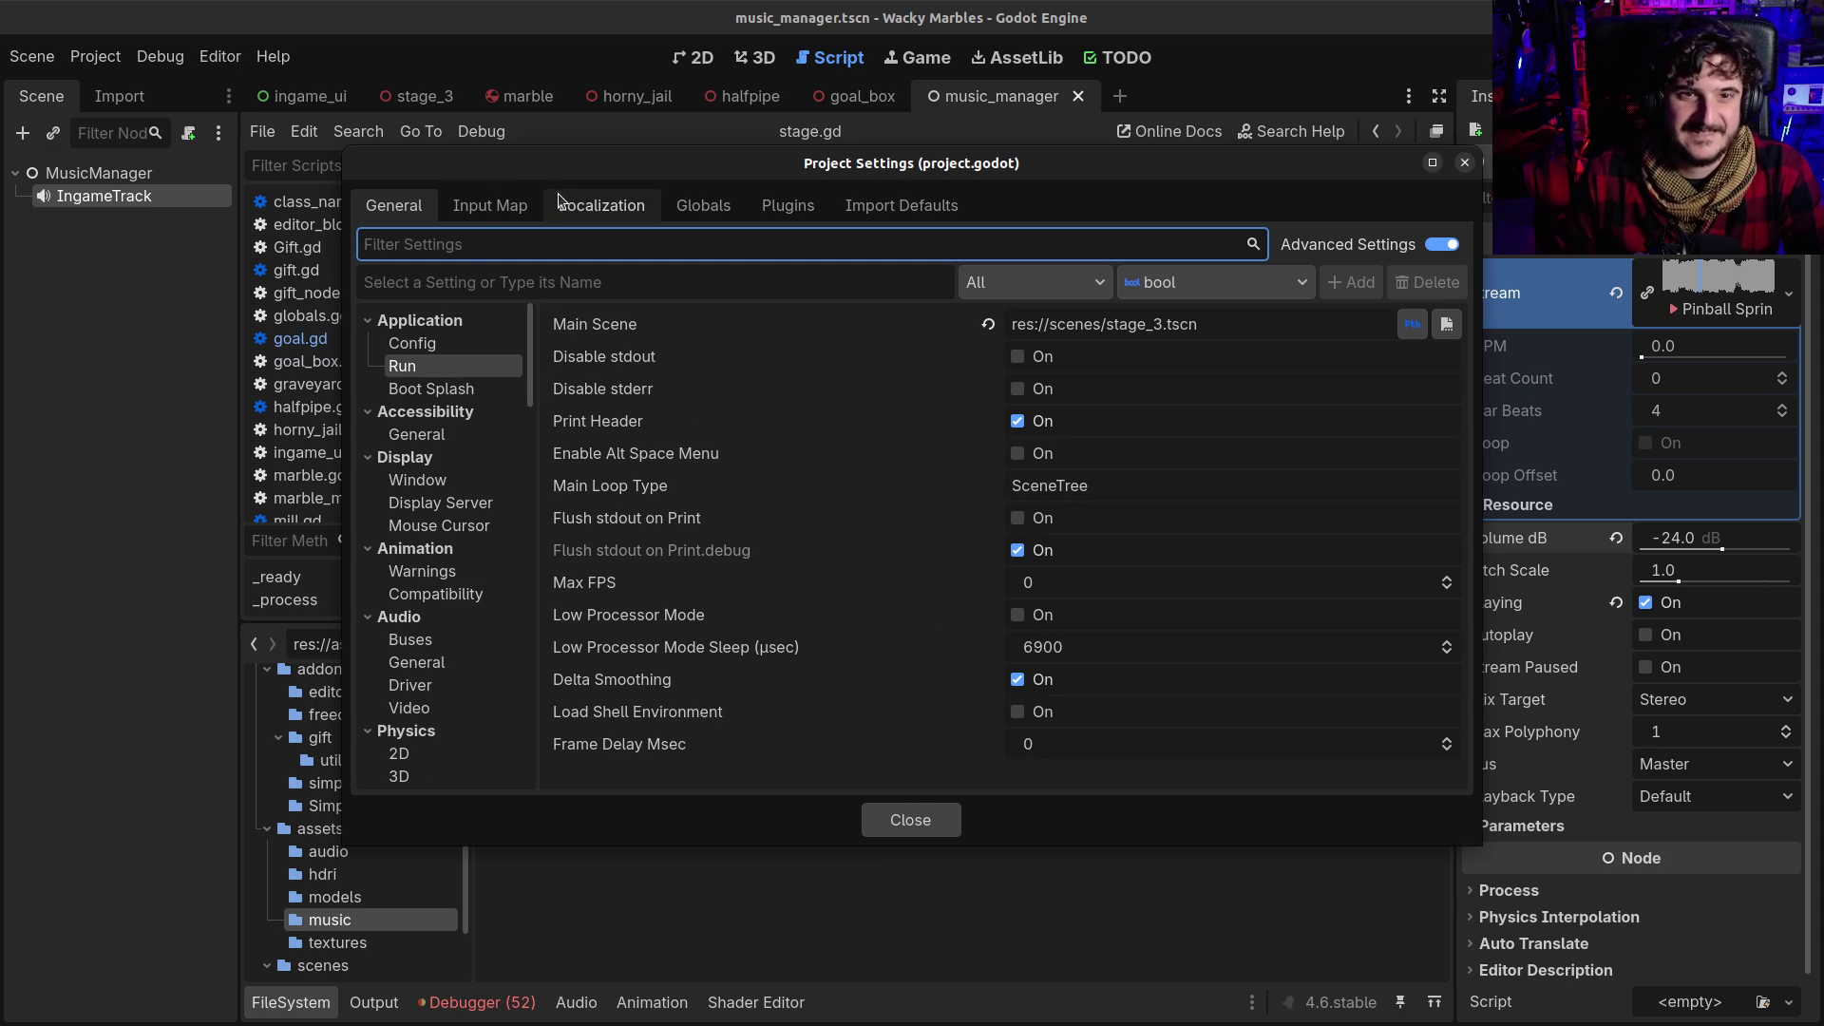
{"action": "left_click", "coordinate": [703, 205]}
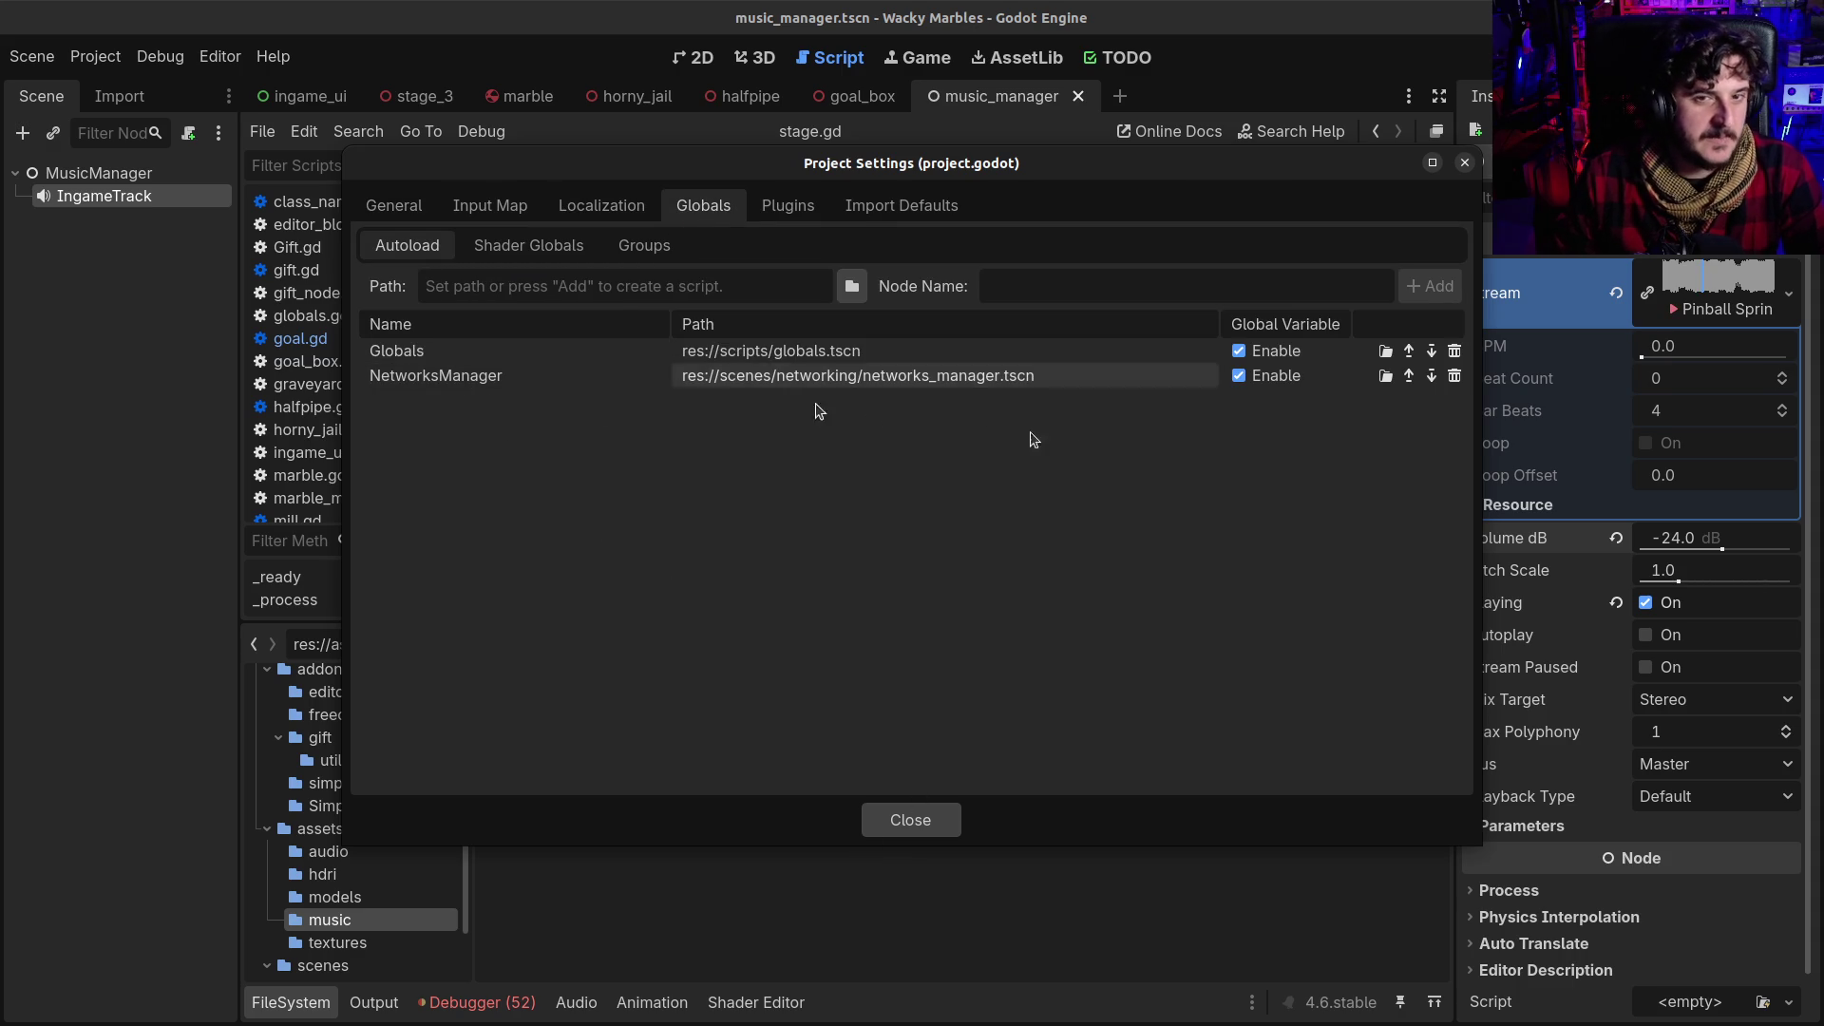
{"action": "left_click", "coordinate": [848, 290]}
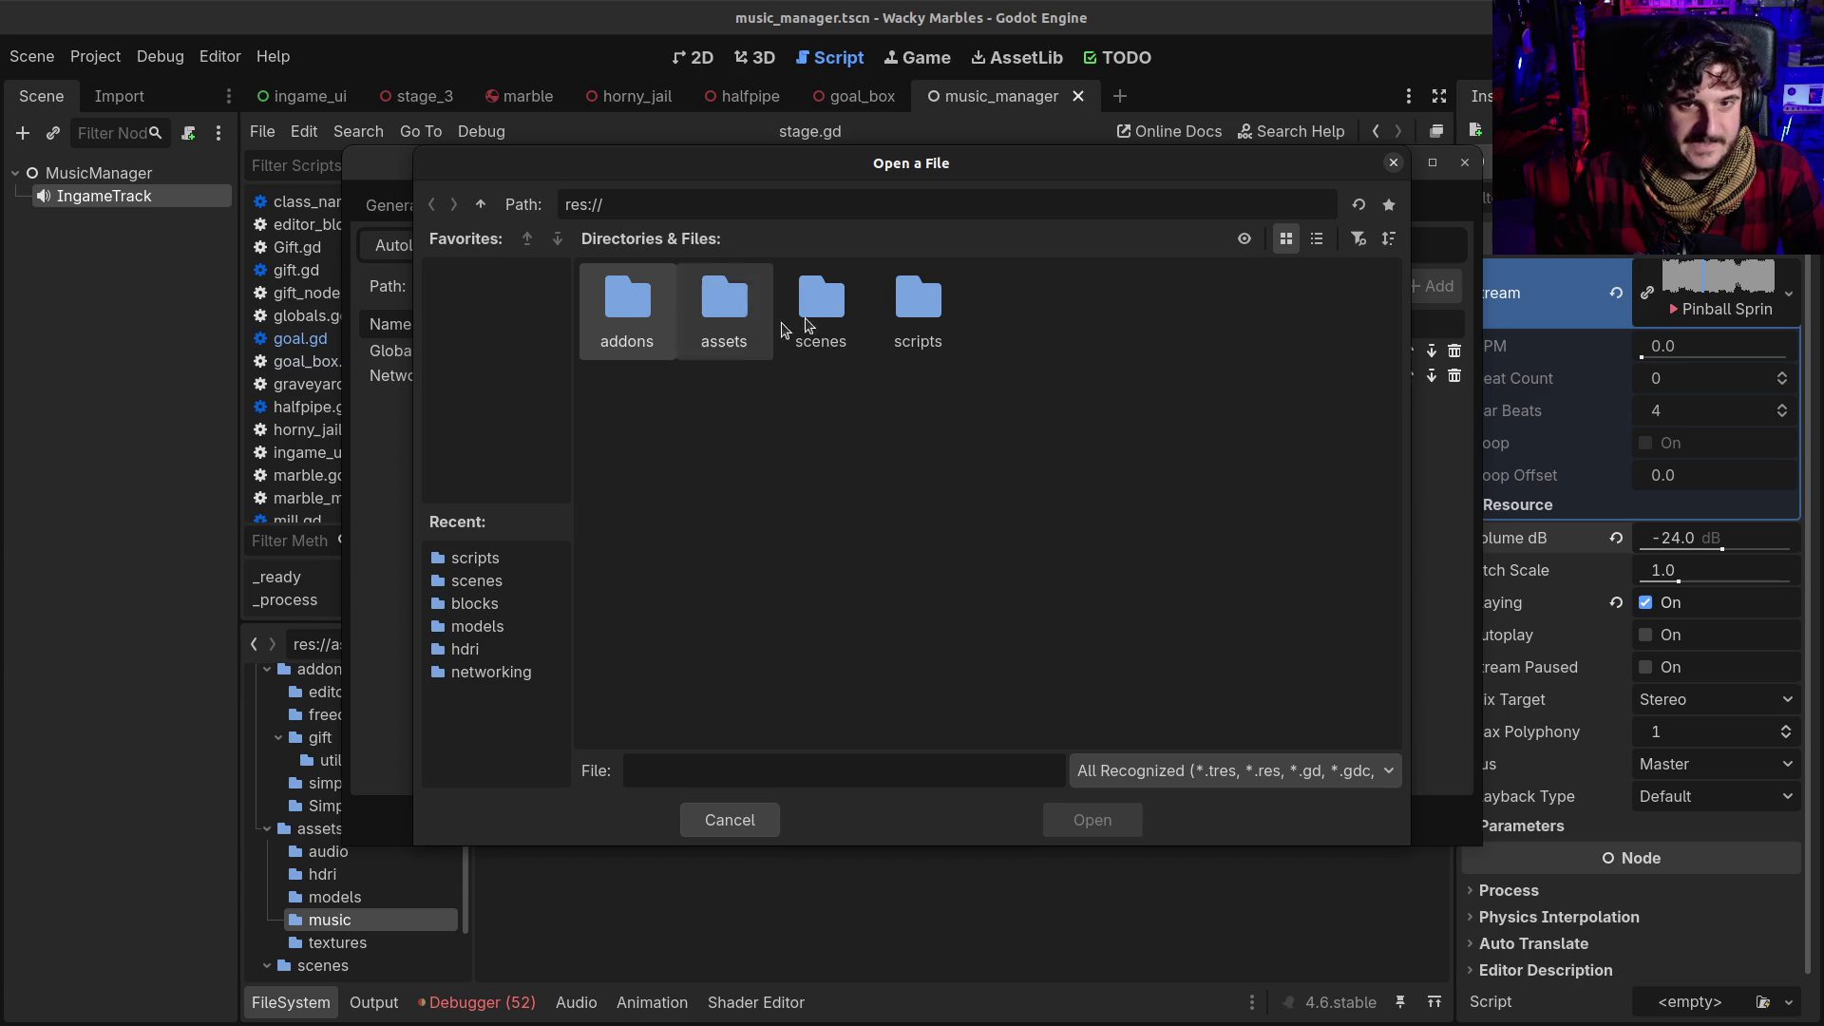
{"action": "double_click", "coordinate": [813, 321]}
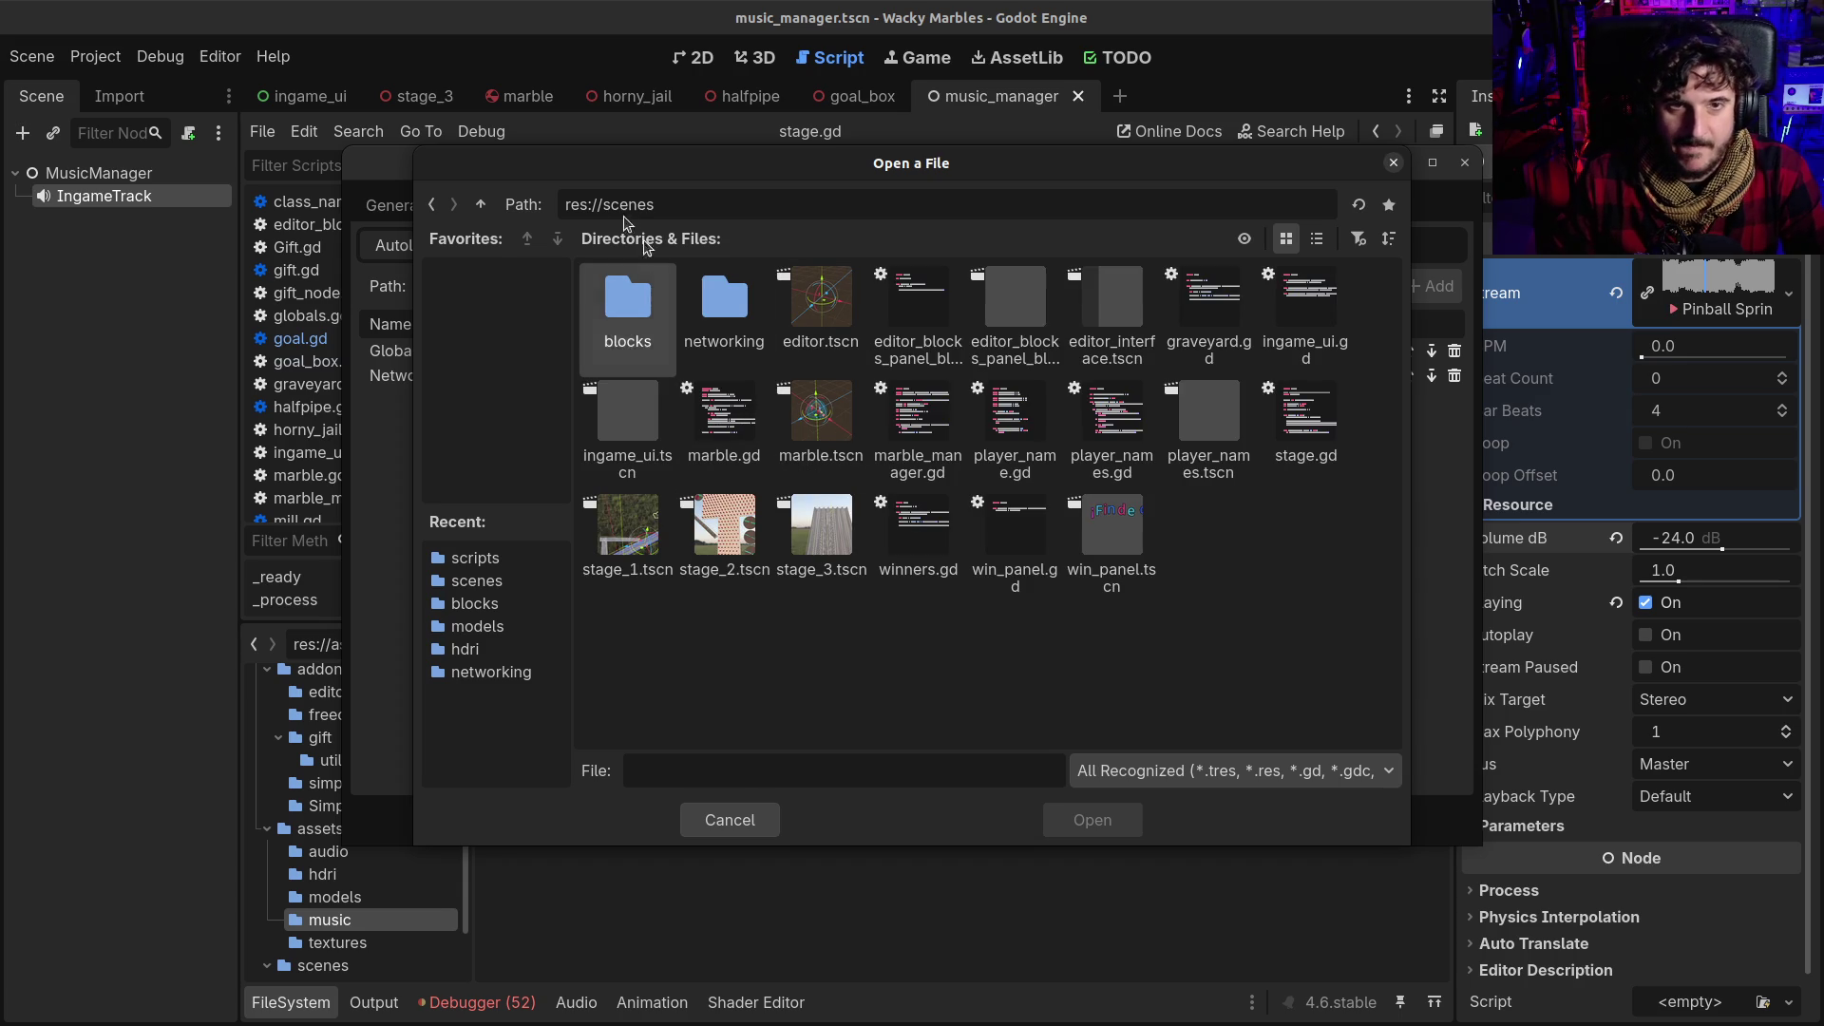
{"action": "left_click", "coordinate": [480, 204]}
{"action": "double_click", "coordinate": [916, 314]}
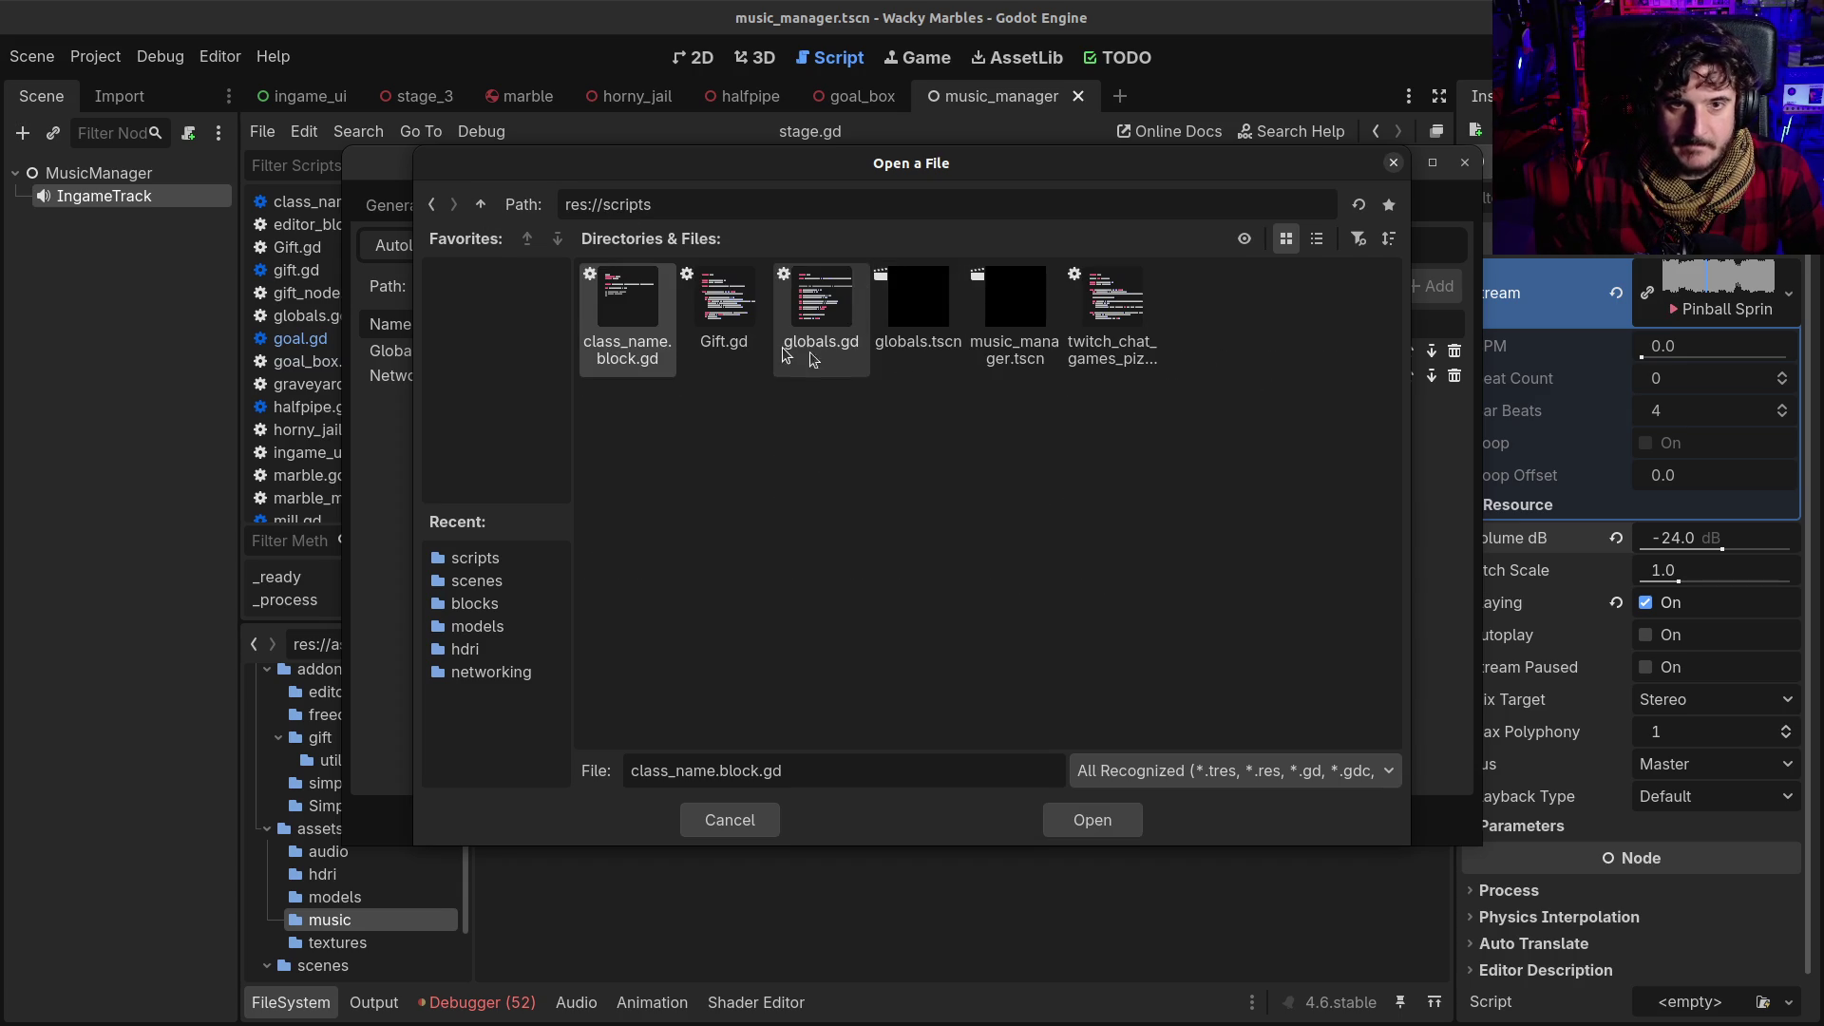
{"action": "double_click", "coordinate": [1016, 309]}
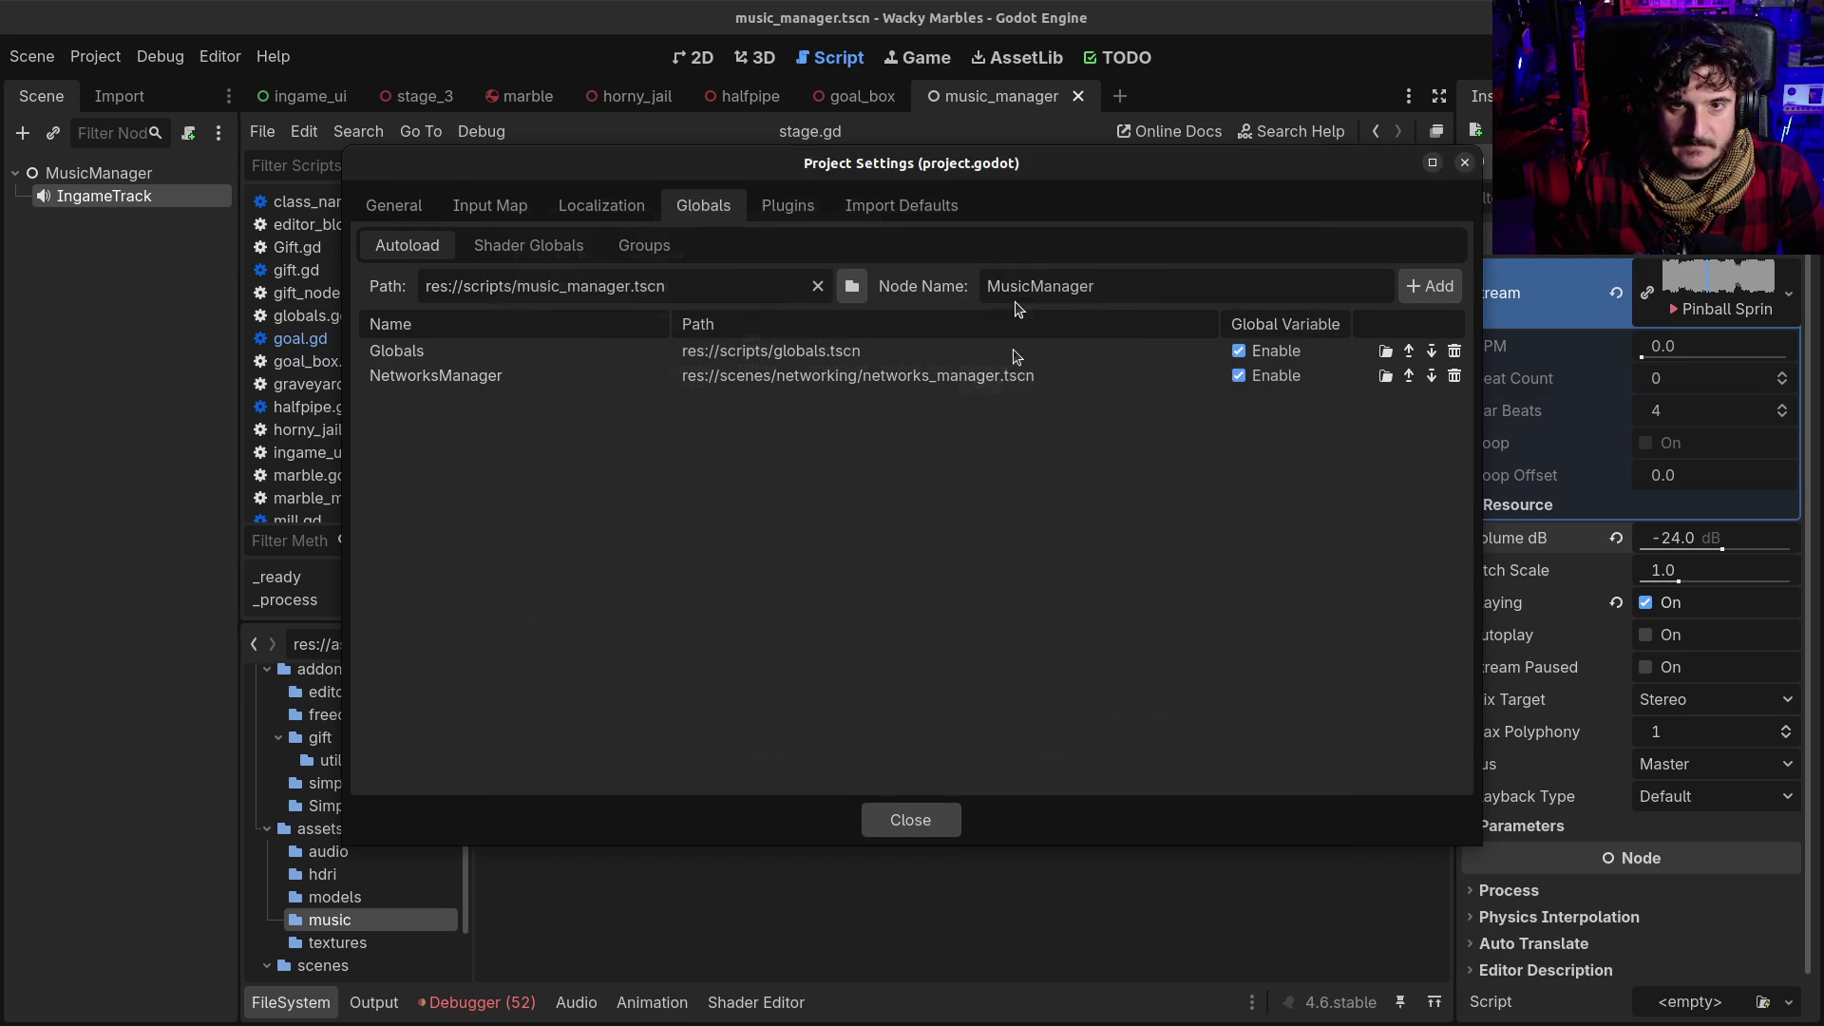
{"action": "left_click", "coordinate": [911, 822]}
{"action": "left_click", "coordinate": [611, 501]}
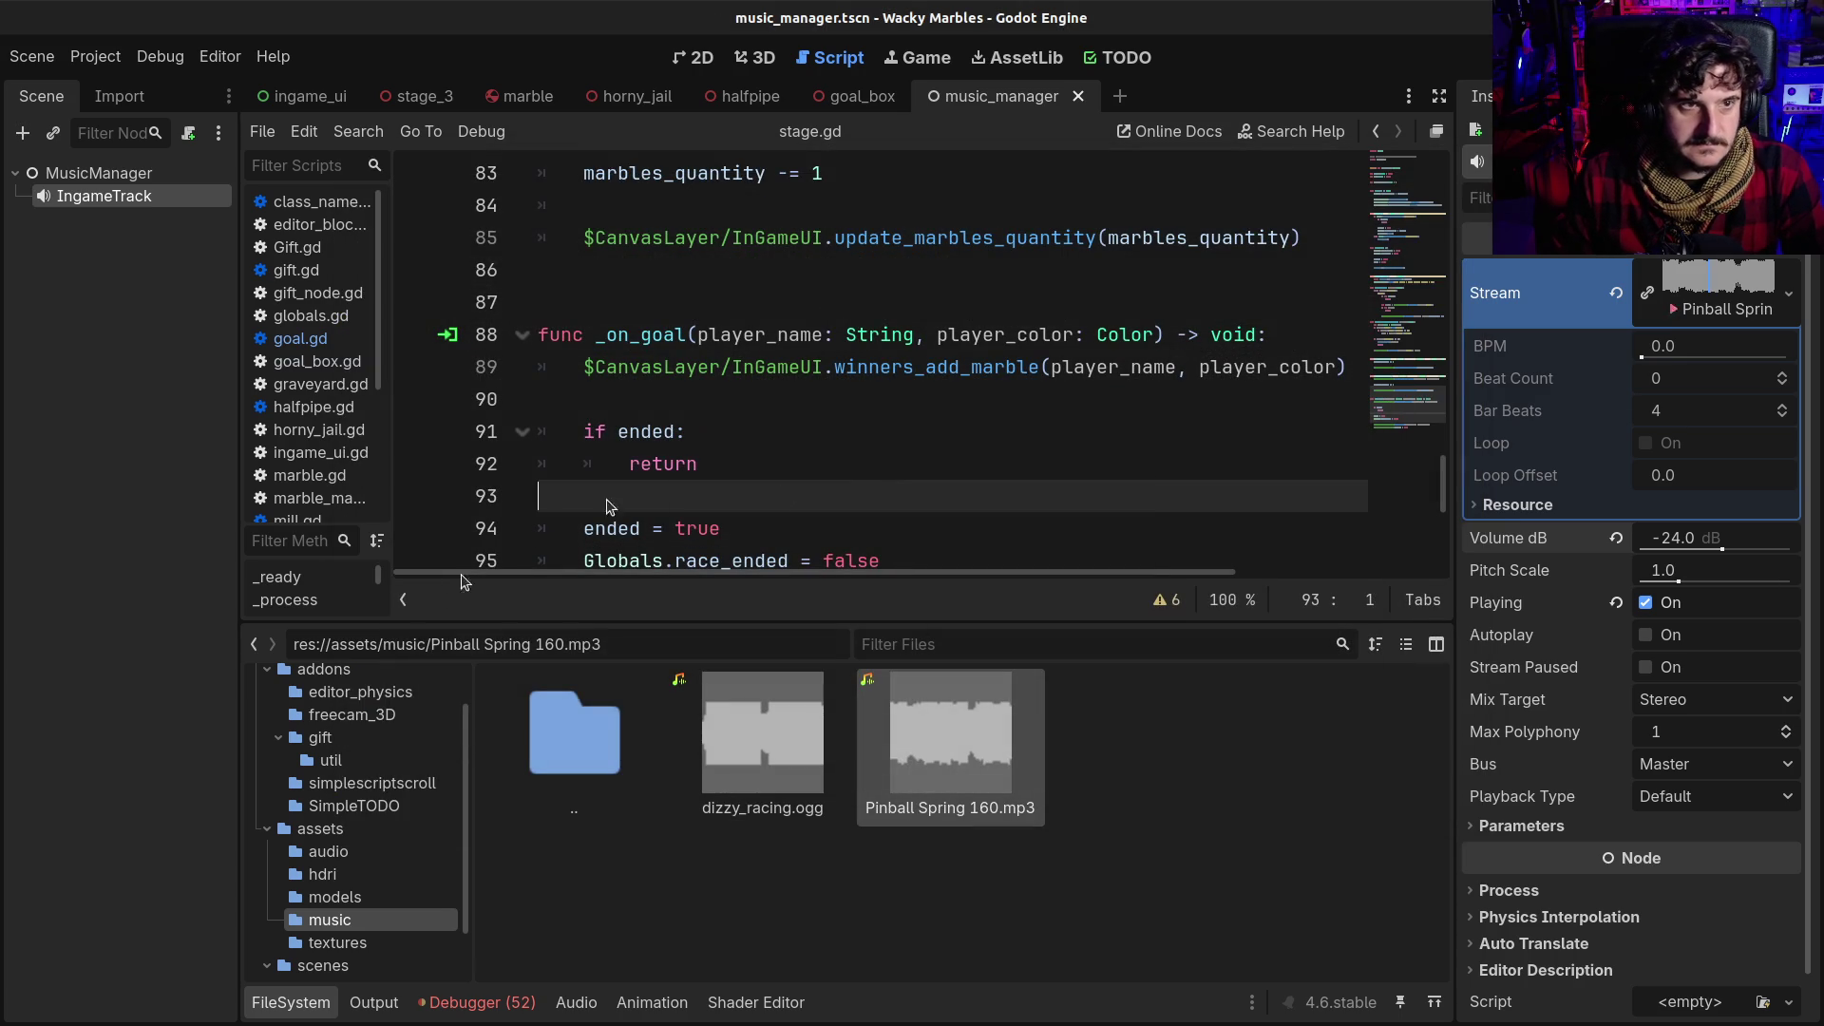
{"action": "left_click", "coordinate": [99, 172]}
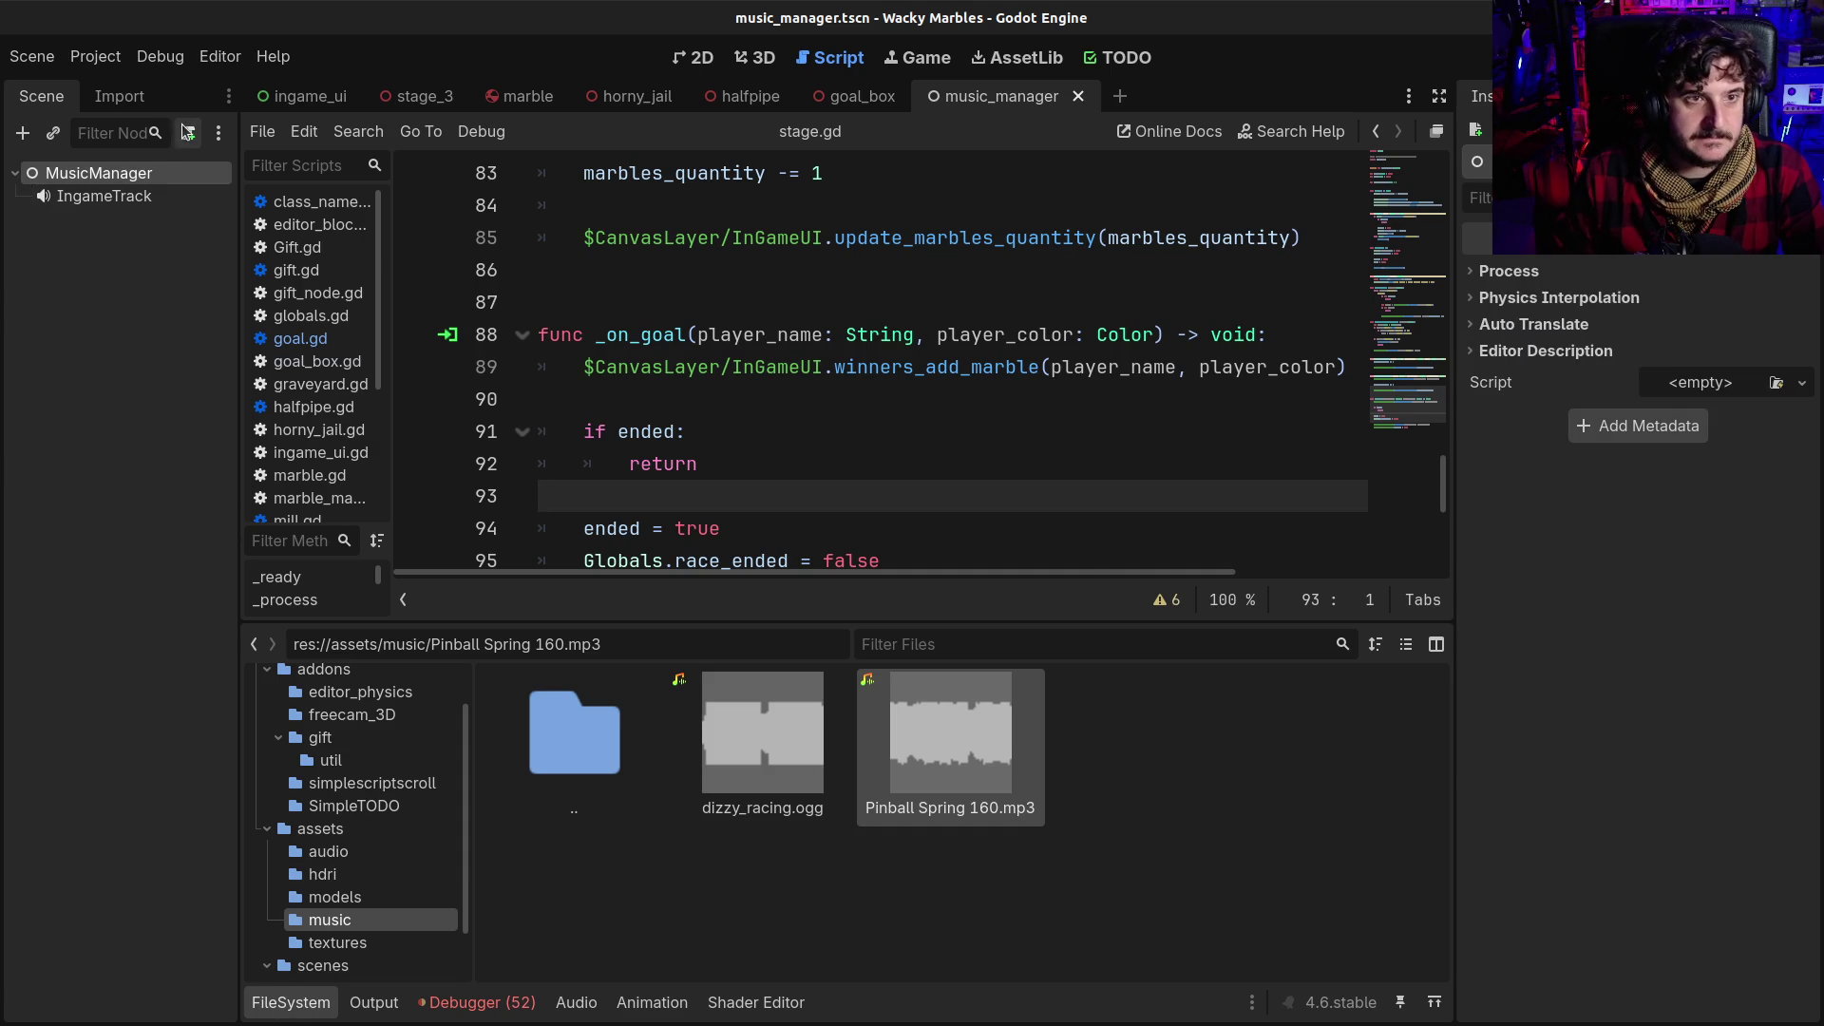
Attach a new music_manager.gd script to MusicManager, clear the debugger errors, and save.
{"action": "left_click", "coordinate": [188, 133]}
{"action": "left_click", "coordinate": [996, 717]}
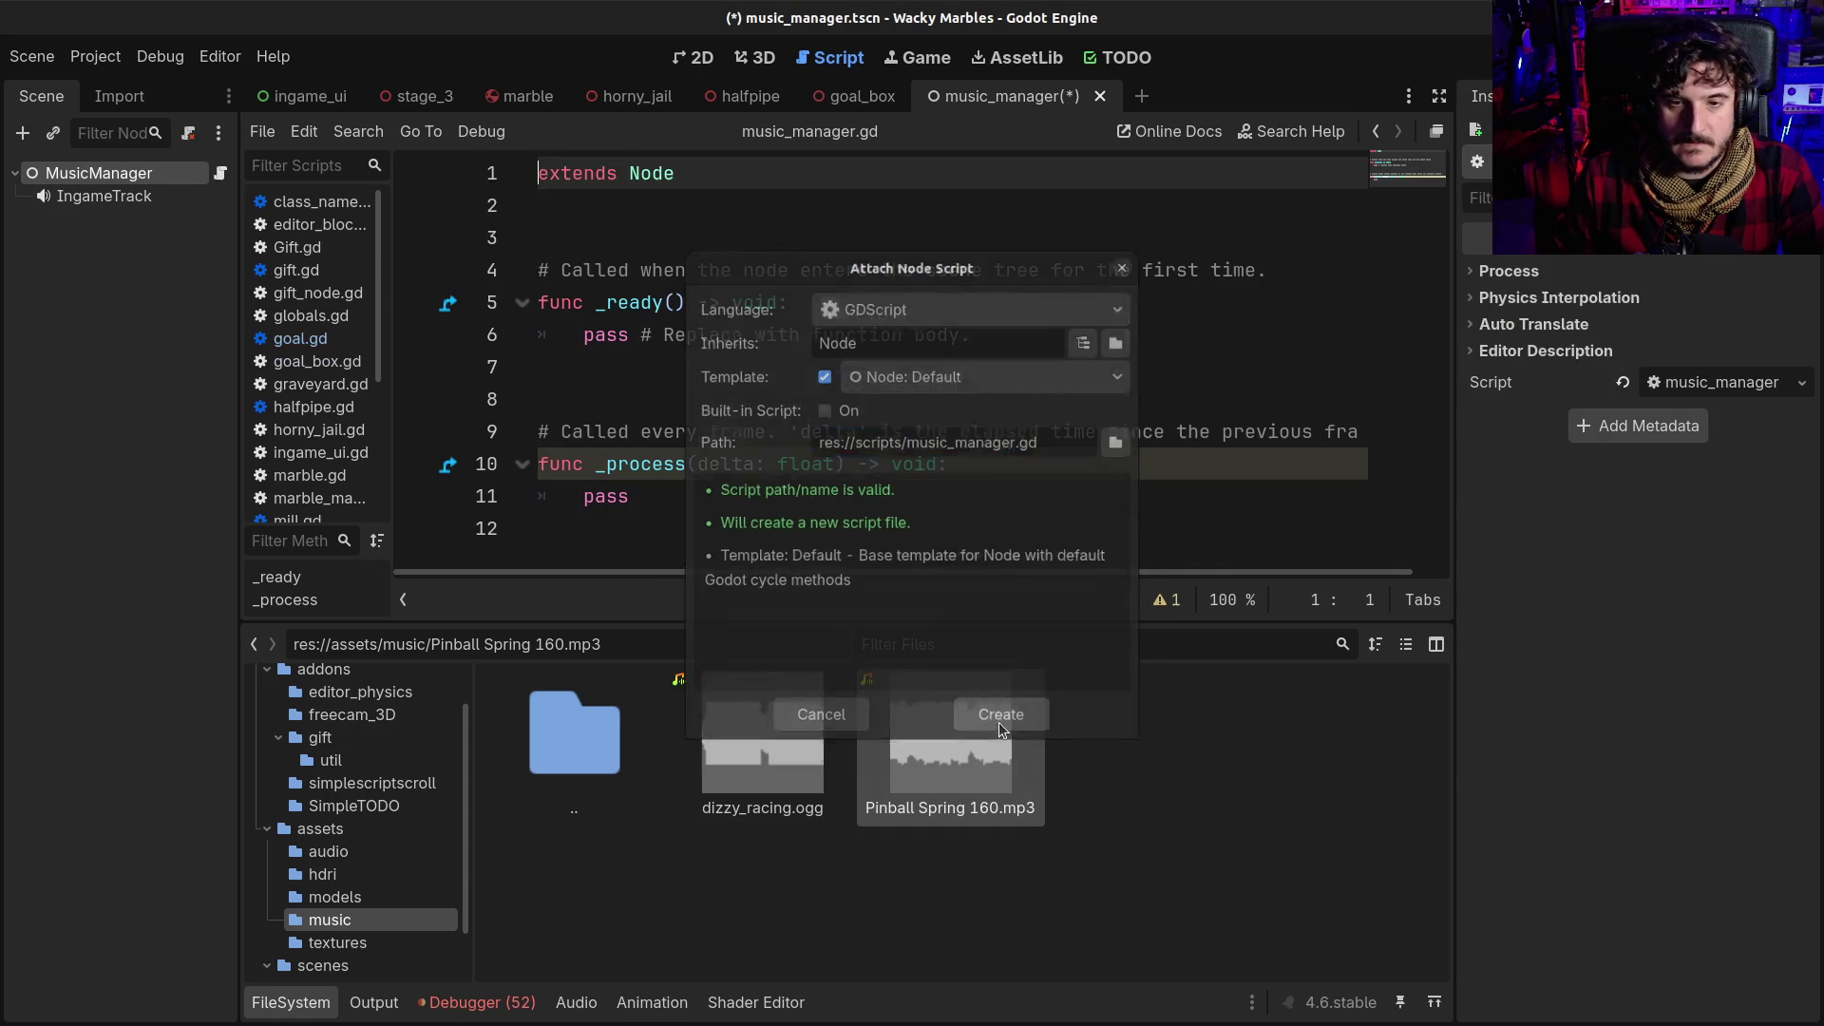
{"action": "left_click", "coordinate": [470, 1005]}
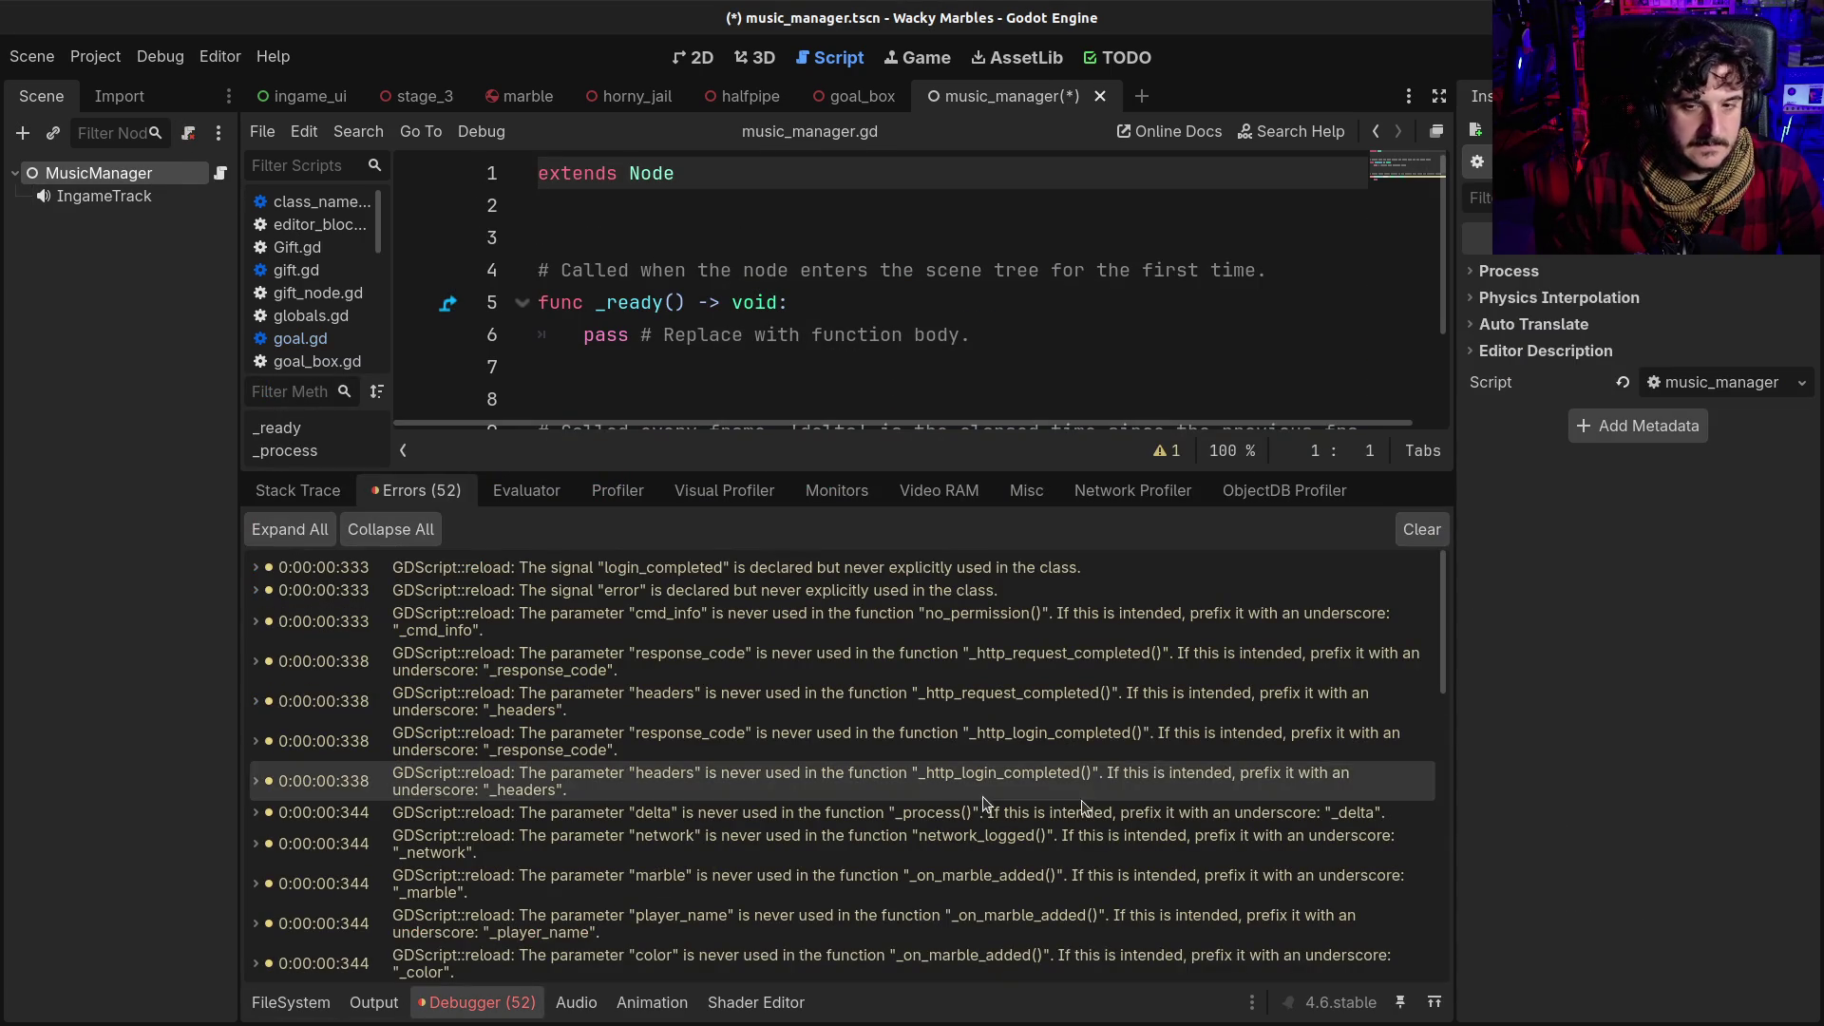
{"action": "left_click", "coordinate": [1422, 529]}
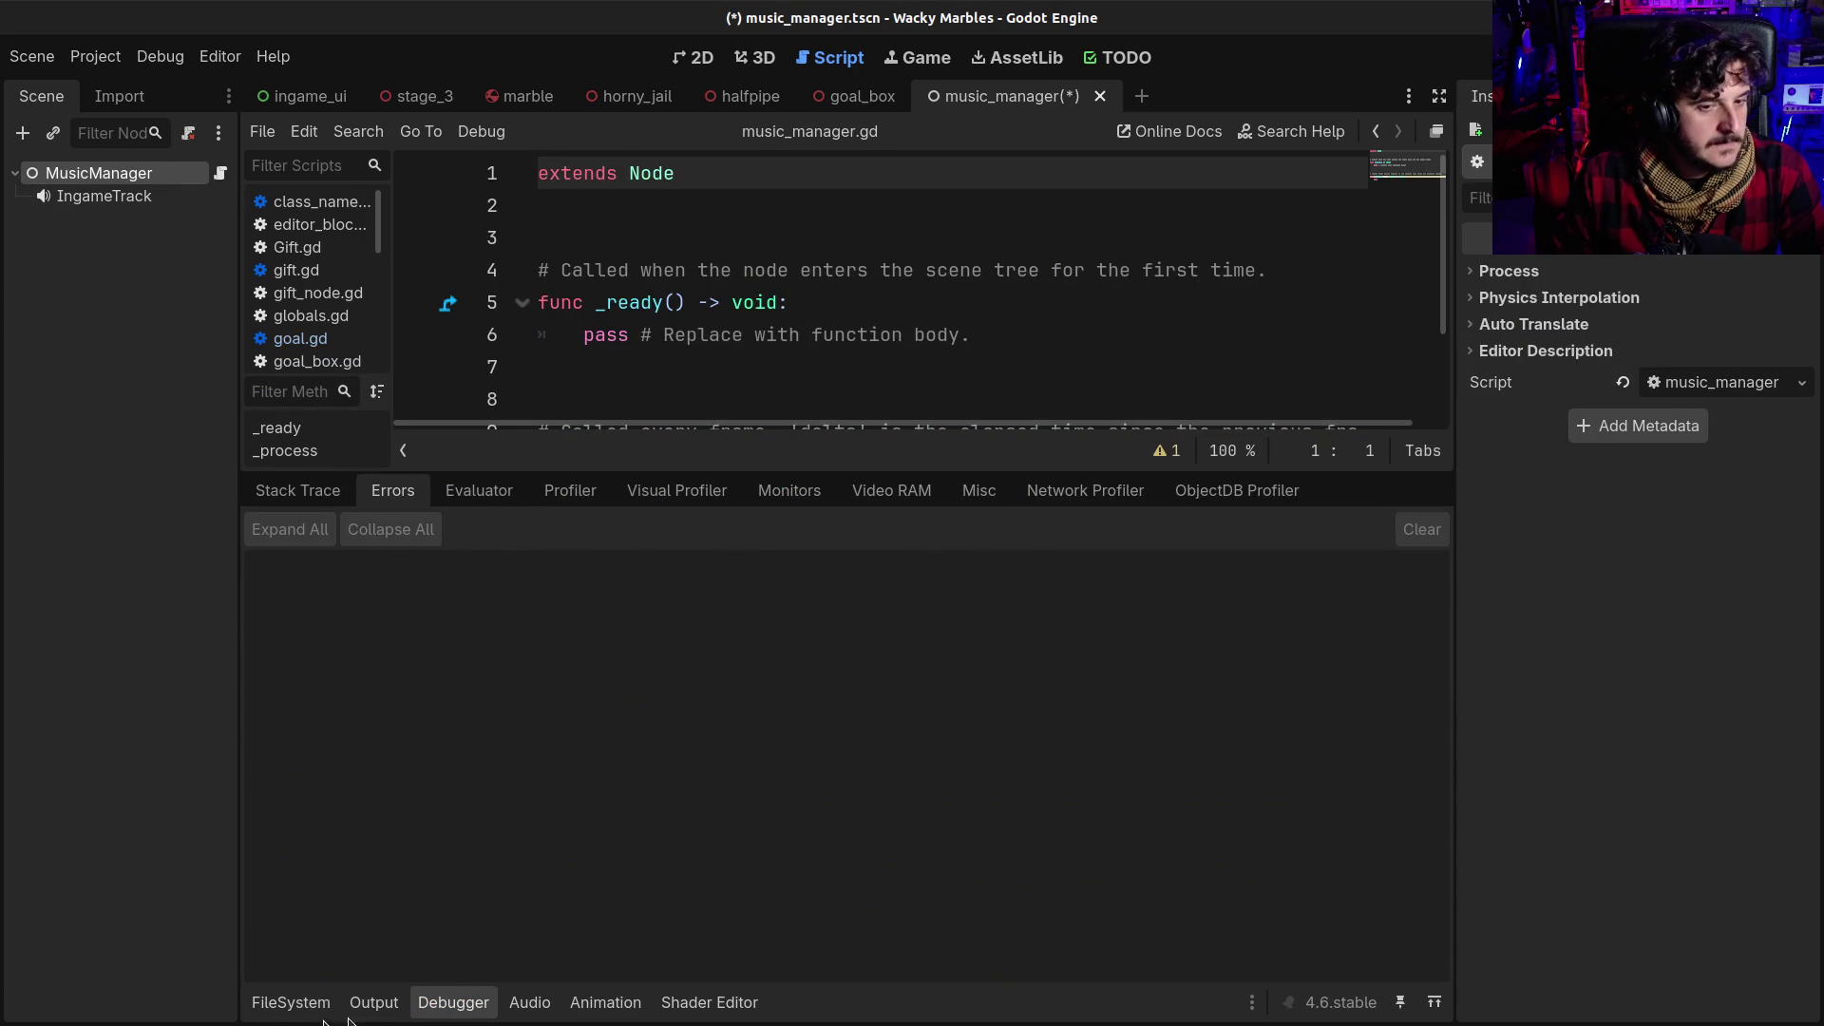
{"action": "left_click", "coordinate": [493, 1001]}
{"action": "left_click", "coordinate": [876, 636]}
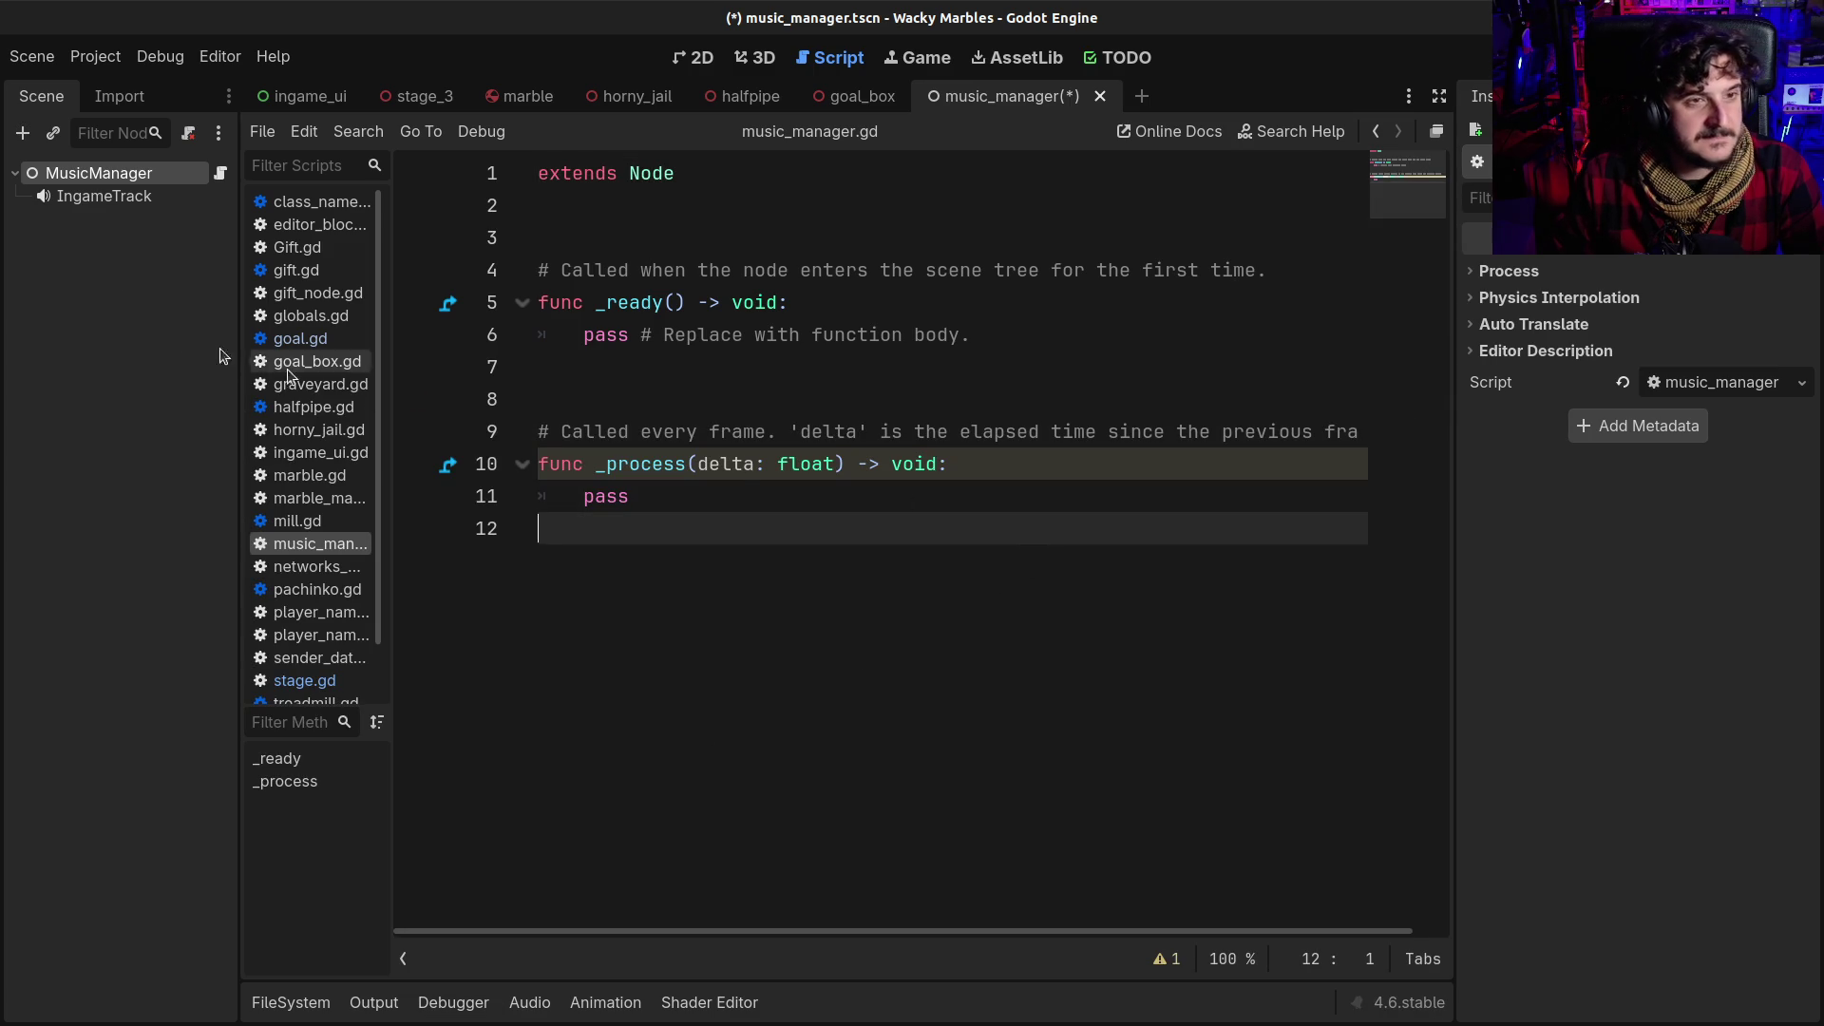
{"action": "left_click", "coordinate": [95, 193]}
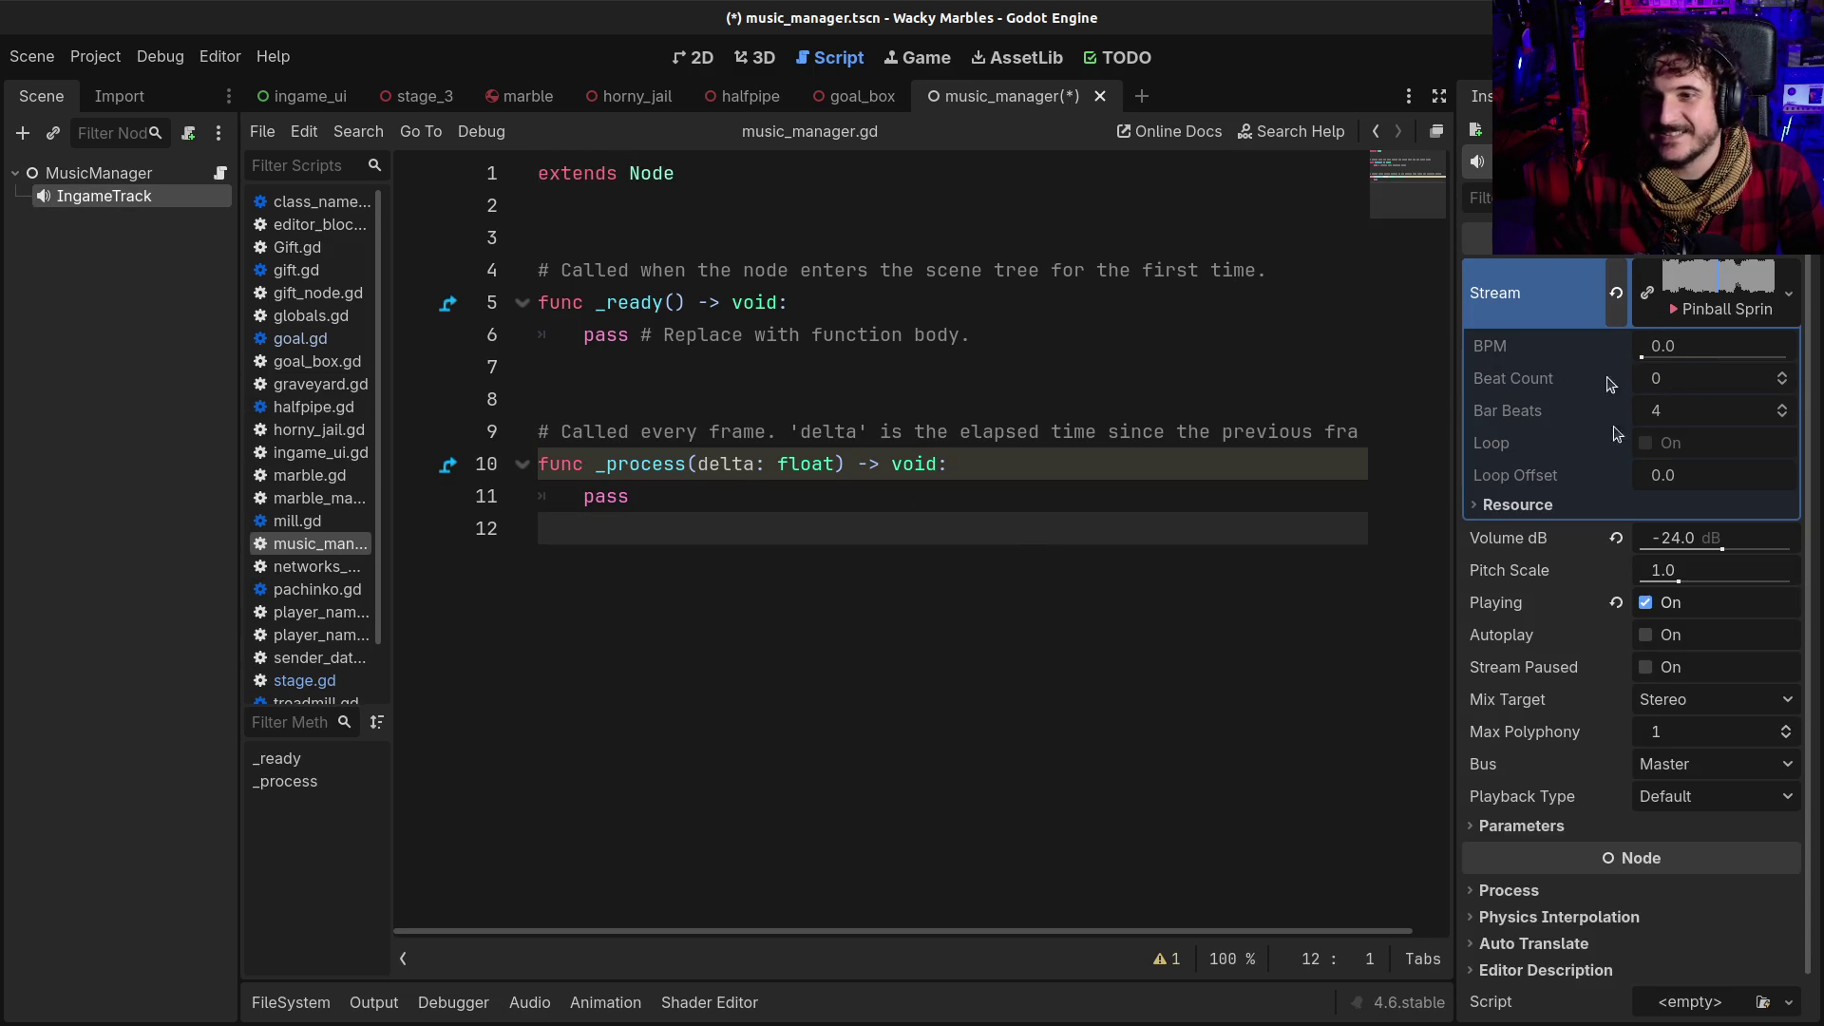
{"action": "key", "text": "ctrl+s"}
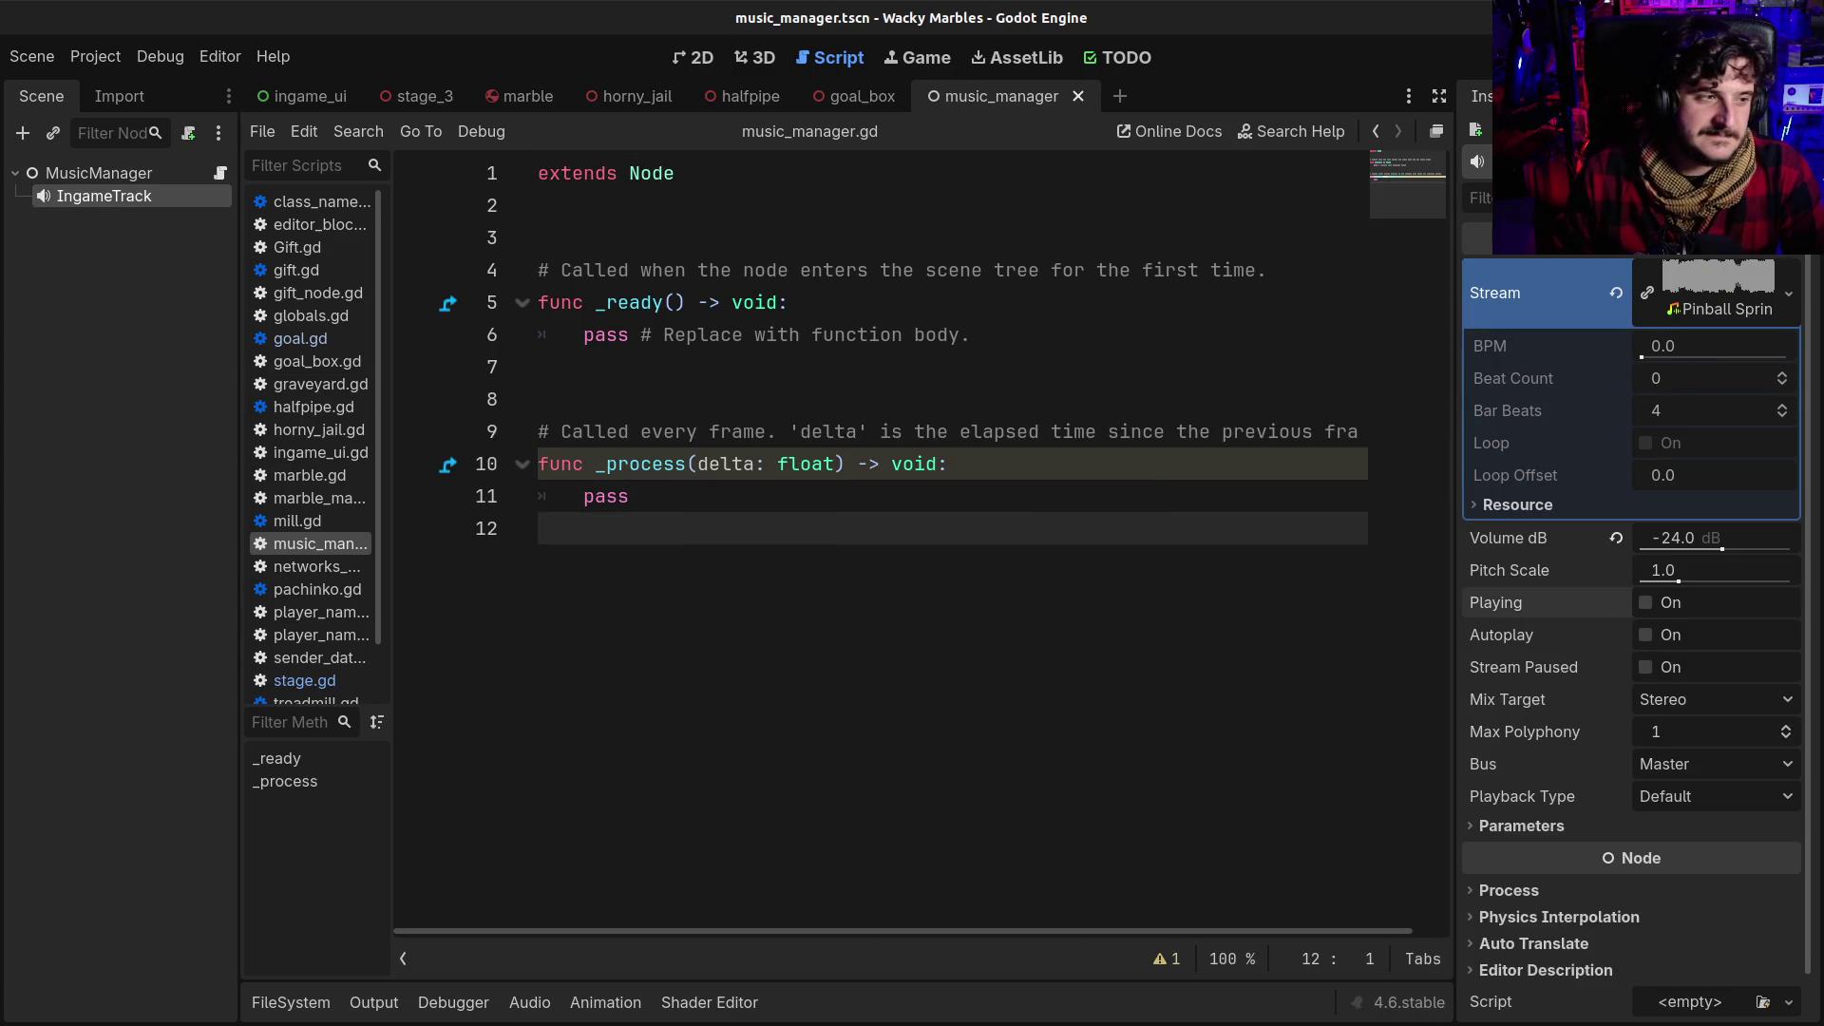
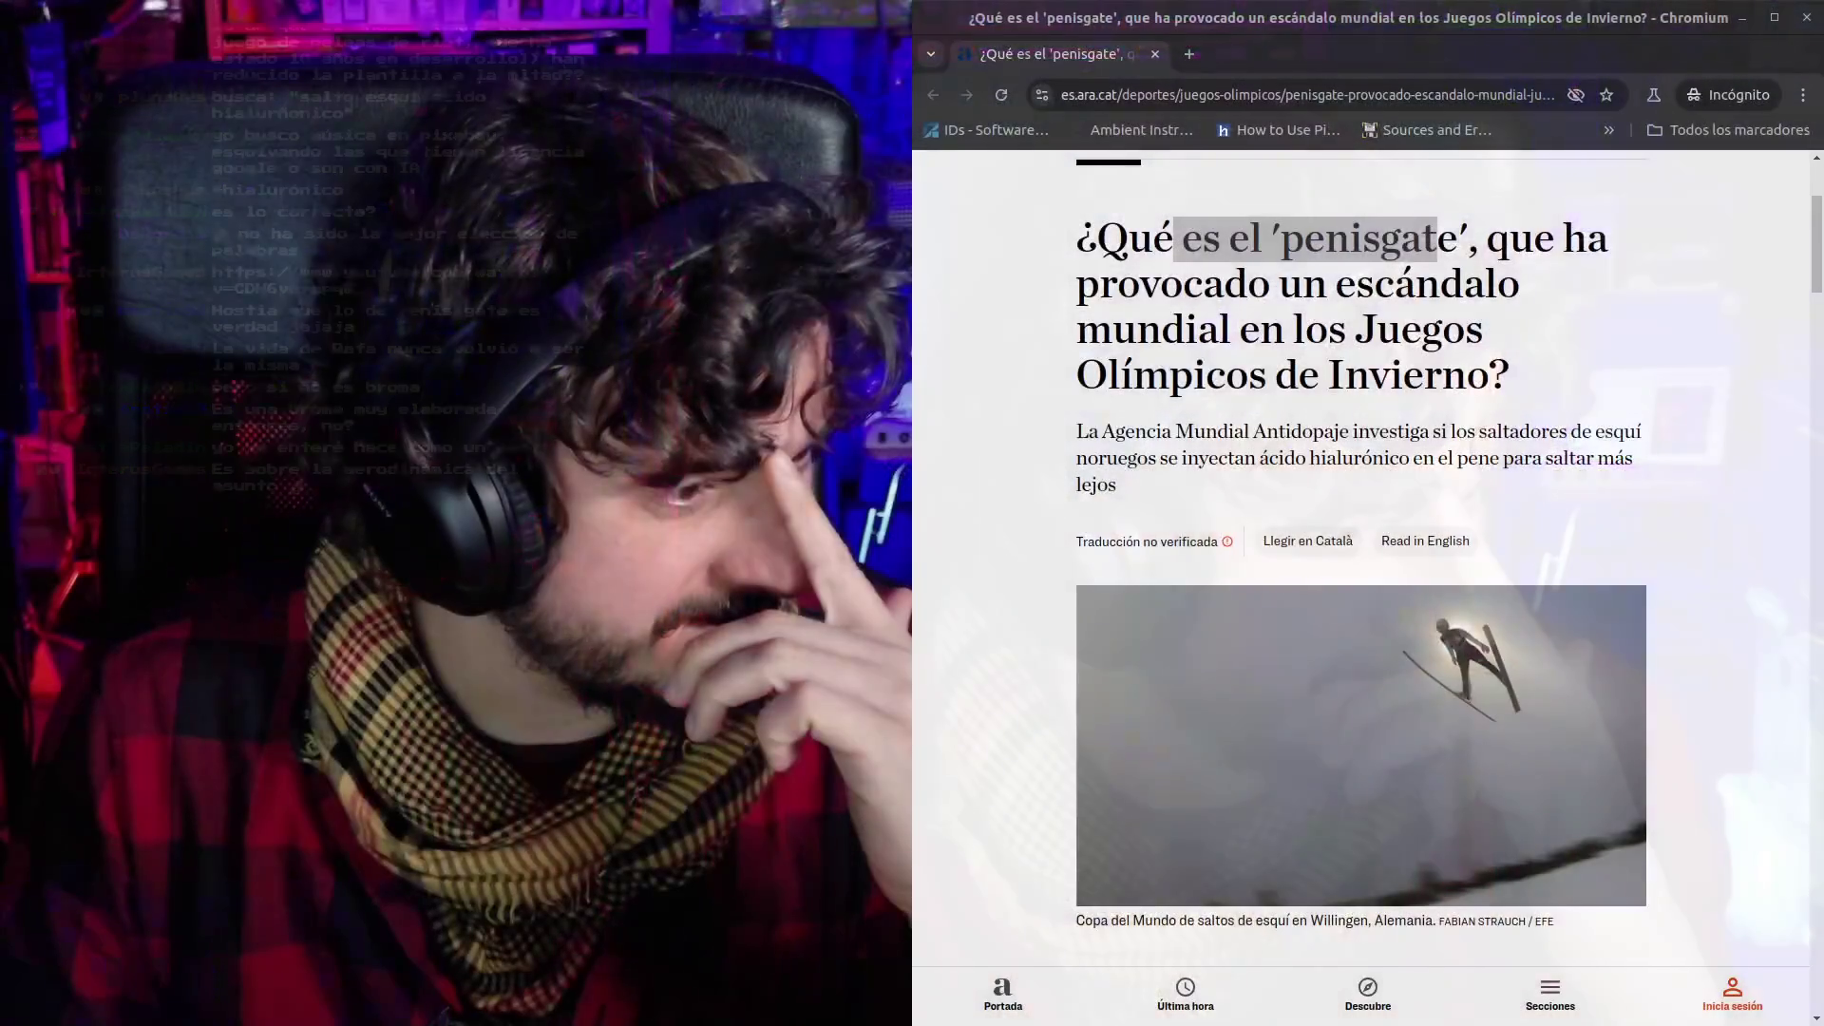
Highlight 'Agencia Mundial Antidopaje' and the 'se inyectan' injection claim in the subtitle while reading.
{"action": "left_click", "coordinate": [1035, 378]}
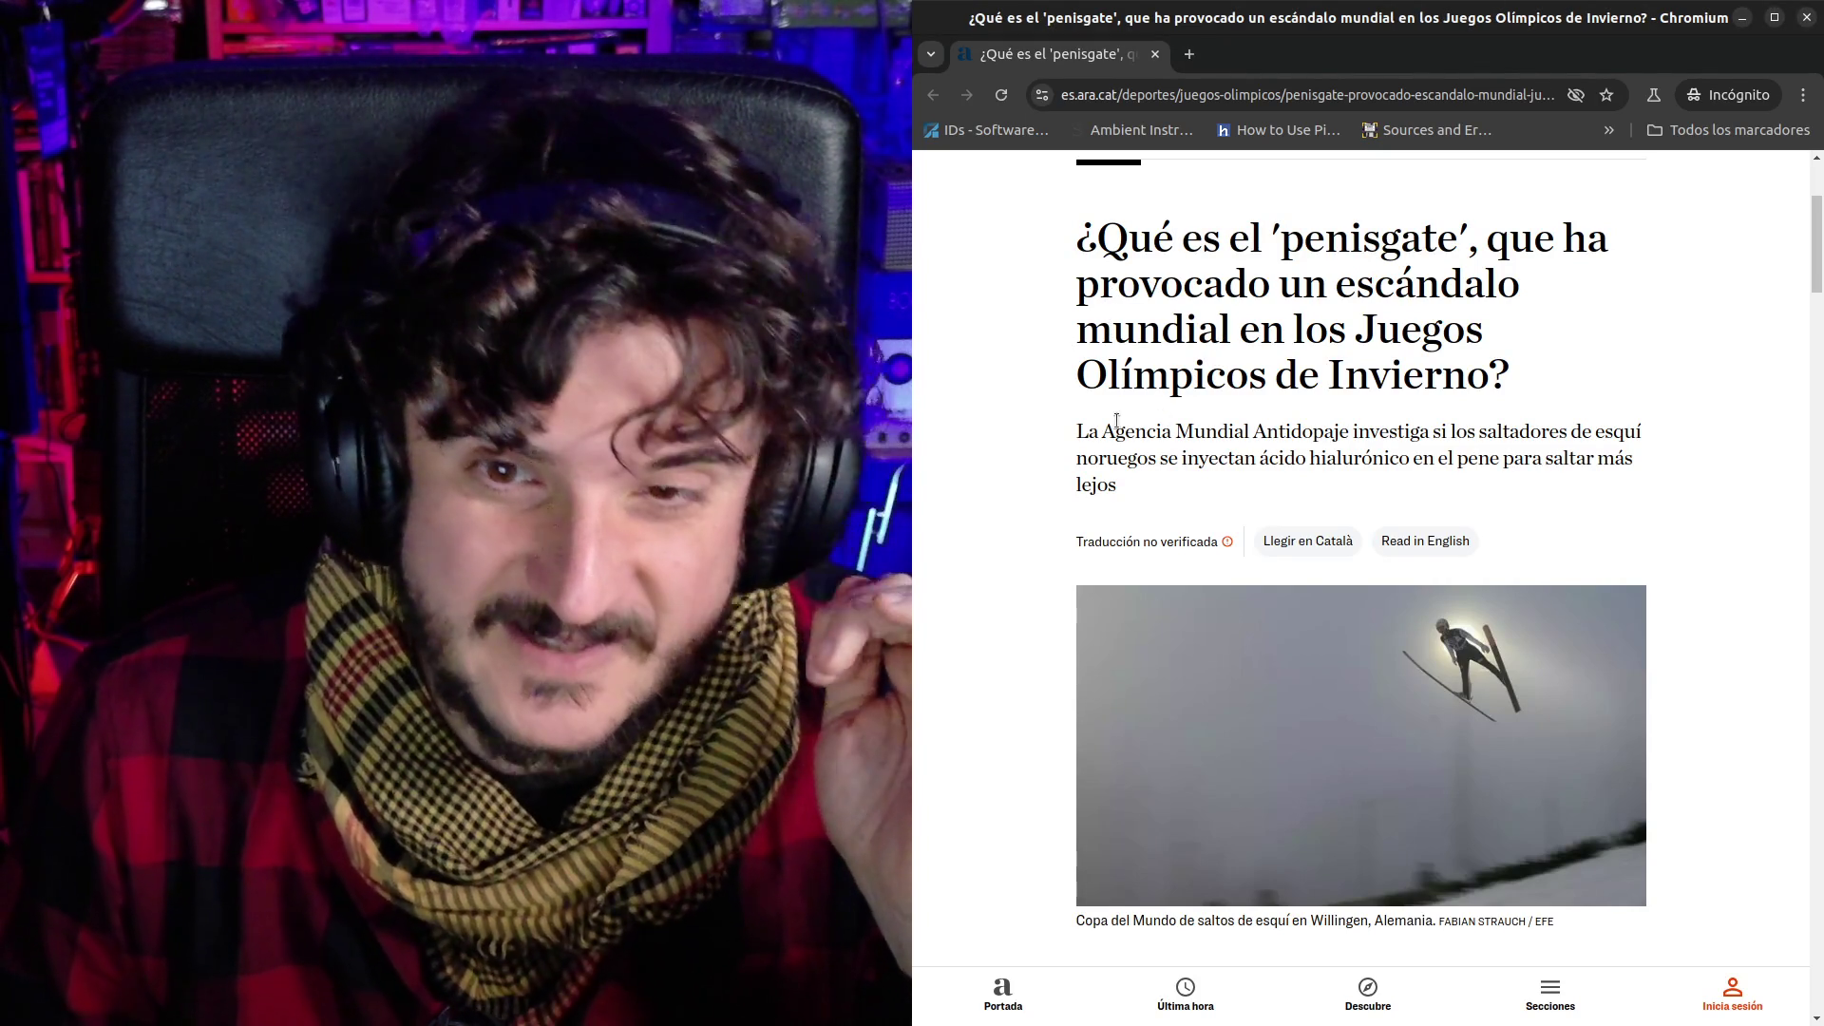
{"action": "left_click_drag", "start_coordinate": [1116, 420], "coordinate": [1332, 420]}
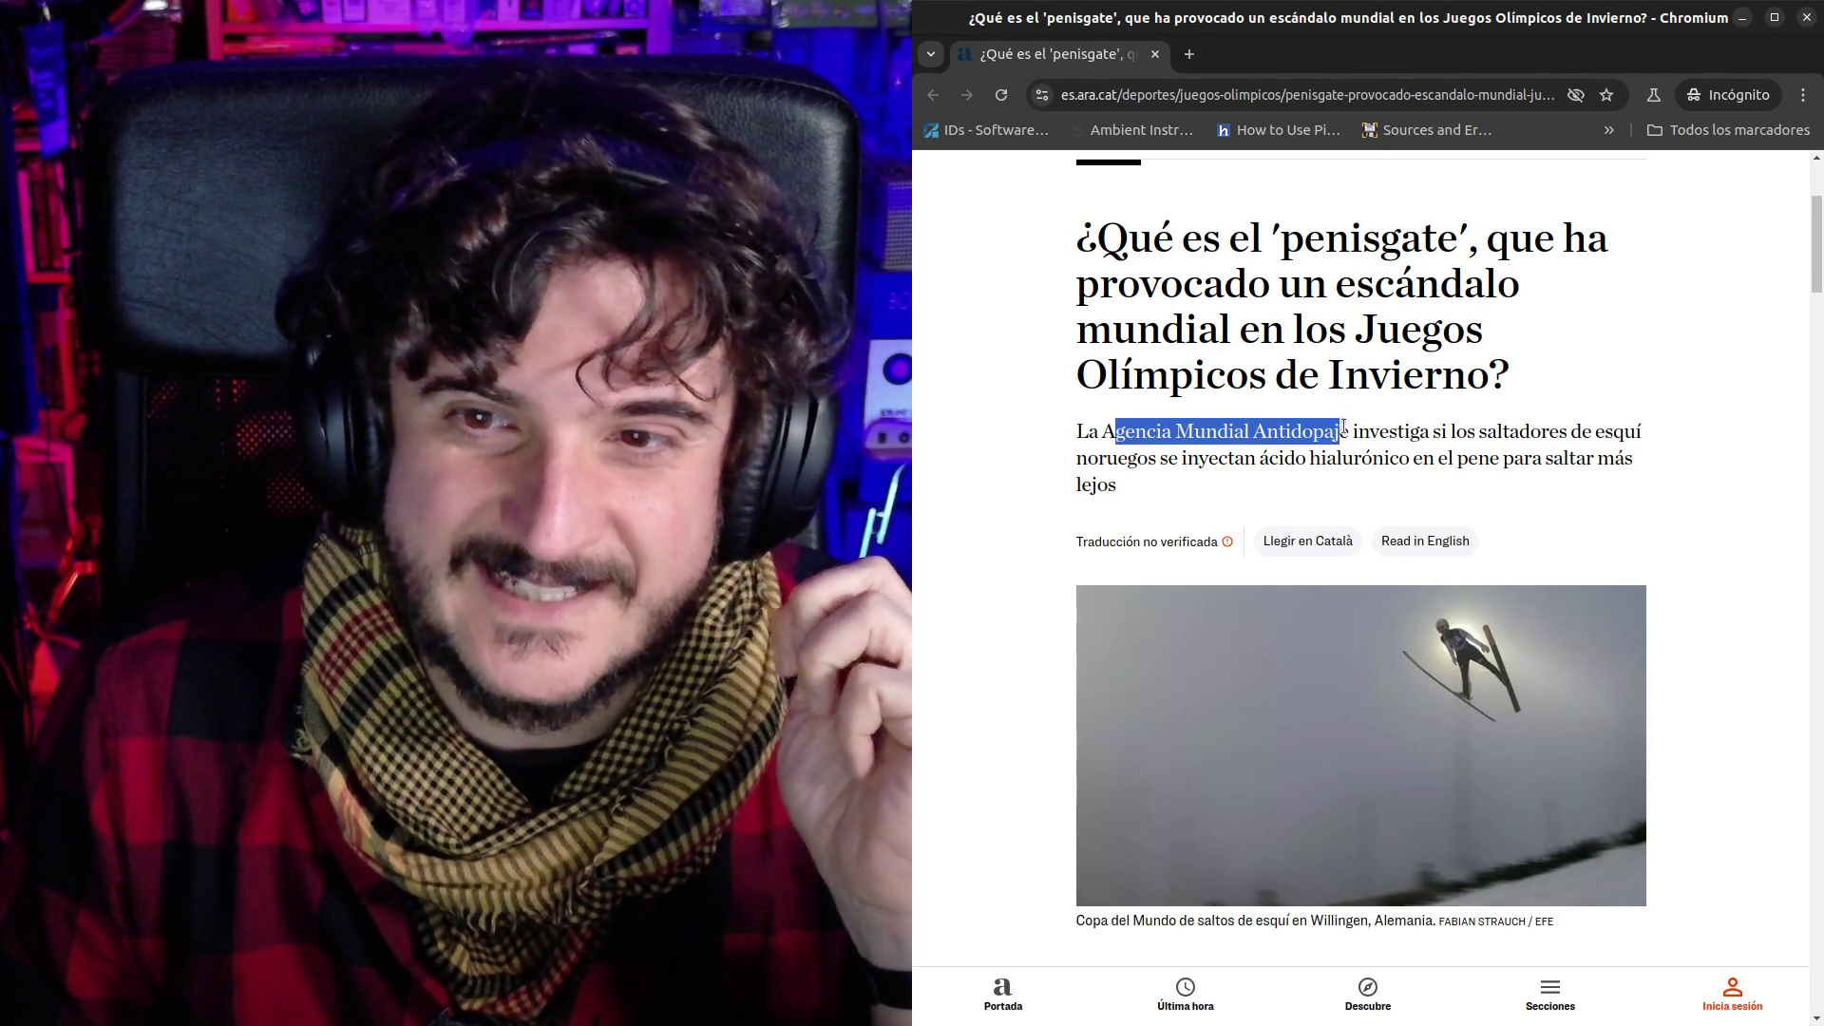
{"action": "left_click", "coordinate": [1403, 434]}
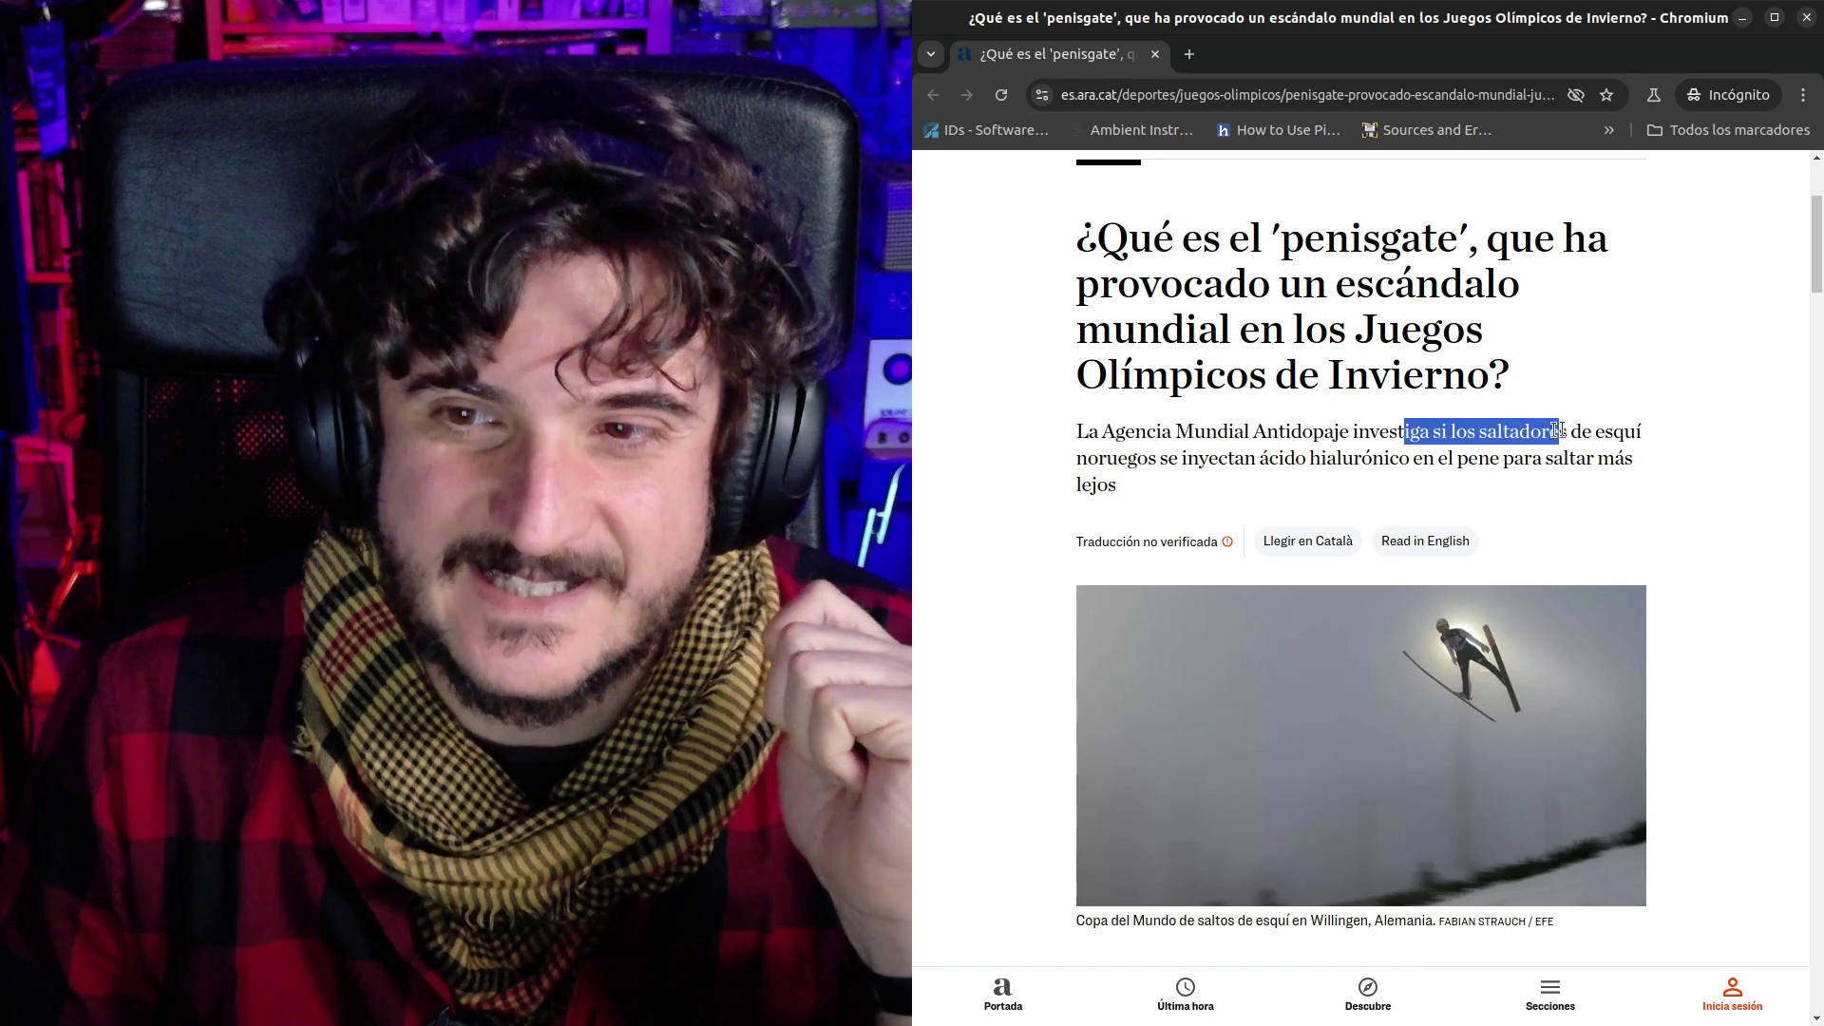
{"action": "left_click", "coordinate": [1206, 470]}
{"action": "left_click_drag", "start_coordinate": [1158, 458], "coordinate": [1252, 456]}
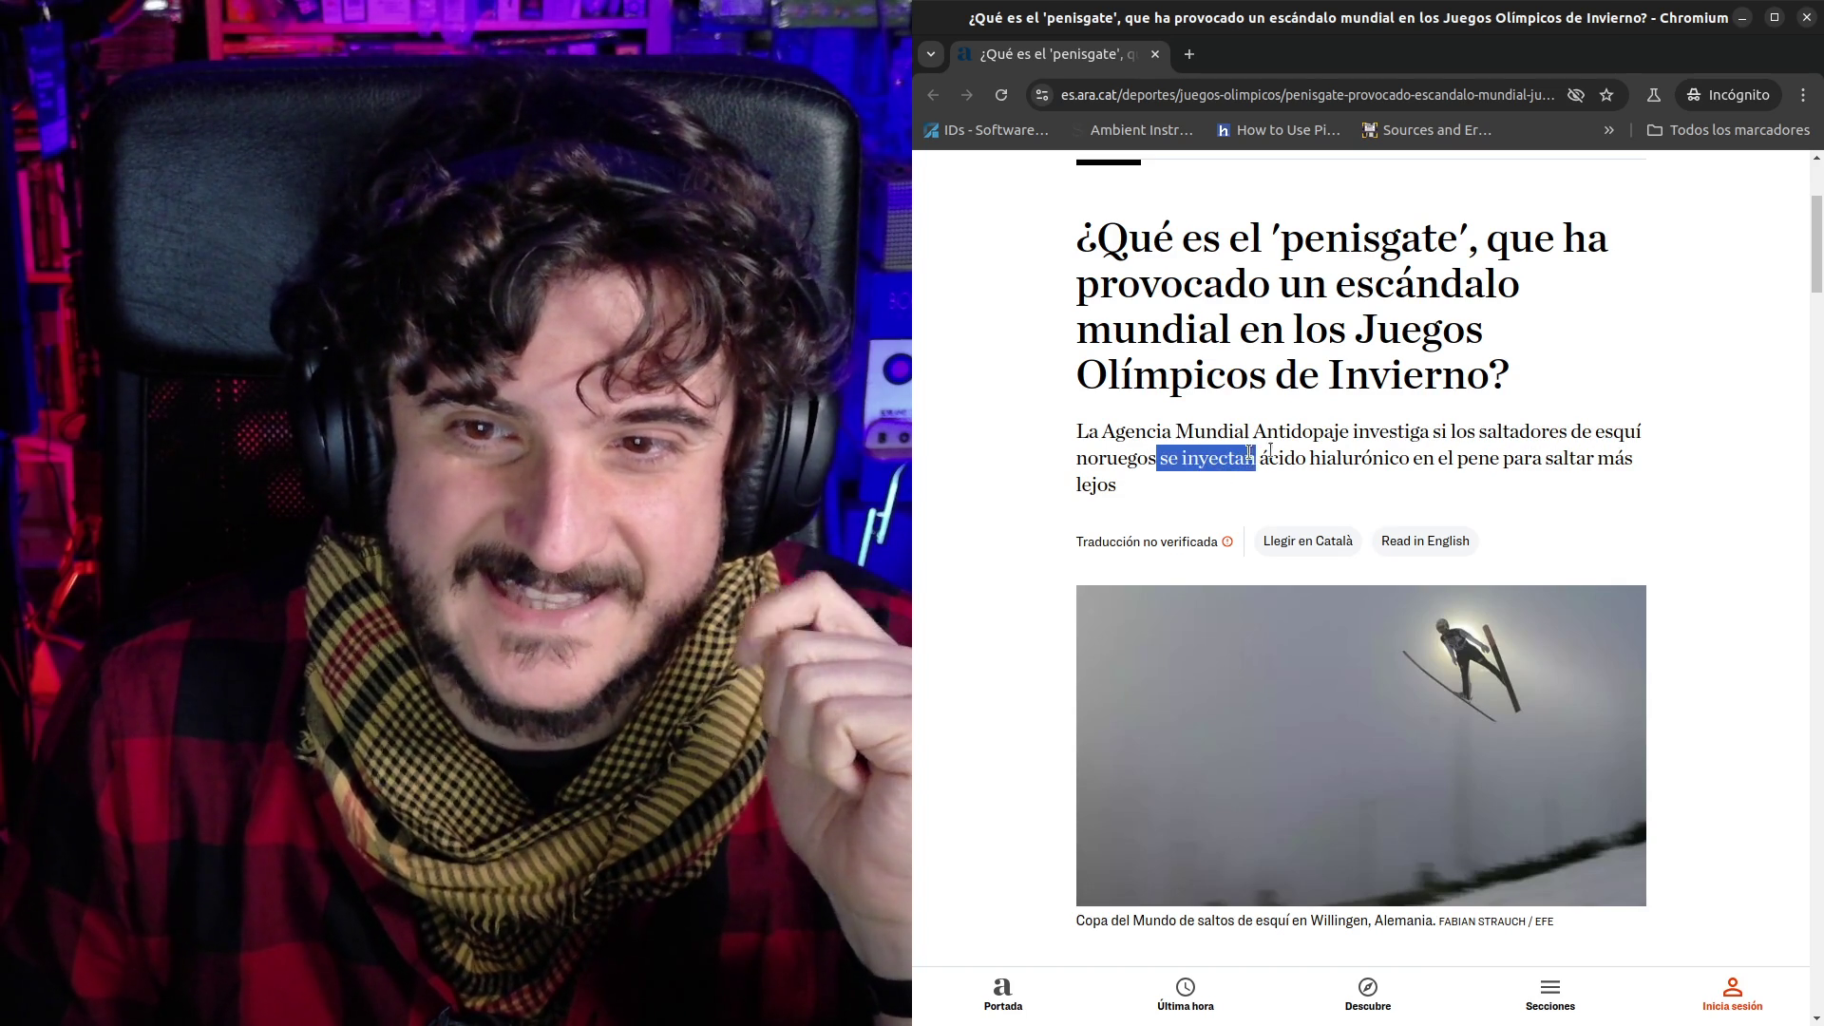
{"action": "left_click_drag", "start_coordinate": [1375, 446], "coordinate": [1561, 458]}
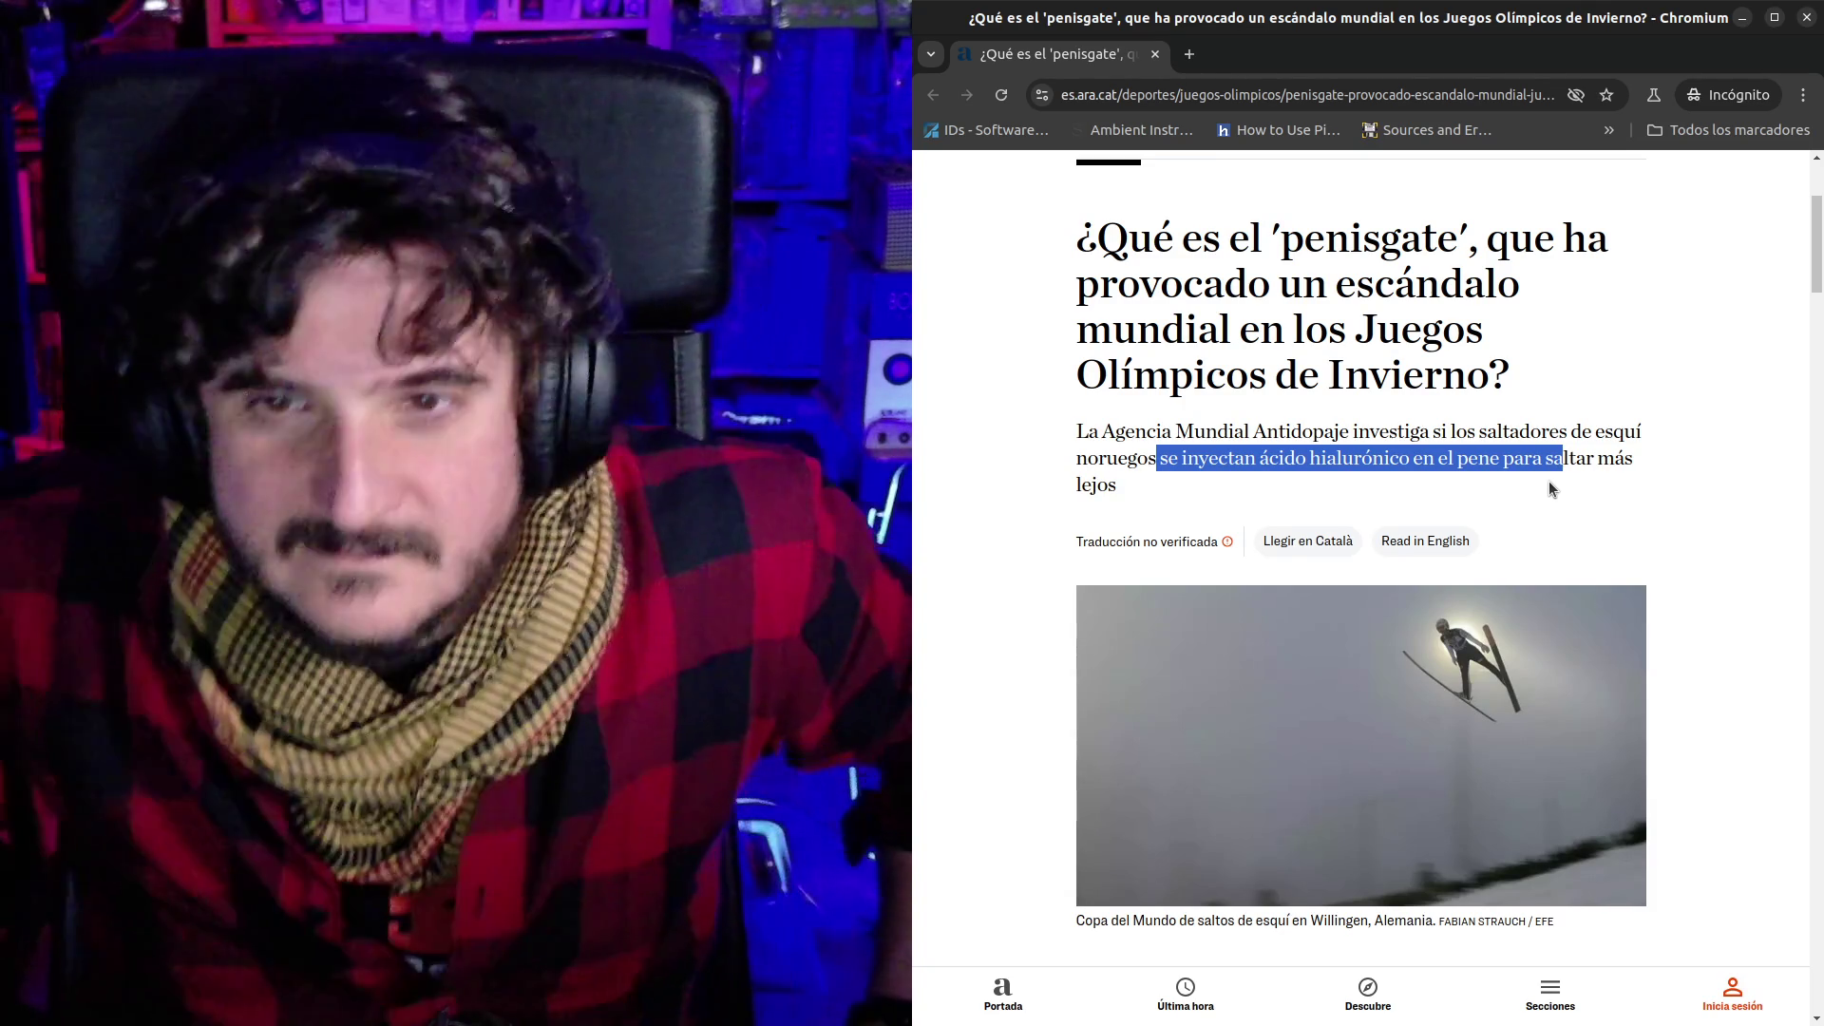
{"action": "left_click", "coordinate": [1485, 521]}
Scroll past the photo and the 'Te puede interesar' box to the first body paragraph.
{"action": "scroll", "coordinate": [1482, 503], "scroll_direction": "down", "scroll_amount": 5}
{"action": "scroll", "coordinate": [1567, 608], "scroll_direction": "down", "scroll_amount": 5}
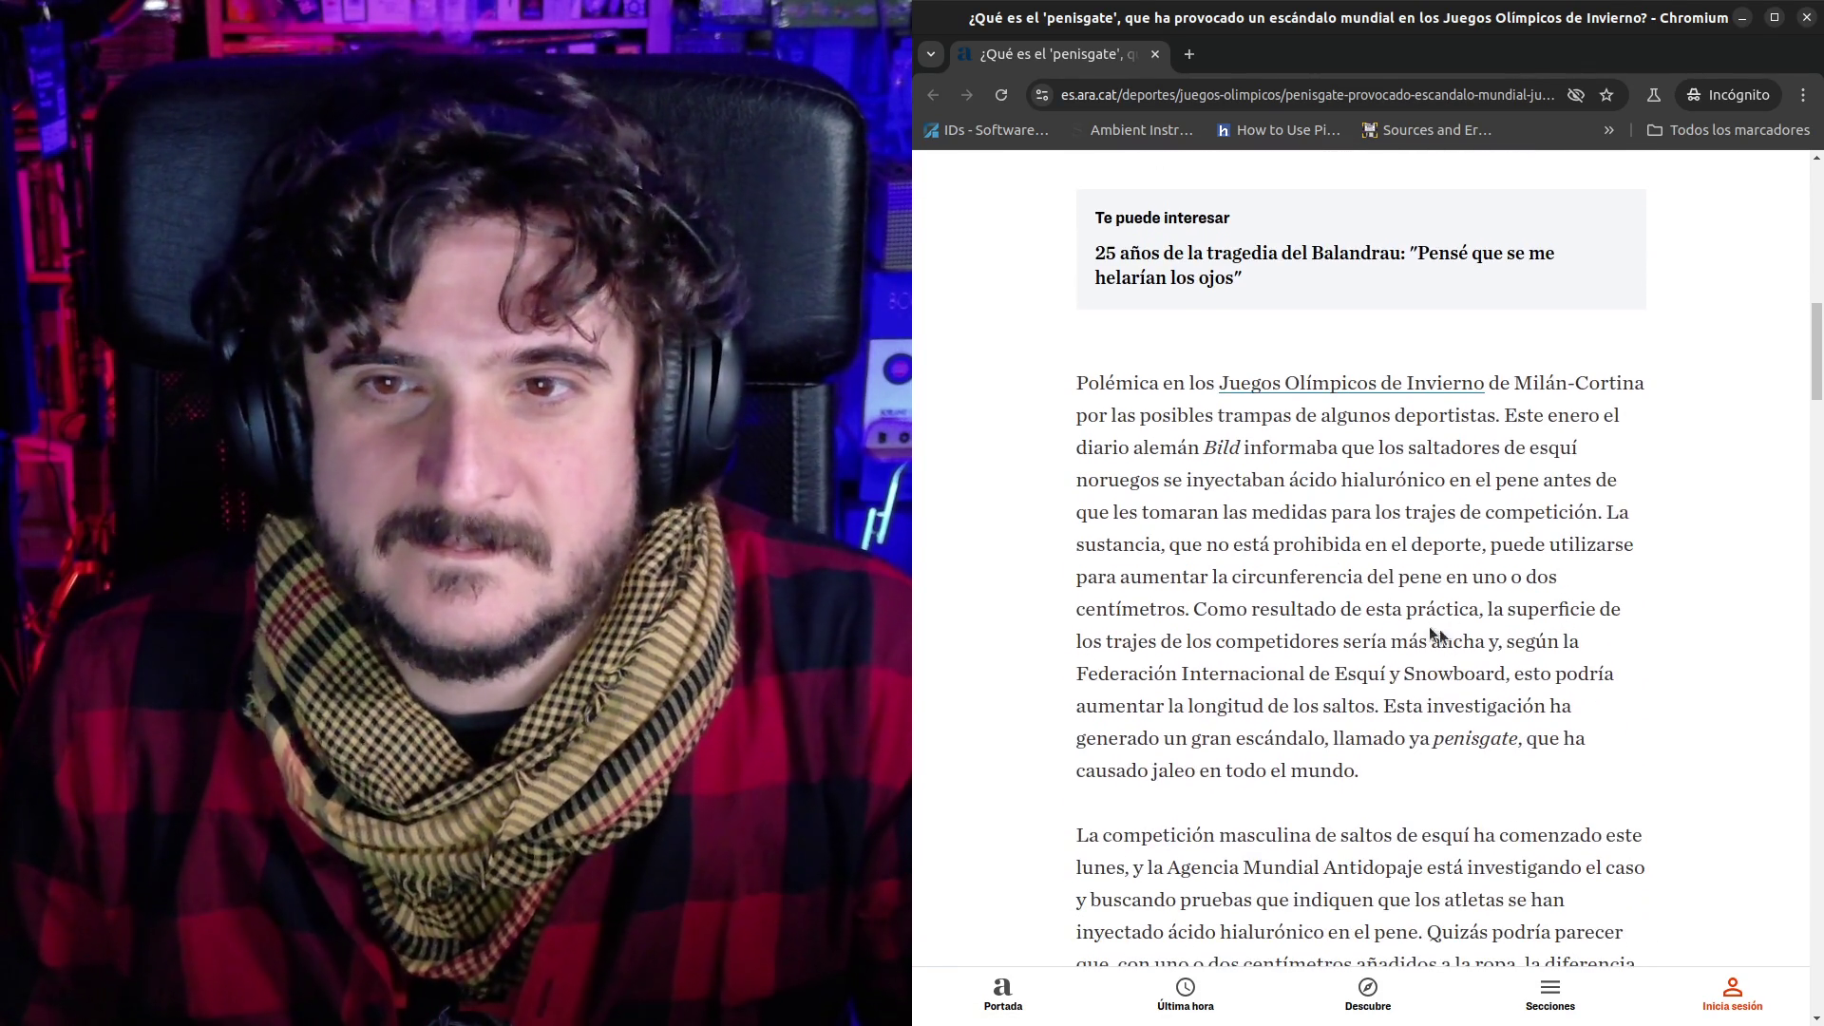
{"action": "scroll", "coordinate": [1429, 627], "scroll_direction": "down", "scroll_amount": 1}
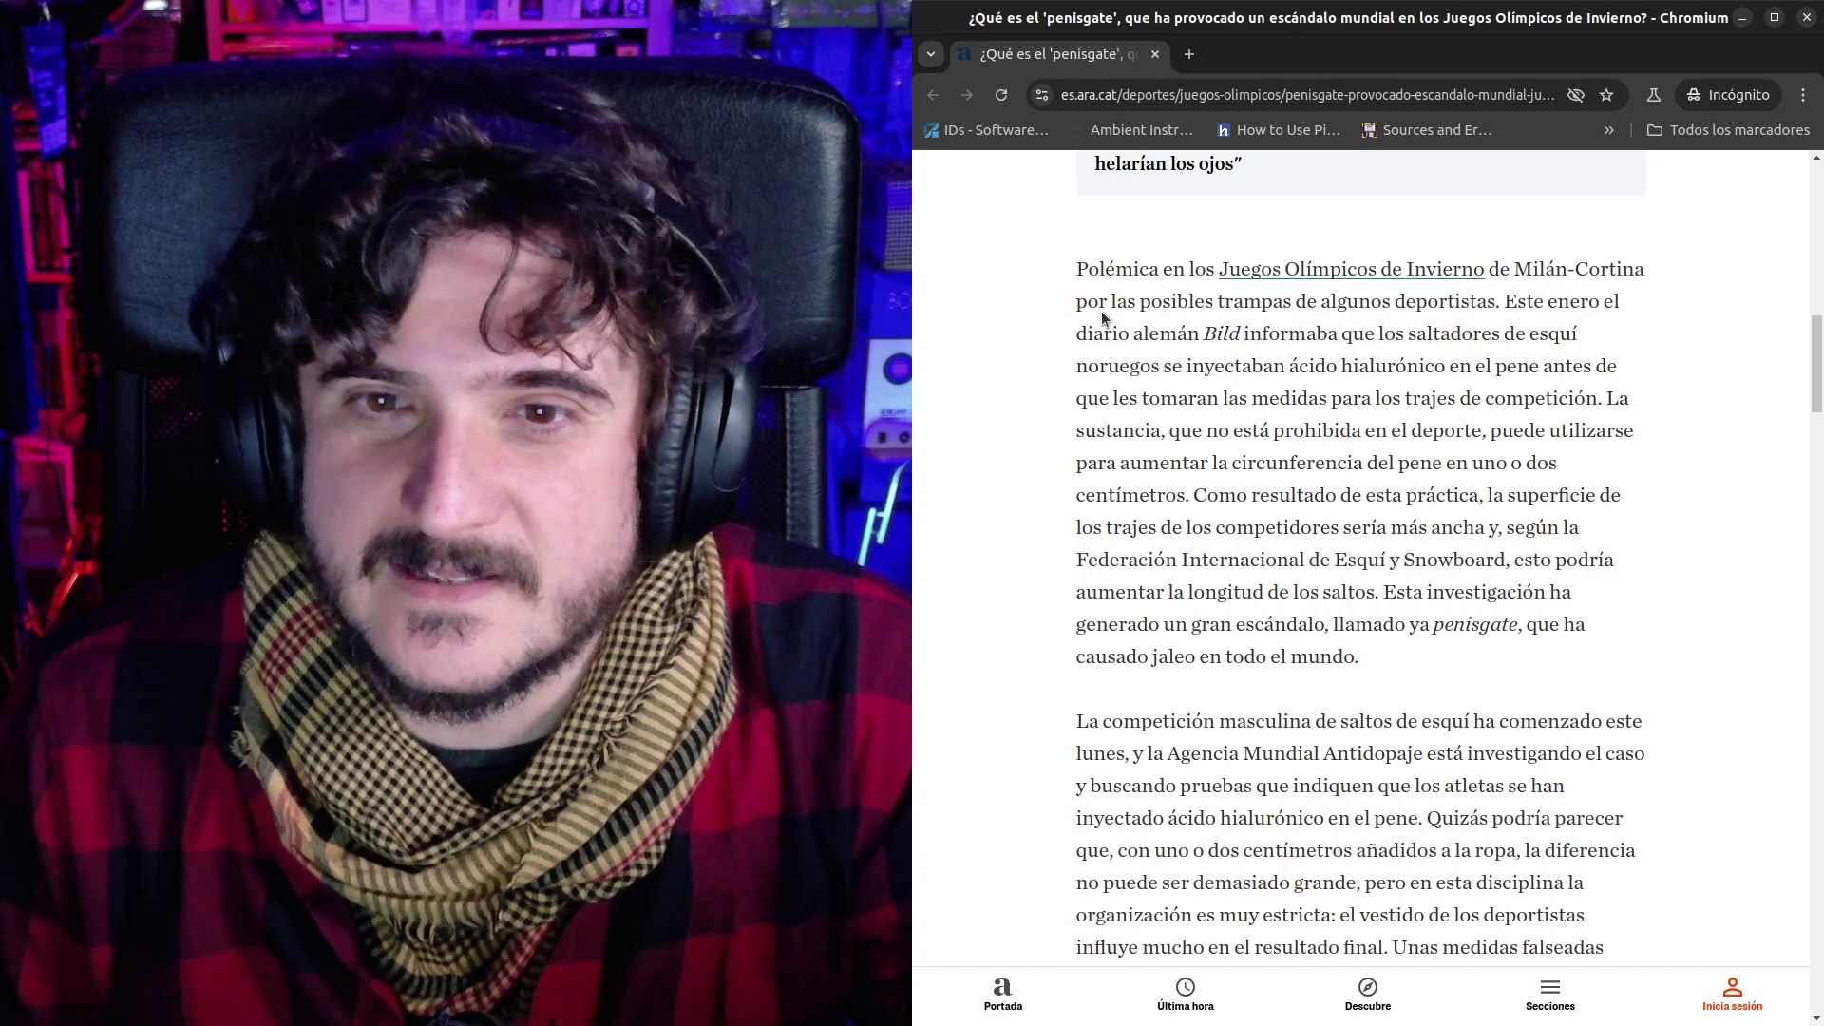
{"action": "mouse_move", "coordinate": [1085, 299]}
{"action": "left_mouse_down"}
{"action": "mouse_move", "coordinate": [1450, 302]}
{"action": "mouse_move", "coordinate": [1348, 334]}
{"action": "left_mouse_up"}
{"action": "left_click", "coordinate": [1511, 304]}
{"action": "left_click", "coordinate": [1355, 384]}
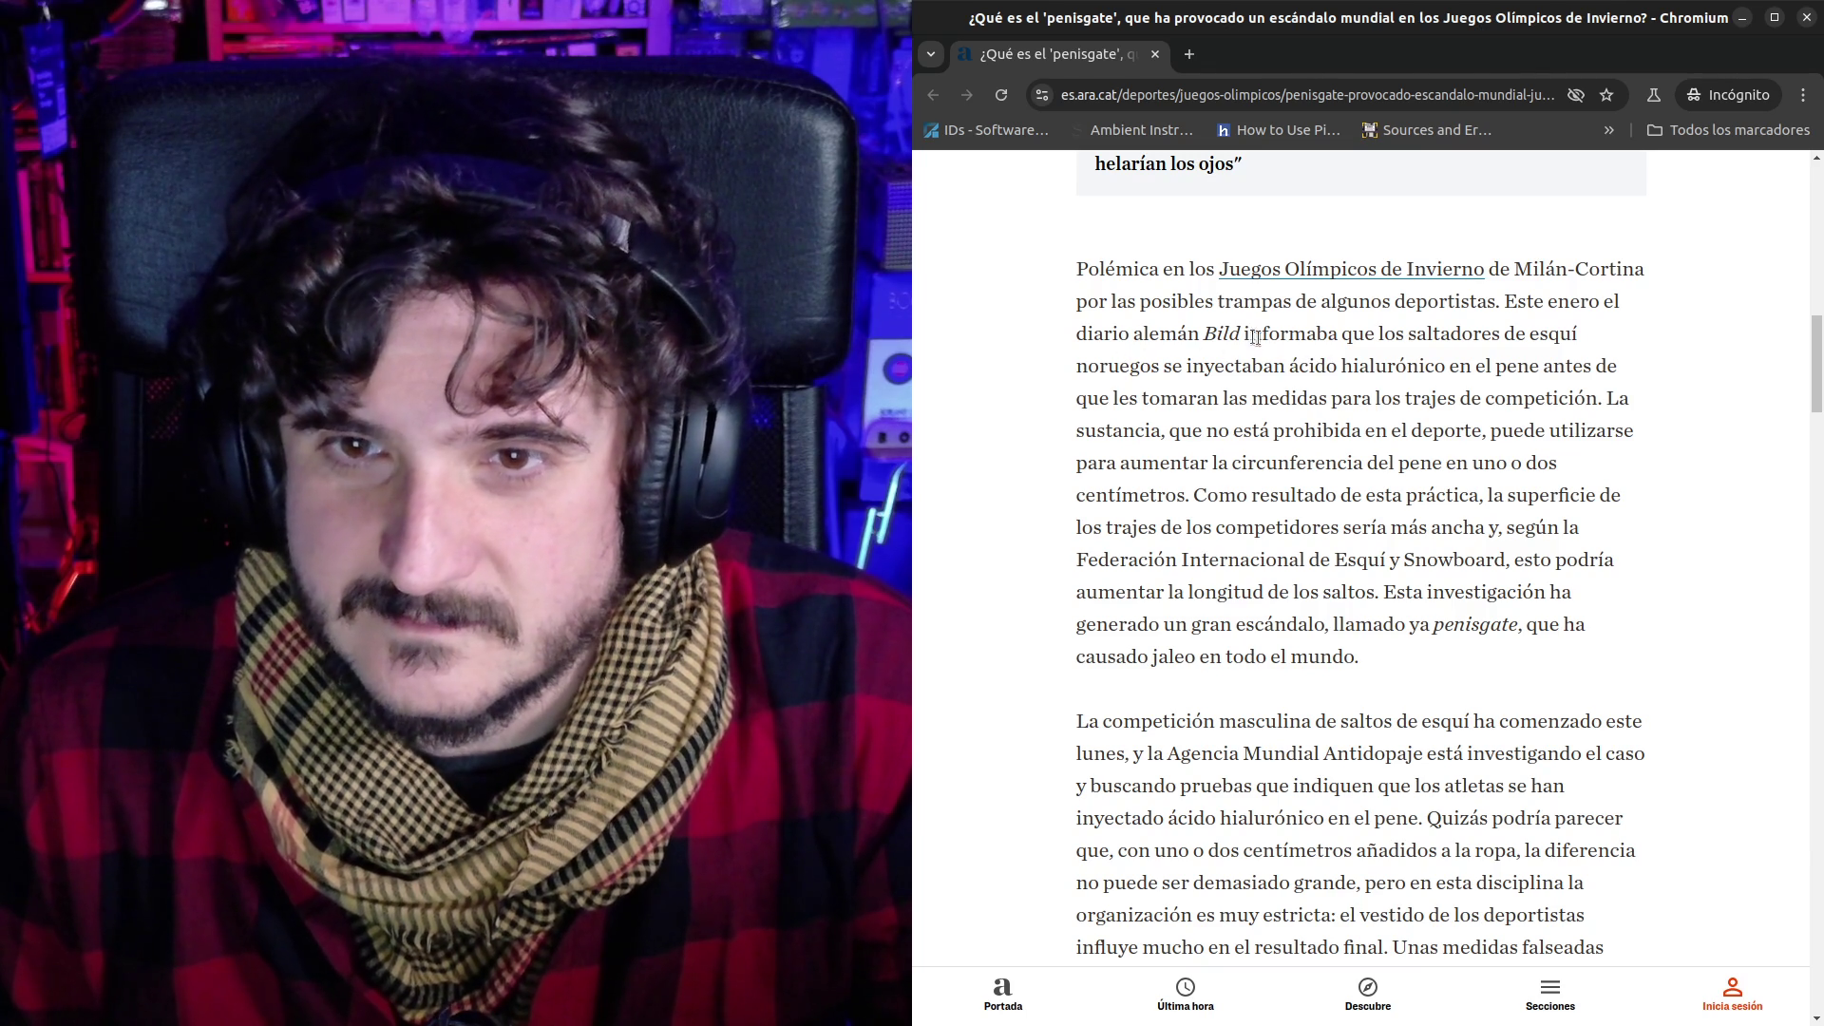
{"action": "mouse_move", "coordinate": [1205, 332]}
{"action": "left_mouse_down"}
{"action": "mouse_move", "coordinate": [1532, 331]}
{"action": "mouse_move", "coordinate": [1330, 371]}
{"action": "mouse_move", "coordinate": [1604, 380]}
{"action": "mouse_move", "coordinate": [1365, 399]}
{"action": "mouse_move", "coordinate": [1609, 399]}
{"action": "left_mouse_up"}
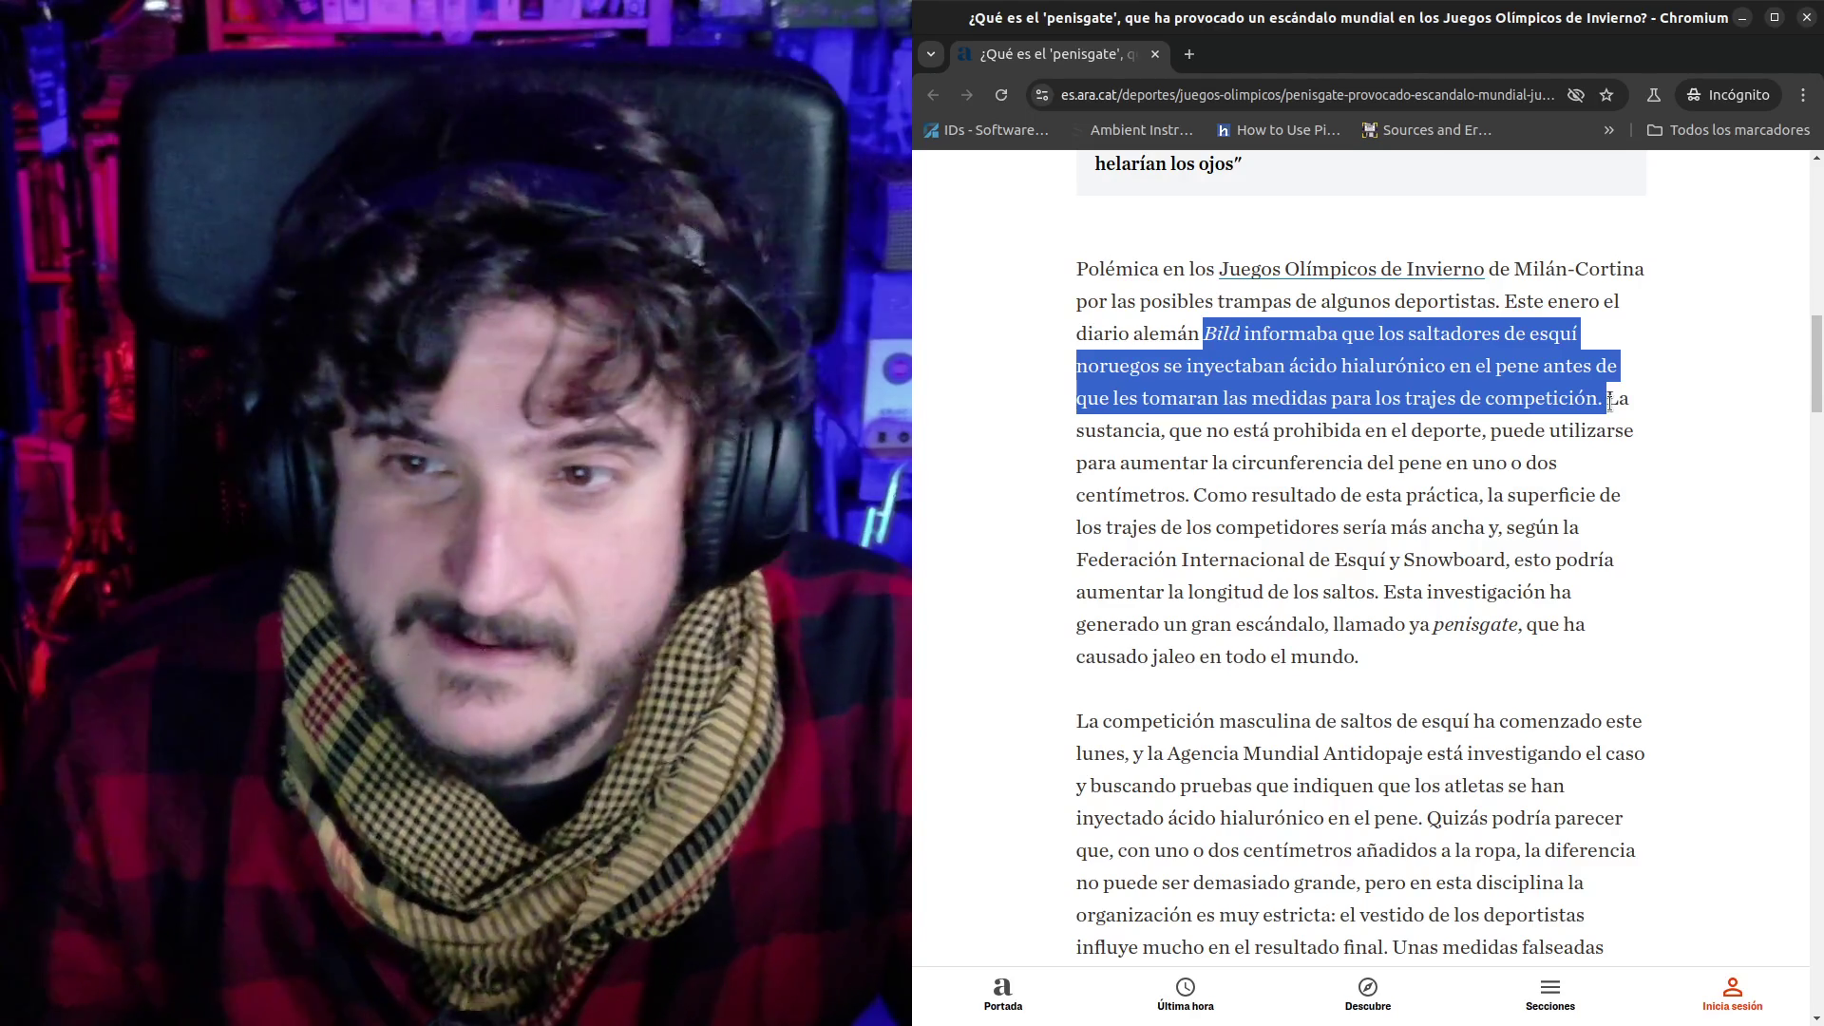
{"action": "left_click", "coordinate": [1609, 400]}
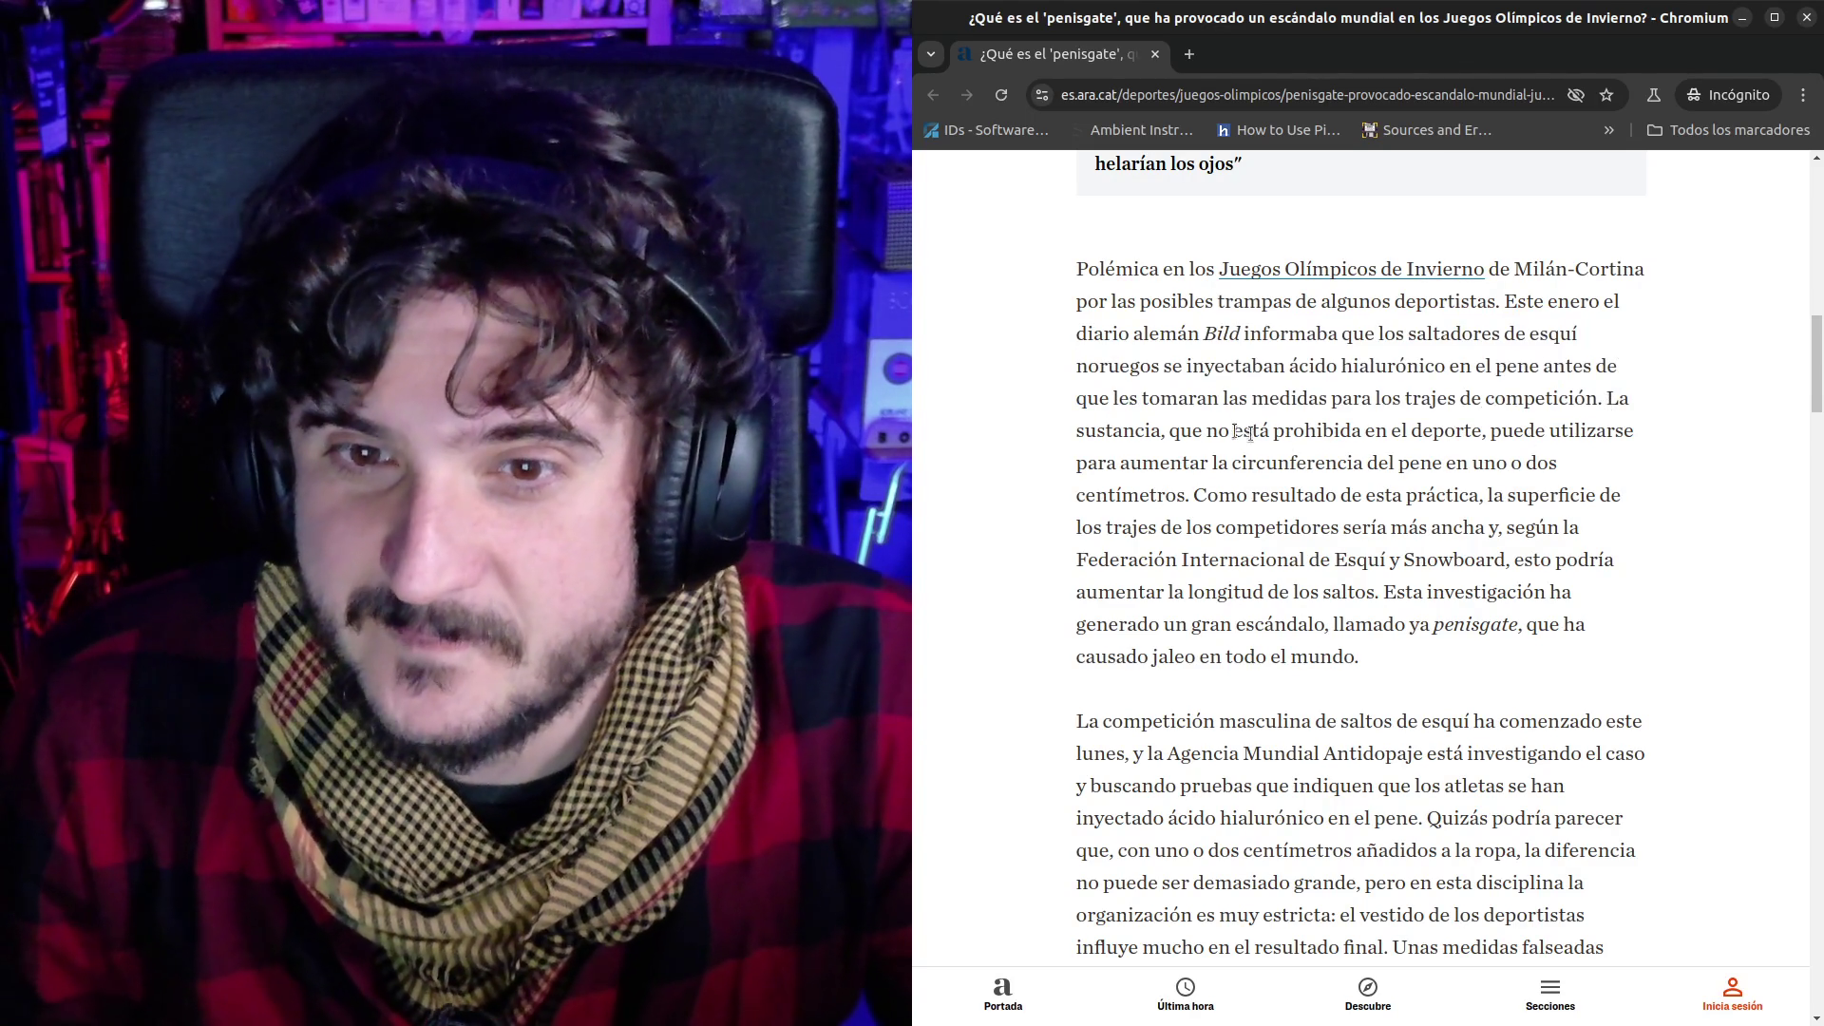
{"action": "left_click_drag", "start_coordinate": [1129, 399], "coordinate": [1468, 399]}
{"action": "left_click", "coordinate": [1574, 382]}
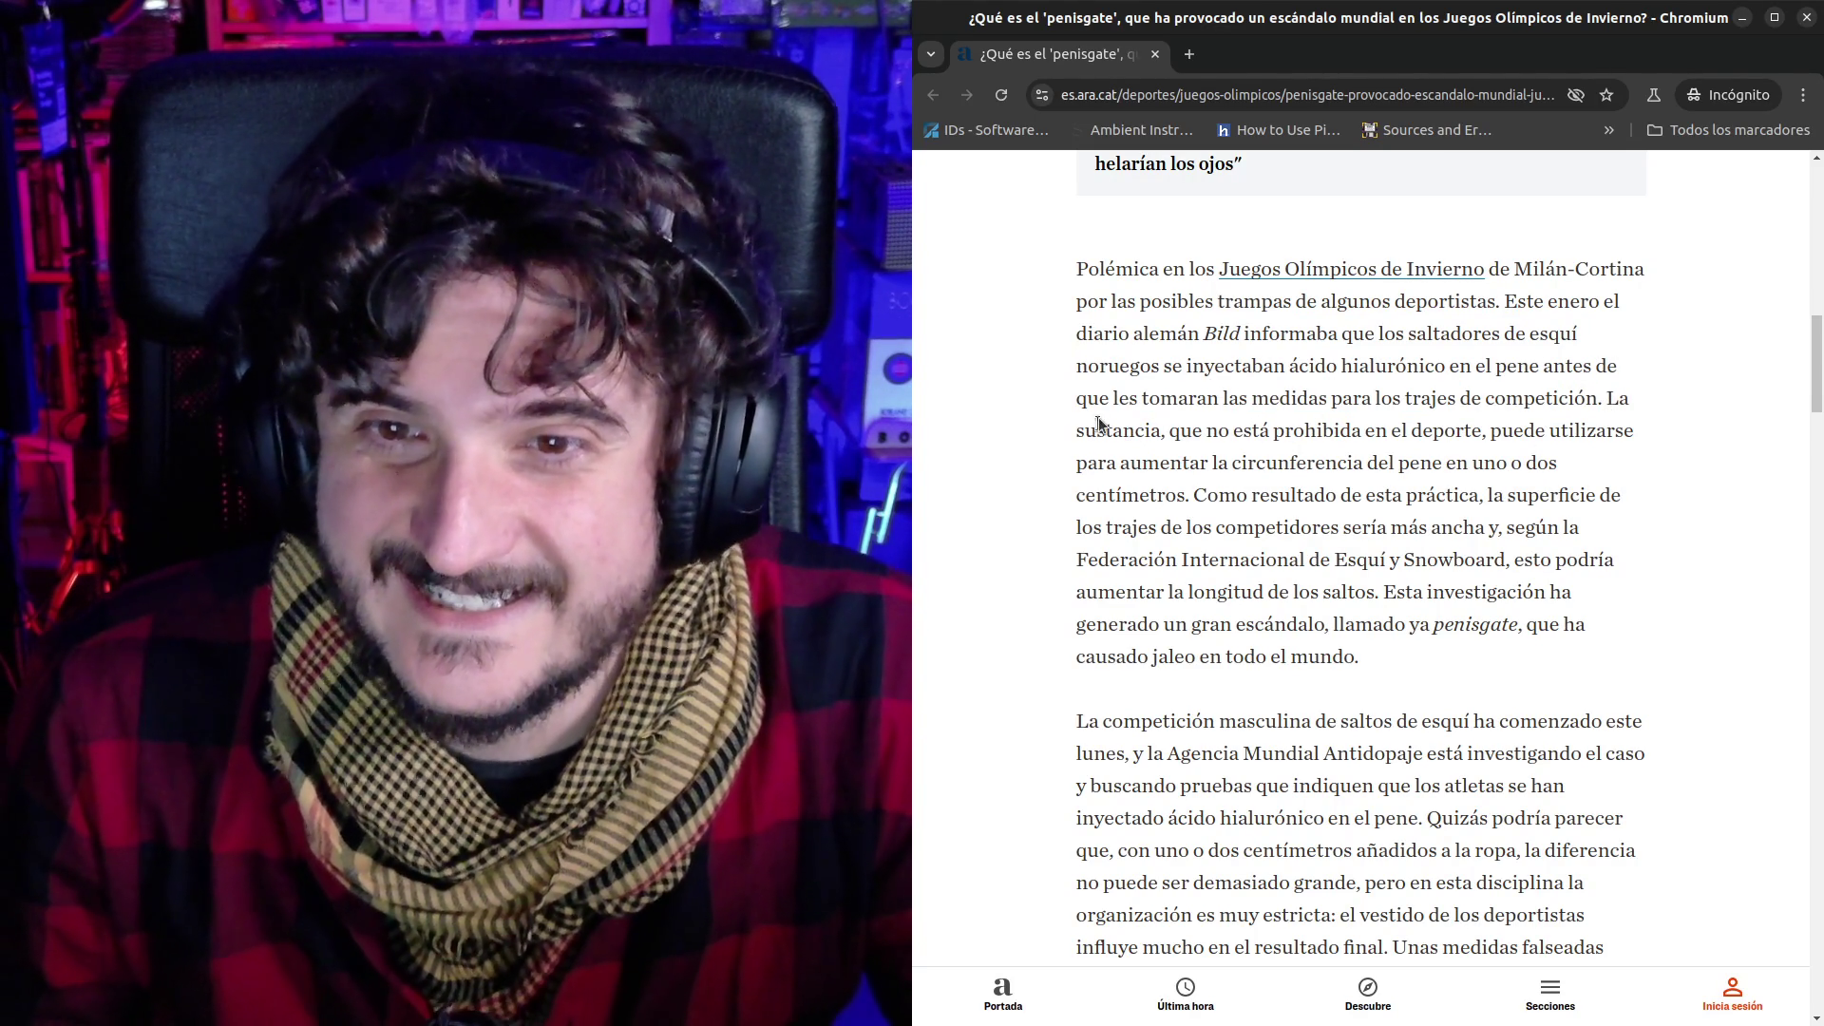
{"action": "left_click_drag", "start_coordinate": [1124, 430], "coordinate": [1574, 427]}
{"action": "left_click", "coordinate": [1236, 457]}
{"action": "left_click_drag", "start_coordinate": [1116, 468], "coordinate": [1533, 470]}
{"action": "left_click", "coordinate": [1533, 471]}
{"action": "left_click_drag", "start_coordinate": [1188, 496], "coordinate": [1549, 492]}
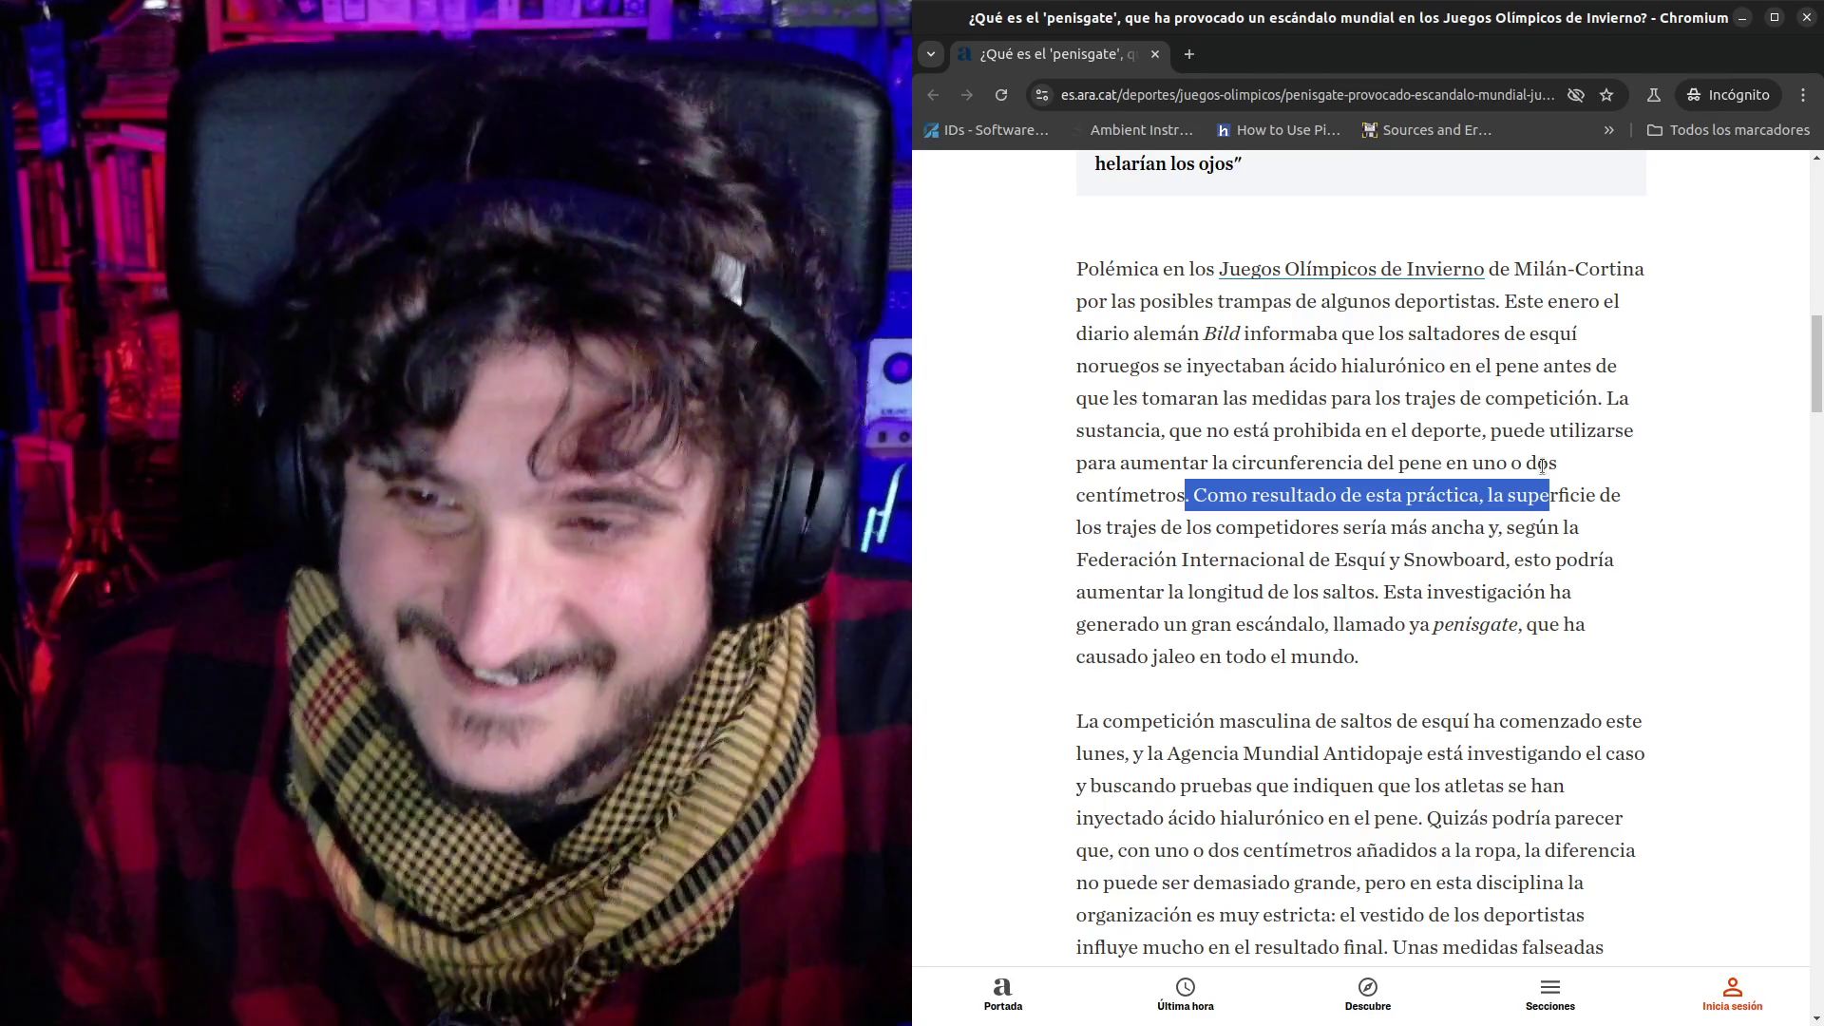
{"action": "left_click", "coordinate": [1542, 465]}
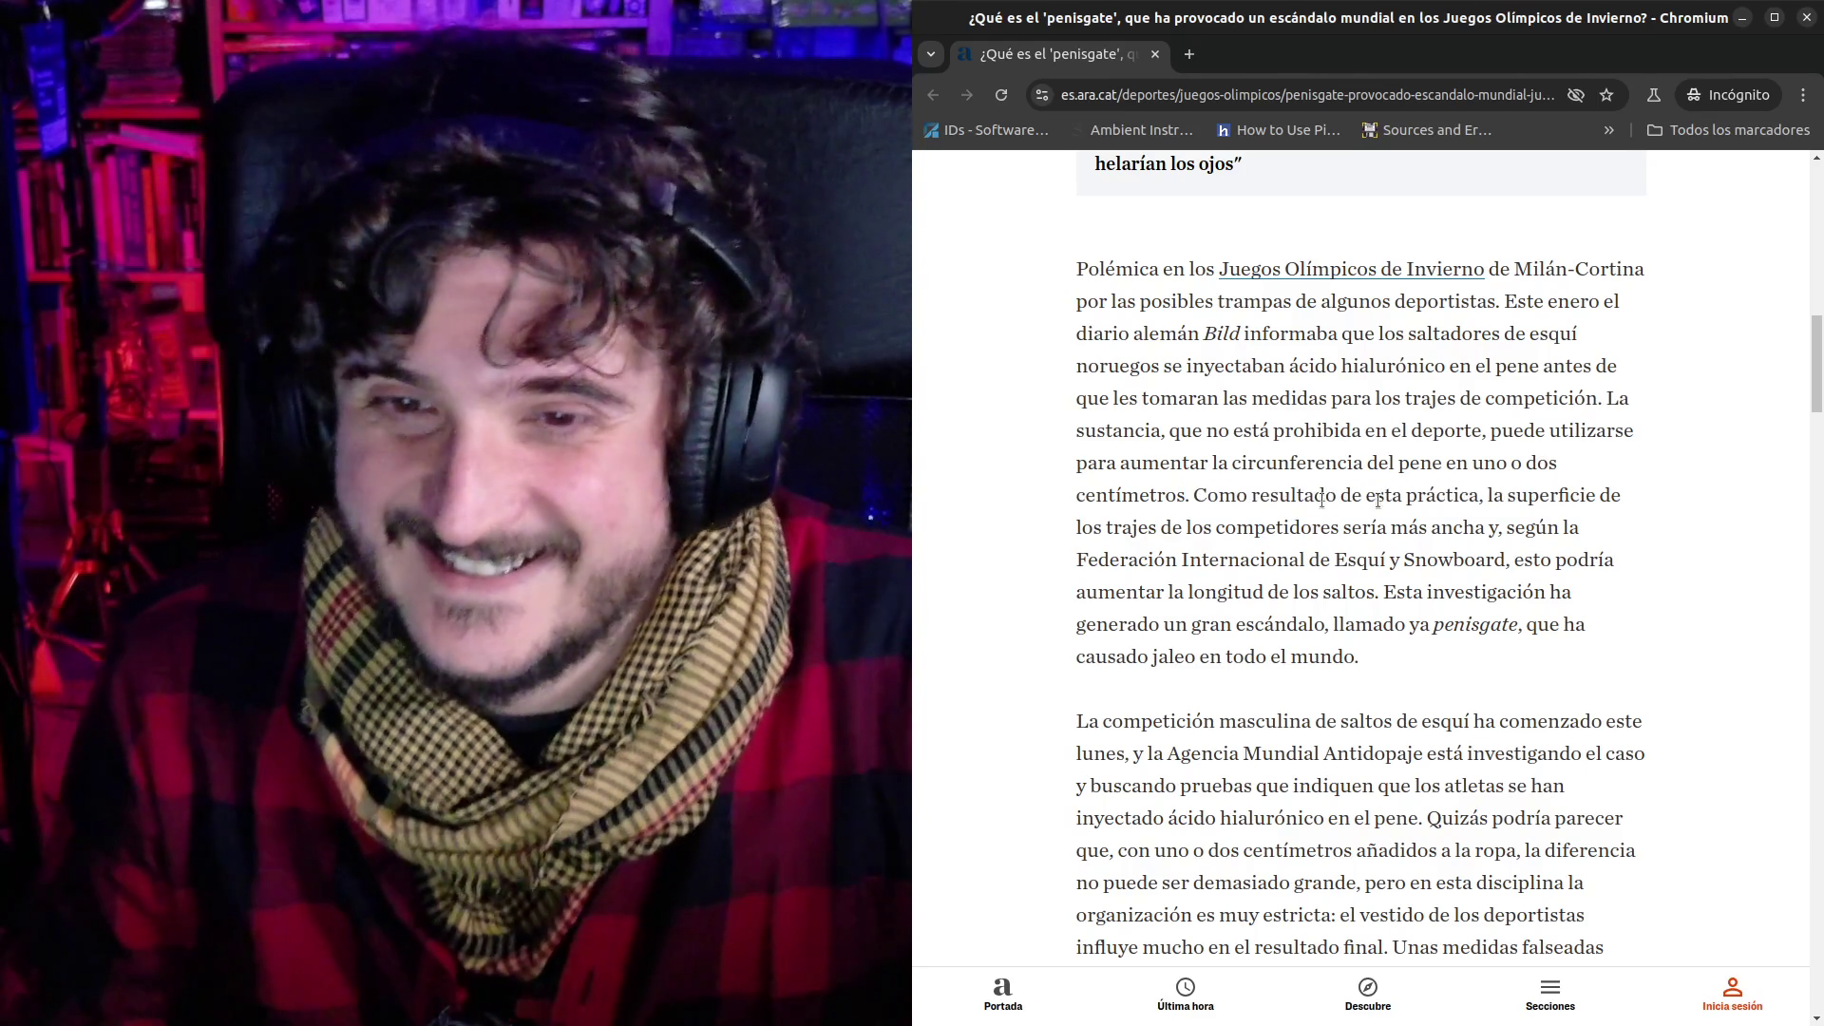
{"action": "left_click_drag", "start_coordinate": [1219, 494], "coordinate": [1452, 494]}
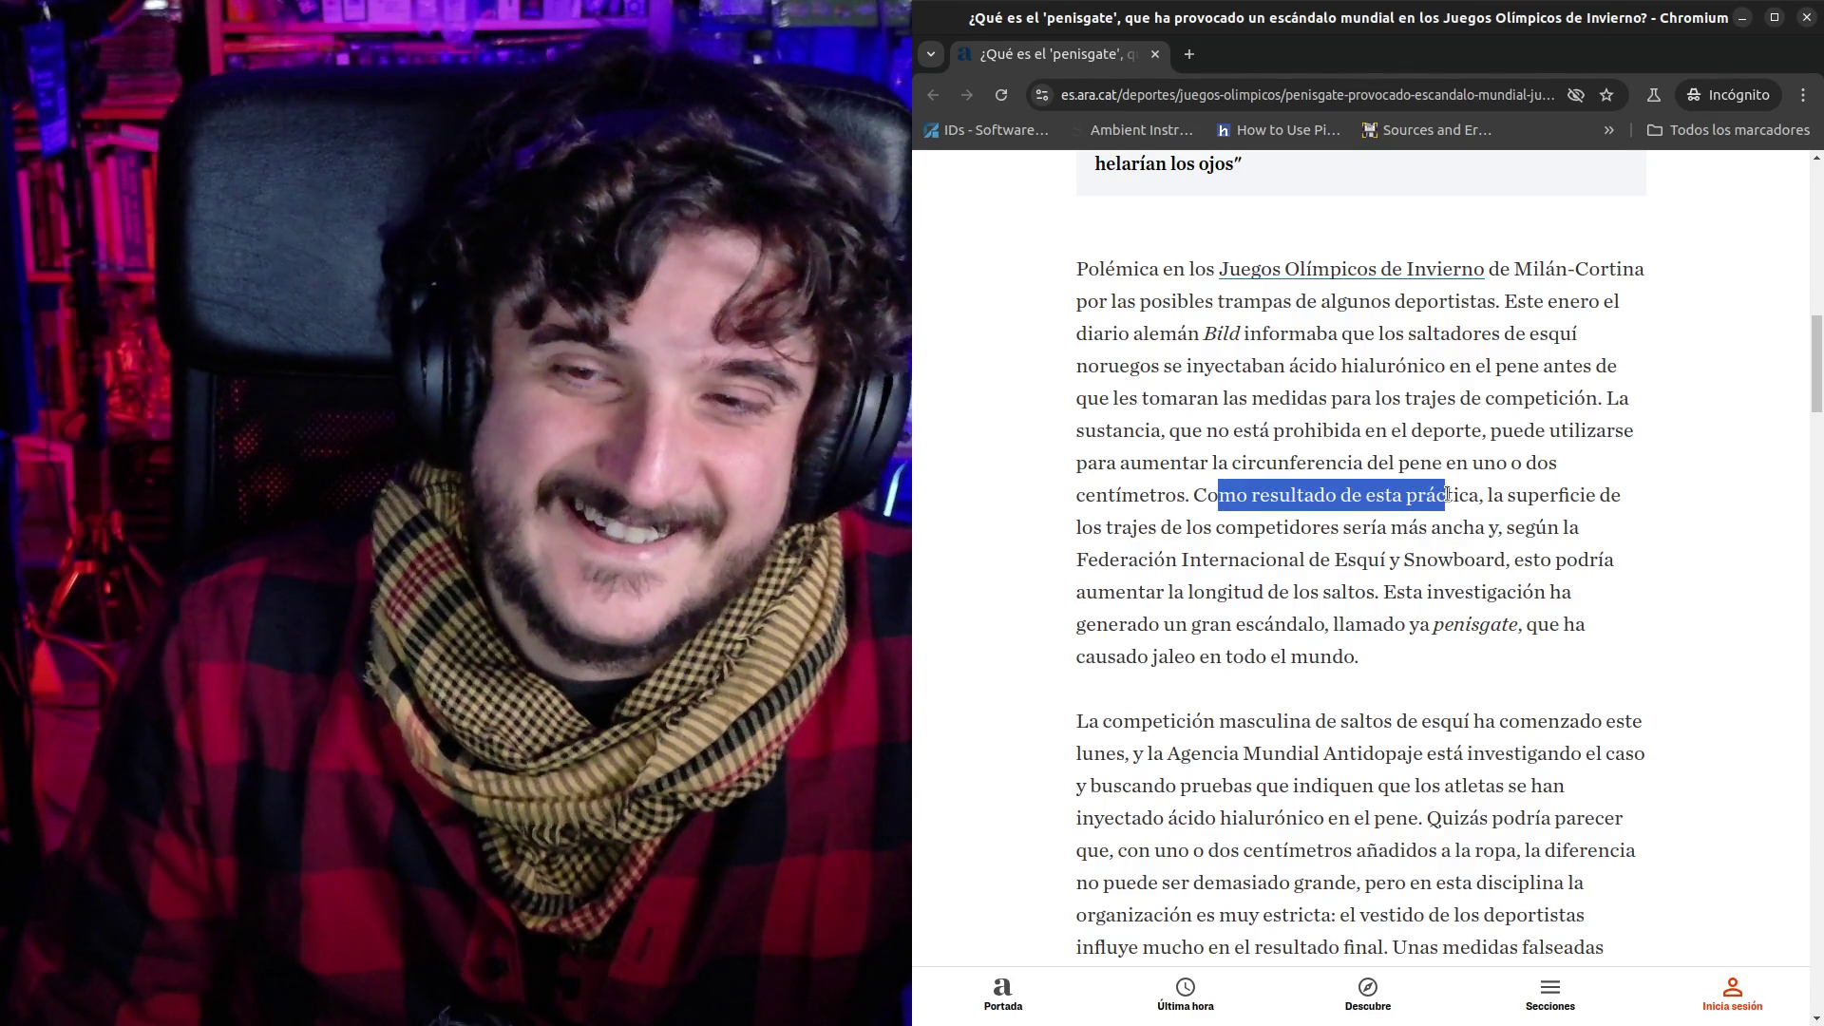
{"action": "left_click", "coordinate": [1452, 495]}
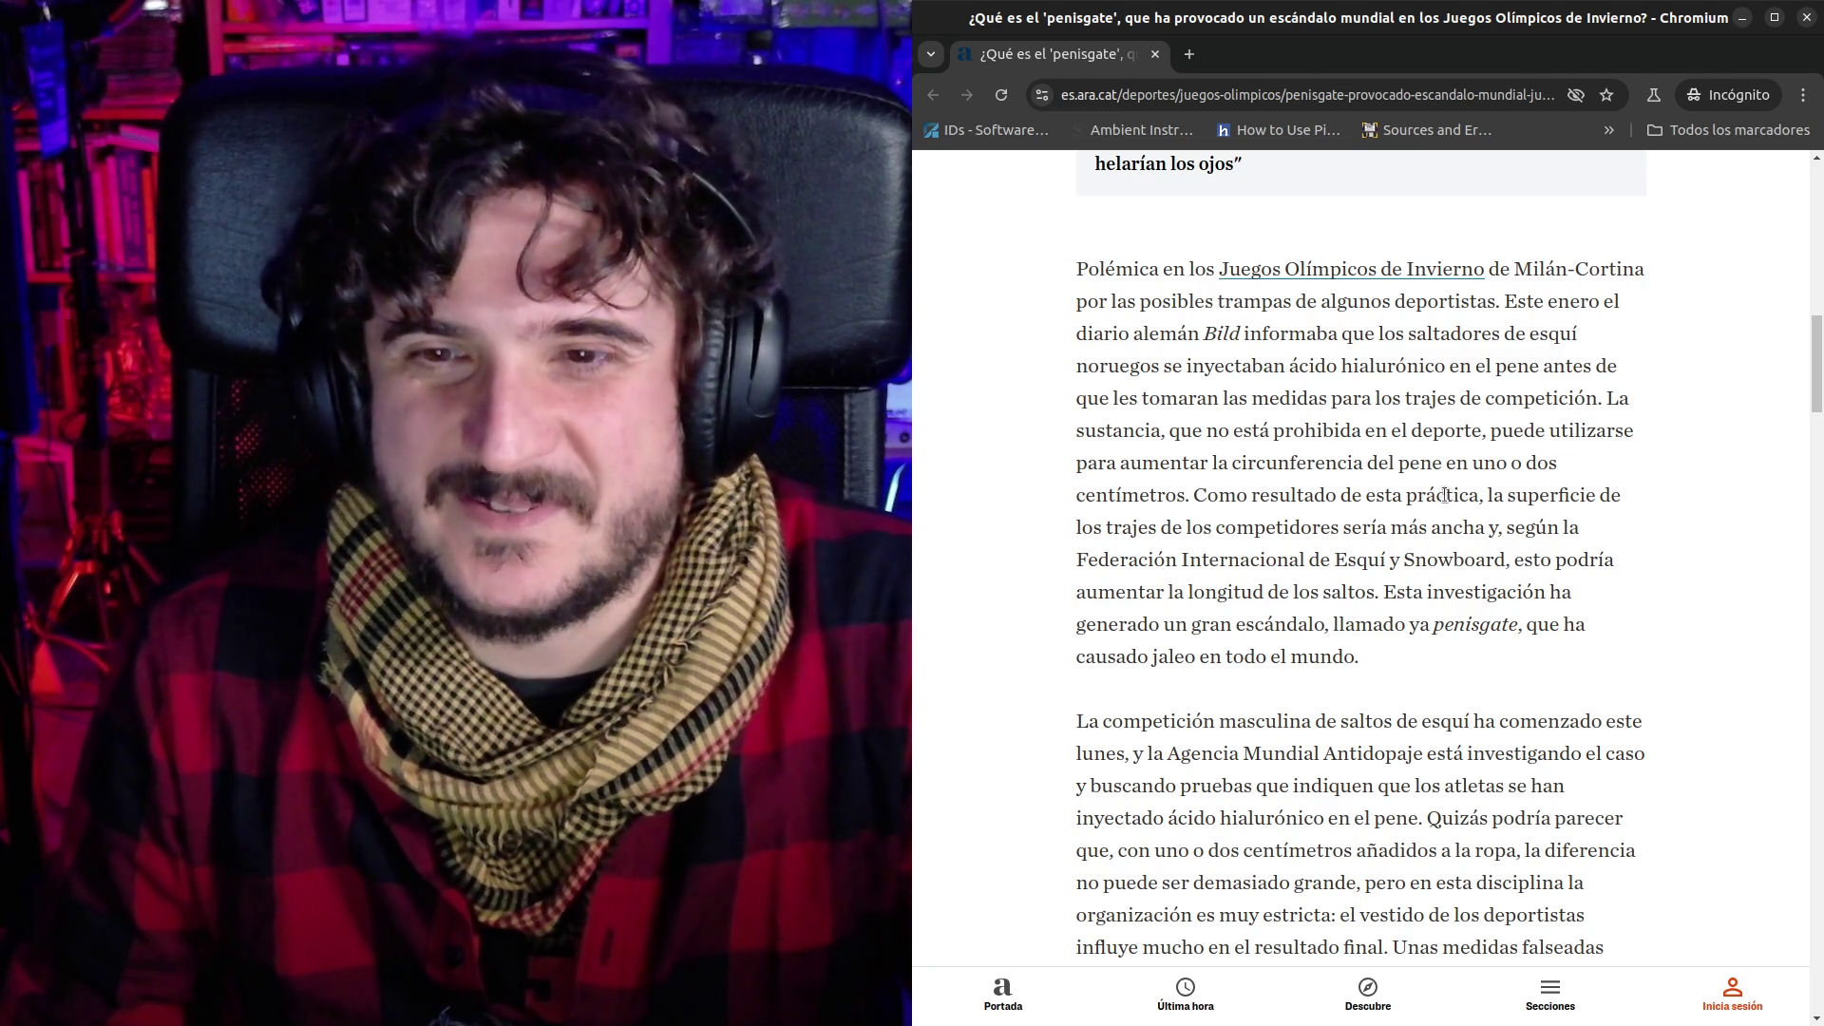
{"action": "left_click_drag", "start_coordinate": [1190, 495], "coordinate": [1473, 512]}
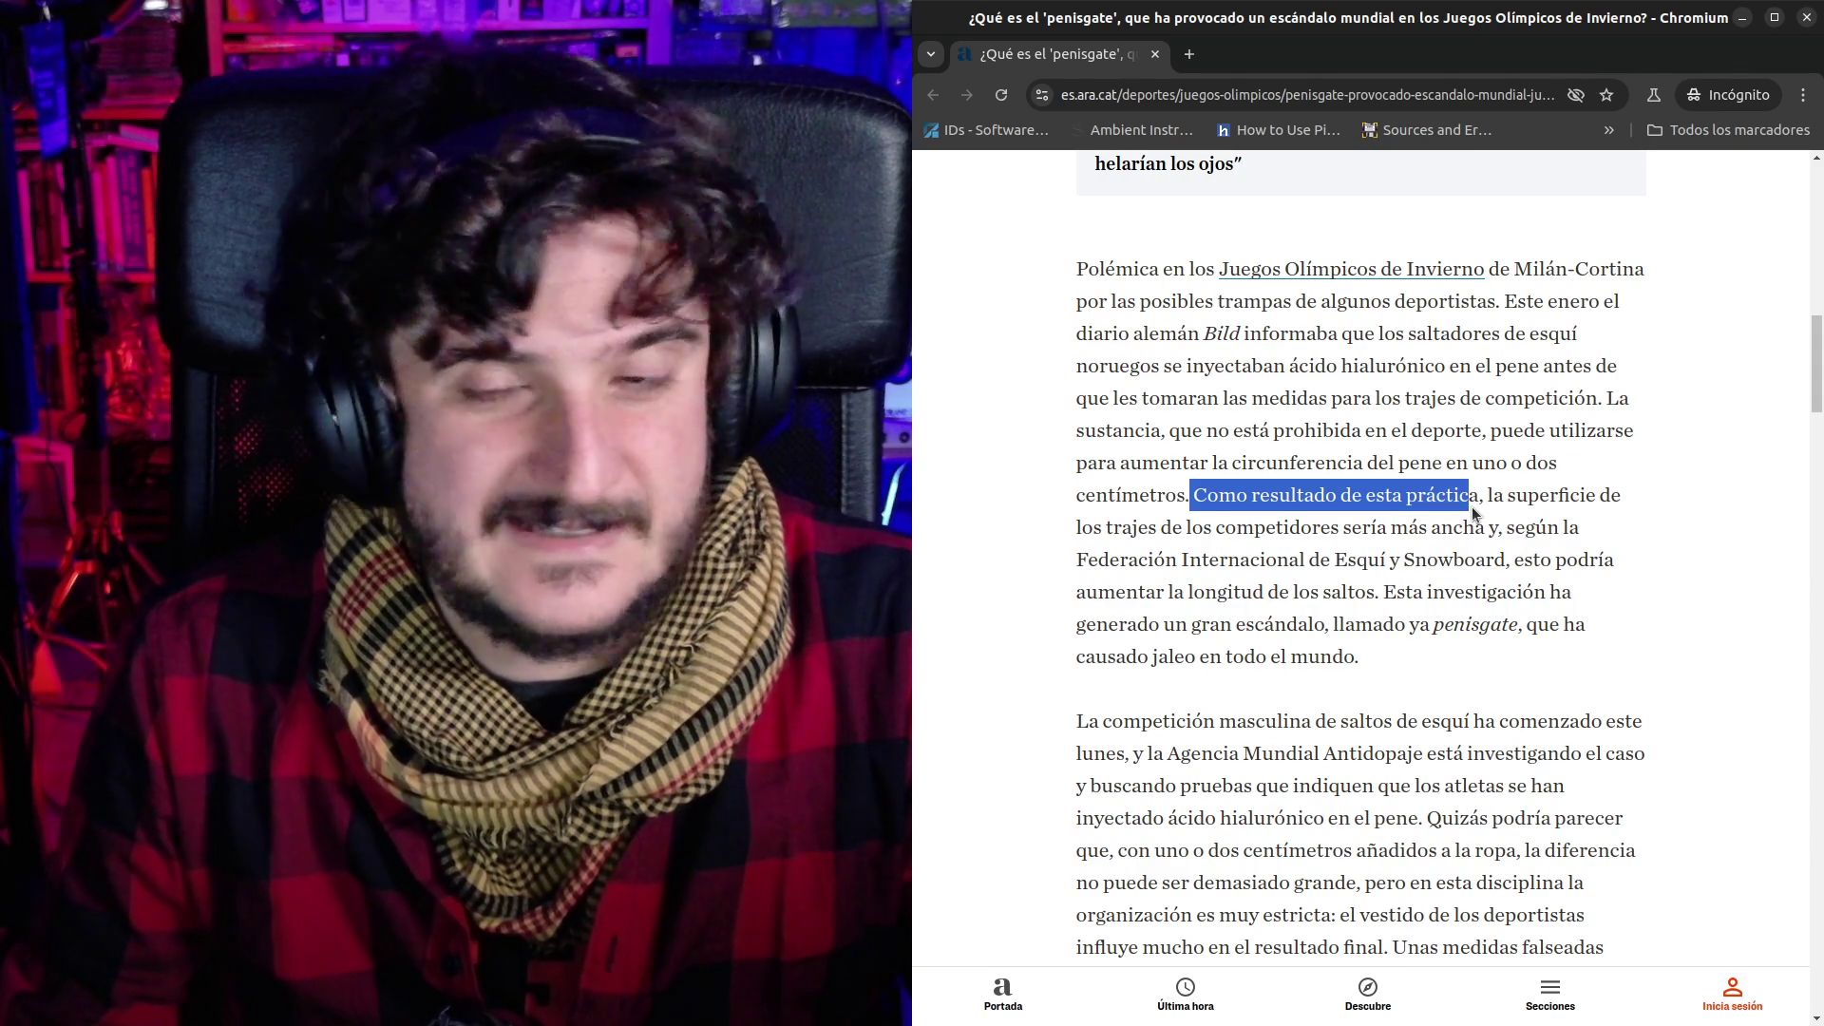
{"action": "scroll", "coordinate": [1475, 513], "scroll_direction": "down", "scroll_amount": 3}
Highlight and then clear a sentence in the paragraph on the Anti-Doping Agency's ski-jumper investigation.
{"action": "mouse_move", "coordinate": [1113, 501]}
{"action": "left_mouse_down"}
{"action": "mouse_move", "coordinate": [1408, 502]}
{"action": "mouse_move", "coordinate": [1406, 529]}
{"action": "left_mouse_up"}
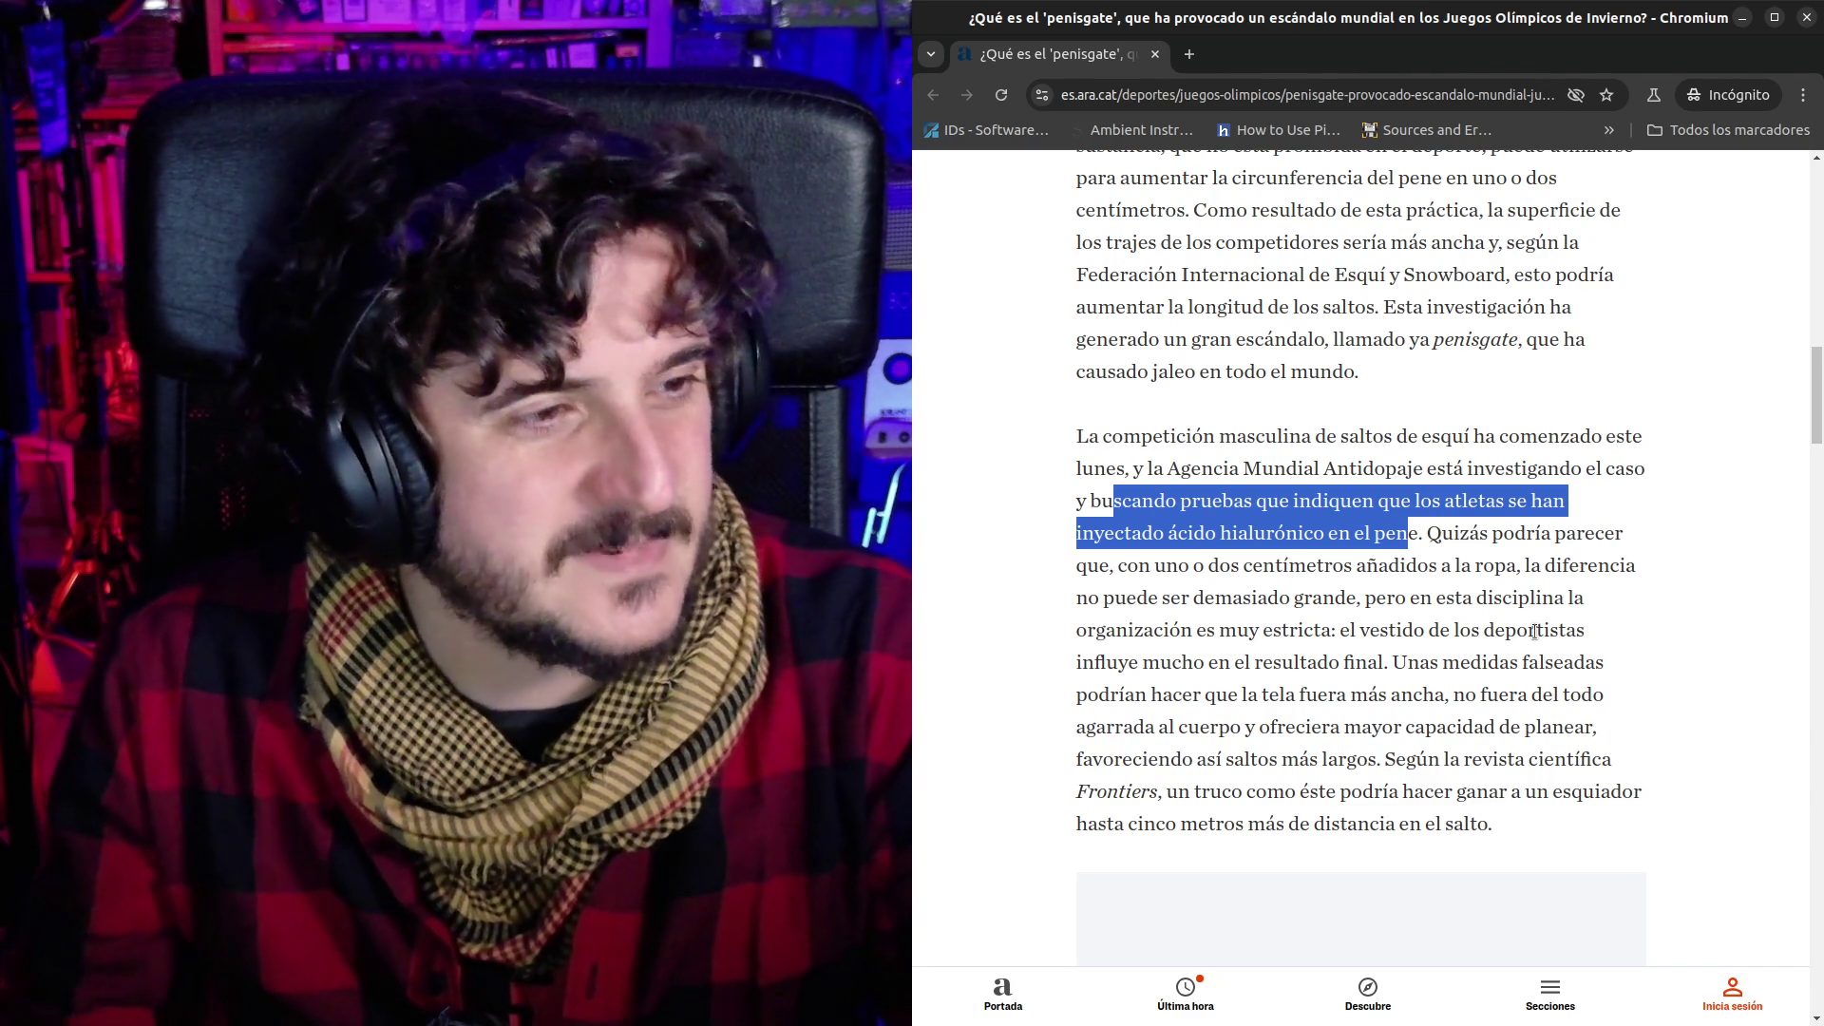
{"action": "left_click", "coordinate": [1513, 712]}
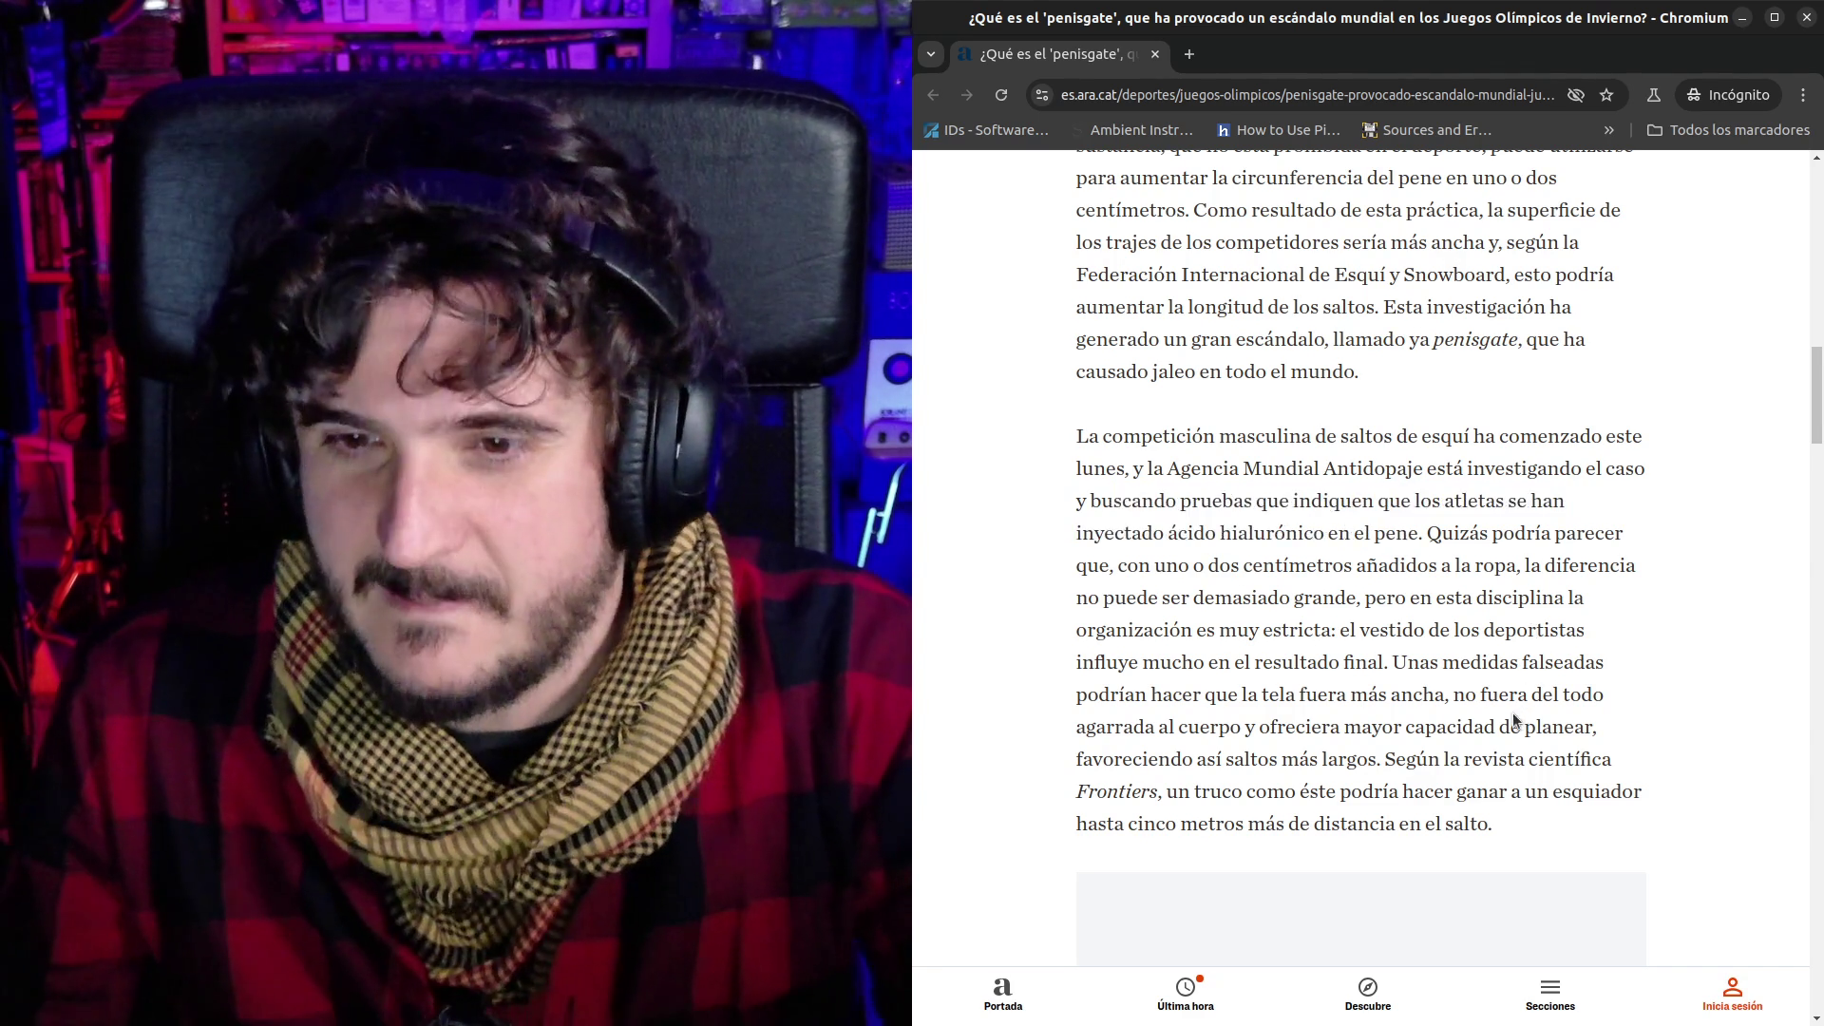
Highlight the sentences on small added centimetres, the strict attire rules and athletes' suits.
{"action": "scroll", "coordinate": [1515, 714], "scroll_direction": "down", "scroll_amount": 3}
{"action": "left_click_drag", "start_coordinate": [1442, 389], "coordinate": [1430, 553]}
{"action": "left_click", "coordinate": [1430, 553]}
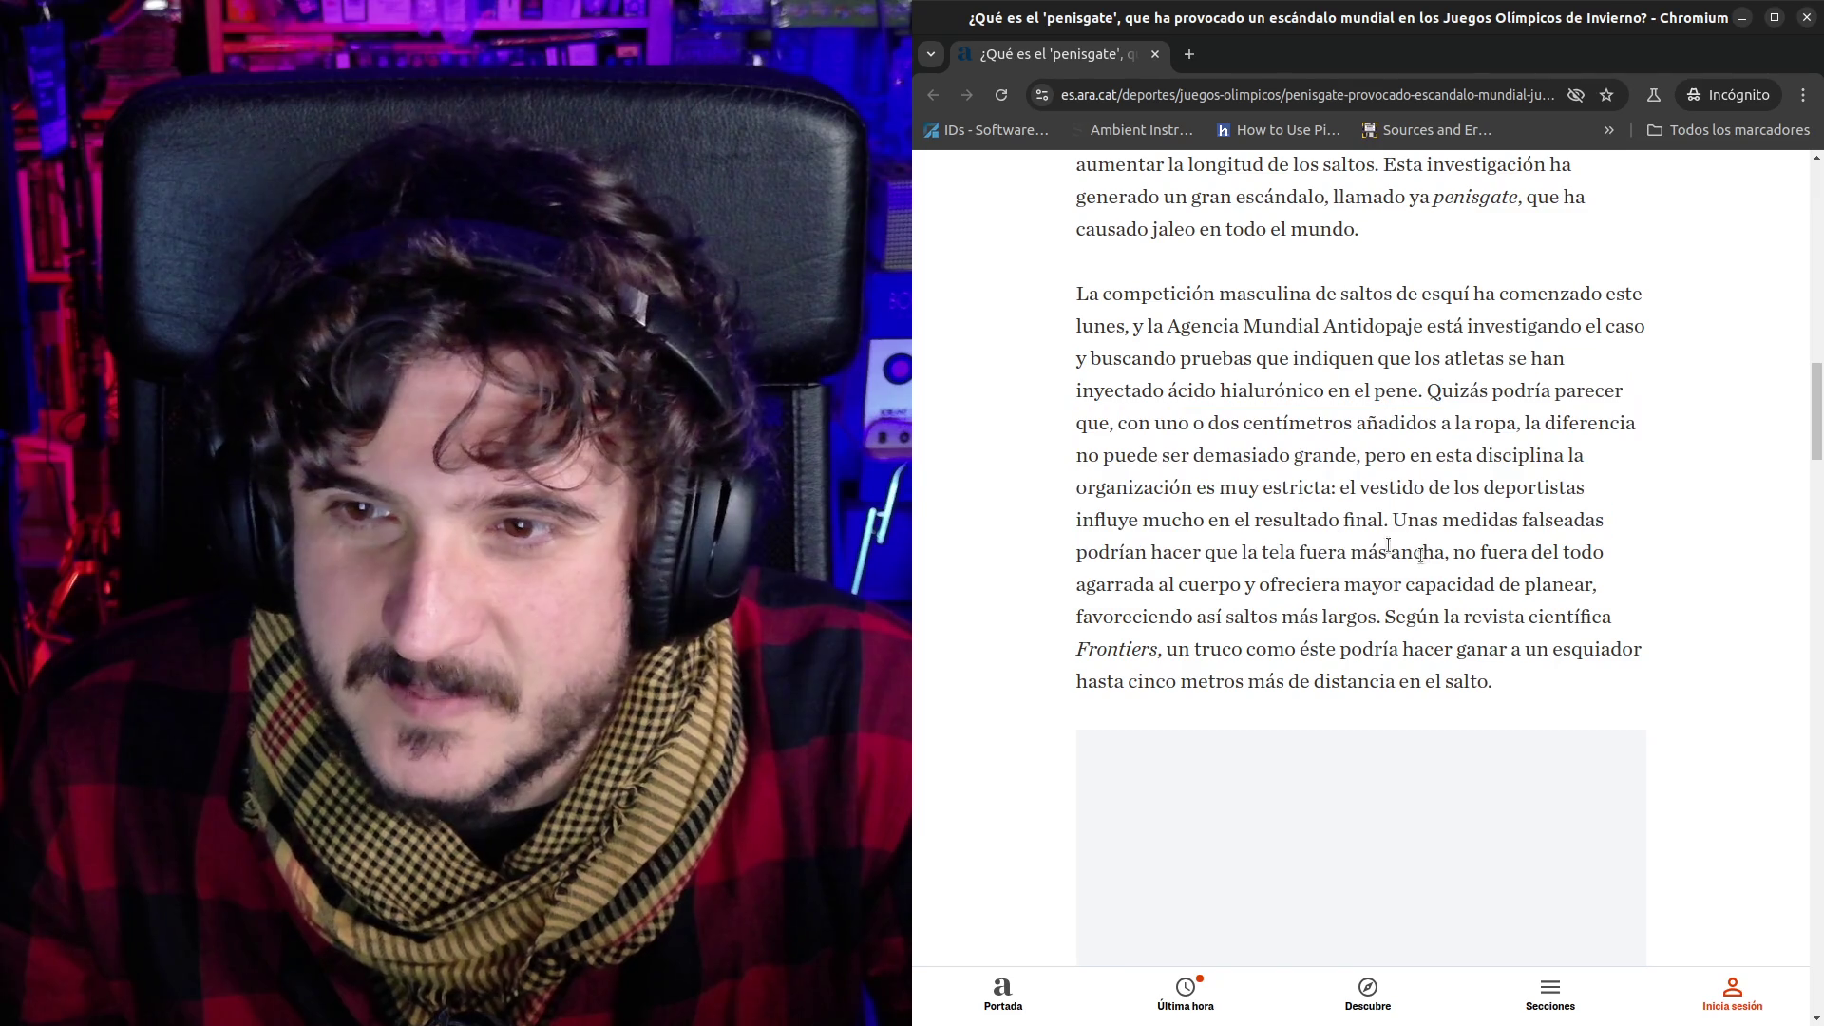
{"action": "mouse_move", "coordinate": [1145, 471]}
{"action": "left_mouse_down"}
{"action": "mouse_move", "coordinate": [1380, 489]}
{"action": "mouse_move", "coordinate": [1403, 514]}
{"action": "left_mouse_up"}
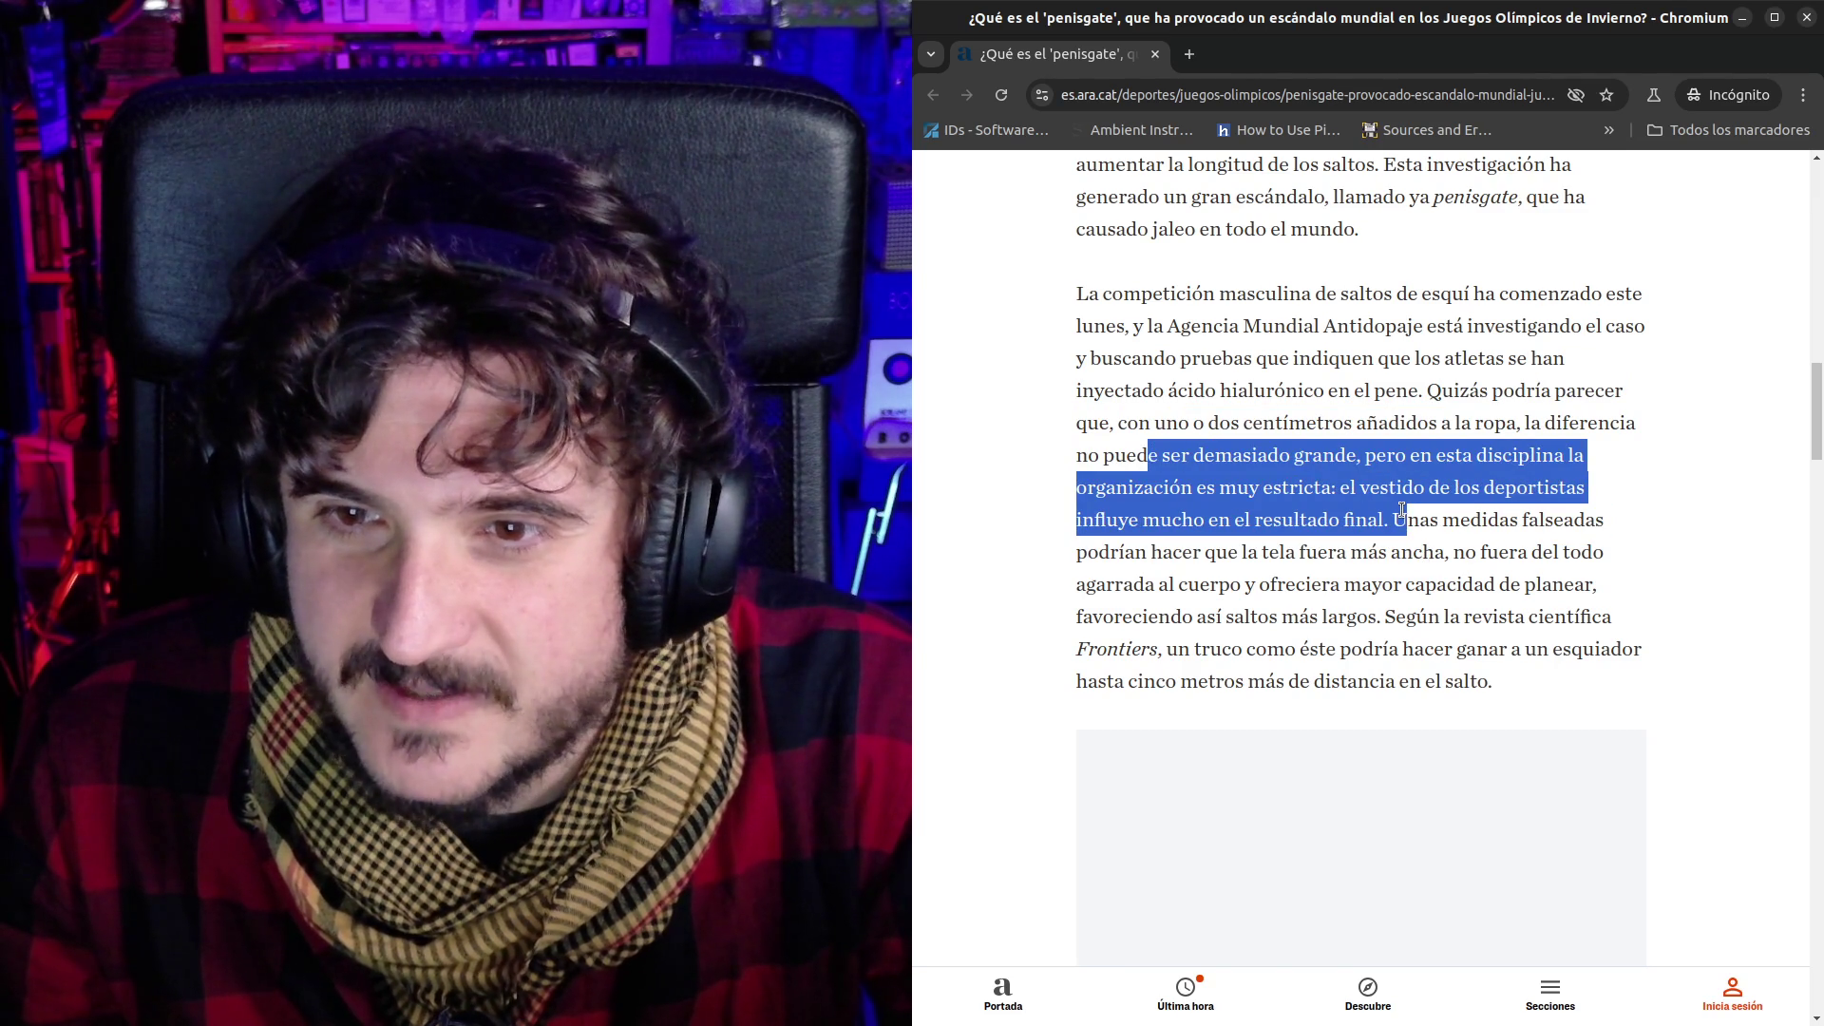
{"action": "left_click", "coordinate": [1408, 526]}
{"action": "mouse_move", "coordinate": [1338, 486]}
{"action": "left_mouse_down"}
{"action": "mouse_move", "coordinate": [1412, 506]}
{"action": "mouse_move", "coordinate": [1422, 548]}
{"action": "left_mouse_up"}
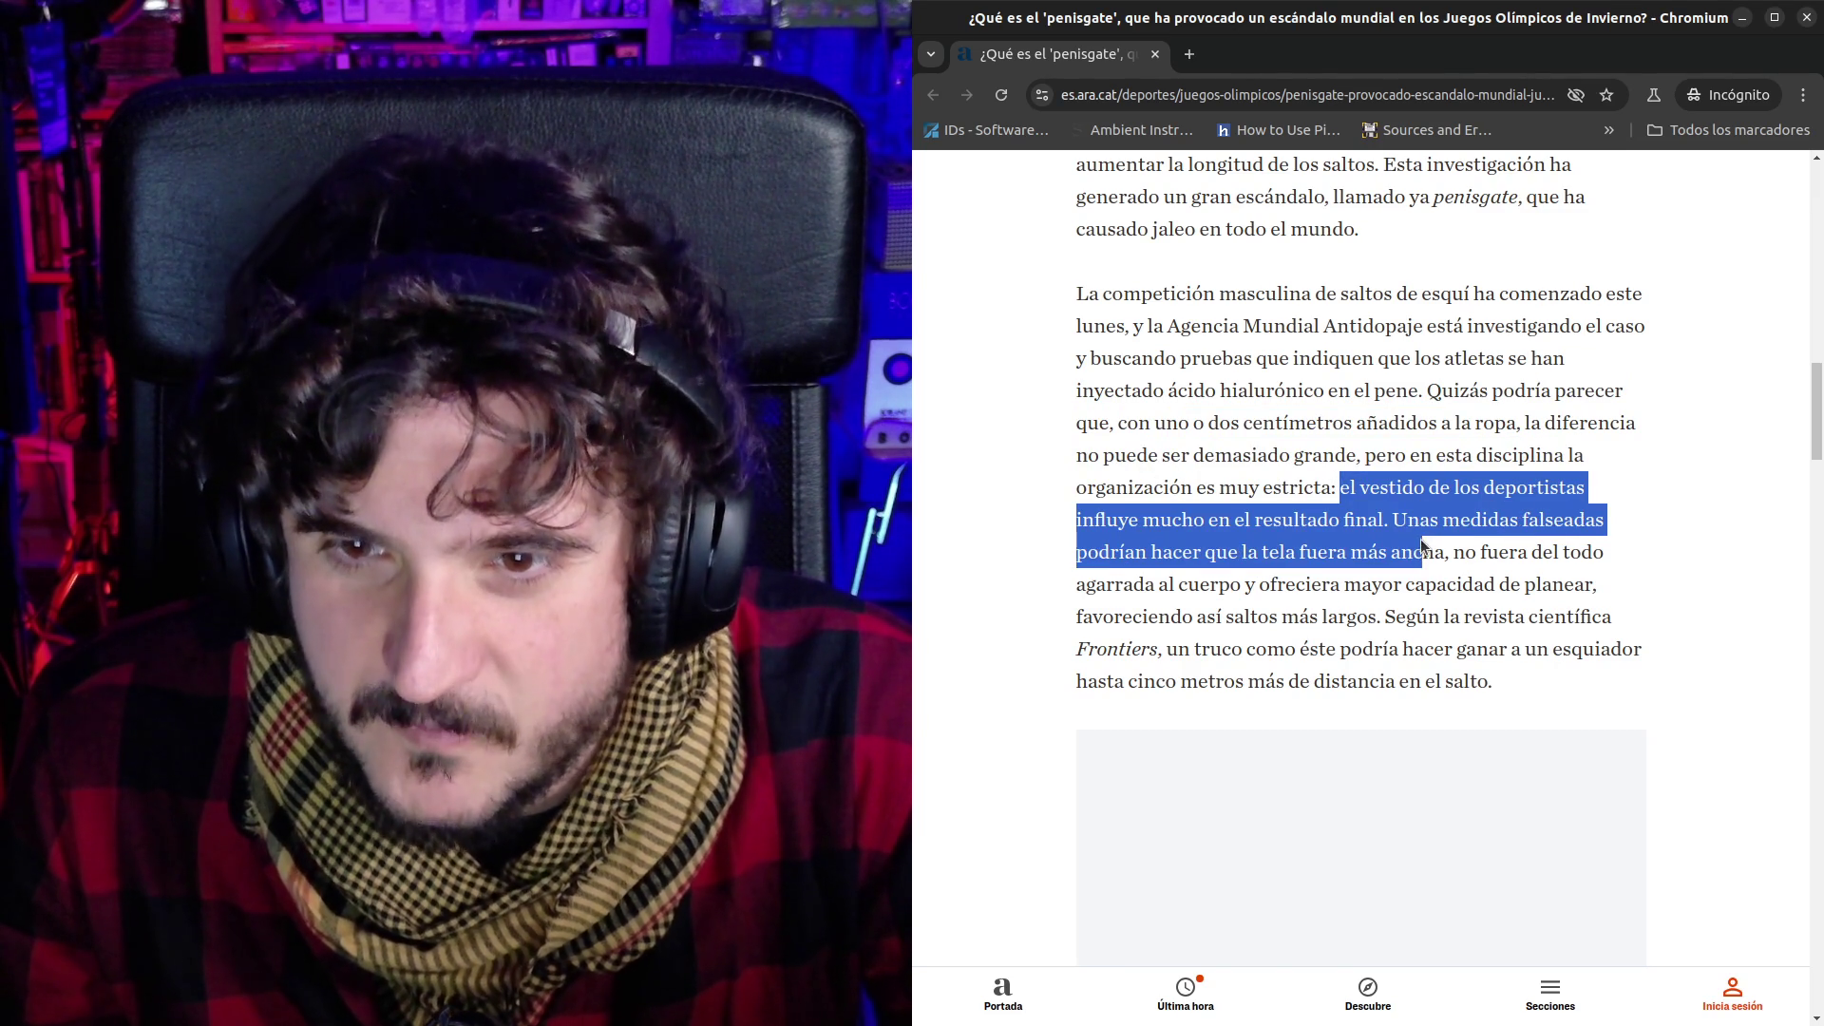
Read on to highlight the falsified measurements and the passage about wider fabric and longer jumps.
{"action": "scroll", "coordinate": [1421, 555], "scroll_direction": "down", "scroll_amount": 1}
{"action": "left_click", "coordinate": [1421, 557]}
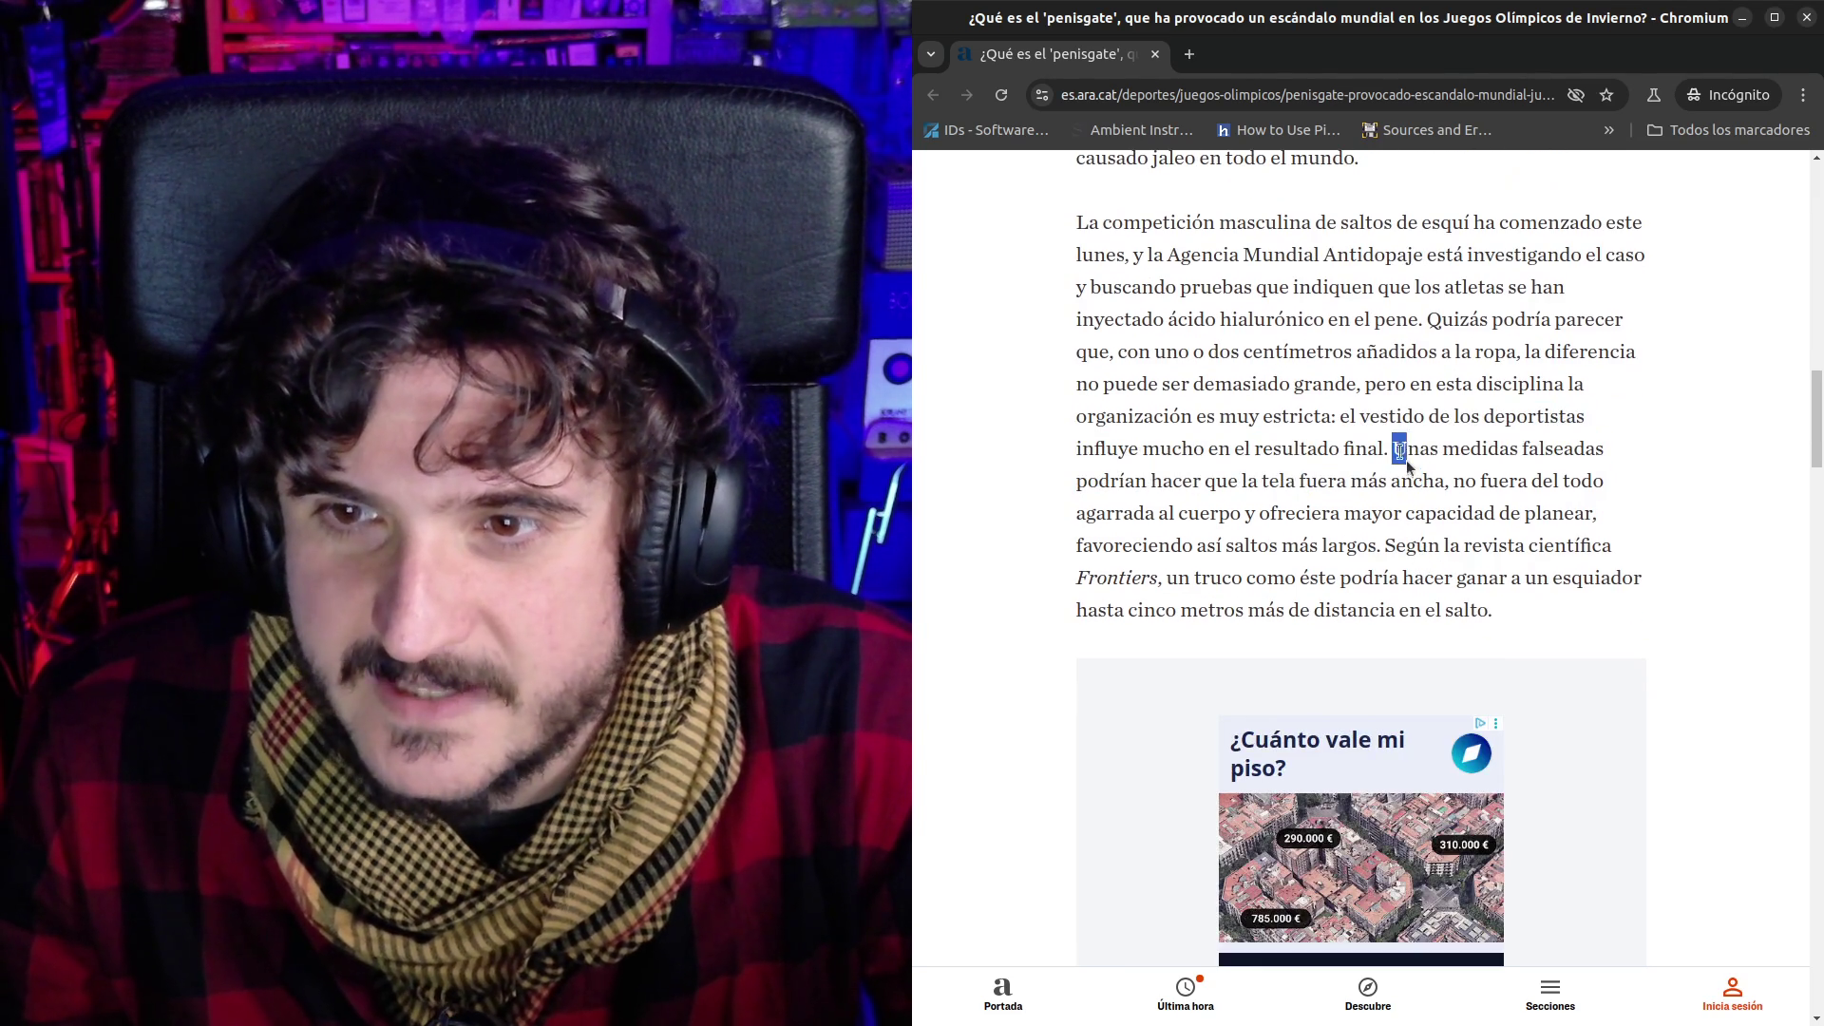
{"action": "left_click_drag", "start_coordinate": [1392, 450], "coordinate": [1410, 483]}
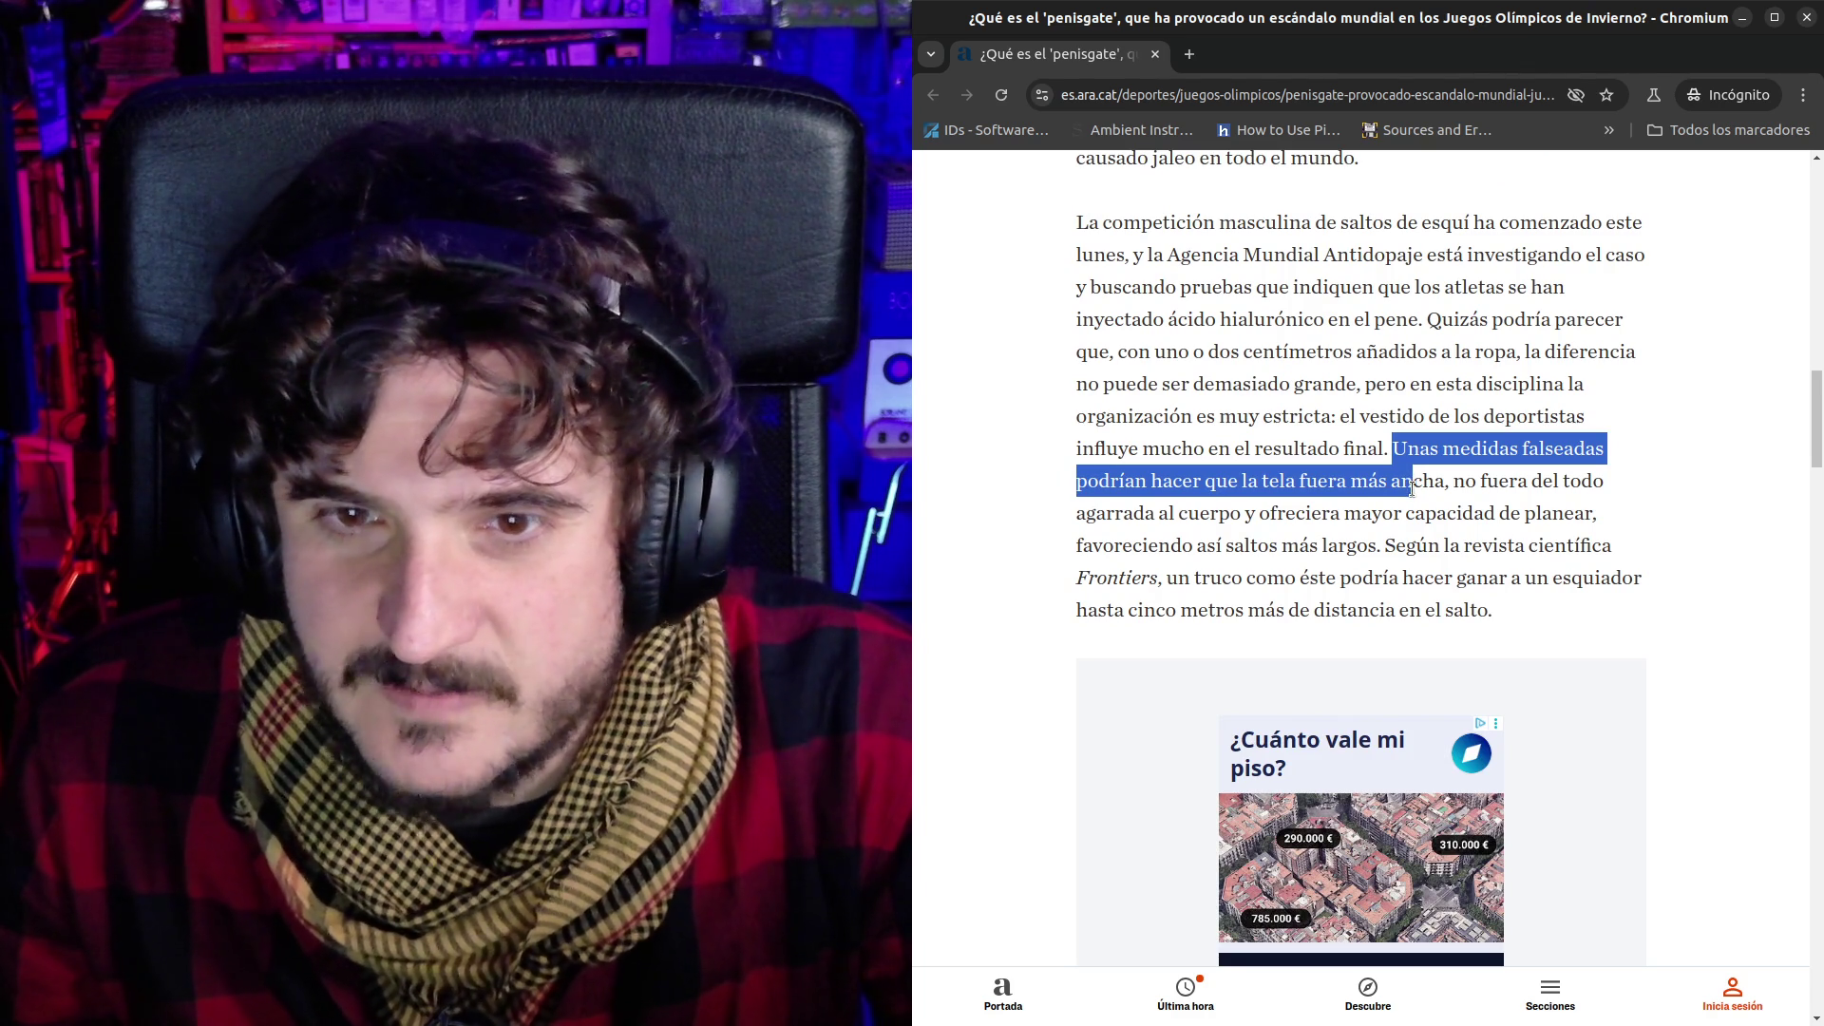
{"action": "left_click", "coordinate": [1411, 493]}
{"action": "mouse_move", "coordinate": [1245, 479]}
{"action": "left_mouse_down"}
{"action": "mouse_move", "coordinate": [1533, 482]}
{"action": "mouse_move", "coordinate": [1262, 513]}
{"action": "mouse_move", "coordinate": [1578, 521]}
{"action": "mouse_move", "coordinate": [1582, 537]}
{"action": "left_mouse_up"}
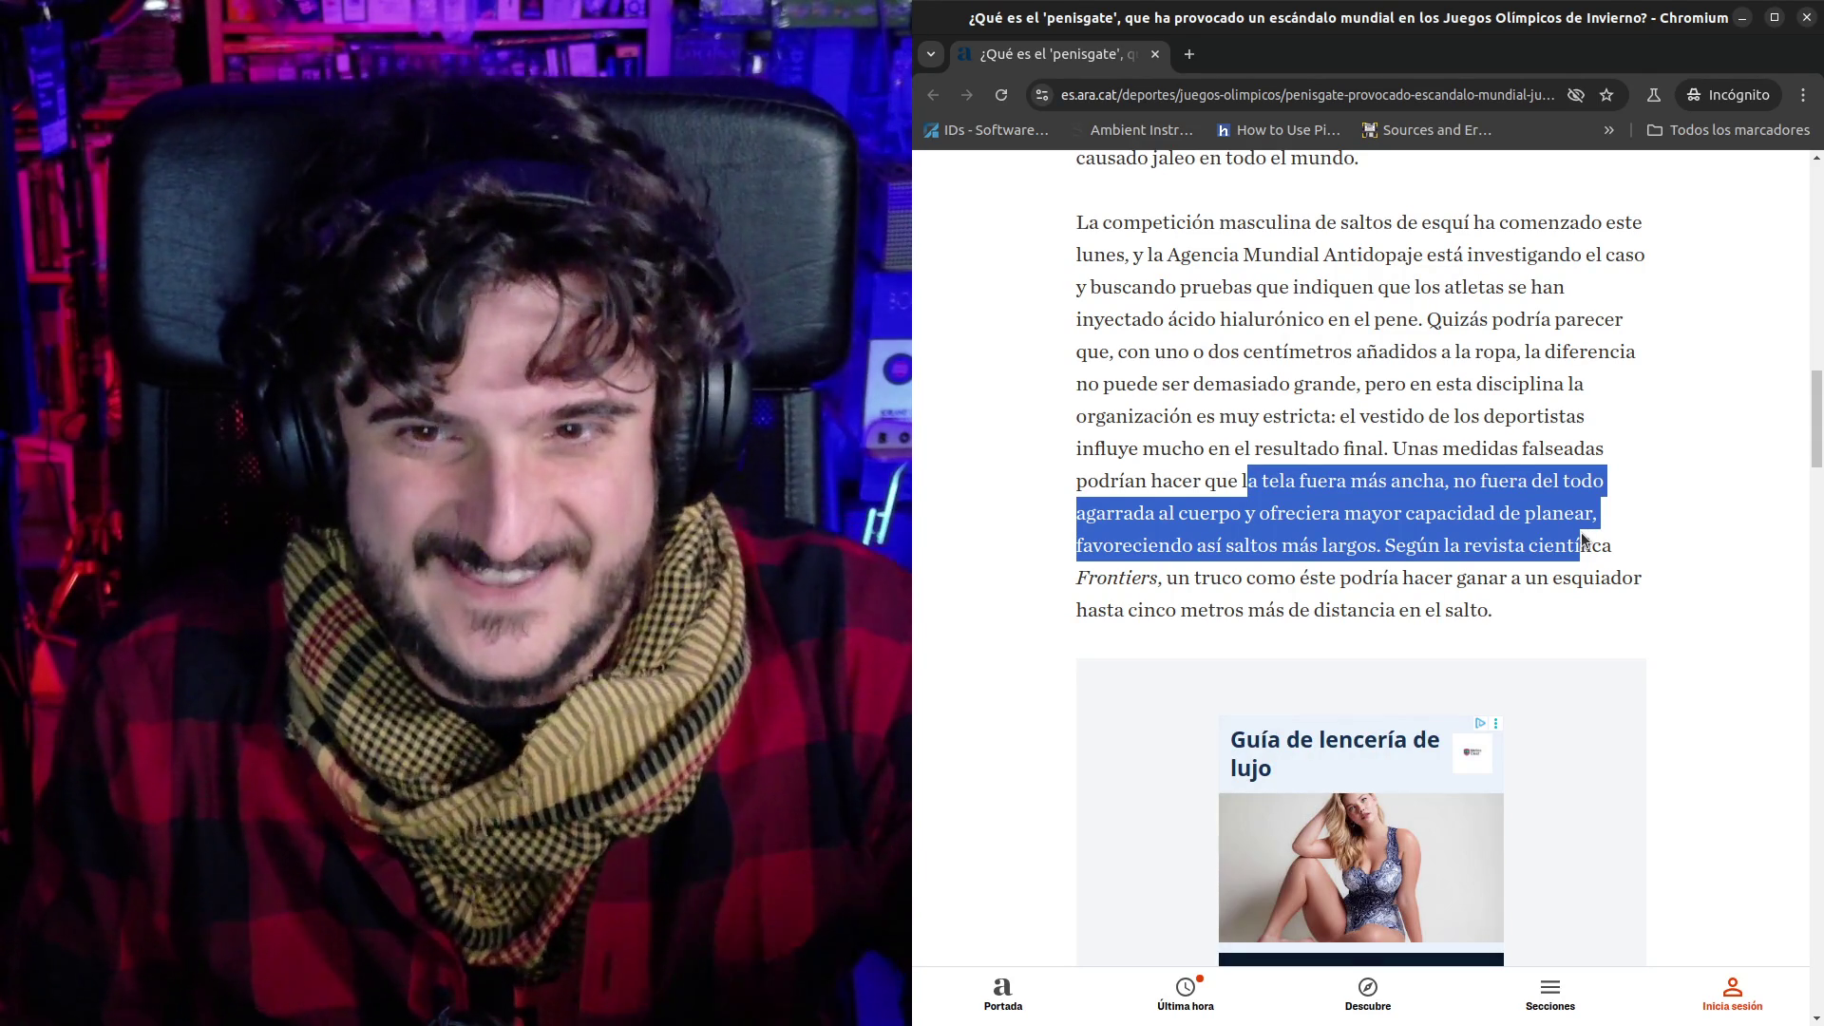
{"action": "left_click", "coordinate": [1419, 513]}
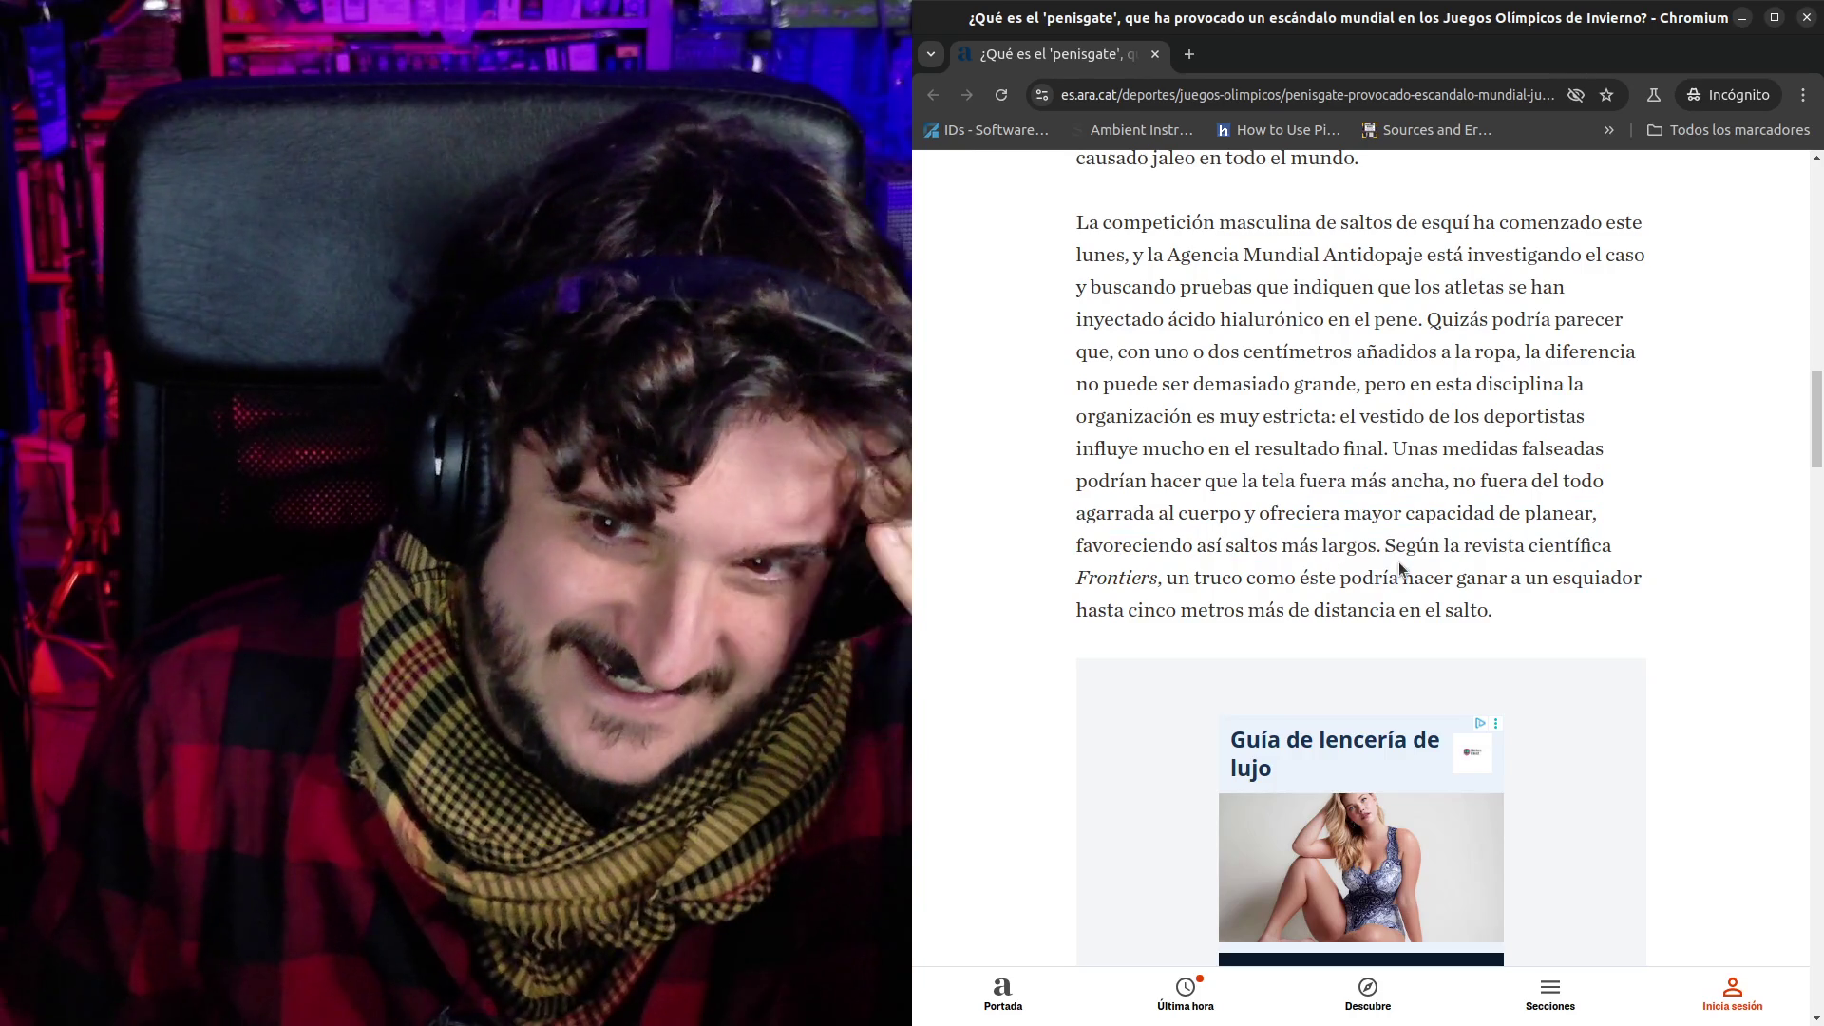
Highlight the Frontiers journal citation and the five-metre trick sentence, then scroll down to Pertile's paragraph.
{"action": "left_click_drag", "start_coordinate": [1396, 546], "coordinate": [1598, 545]}
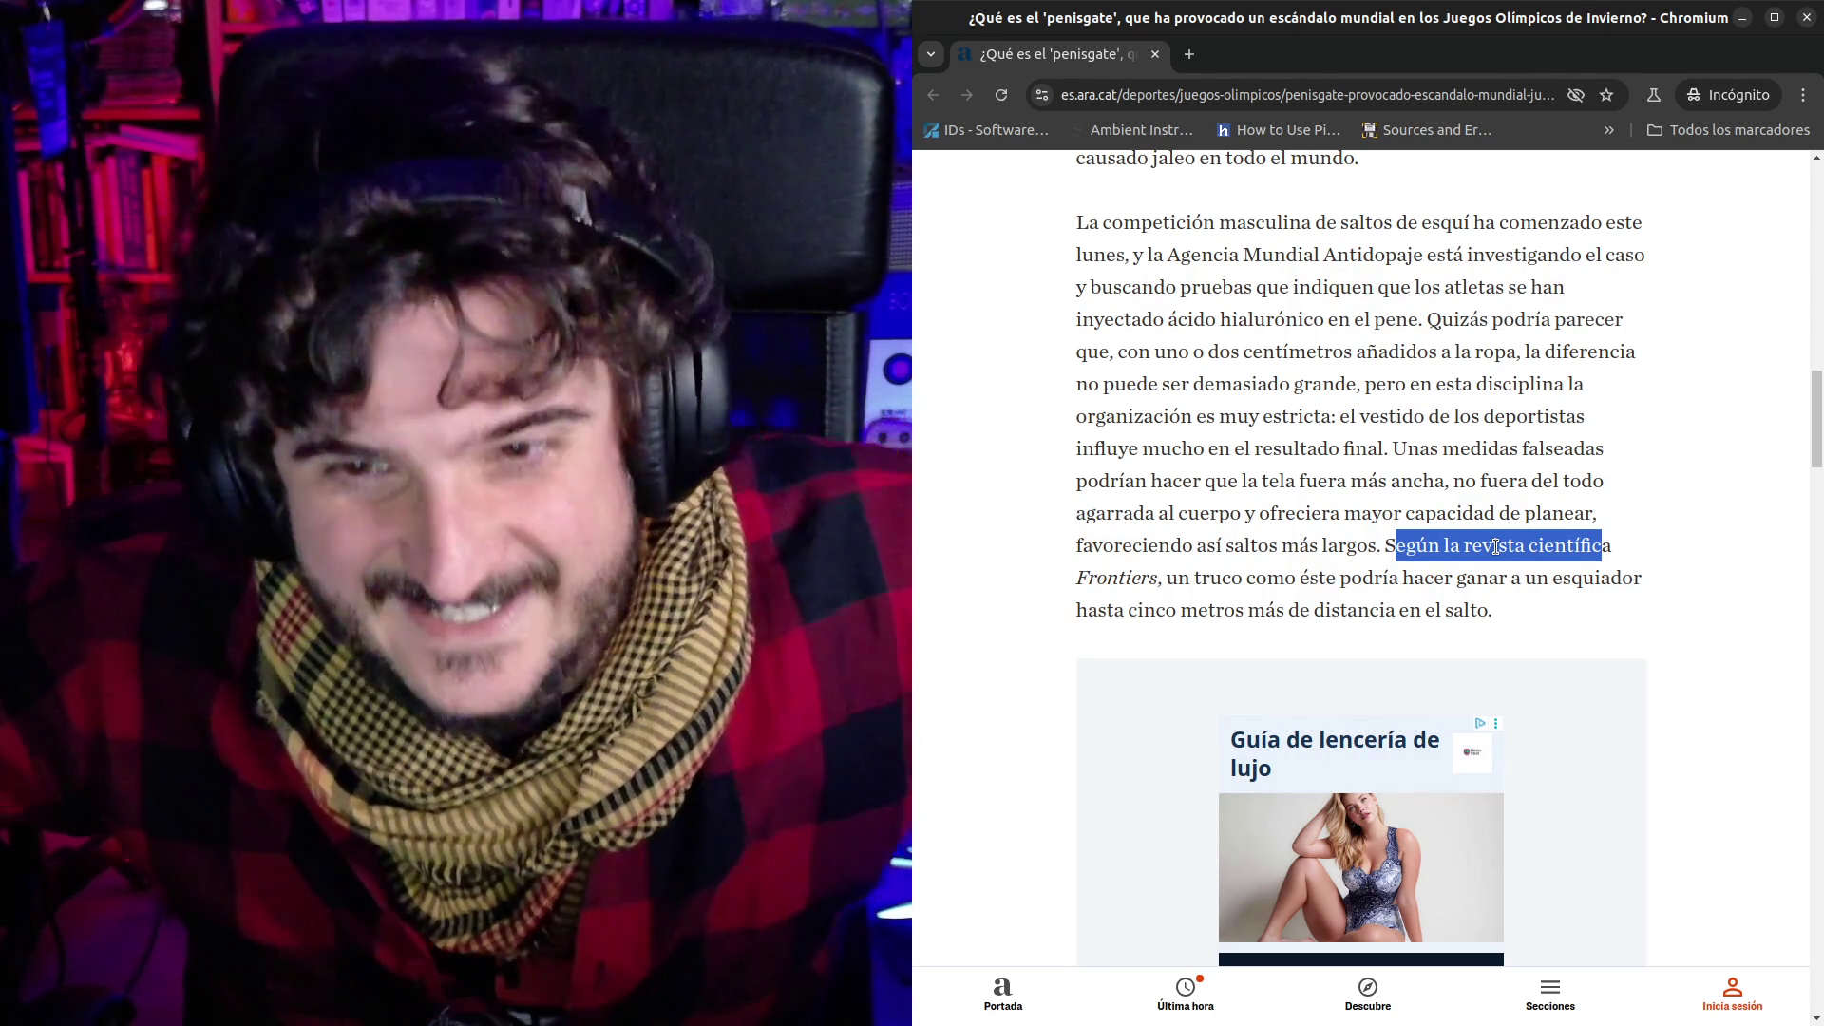
{"action": "left_click", "coordinate": [1496, 548]}
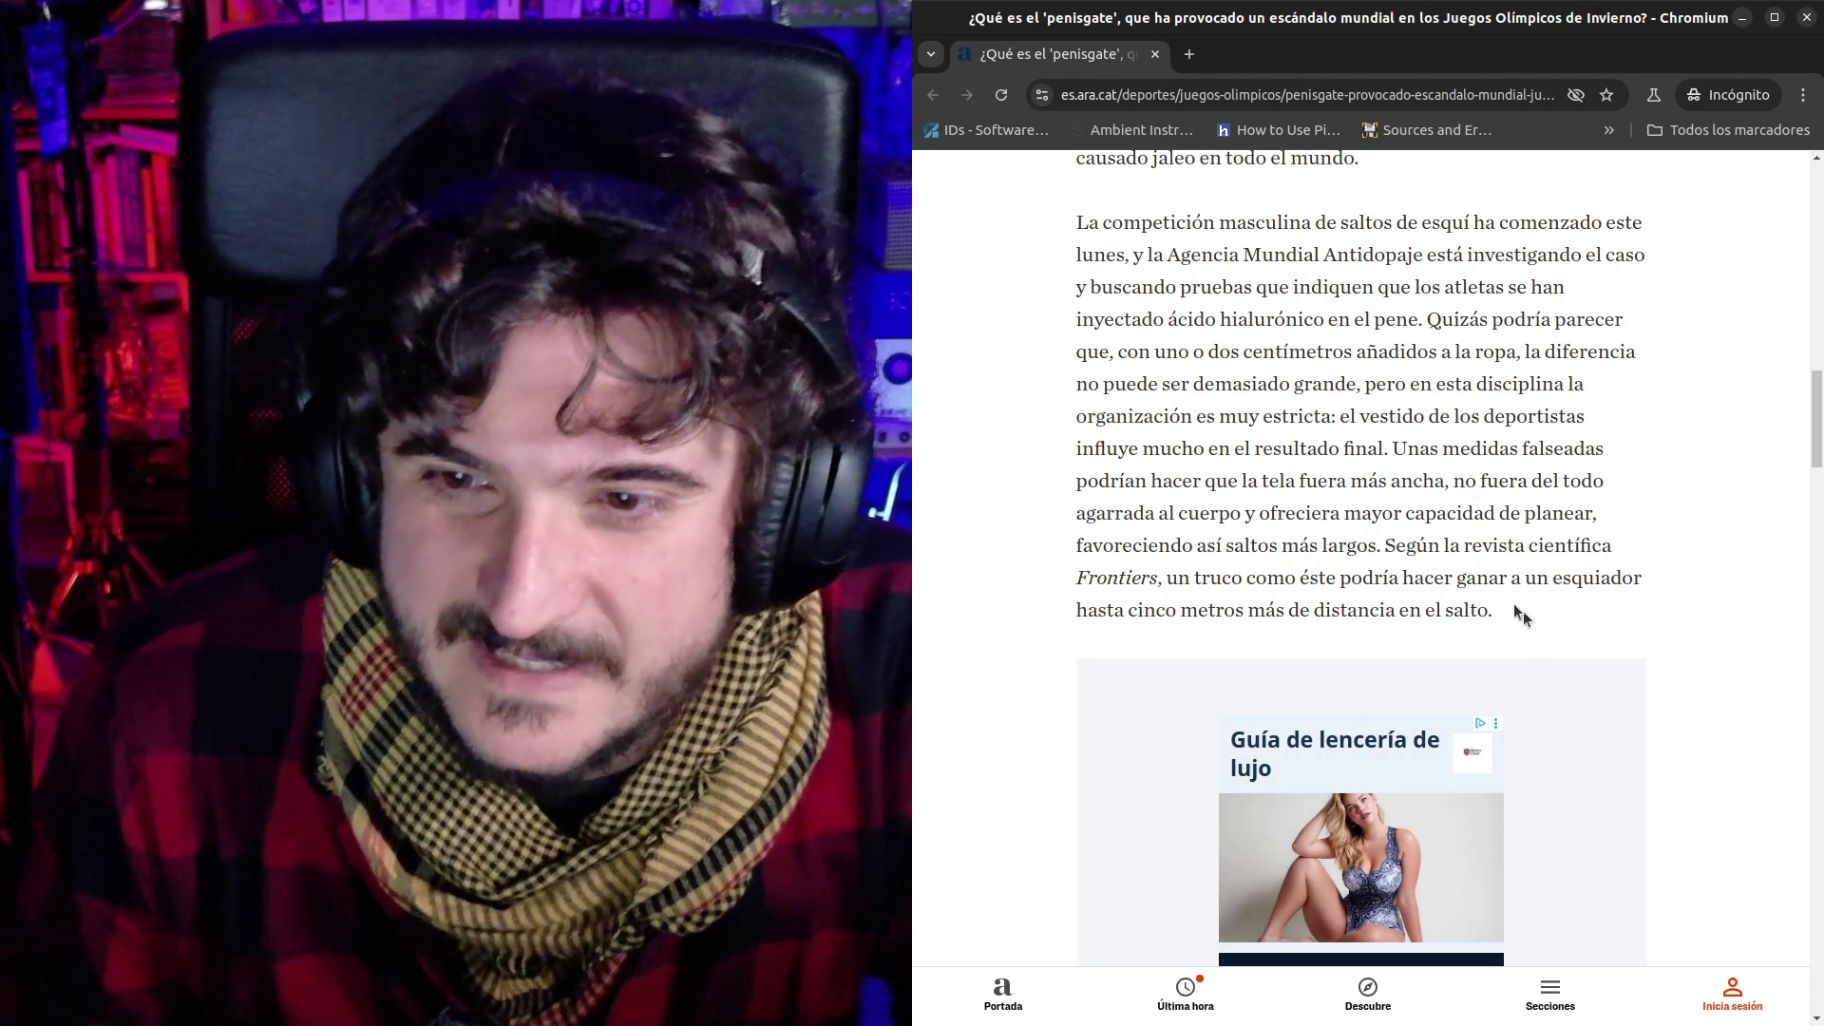
{"action": "mouse_move", "coordinate": [1387, 545]}
{"action": "left_mouse_down"}
{"action": "mouse_move", "coordinate": [1530, 547]}
{"action": "mouse_move", "coordinate": [1588, 572]}
{"action": "left_mouse_up"}
{"action": "left_click", "coordinate": [1563, 579]}
{"action": "mouse_move", "coordinate": [1210, 578]}
{"action": "left_mouse_down"}
{"action": "mouse_move", "coordinate": [1564, 580]}
{"action": "mouse_move", "coordinate": [1563, 597]}
{"action": "left_mouse_up"}
{"action": "left_click", "coordinate": [1562, 599]}
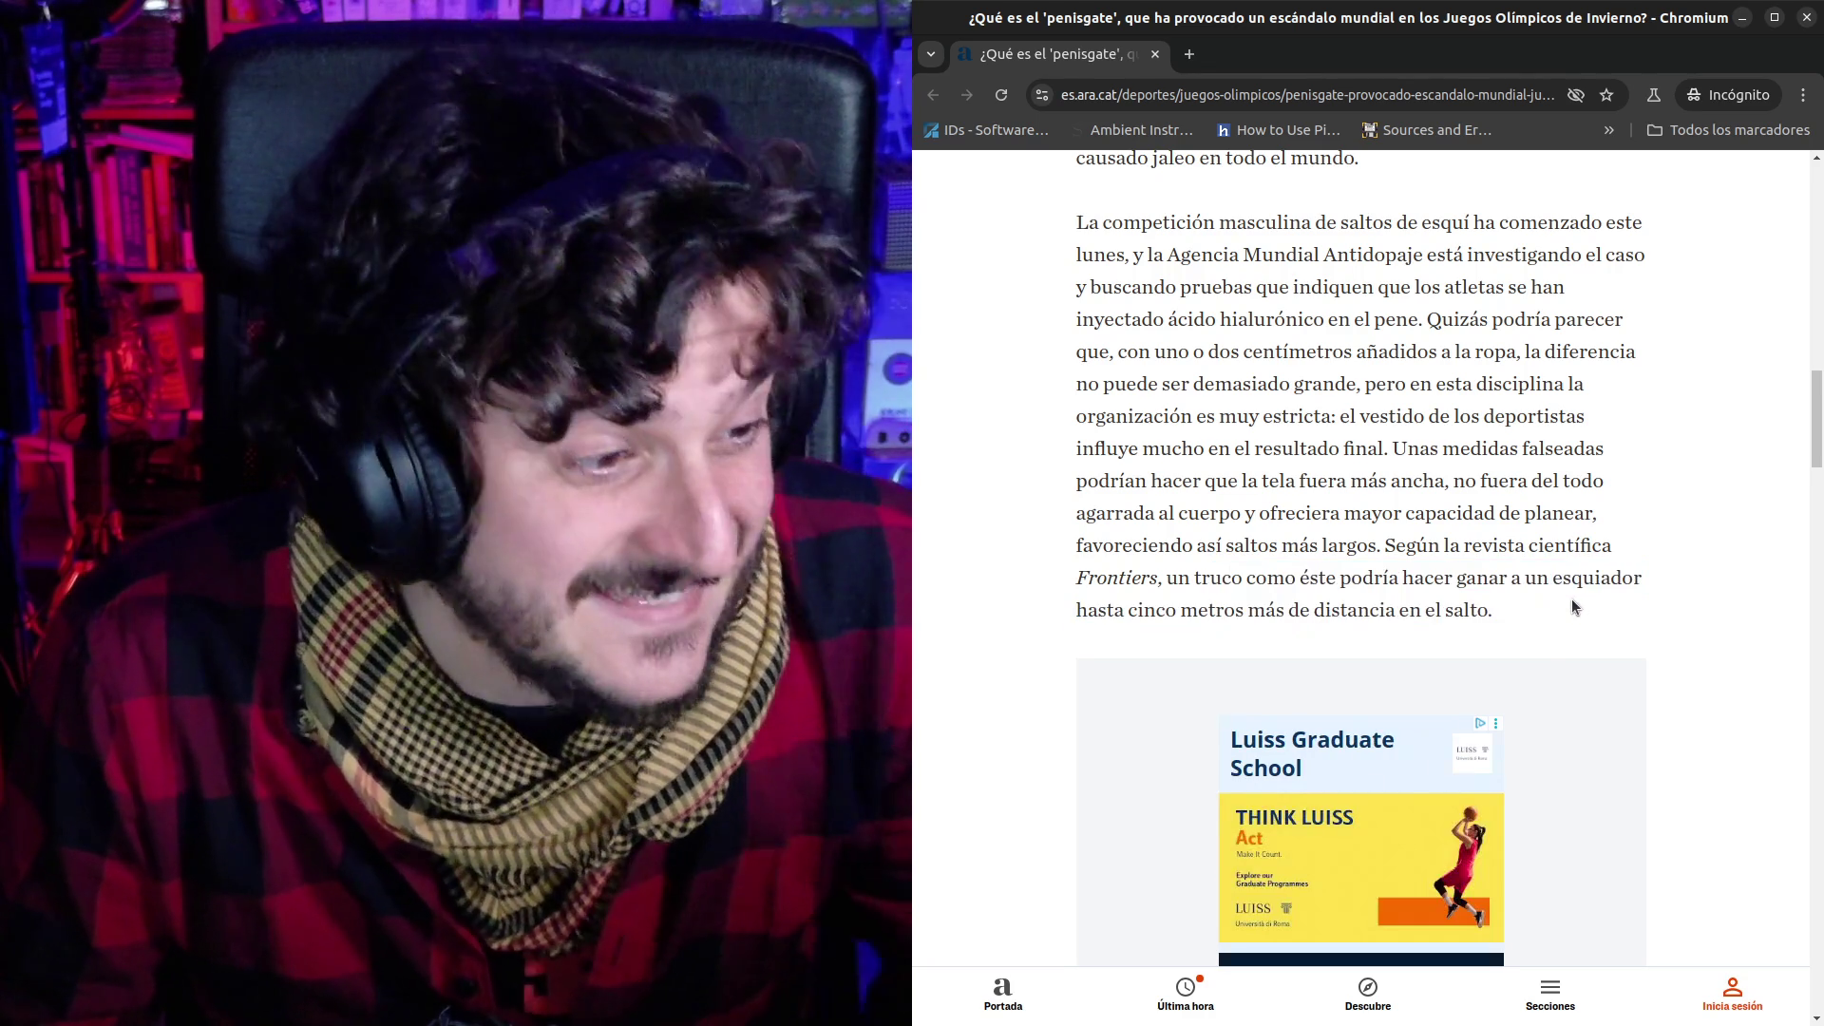
{"action": "scroll", "coordinate": [1573, 603], "scroll_direction": "down", "scroll_amount": 8}
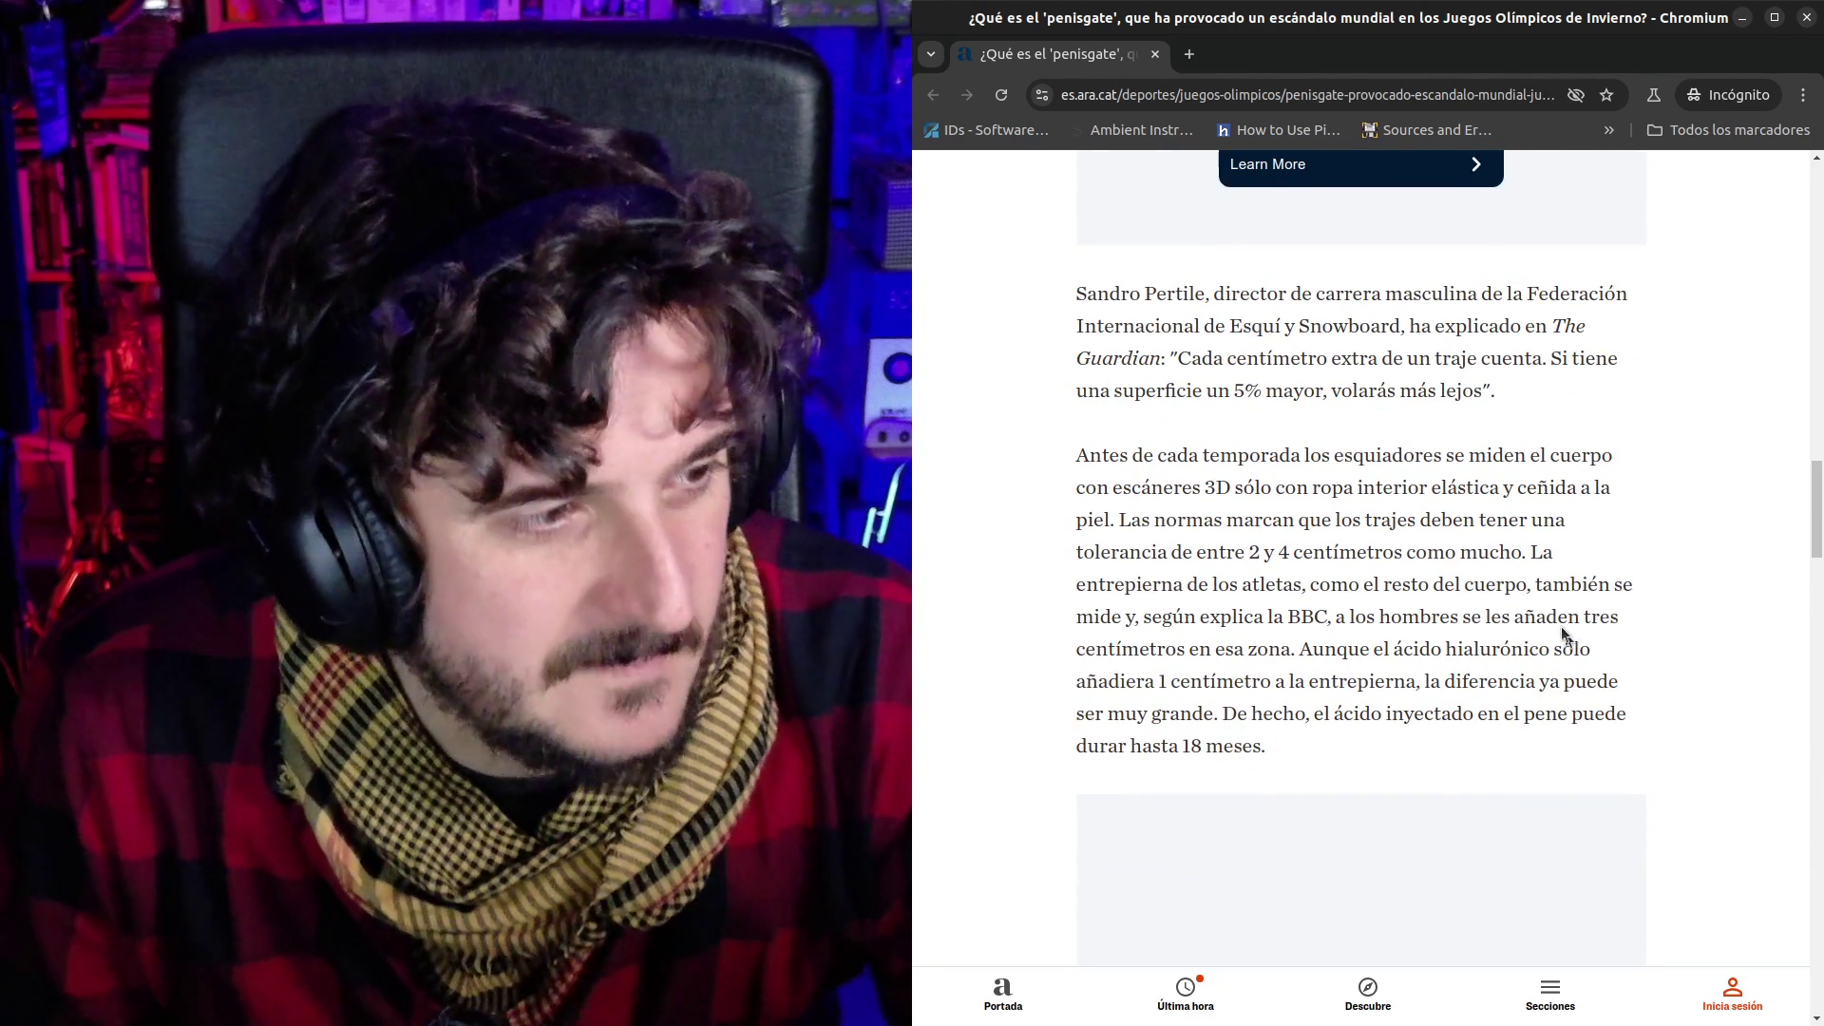
{"action": "mouse_move", "coordinate": [1100, 293]}
{"action": "left_mouse_down"}
{"action": "mouse_move", "coordinate": [1418, 297]}
{"action": "mouse_move", "coordinate": [1431, 317]}
{"action": "left_mouse_up"}
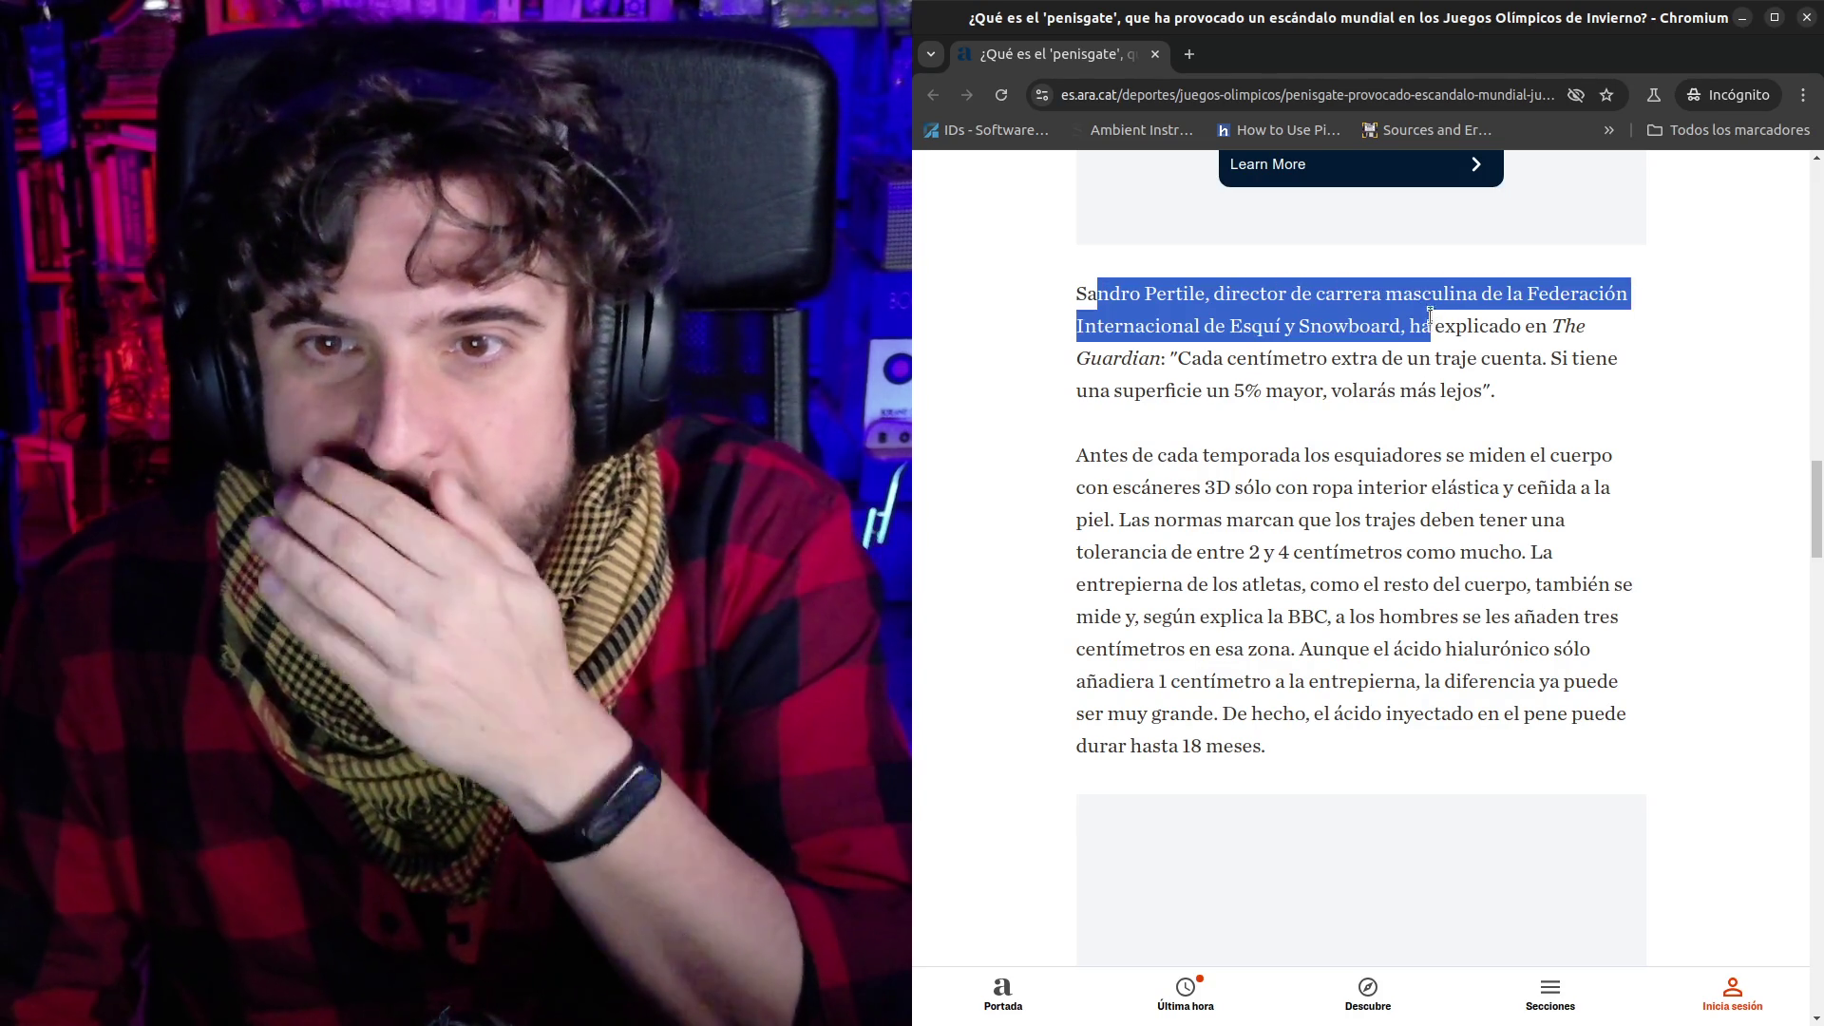
{"action": "left_click_drag", "start_coordinate": [1266, 358], "coordinate": [1422, 352]}
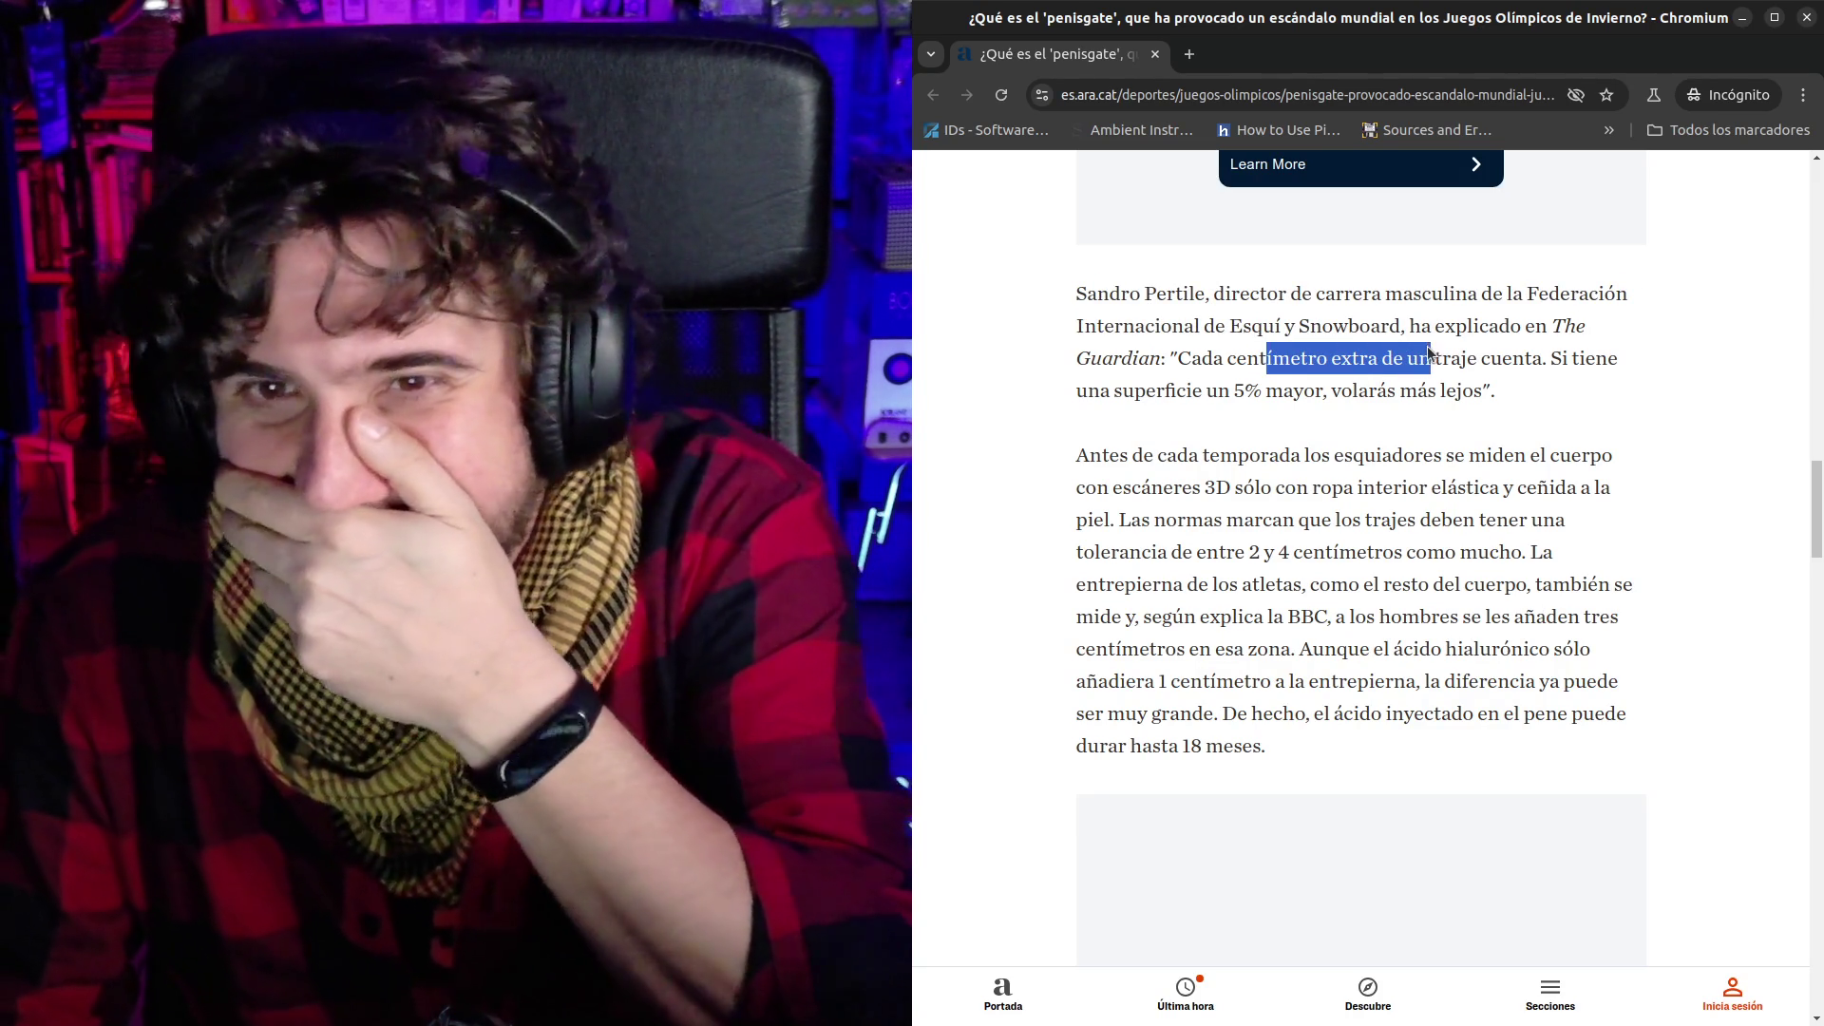
{"action": "left_click", "coordinate": [1431, 347]}
{"action": "left_click_drag", "start_coordinate": [1435, 357], "coordinate": [1510, 359]}
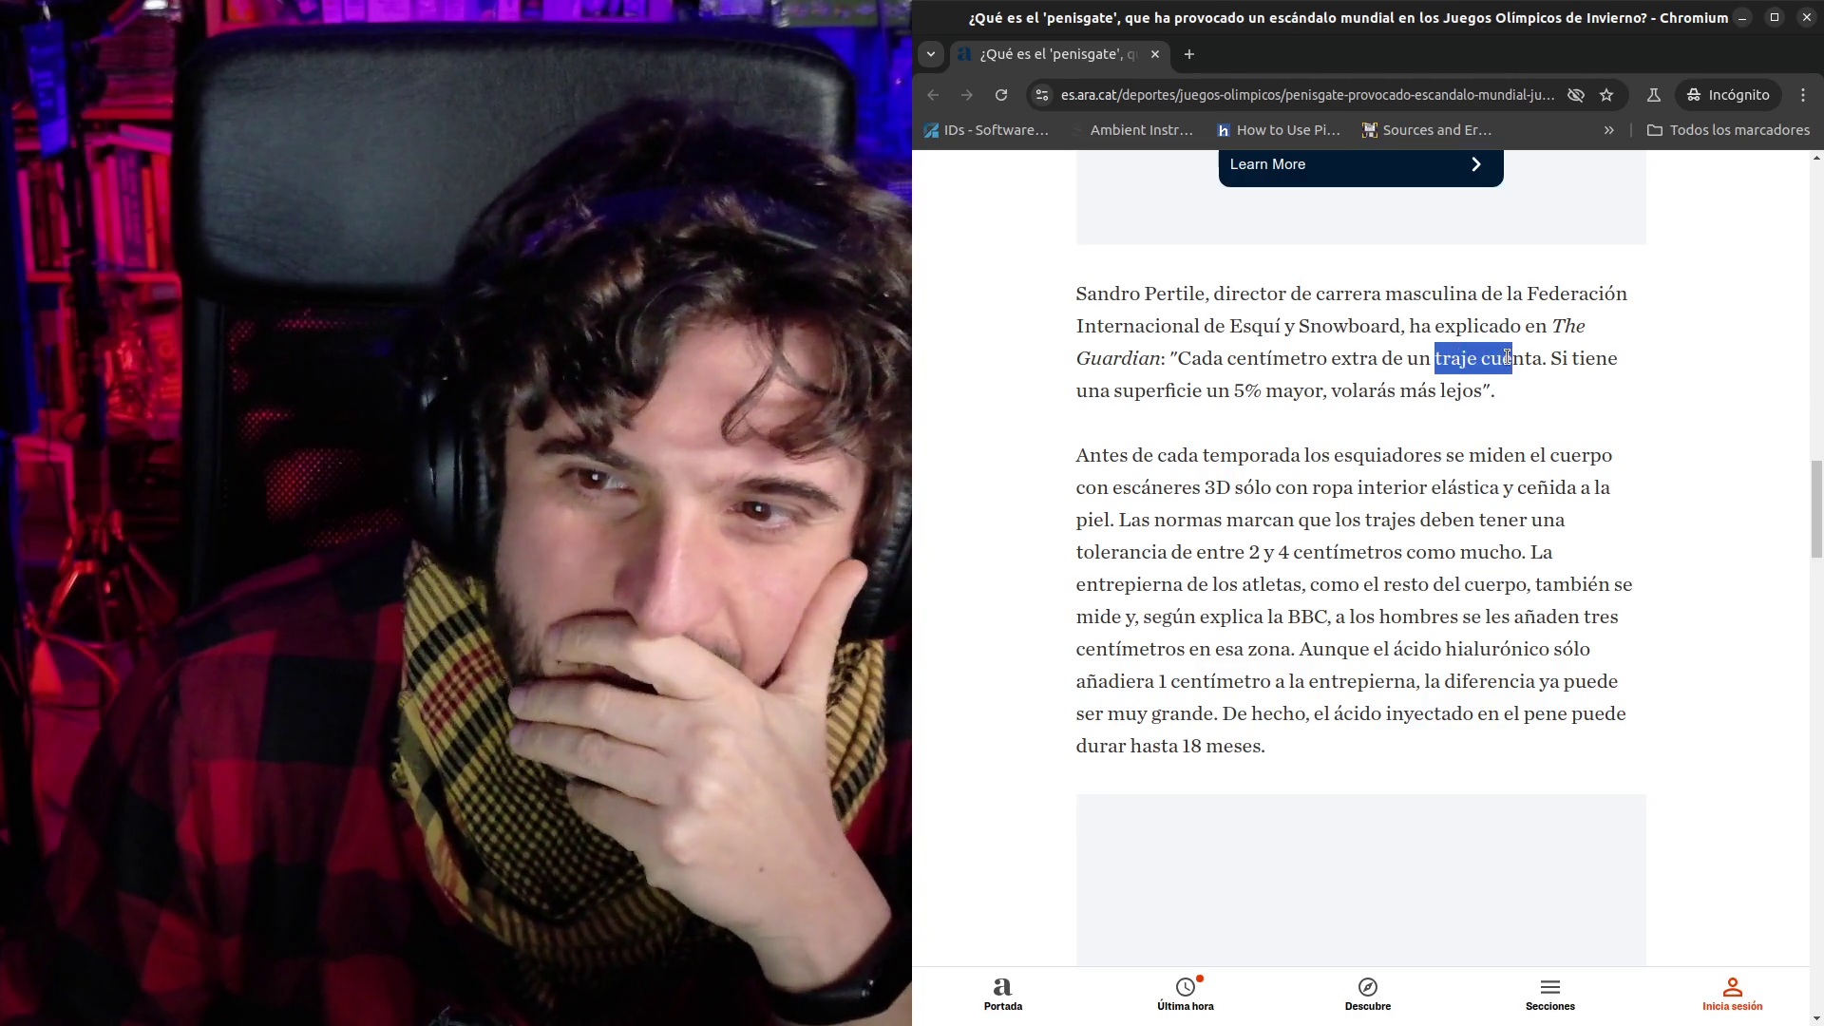
{"action": "mouse_move", "coordinate": [1184, 390]}
{"action": "left_mouse_down"}
{"action": "mouse_move", "coordinate": [1493, 365]}
{"action": "mouse_move", "coordinate": [1512, 384]}
{"action": "left_mouse_up"}
{"action": "left_click", "coordinate": [1512, 384]}
{"action": "scroll", "coordinate": [1284, 406], "scroll_direction": "down", "scroll_amount": 1}
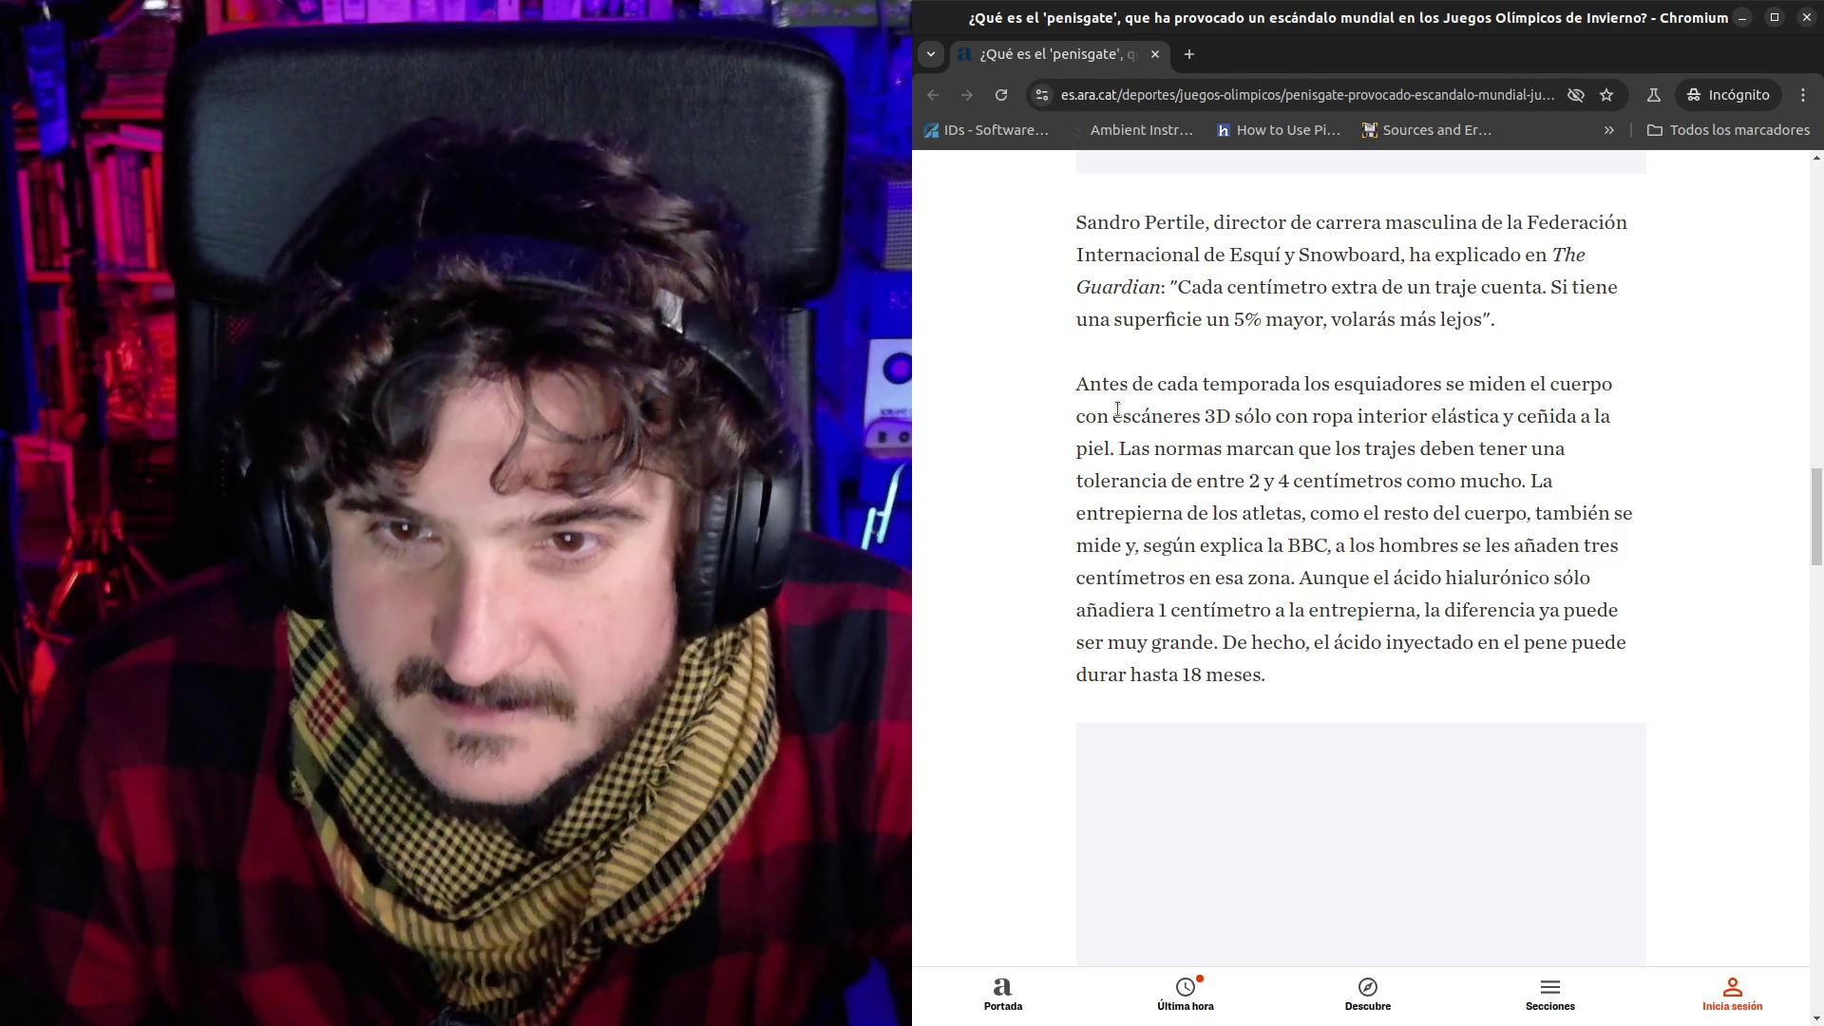
Highlight the opening of the 3D-scan paragraph and the sentence on suit tolerance.
{"action": "mouse_move", "coordinate": [1090, 384]}
{"action": "left_mouse_down"}
{"action": "mouse_move", "coordinate": [1603, 385]}
{"action": "mouse_move", "coordinate": [1389, 416]}
{"action": "mouse_move", "coordinate": [1394, 448]}
{"action": "mouse_move", "coordinate": [1461, 416]}
{"action": "mouse_move", "coordinate": [1460, 448]}
{"action": "mouse_move", "coordinate": [1354, 447]}
{"action": "mouse_move", "coordinate": [1307, 479]}
{"action": "left_mouse_up"}
{"action": "left_click", "coordinate": [1312, 470]}
{"action": "mouse_move", "coordinate": [1129, 481]}
{"action": "left_mouse_down"}
{"action": "mouse_move", "coordinate": [1541, 472]}
{"action": "mouse_move", "coordinate": [1366, 513]}
{"action": "mouse_move", "coordinate": [1584, 513]}
{"action": "mouse_move", "coordinate": [1289, 548]}
{"action": "mouse_move", "coordinate": [1533, 561]}
{"action": "left_mouse_up"}
{"action": "left_click", "coordinate": [1533, 560]}
{"action": "scroll", "coordinate": [1533, 560], "scroll_direction": "down", "scroll_amount": 3}
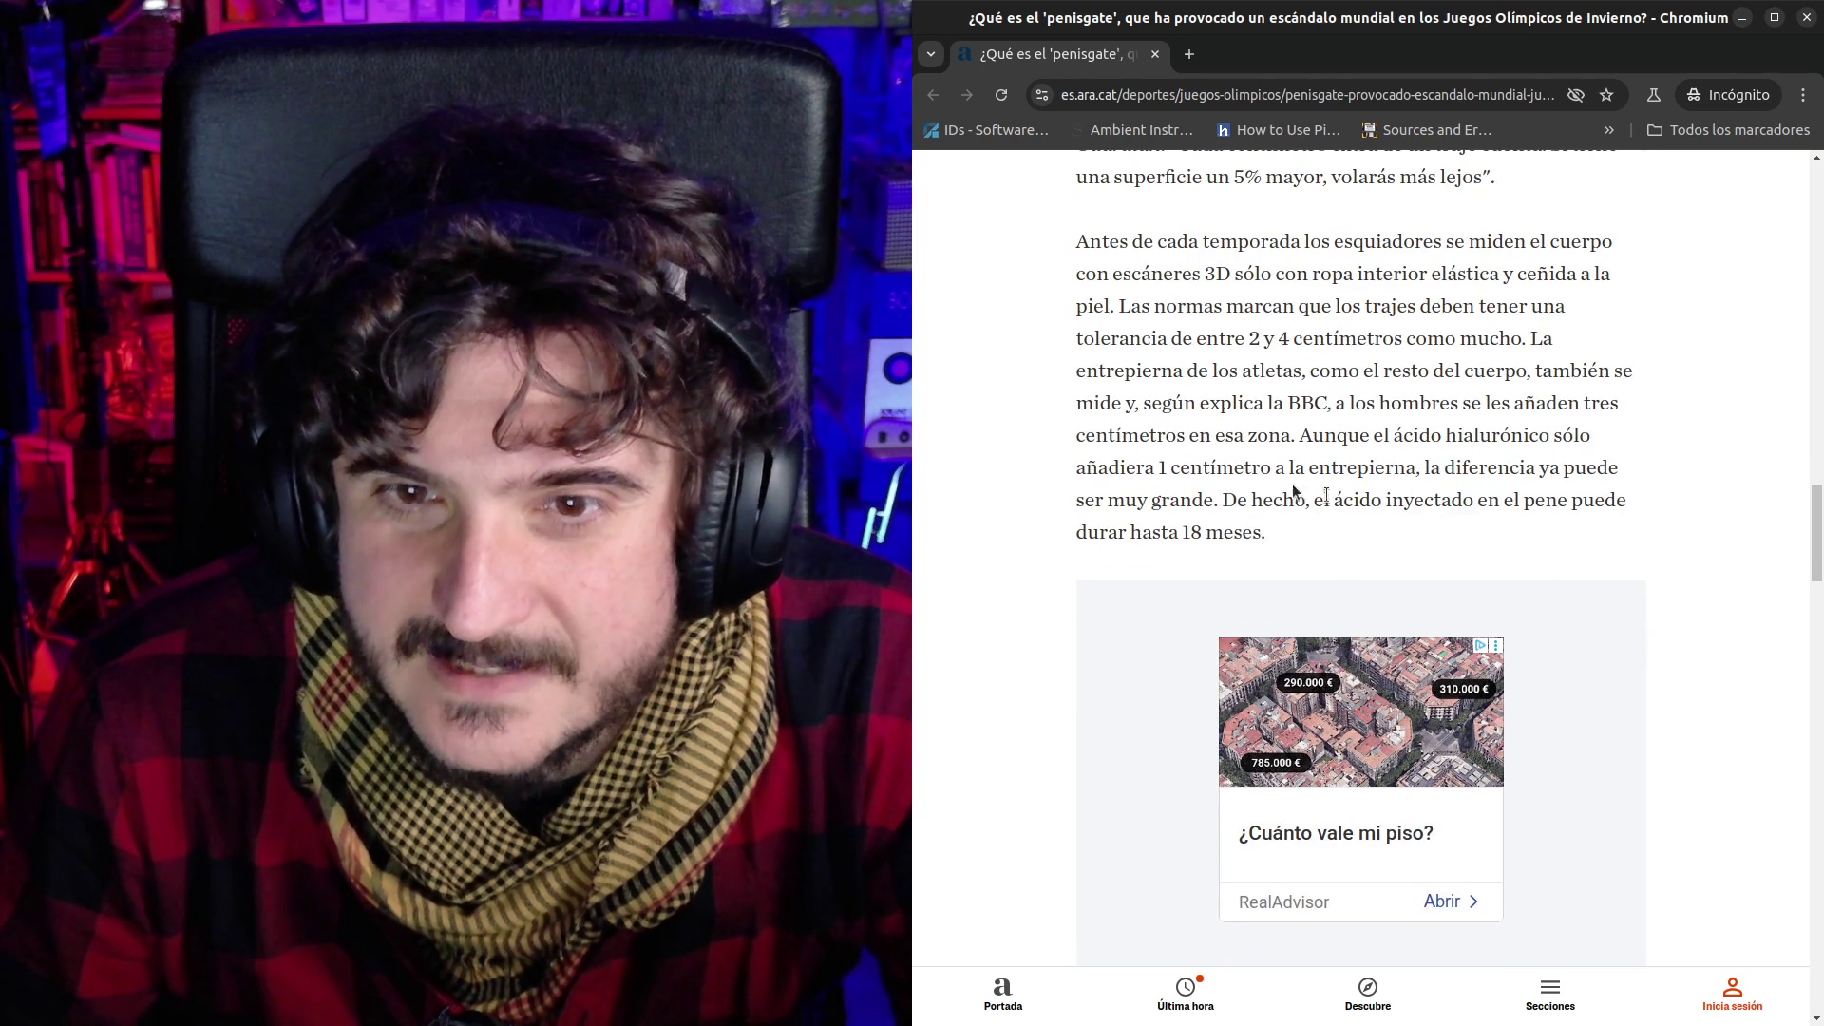
Highlight the three-centimetre, hyaluronic acid and '18 meses' phrases, then scroll to the athletes' reactions.
{"action": "left_click_drag", "start_coordinate": [1168, 428], "coordinate": [1367, 442]}
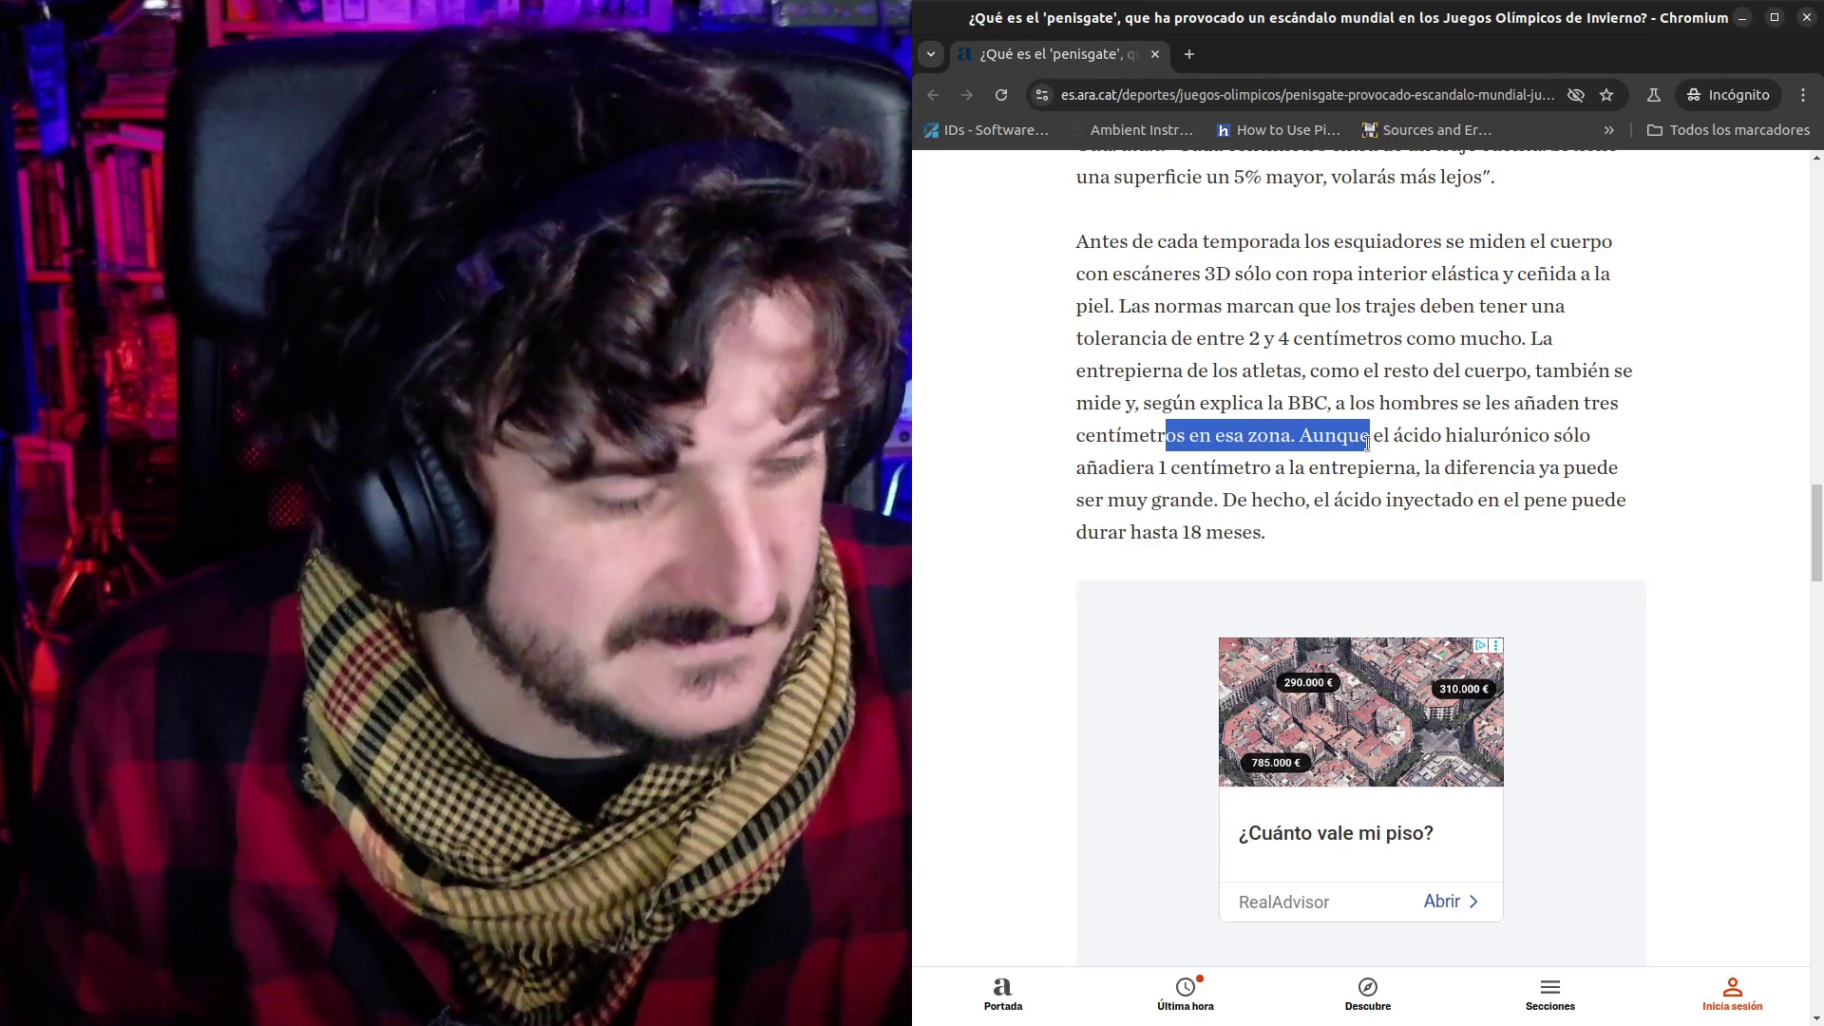
{"action": "left_click", "coordinate": [1367, 443]}
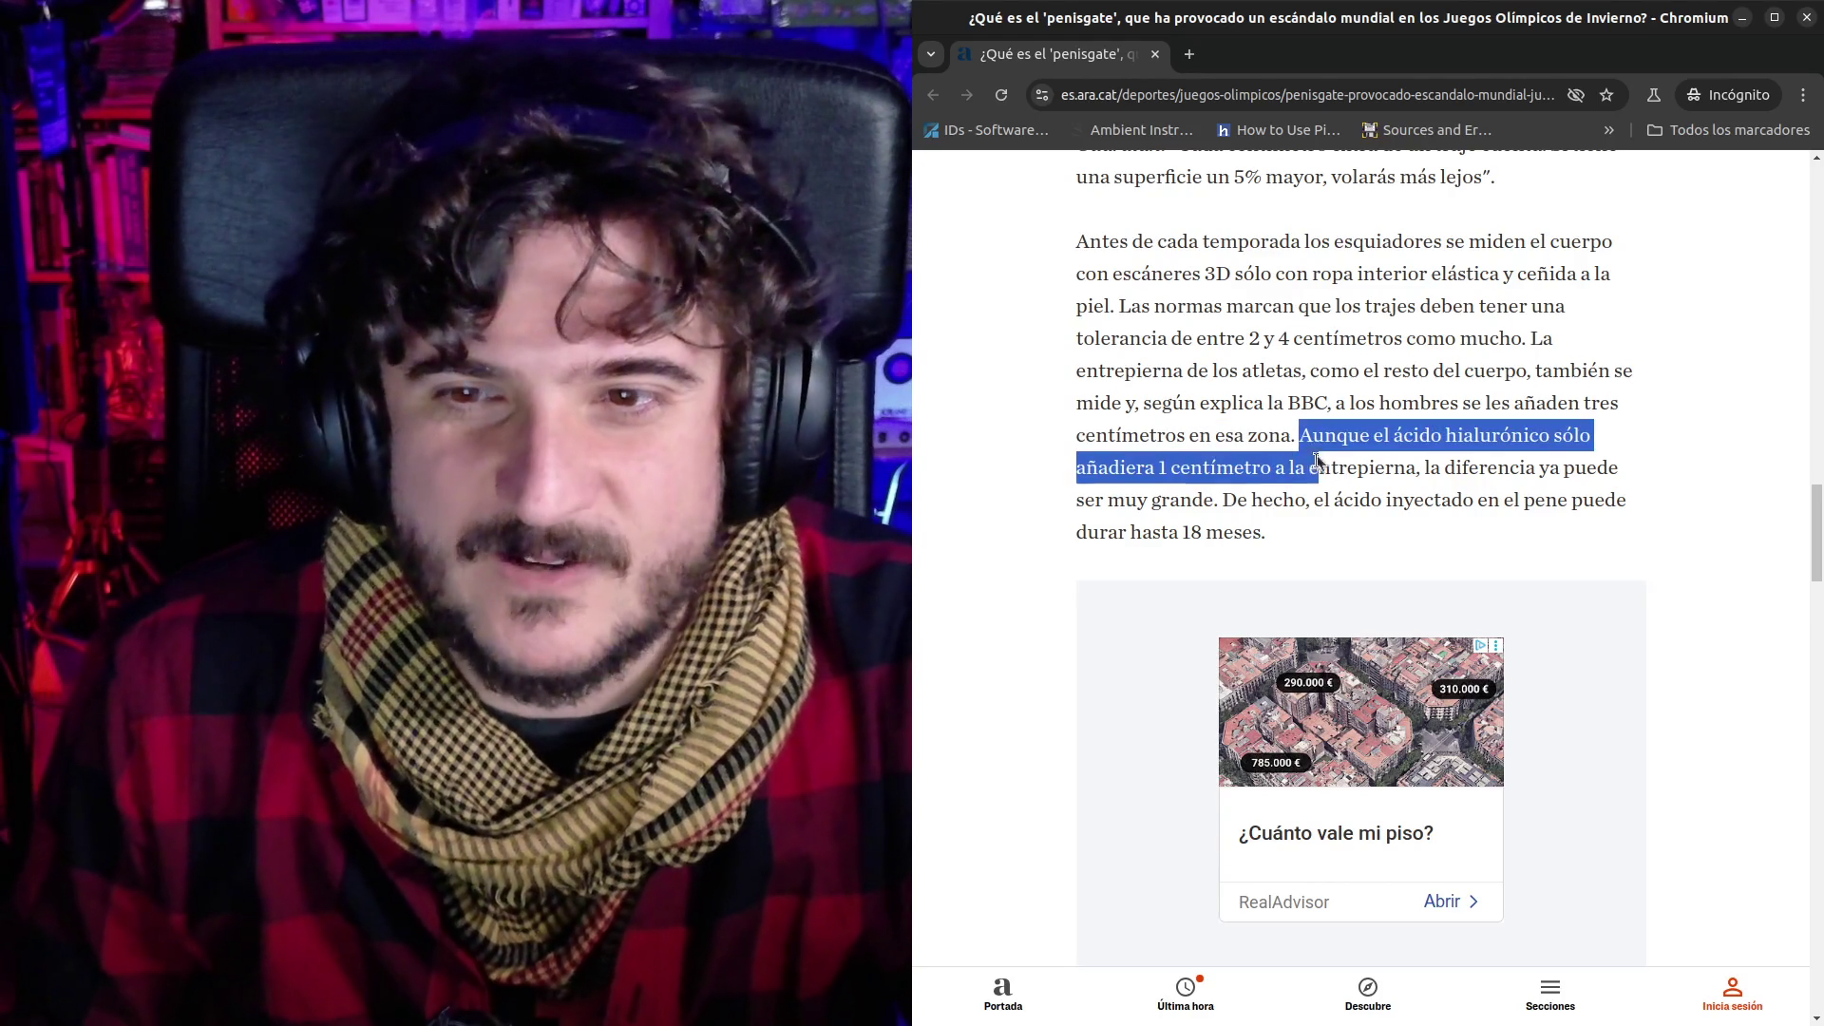
{"action": "mouse_move", "coordinate": [1316, 462]}
{"action": "left_mouse_down"}
{"action": "mouse_move", "coordinate": [1326, 485]}
{"action": "mouse_move", "coordinate": [1422, 480]}
{"action": "mouse_move", "coordinate": [1356, 522]}
{"action": "left_mouse_up"}
{"action": "left_click", "coordinate": [1286, 476]}
{"action": "left_click", "coordinate": [1361, 502]}
{"action": "left_click", "coordinate": [1356, 522]}
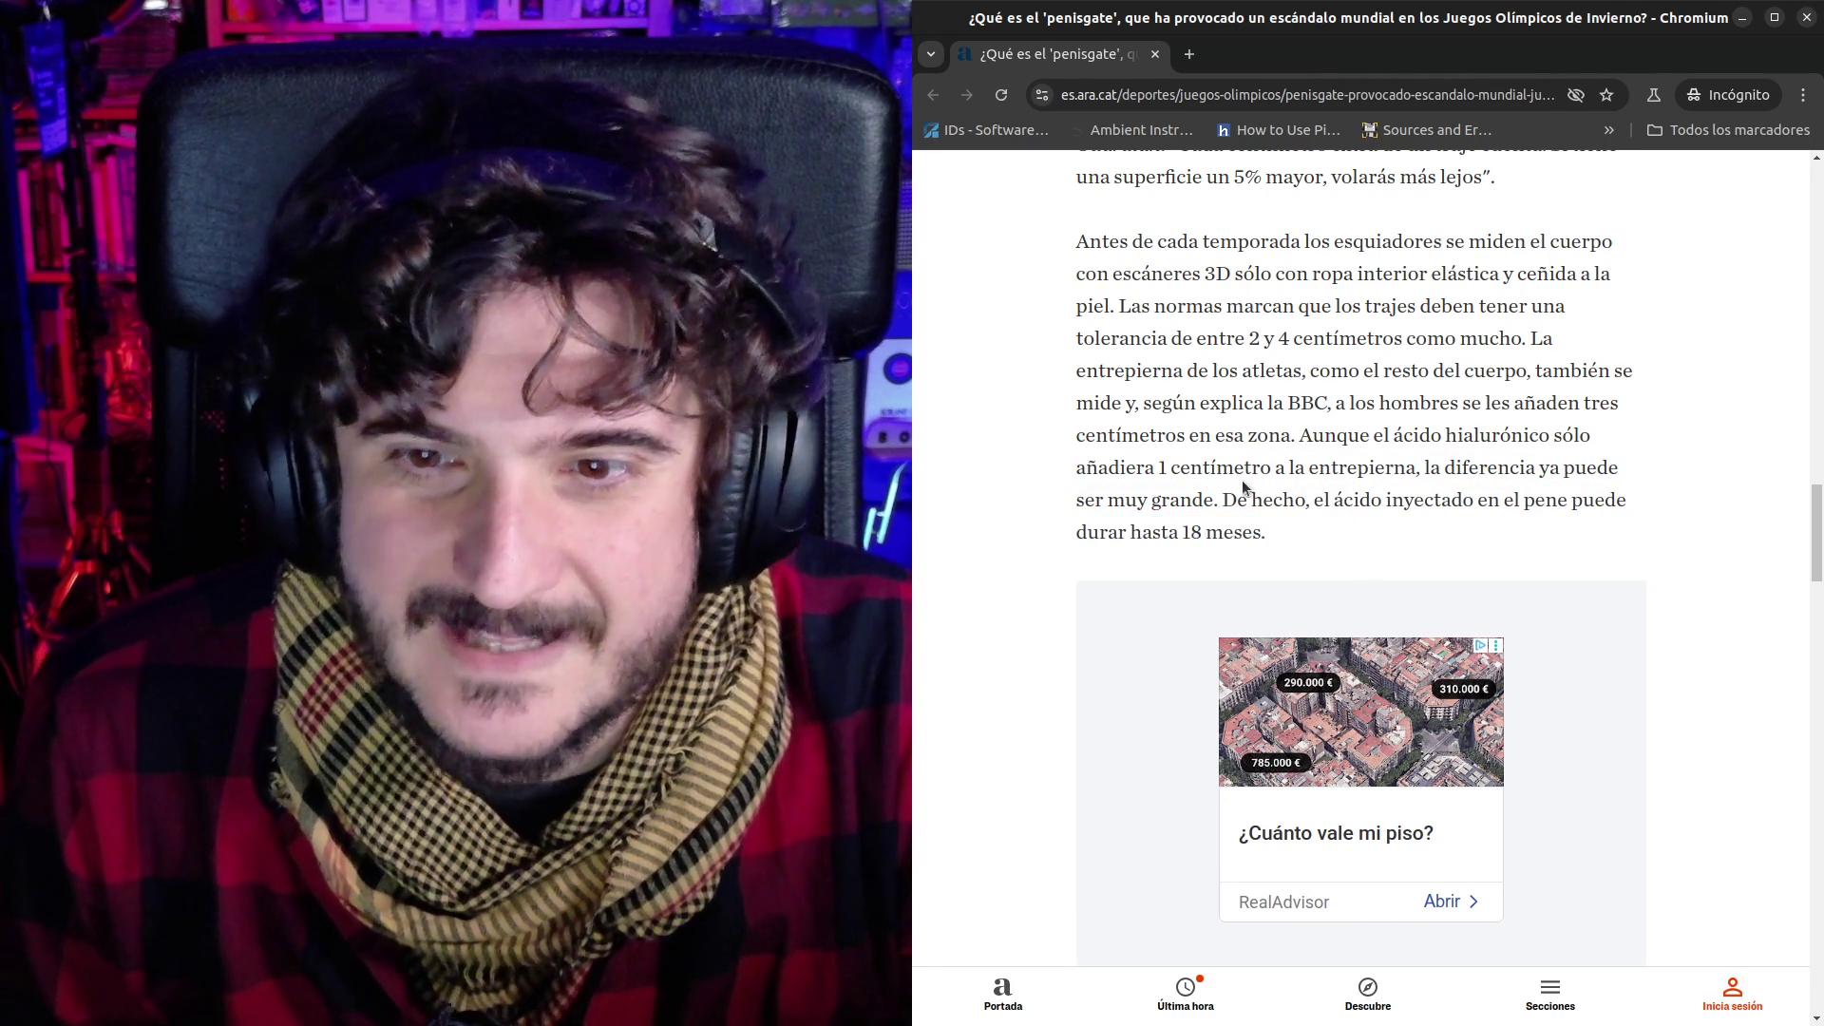
{"action": "left_click_drag", "start_coordinate": [1162, 534], "coordinate": [1292, 545]}
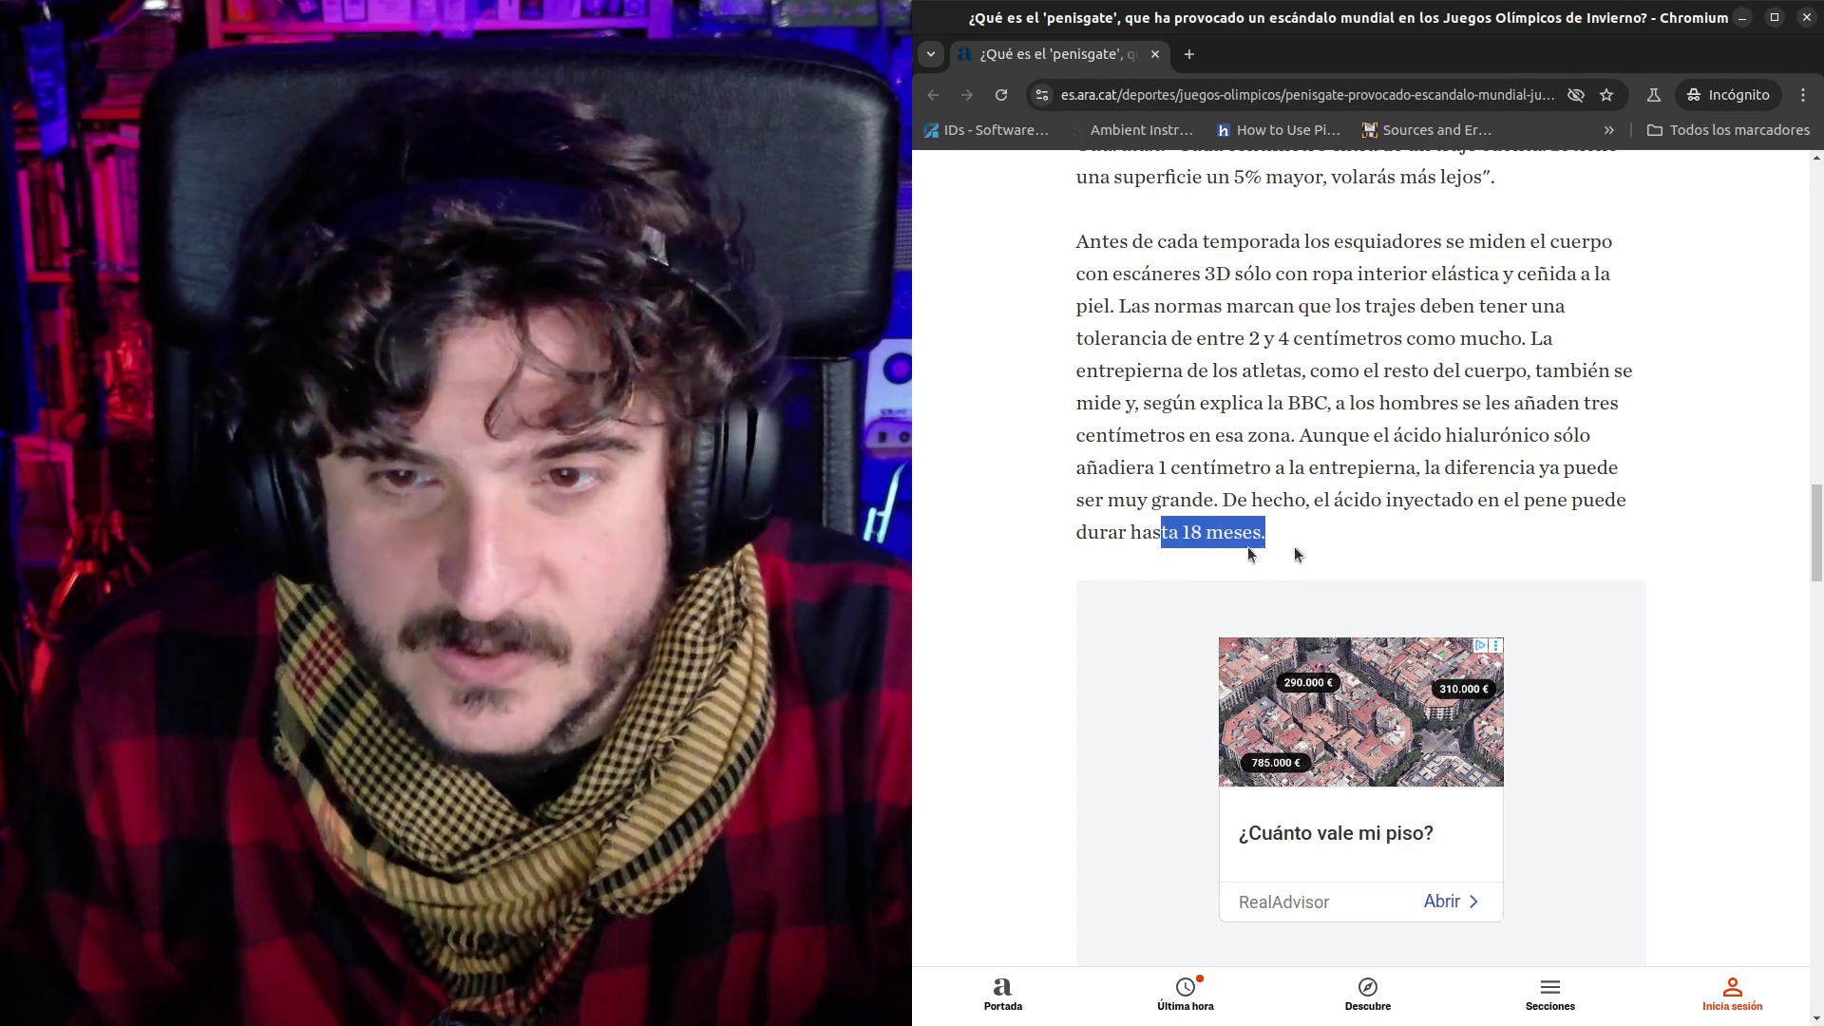
{"action": "left_click", "coordinate": [1292, 522]}
{"action": "left_click_drag", "start_coordinate": [1205, 496], "coordinate": [1326, 550]}
{"action": "left_click", "coordinate": [1368, 539]}
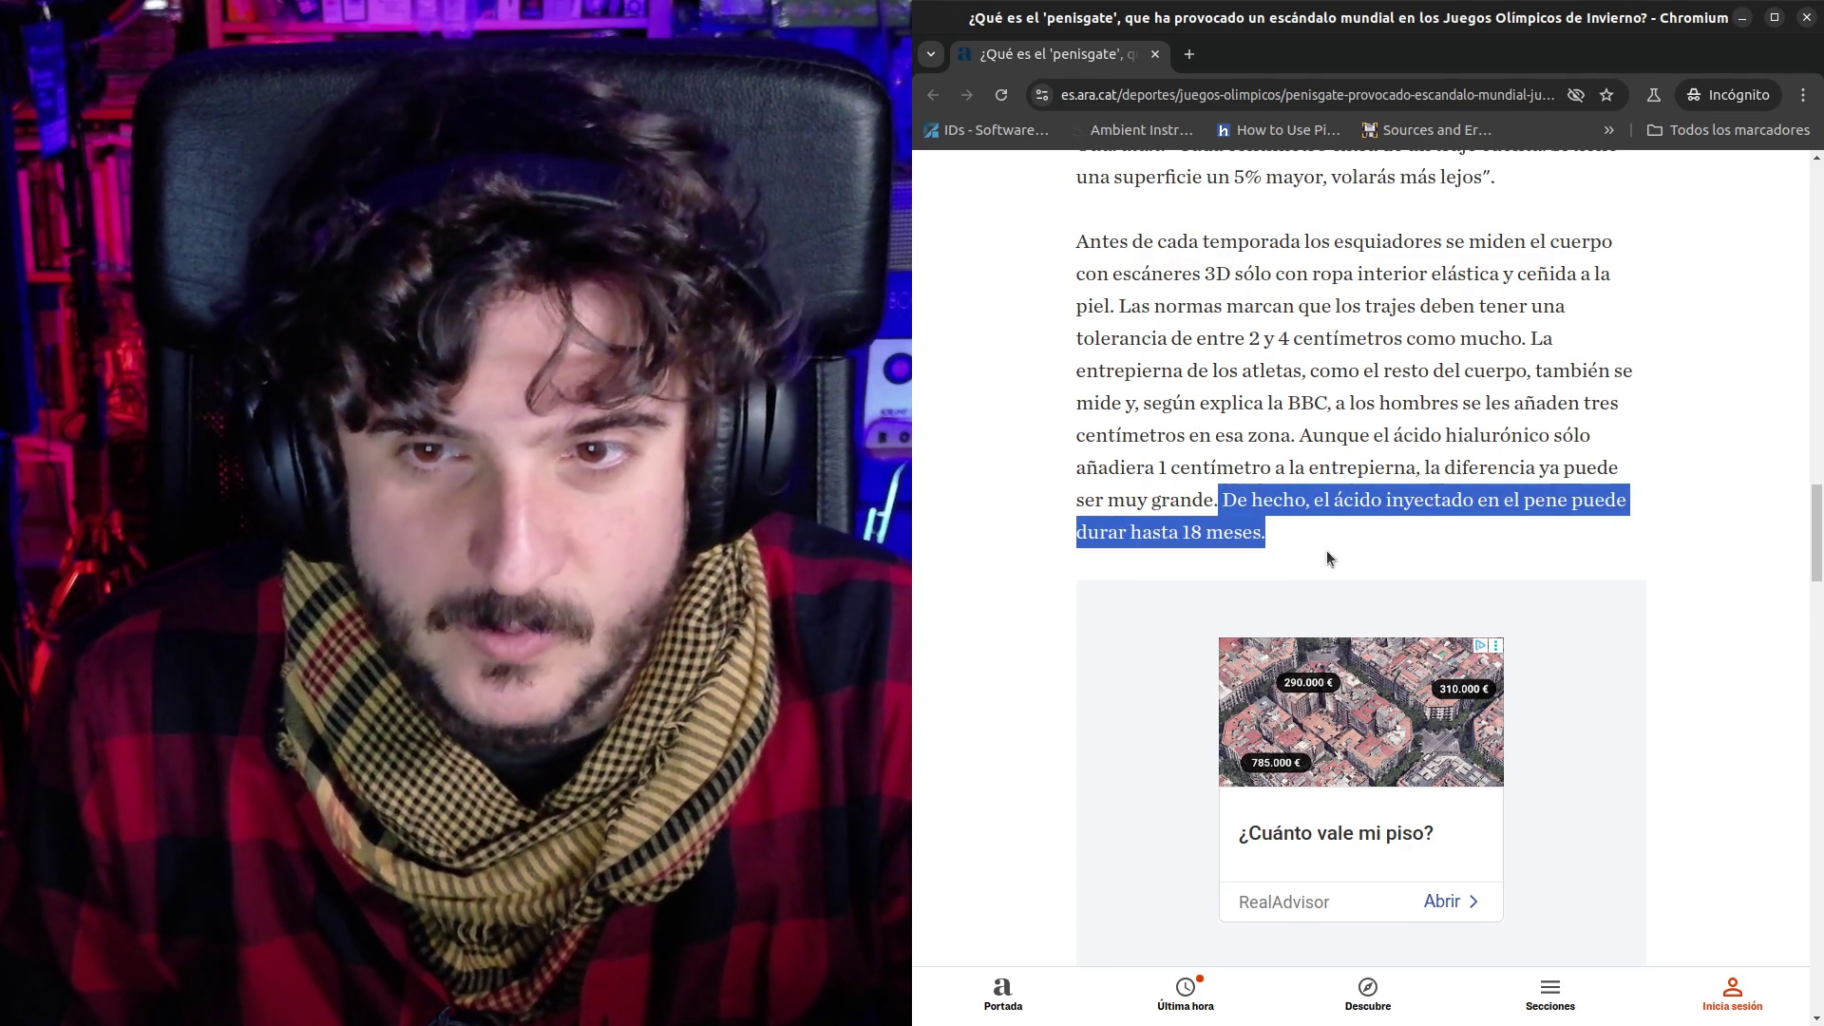
{"action": "scroll", "coordinate": [1007, 556], "scroll_direction": "down", "scroll_amount": 7}
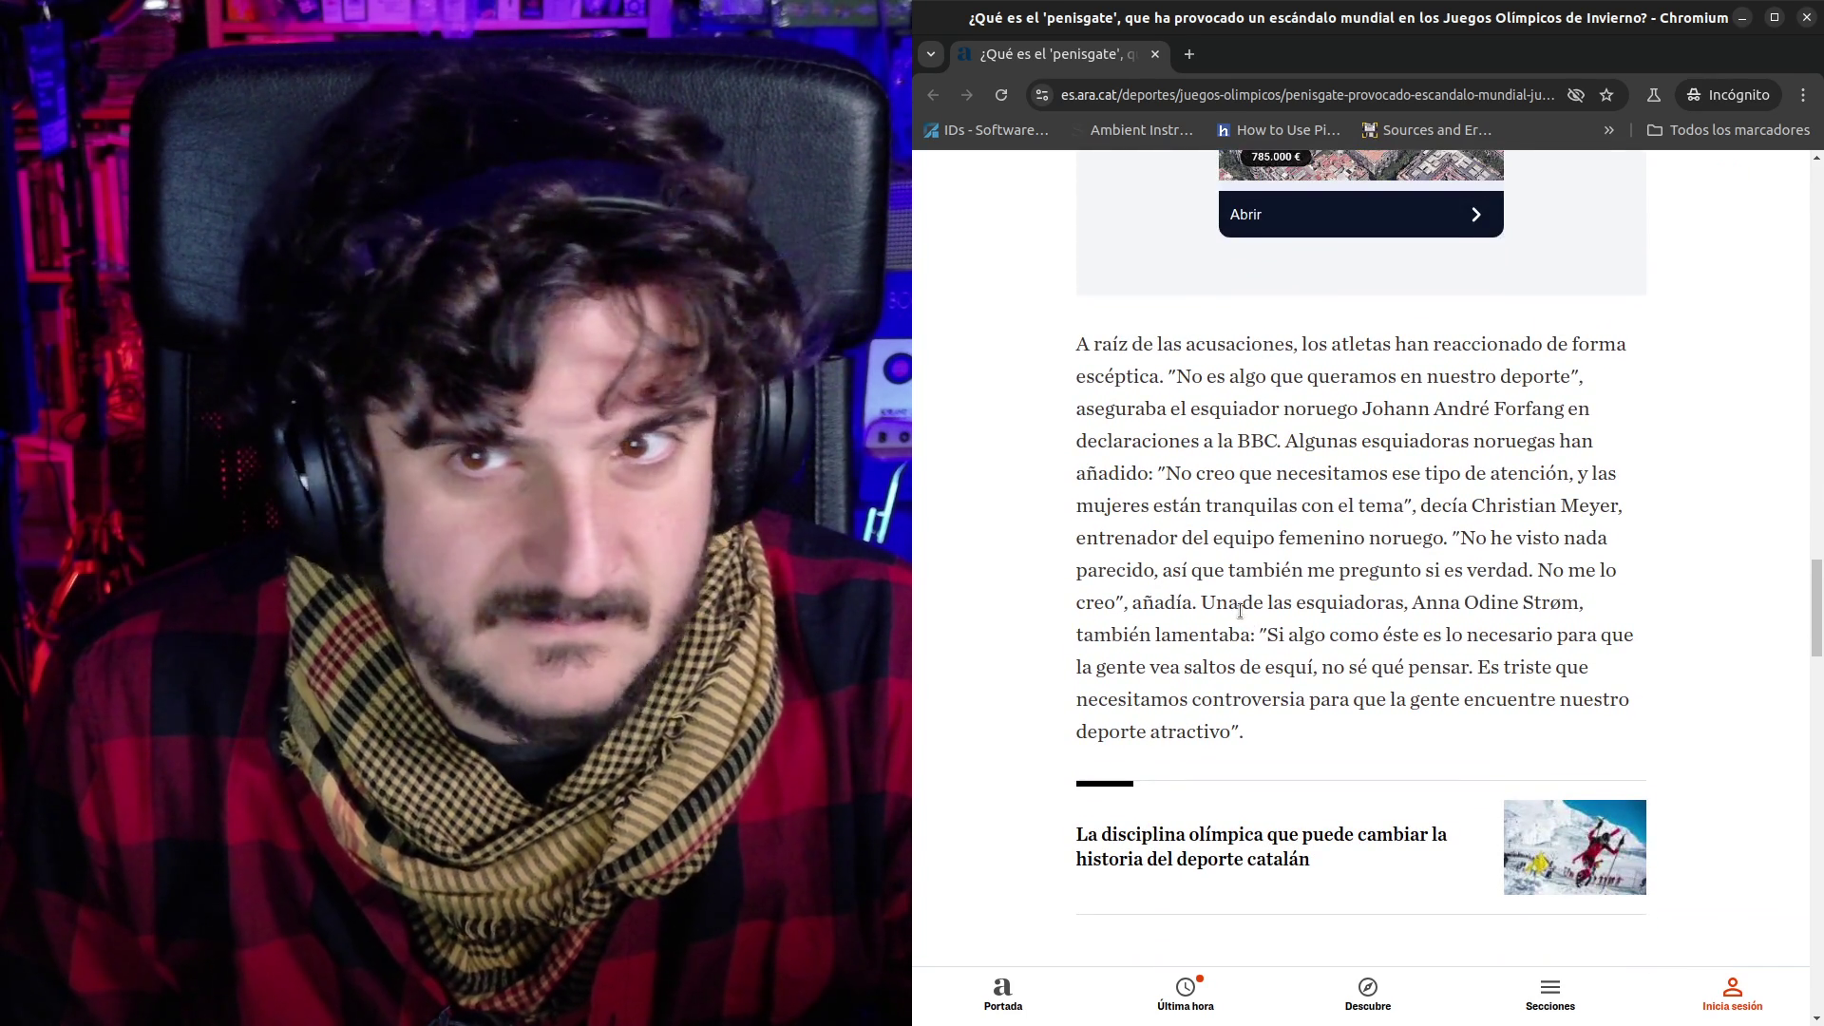
{"action": "scroll", "coordinate": [1241, 513], "scroll_direction": "down", "scroll_amount": 1}
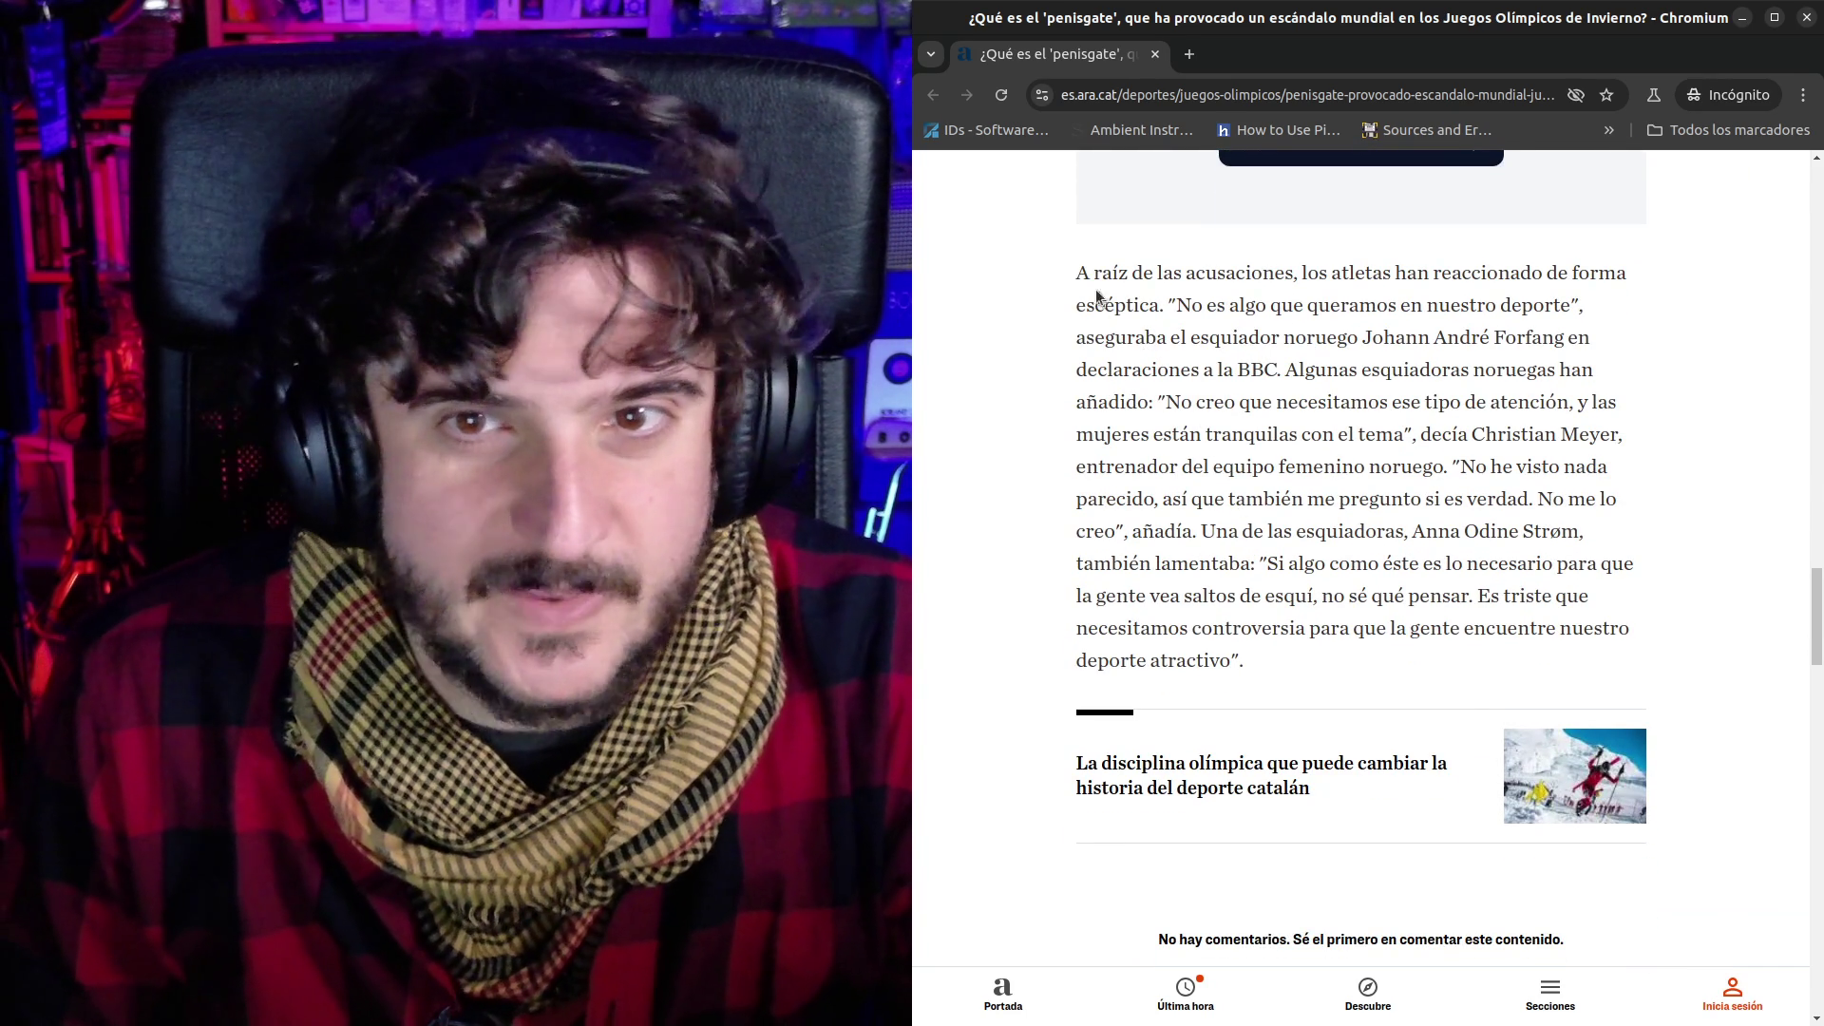
{"action": "left_click_drag", "start_coordinate": [1081, 274], "coordinate": [1304, 359]}
{"action": "left_click", "coordinate": [1093, 273]}
{"action": "mouse_move", "coordinate": [1092, 273]}
{"action": "left_mouse_down"}
{"action": "mouse_move", "coordinate": [1547, 278]}
{"action": "mouse_move", "coordinate": [1208, 312]}
{"action": "mouse_move", "coordinate": [1542, 308]}
{"action": "left_mouse_up"}
{"action": "left_click", "coordinate": [1176, 309]}
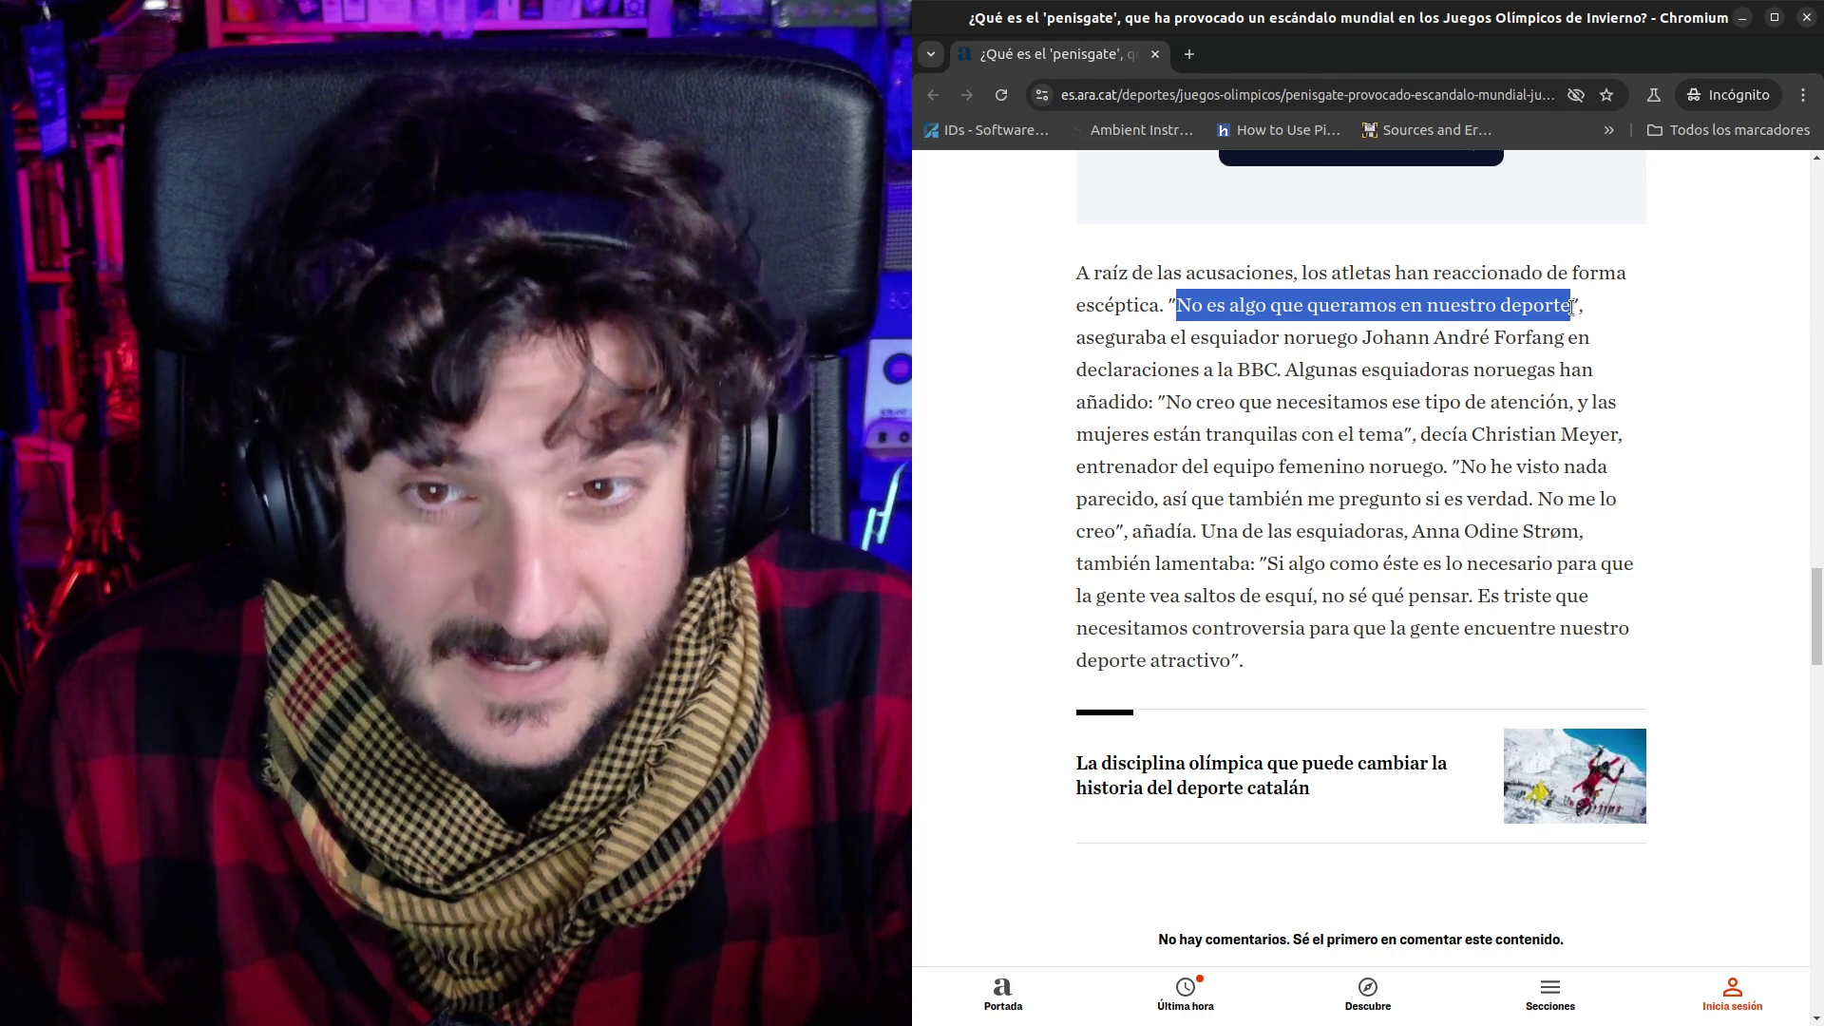
{"action": "left_click", "coordinate": [1567, 309]}
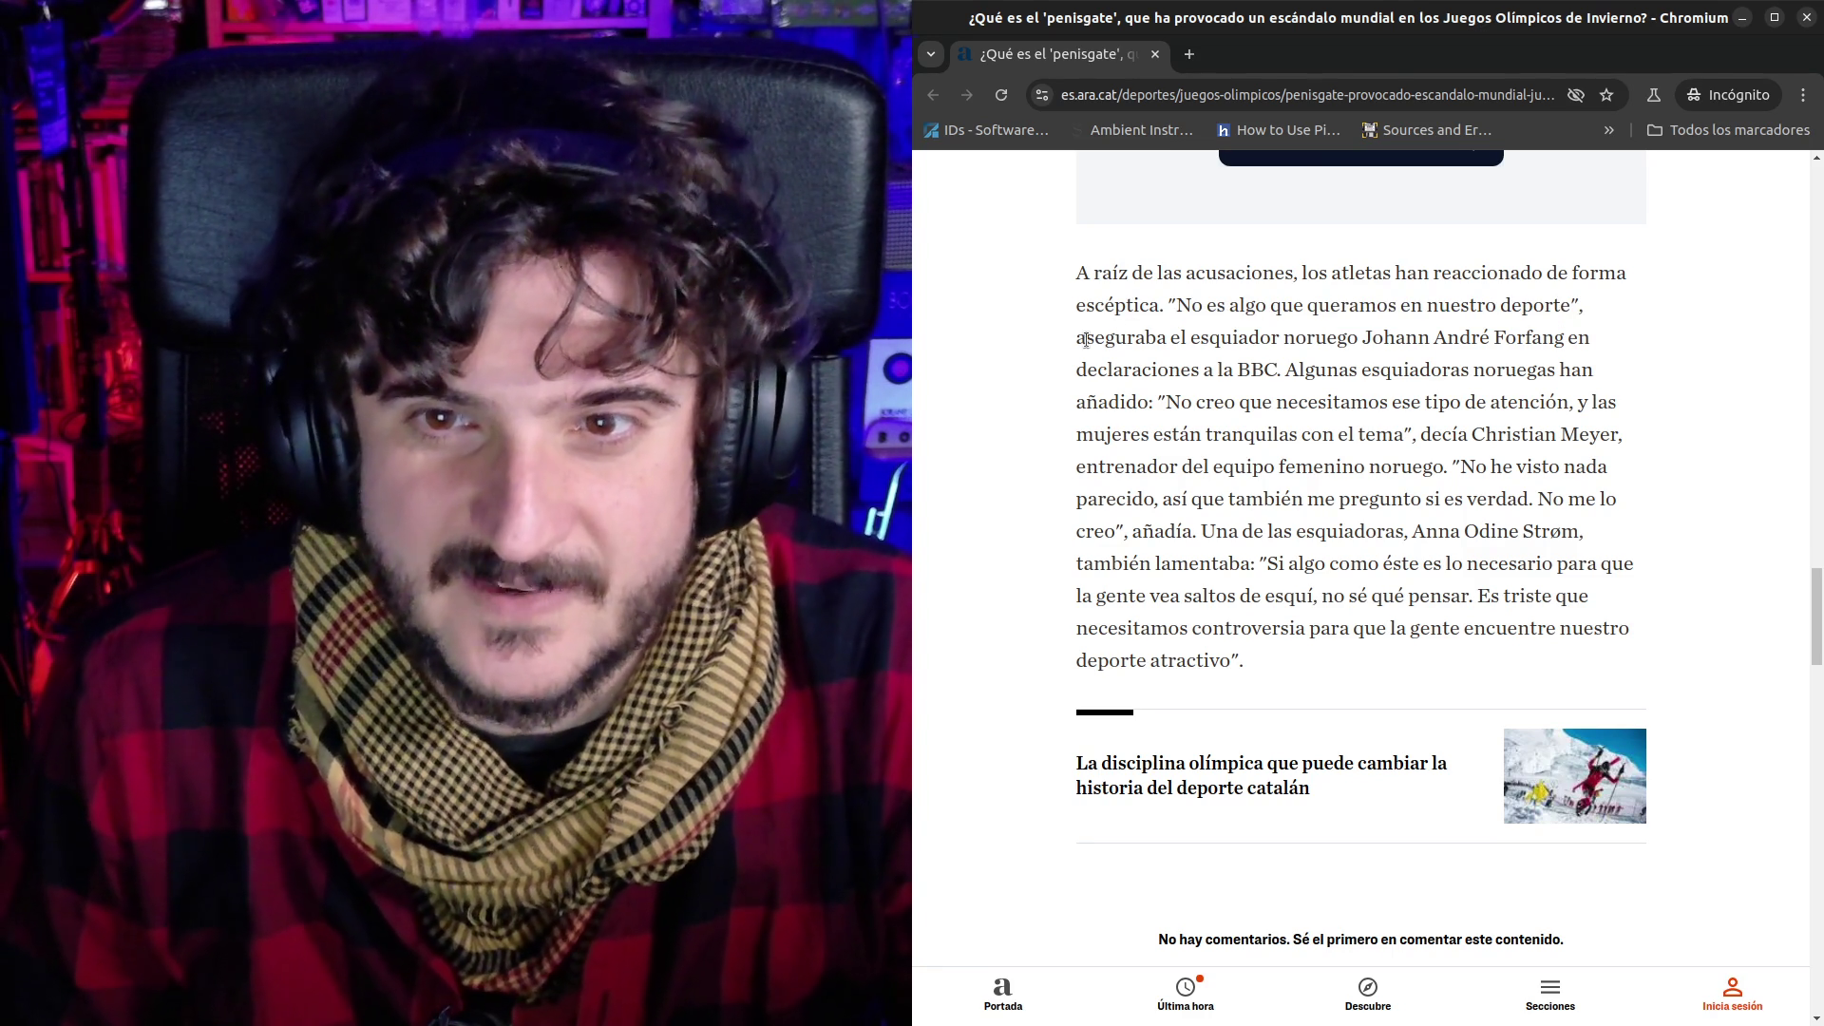
{"action": "left_click_drag", "start_coordinate": [1085, 340], "coordinate": [1337, 344]}
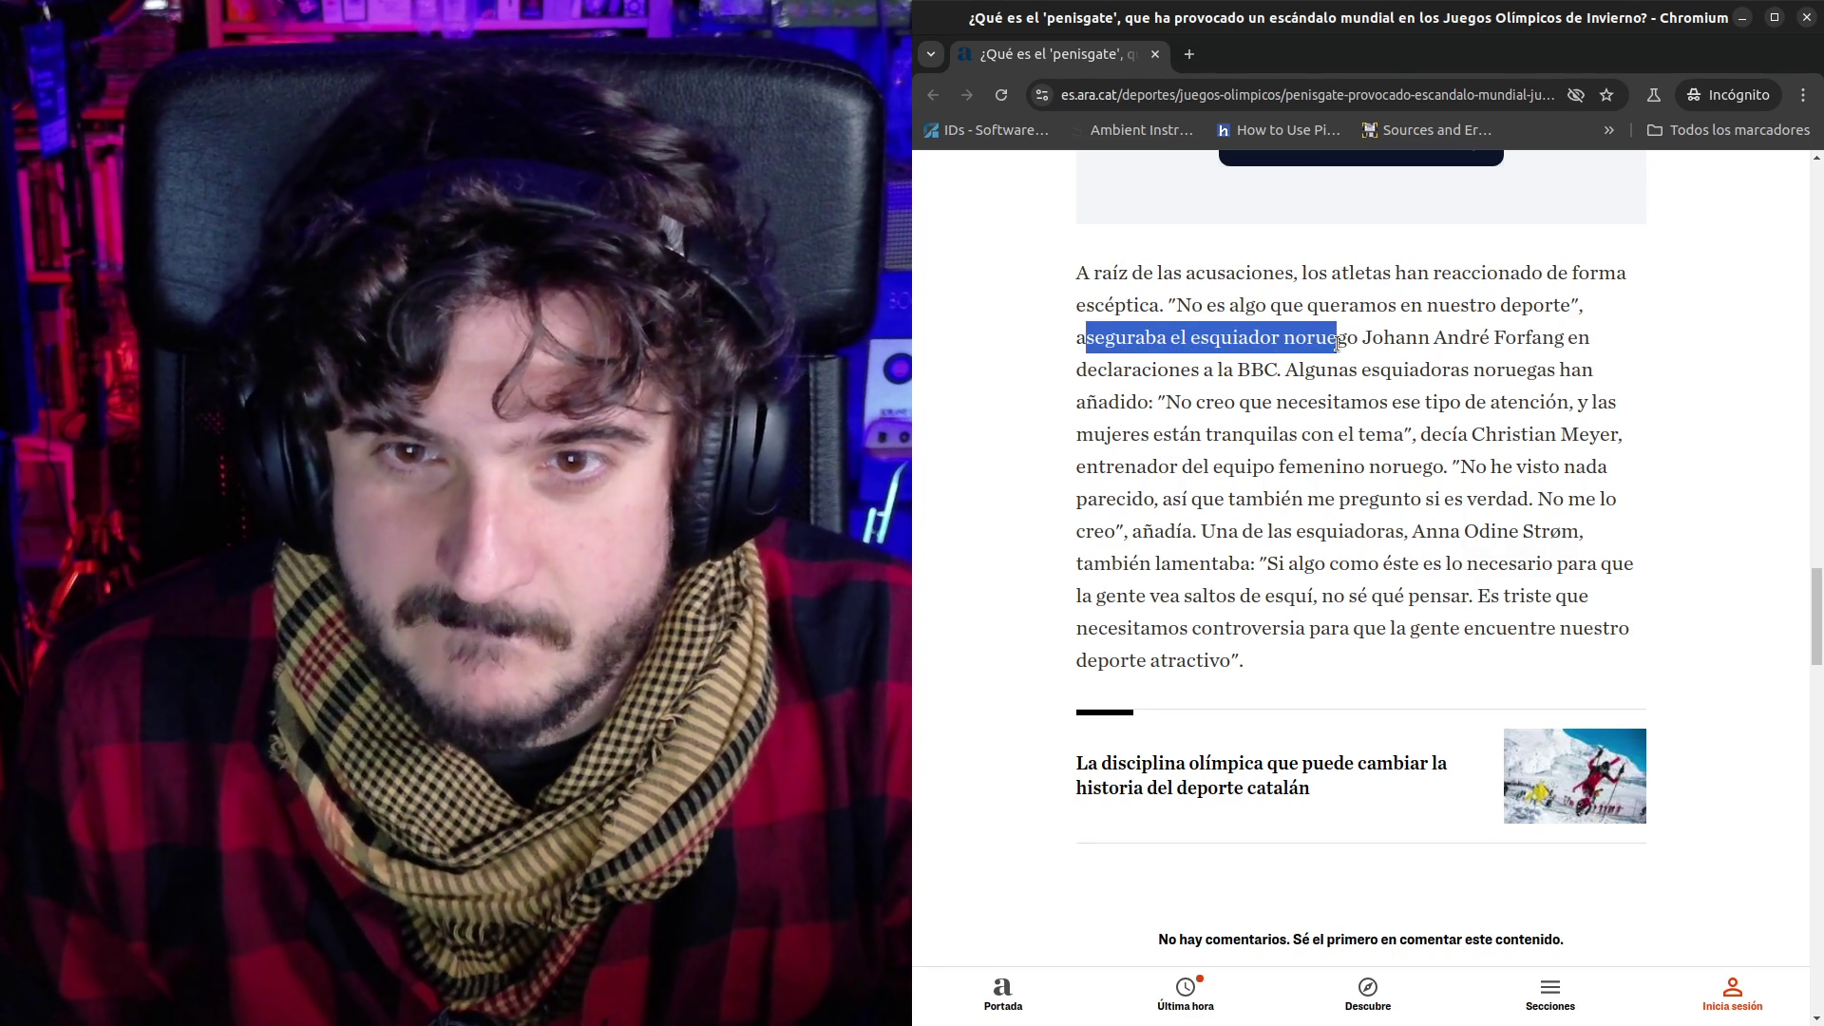
{"action": "left_click", "coordinate": [1298, 359]}
{"action": "left_click_drag", "start_coordinate": [1172, 340], "coordinate": [1325, 336]}
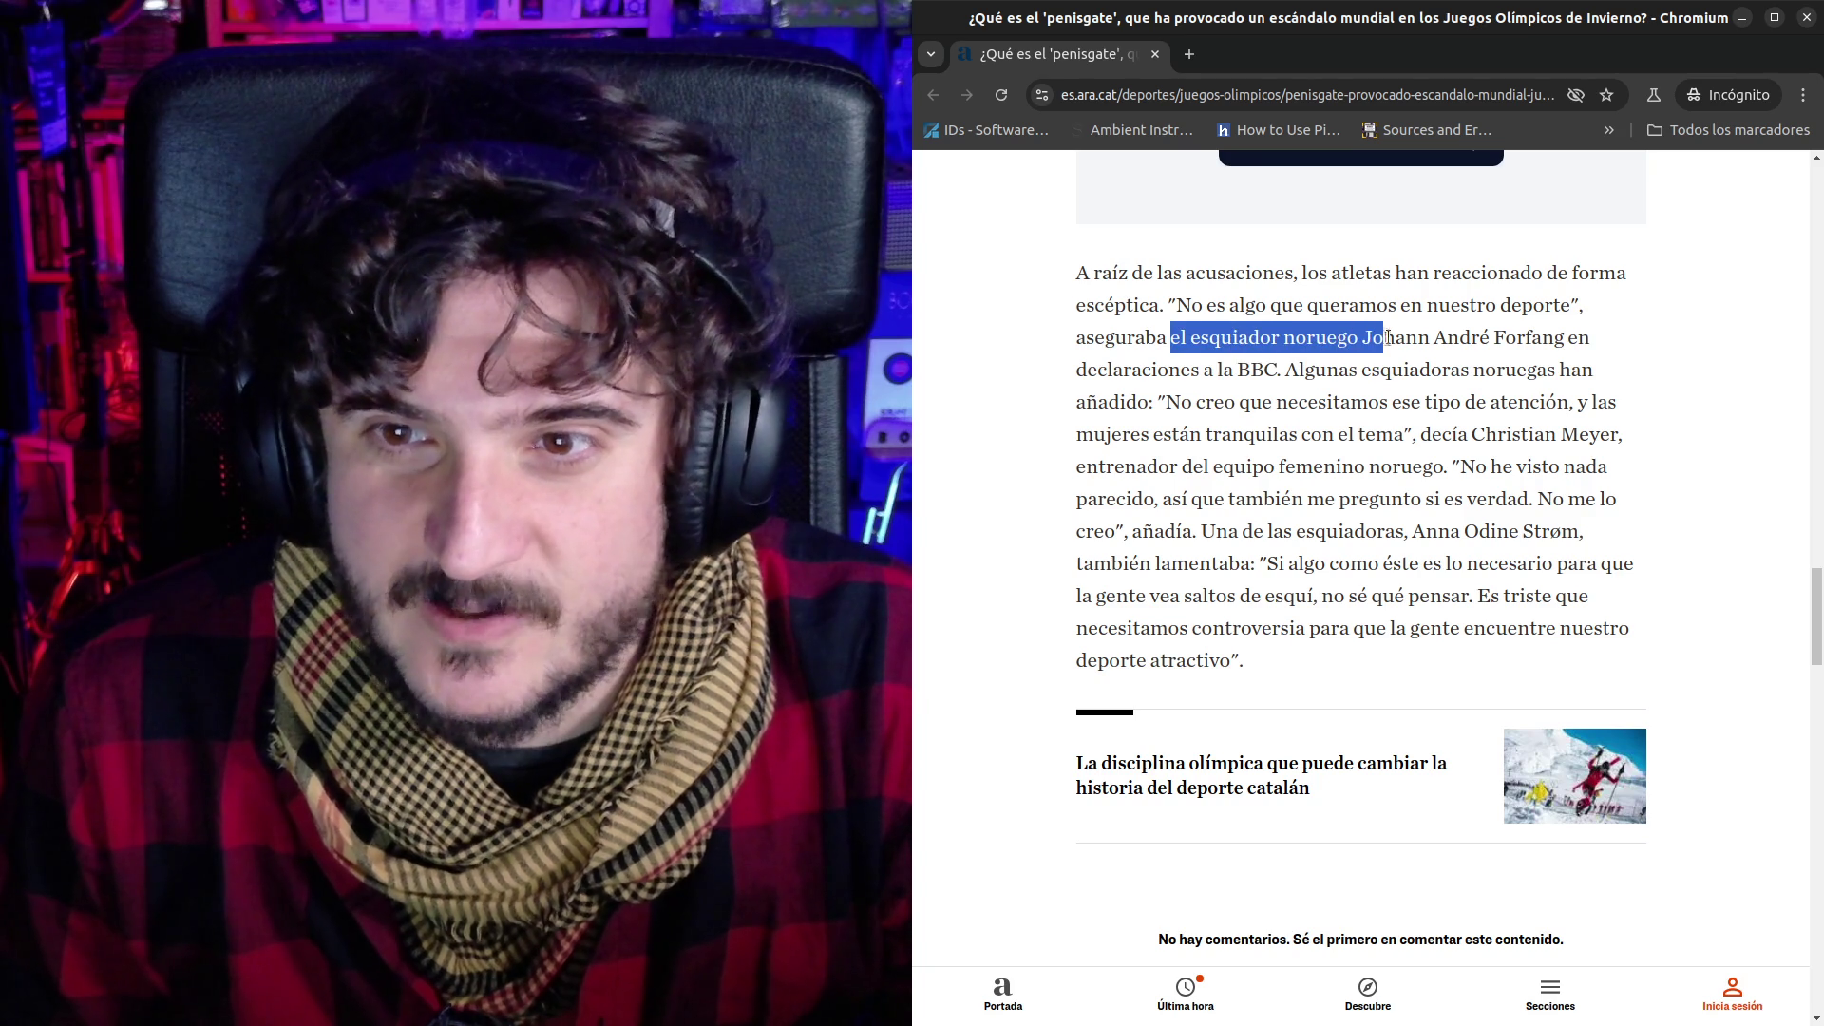
{"action": "left_click_drag", "start_coordinate": [1442, 342], "coordinate": [1564, 340]}
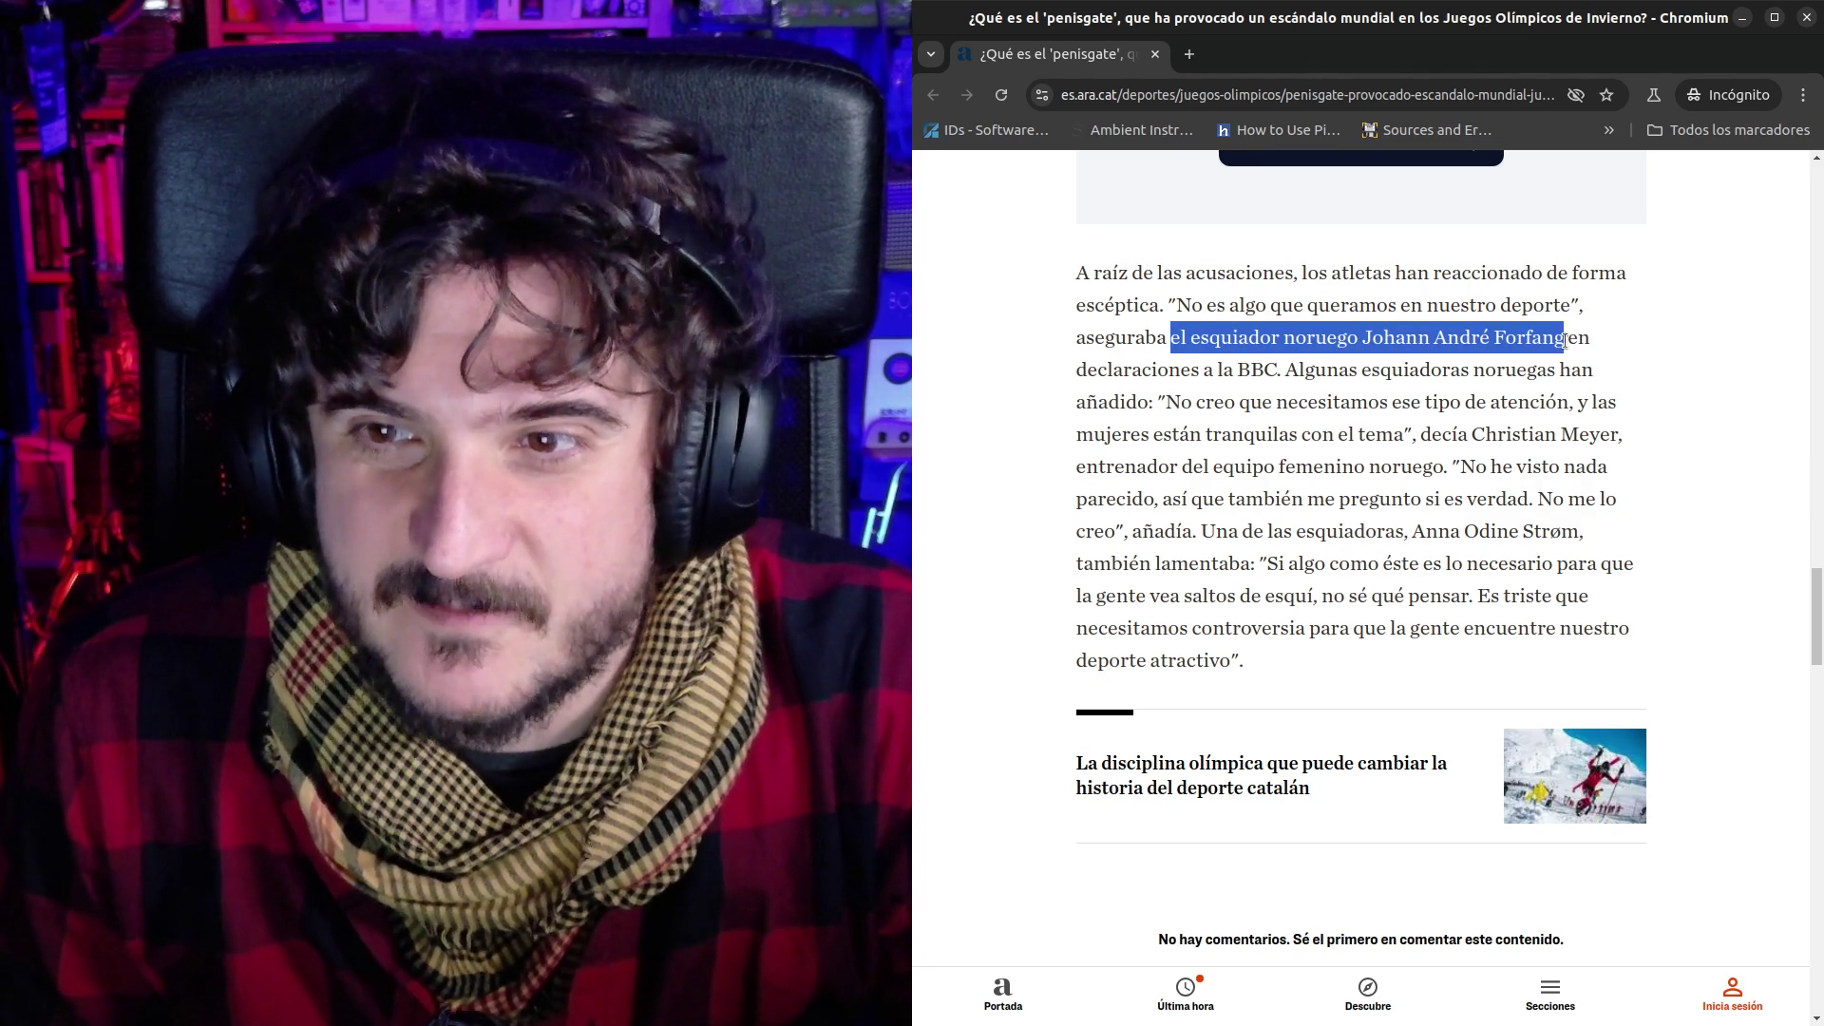
{"action": "mouse_move", "coordinate": [1102, 353]}
{"action": "left_mouse_down"}
{"action": "mouse_move", "coordinate": [1487, 370]}
{"action": "mouse_move", "coordinate": [1216, 367]}
{"action": "left_mouse_up"}
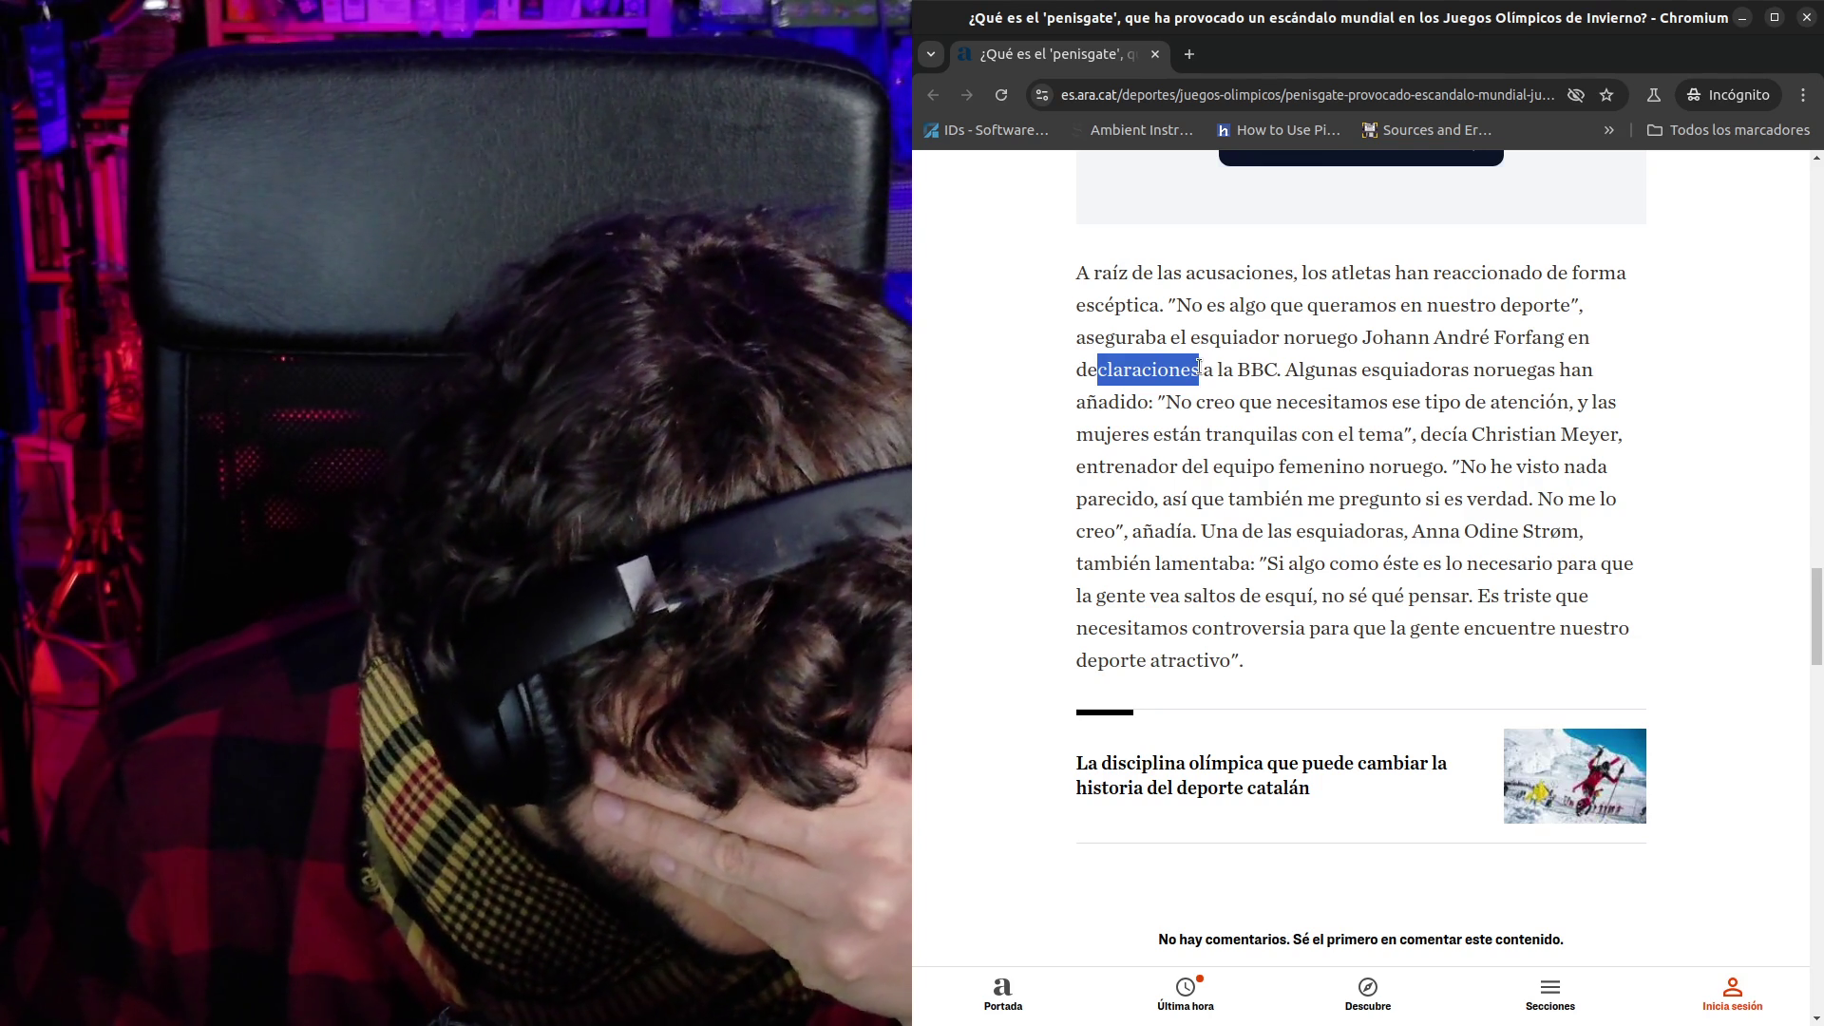
{"action": "left_click", "coordinate": [1195, 384]}
{"action": "mouse_move", "coordinate": [1157, 401]}
{"action": "left_mouse_down"}
{"action": "mouse_move", "coordinate": [1569, 402]}
{"action": "mouse_move", "coordinate": [1387, 405]}
{"action": "mouse_move", "coordinate": [1300, 435]}
{"action": "mouse_move", "coordinate": [1608, 449]}
{"action": "mouse_move", "coordinate": [1273, 435]}
{"action": "left_mouse_up"}
{"action": "left_click", "coordinate": [1415, 438]}
{"action": "mouse_move", "coordinate": [1086, 466]}
{"action": "left_mouse_down"}
{"action": "mouse_move", "coordinate": [1350, 471]}
{"action": "mouse_move", "coordinate": [1435, 493]}
{"action": "left_mouse_up"}
{"action": "left_click", "coordinate": [1462, 472]}
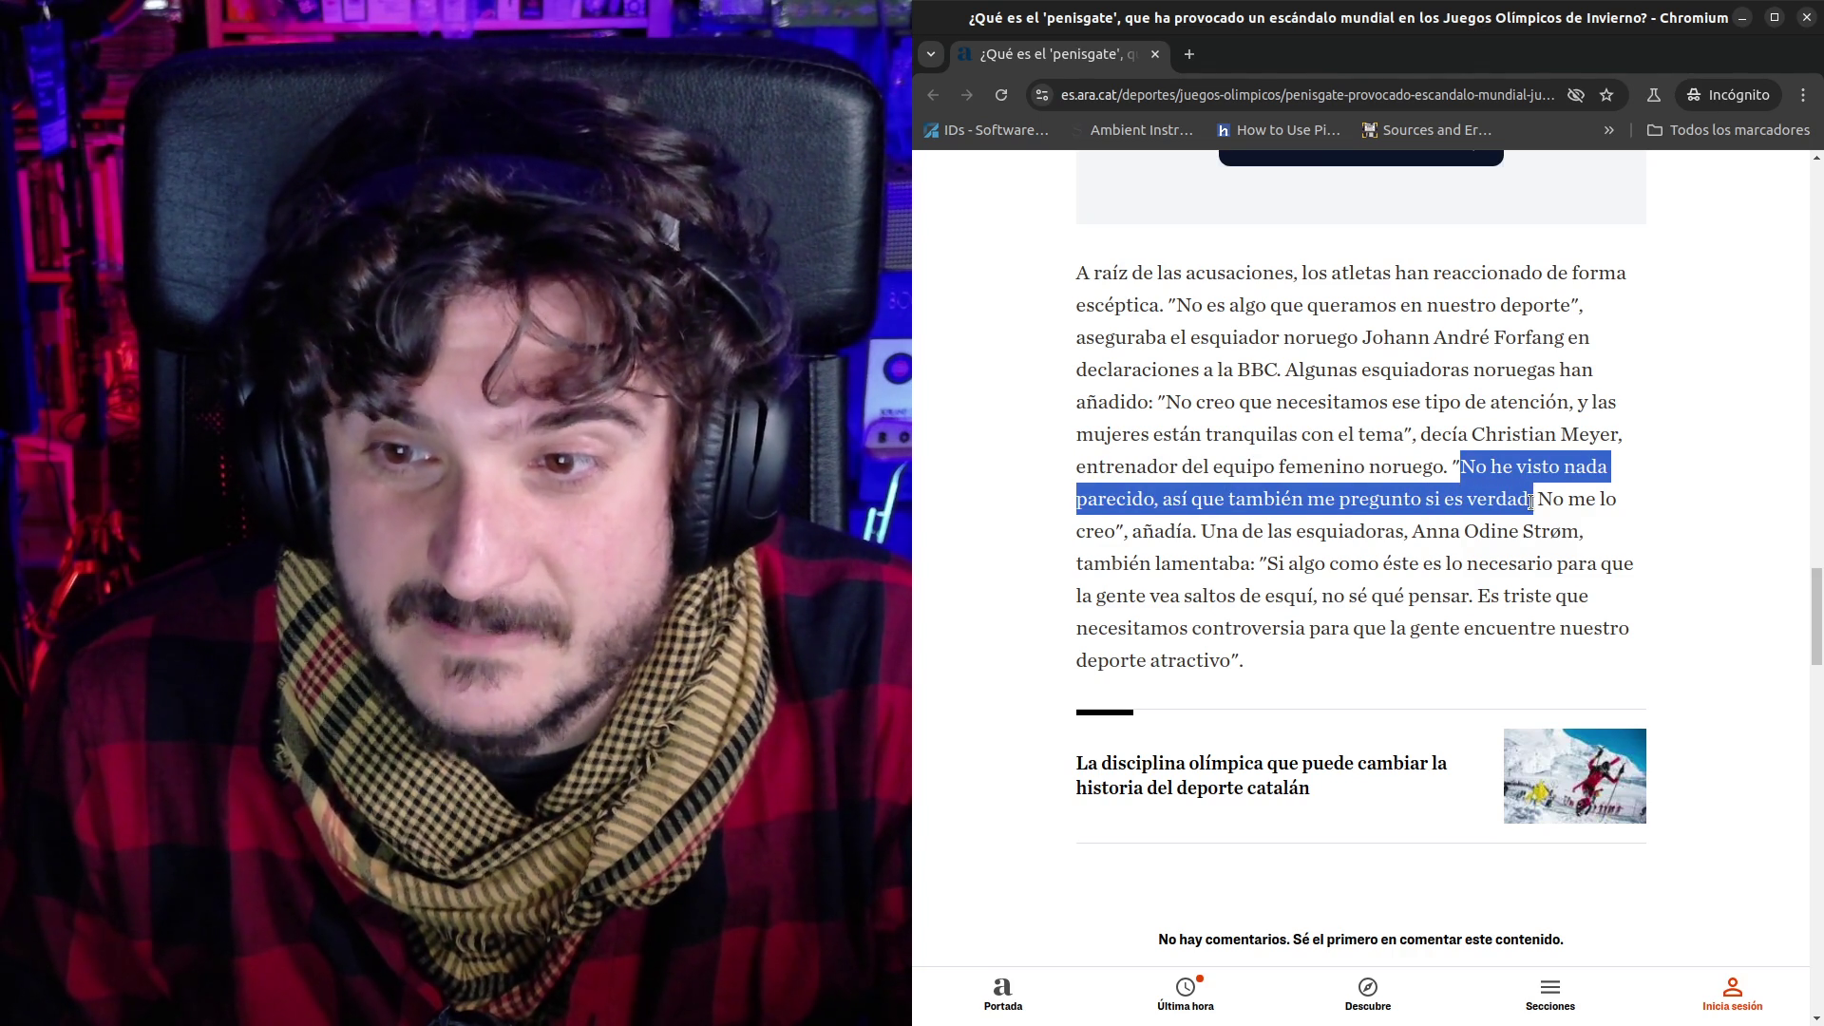
{"action": "left_click", "coordinate": [1392, 533]}
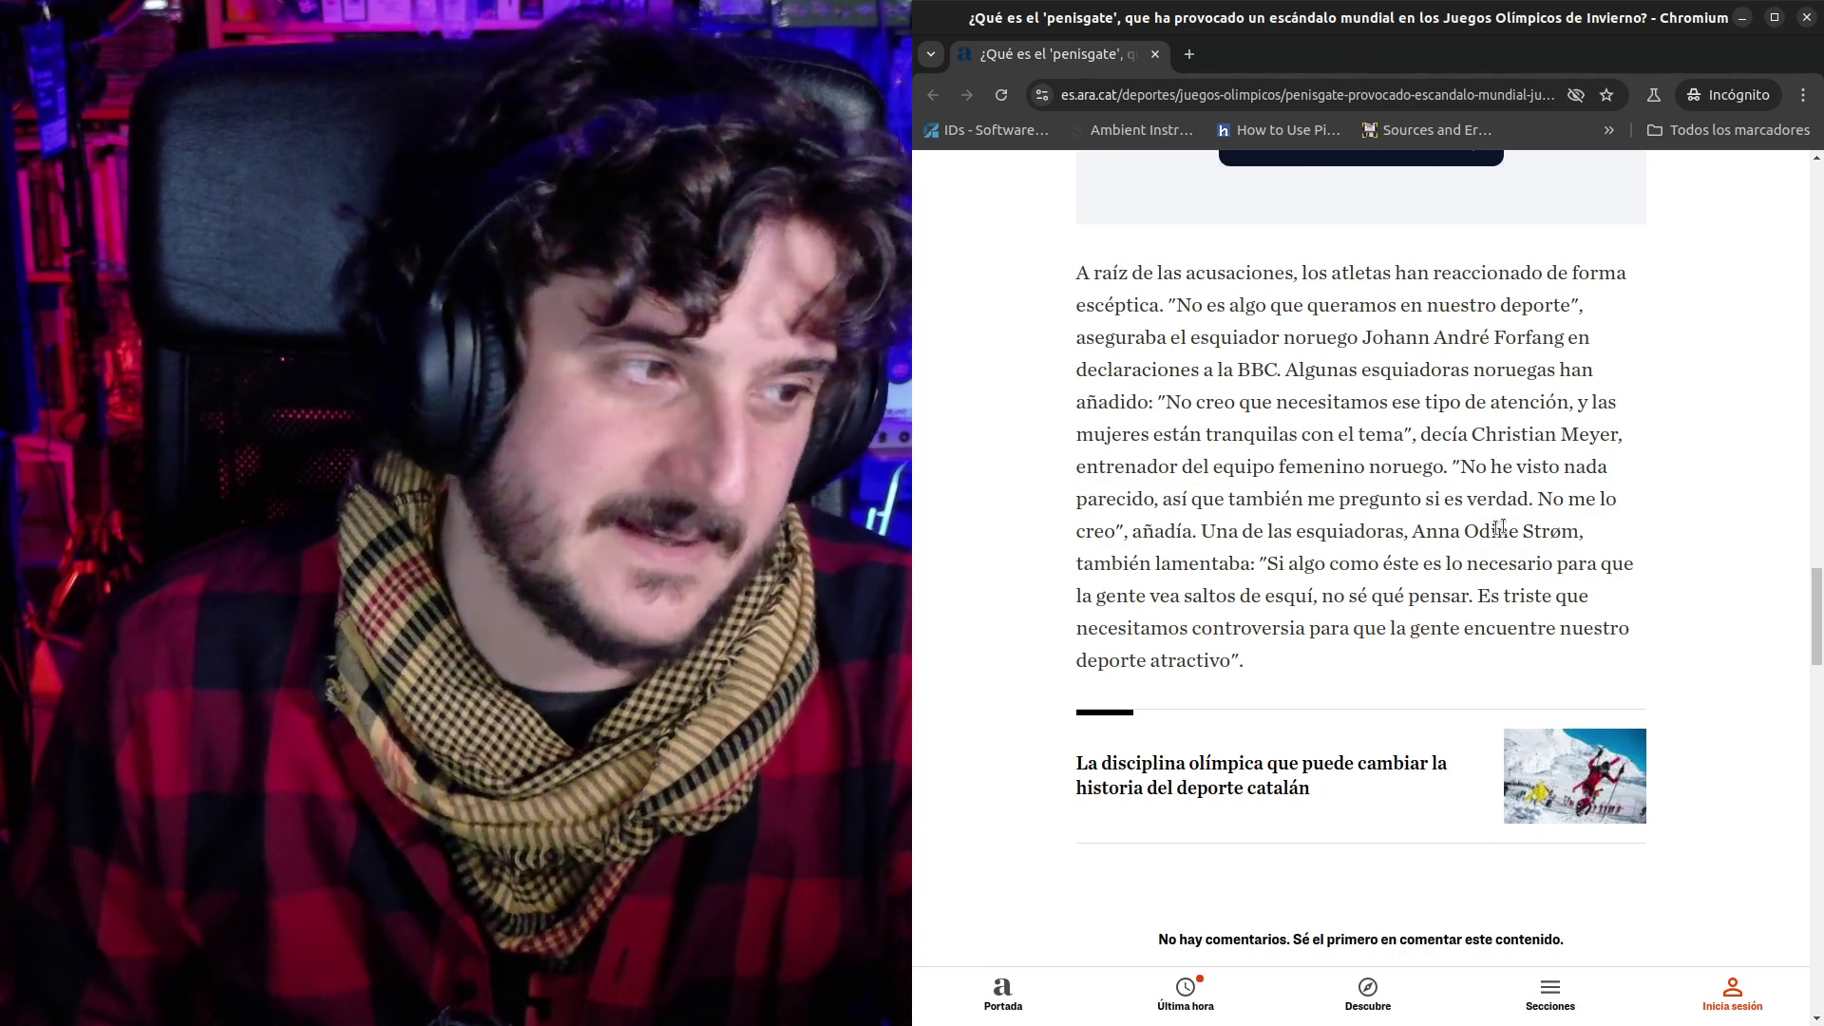
{"action": "double_click", "coordinate": [1221, 530]}
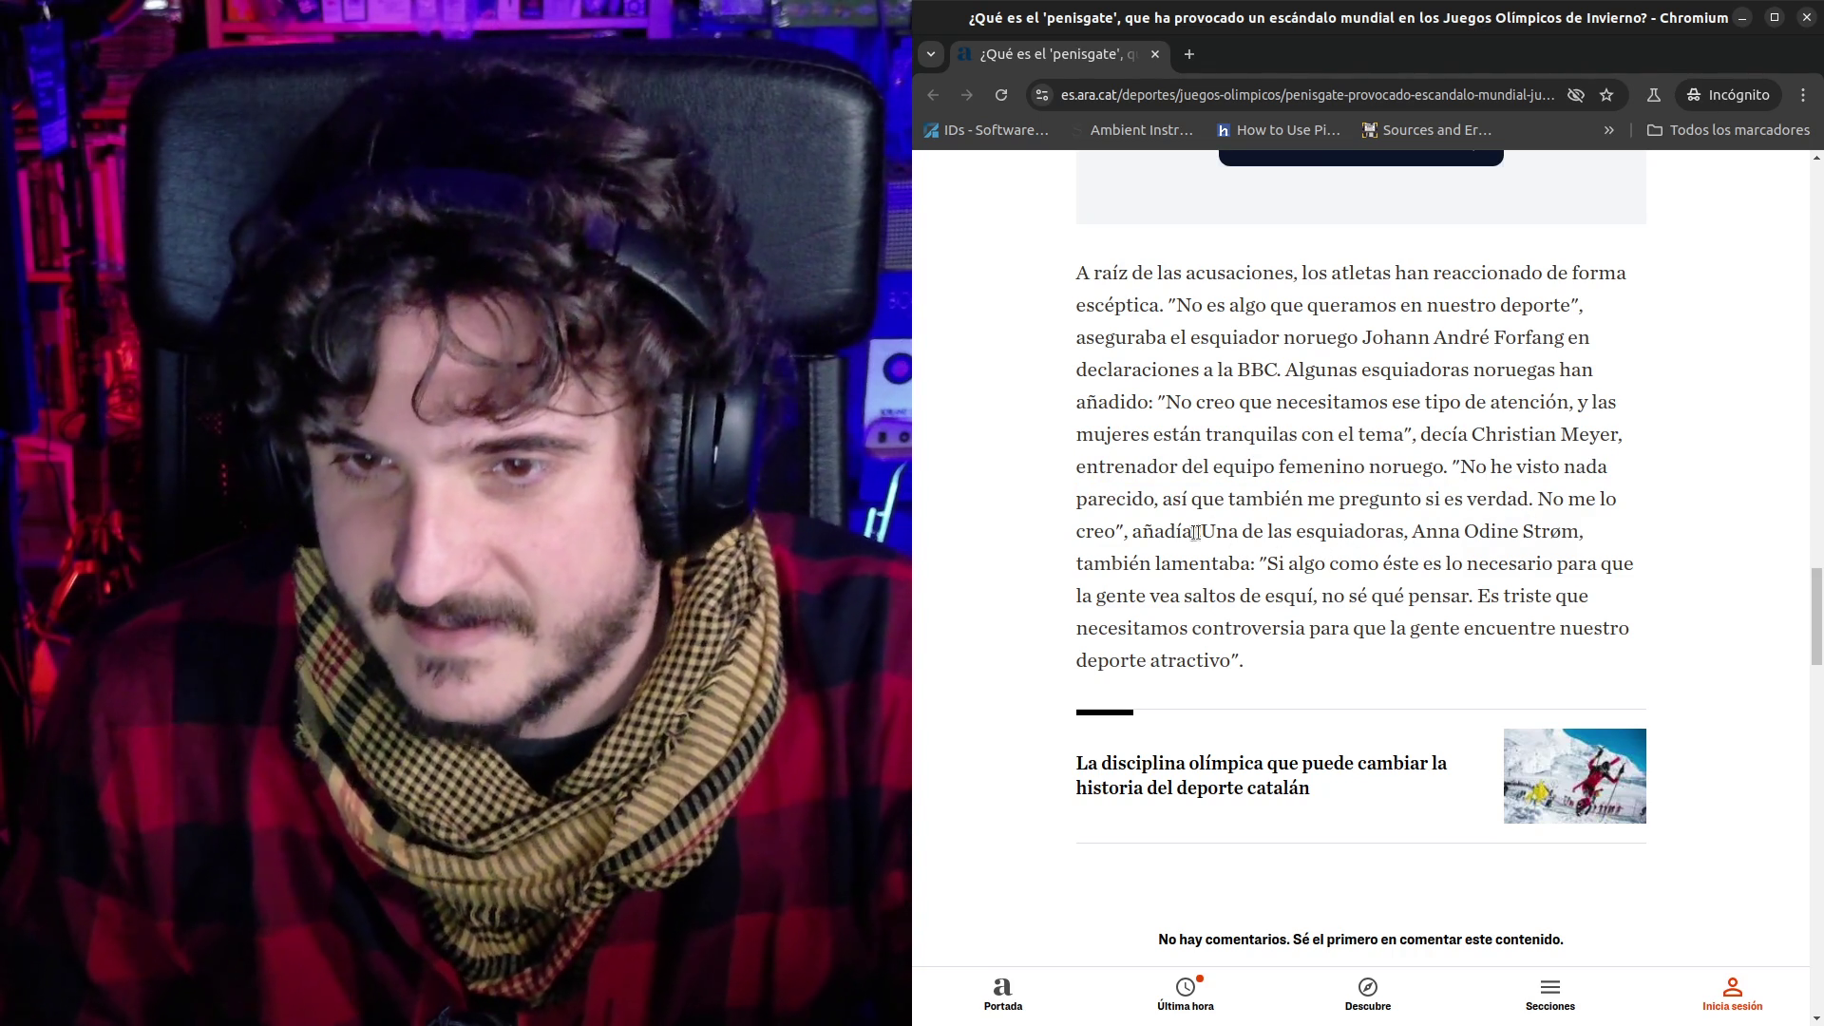
{"action": "mouse_move", "coordinate": [1249, 525]}
{"action": "left_mouse_down"}
{"action": "mouse_move", "coordinate": [1521, 523]}
{"action": "mouse_move", "coordinate": [1593, 561]}
{"action": "left_mouse_up"}
{"action": "left_click", "coordinate": [1593, 559]}
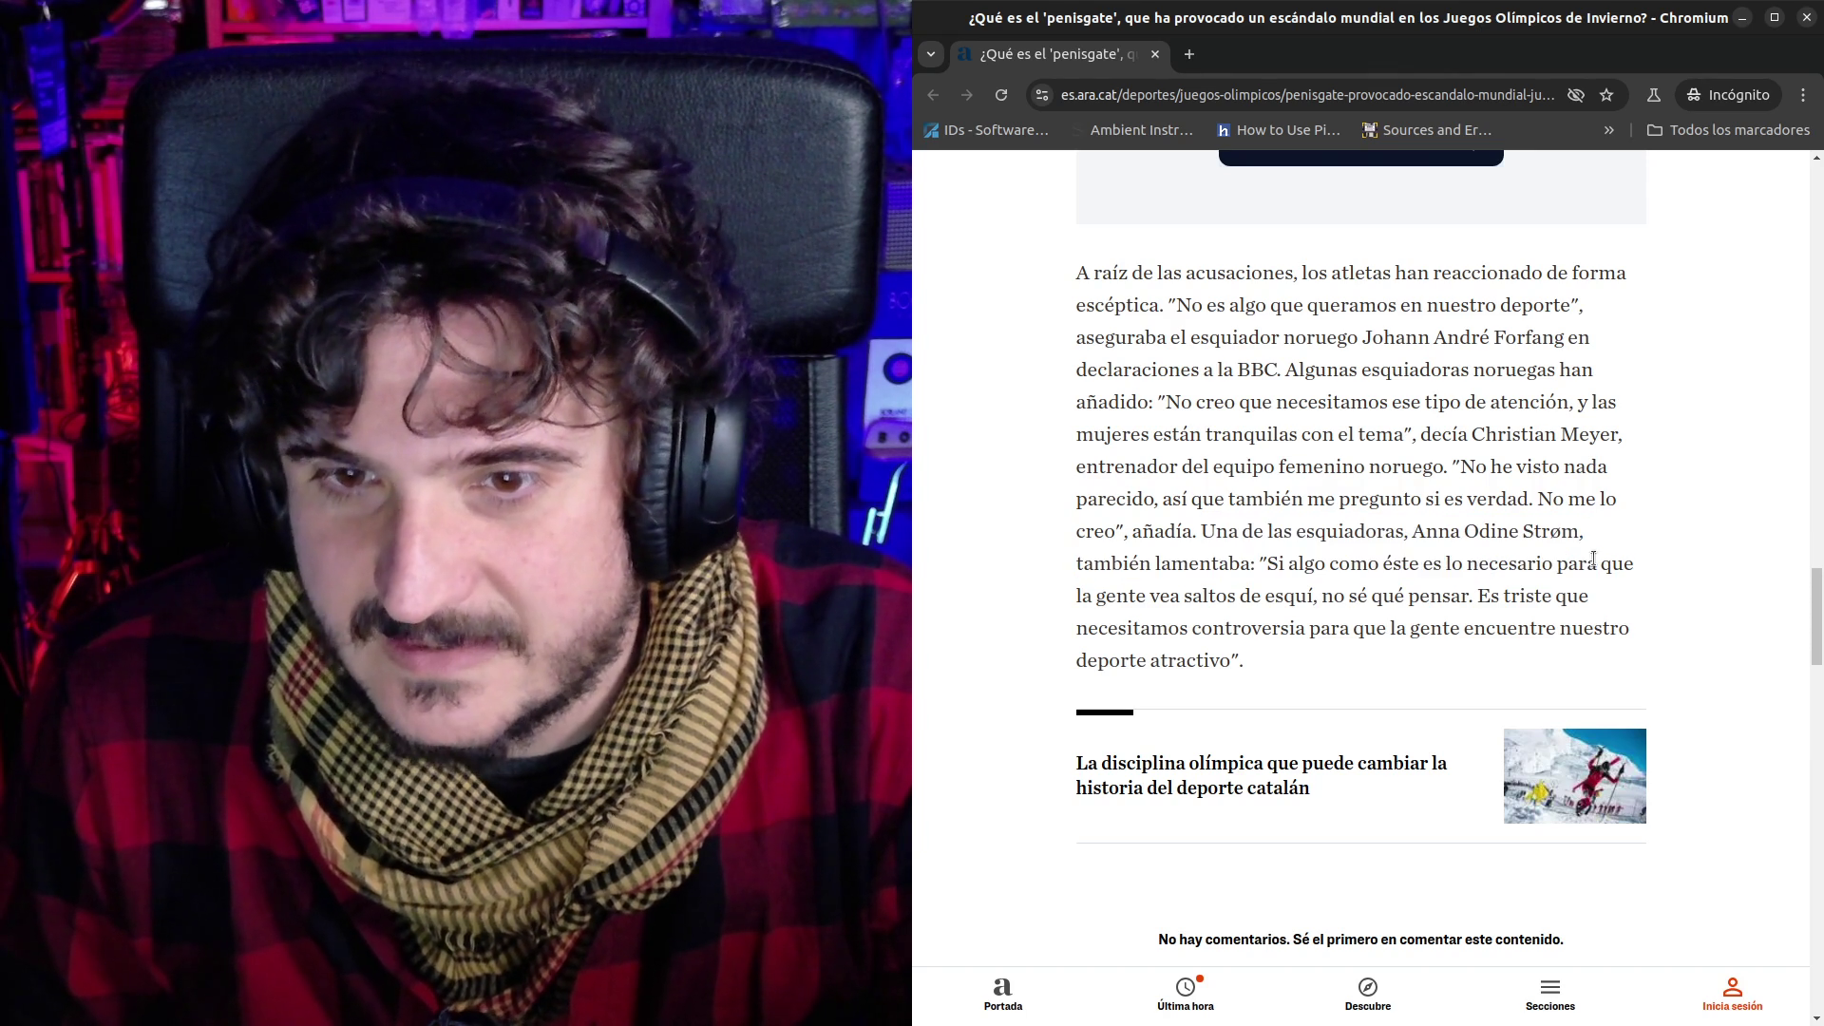
{"action": "left_click_drag", "start_coordinate": [1280, 568], "coordinate": [1439, 577]}
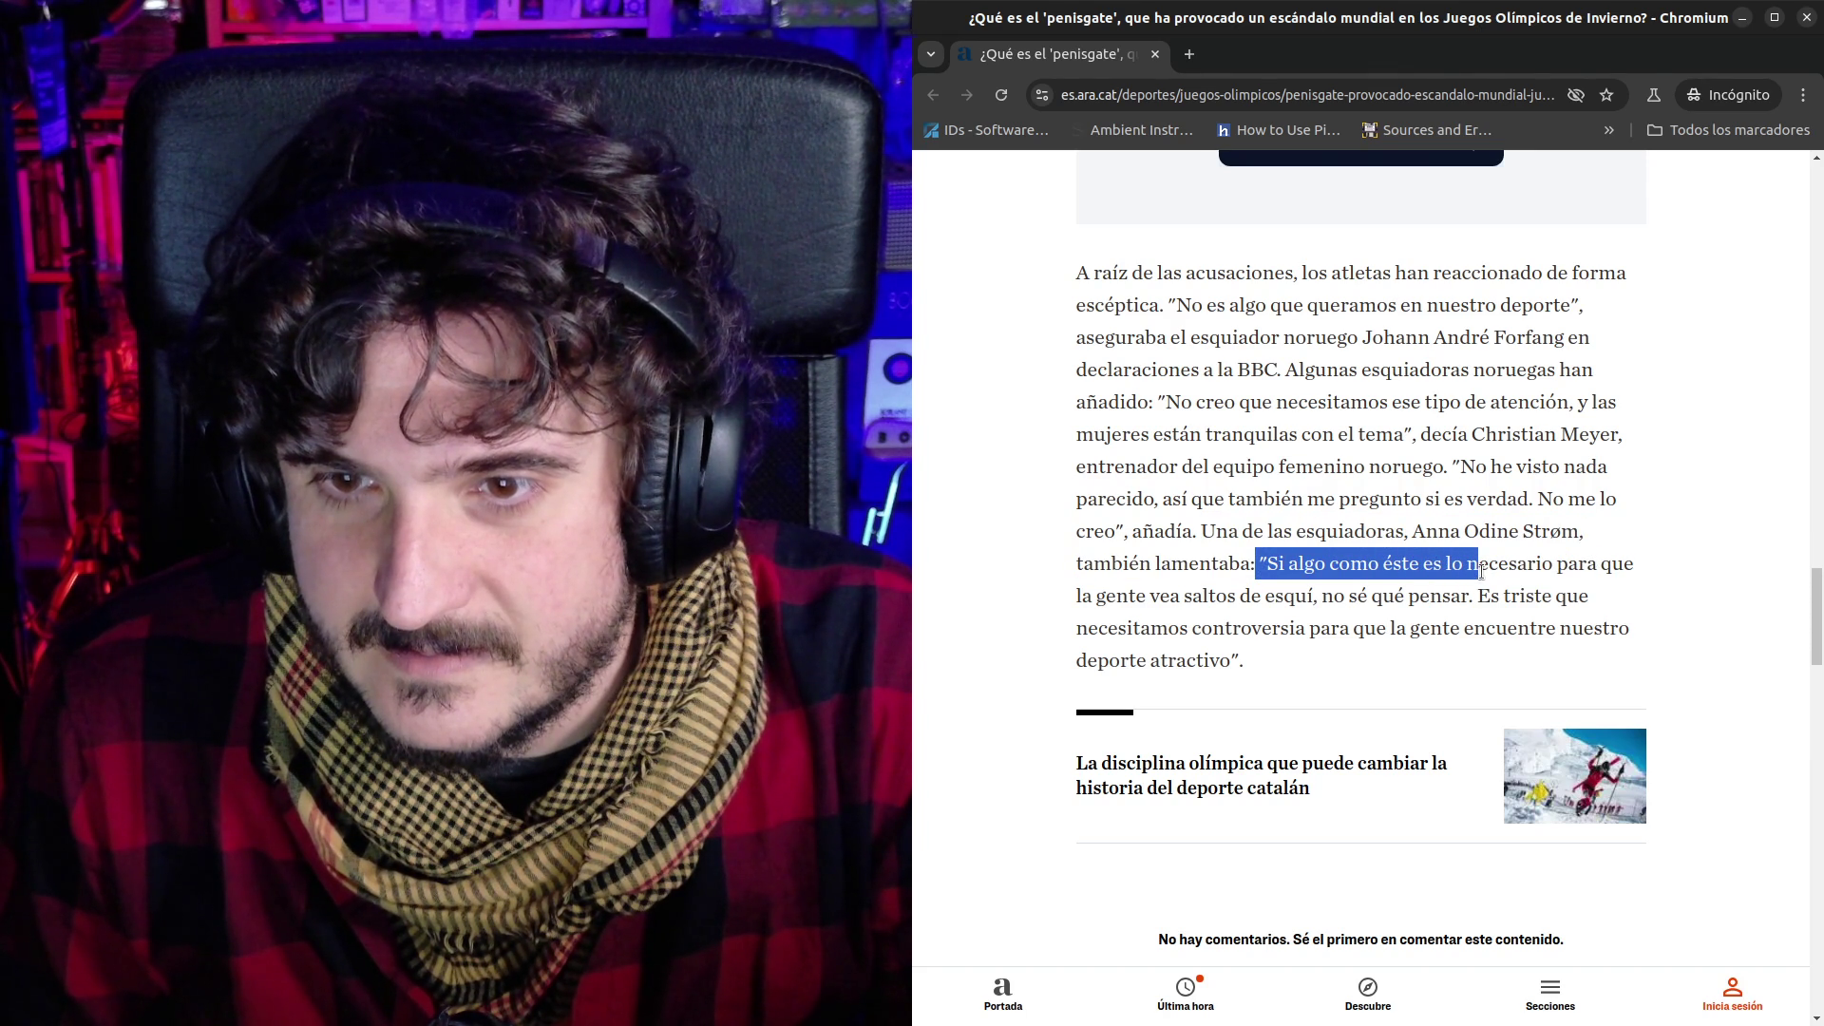
{"action": "left_click_drag", "start_coordinate": [1496, 570], "coordinate": [1312, 588]}
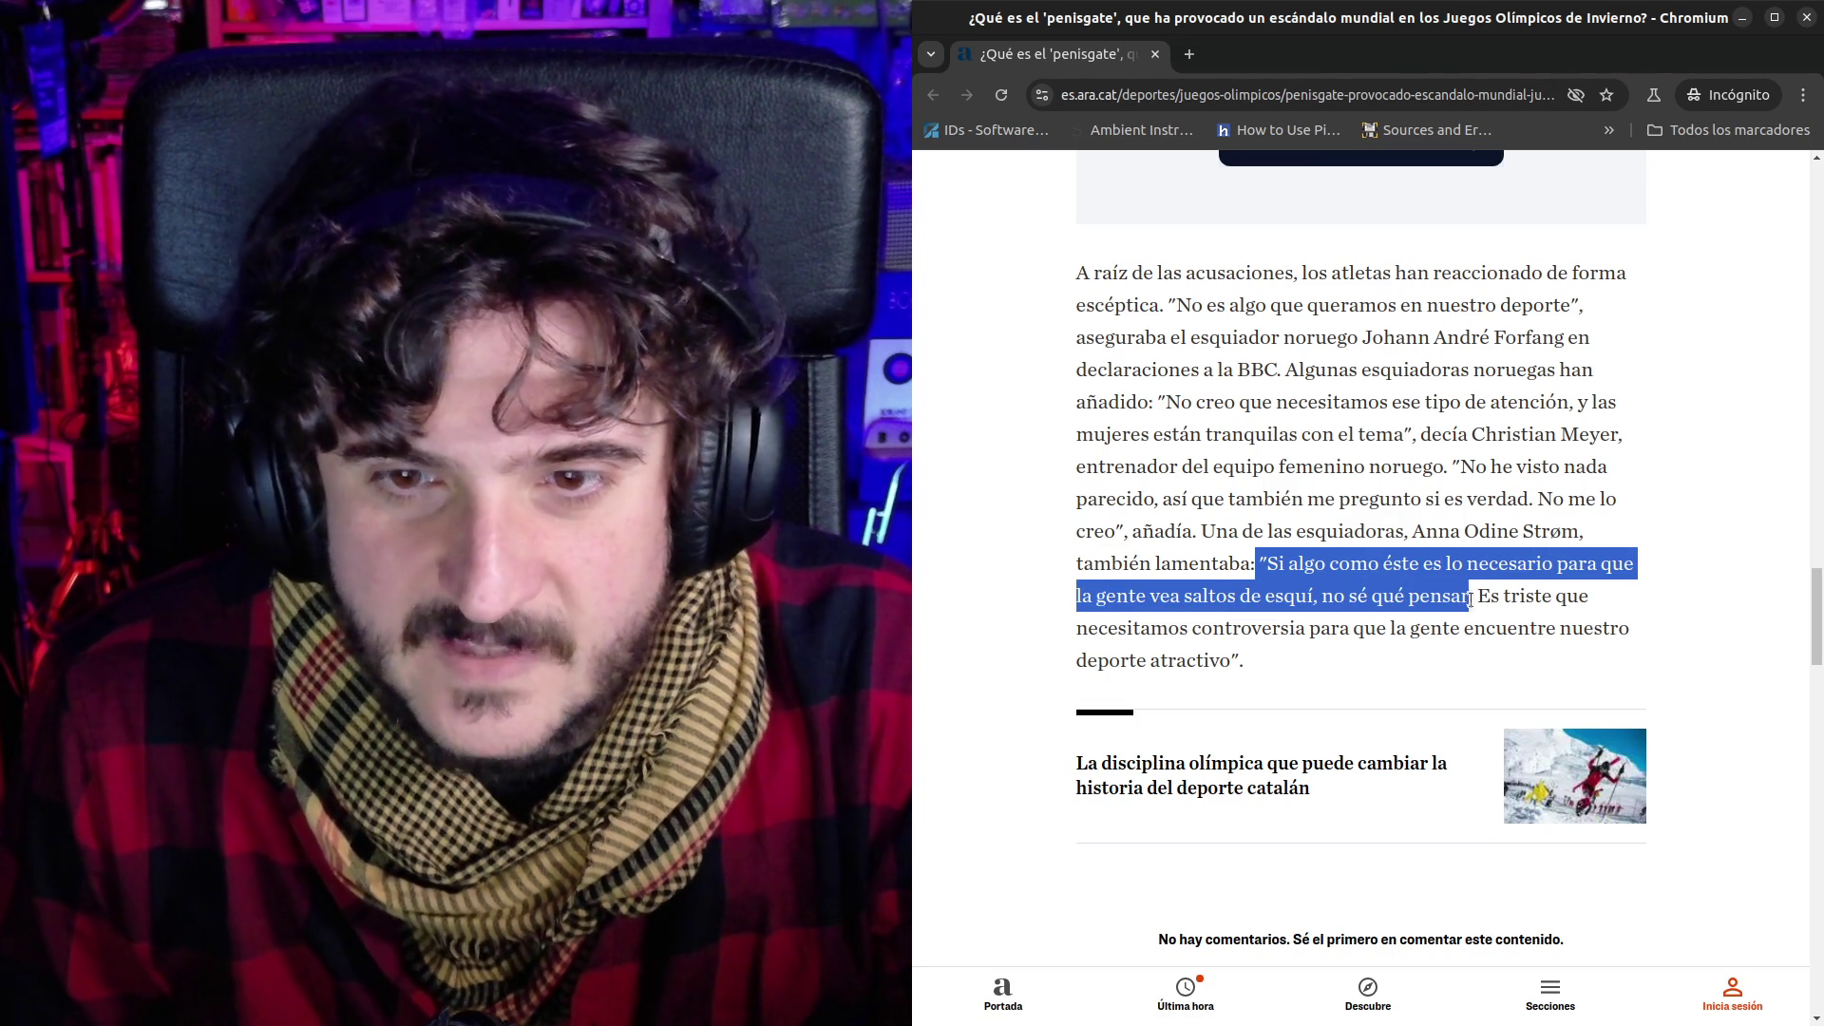
{"action": "left_click_drag", "start_coordinate": [1471, 599], "coordinate": [1473, 630]}
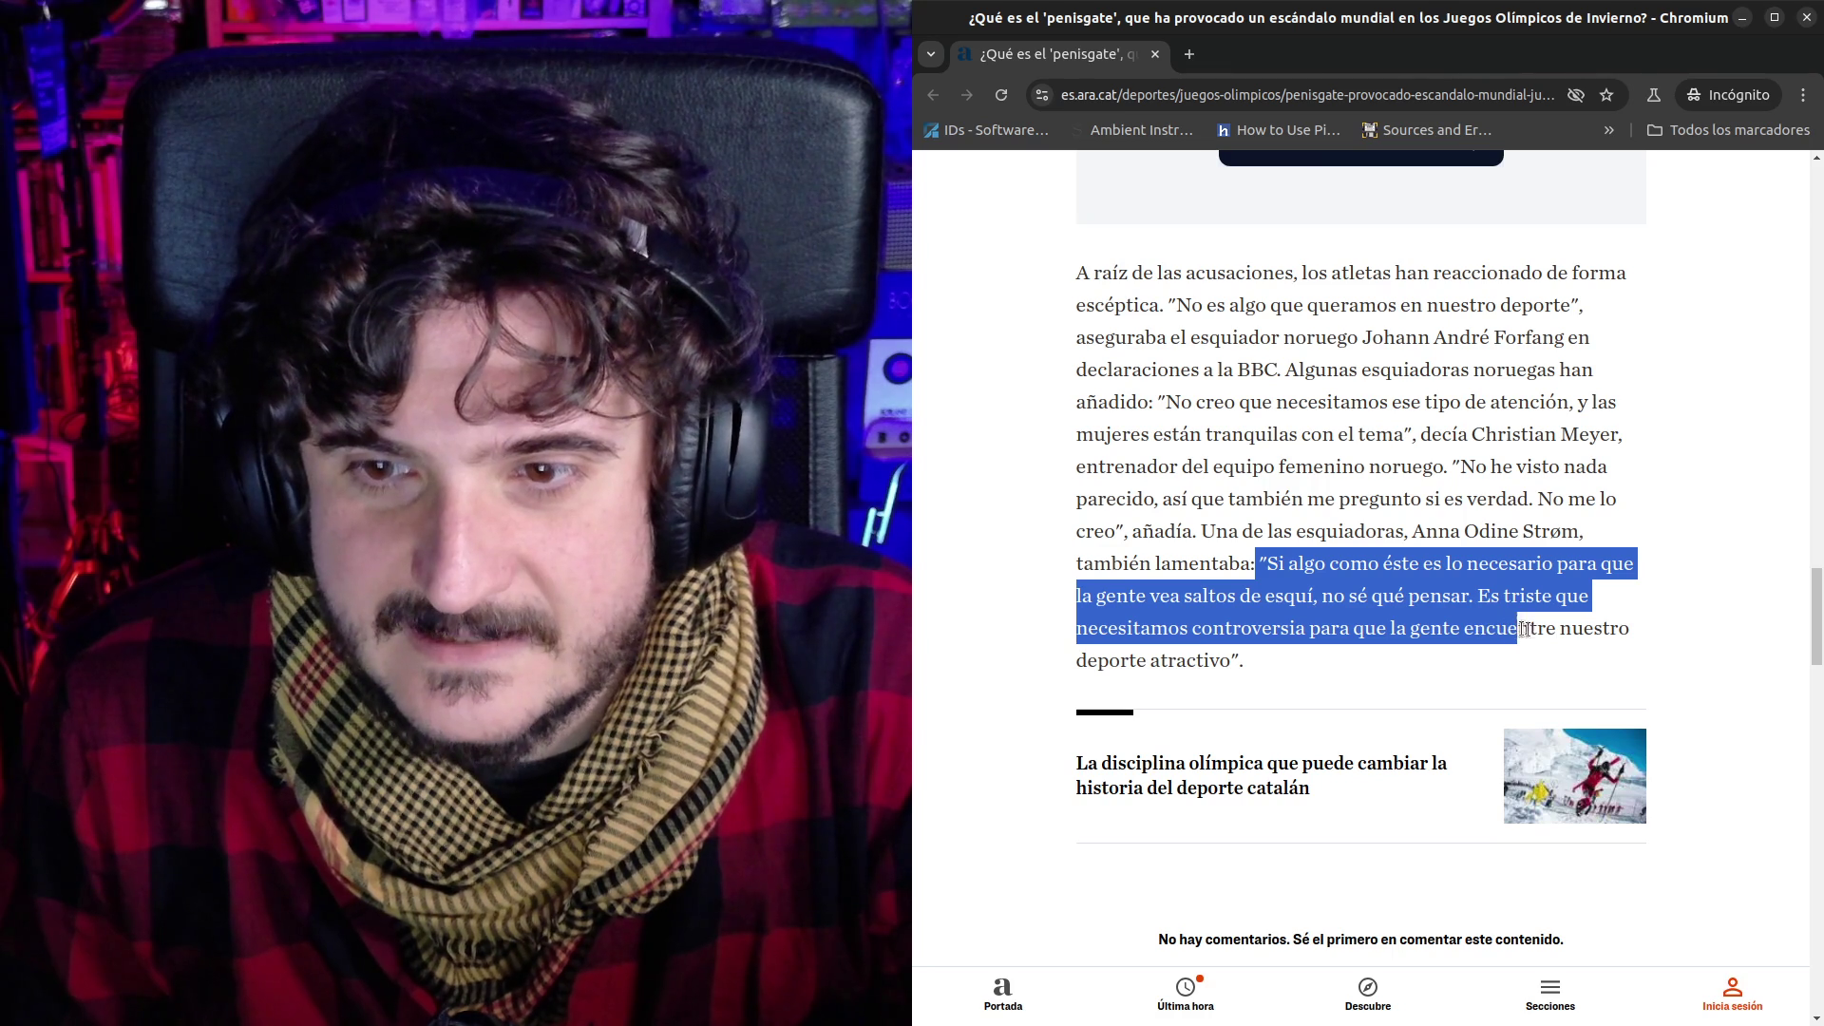
{"action": "mouse_move", "coordinate": [1585, 631]}
{"action": "left_mouse_down"}
{"action": "mouse_move", "coordinate": [1250, 629]}
{"action": "mouse_move", "coordinate": [1245, 663]}
{"action": "left_mouse_up"}
{"action": "left_click", "coordinate": [1254, 630]}
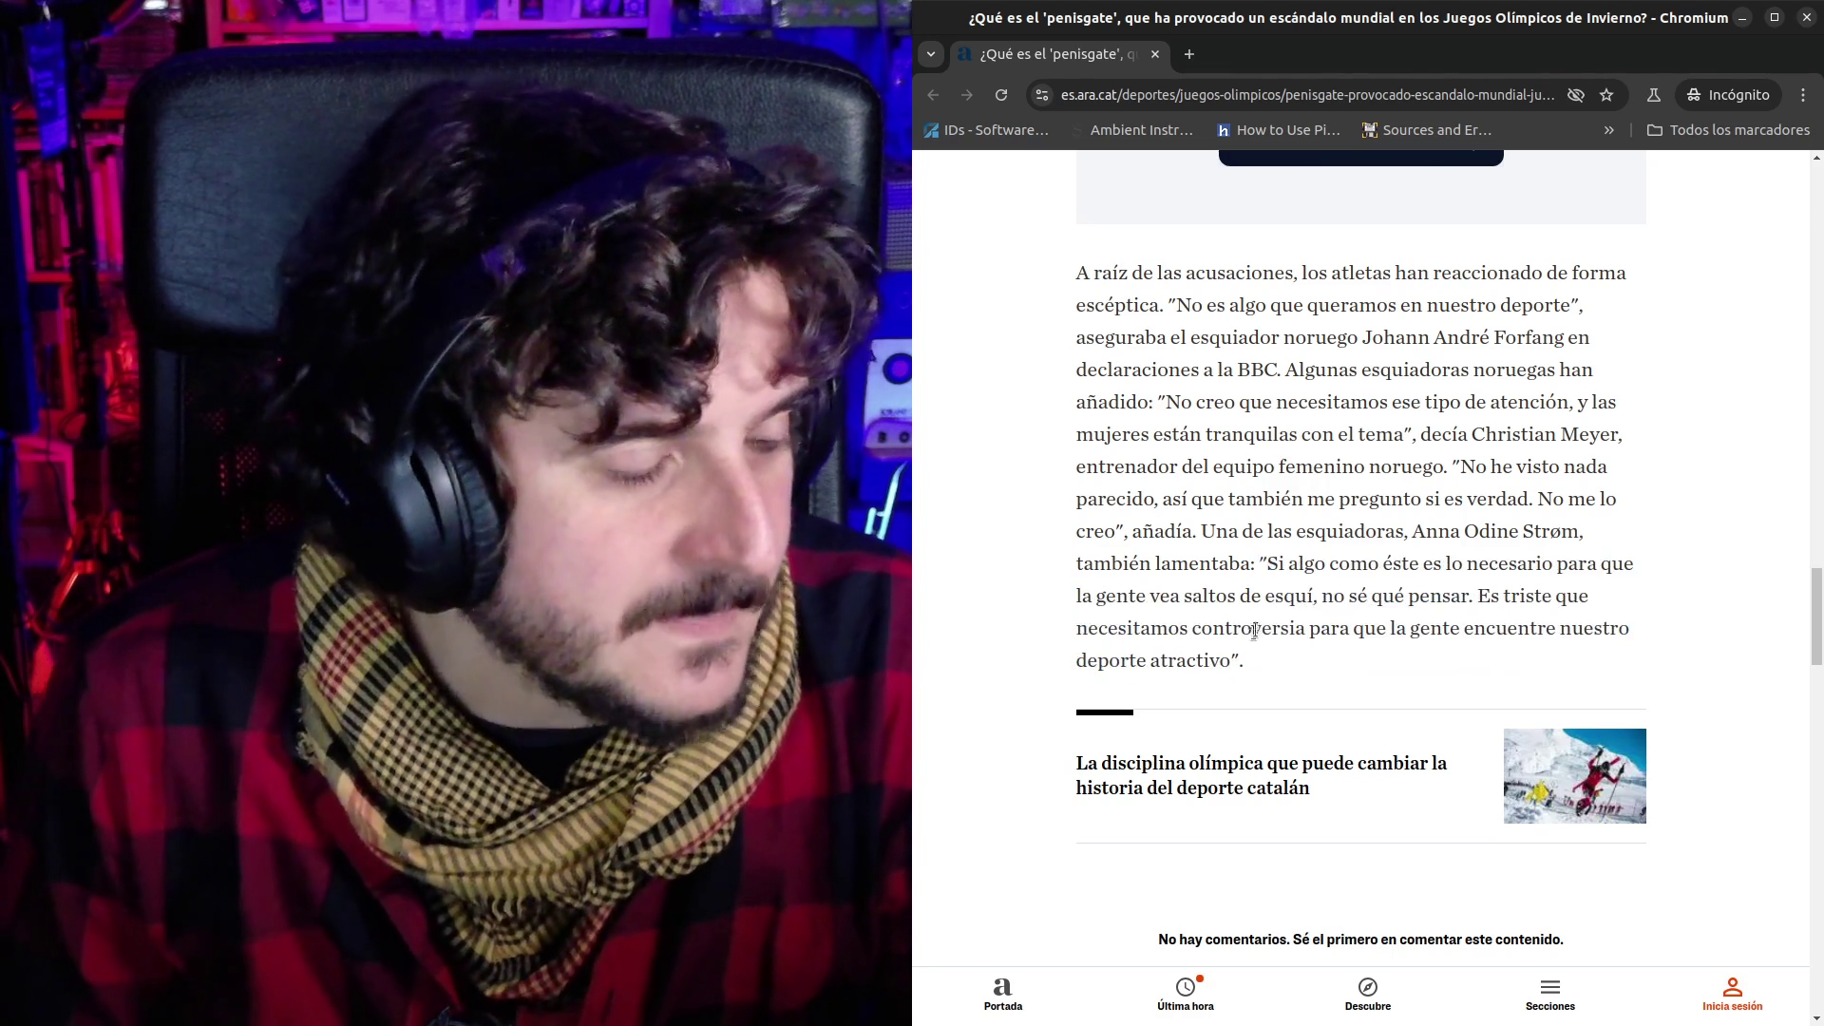
{"action": "scroll", "coordinate": [1264, 540], "scroll_direction": "down", "scroll_amount": 3}
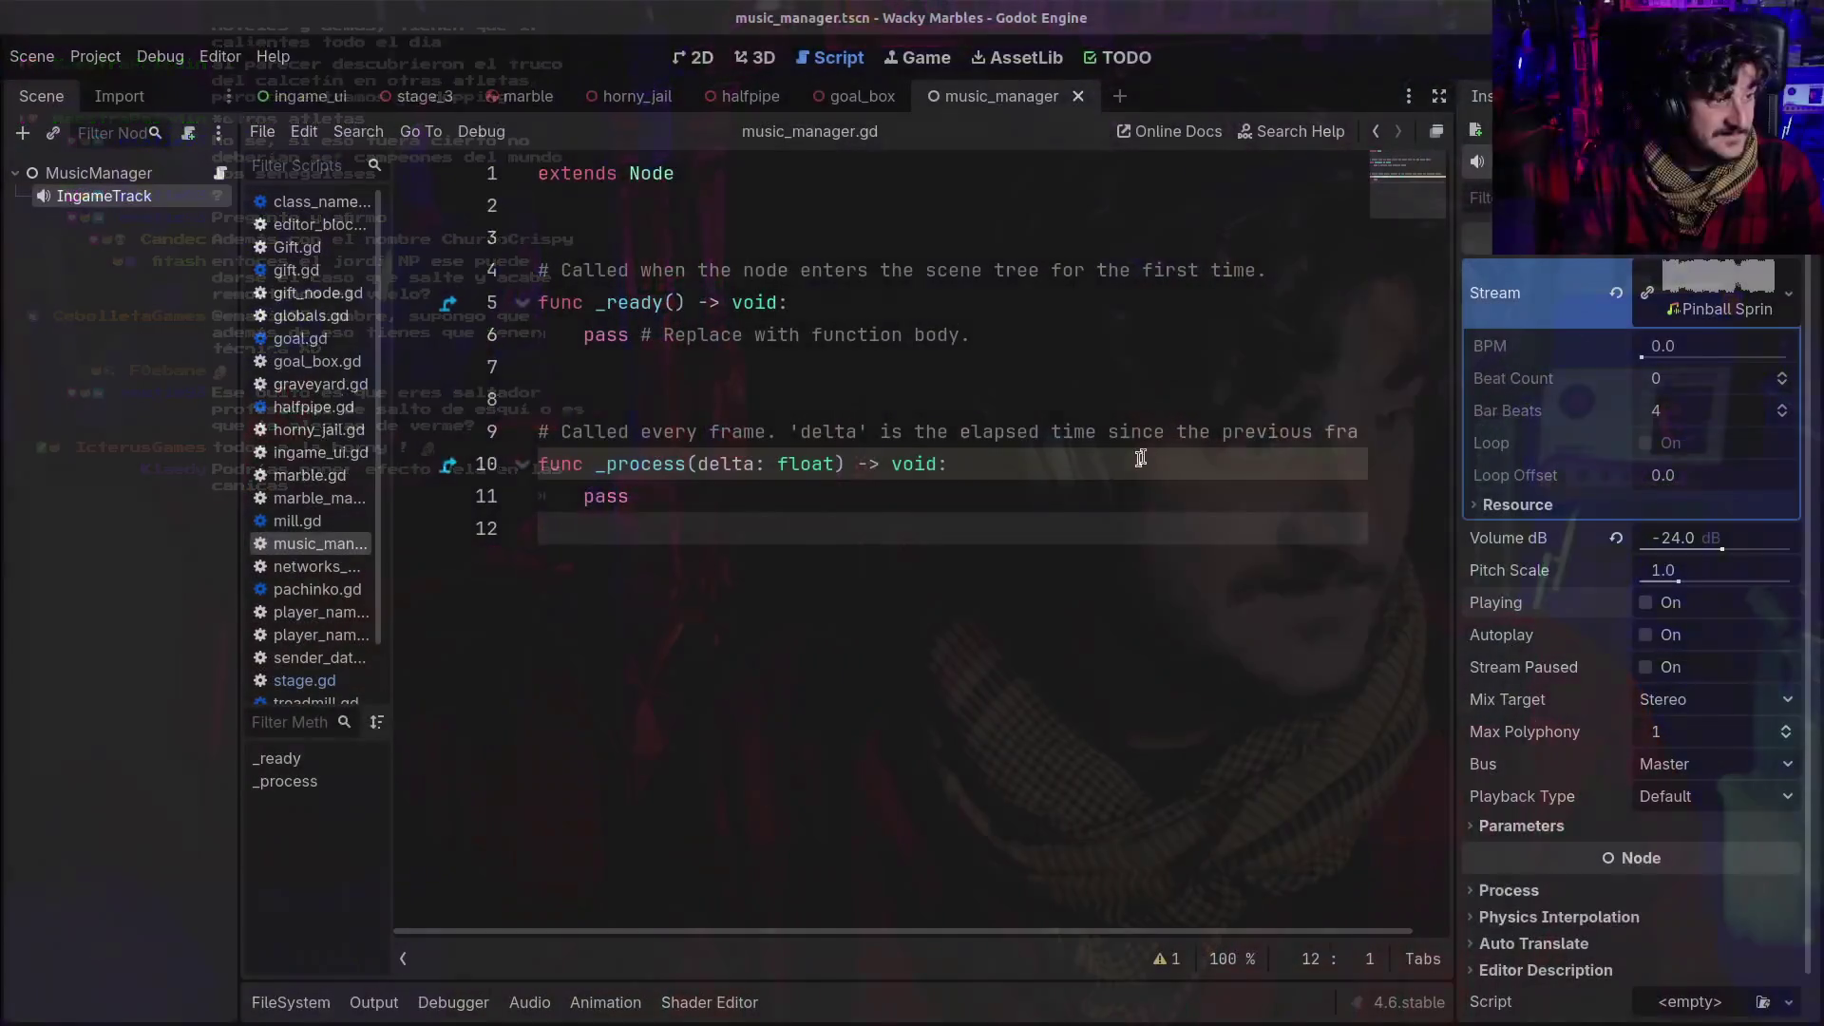
Turn on Autoplay for the IngameTrack music node and save the music manager scene.
{"action": "left_click", "coordinate": [1102, 486]}
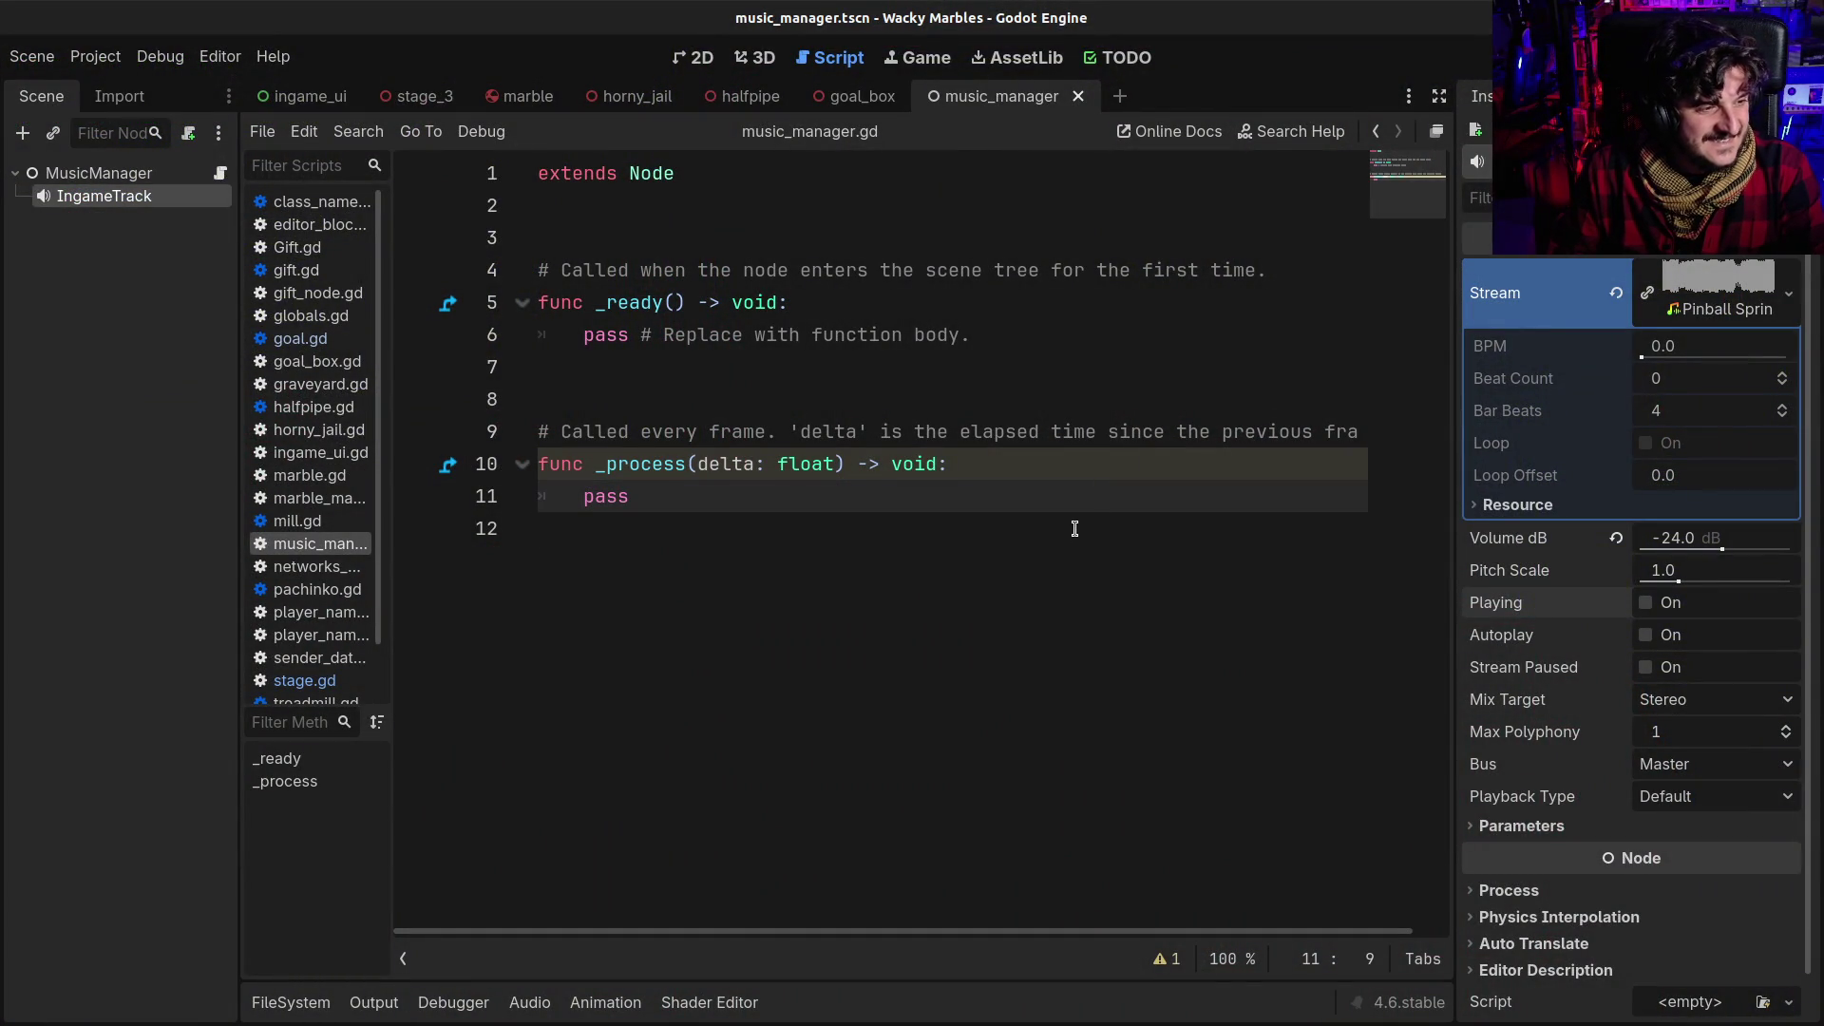
{"action": "left_click", "coordinate": [1077, 465]}
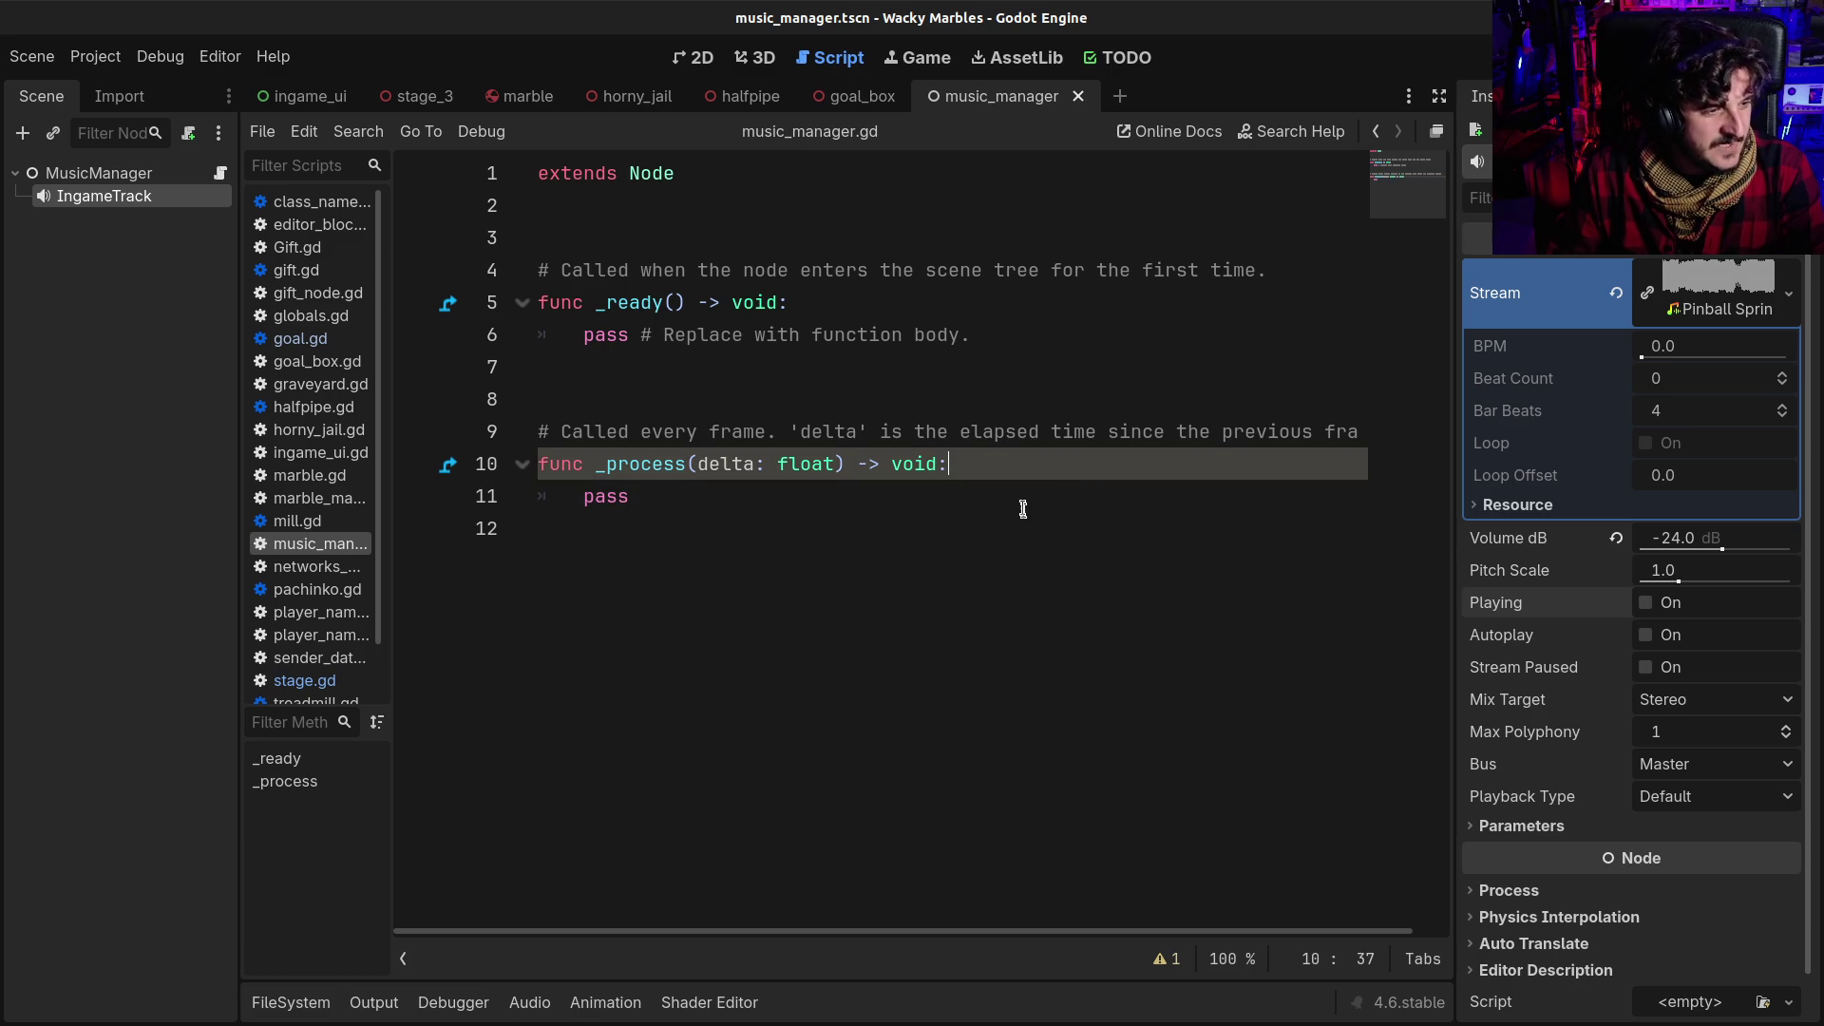
{"action": "left_click", "coordinate": [921, 393]}
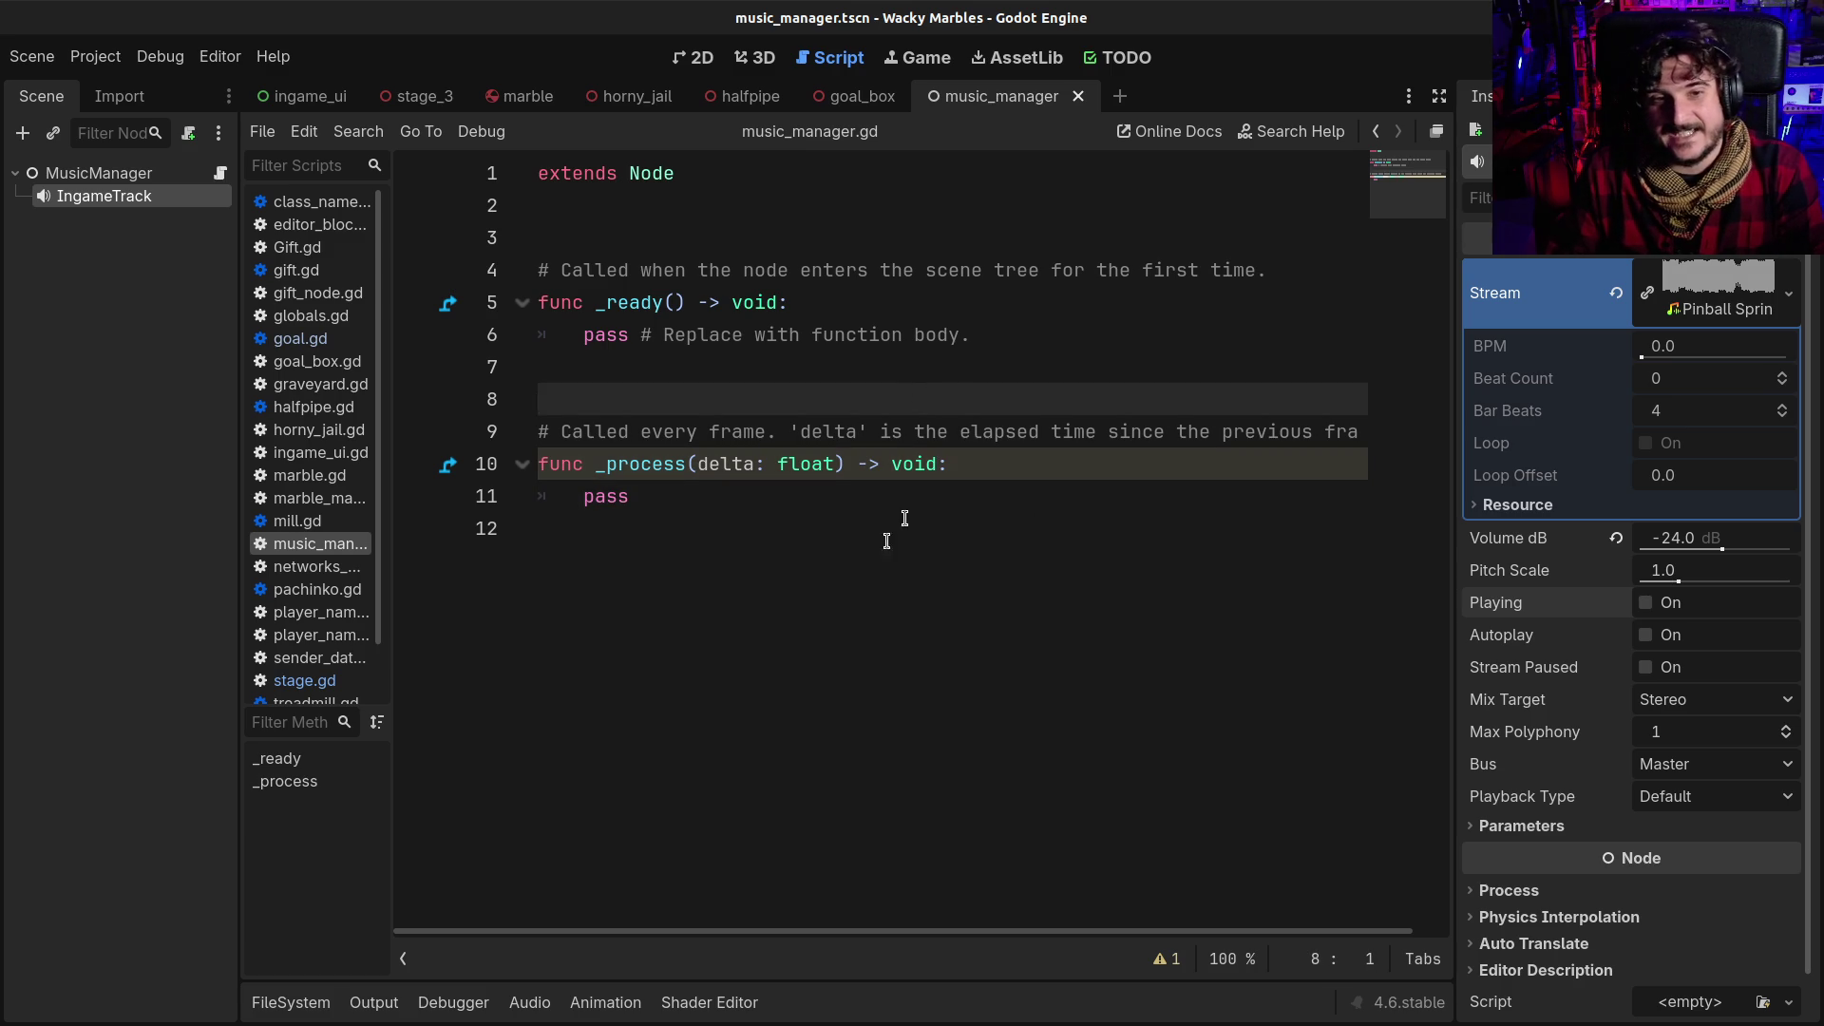
{"action": "left_click", "coordinate": [129, 175]}
{"action": "left_click", "coordinate": [141, 199]}
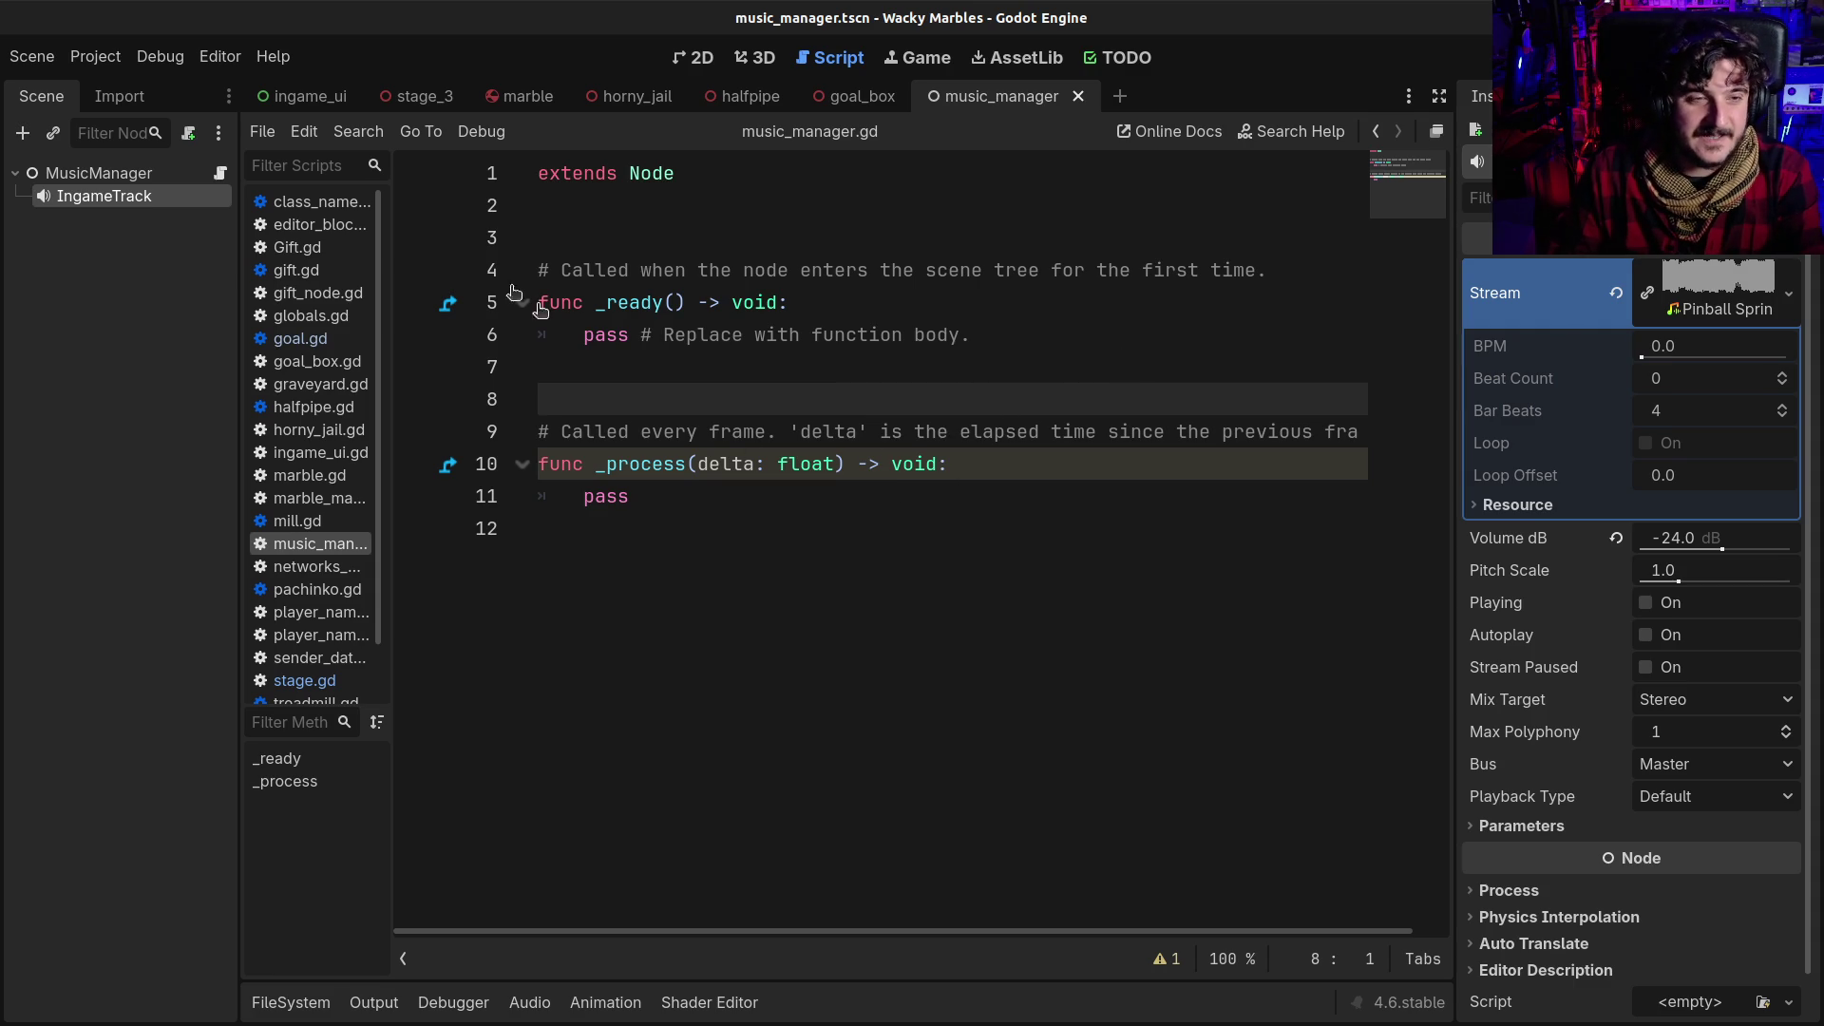
{"action": "left_click", "coordinate": [95, 172]}
{"action": "left_click", "coordinate": [67, 198]}
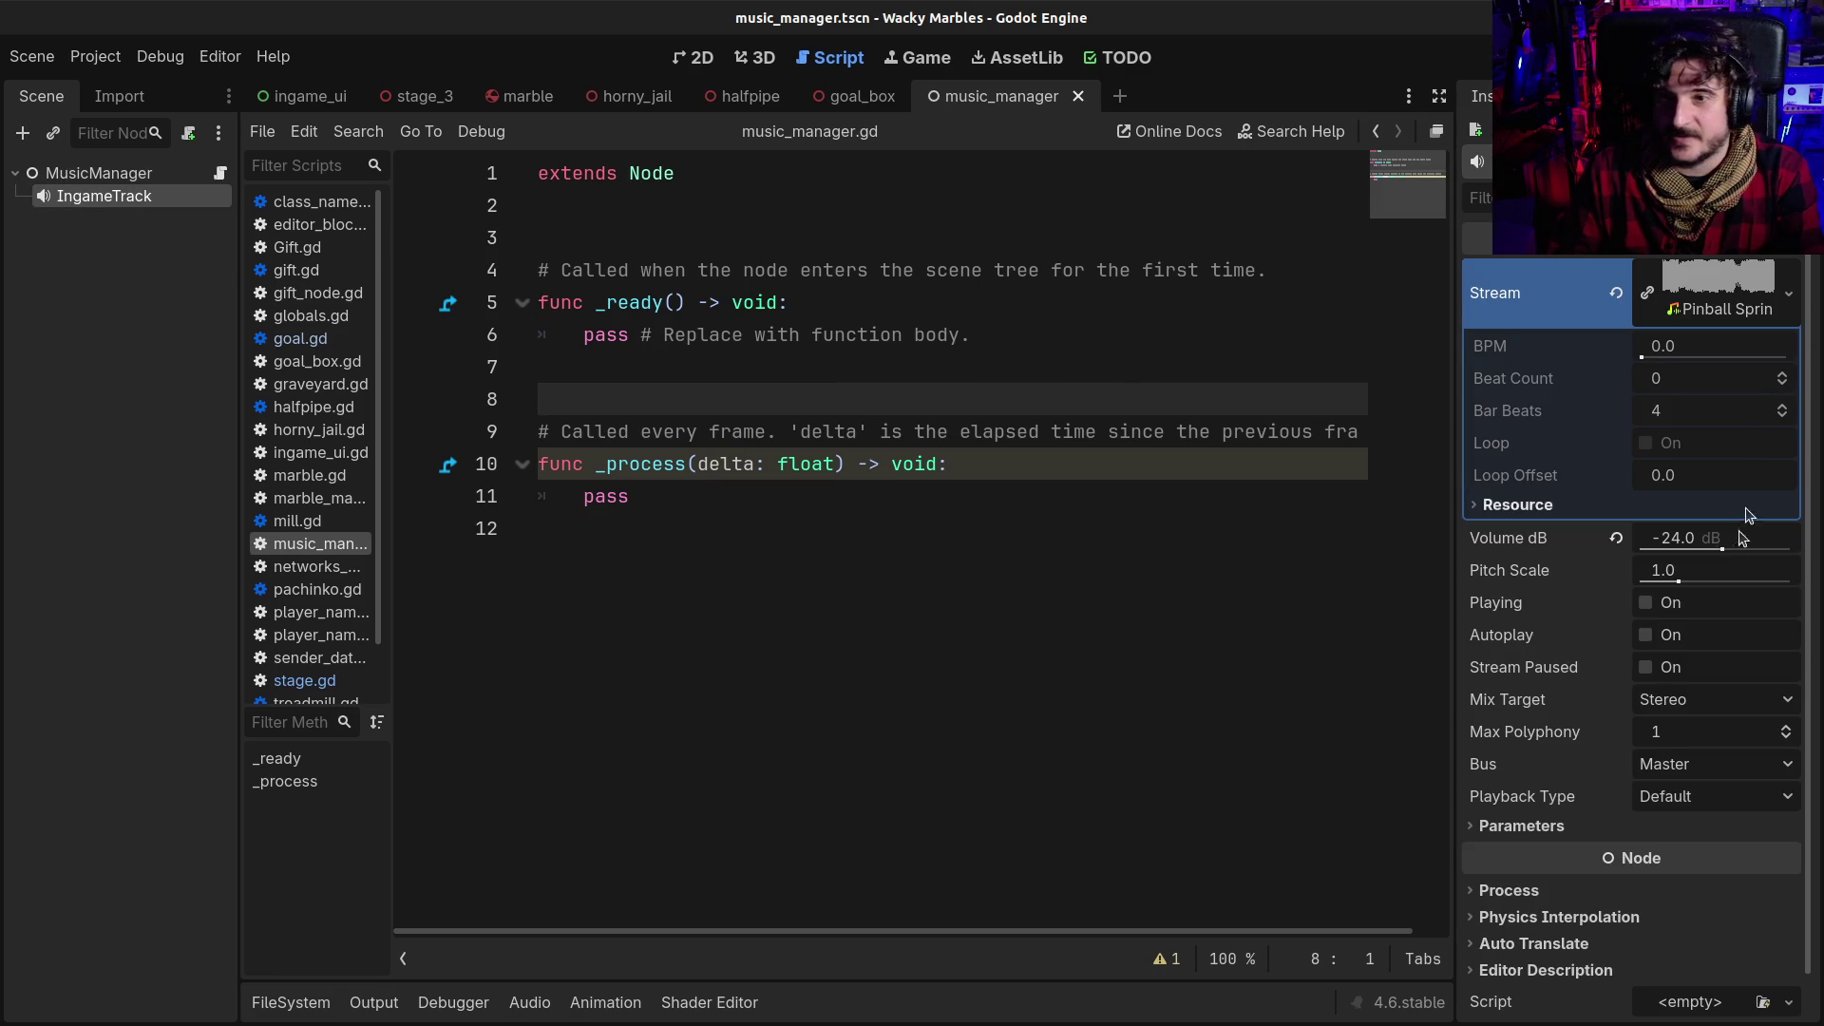
{"action": "left_click", "coordinate": [1645, 635]}
{"action": "left_click", "coordinate": [1054, 528]}
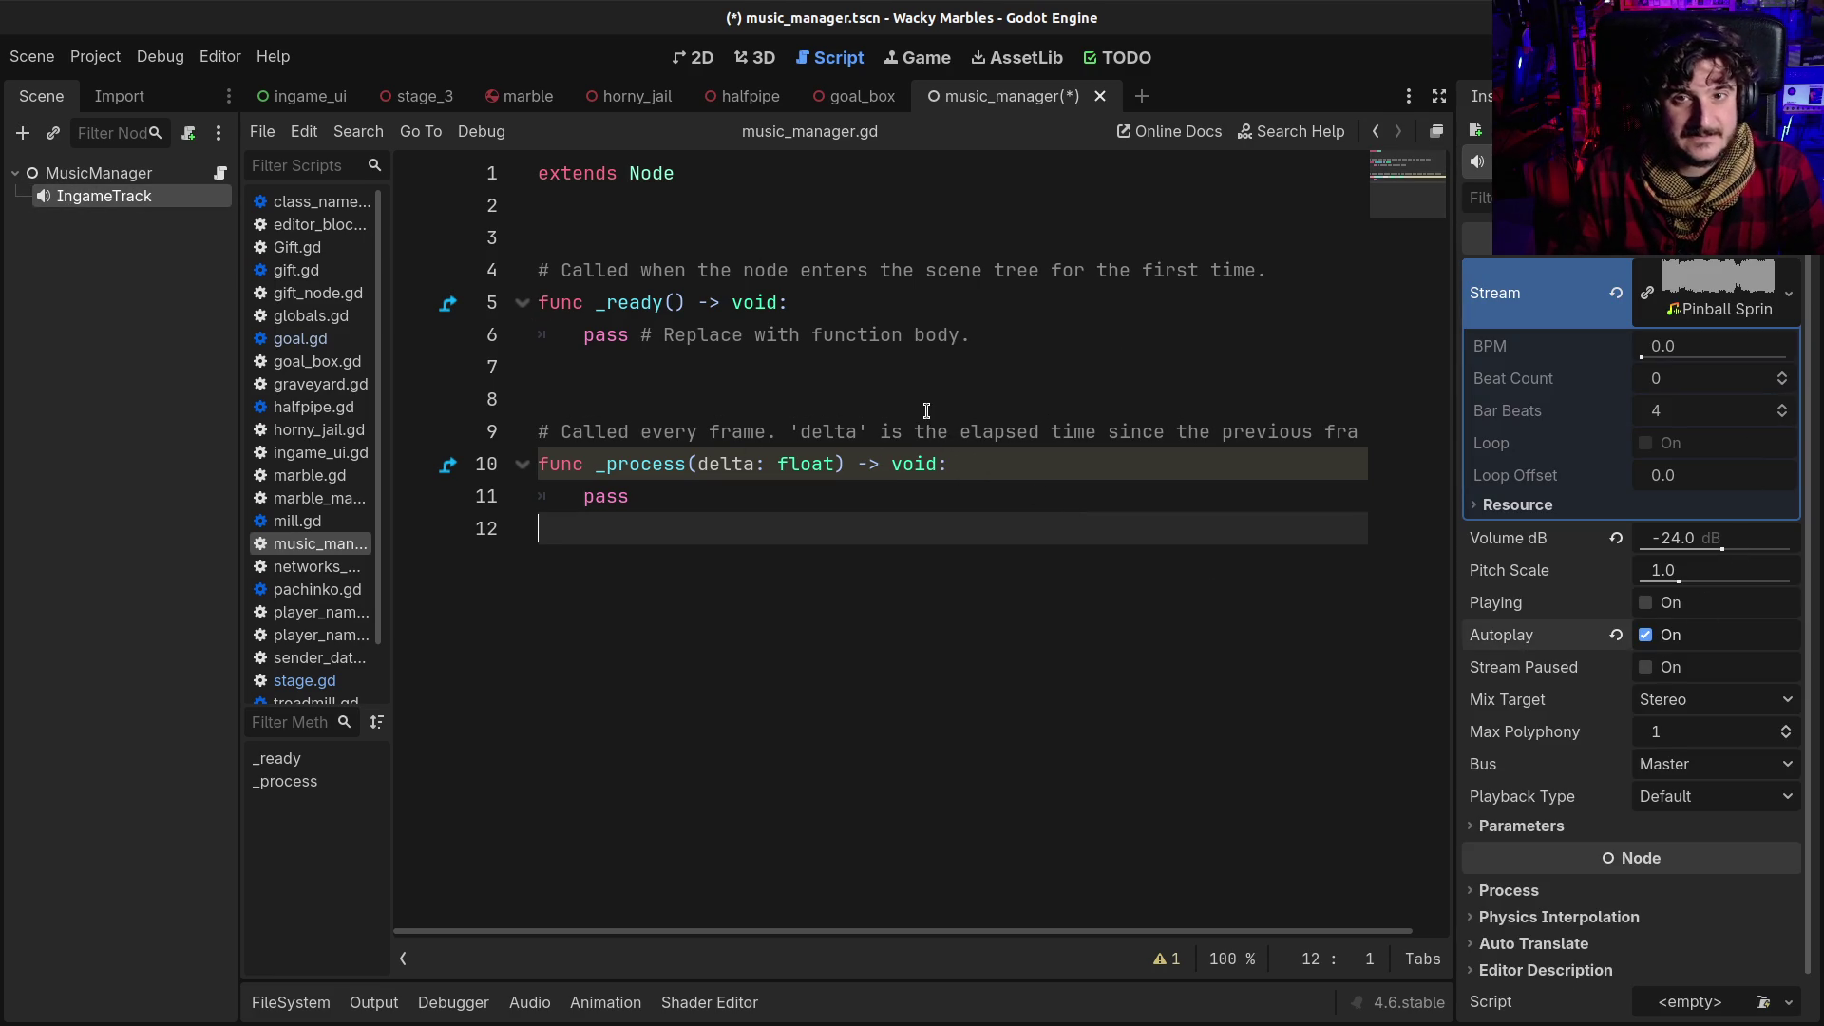
{"action": "key", "text": "ctrl+s"}
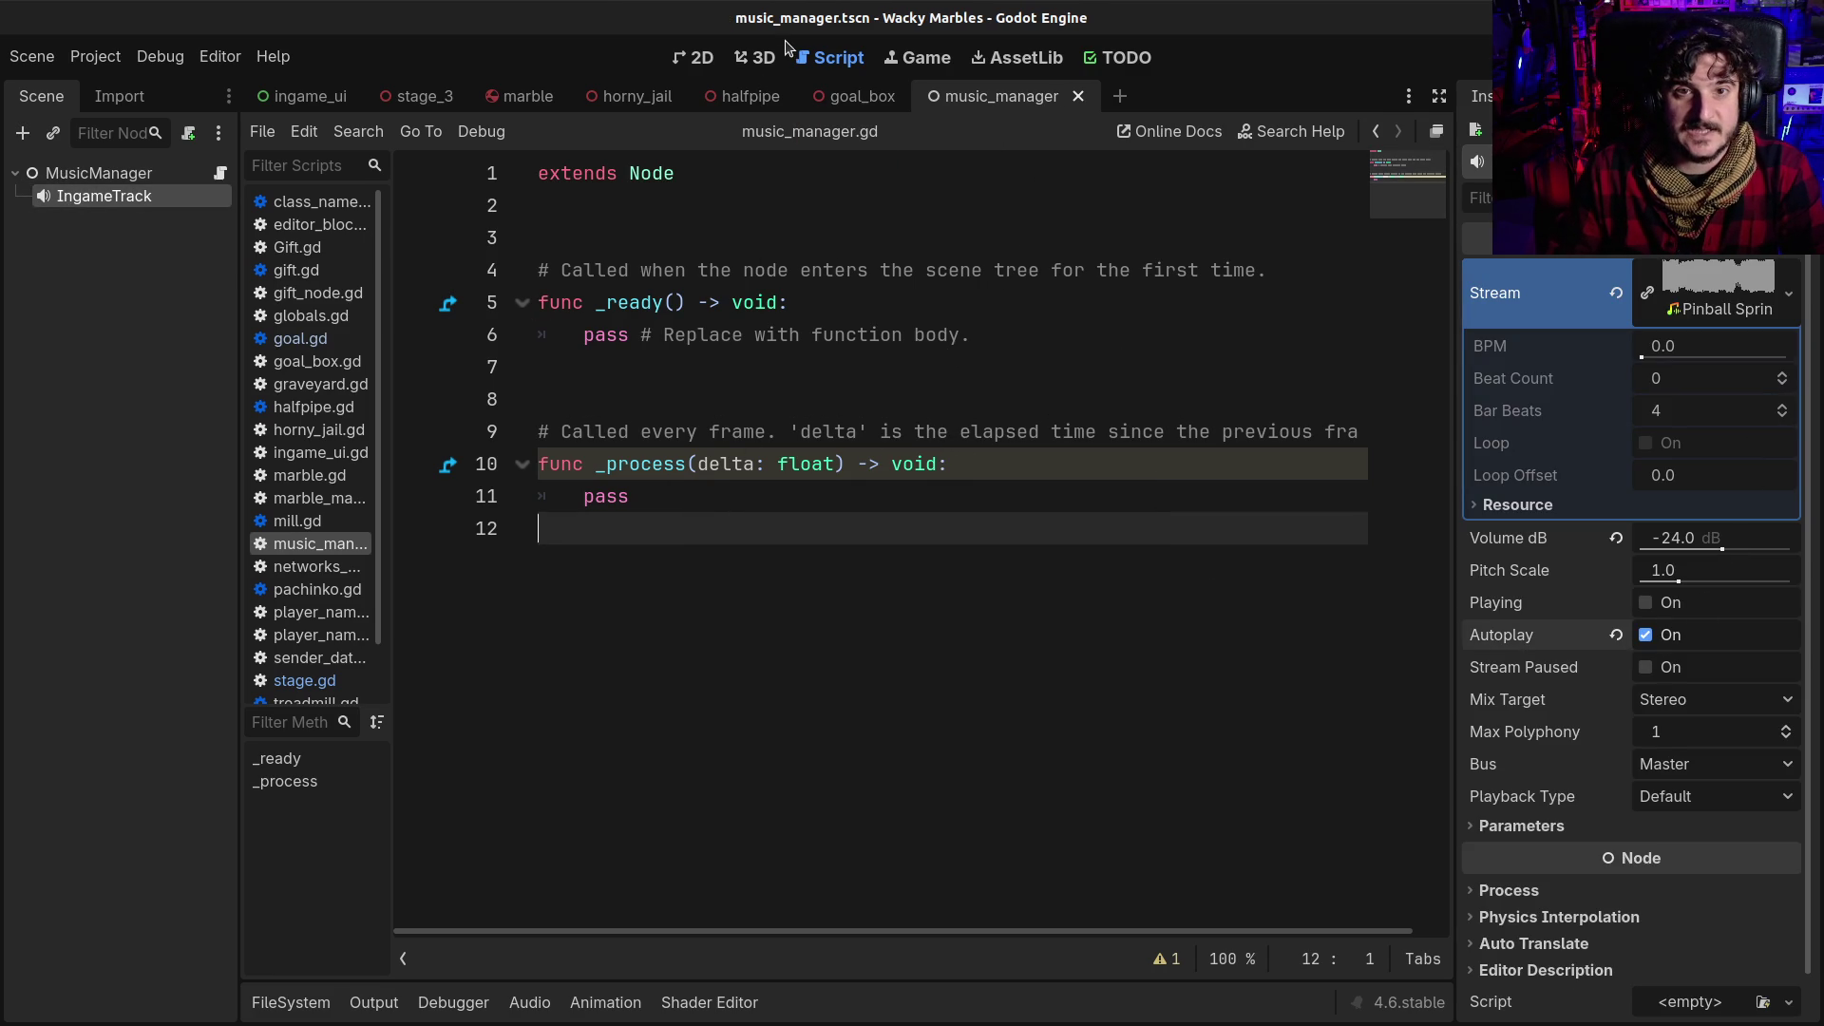
Return to stage_3 and add music_manager.tscn as the MusicManager autoload in Project Settings.
{"action": "left_click", "coordinate": [754, 57]}
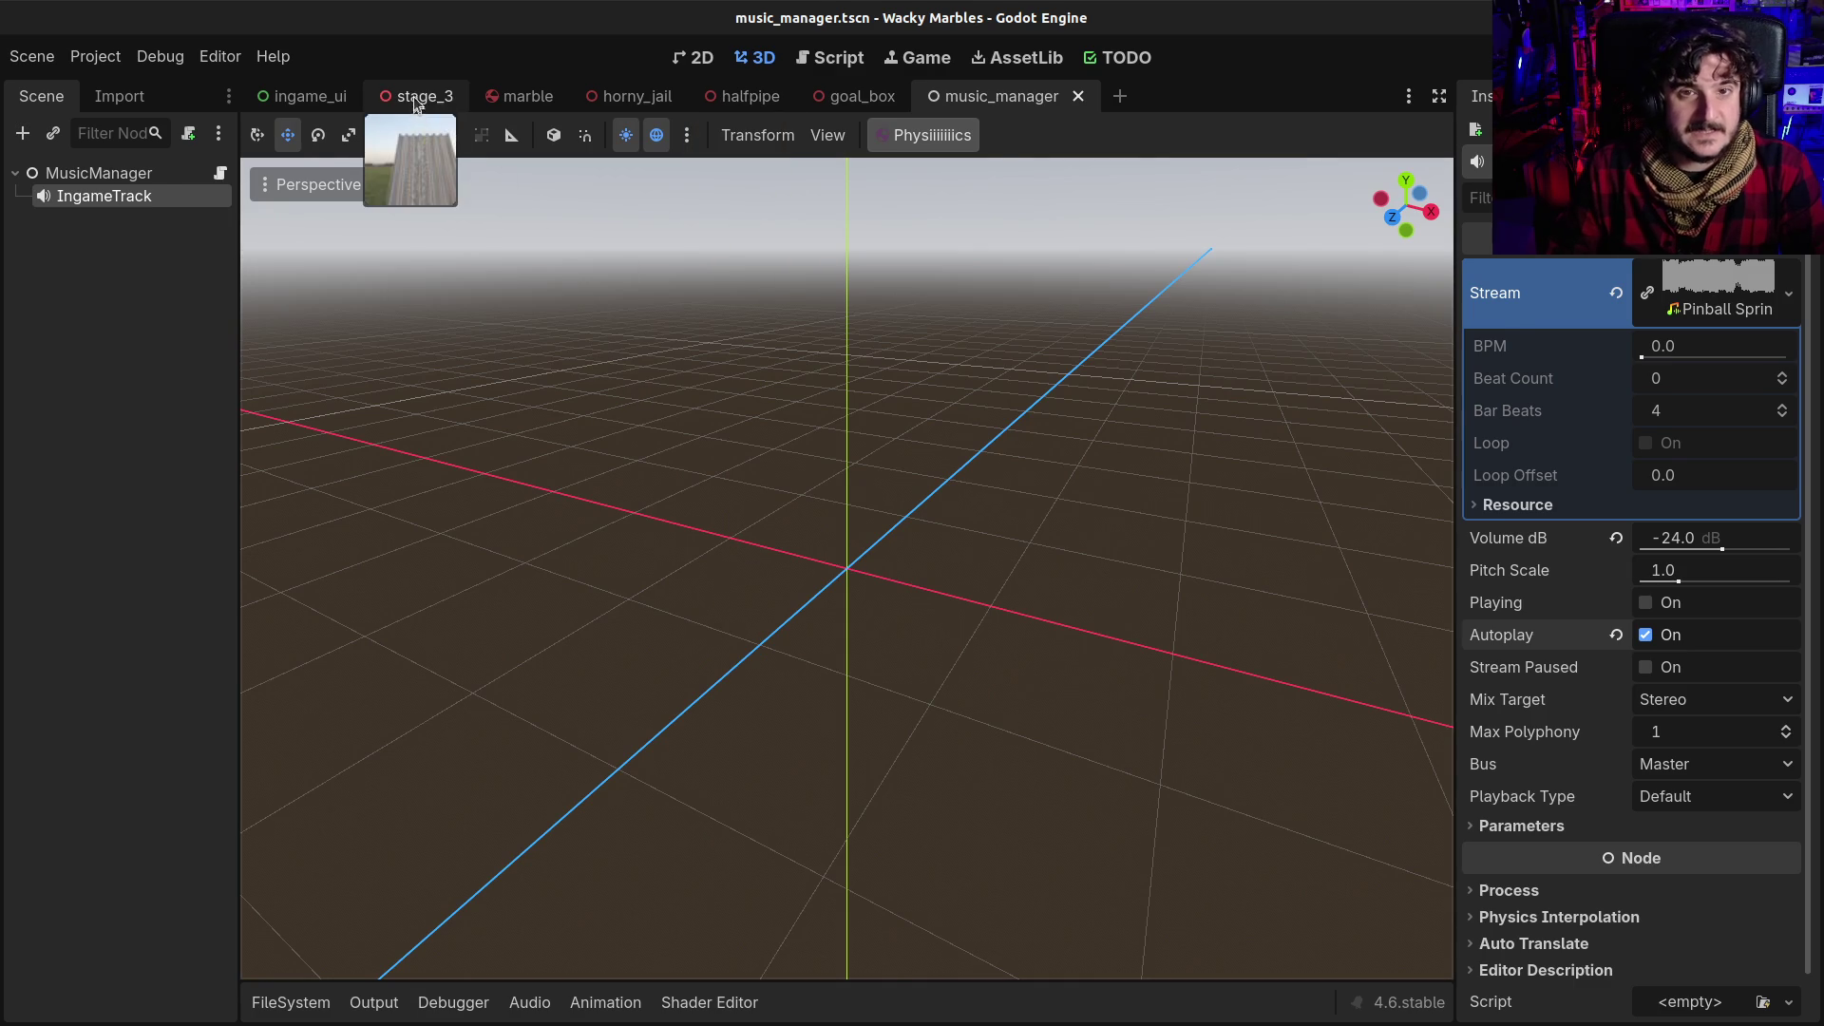
{"action": "left_click", "coordinate": [418, 96]}
{"action": "middle_click", "coordinate": [1033, 96]}
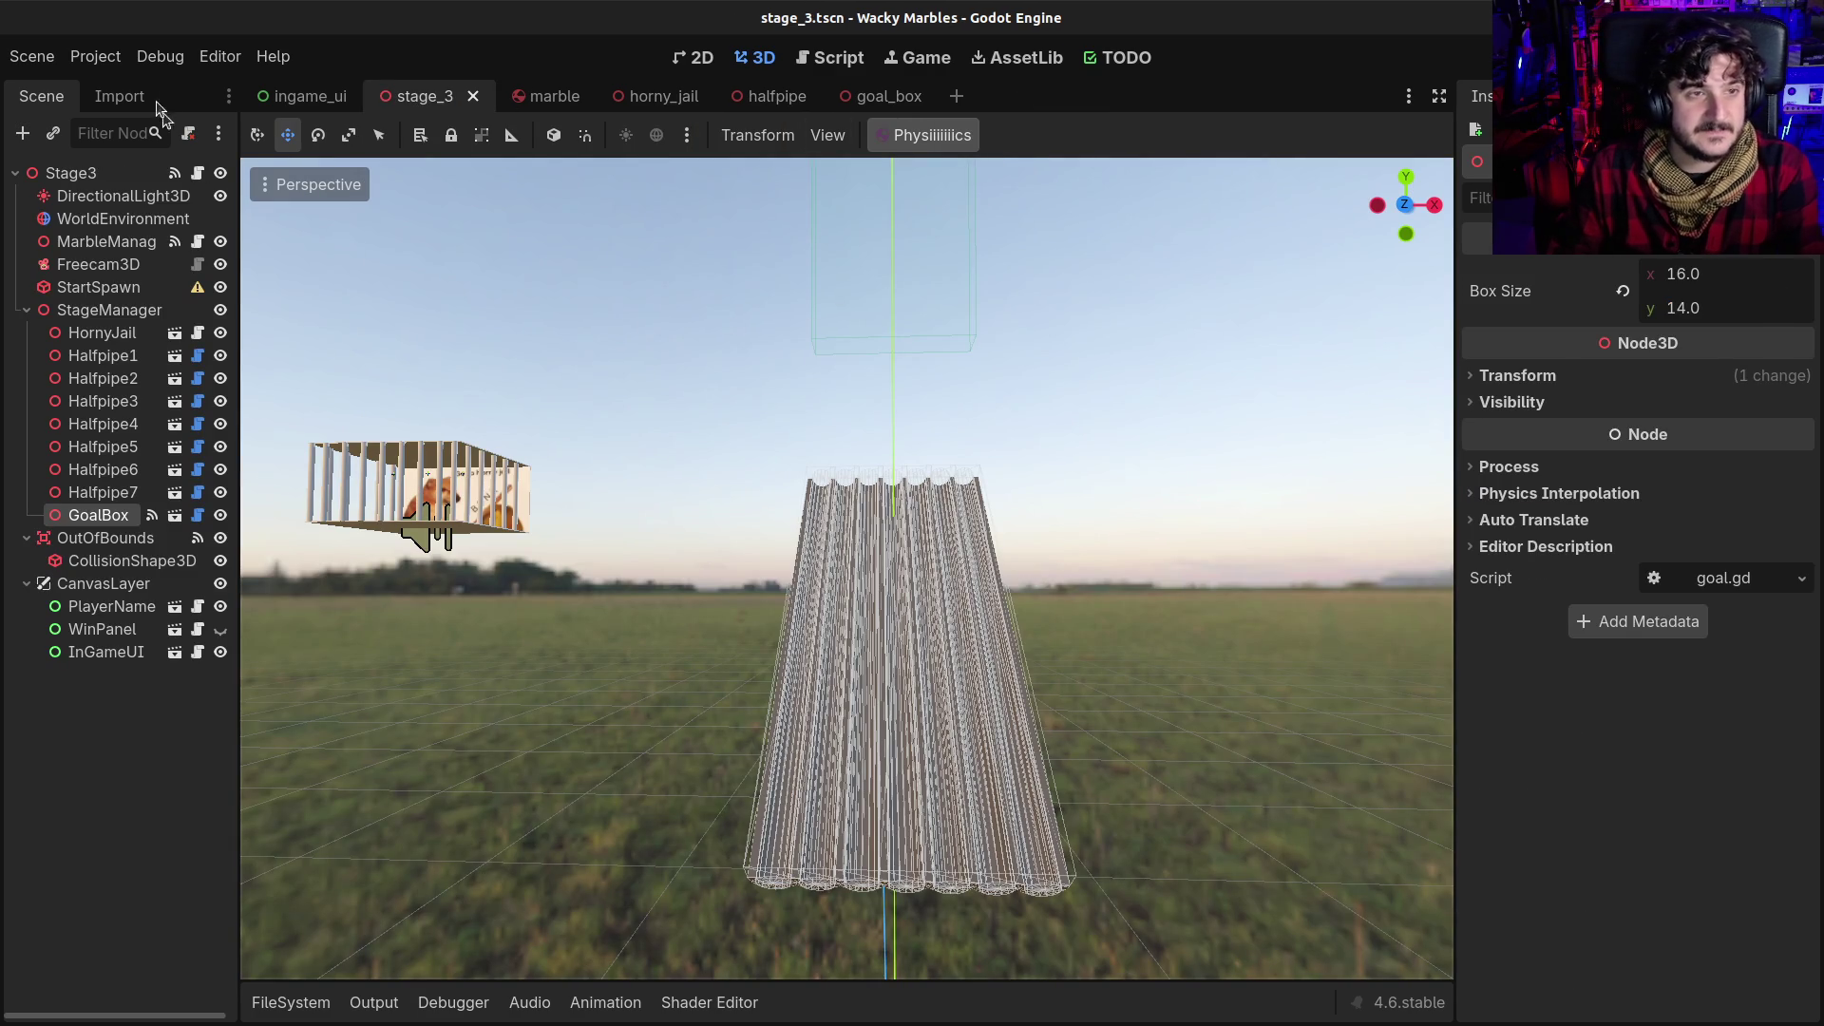
{"action": "left_click", "coordinate": [95, 56]}
{"action": "left_click", "coordinate": [142, 86]}
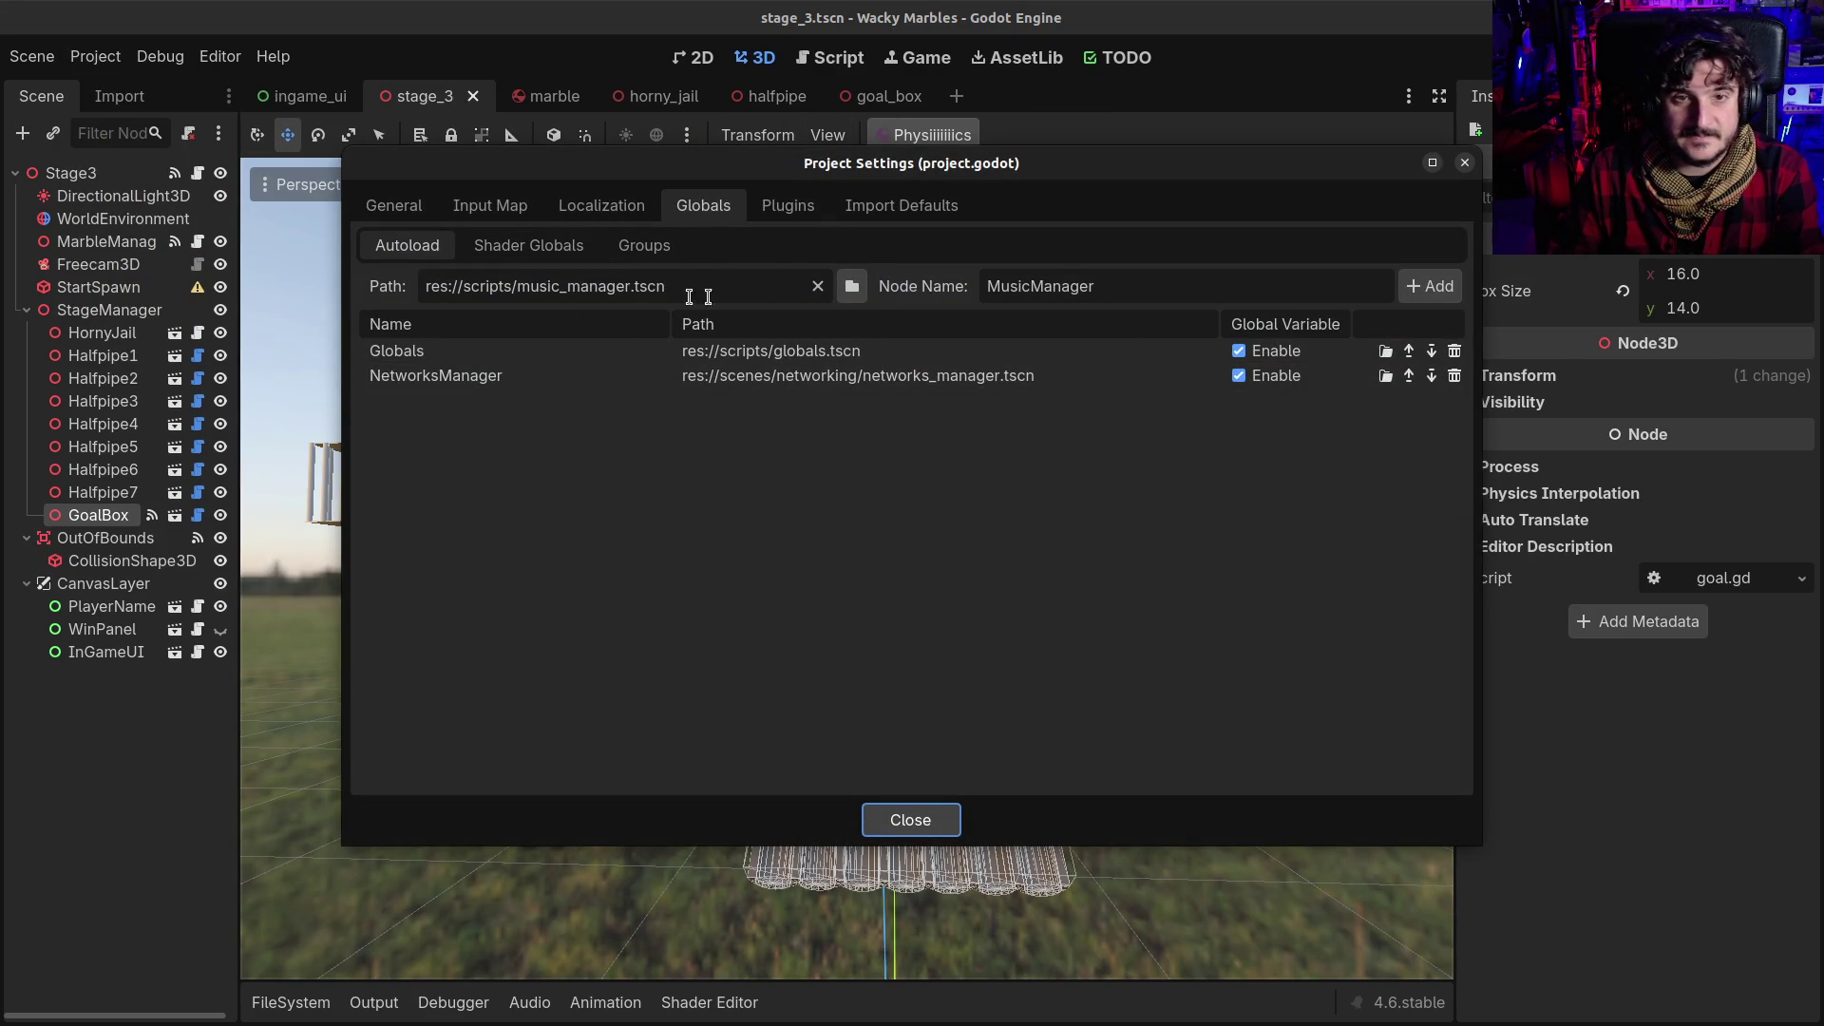
{"action": "left_click", "coordinate": [1430, 286]}
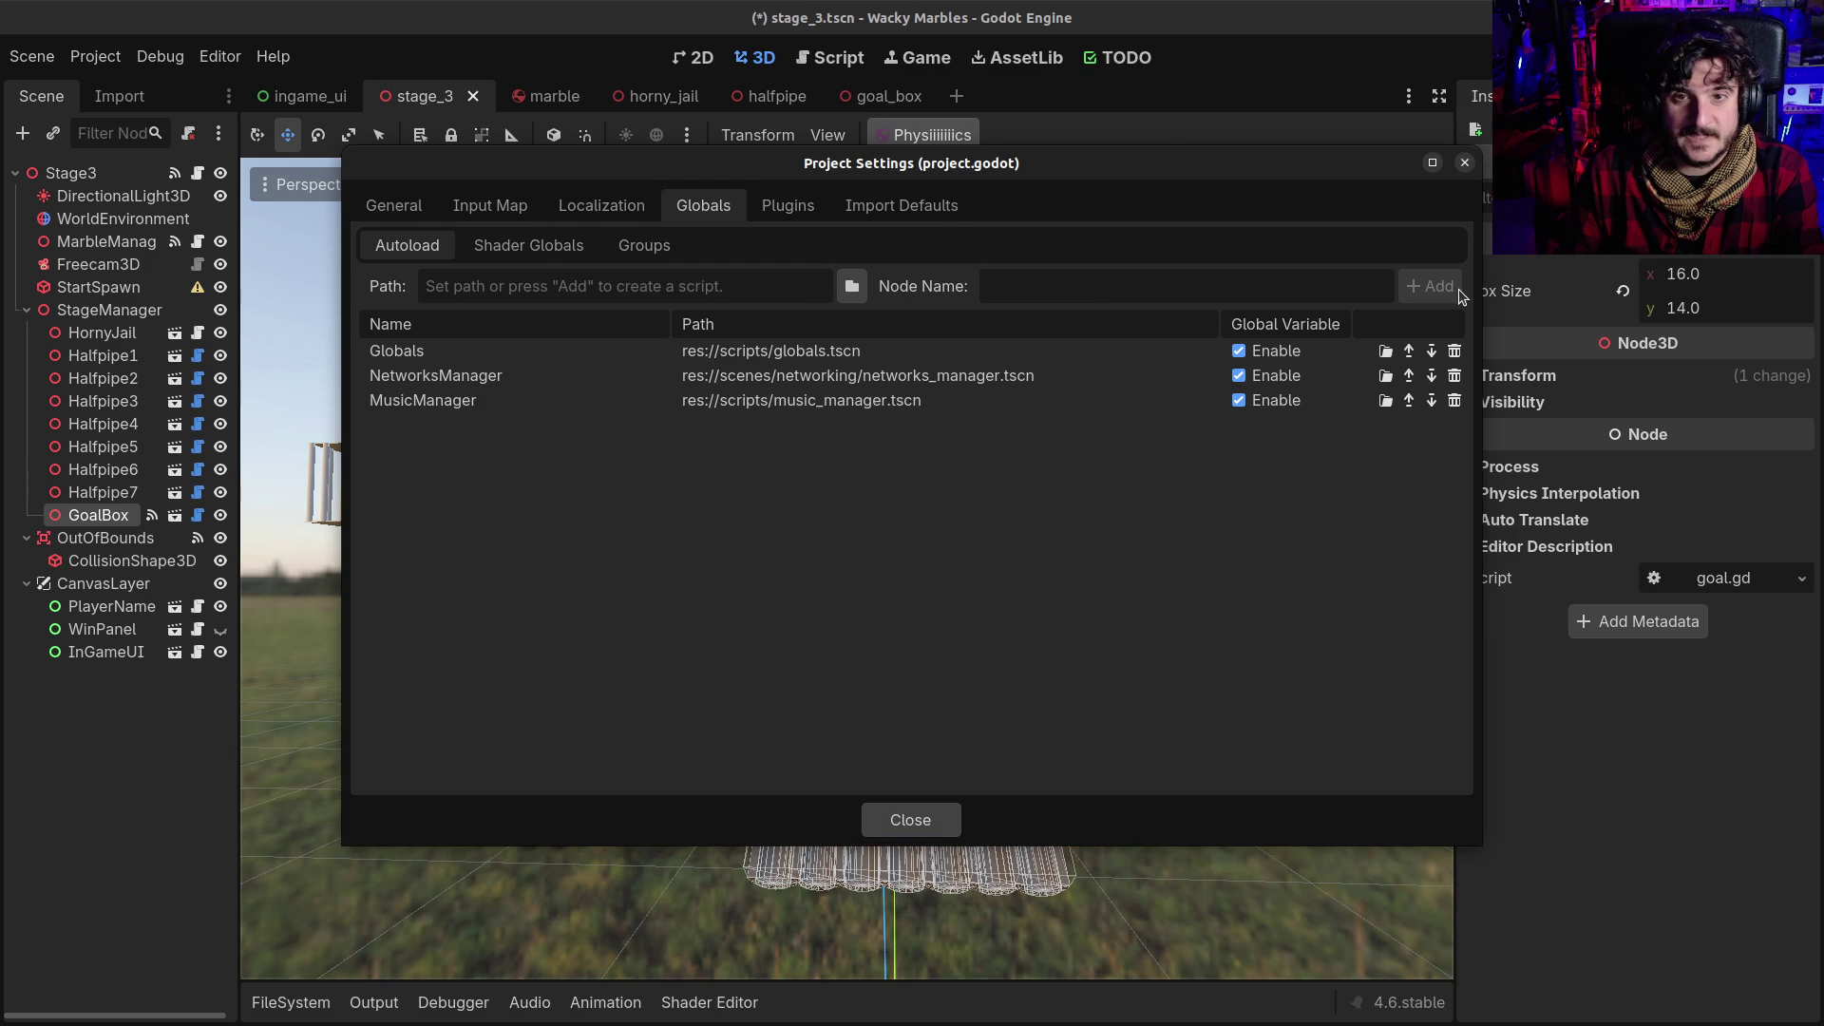
{"action": "left_click", "coordinate": [910, 820]}
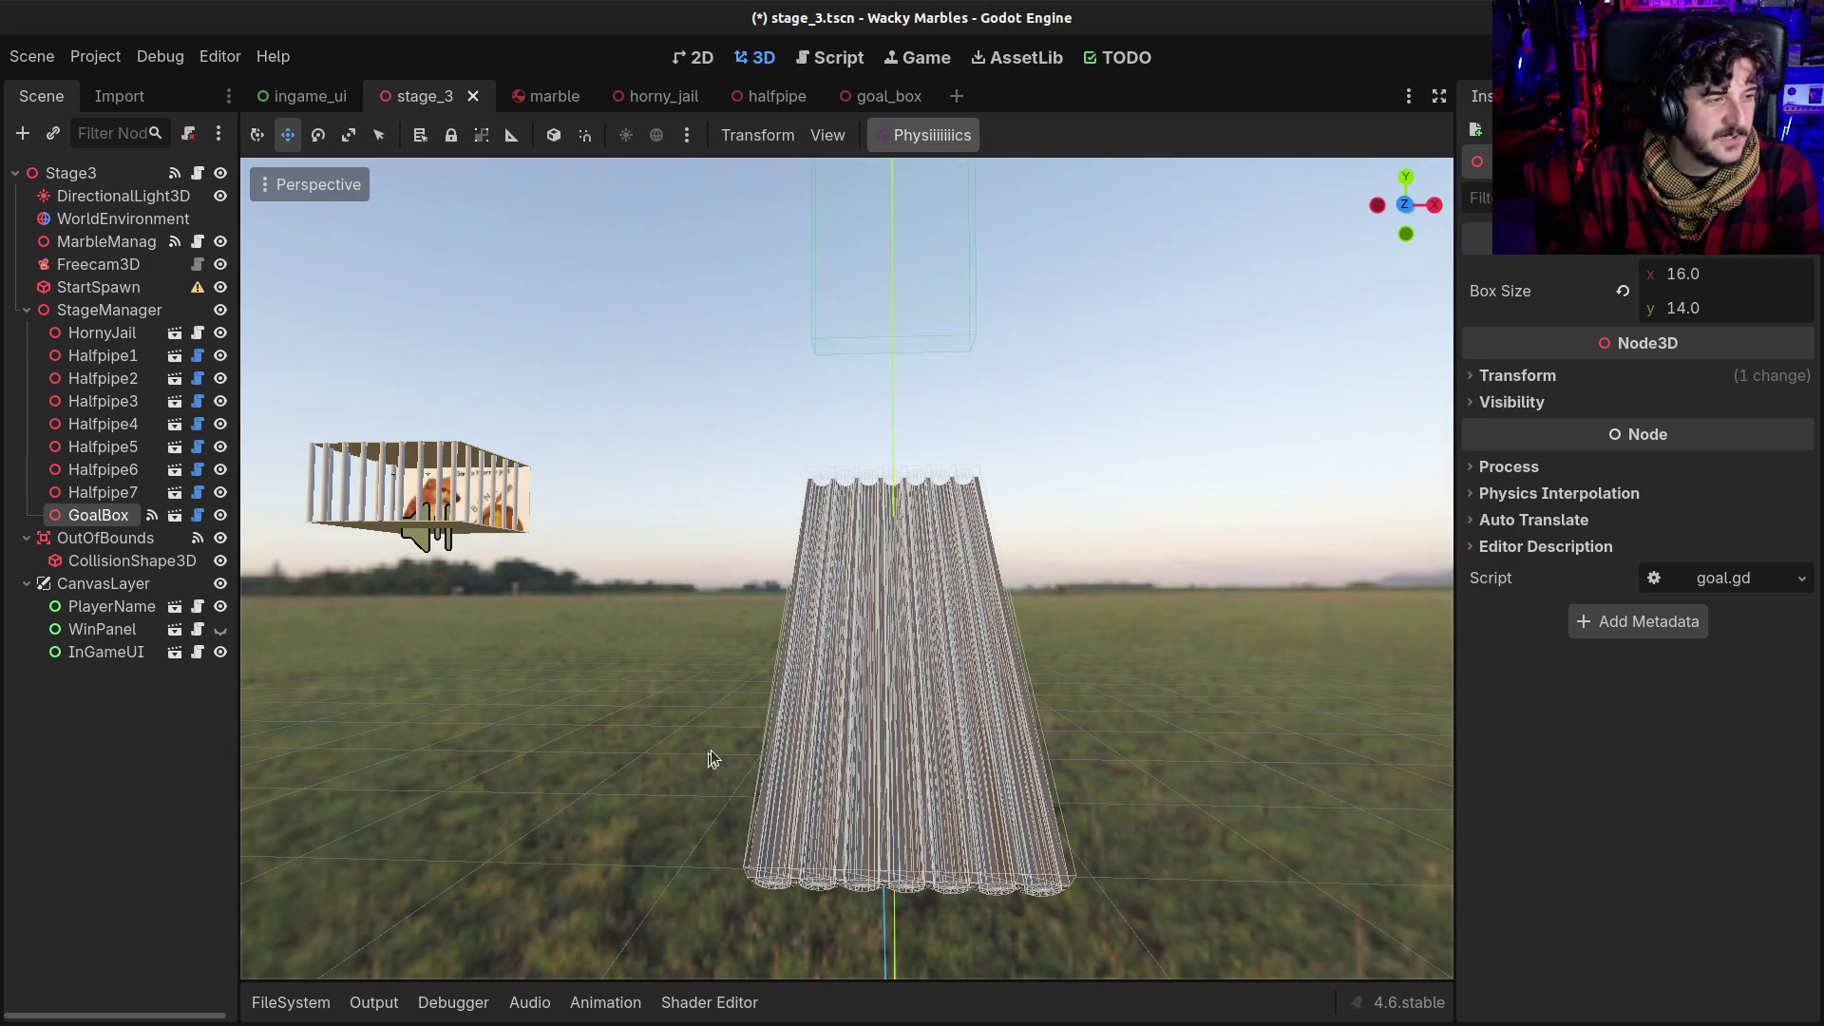
Run the stage in a maximized debug window and fly the free camera over the marbles until the race ends.
{"action": "key", "text": "F6"}
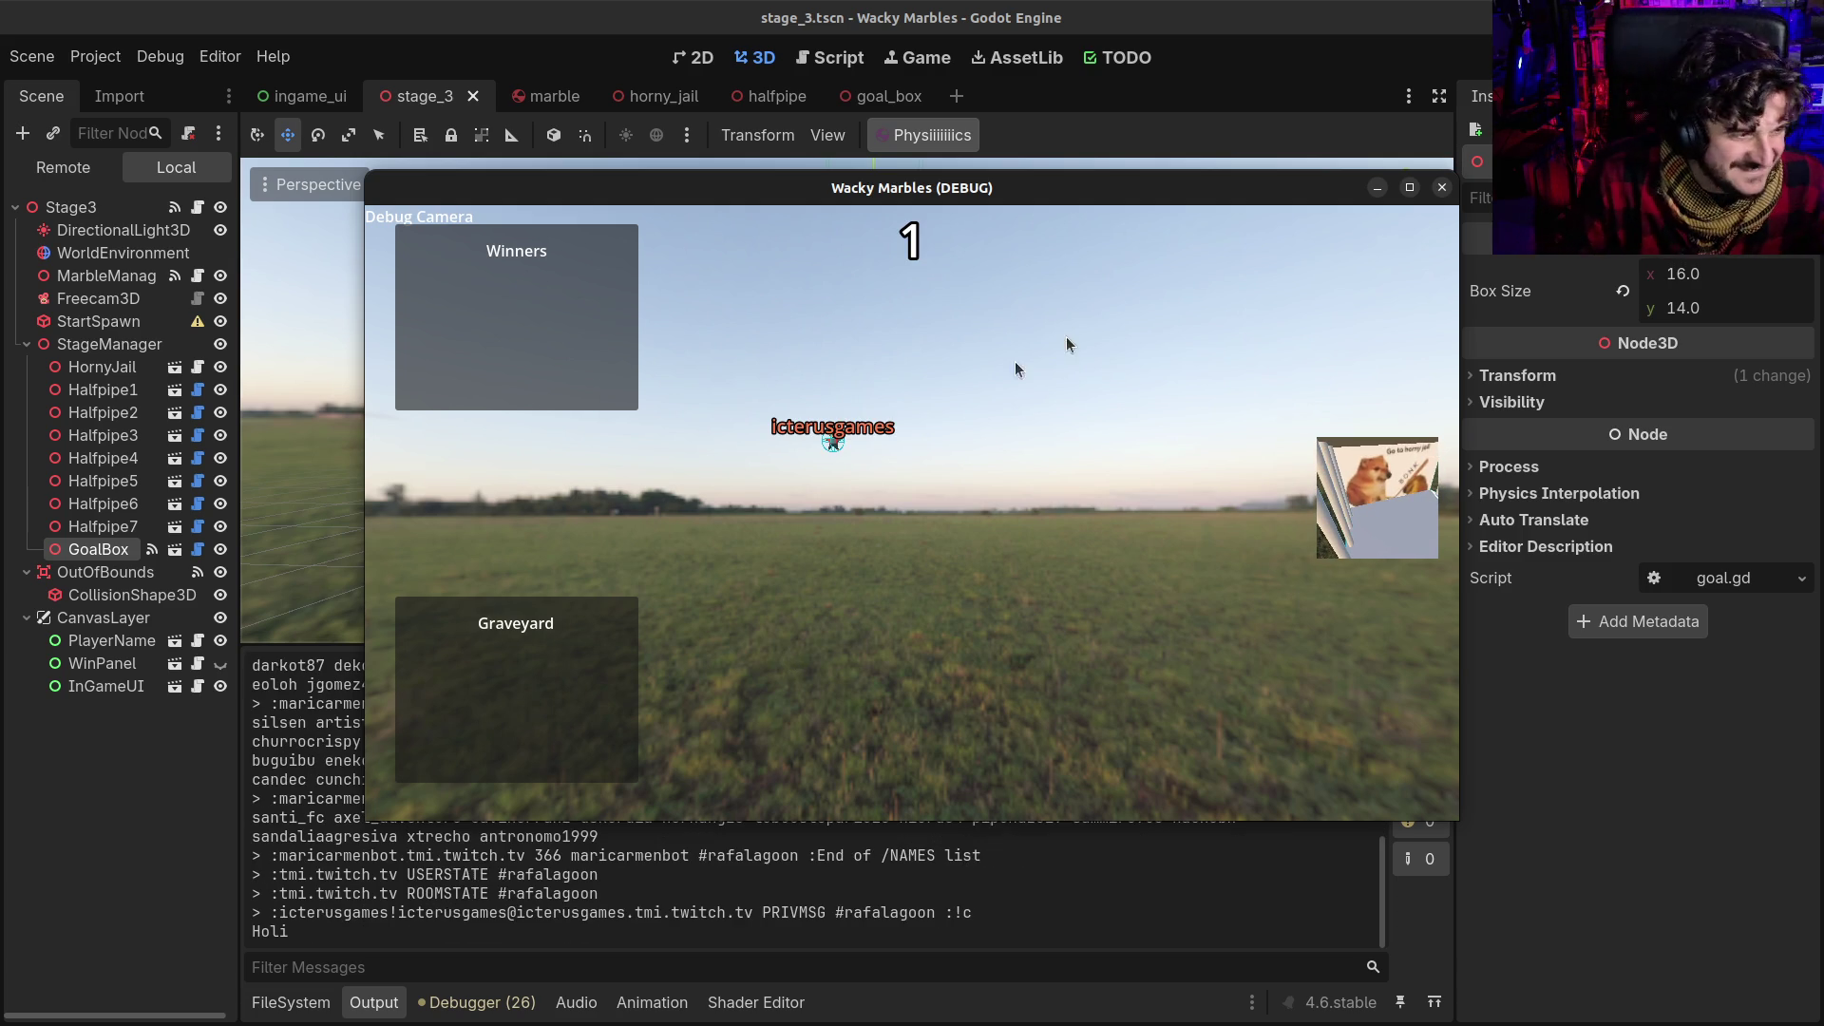
{"action": "left_click", "coordinate": [1409, 187]}
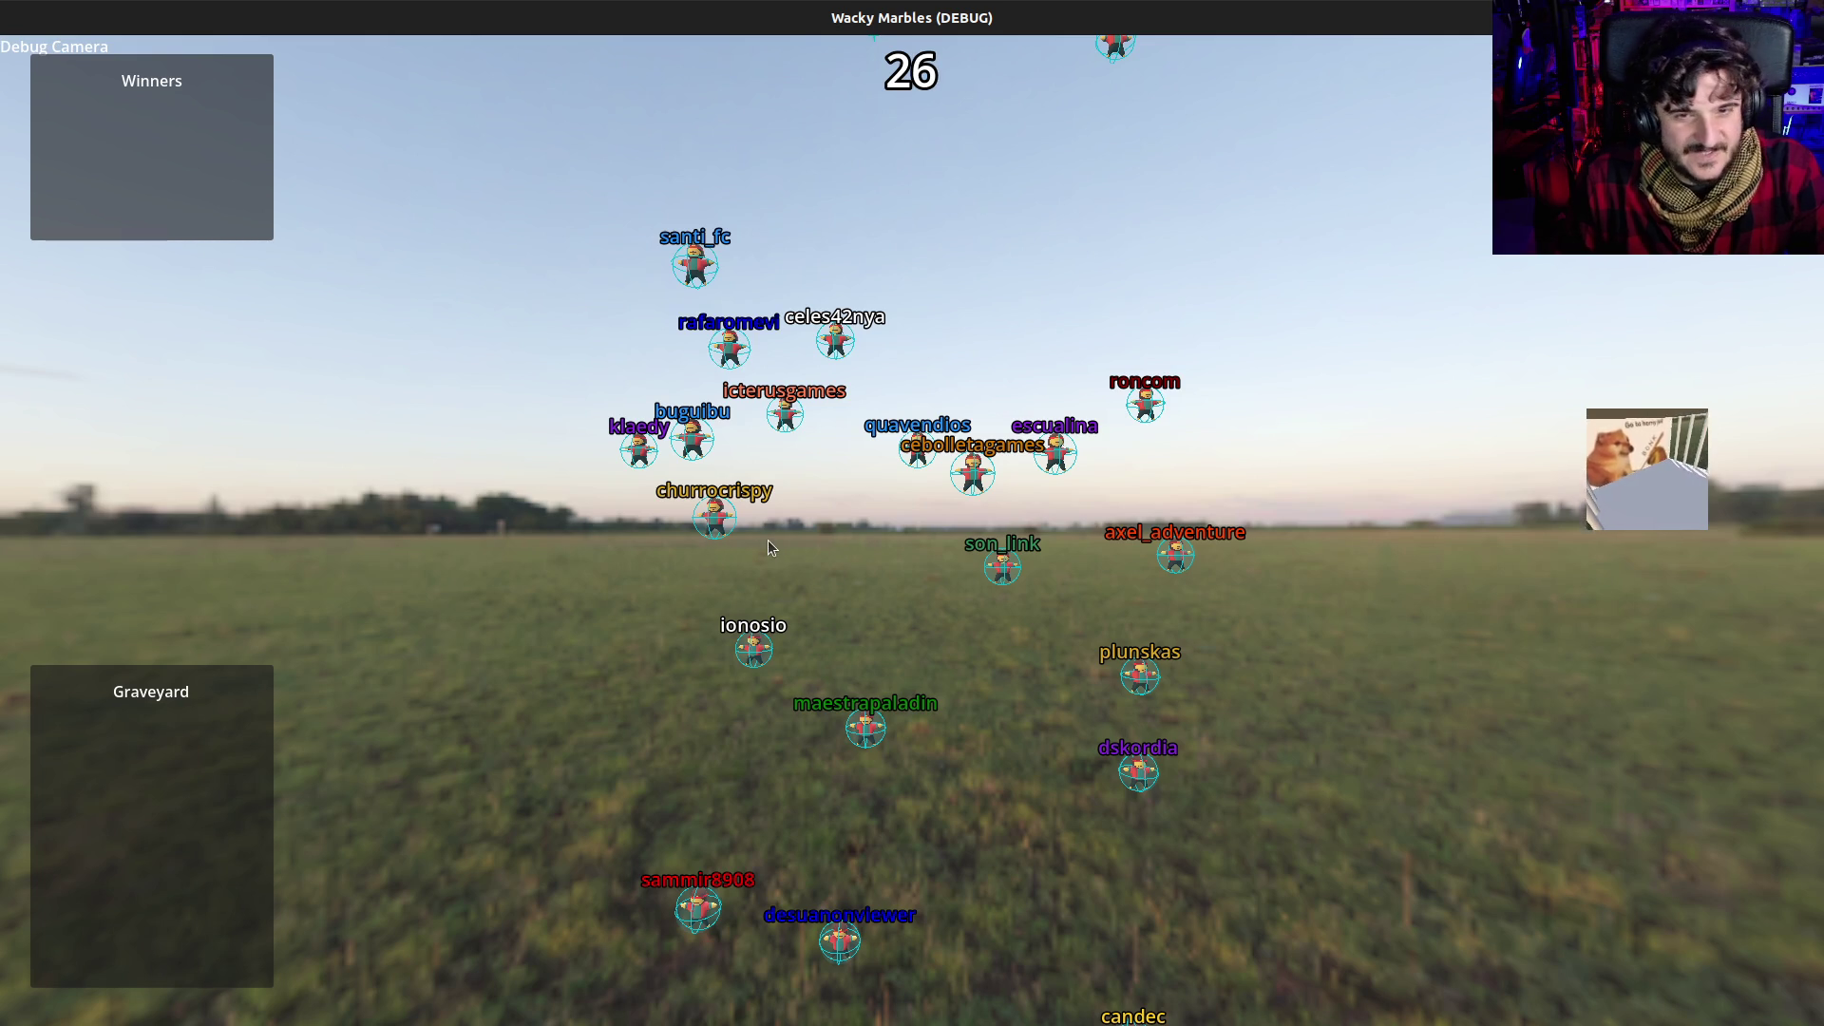
{"action": "key", "text": "m"}
{"action": "key", "text": "w"}
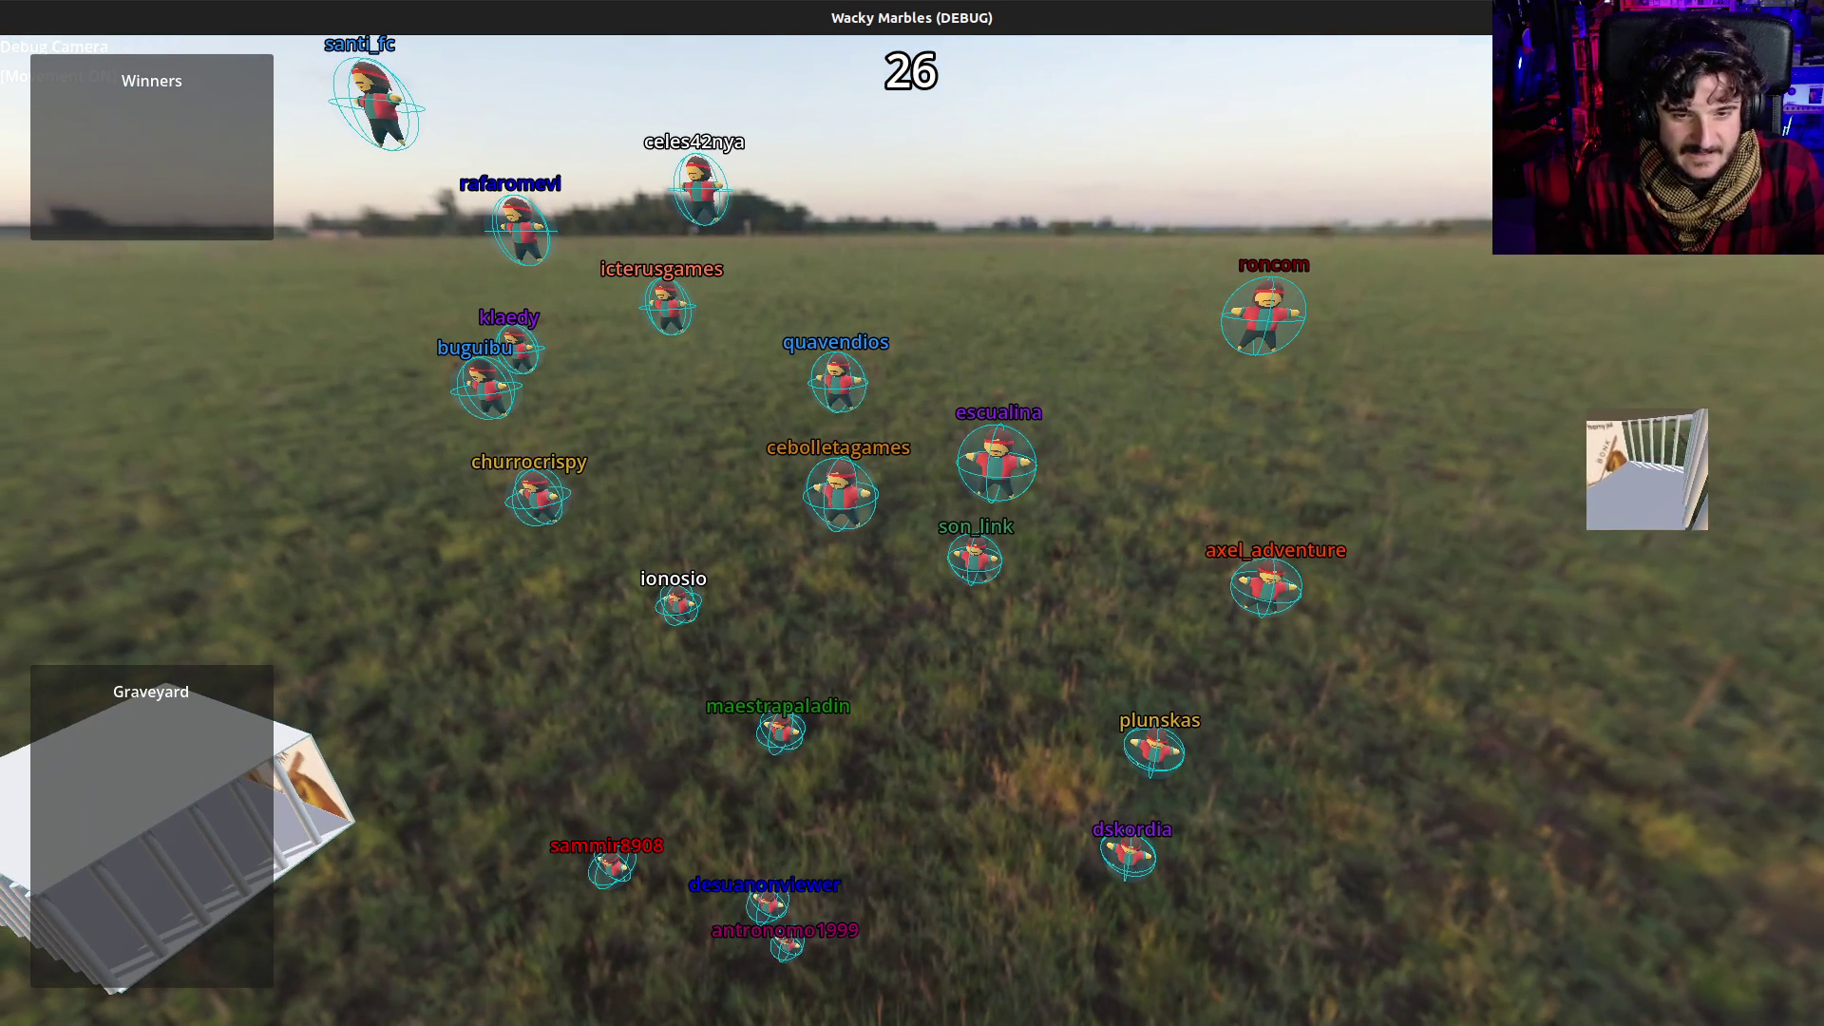
{"action": "key", "text": "w"}
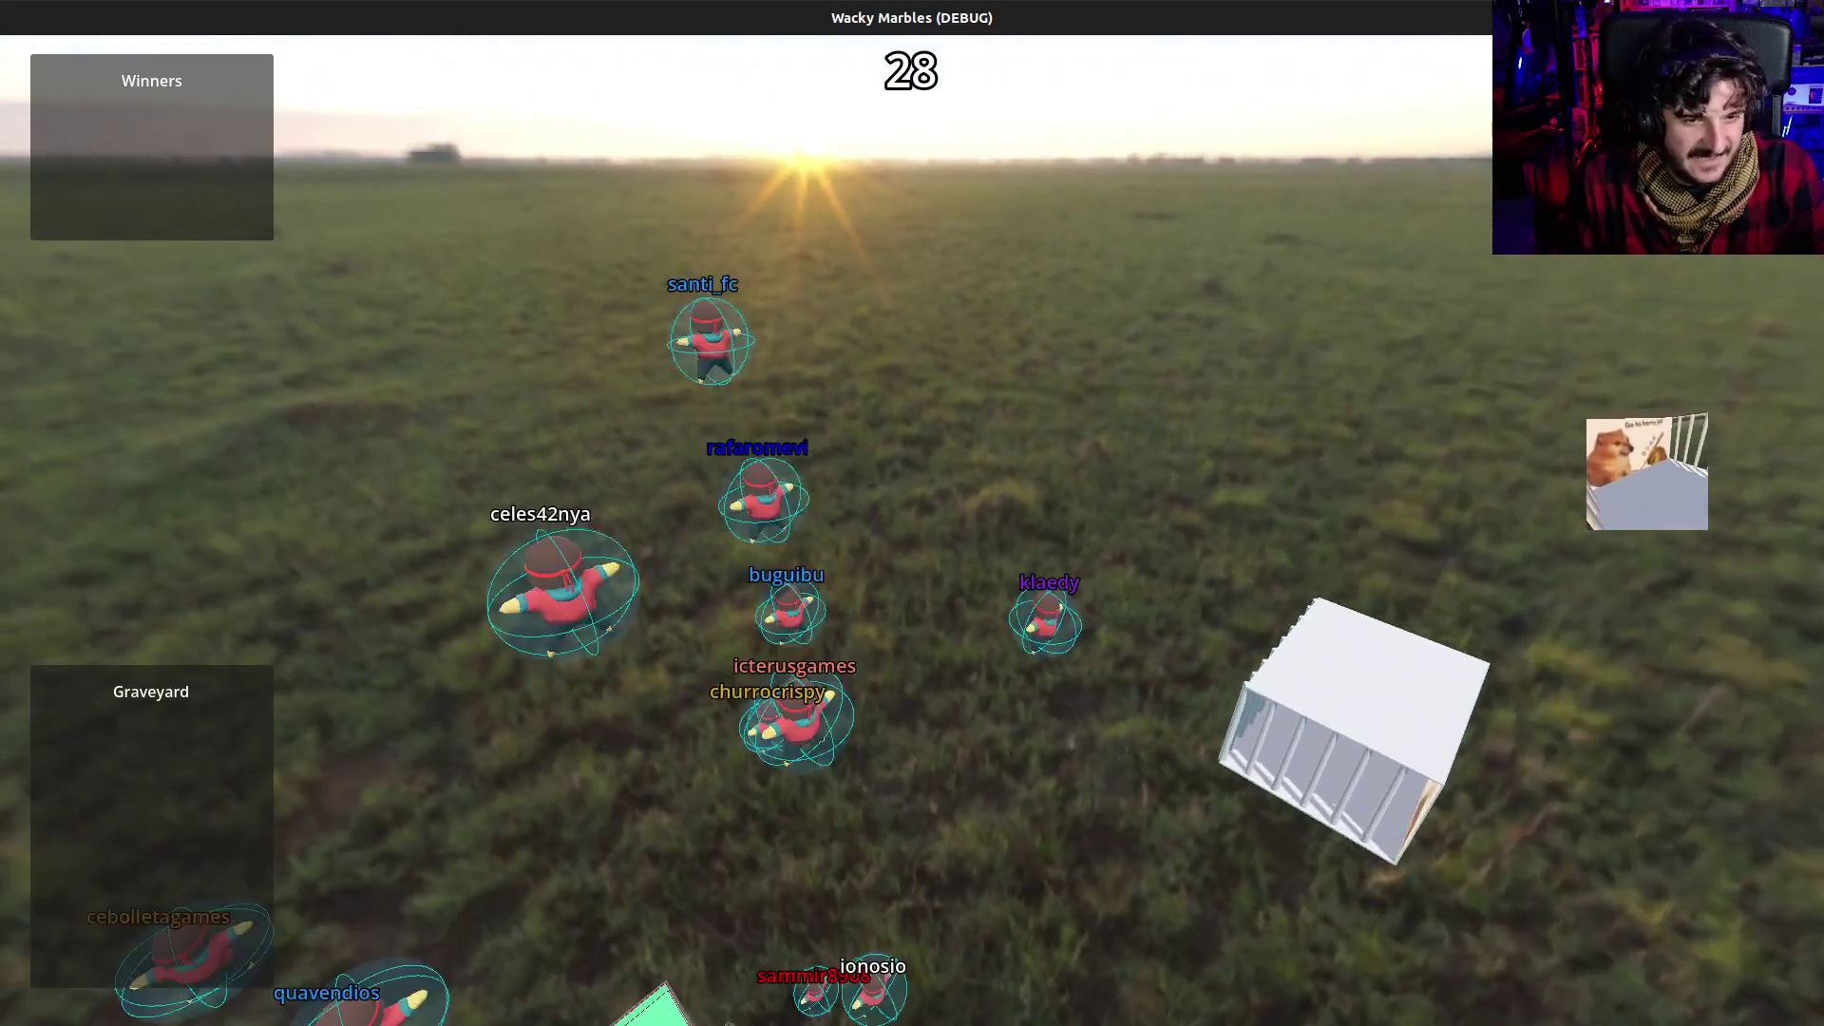
{"action": "key", "text": "m"}
{"action": "key", "text": "s"}
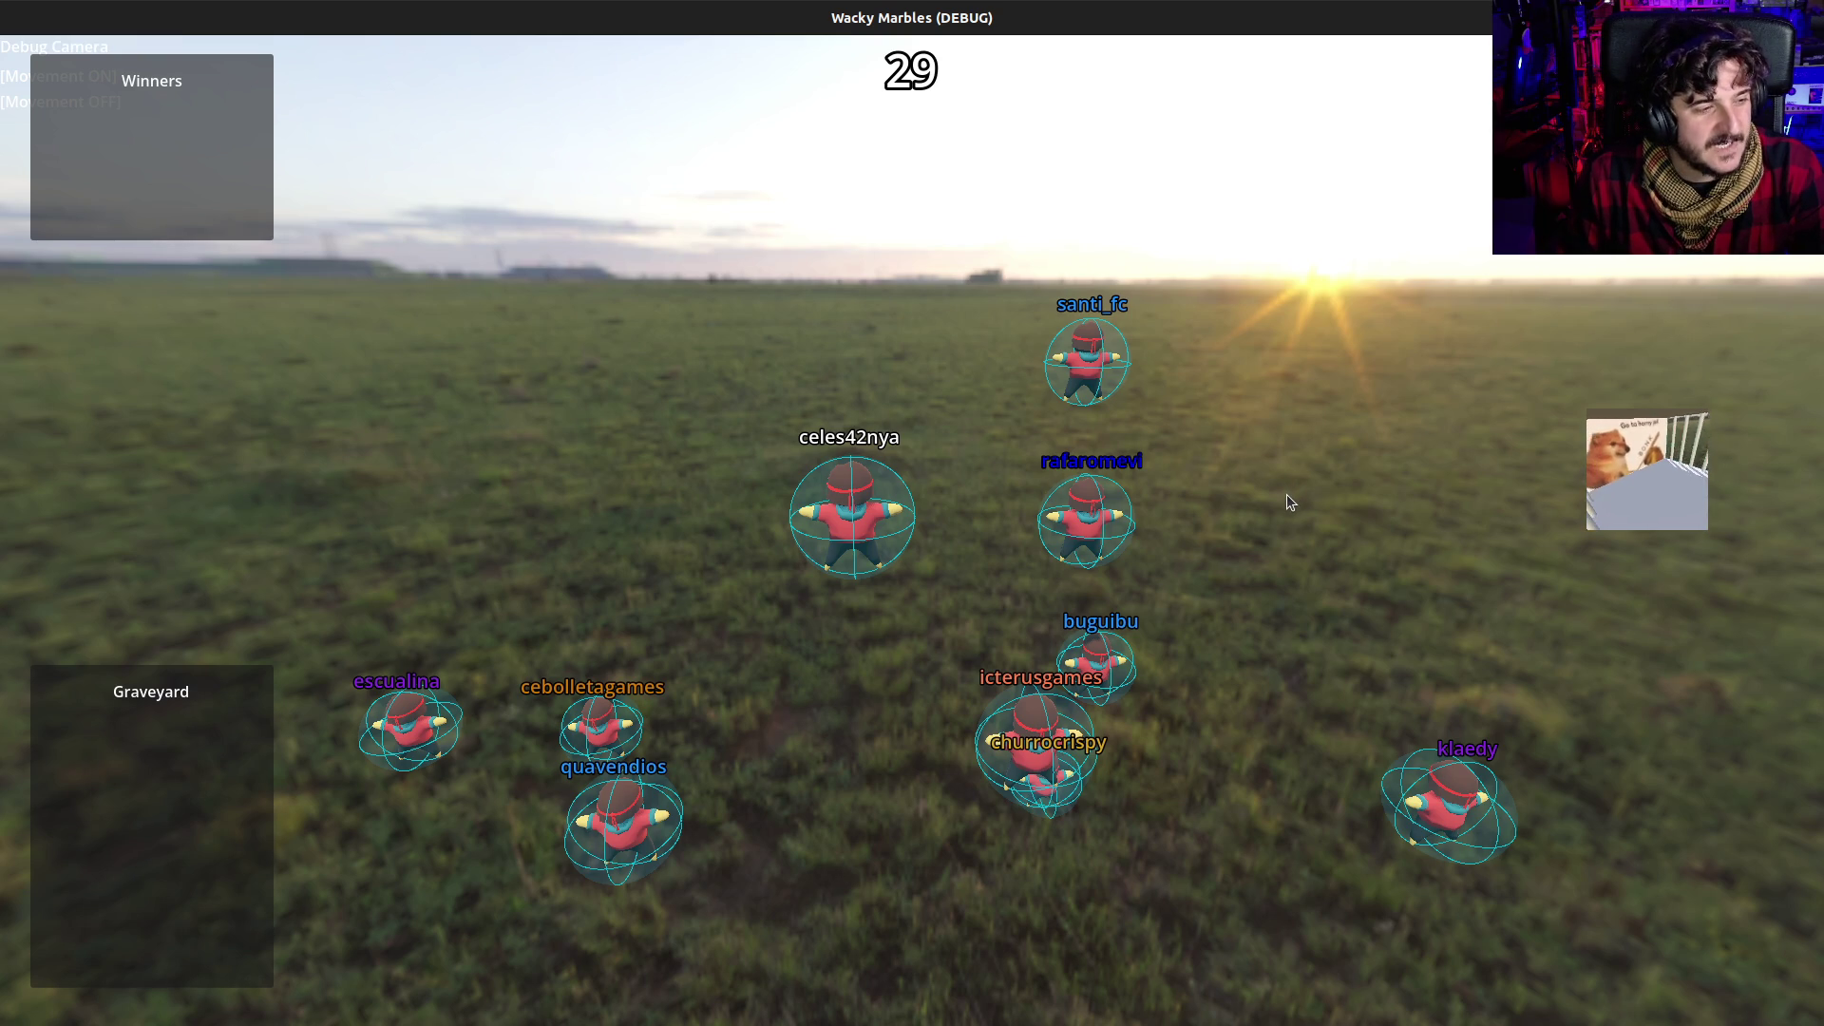
{"action": "left_click", "coordinate": [1286, 503]}
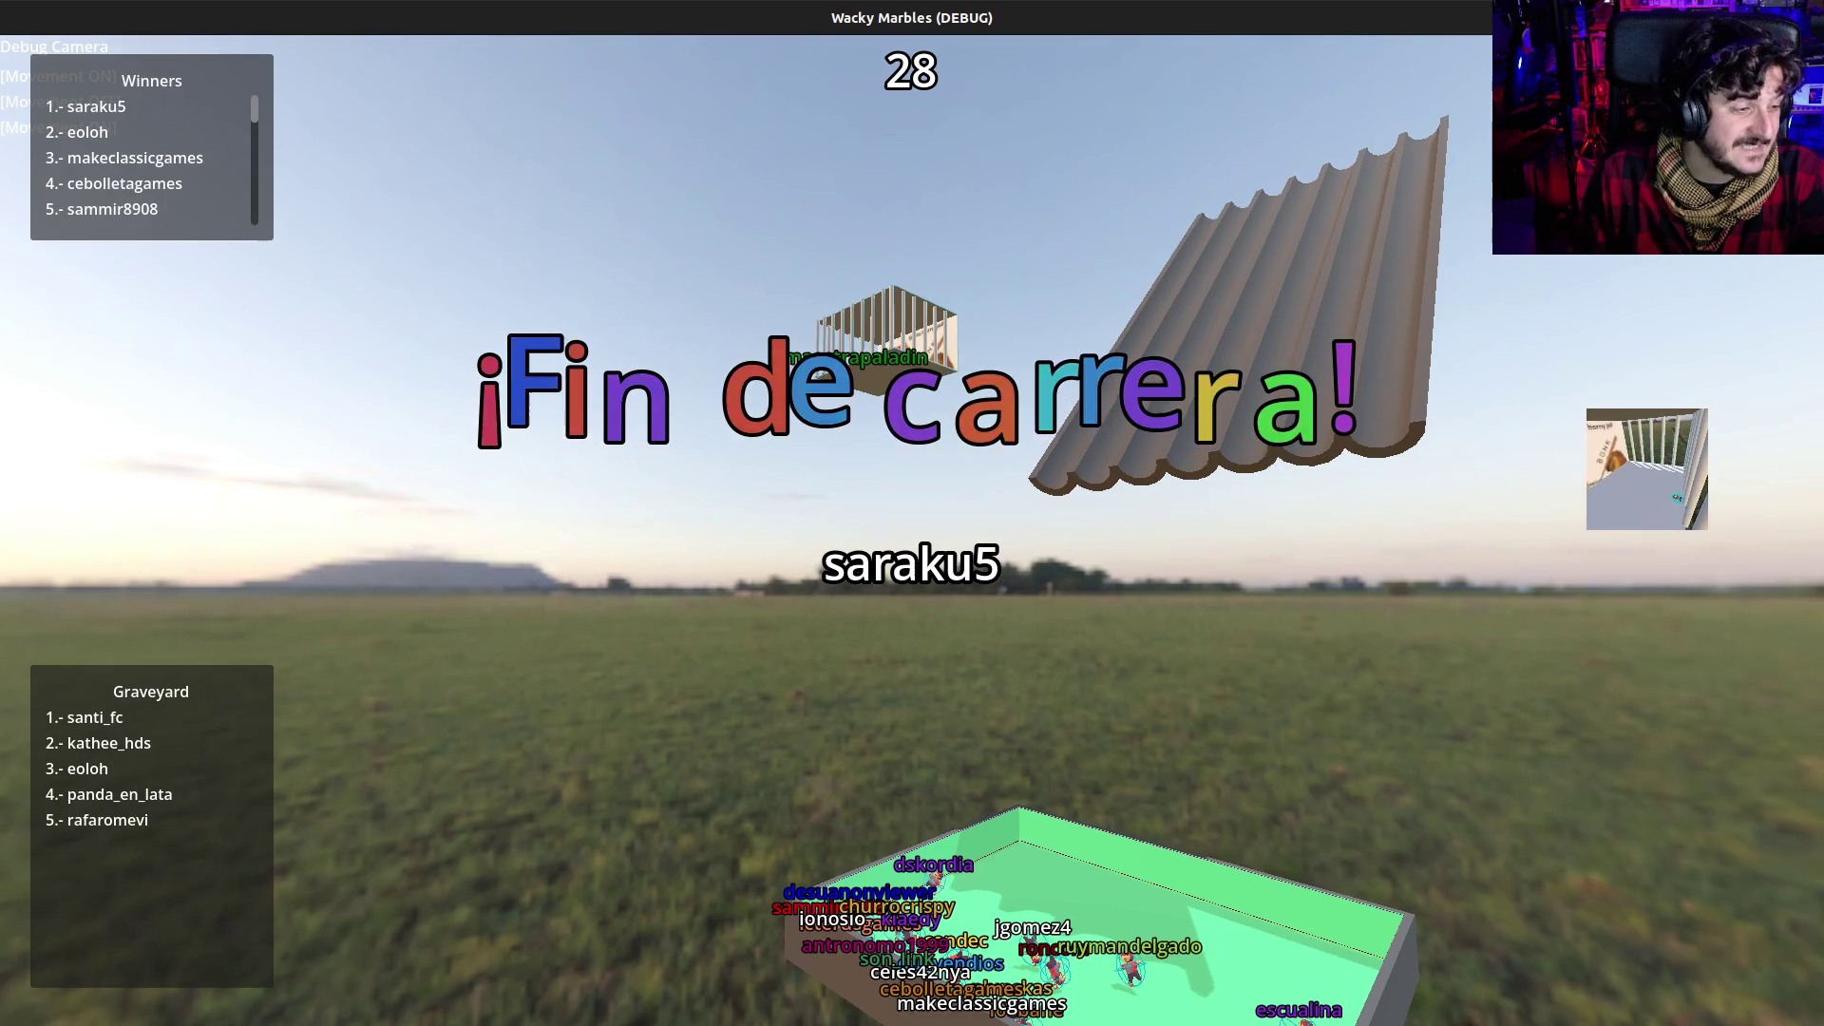
Stop the test game and drag the GoalBox forward along the Z axis.
{"action": "key", "text": "F8"}
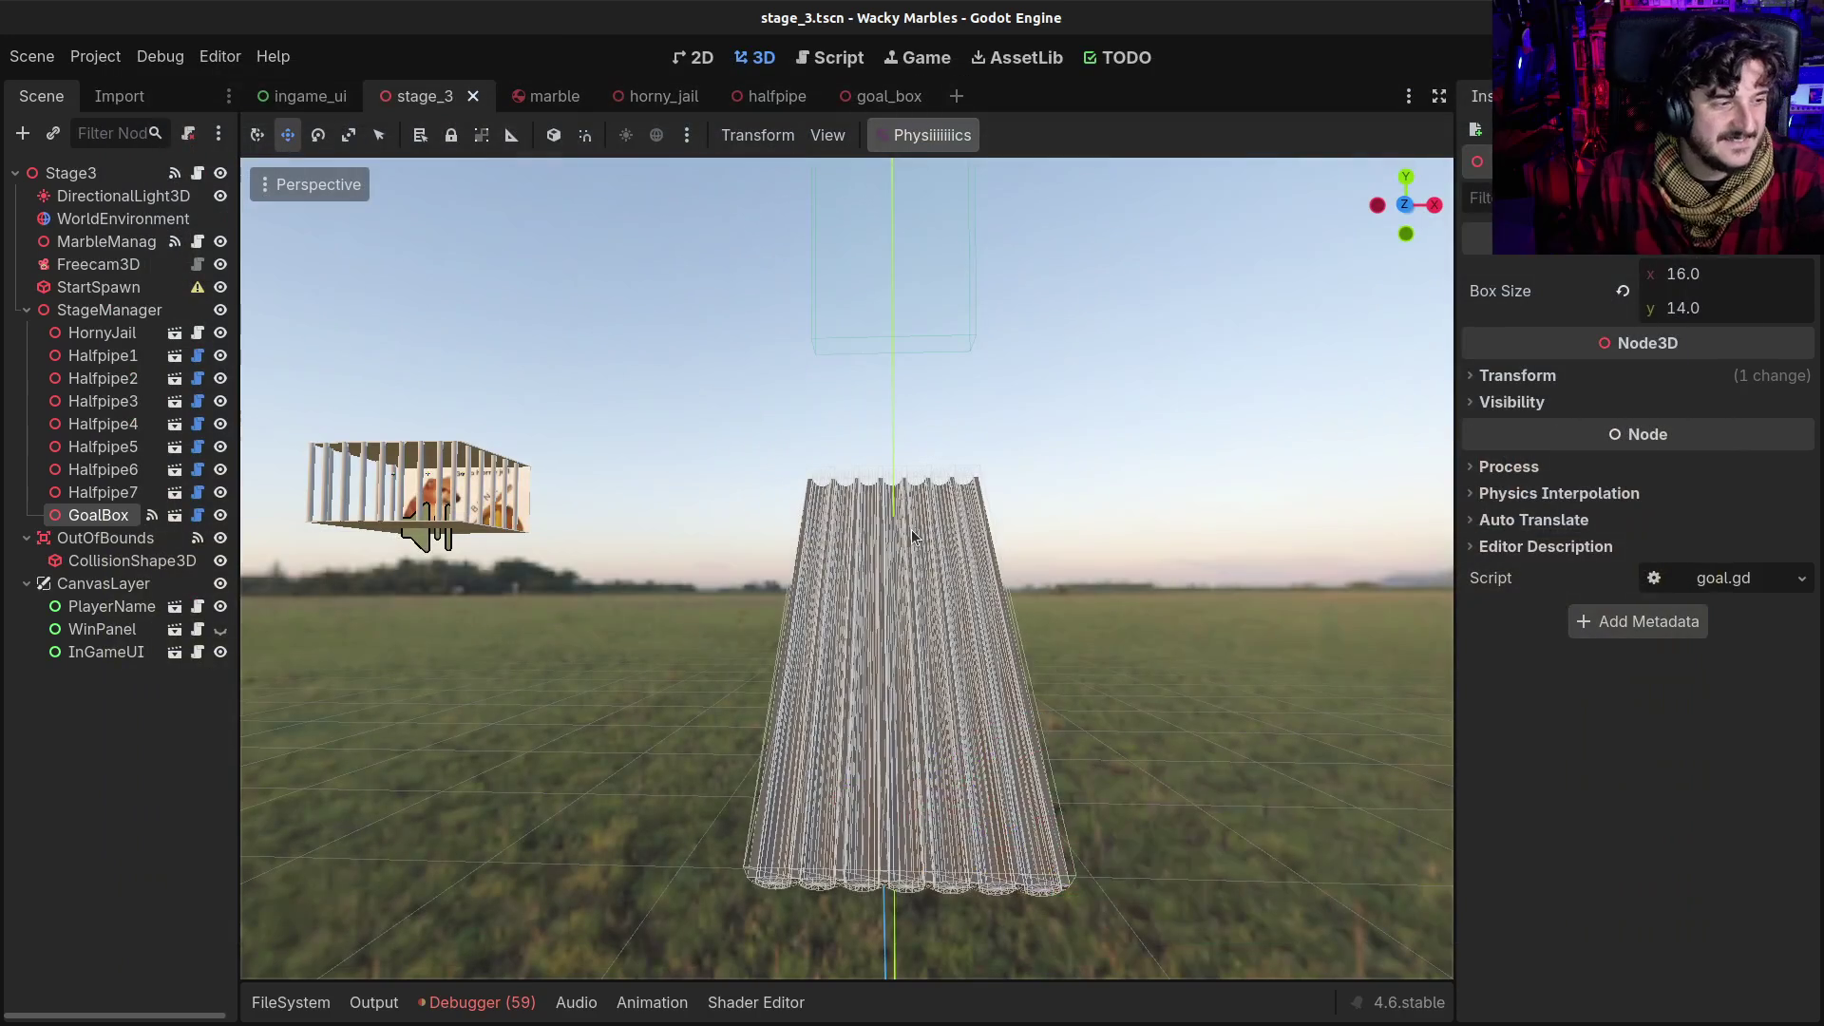
{"action": "scroll", "coordinate": [903, 673], "scroll_direction": "down", "scroll_amount": 5}
{"action": "scroll", "coordinate": [939, 873], "scroll_direction": "down", "scroll_amount": 4}
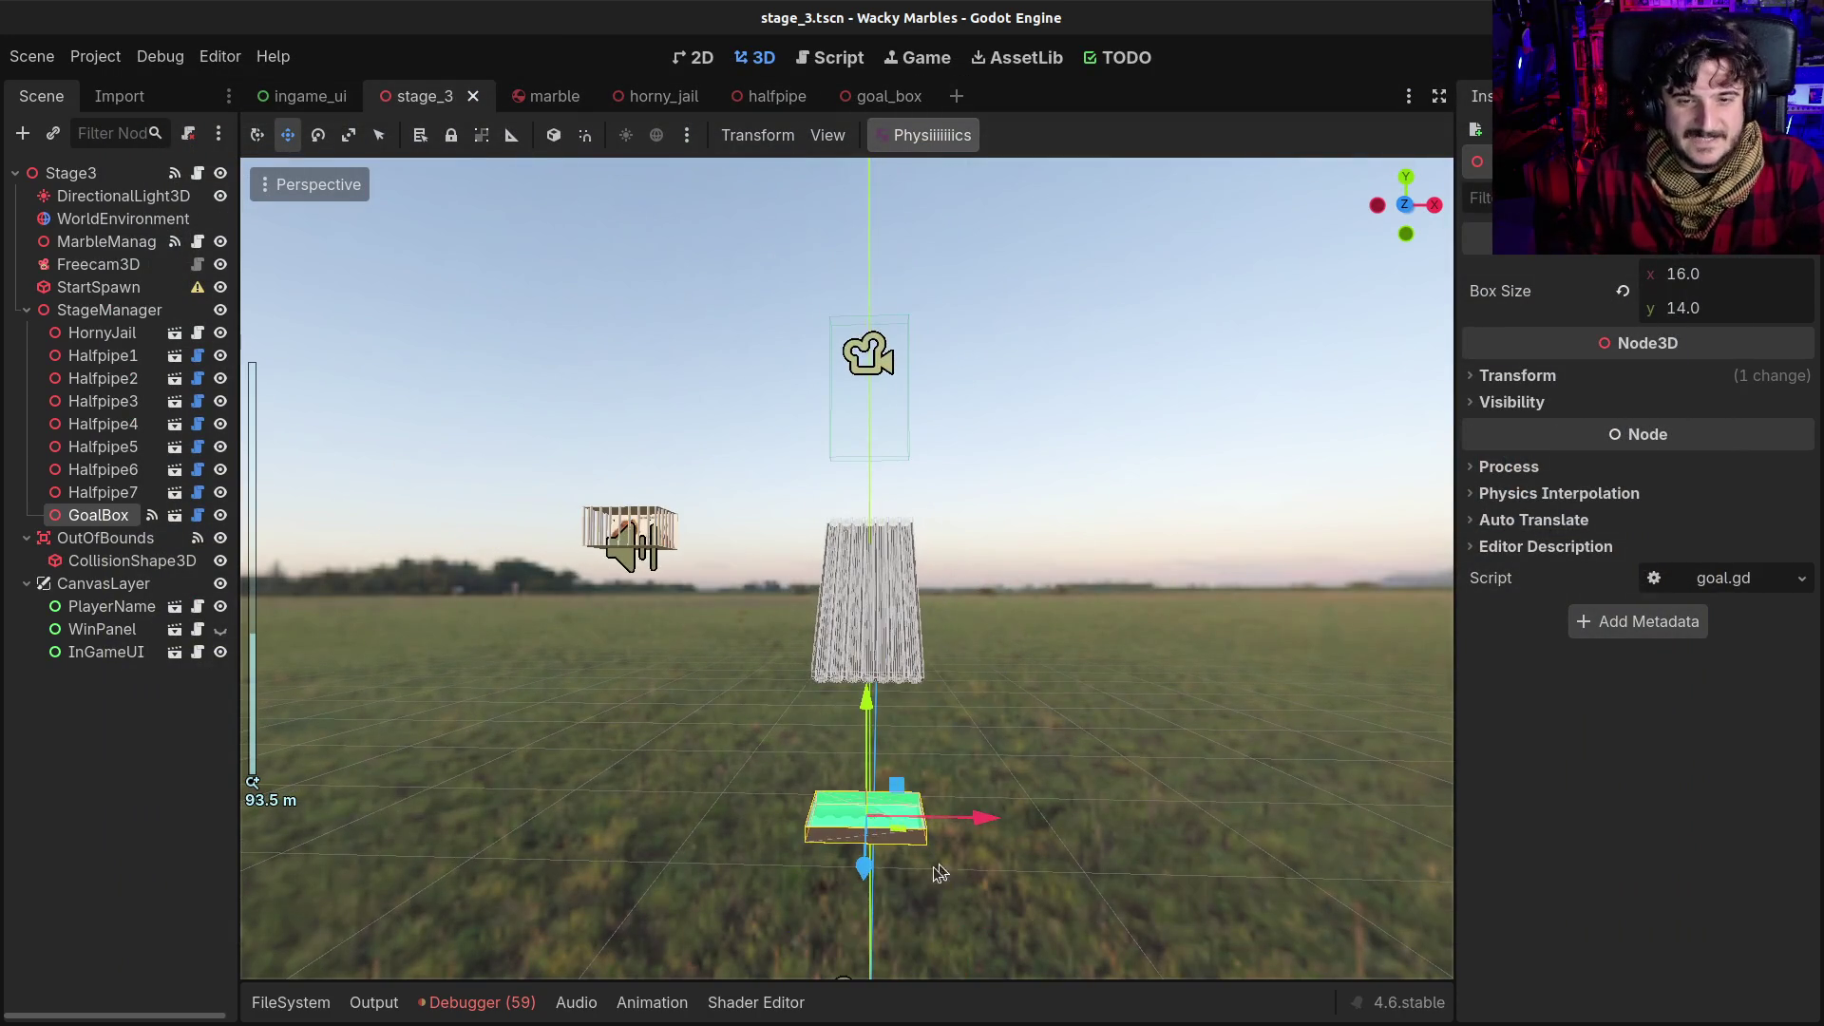
{"action": "left_click_drag", "start_coordinate": [851, 969], "coordinate": [852, 971]}
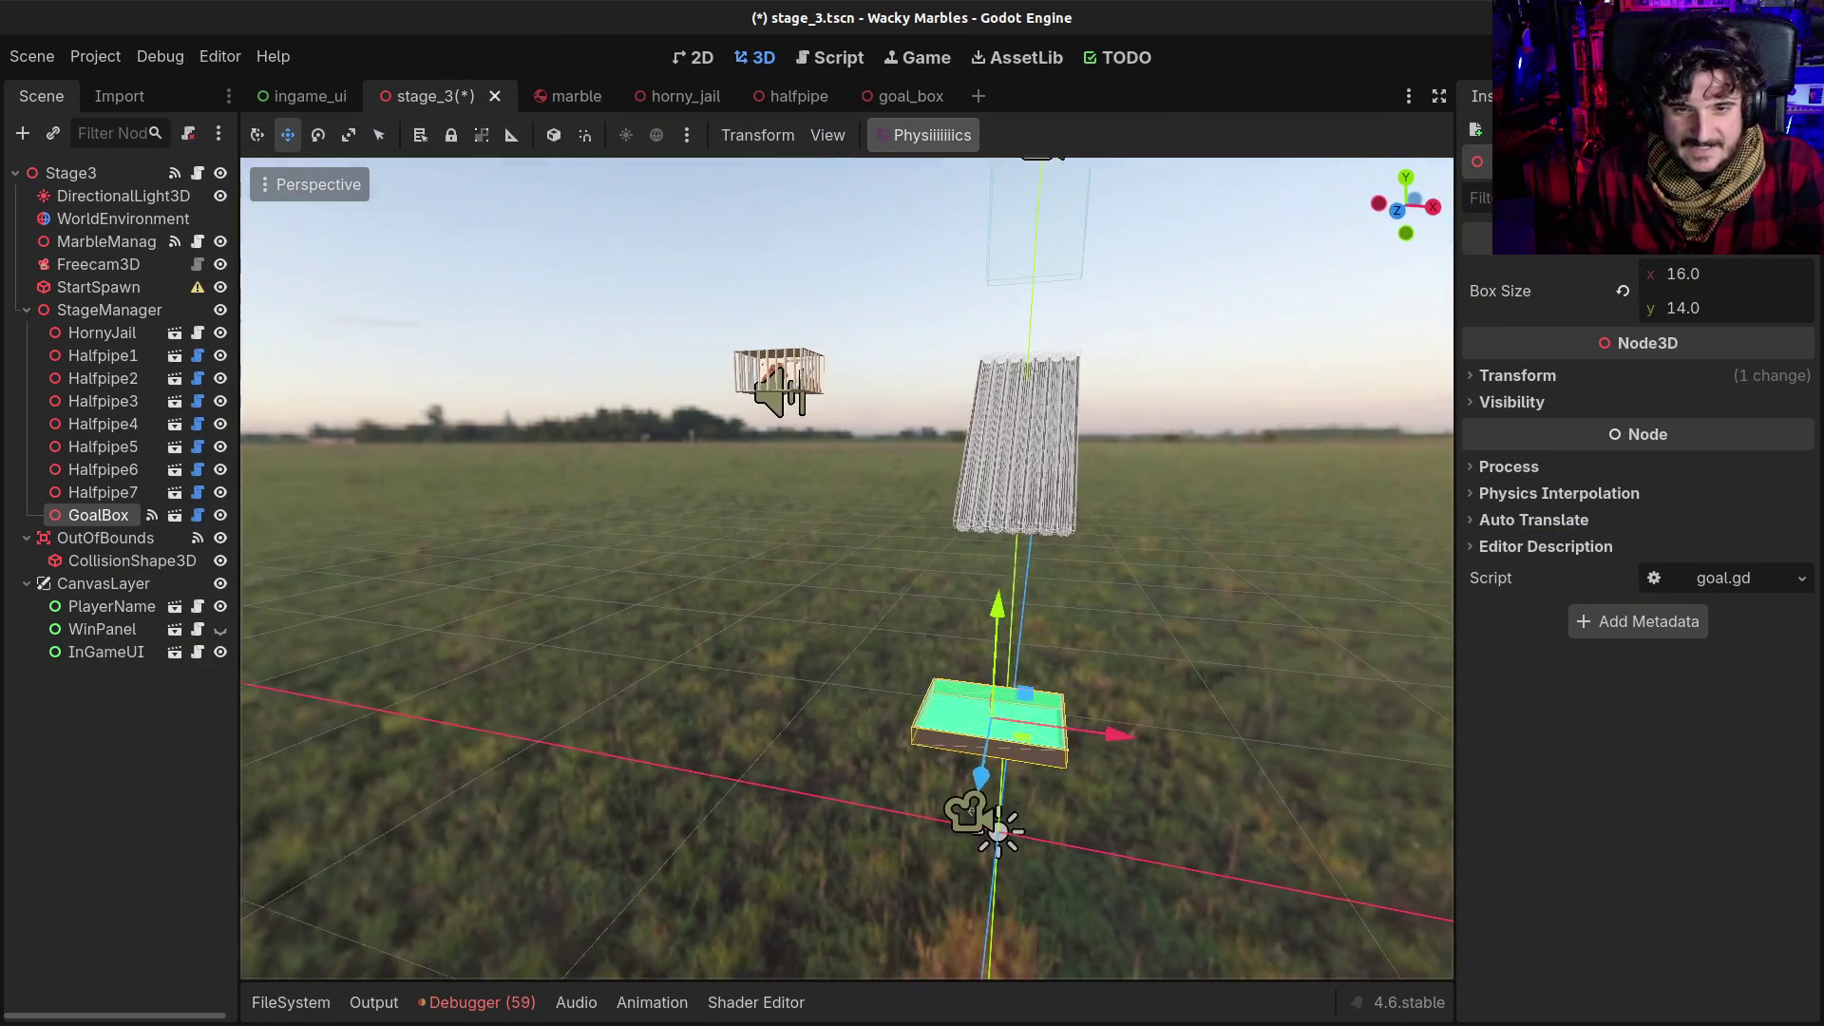
{"action": "left_click_drag", "start_coordinate": [1003, 760], "coordinate": [957, 860]}
Duplicate Halfpipe1–Halfpipe7 as Halfpipe8–Halfpipe14 and drag the copies to extend the run.
{"action": "left_click", "coordinate": [1067, 437]}
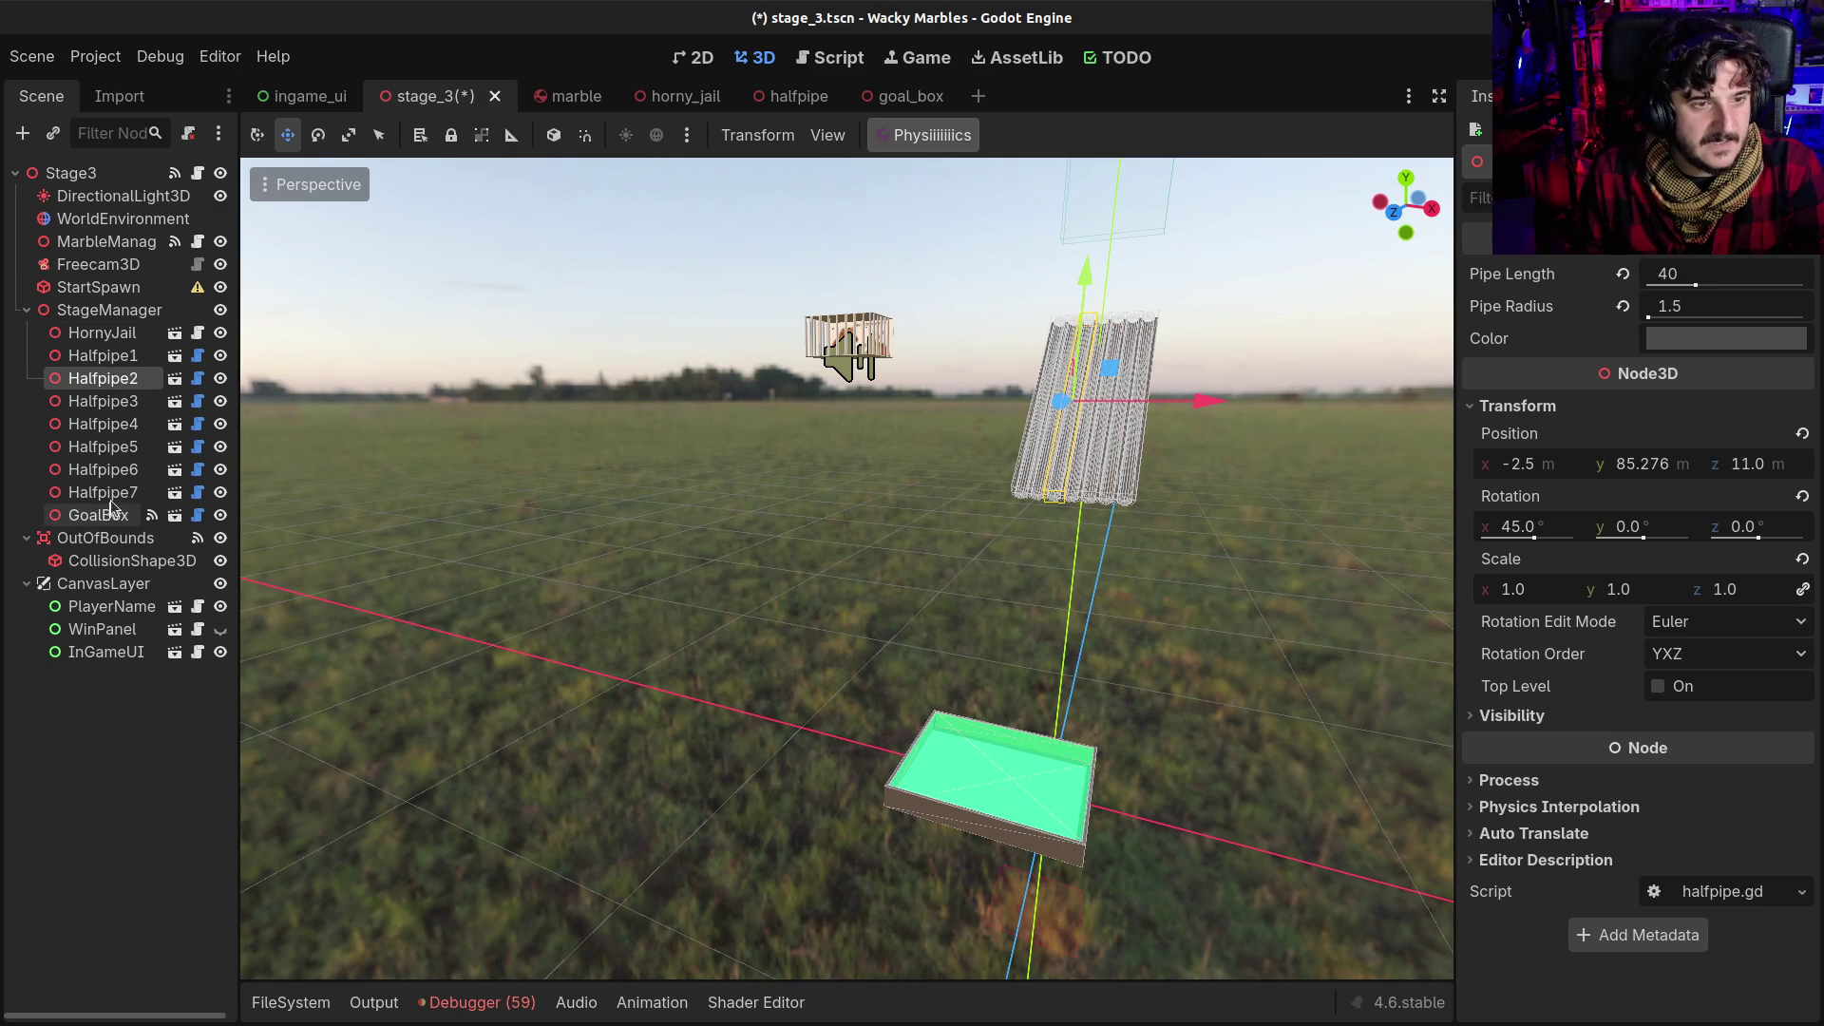
{"action": "left_click", "coordinate": [112, 357], "text": "shift"}
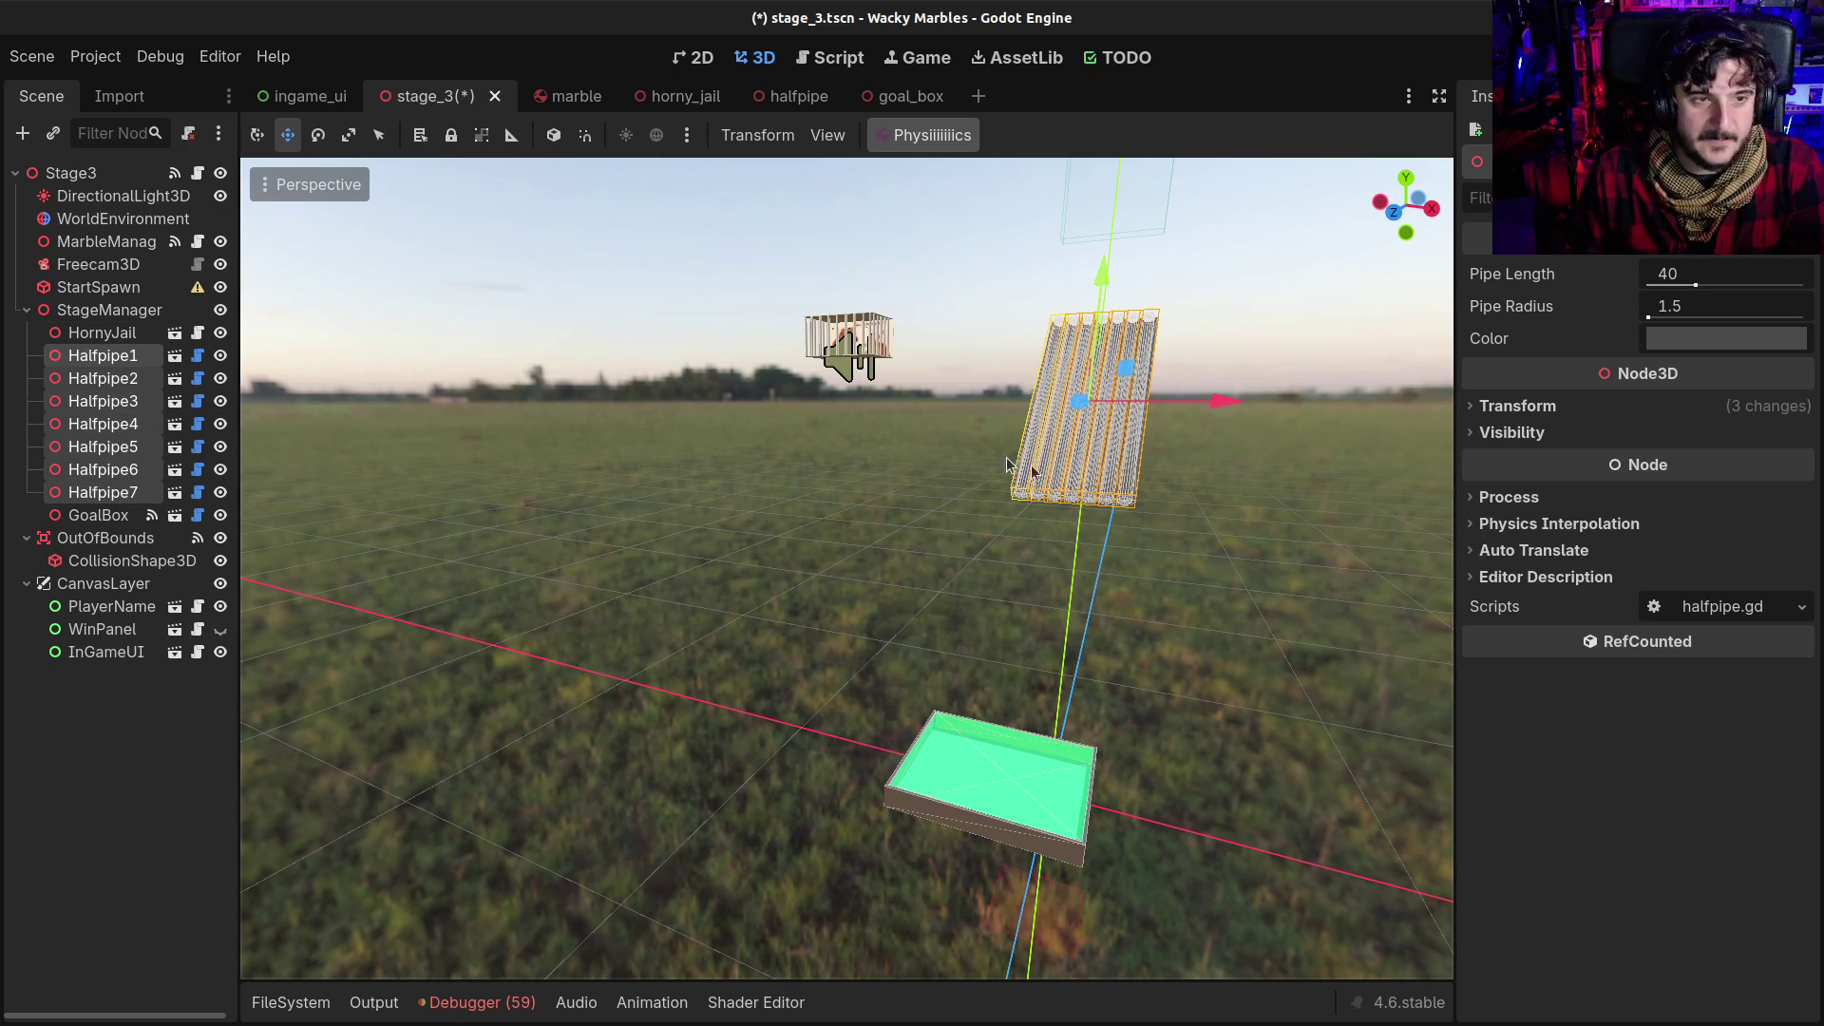
{"action": "key", "text": "ctrl+d"}
{"action": "left_click_drag", "start_coordinate": [1076, 408], "coordinate": [1121, 485]}
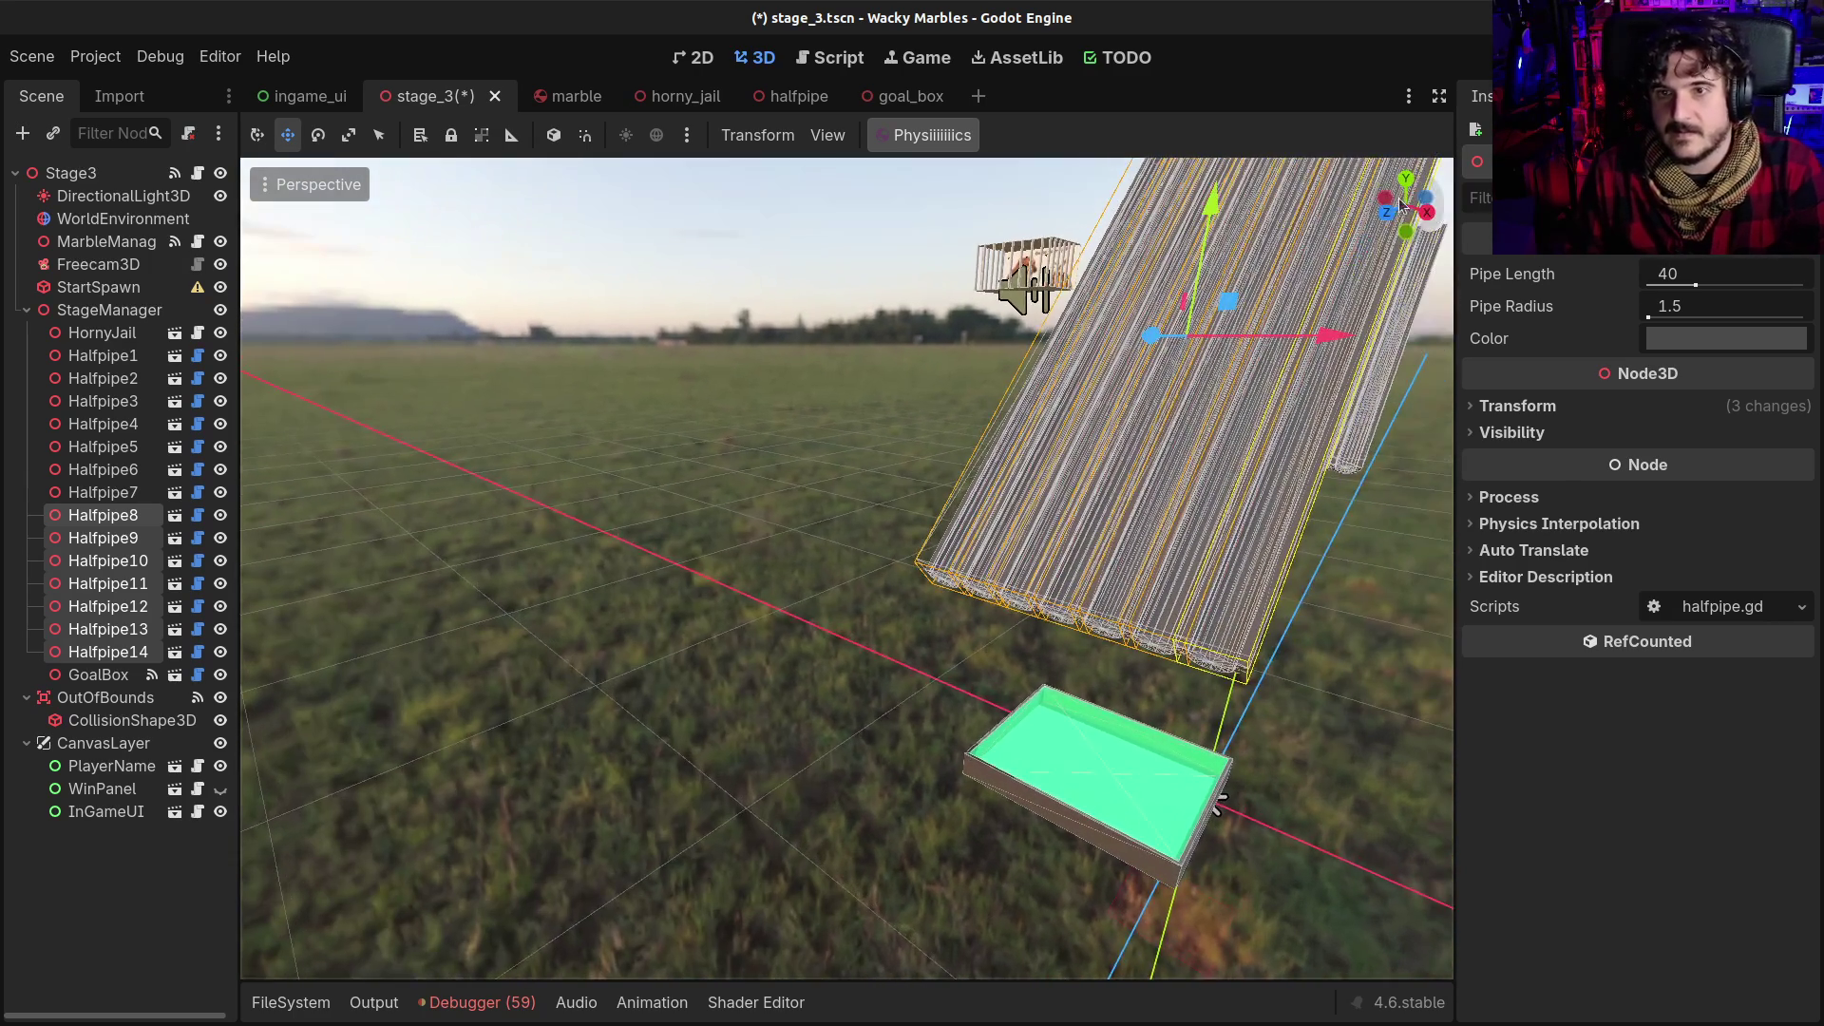
{"action": "left_click", "coordinate": [1427, 211]}
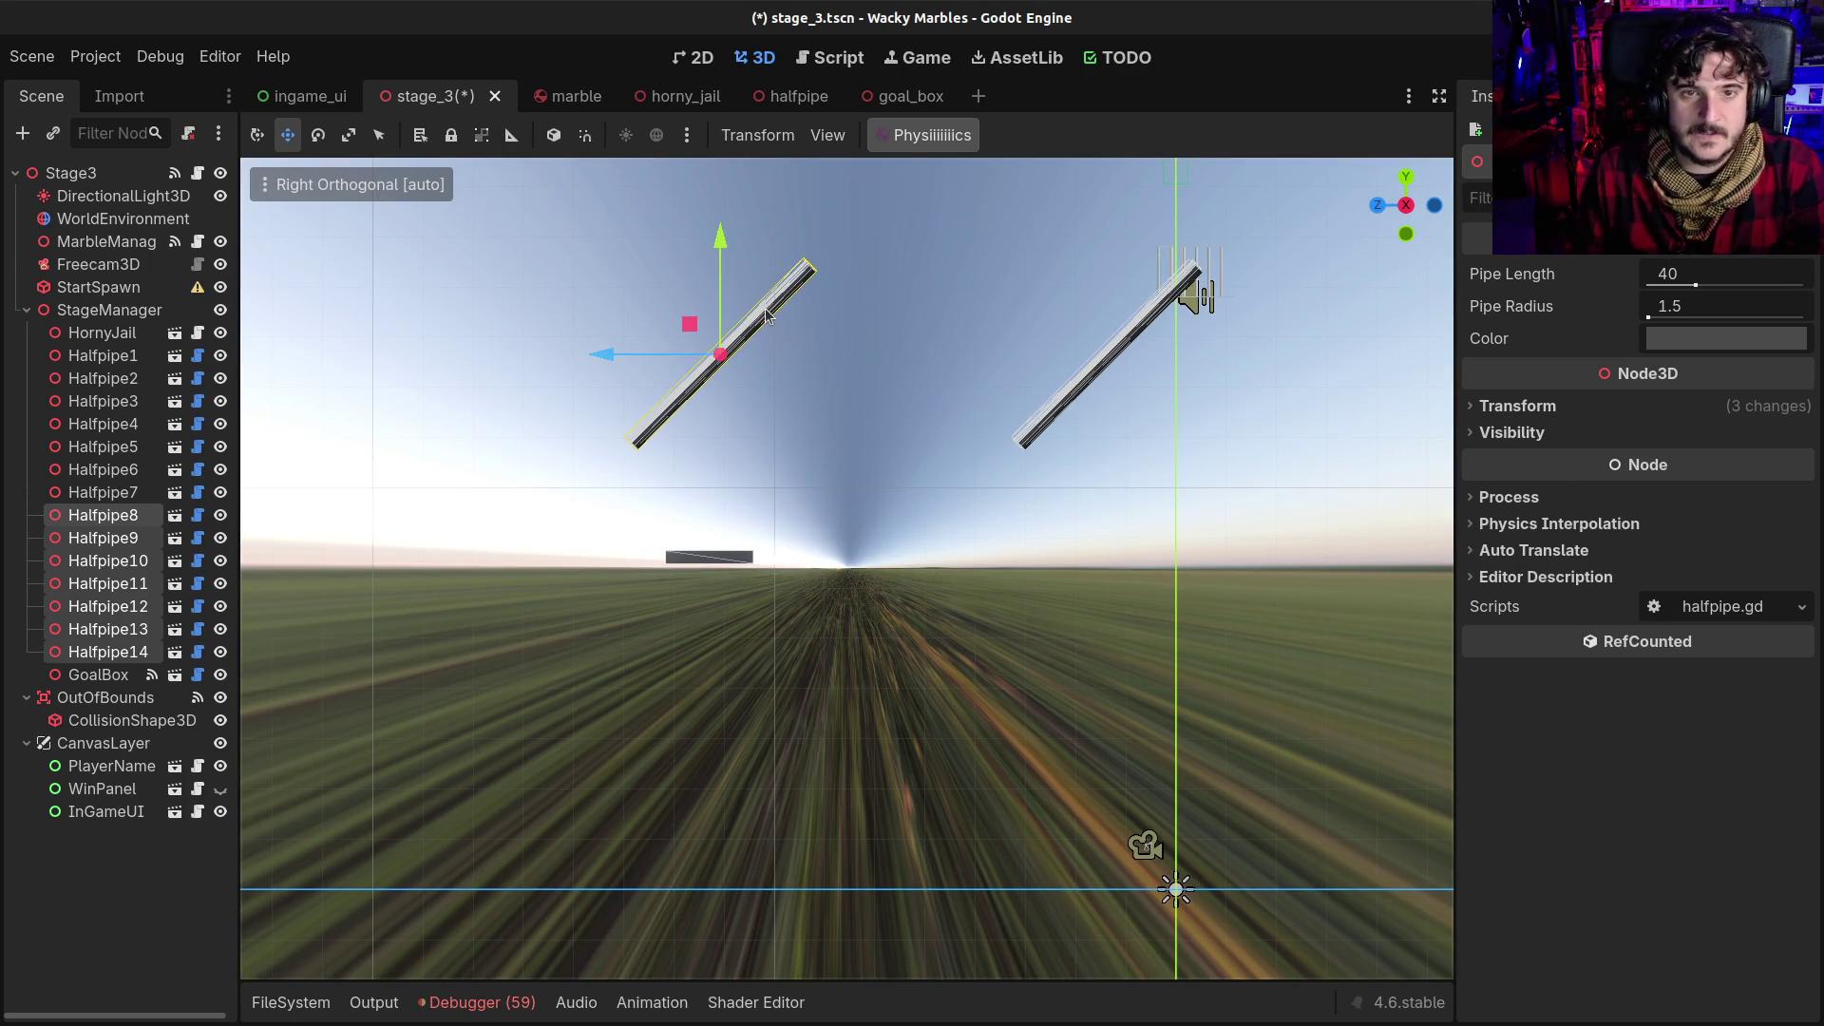
Tilt Halfpipe8–14 by -30°, lower them beneath the first run, and move the goal box along Z.
{"action": "left_click_drag", "start_coordinate": [808, 360], "coordinate": [808, 359]}
{"action": "mouse_move", "coordinate": [690, 415]}
{"action": "left_mouse_down"}
{"action": "mouse_move", "coordinate": [882, 490]}
{"action": "mouse_move", "coordinate": [840, 463]}
{"action": "left_mouse_up"}
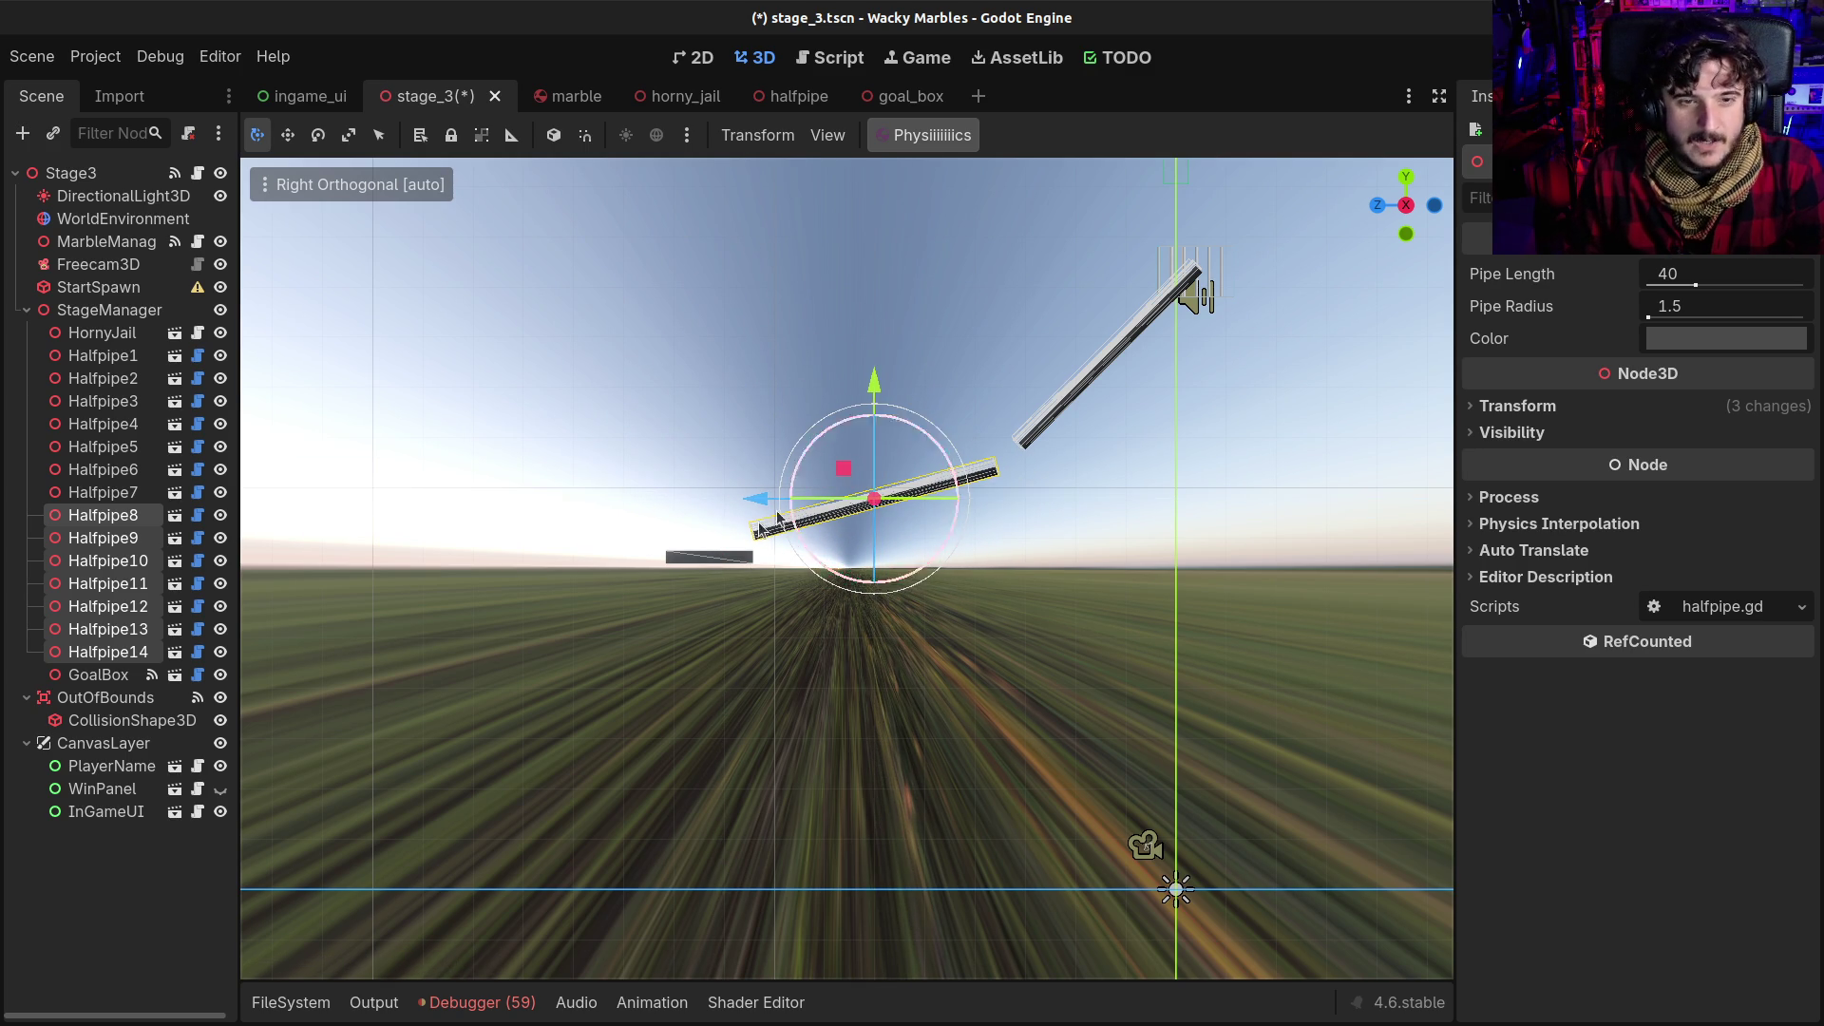
{"action": "left_click", "coordinate": [714, 551]}
{"action": "left_click_drag", "start_coordinate": [591, 566], "coordinate": [583, 564]}
{"action": "mouse_move", "coordinate": [995, 437]}
{"action": "left_mouse_down"}
{"action": "mouse_move", "coordinate": [1016, 454]}
{"action": "mouse_move", "coordinate": [905, 441]}
{"action": "mouse_move", "coordinate": [705, 545]}
{"action": "mouse_move", "coordinate": [631, 477]}
{"action": "left_mouse_up"}
{"action": "scroll", "coordinate": [884, 475], "scroll_direction": "up", "scroll_amount": 5}
{"action": "mouse_move", "coordinate": [648, 412]}
{"action": "left_mouse_down"}
{"action": "mouse_move", "coordinate": [710, 426]}
{"action": "mouse_move", "coordinate": [851, 397]}
{"action": "mouse_move", "coordinate": [997, 468]}
{"action": "mouse_move", "coordinate": [546, 278]}
{"action": "left_mouse_up"}
{"action": "scroll", "coordinate": [998, 467], "scroll_direction": "up", "scroll_amount": 2}
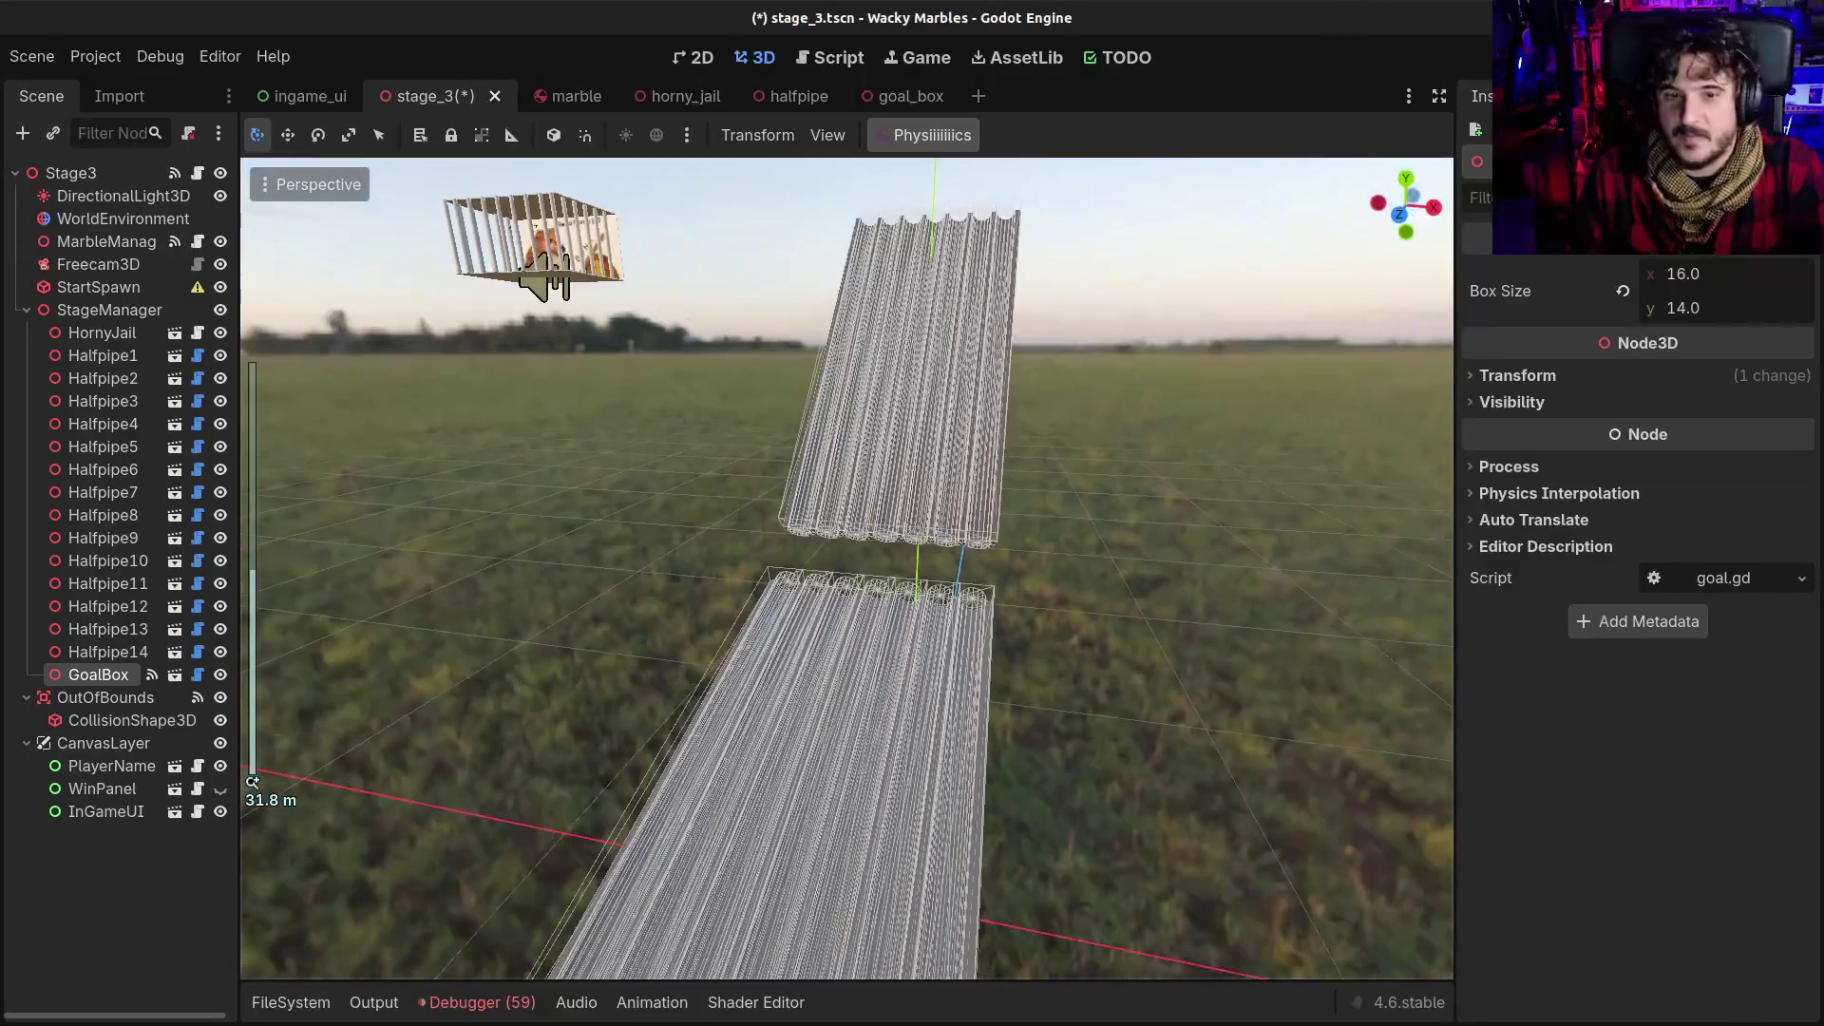
Place a mill.tscn instance, found by filtering 'mill', and reparent it under StageManager.
{"action": "left_click", "coordinate": [87, 311]}
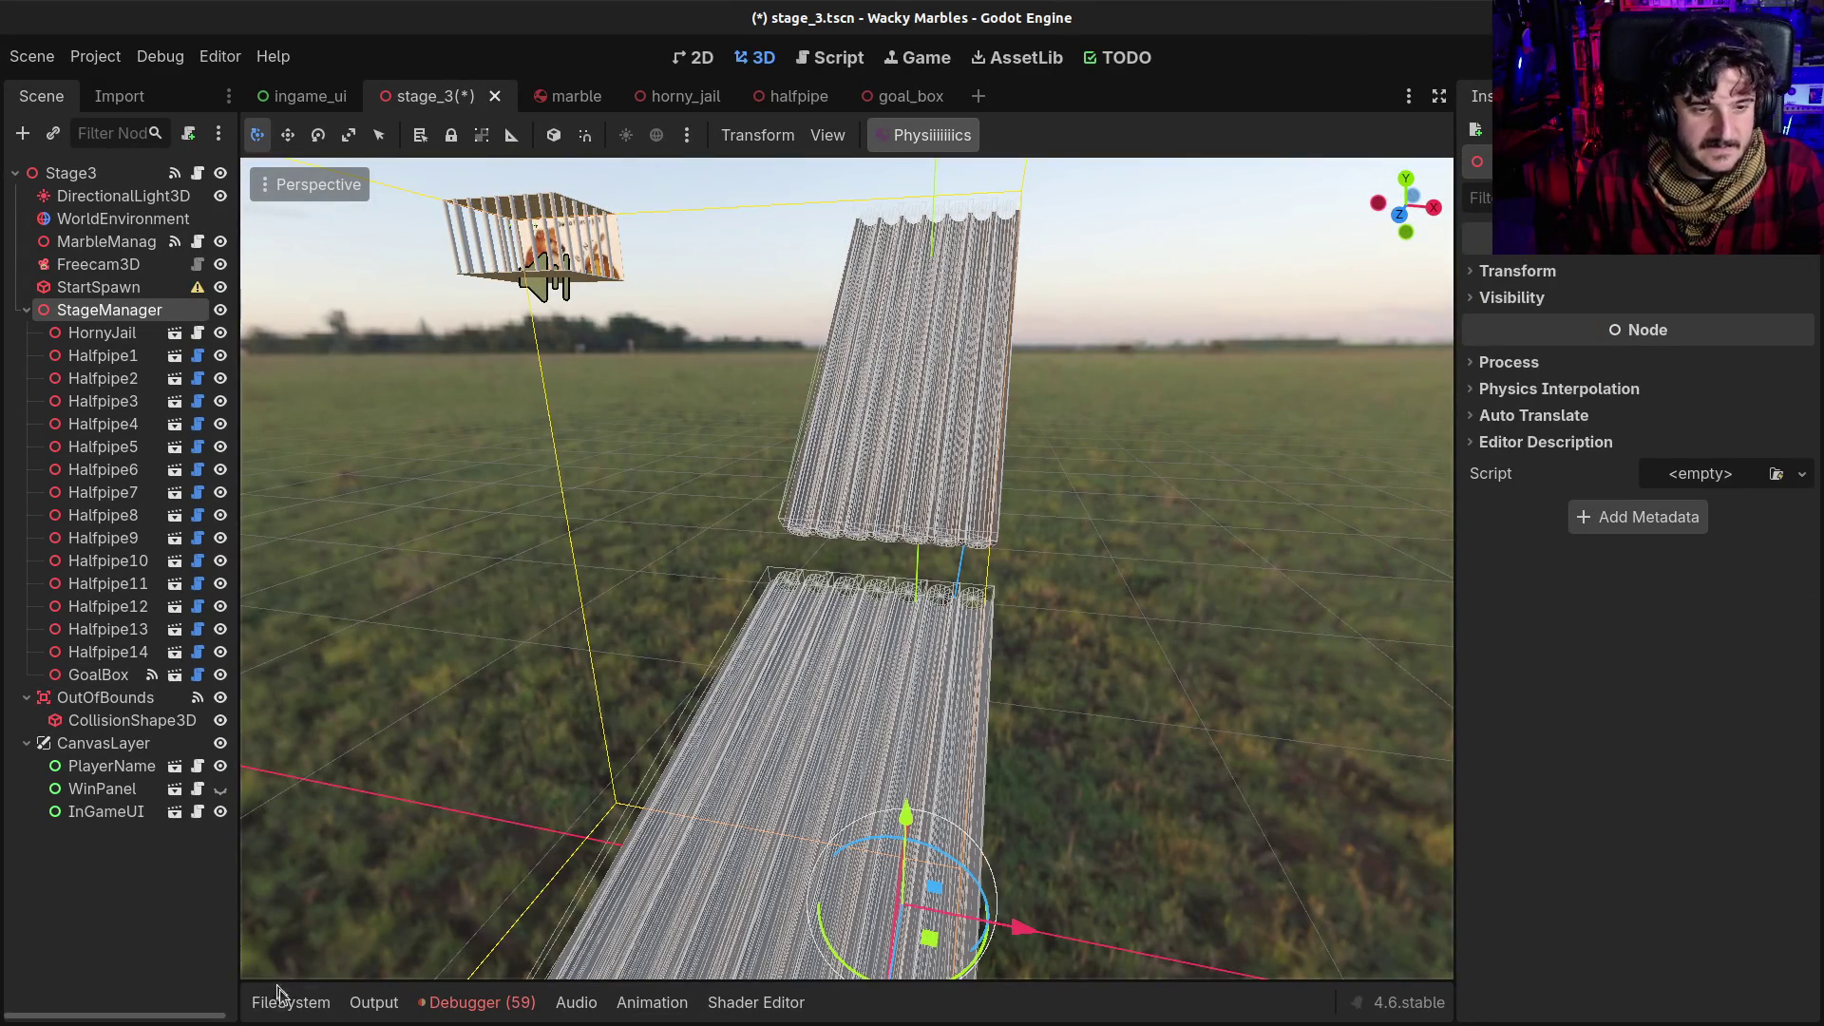
{"action": "left_click", "coordinate": [282, 998]}
{"action": "left_click_drag", "start_coordinate": [636, 784], "coordinate": [963, 653]}
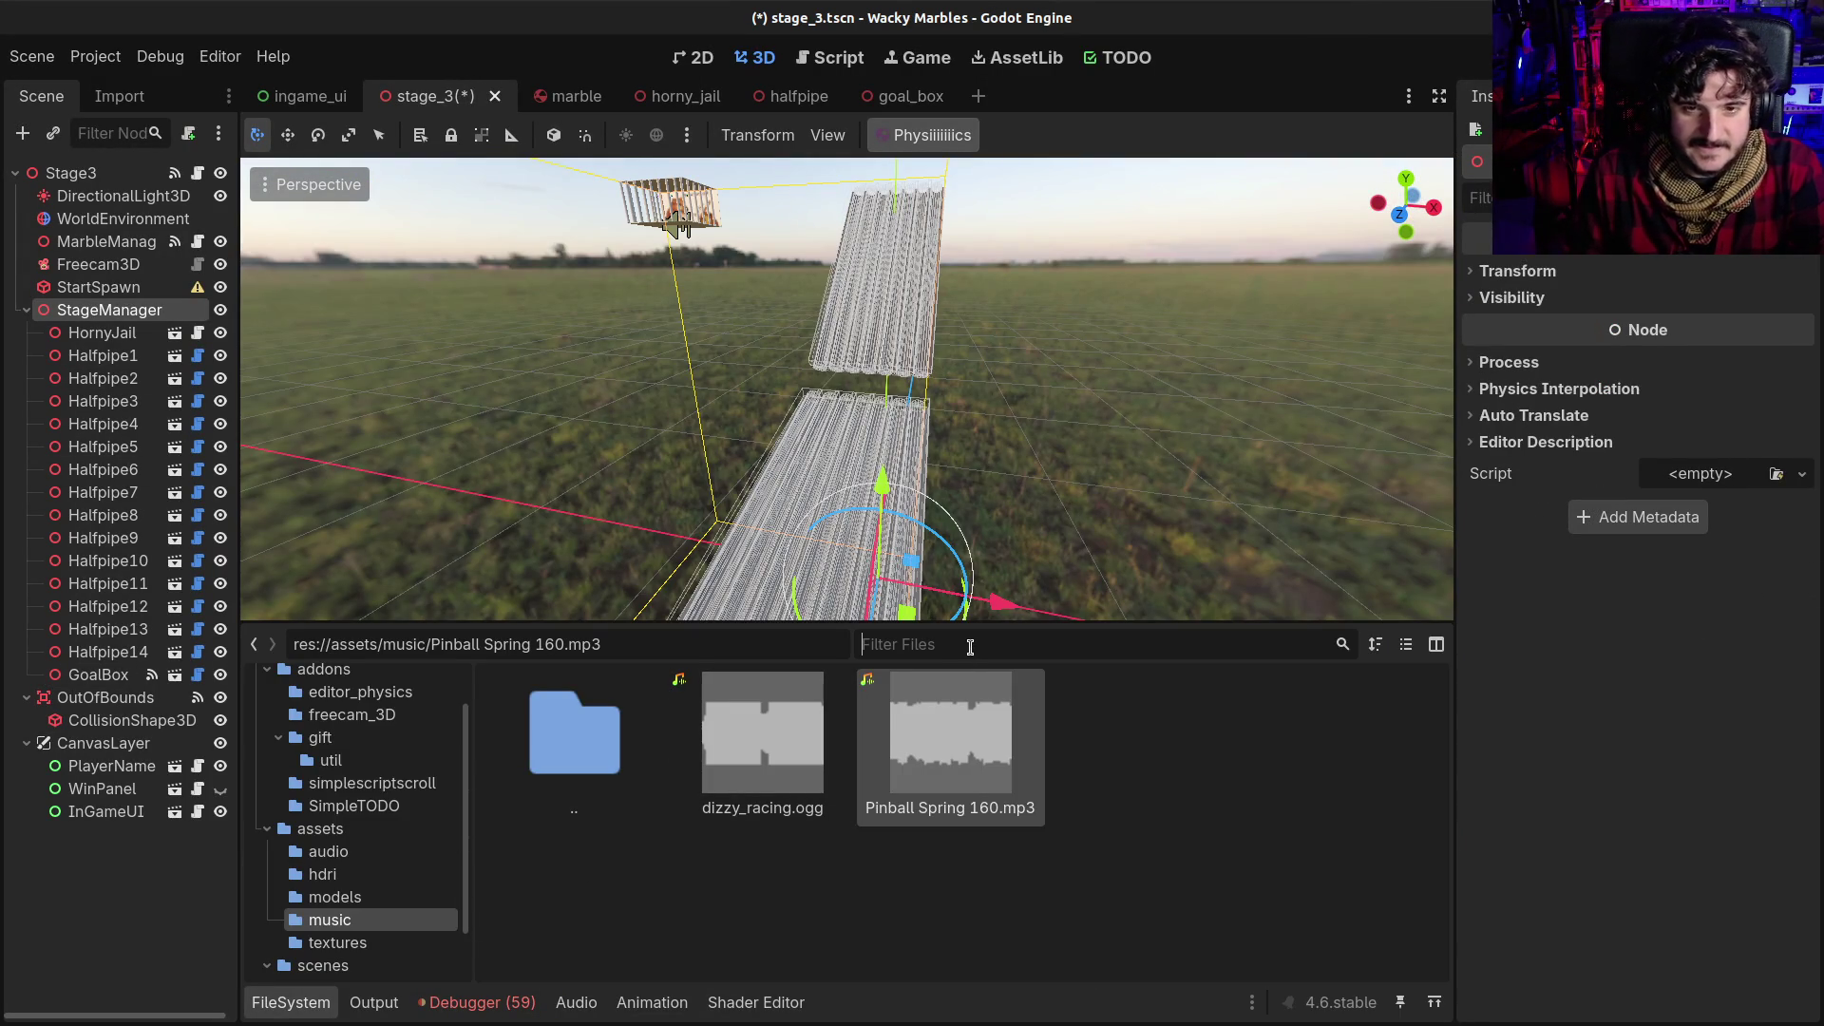
{"action": "type", "text": "mill"}
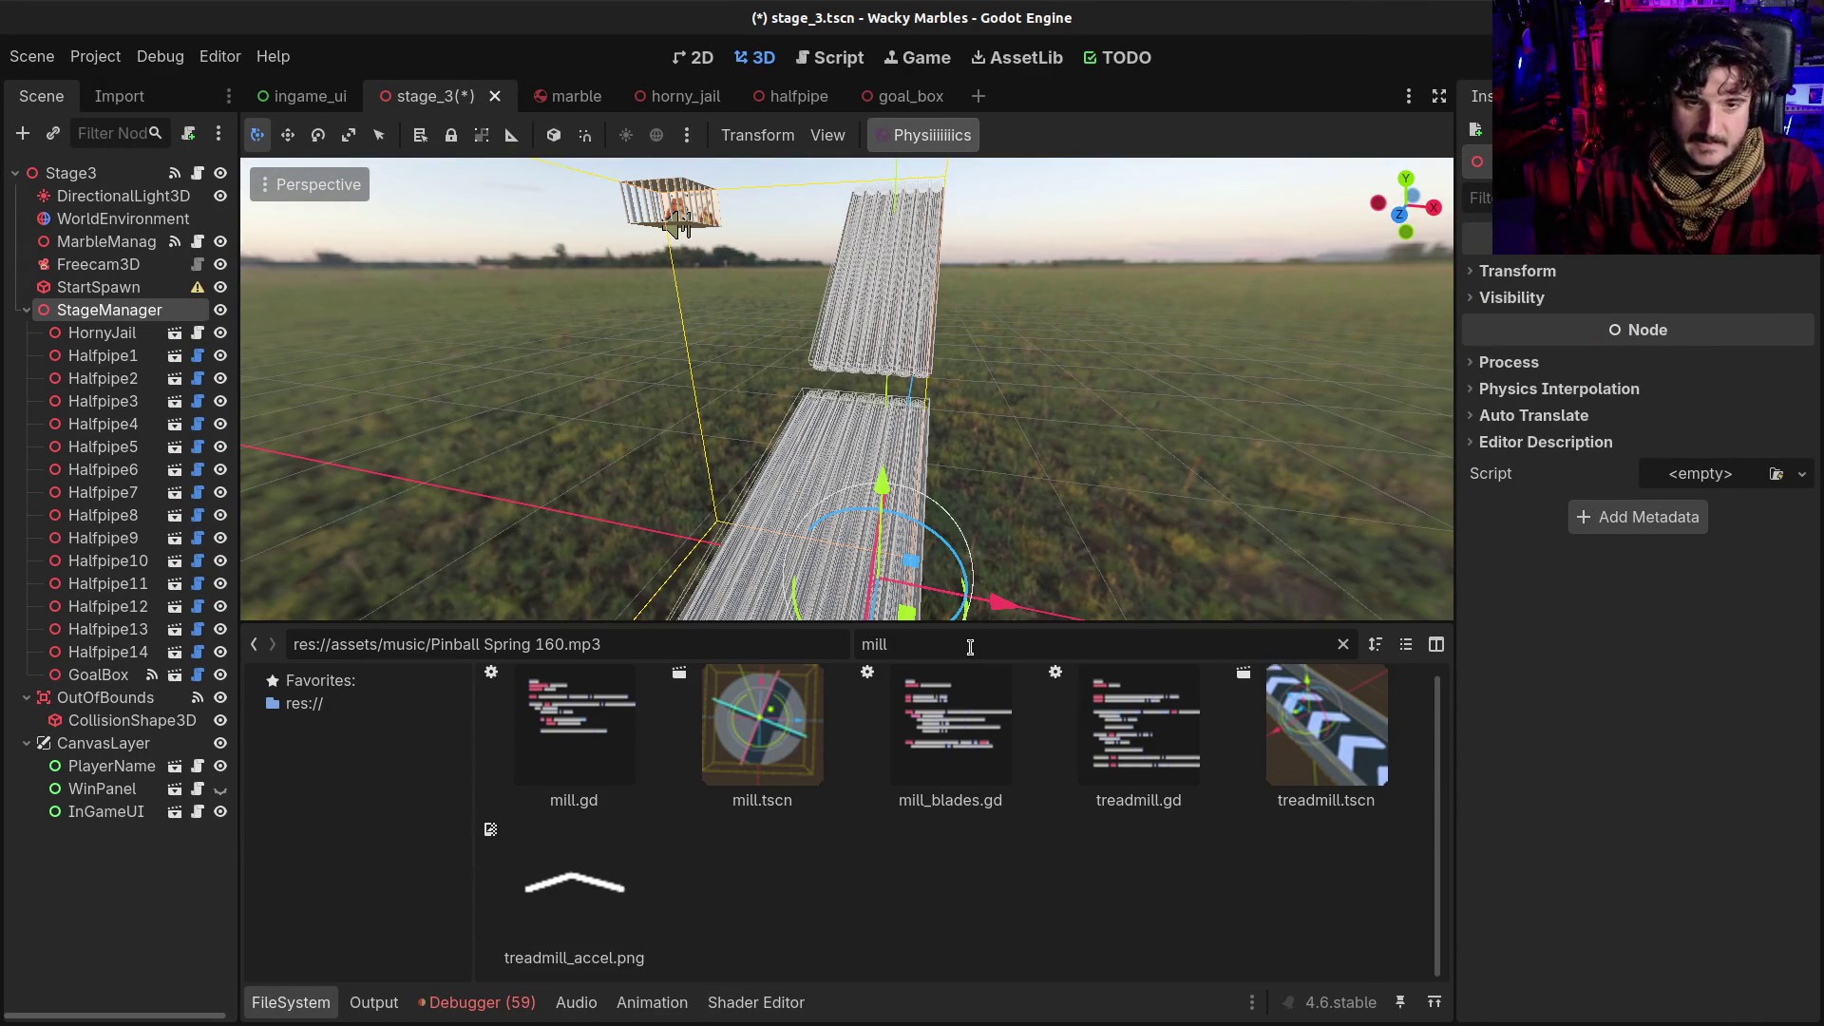
{"action": "mouse_move", "coordinate": [884, 439]}
{"action": "left_mouse_down"}
{"action": "mouse_move", "coordinate": [931, 337]}
{"action": "mouse_move", "coordinate": [944, 396]}
{"action": "mouse_move", "coordinate": [1051, 350]}
{"action": "mouse_move", "coordinate": [846, 324]}
{"action": "mouse_move", "coordinate": [893, 266]}
{"action": "mouse_move", "coordinate": [808, 160]}
{"action": "mouse_move", "coordinate": [392, 762]}
{"action": "left_mouse_up"}
{"action": "left_click", "coordinate": [281, 1005]}
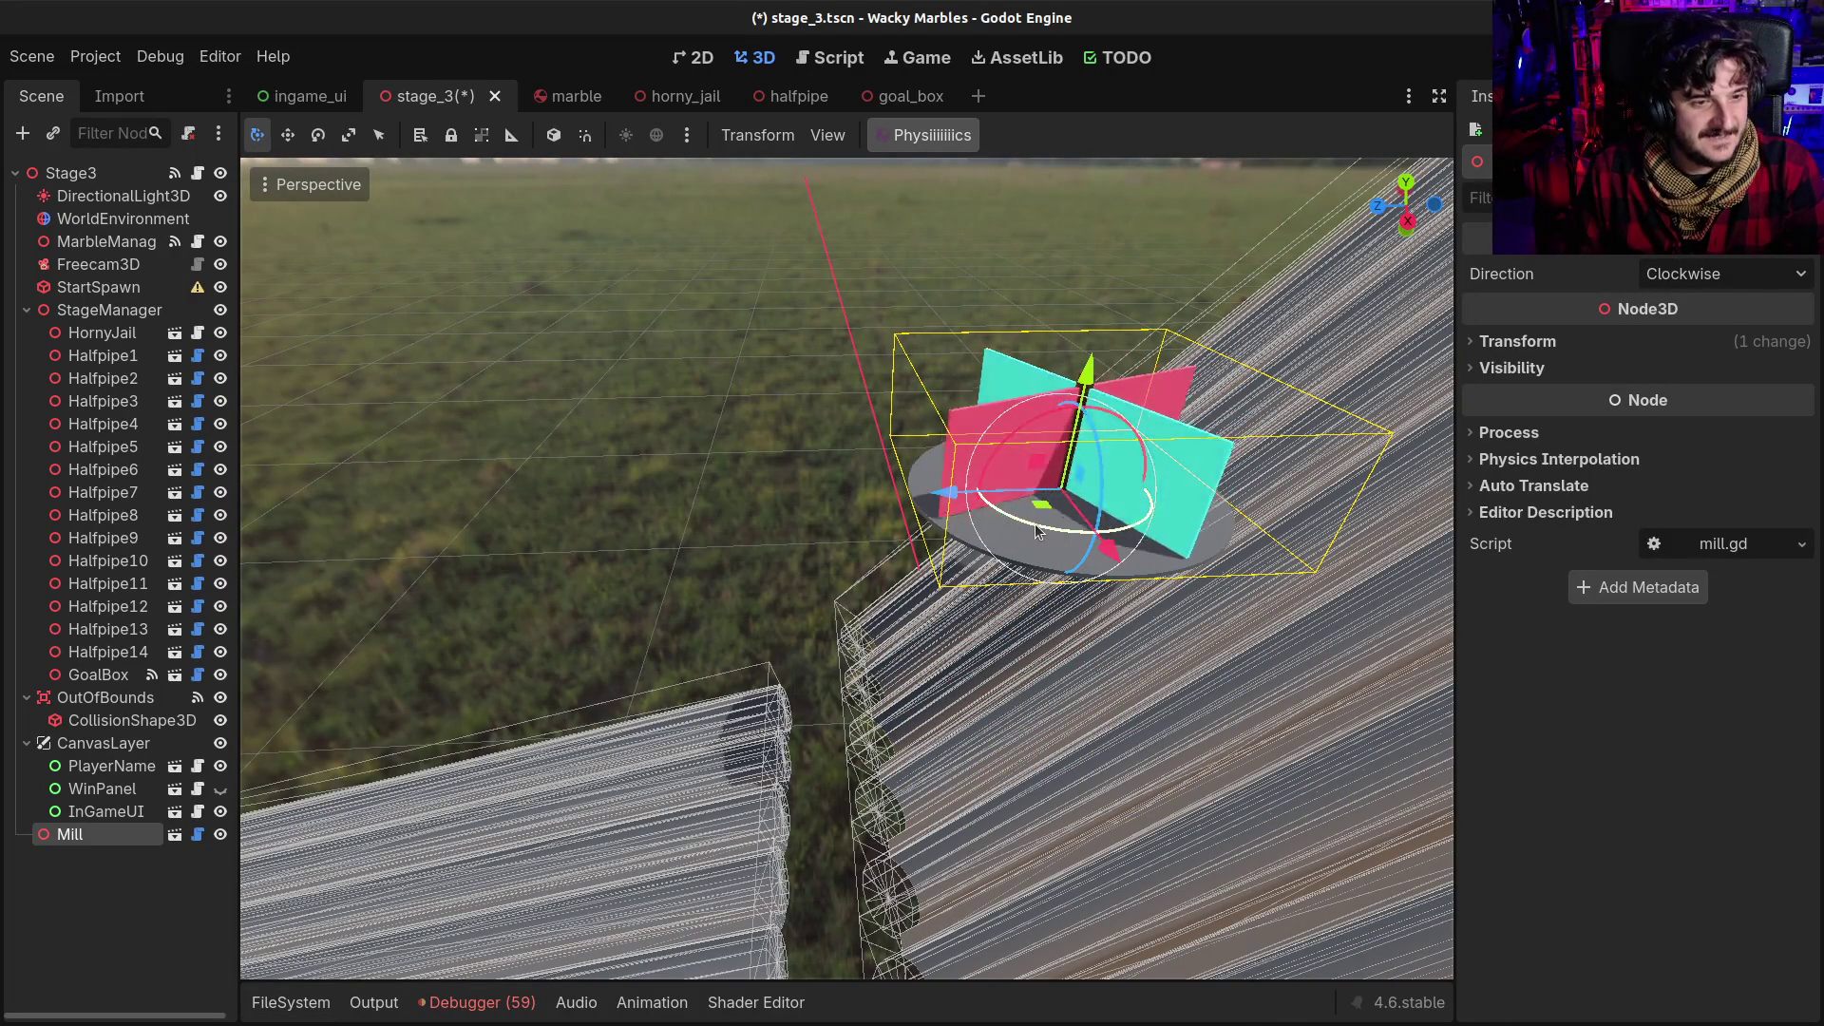
{"action": "mouse_move", "coordinate": [45, 840]}
{"action": "left_mouse_down"}
{"action": "mouse_move", "coordinate": [109, 546]}
{"action": "mouse_move", "coordinate": [114, 313]}
{"action": "left_mouse_up"}
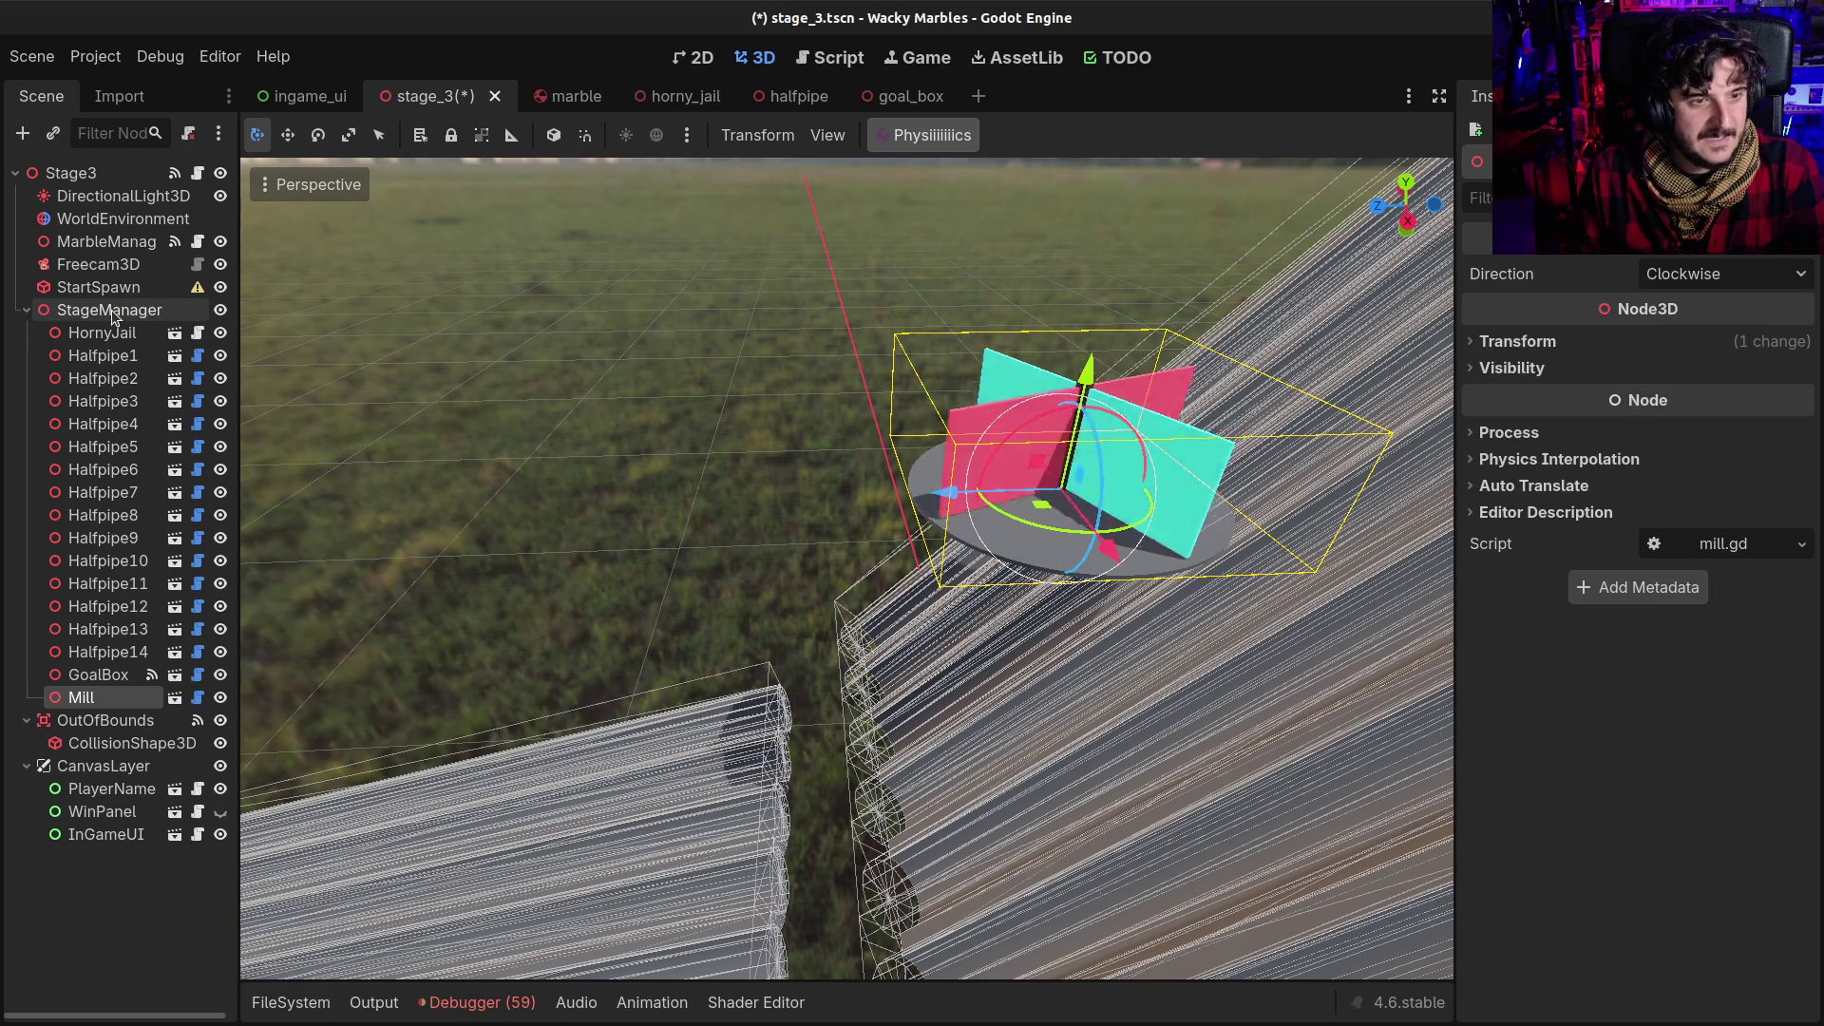
Raise the Mill onto the halfpipe run, lay its disc flat, and return it under Stage3.
{"action": "mouse_move", "coordinate": [1090, 373]}
{"action": "left_mouse_down"}
{"action": "mouse_move", "coordinate": [1055, 517]}
{"action": "mouse_move", "coordinate": [1064, 399]}
{"action": "mouse_move", "coordinate": [1009, 543]}
{"action": "left_mouse_up"}
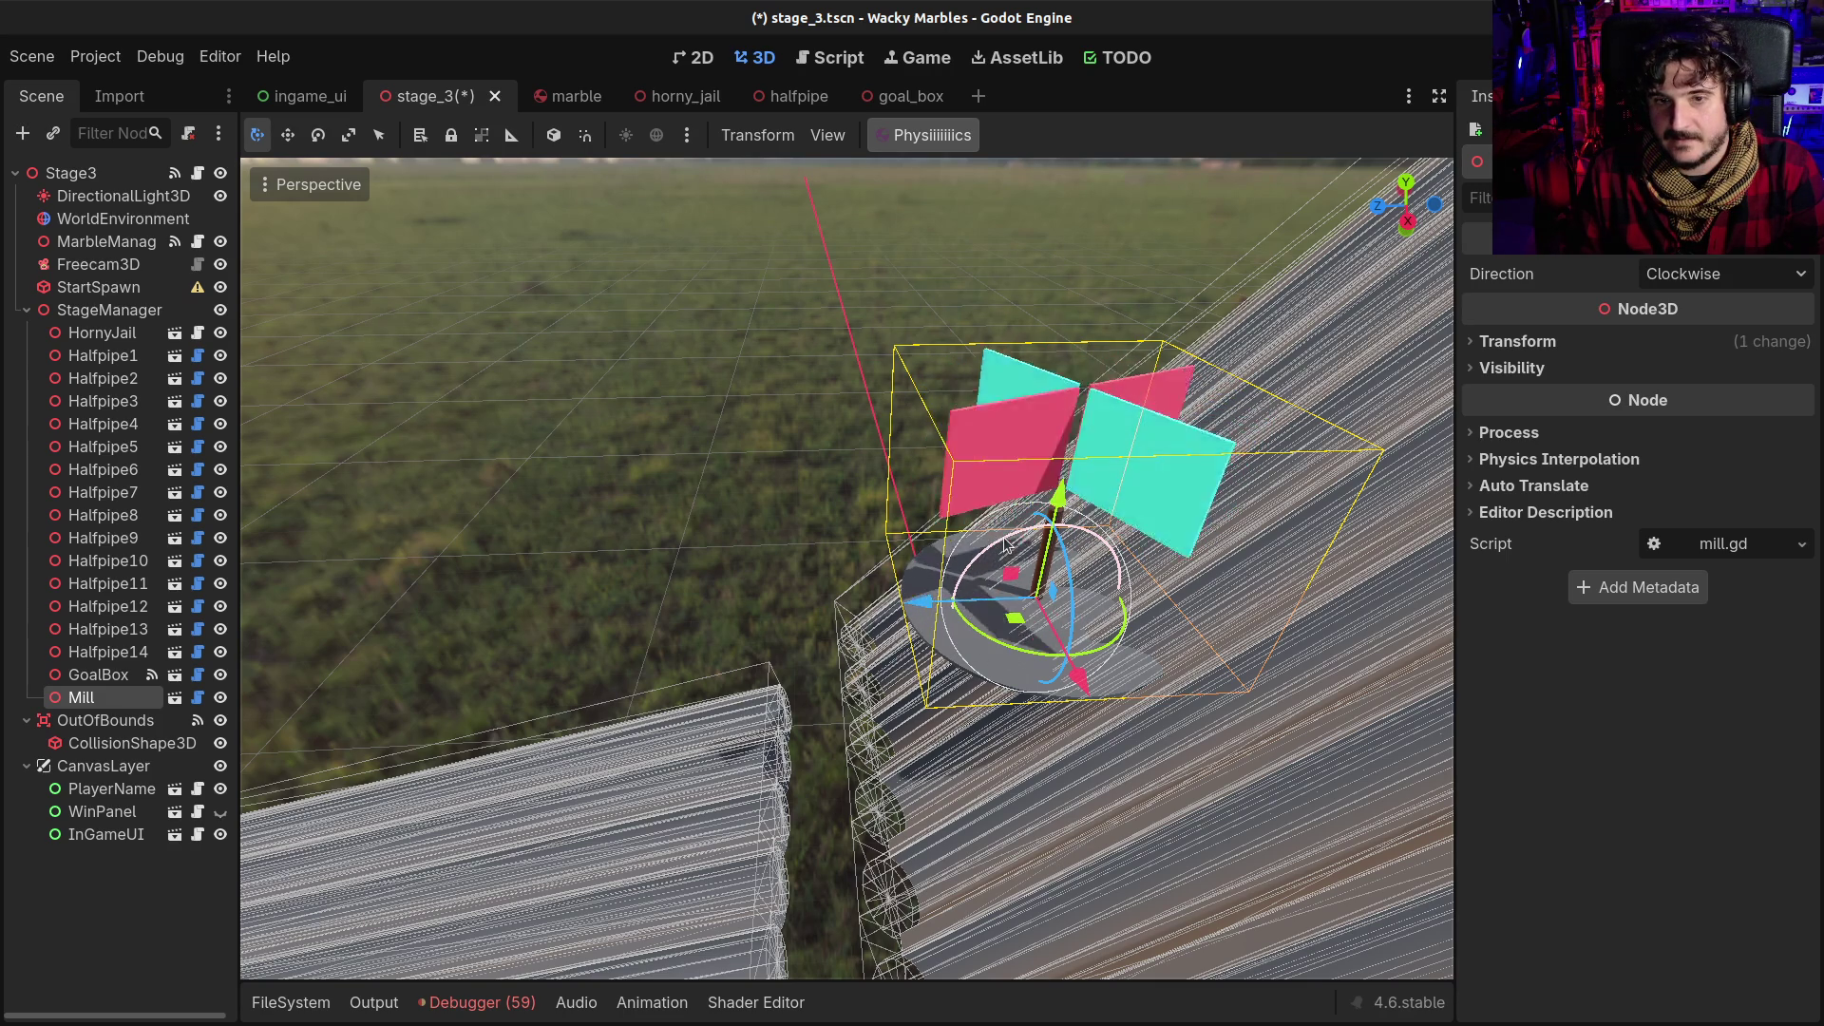
{"action": "mouse_move", "coordinate": [1005, 544]}
{"action": "left_mouse_down"}
{"action": "mouse_move", "coordinate": [1024, 419]}
{"action": "mouse_move", "coordinate": [978, 508]}
{"action": "left_mouse_up"}
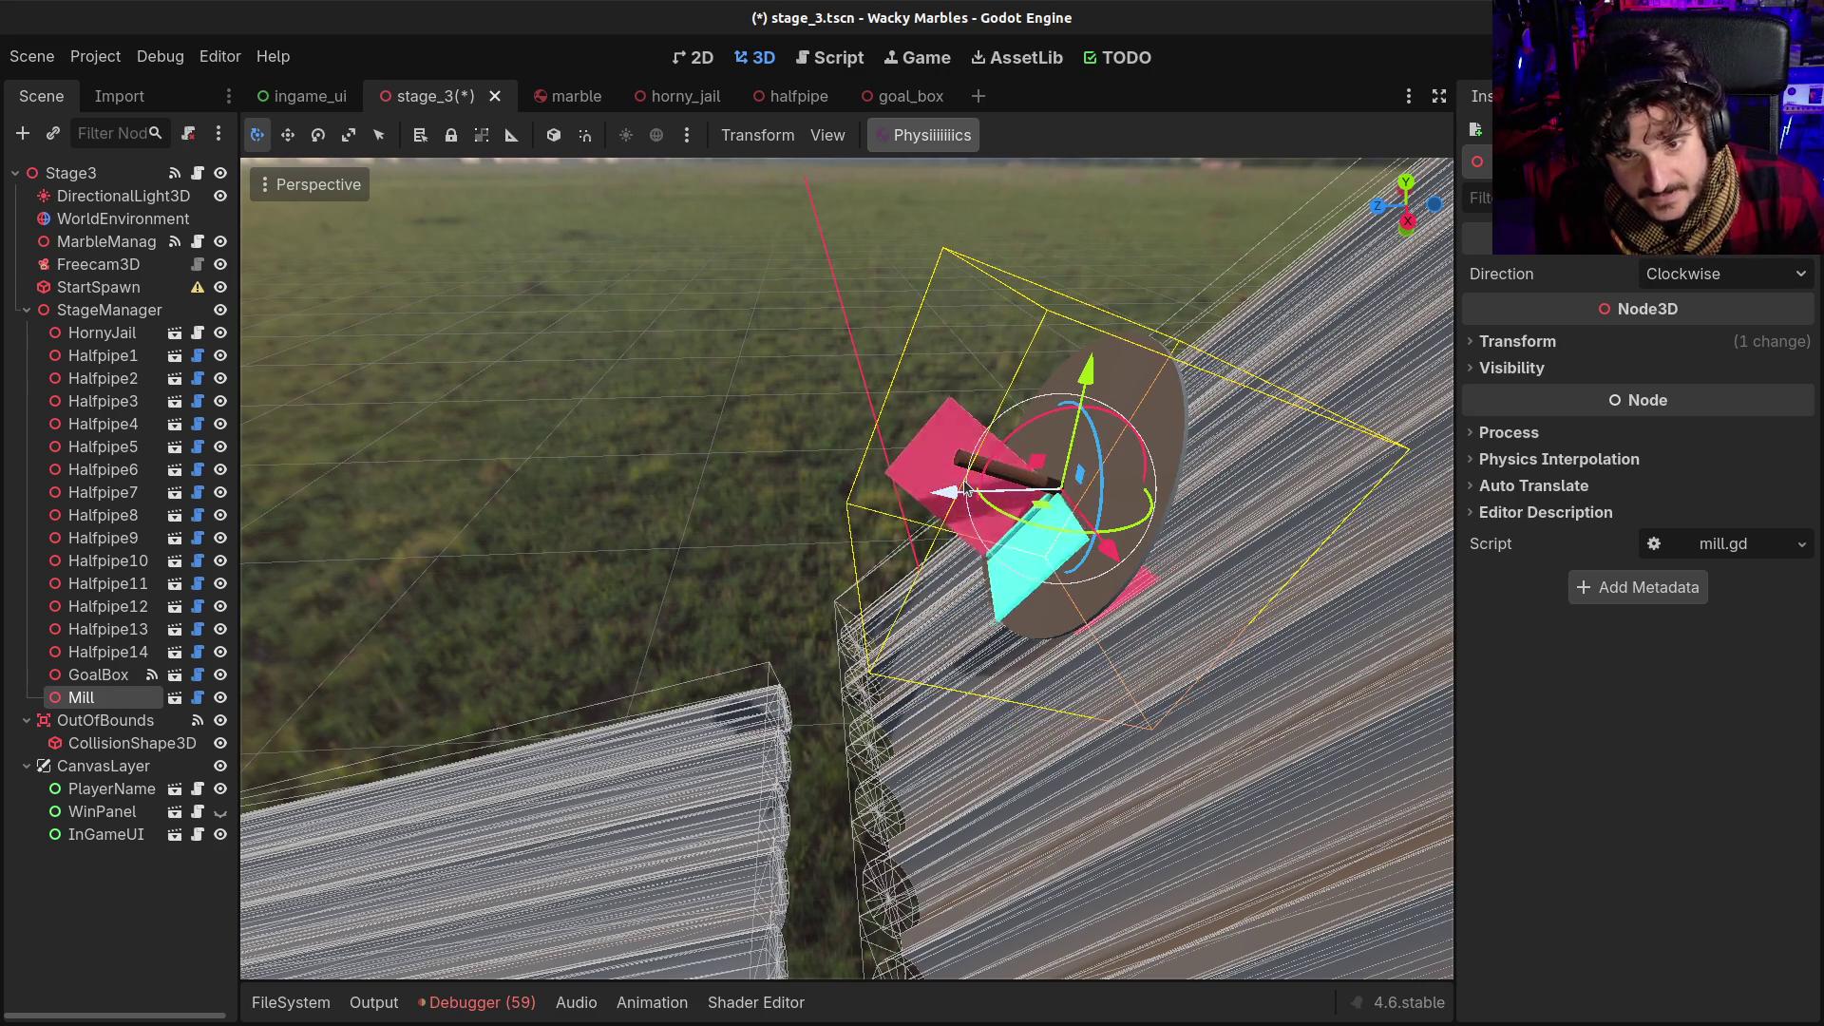
{"action": "key", "text": "ctrl+z"}
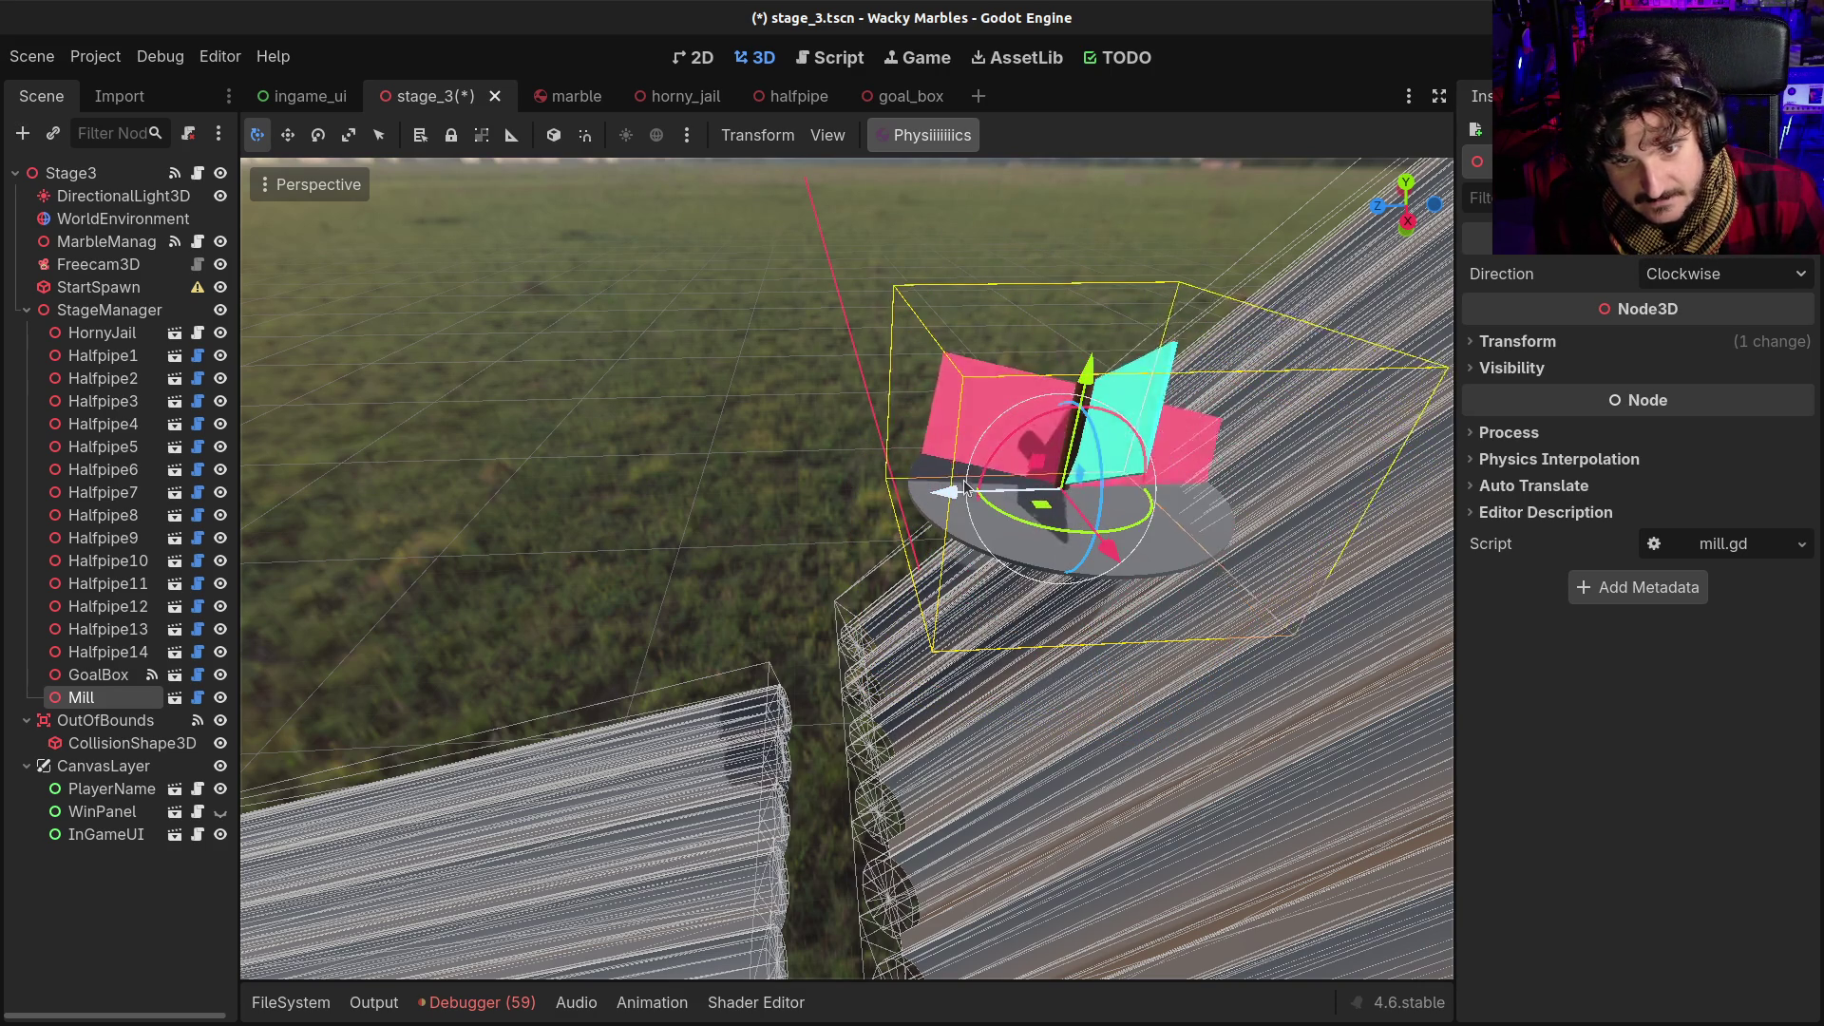
{"action": "mouse_move", "coordinate": [964, 487]}
{"action": "left_mouse_down"}
{"action": "mouse_move", "coordinate": [858, 785]}
{"action": "mouse_move", "coordinate": [887, 944]}
{"action": "mouse_move", "coordinate": [950, 974]}
{"action": "left_mouse_up"}
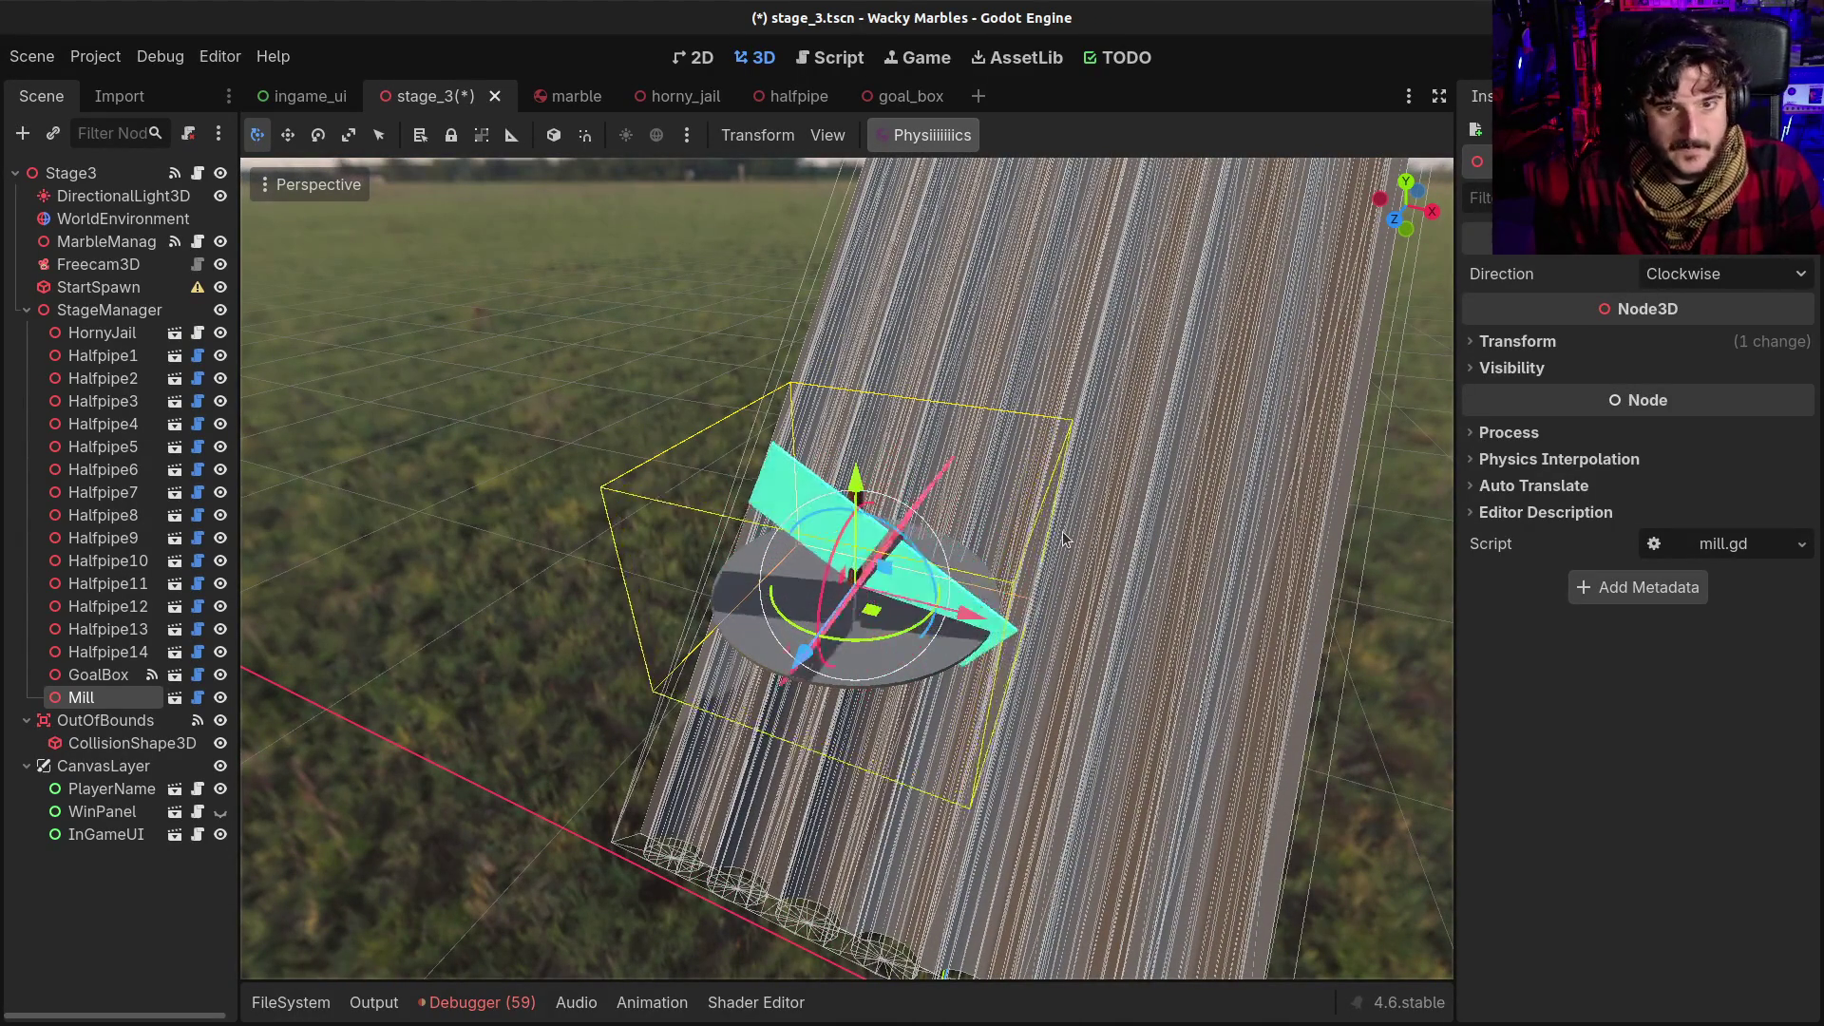
{"action": "mouse_move", "coordinate": [1044, 543]}
{"action": "left_mouse_down"}
{"action": "mouse_move", "coordinate": [948, 903]}
{"action": "mouse_move", "coordinate": [1030, 969]}
{"action": "mouse_move", "coordinate": [1037, 546]}
{"action": "left_mouse_up"}
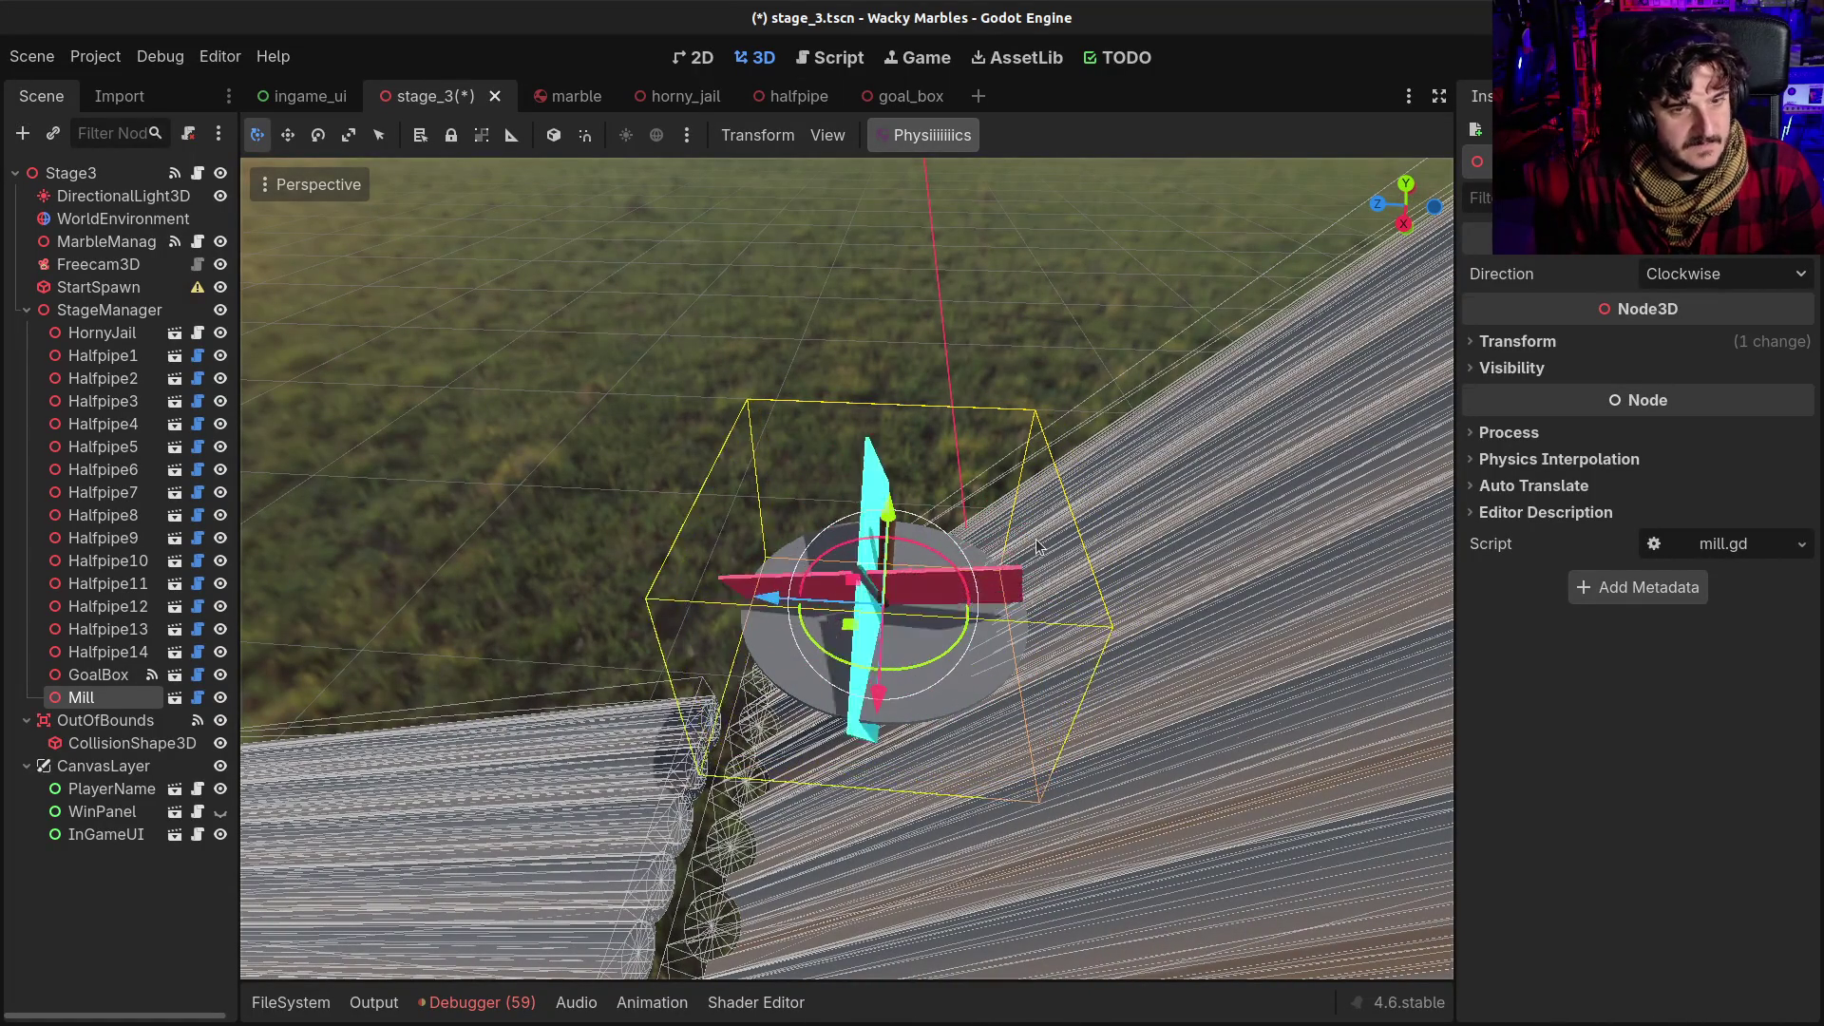
{"action": "key", "text": "ctrl+z"}
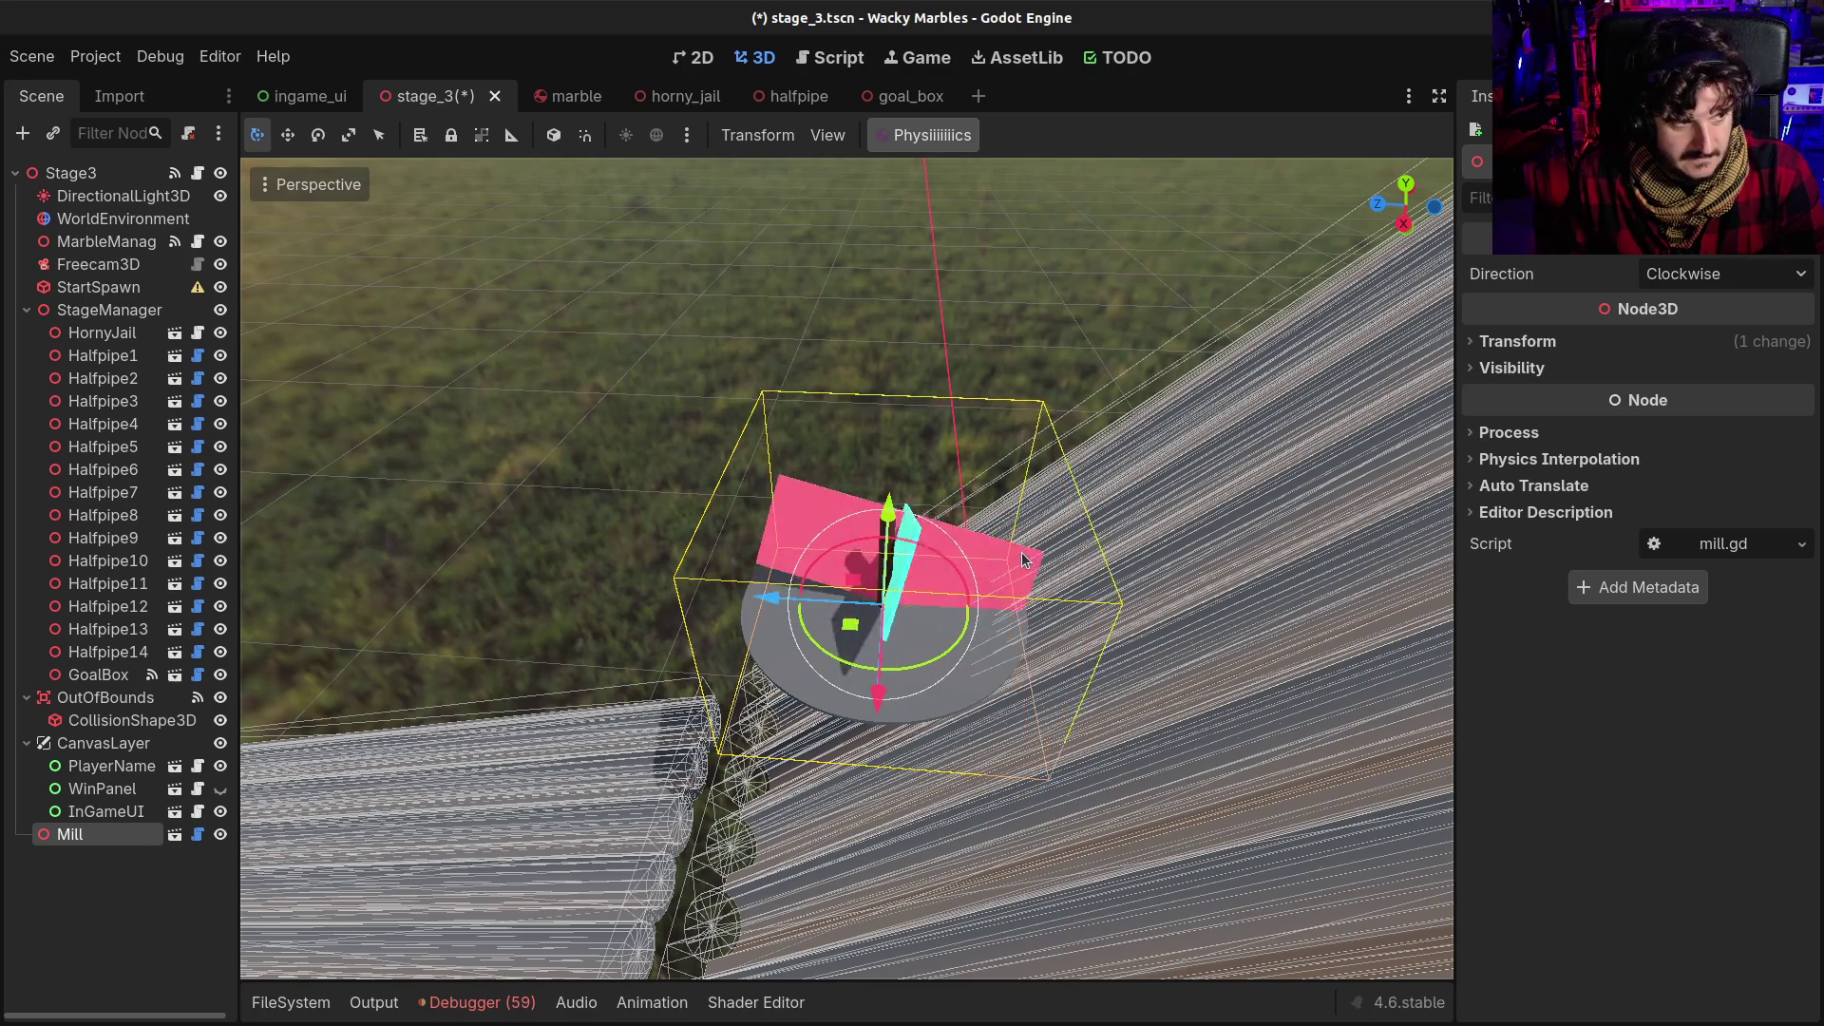
Delete the Mill node from stage_3 and confirm the removal.
{"action": "left_click", "coordinate": [108, 860]}
{"action": "left_click", "coordinate": [81, 830]}
{"action": "key", "text": "Delete"}
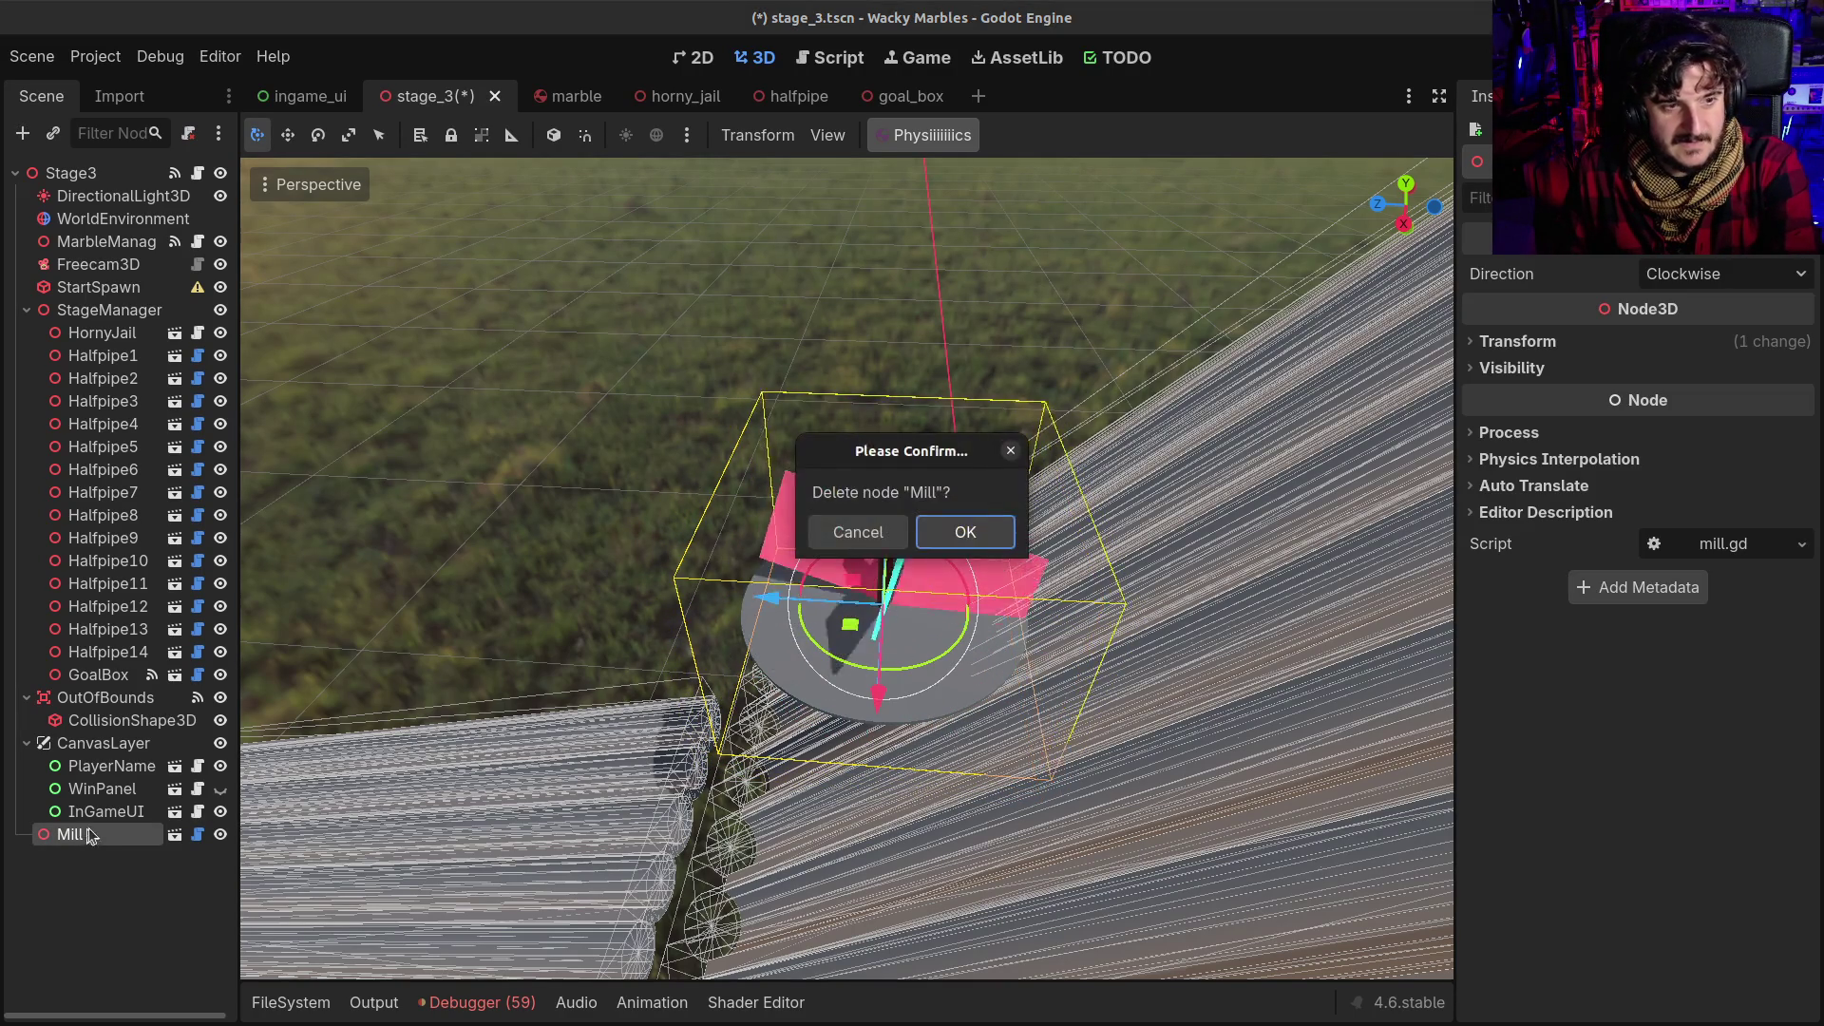
{"action": "key", "text": "Return"}
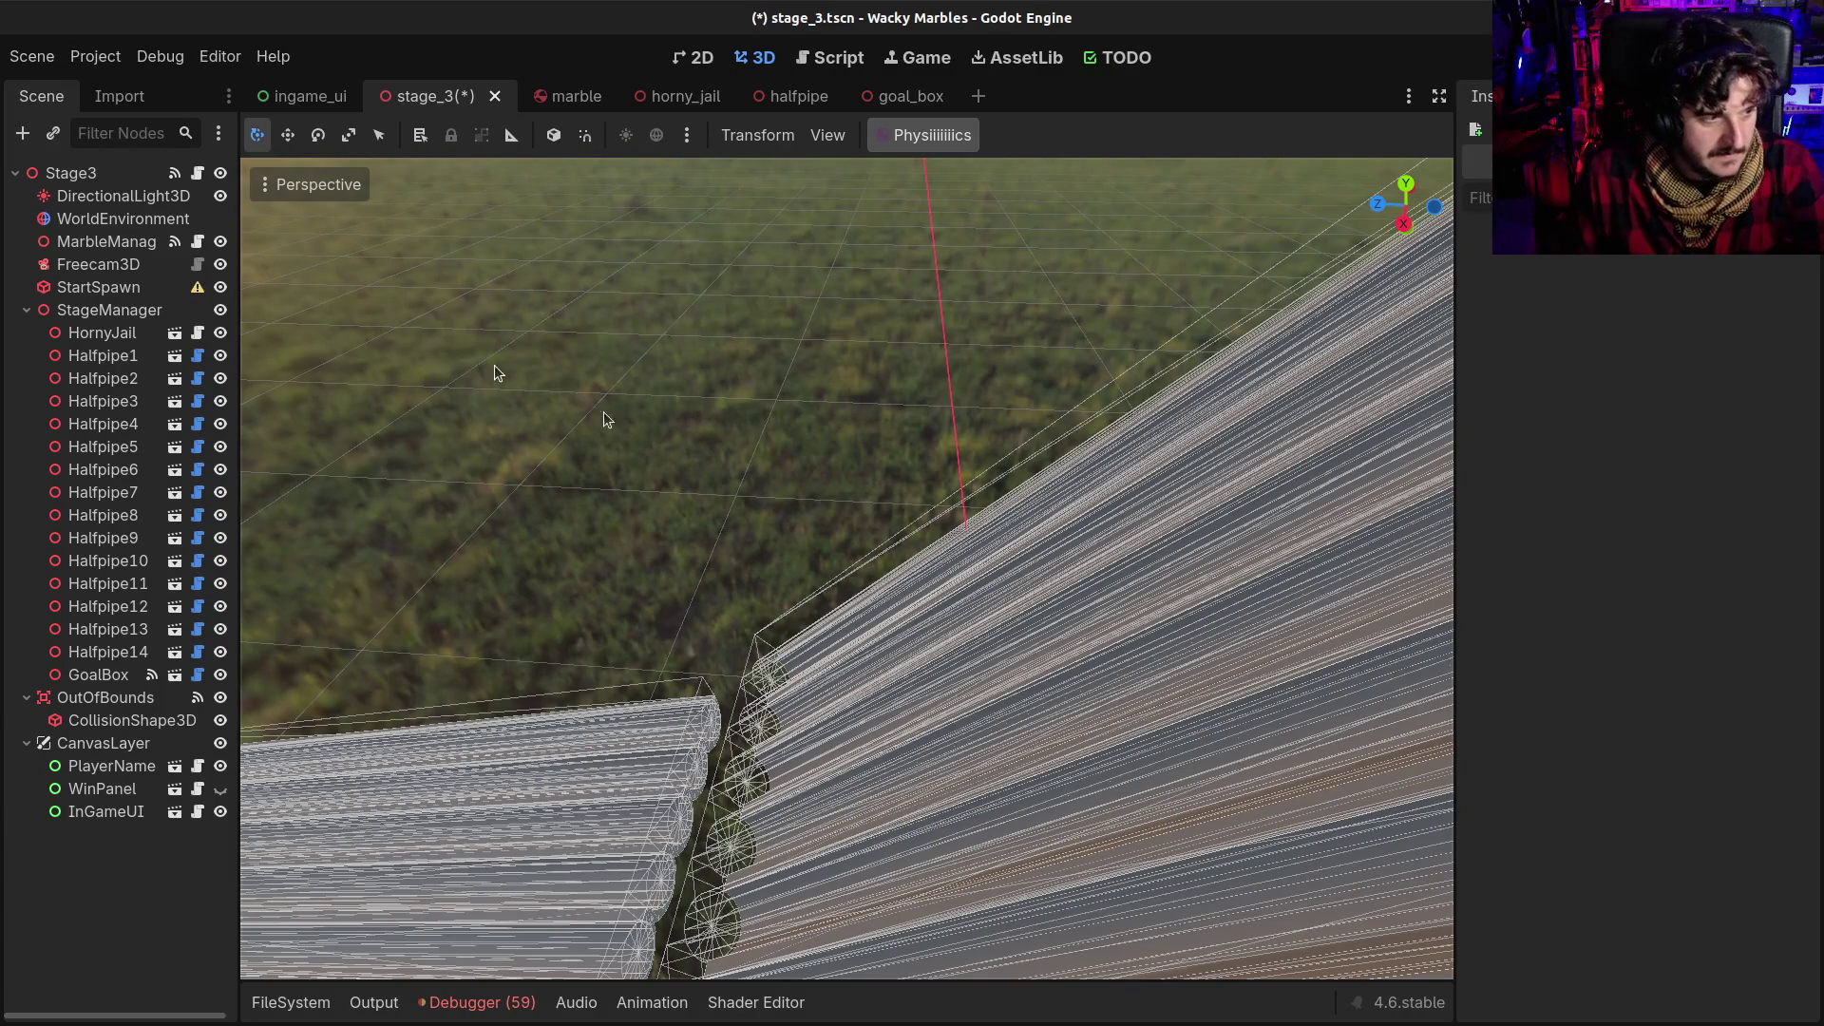
Select Halfpipe8 through GoalBox and slide them about 2.86 along Z toward the first run.
{"action": "scroll", "coordinate": [665, 522], "scroll_direction": "down", "scroll_amount": 3}
{"action": "scroll", "coordinate": [817, 655], "scroll_direction": "down", "scroll_amount": 3}
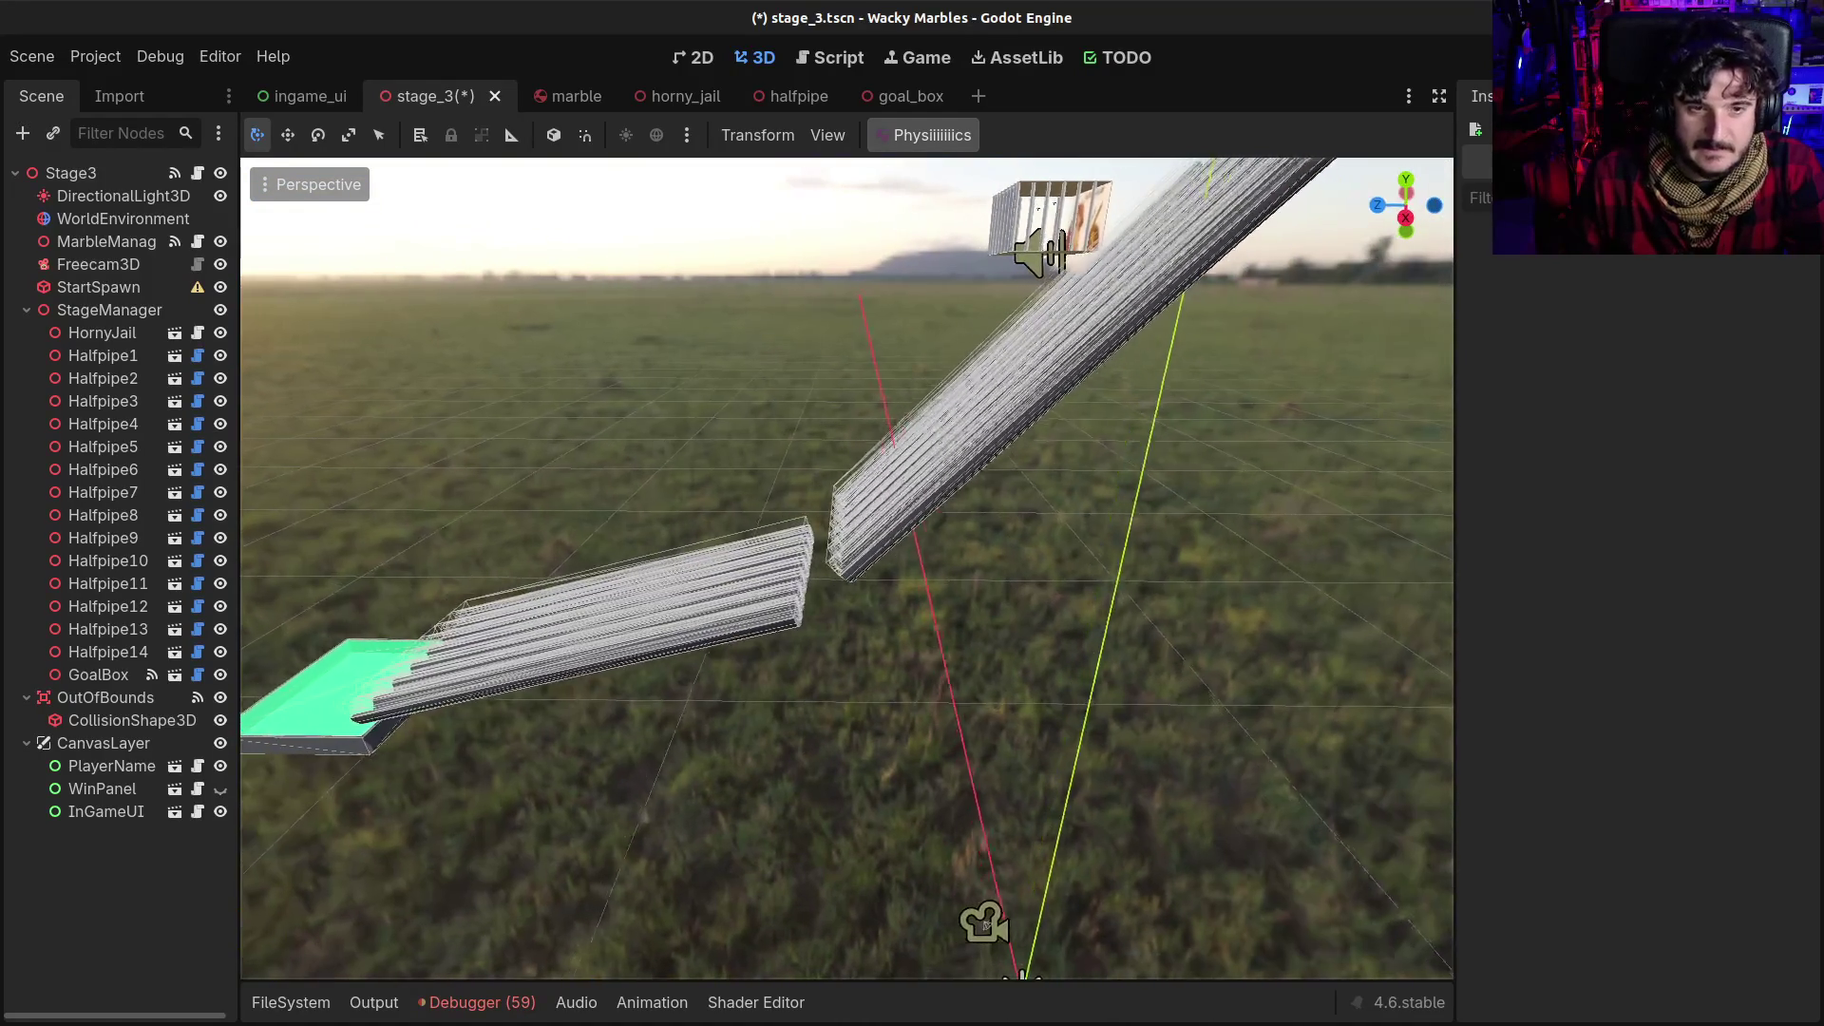
{"action": "key", "text": "a"}
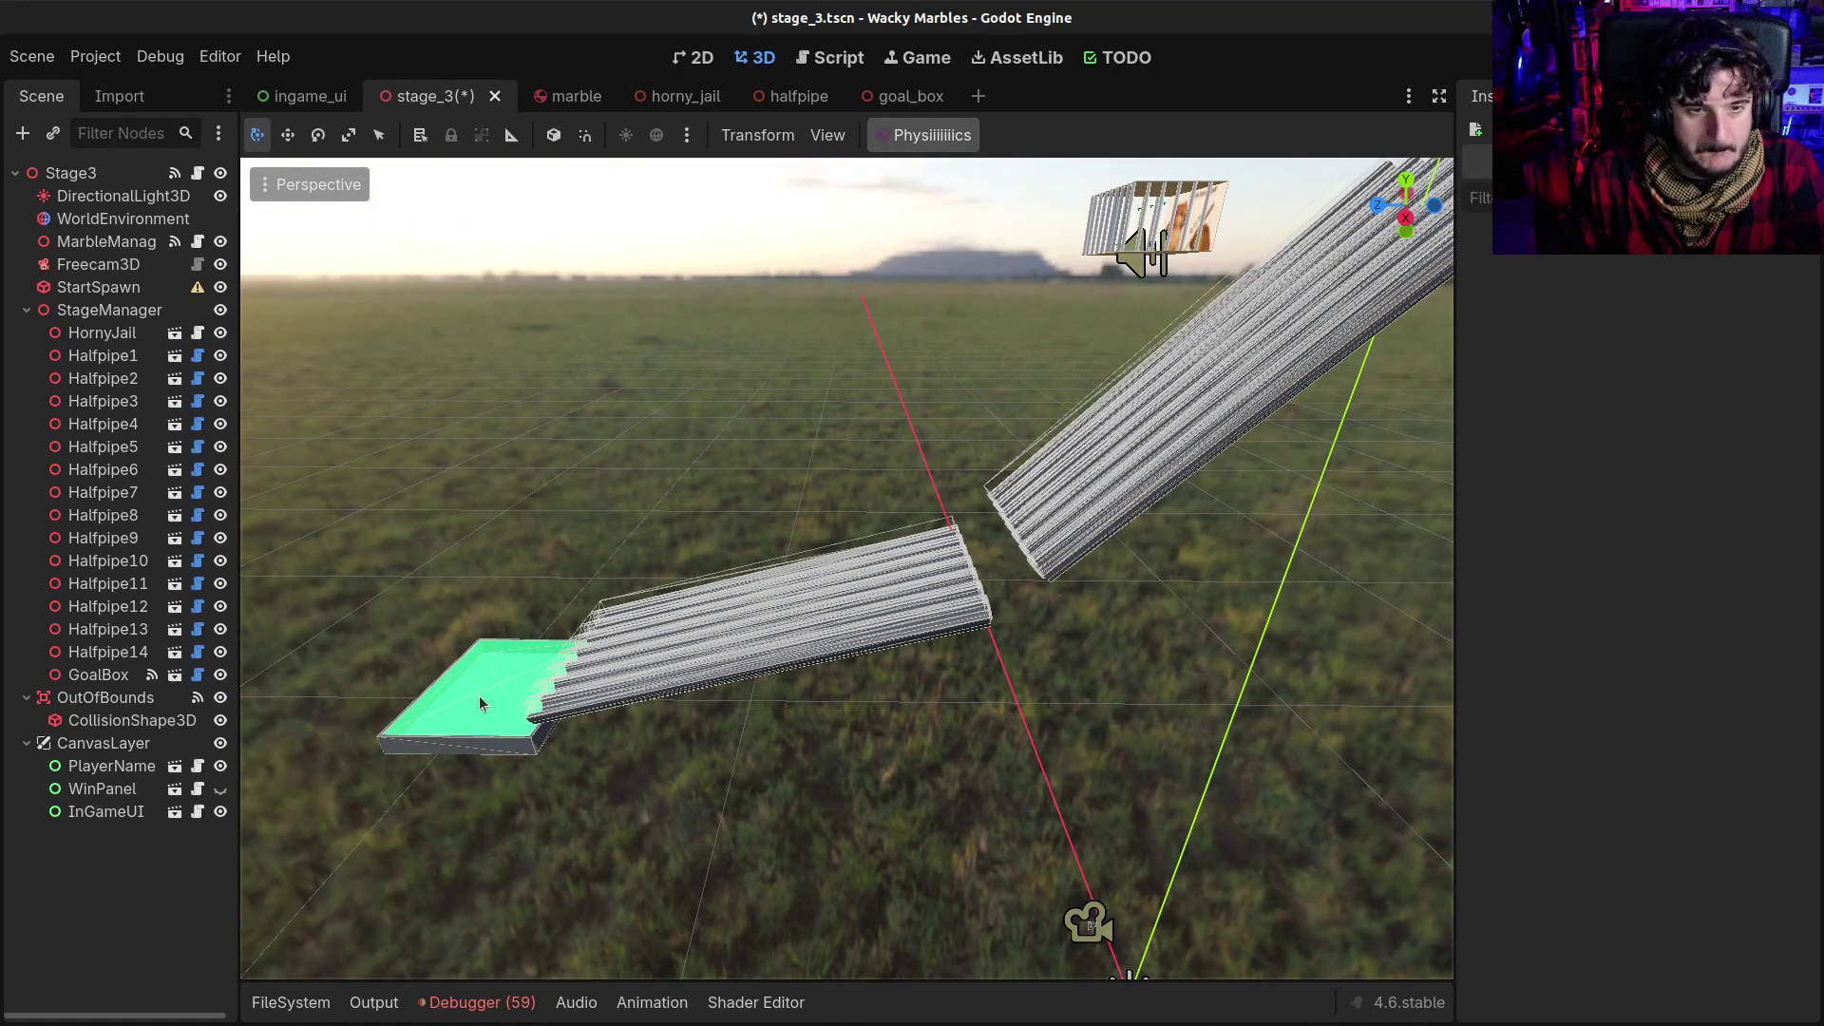
{"action": "left_click", "coordinate": [480, 704]}
{"action": "left_click", "coordinate": [114, 492]}
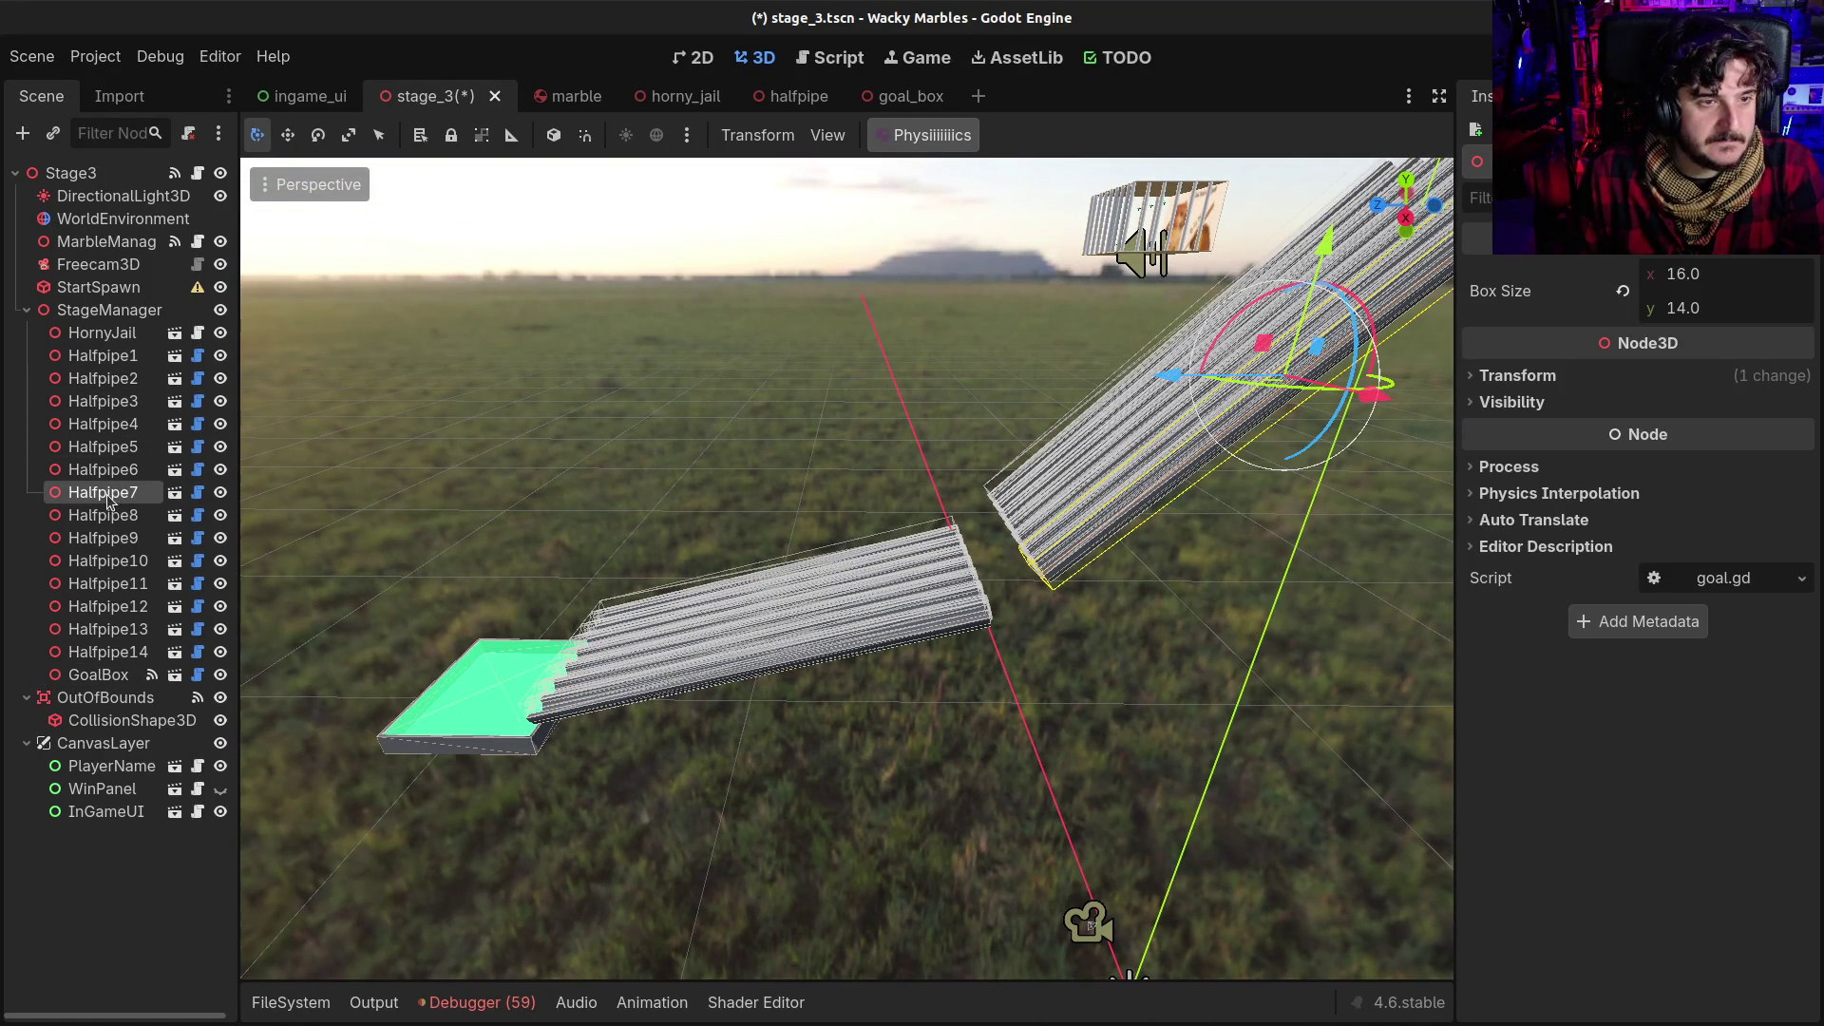
{"action": "left_click", "coordinate": [112, 478]}
{"action": "left_click", "coordinate": [116, 516]}
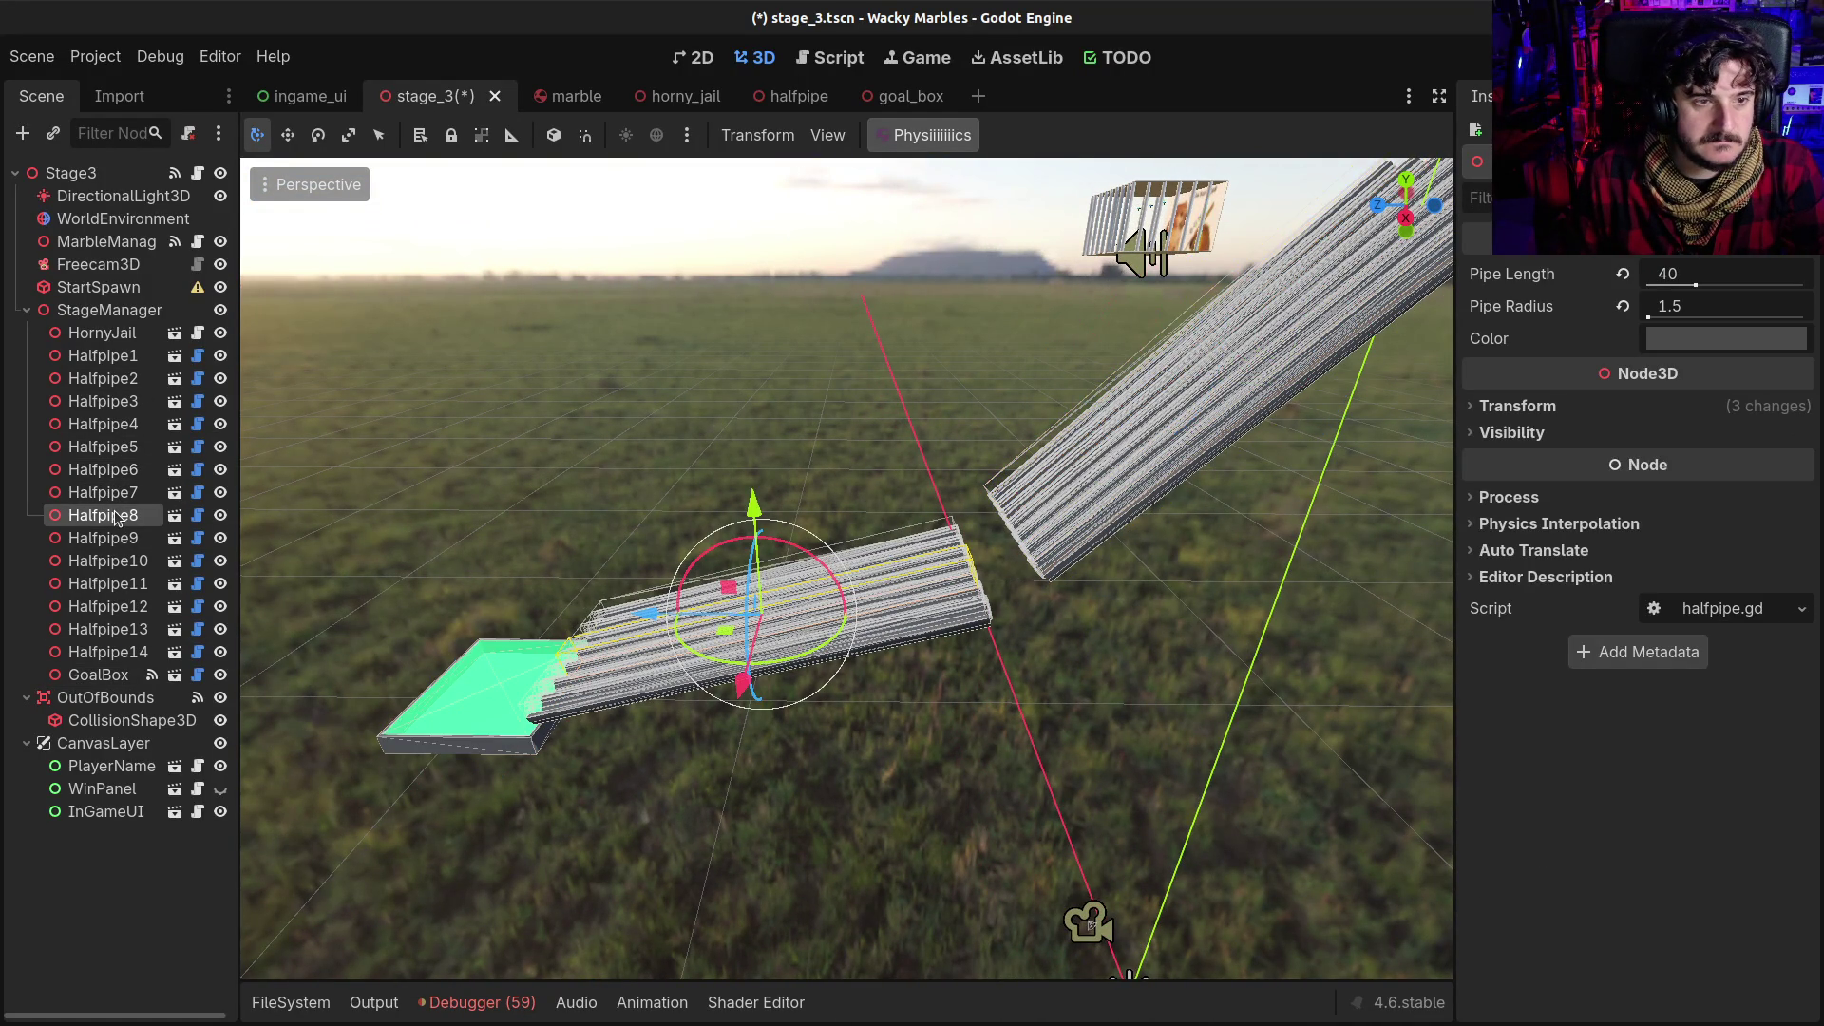
{"action": "left_click", "coordinate": [115, 494]}
{"action": "left_click", "coordinate": [116, 517]}
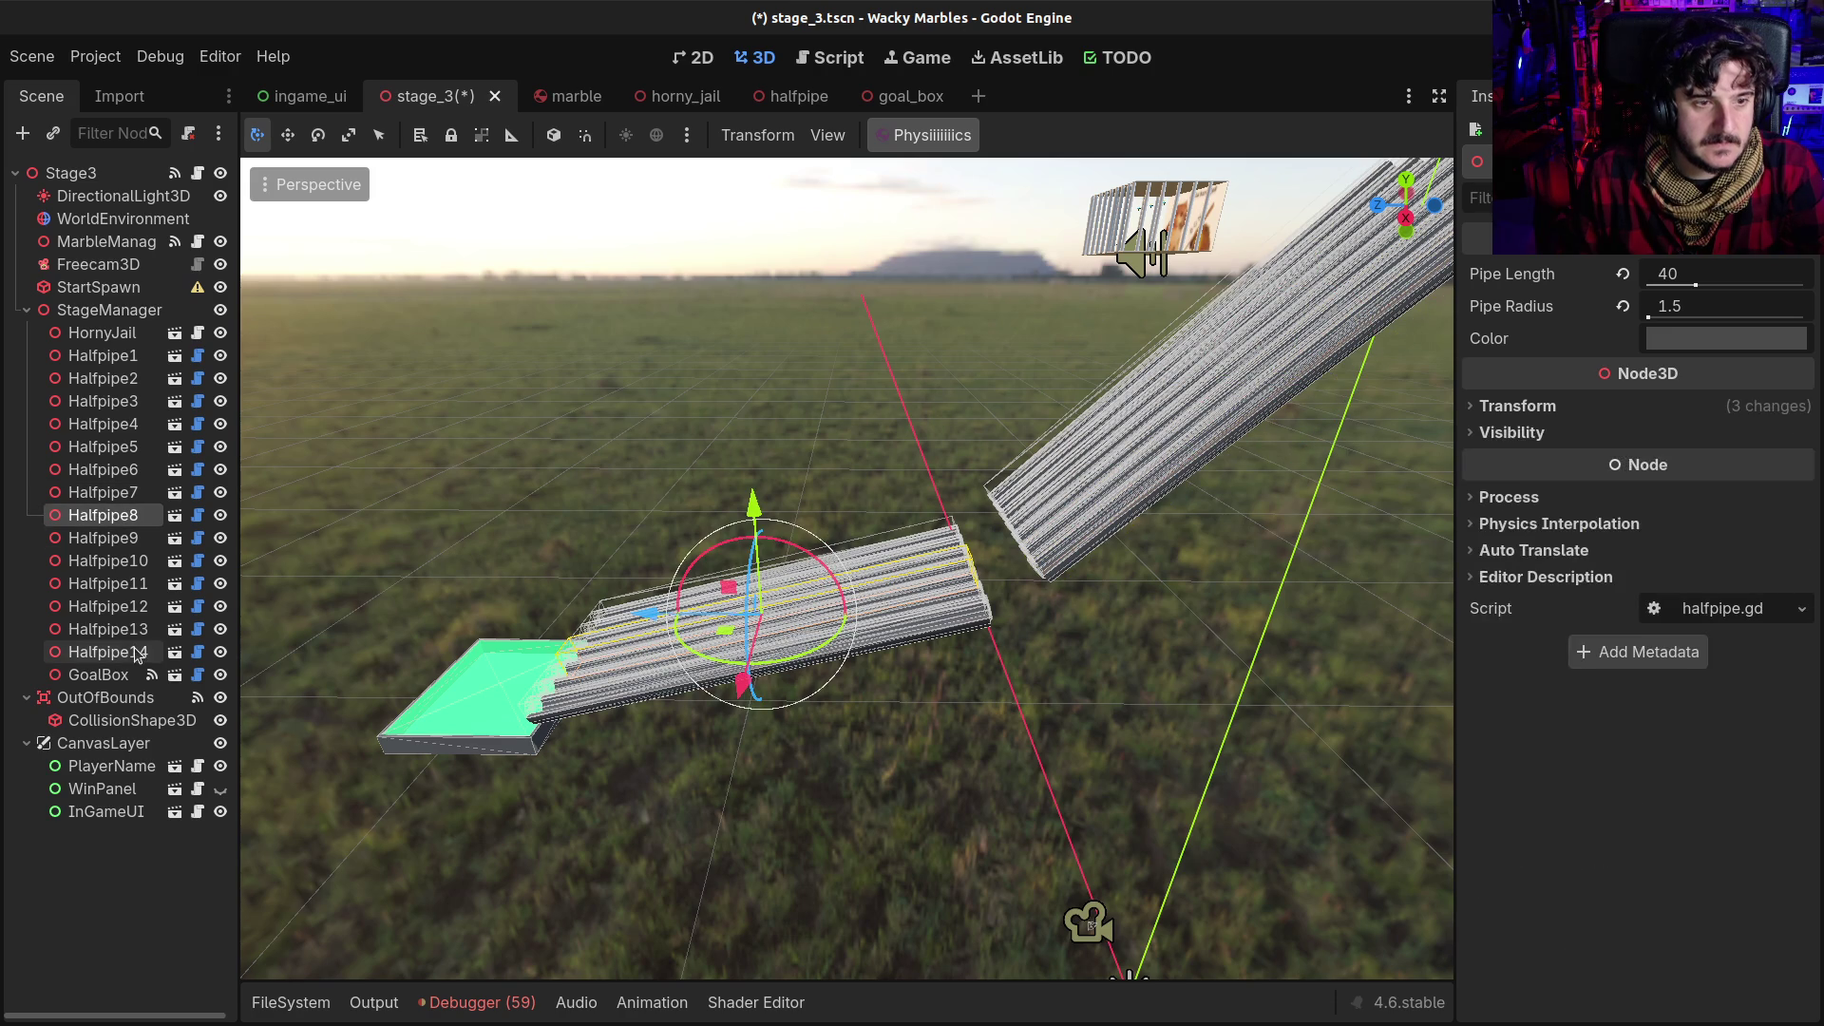
{"action": "left_click", "coordinate": [131, 675], "text": "shift"}
{"action": "left_click_drag", "start_coordinate": [622, 626], "coordinate": [592, 625]}
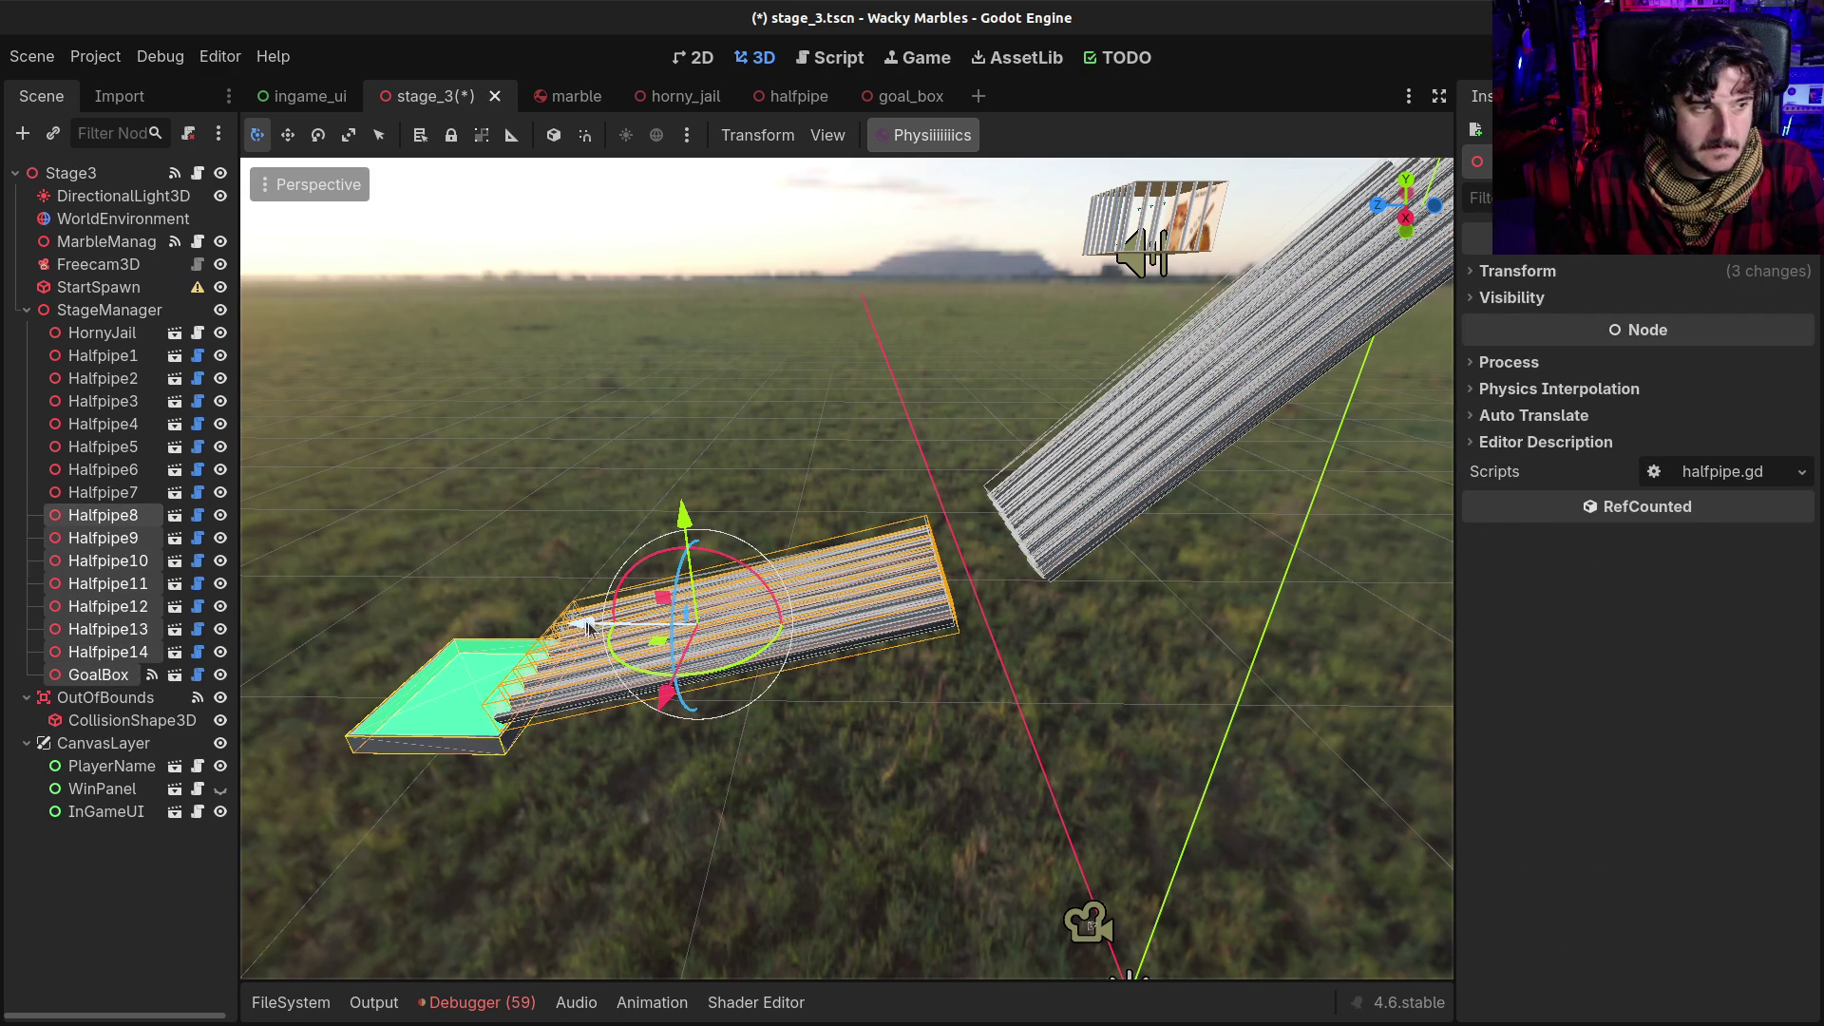
Bring back the FileSystem panel and select the HornyJail node near the top of the stage.
{"action": "left_click", "coordinate": [135, 494]}
{"action": "left_click", "coordinate": [116, 308]}
{"action": "left_click", "coordinate": [323, 1004]}
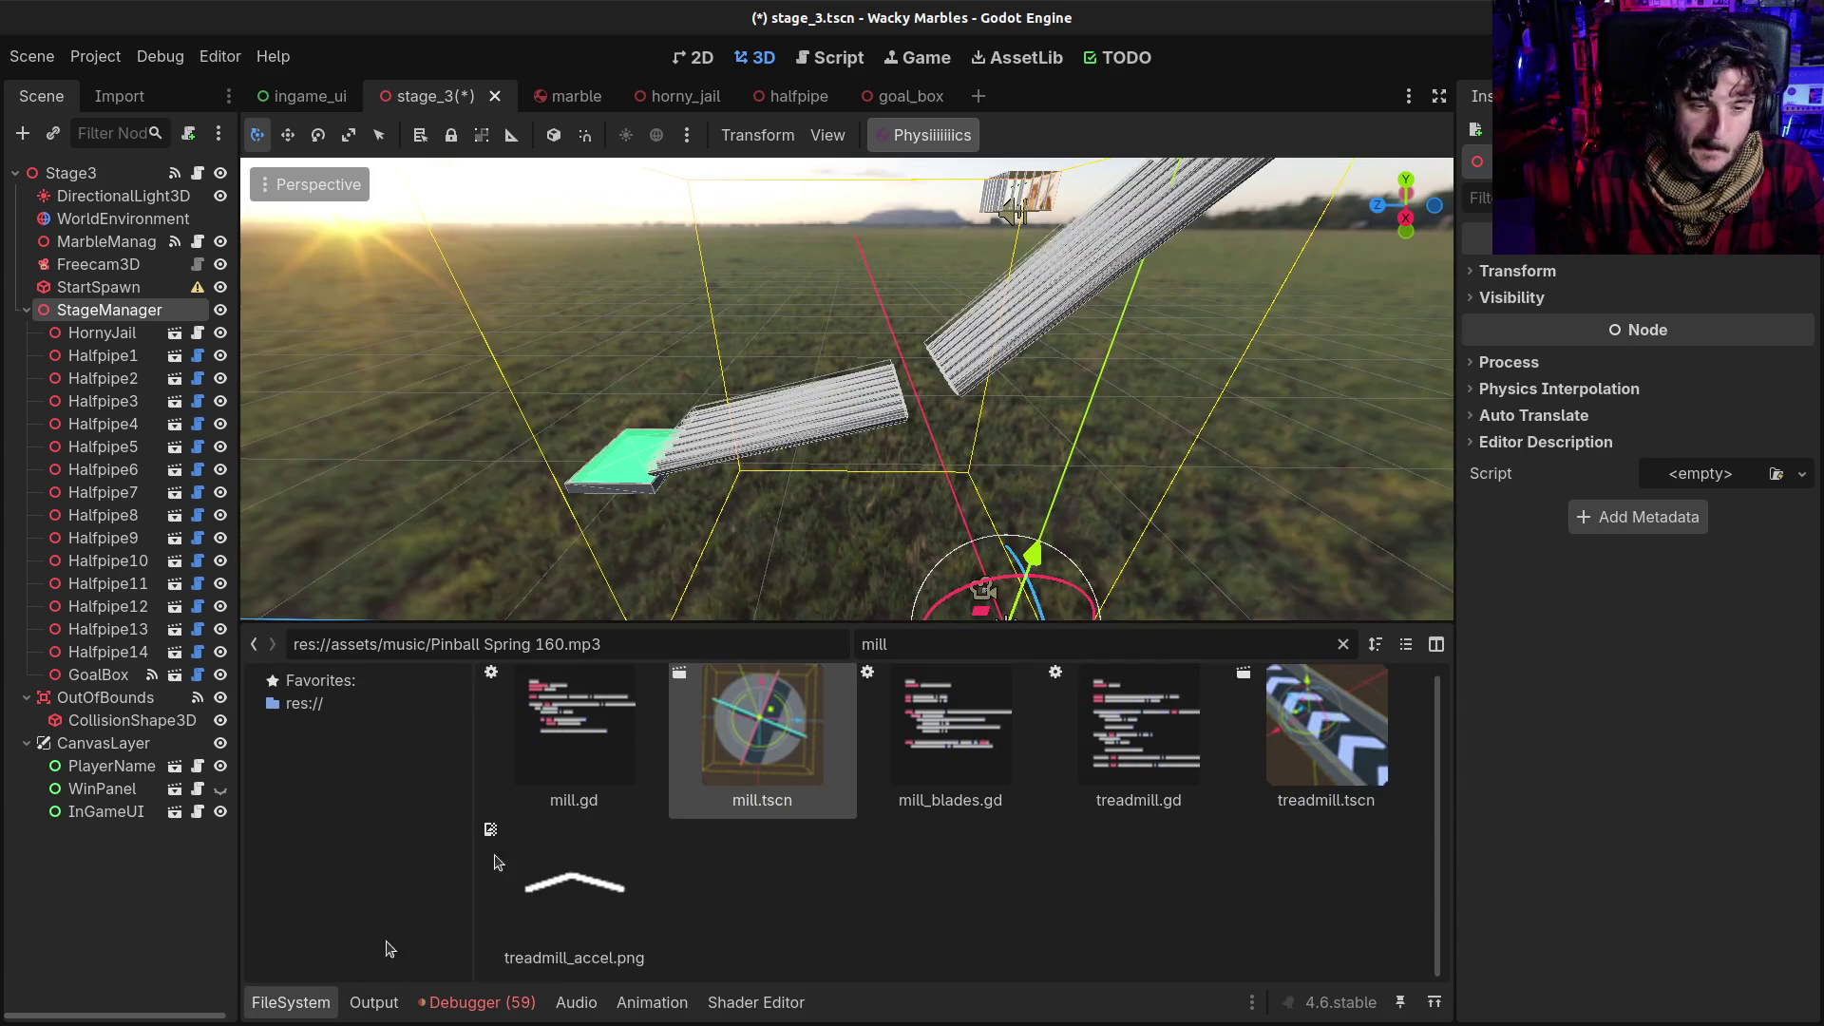
{"action": "mouse_move", "coordinate": [760, 541]}
{"action": "left_mouse_down"}
{"action": "mouse_move", "coordinate": [732, 522]}
{"action": "mouse_move", "coordinate": [816, 486]}
{"action": "left_mouse_up"}
{"action": "left_click", "coordinate": [79, 334]}
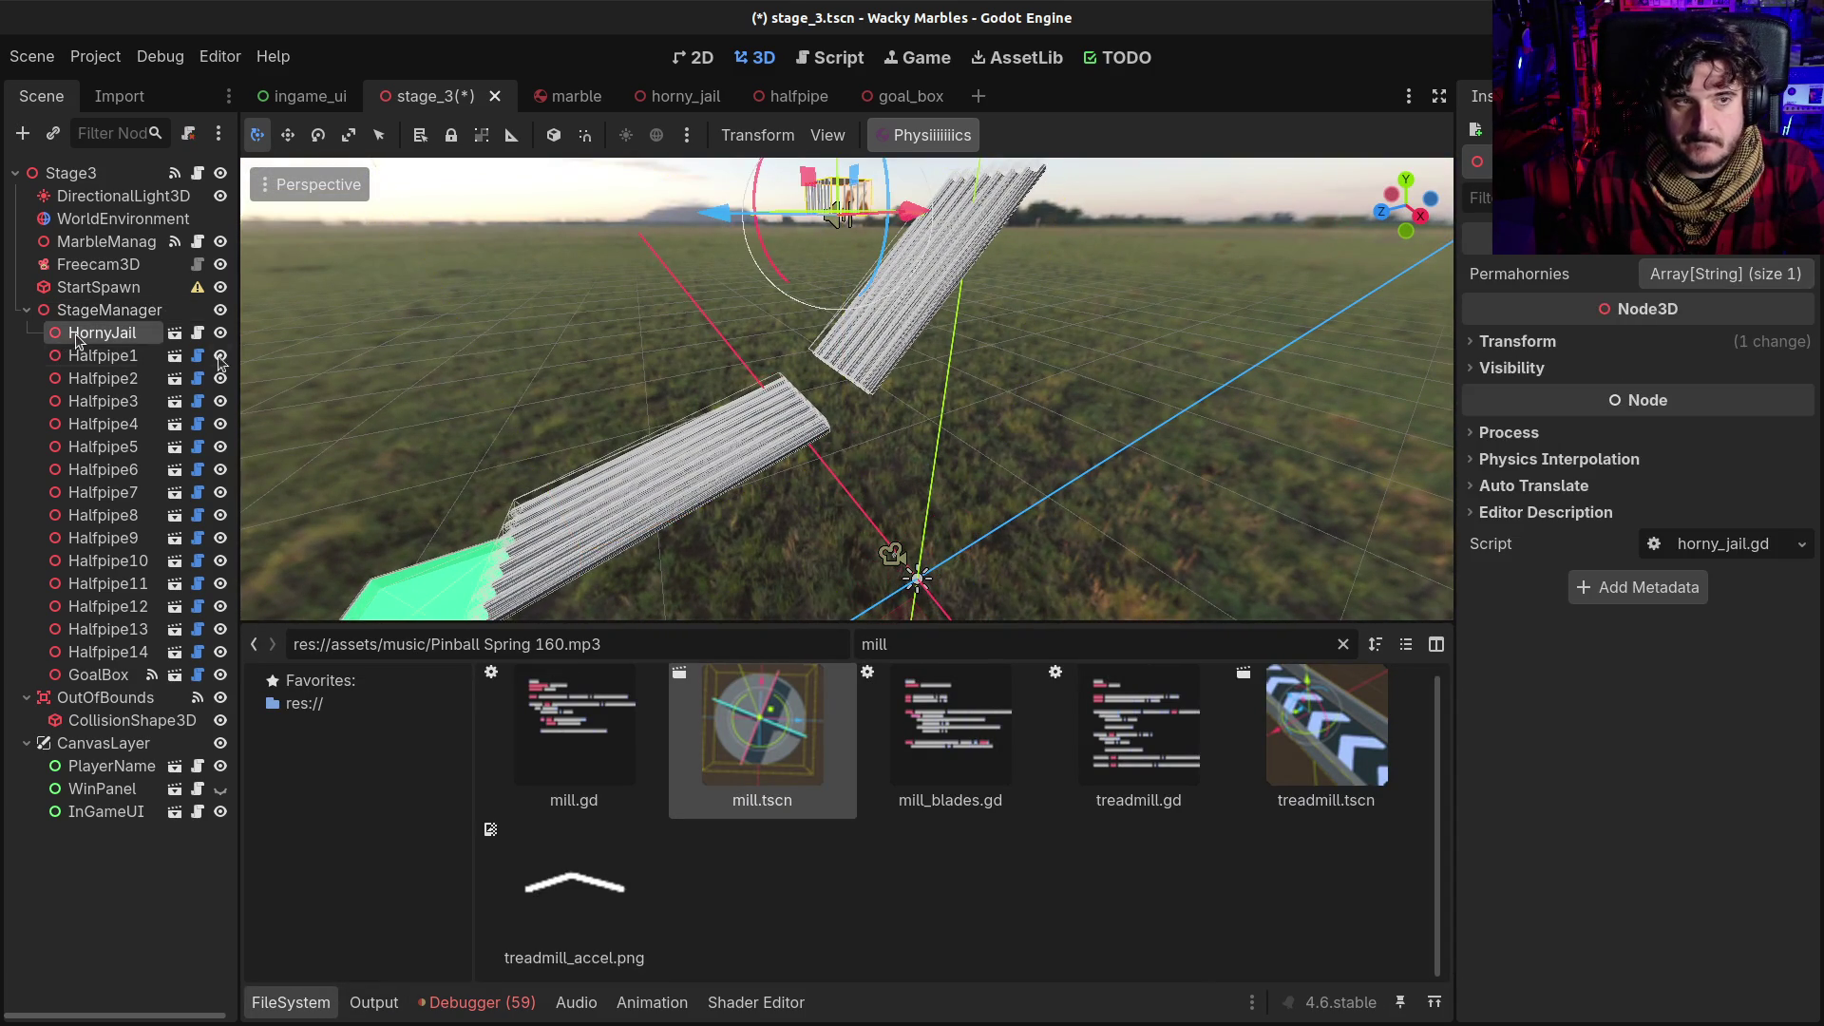